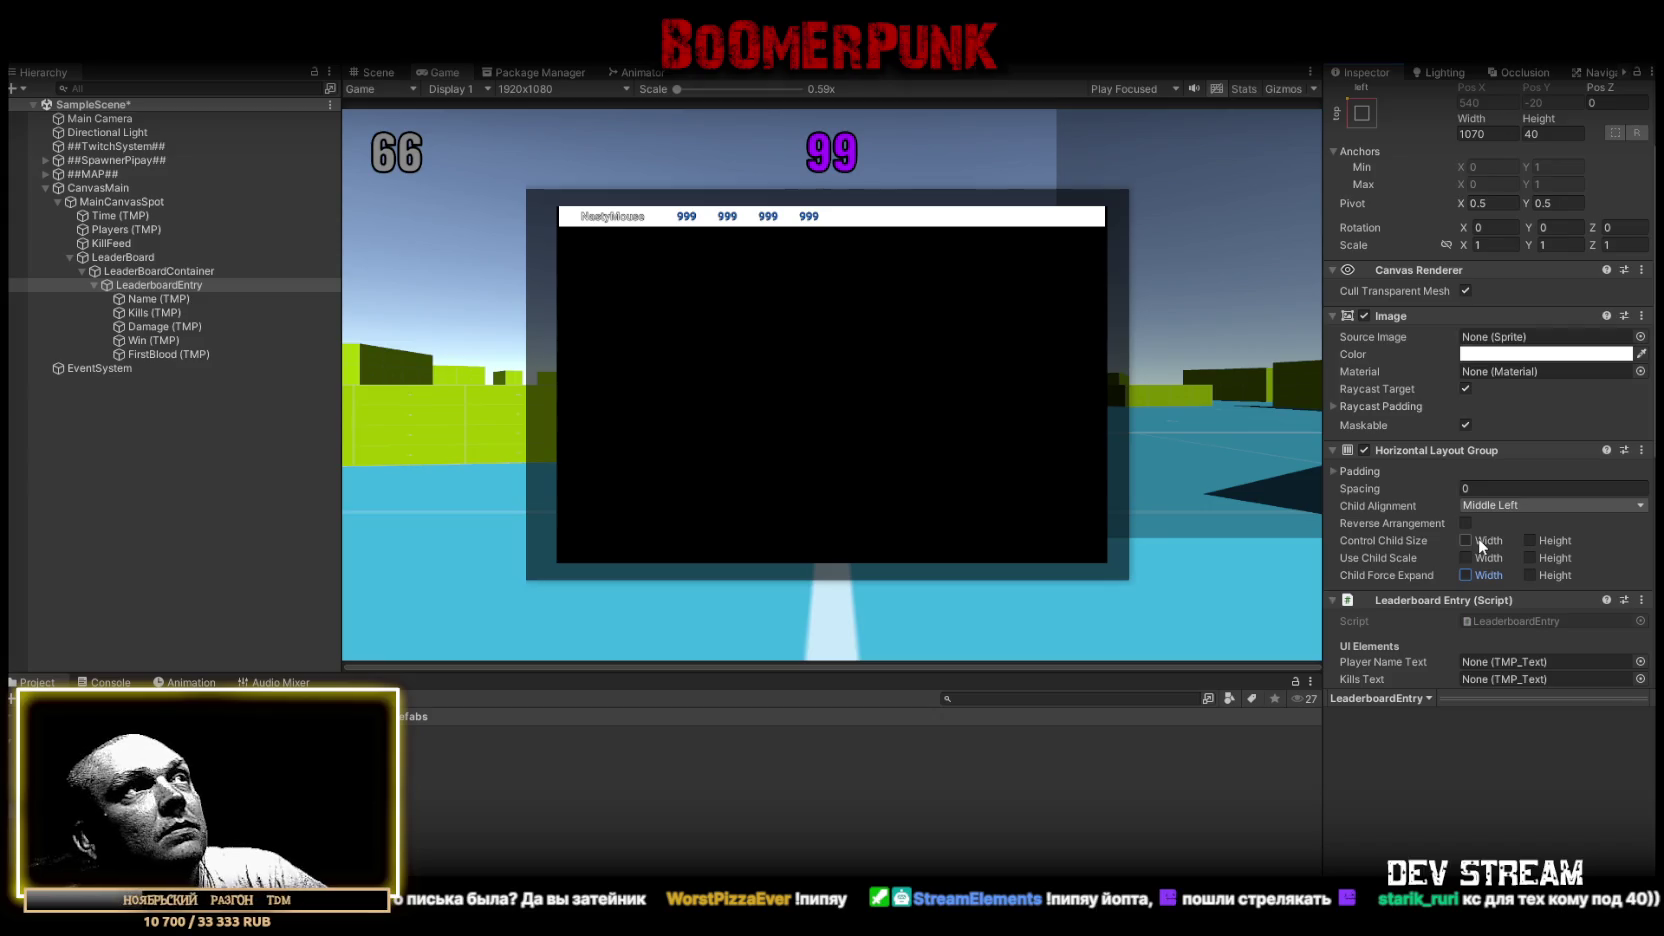
# Set the Name (TMP) text's Rect Transform width to 300
pyautogui.click(155, 298)
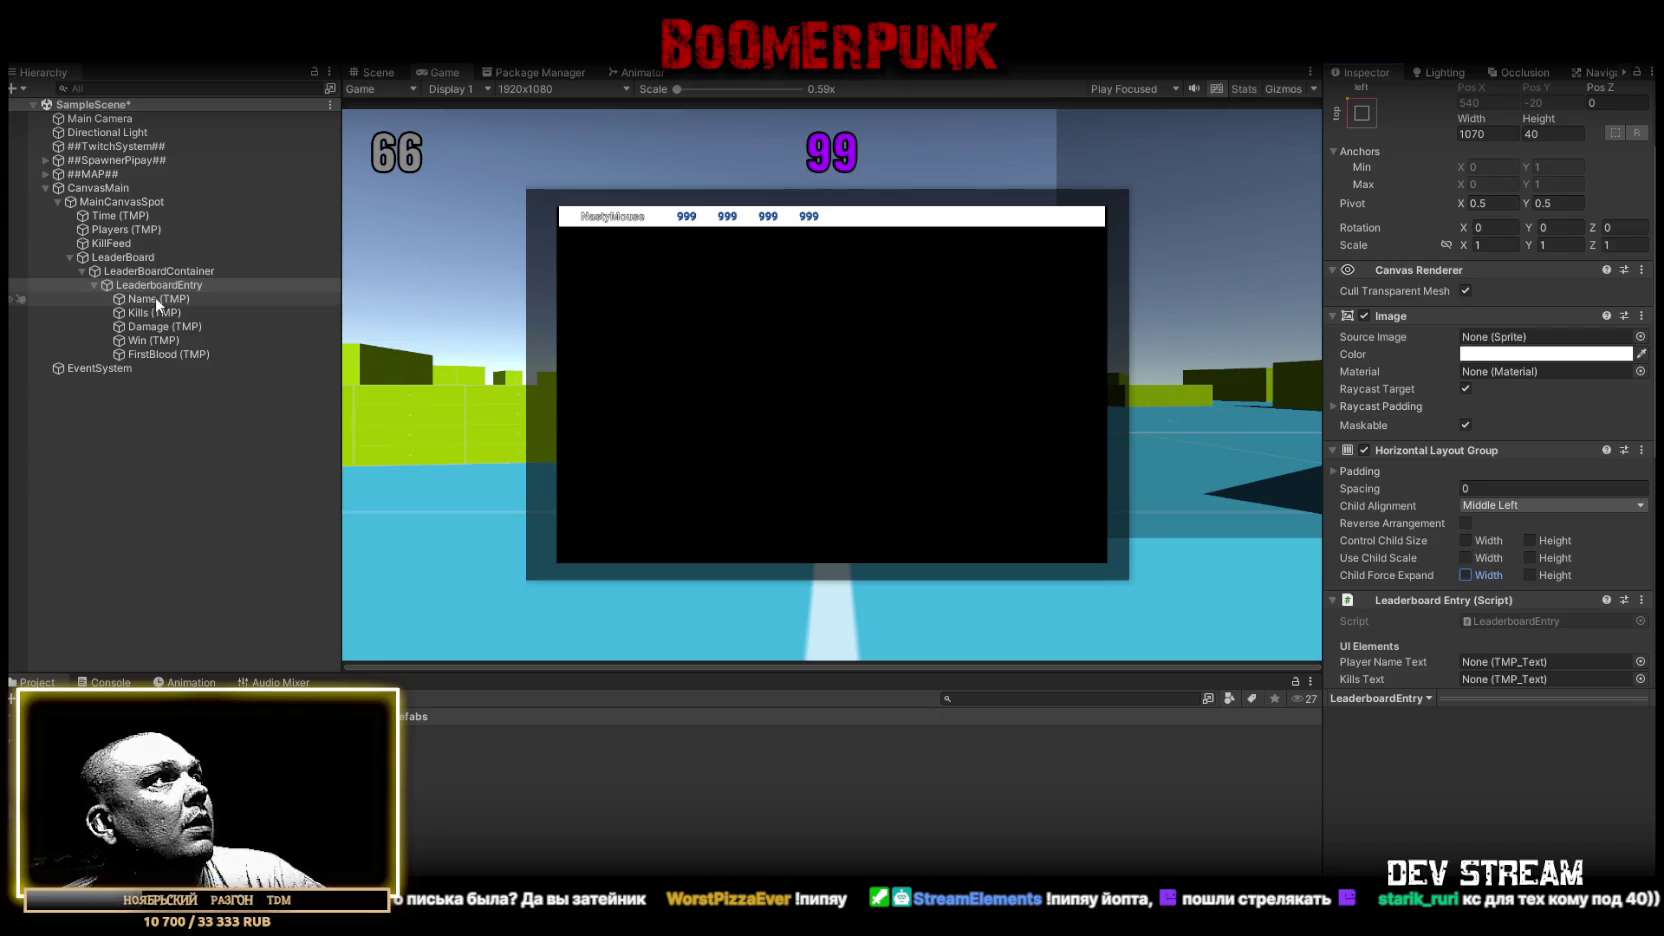
pyautogui.click(1488, 133)
pyautogui.write('30')
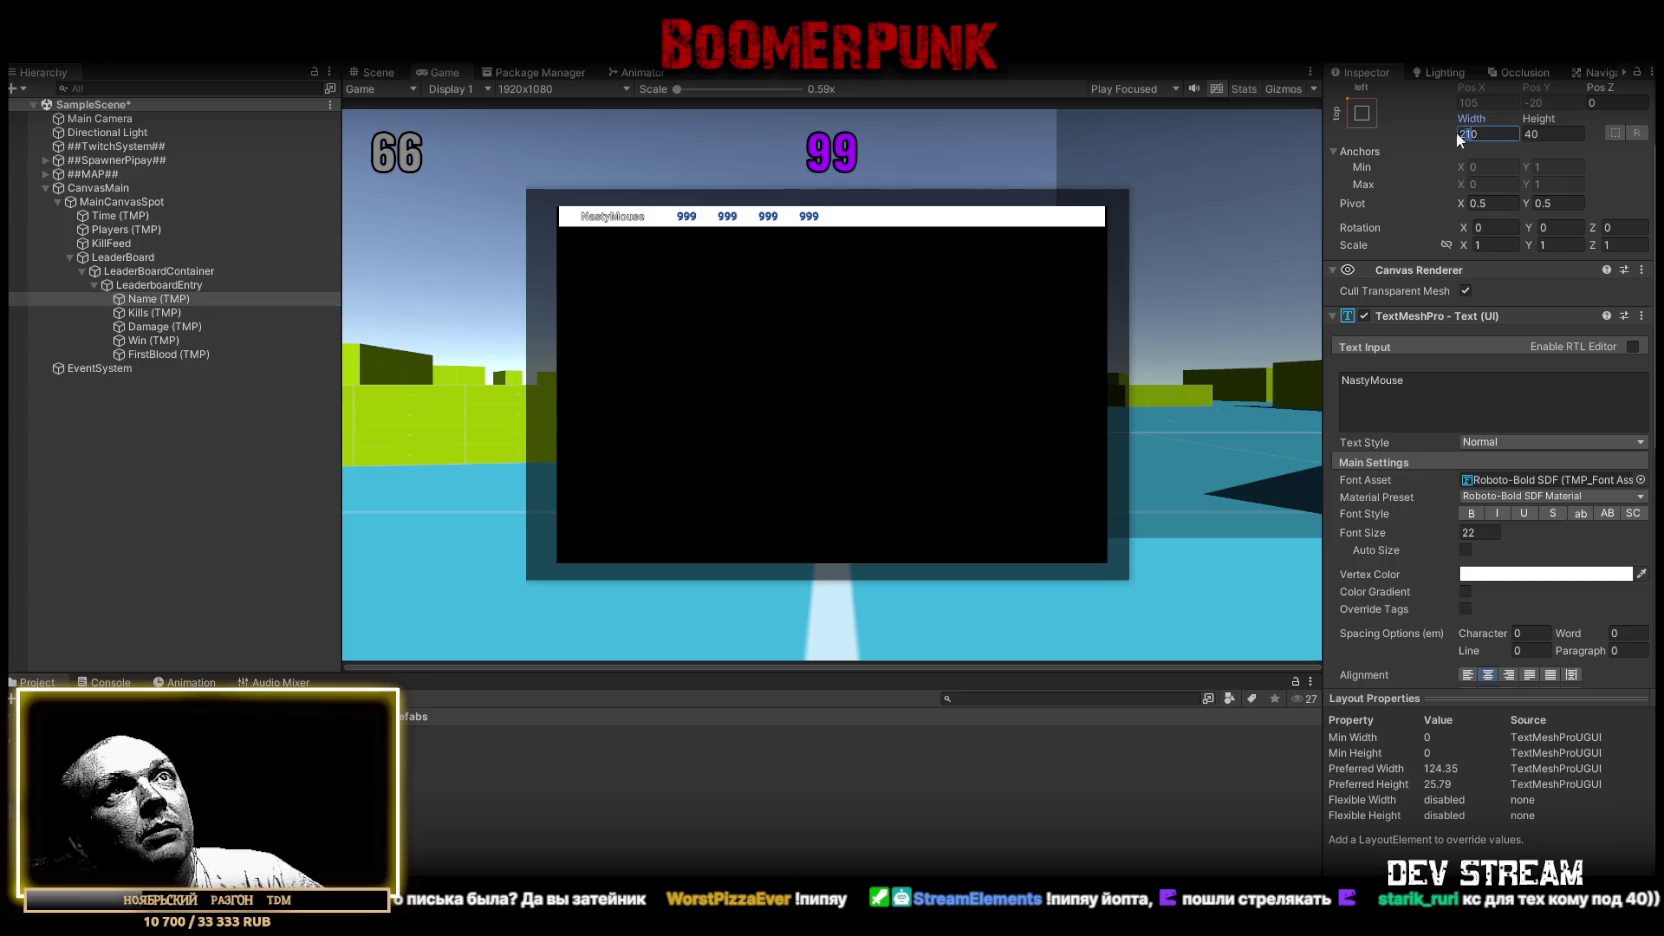
pyautogui.write('0')
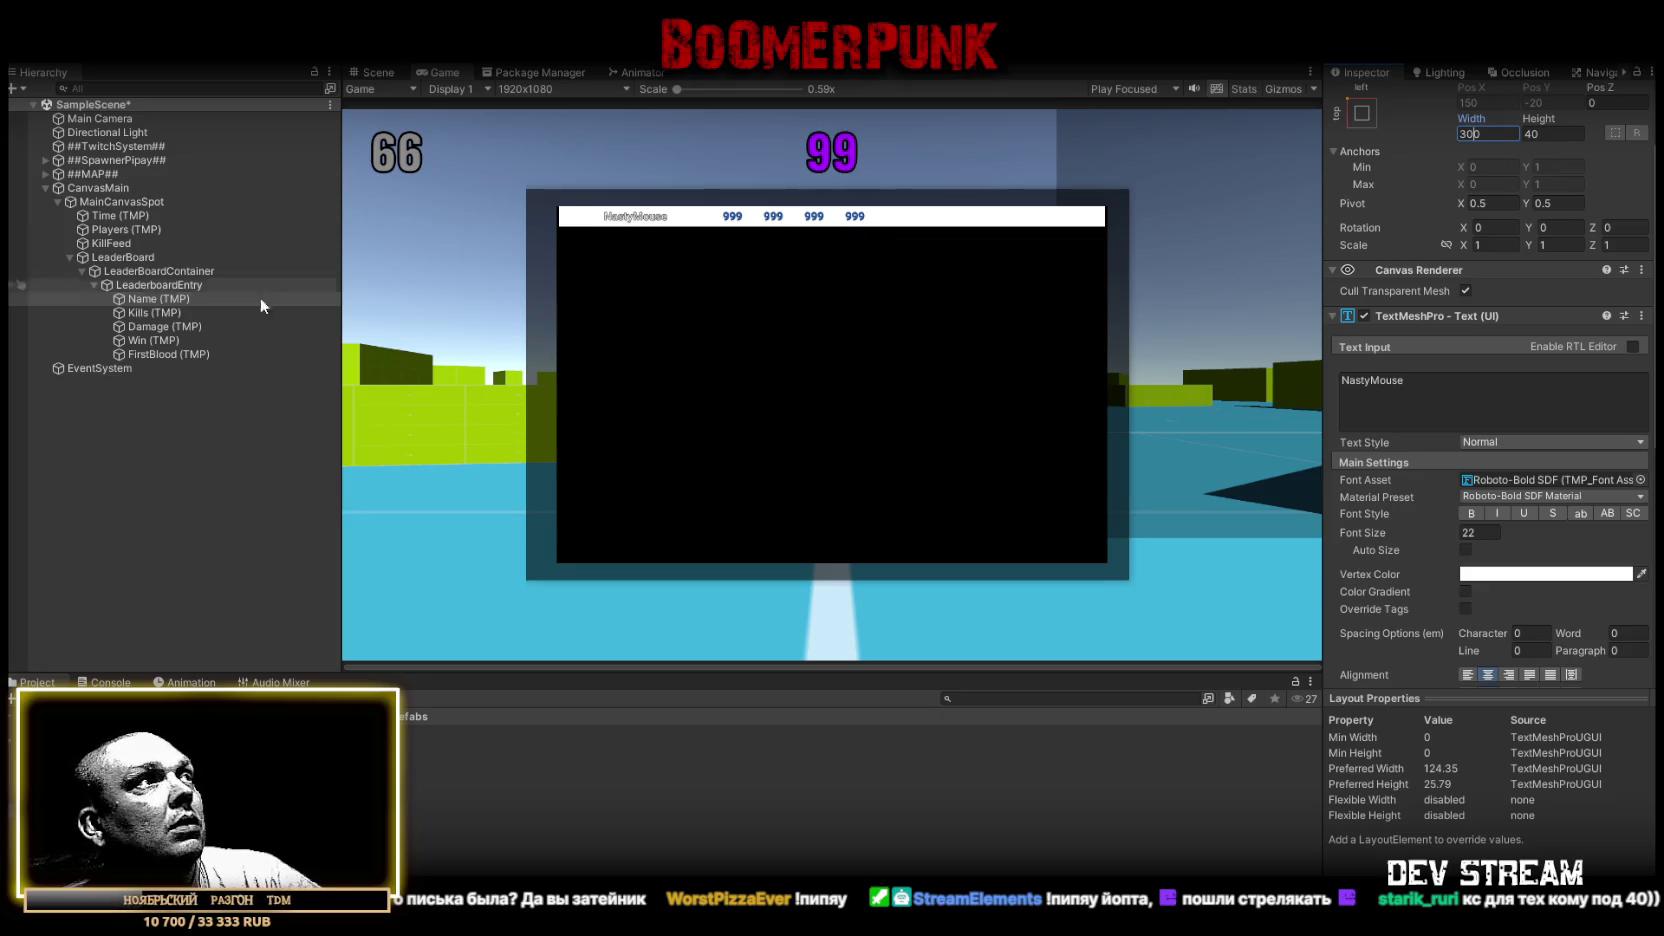
# Select the entry's text elements from Name through FirstBlood in the Hierarchy
pyautogui.click(155, 284)
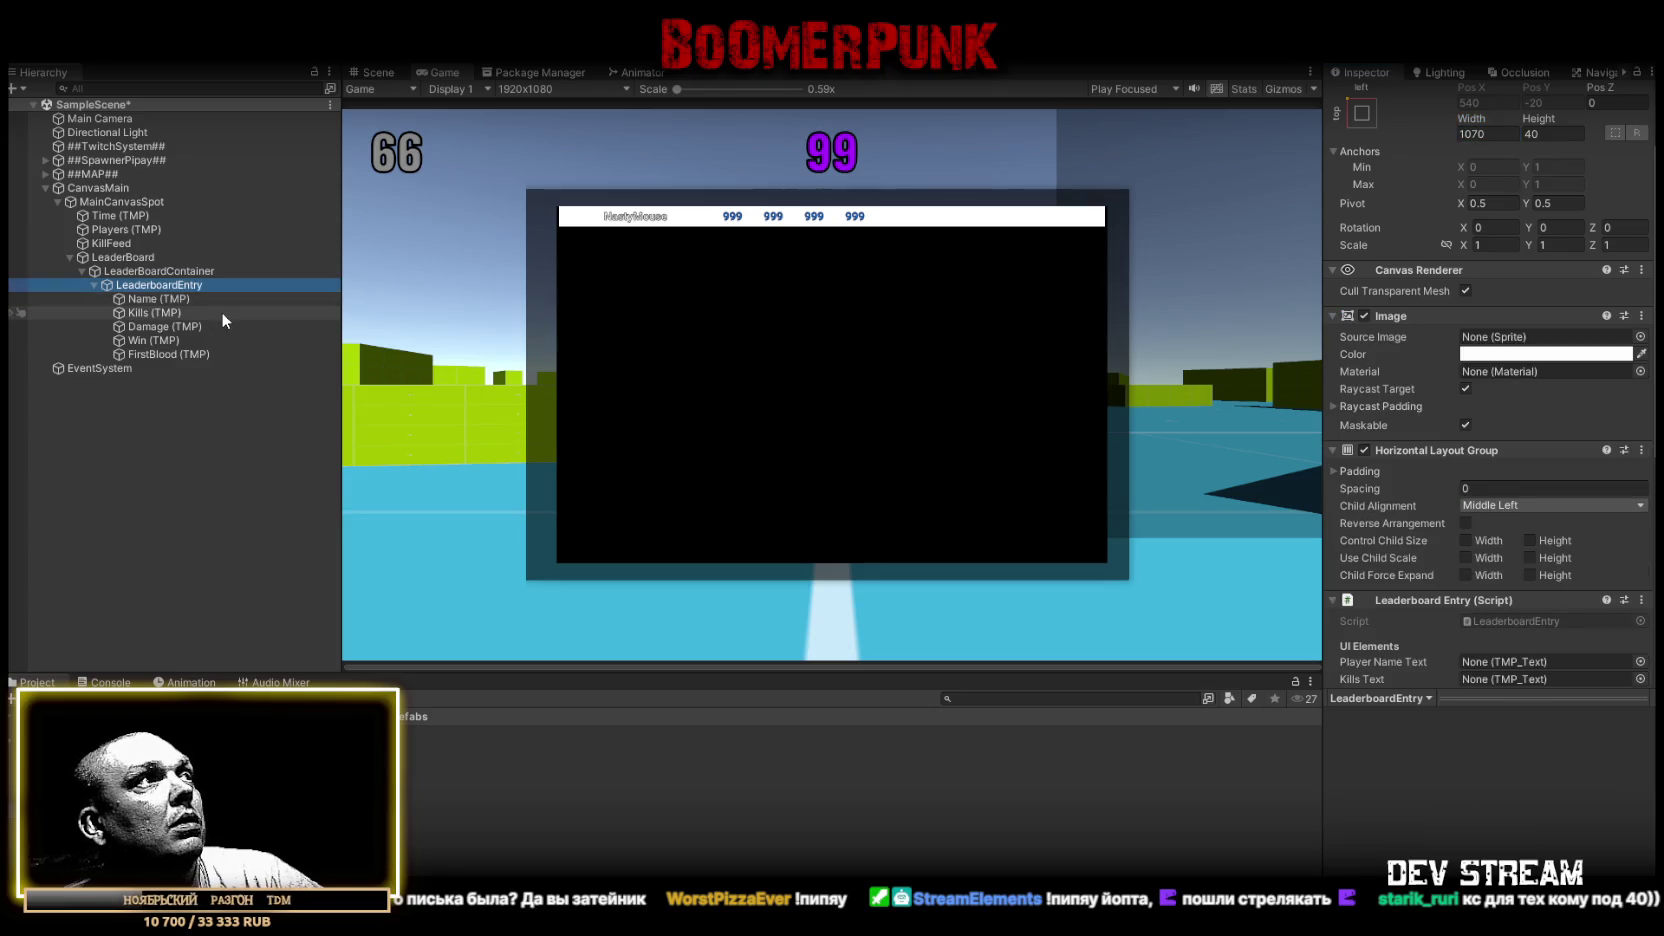
pyautogui.click(170, 299)
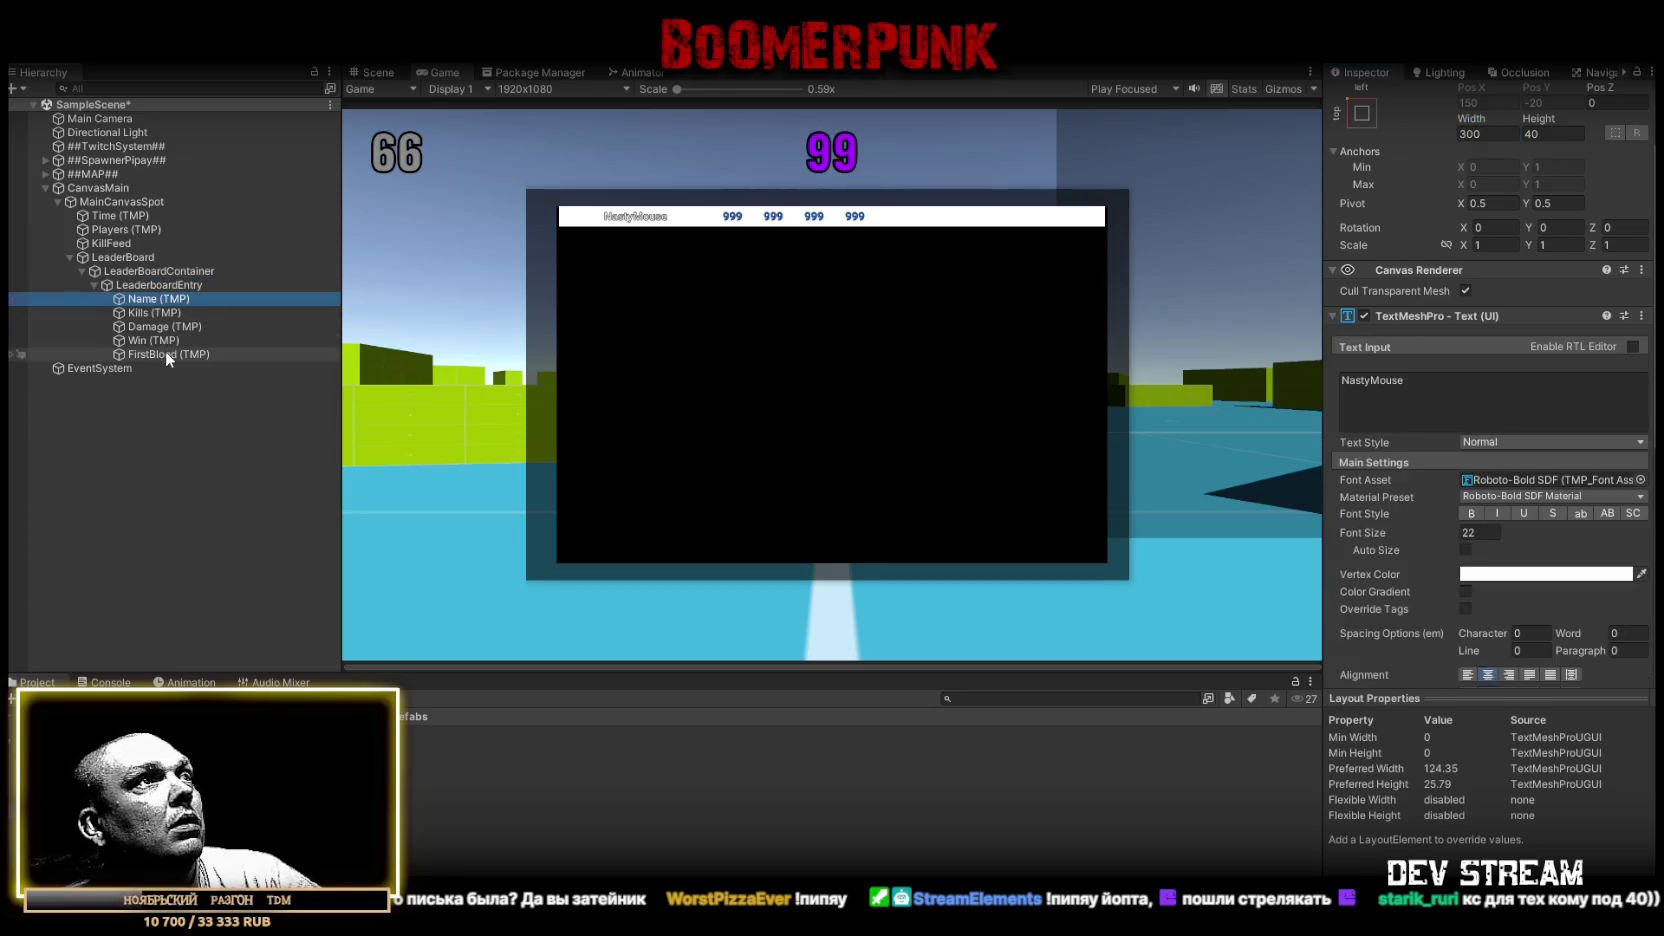
pyautogui.keyDown('shift'); pyautogui.click(165, 352); pyautogui.keyUp('shift')
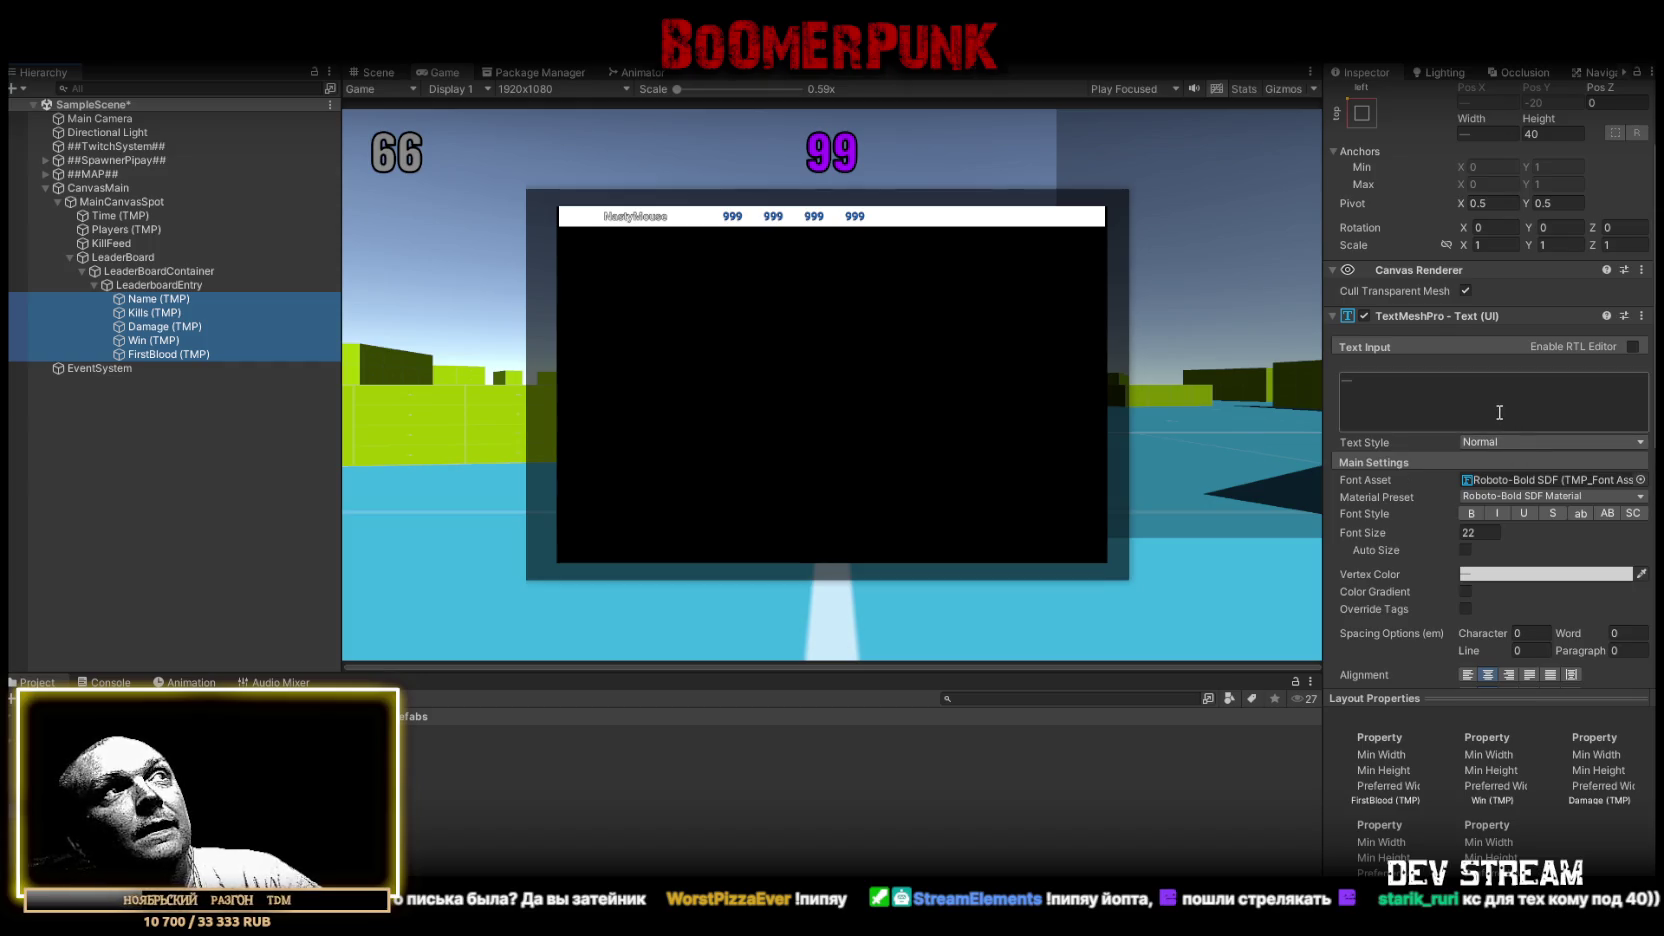
# Recolour the Kills, Damage, Win and FirstBlood texts to light grey (188, 188, 188)
pyautogui.keyDown('ctrl'); pyautogui.click(155, 299); pyautogui.keyUp('ctrl')
pyautogui.click(1545, 573)
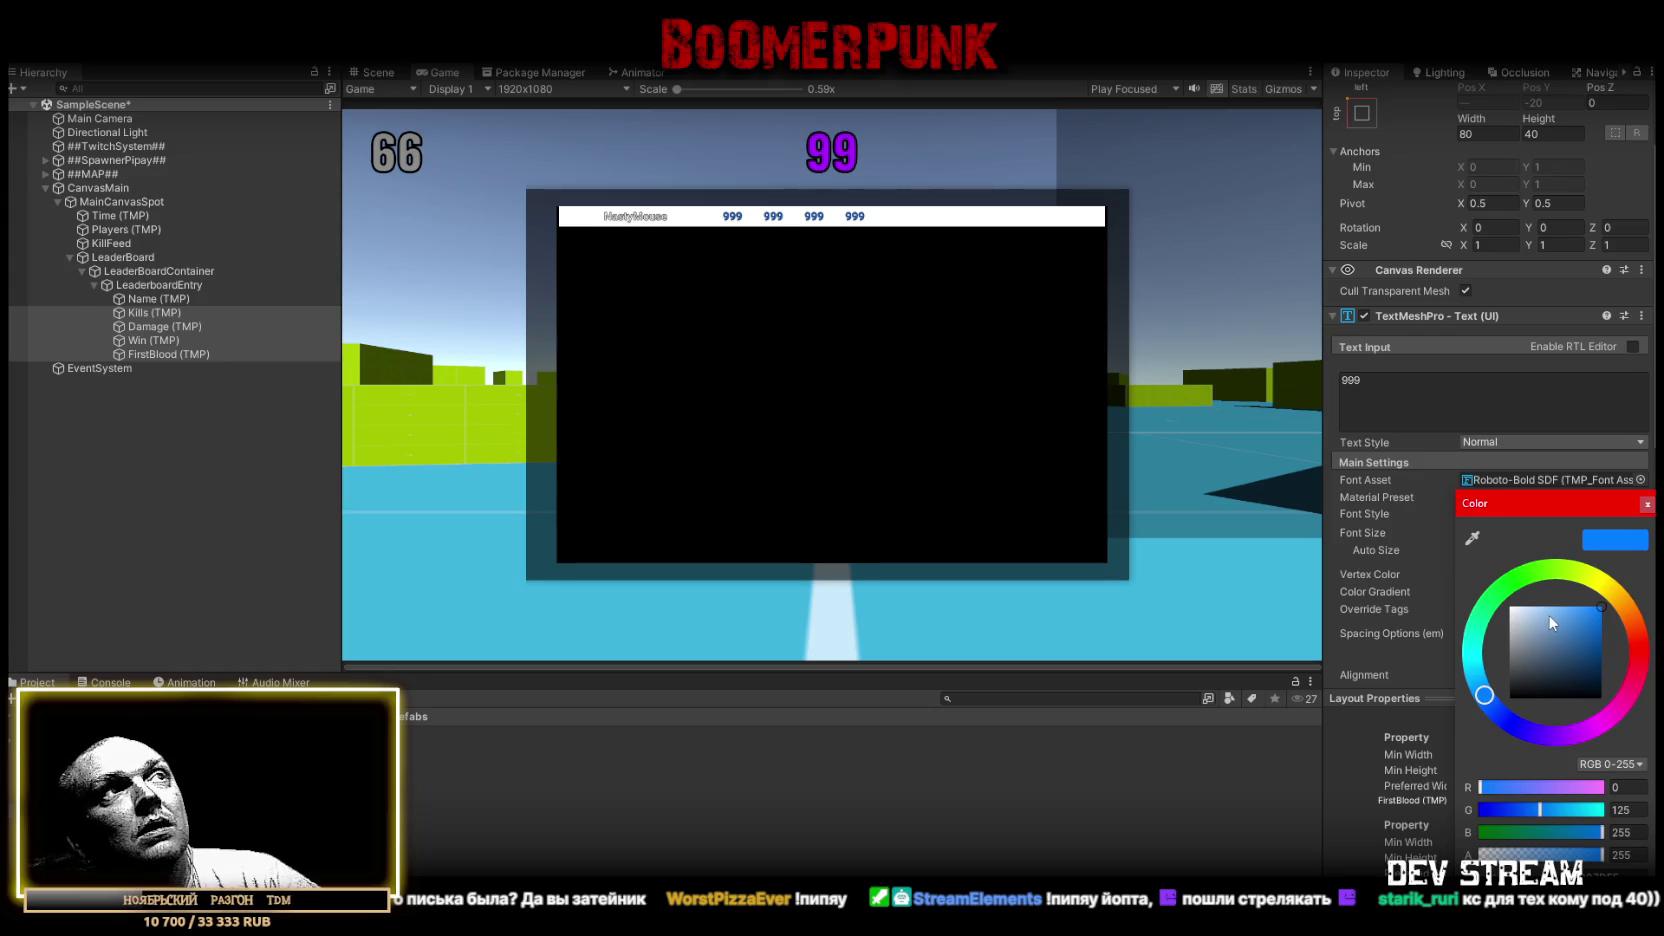
pyautogui.moveTo(1565, 620)
pyautogui.mouseDown()
pyautogui.moveTo(1425, 572)
pyautogui.moveTo(1418, 638)
pyautogui.moveTo(1412, 597)
pyautogui.moveTo(1401, 630)
pyautogui.mouseUp()
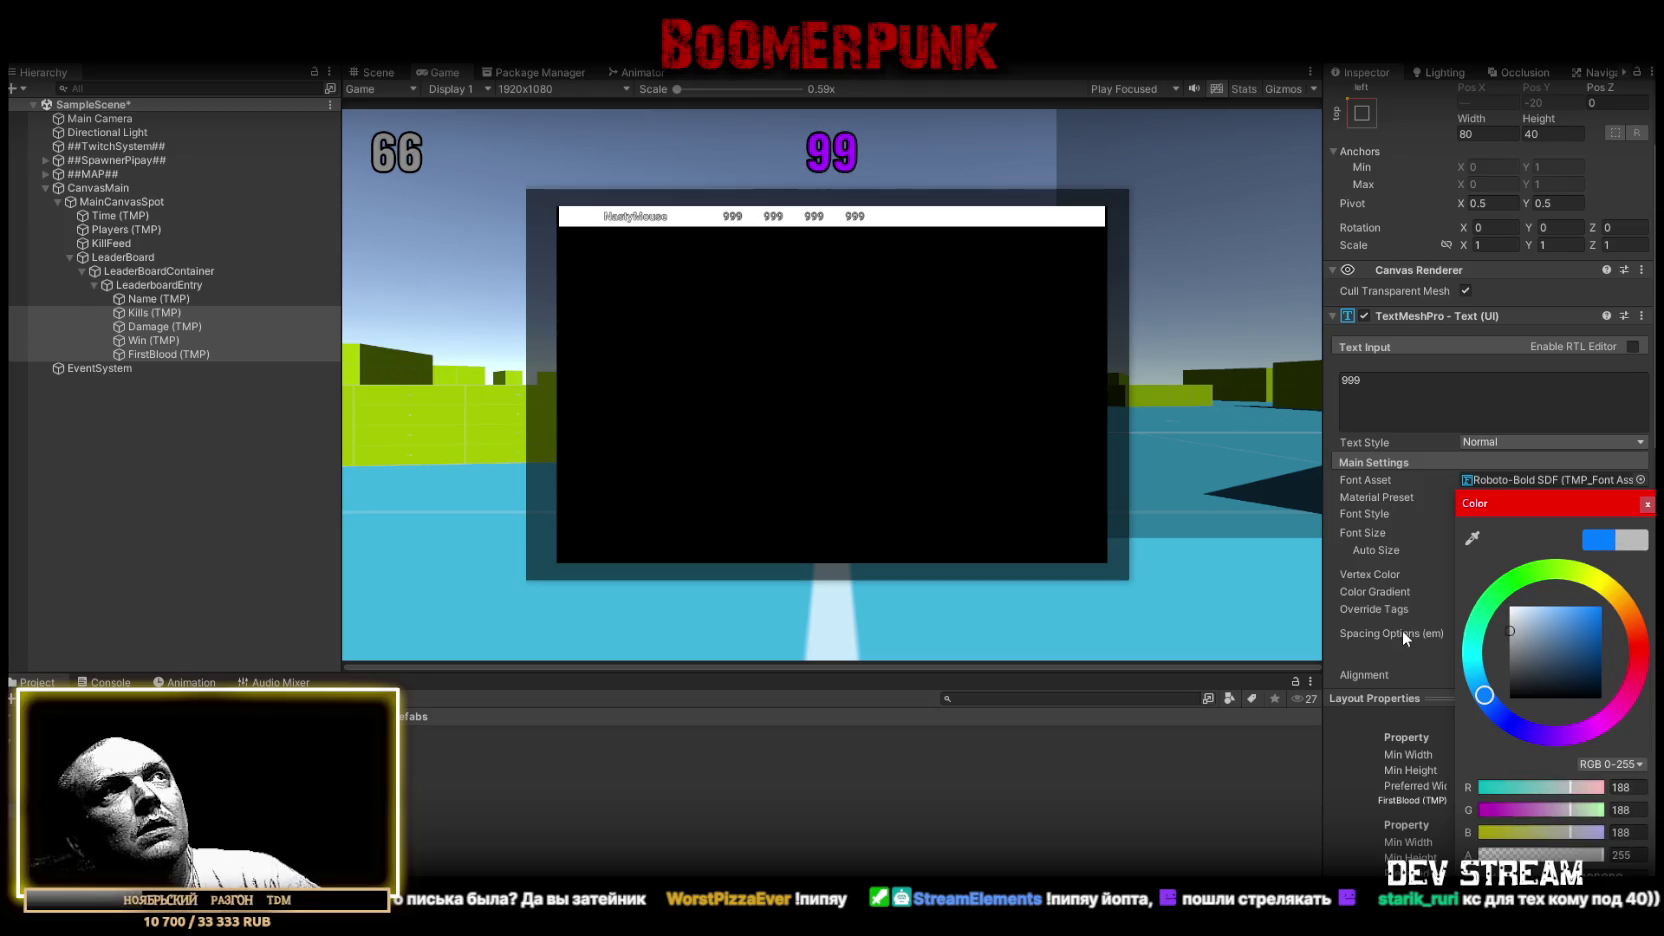
pyautogui.click(1647, 504)
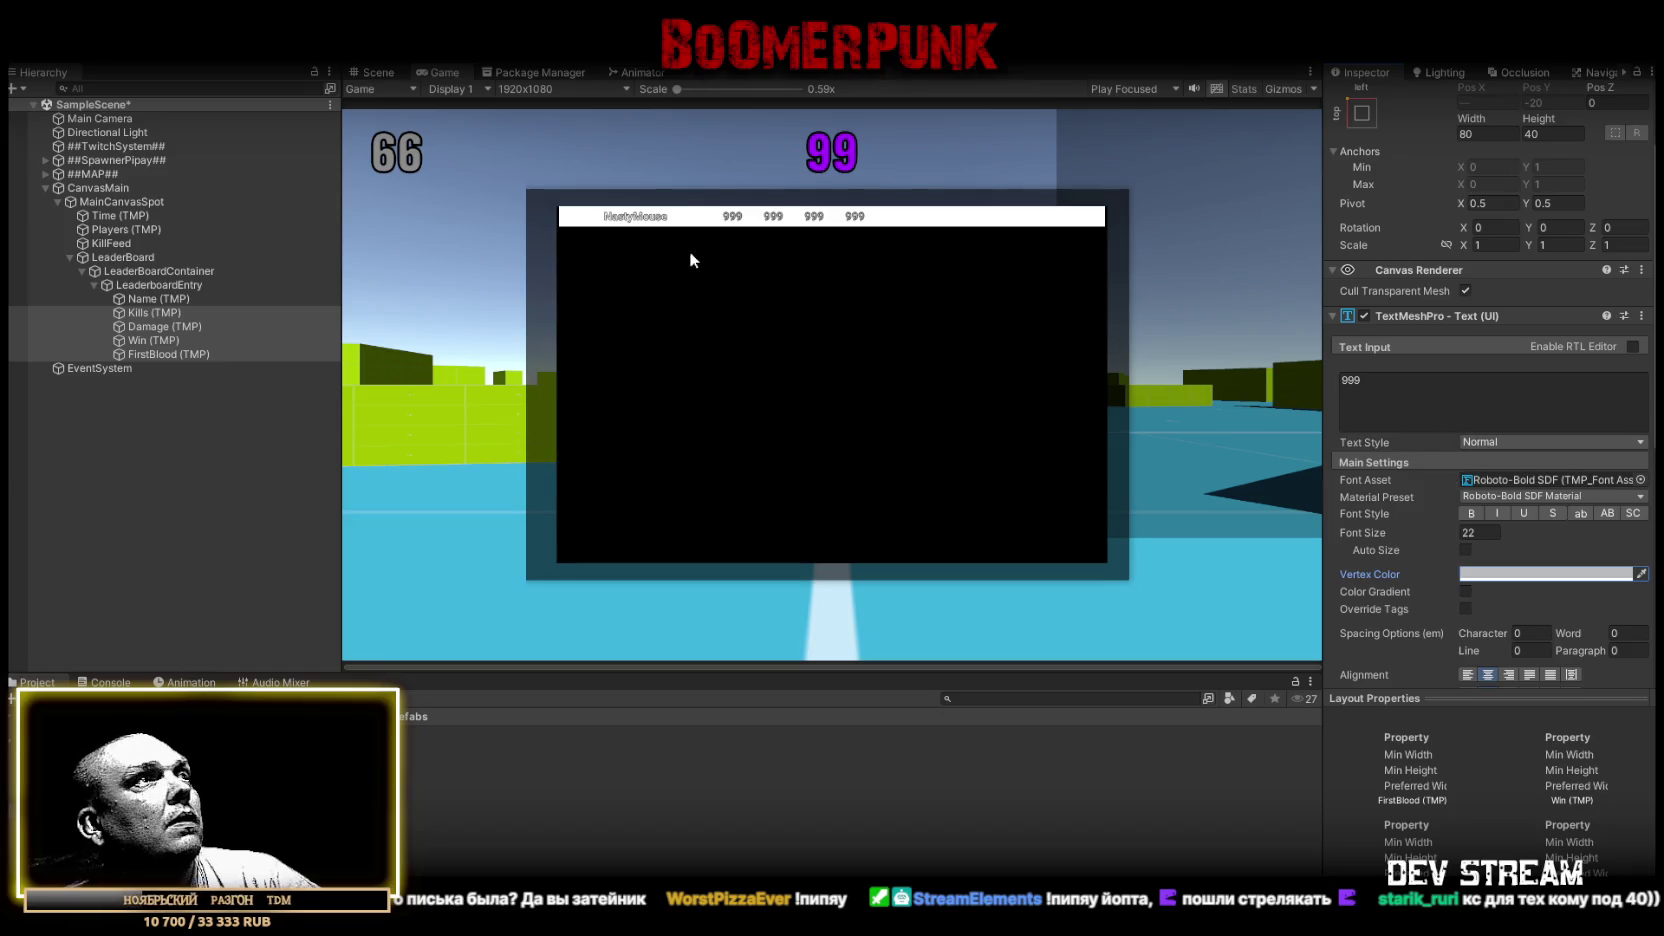
pyautogui.doubleClick(439, 71)
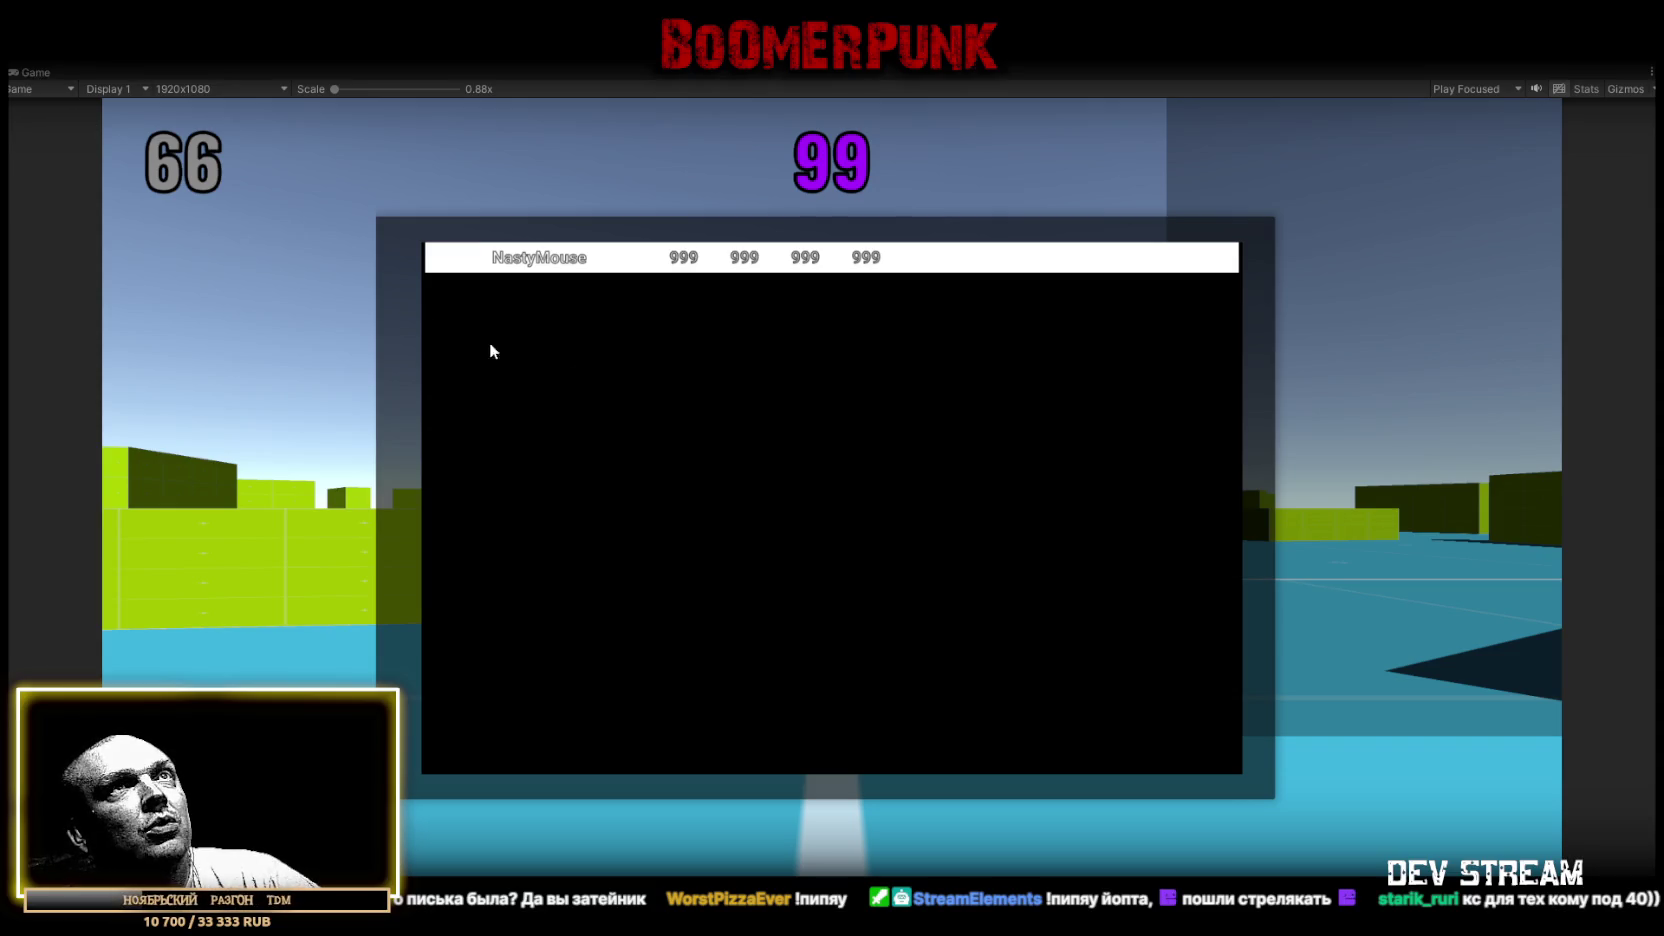
pyautogui.moveTo(334, 90); pyautogui.dragTo(342, 89)
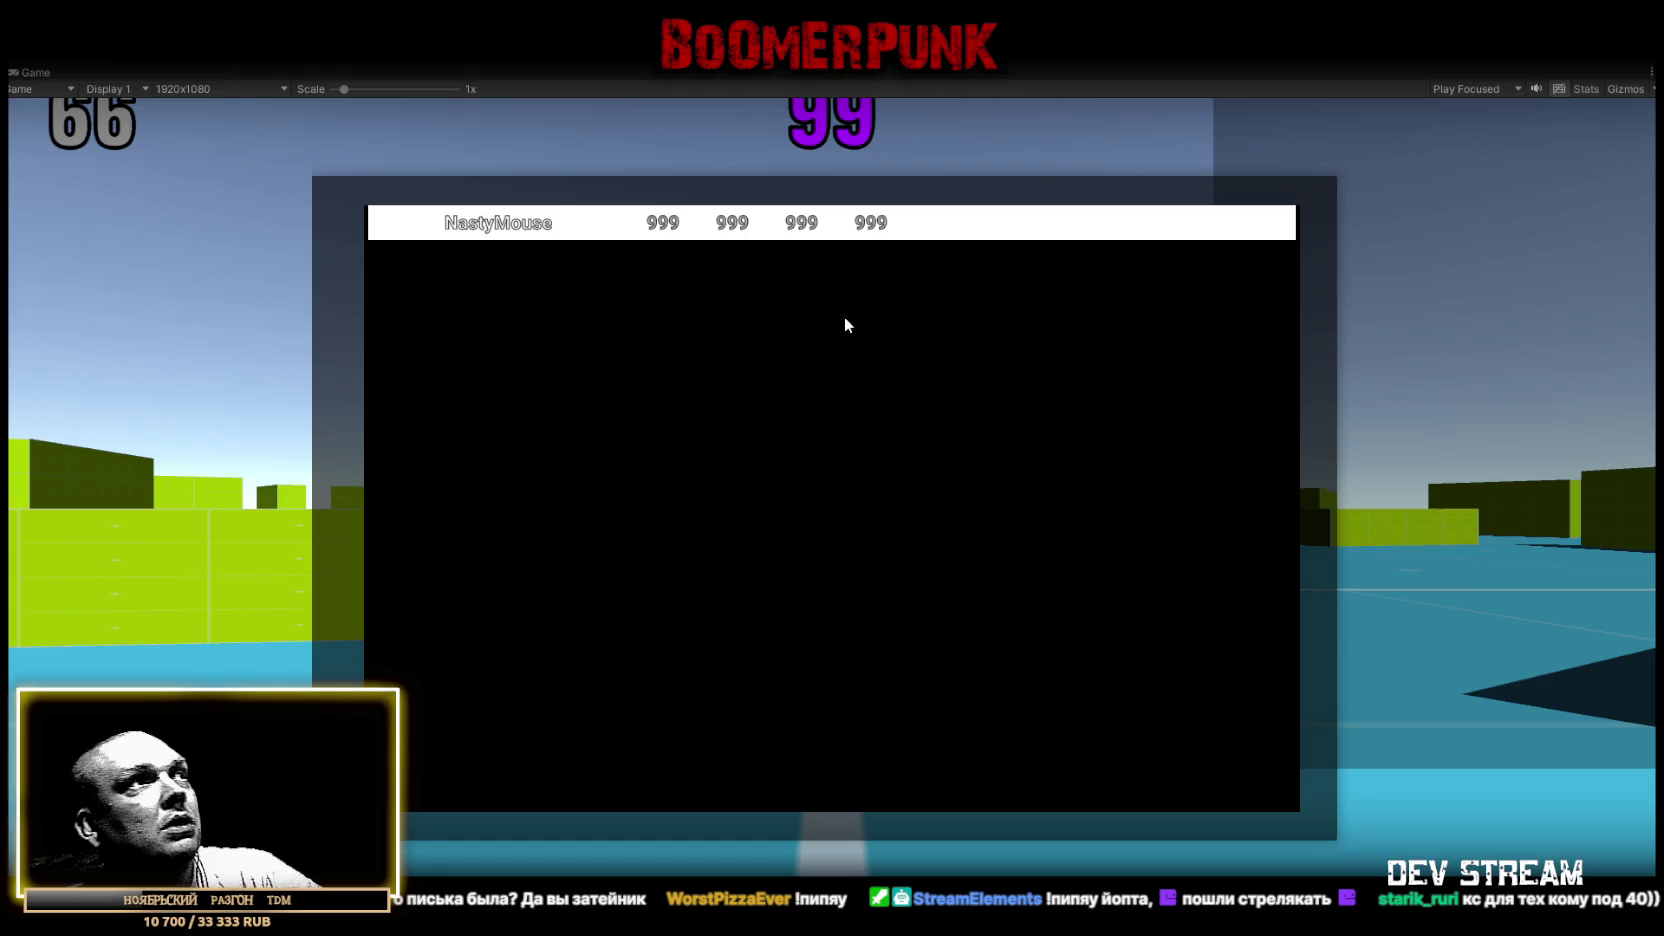
pyautogui.moveTo(342, 89); pyautogui.dragTo(257, 86)
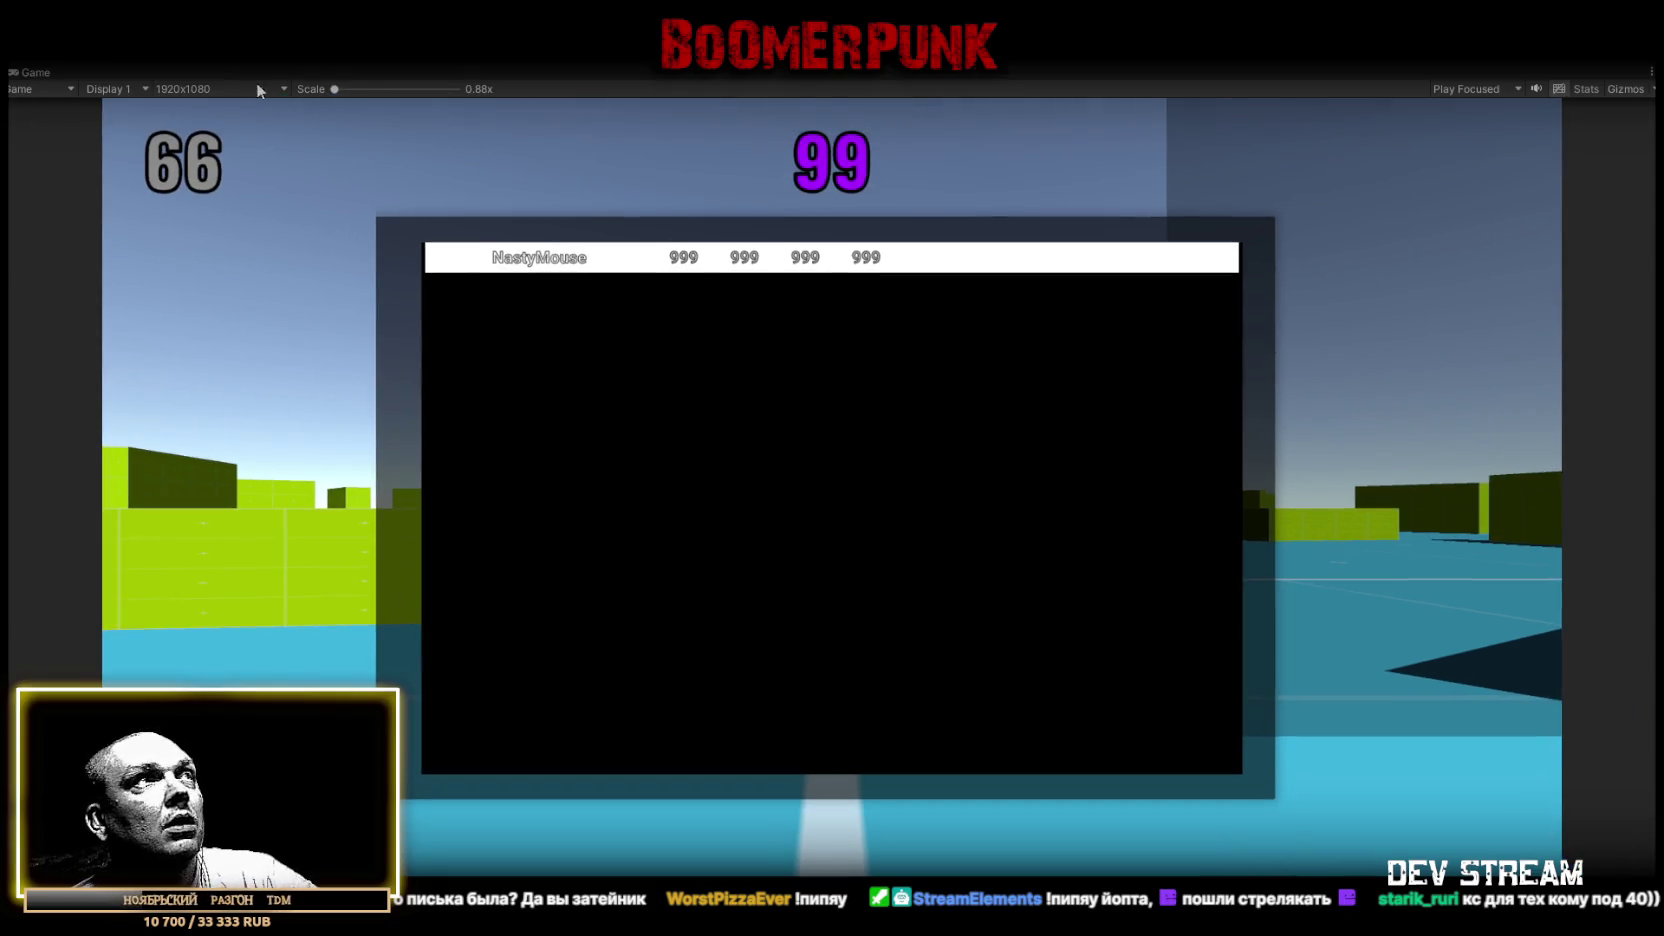
pyautogui.doubleClick(30, 74)
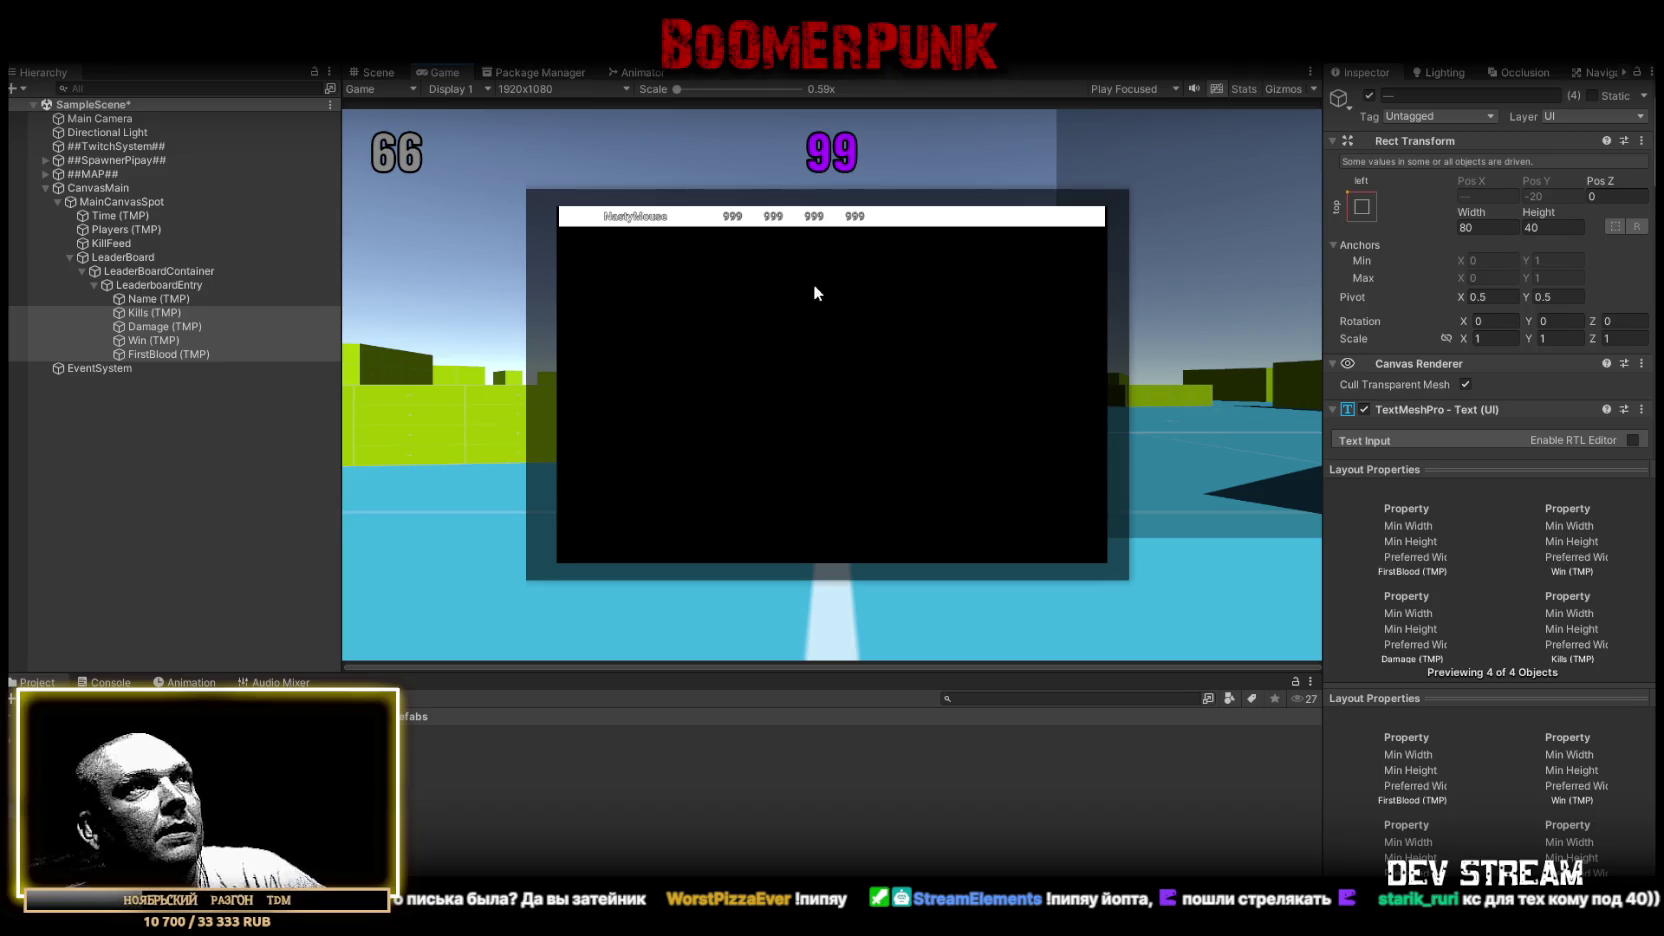
# Narrow the LeaderboardEntry row's width to 666
pyautogui.click(160, 285)
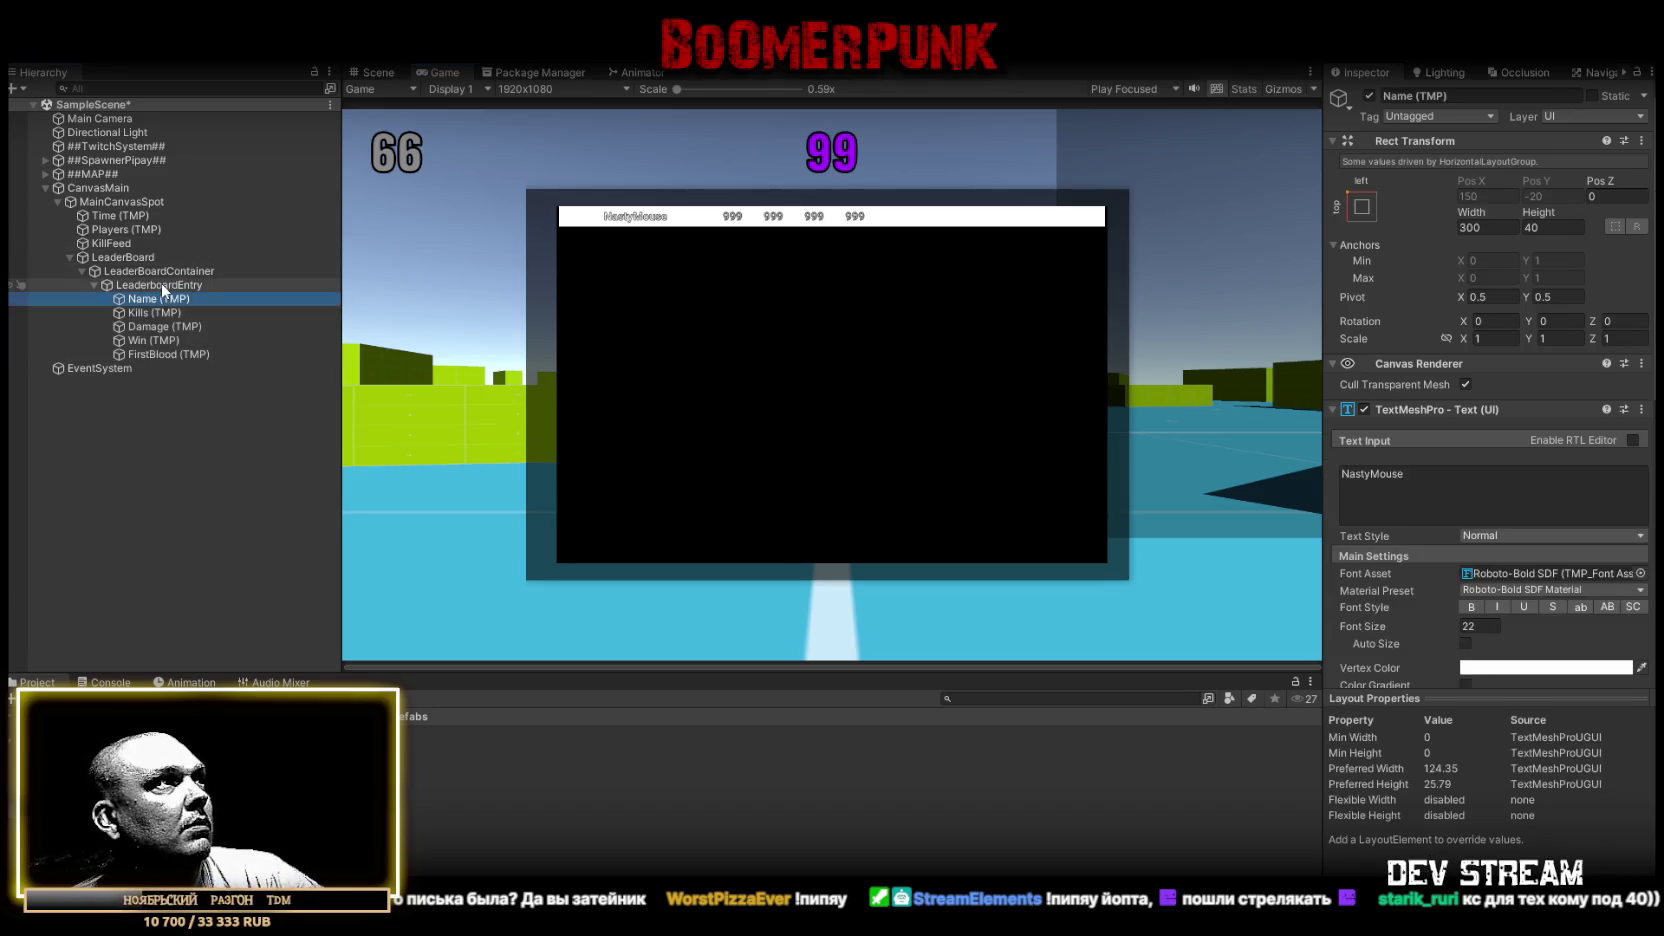
pyautogui.moveTo(1477, 212); pyautogui.dragTo(965, 222)
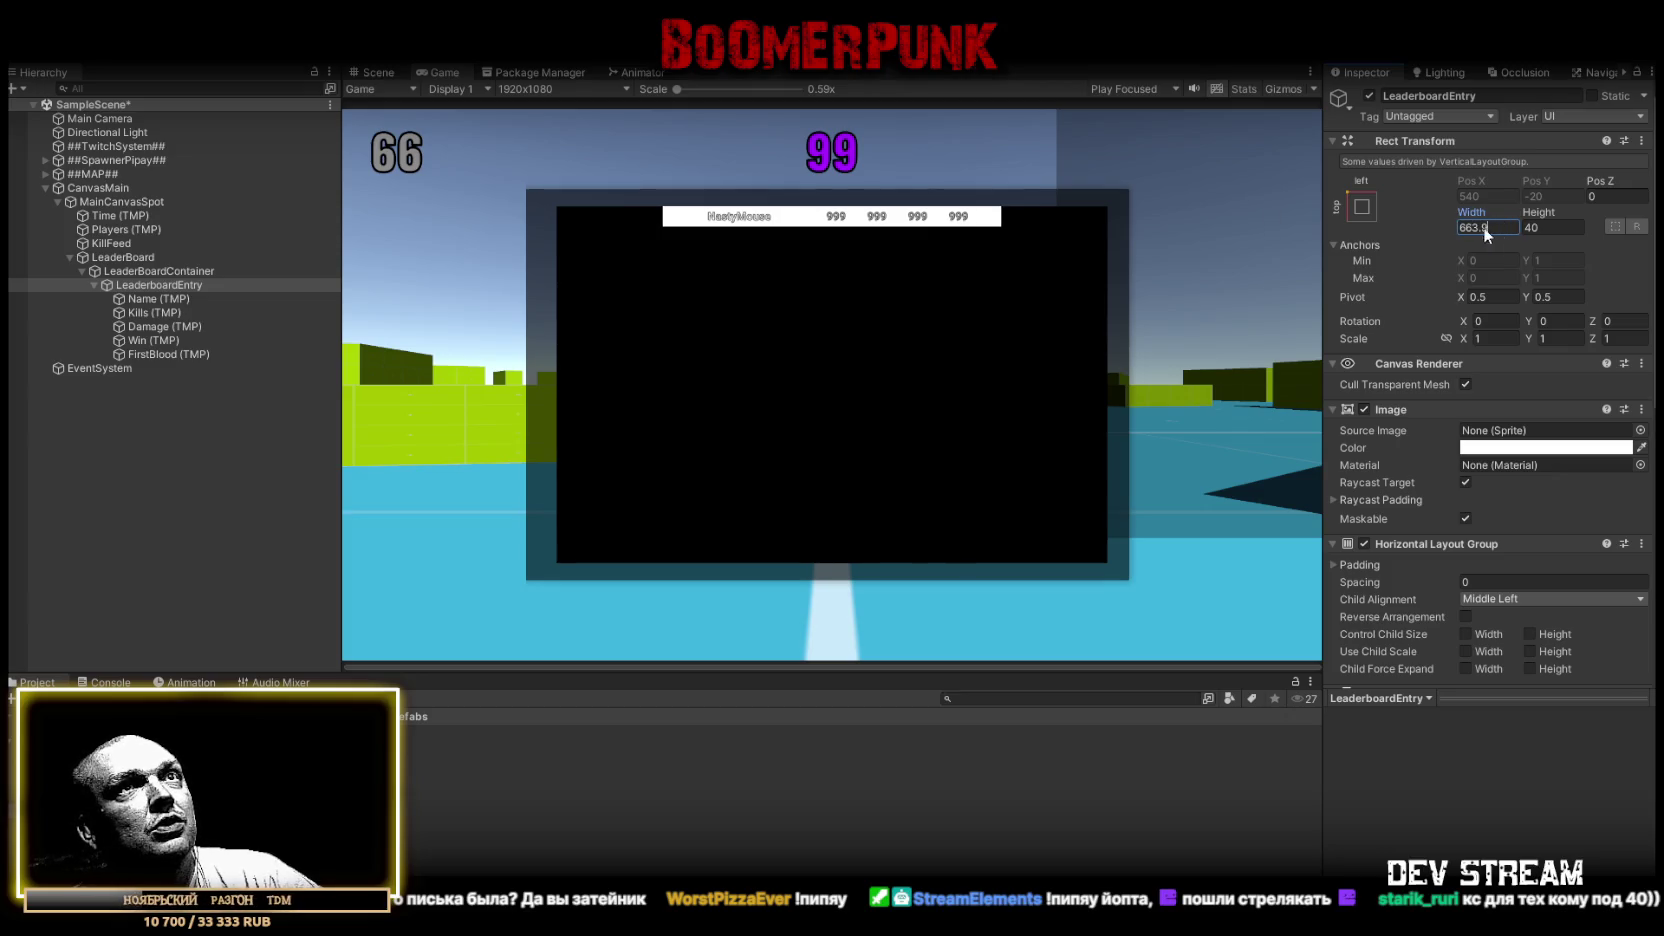
pyautogui.write('666')
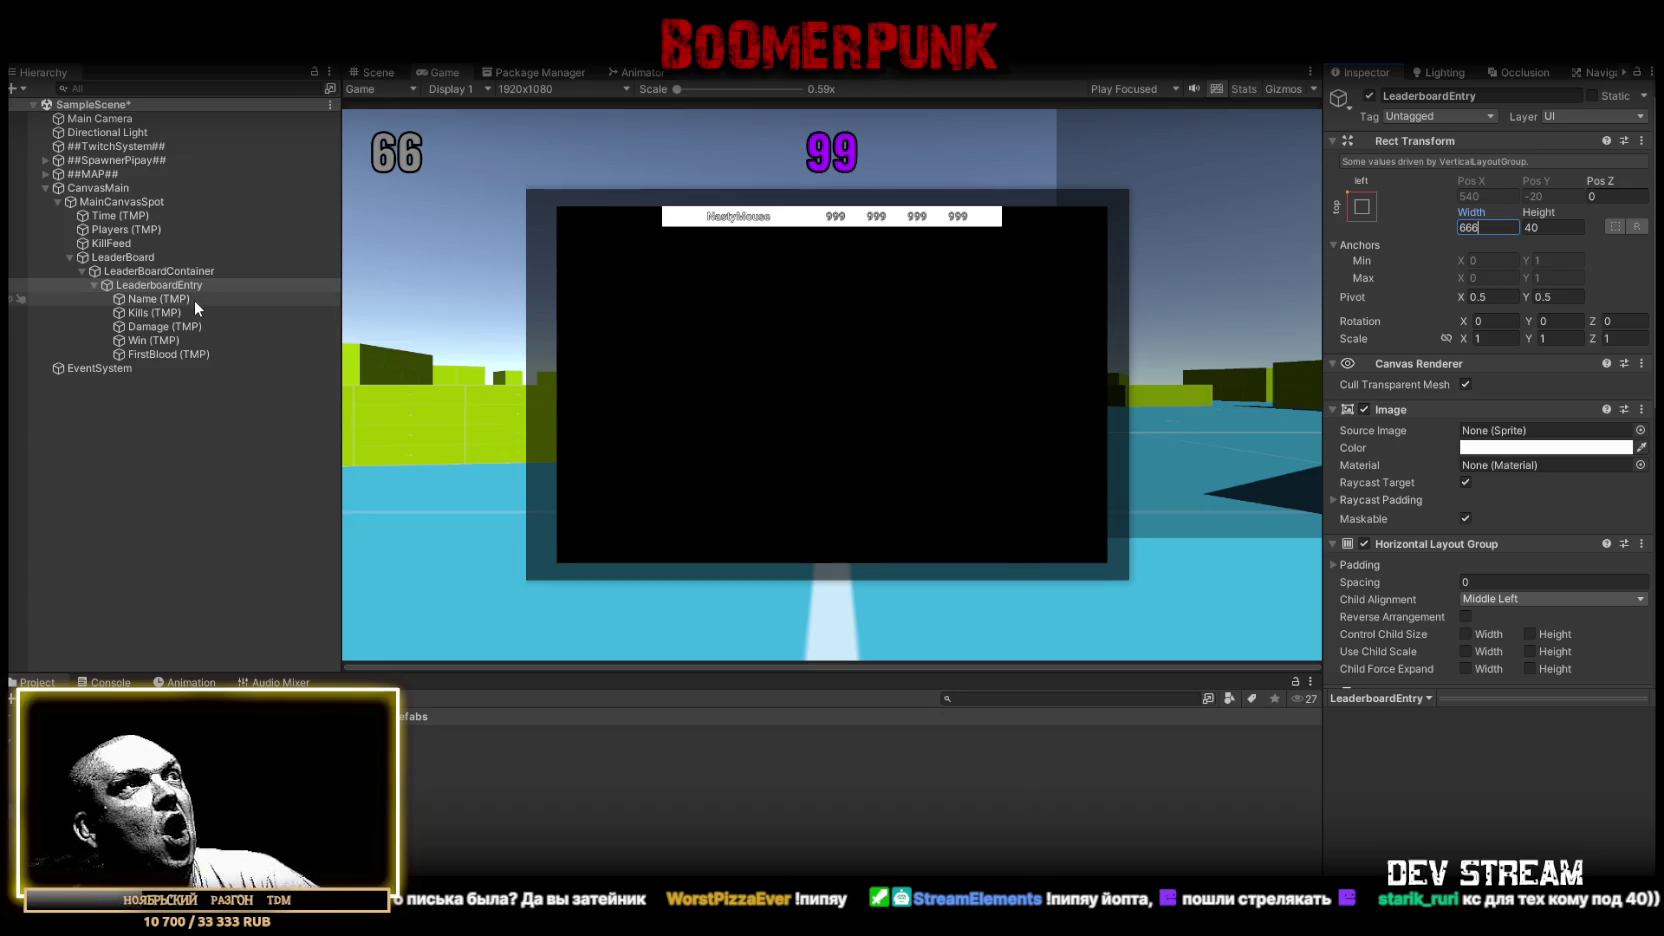
# Make LeaderBoardContainer 700 wide by 700 tall
pyautogui.click(143, 266)
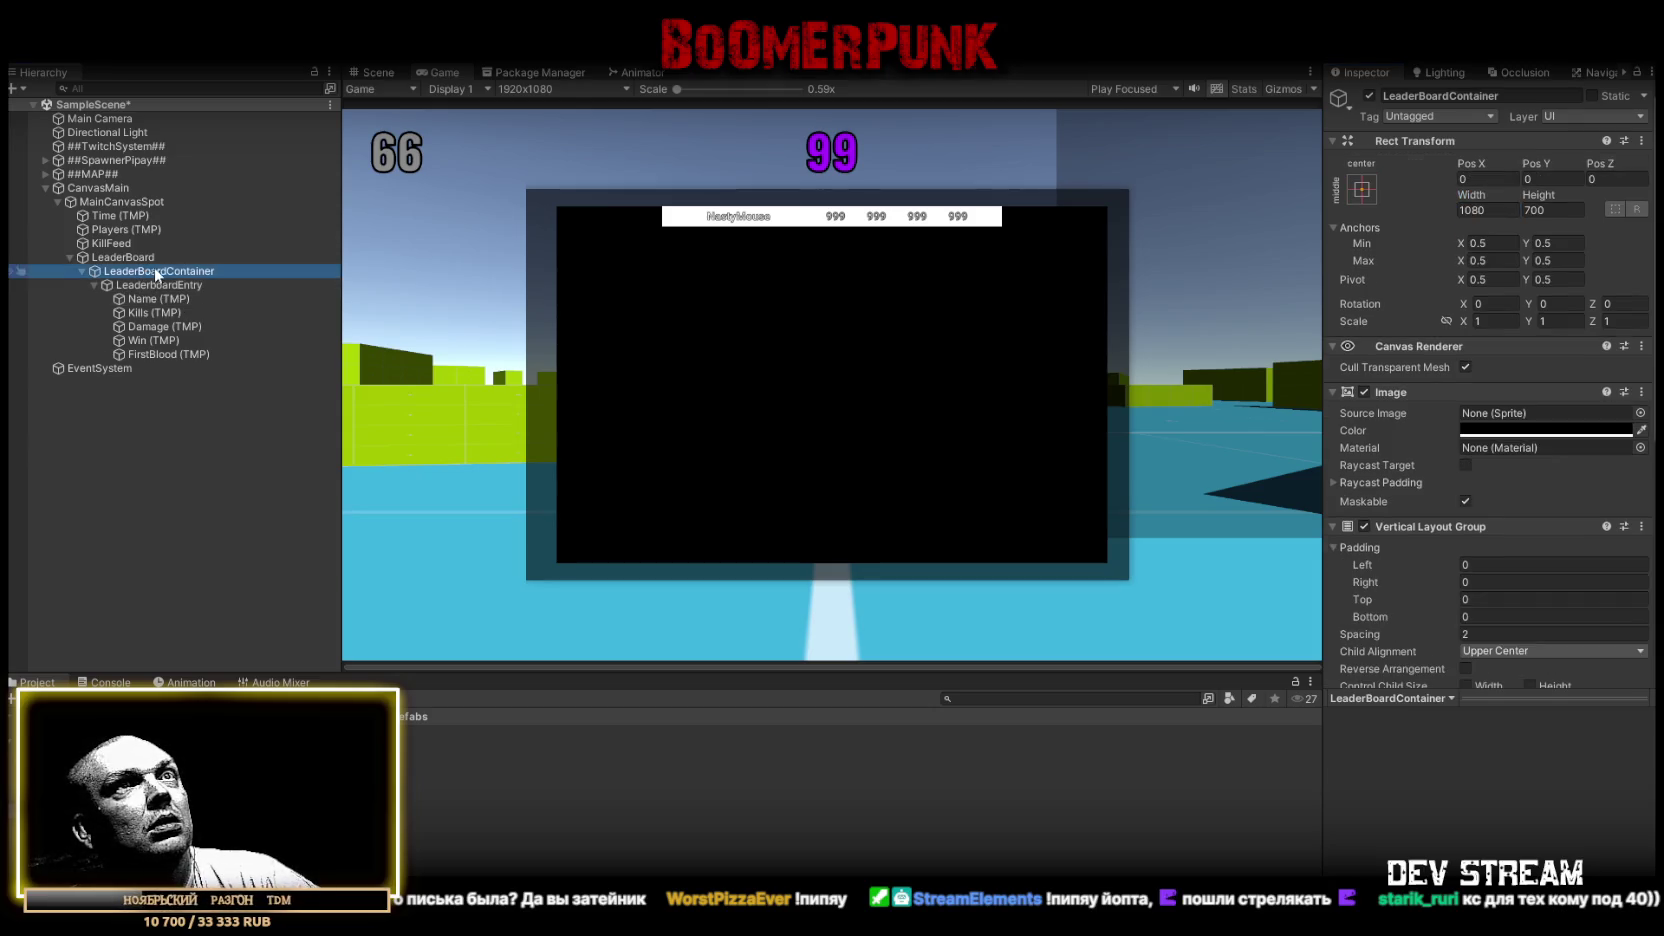
pyautogui.click(1490, 209)
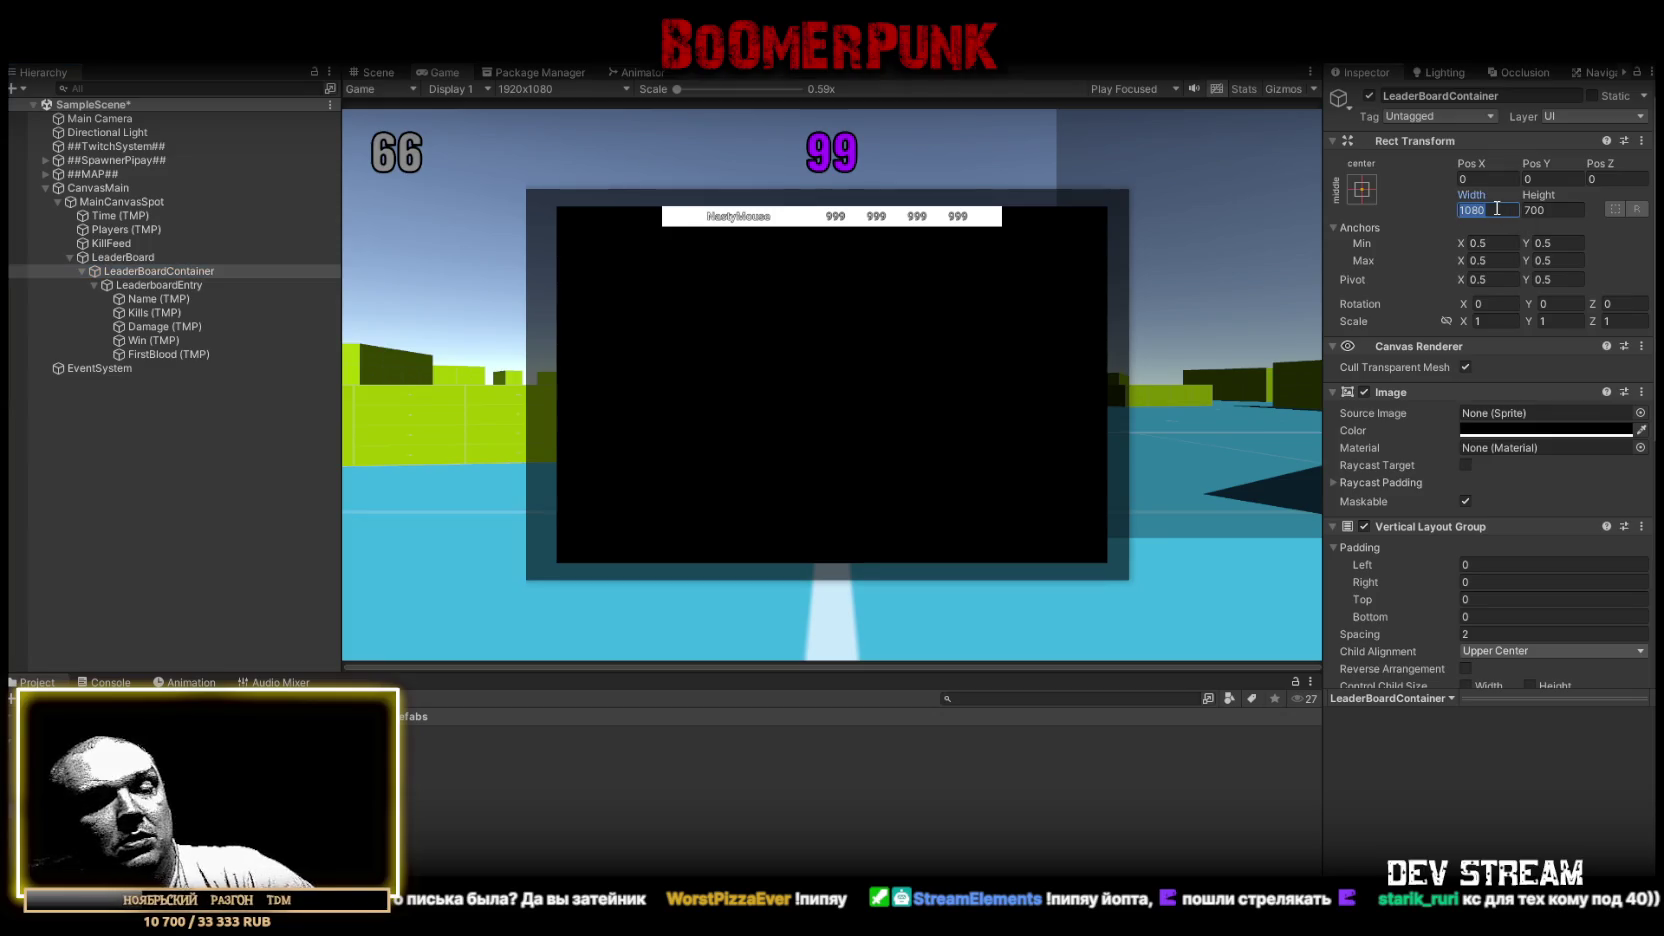
pyautogui.write('700')
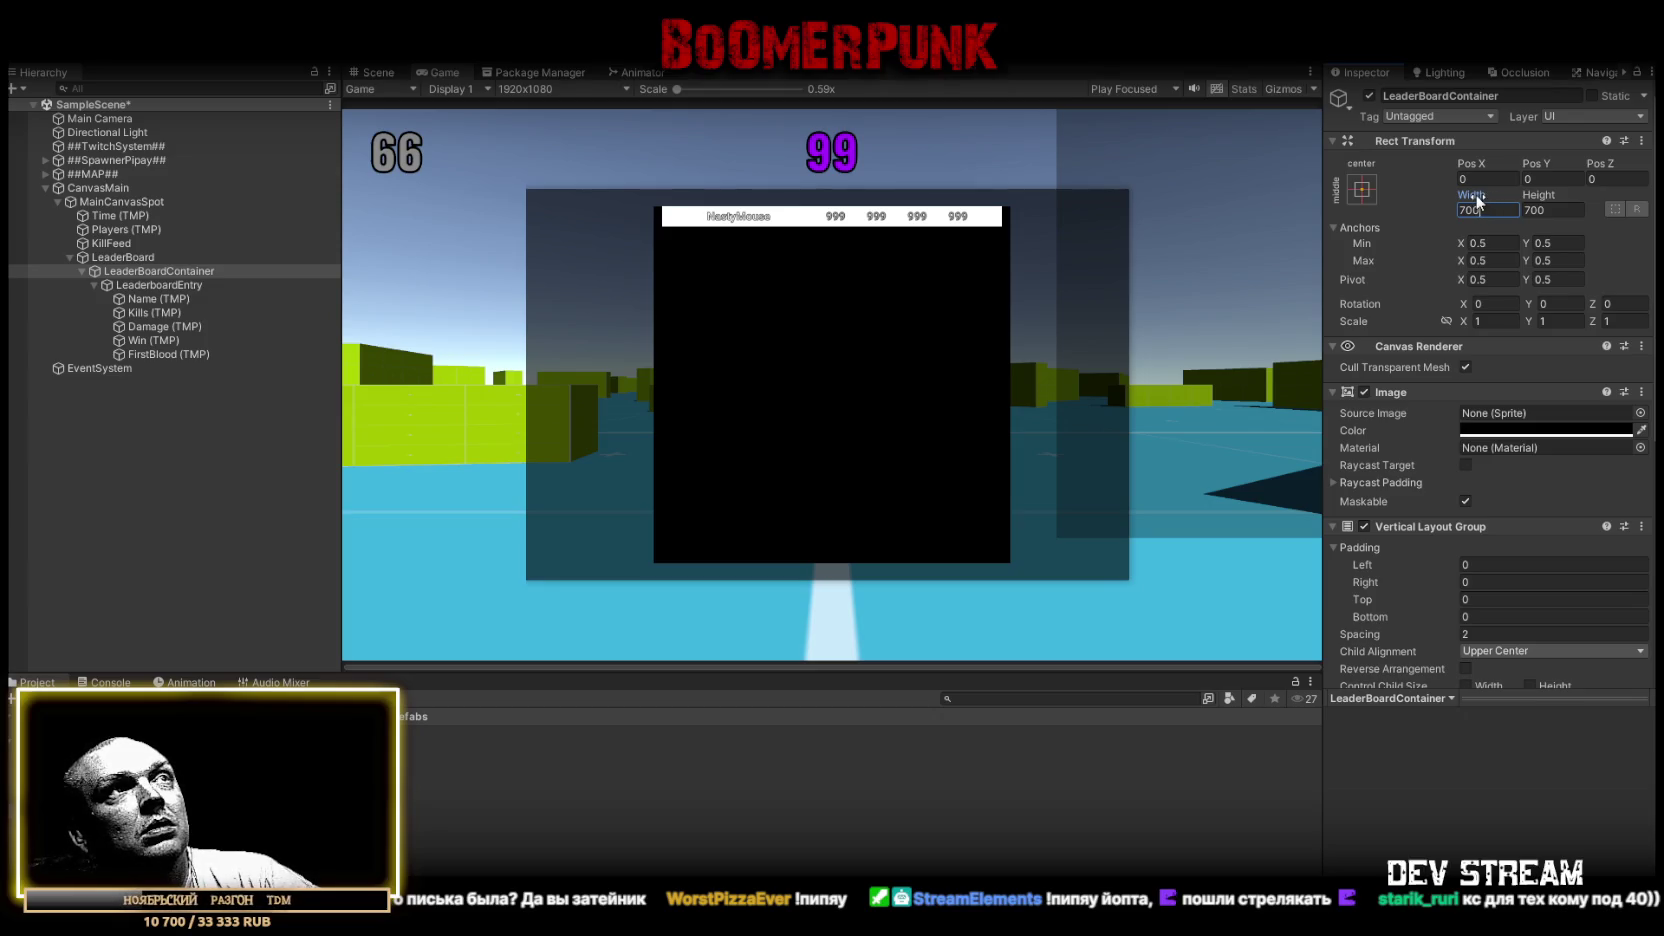
pyautogui.click(1538, 197)
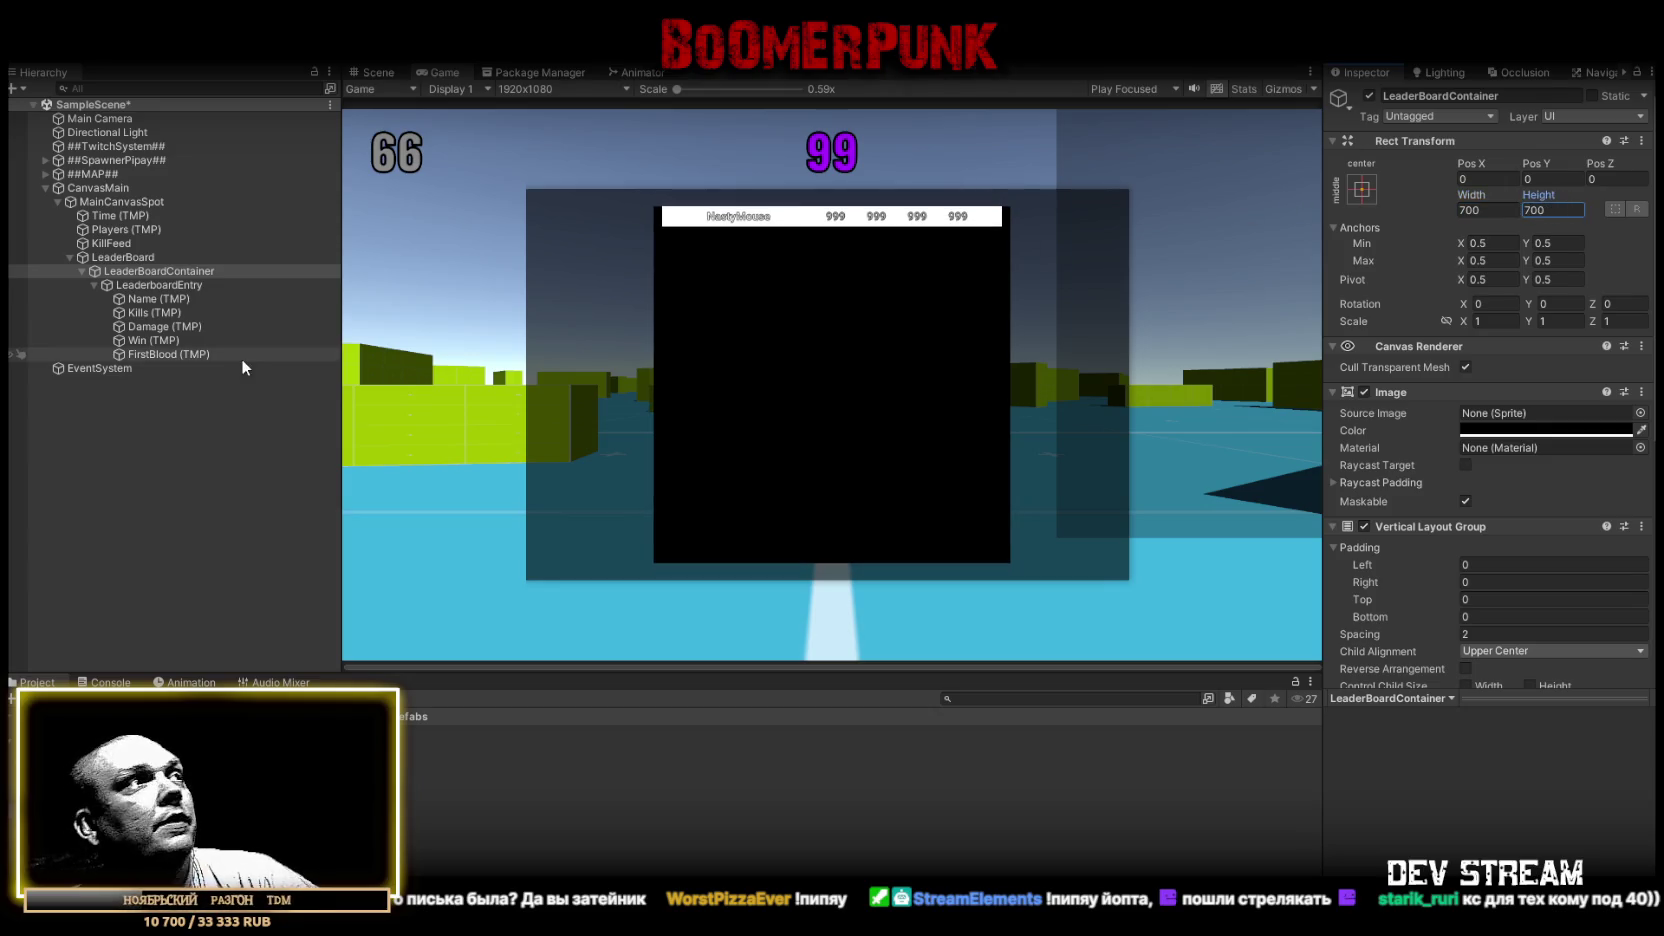
pyautogui.click(139, 257)
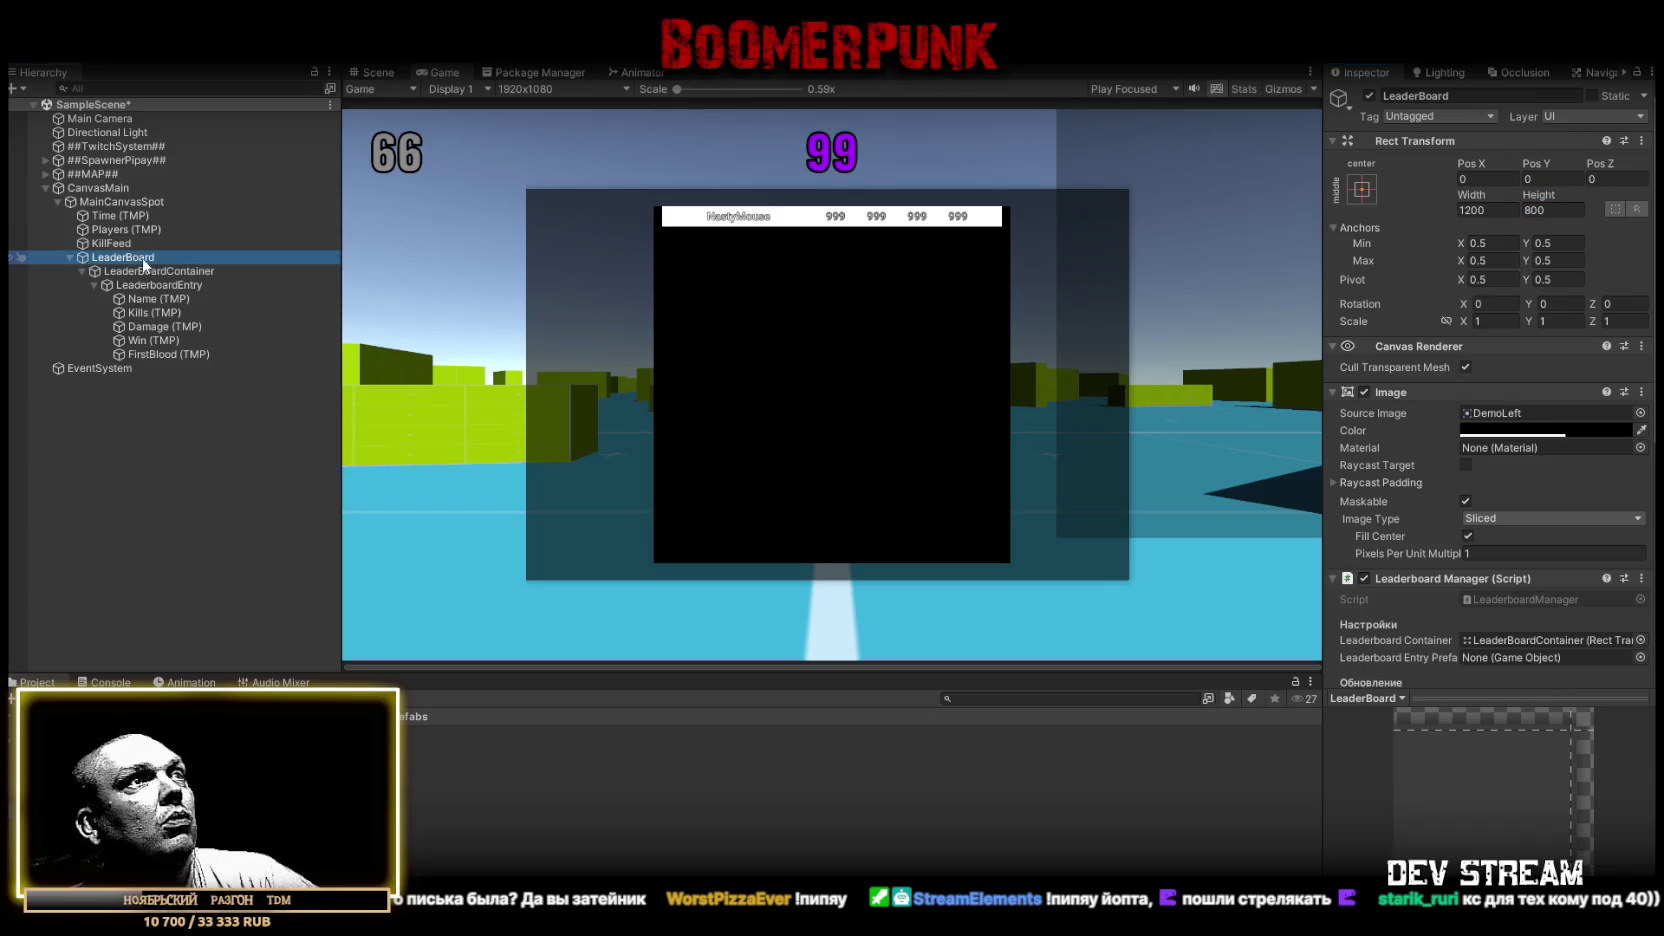
# Set the LeaderBoard panel's width to 840 and collapse LeaderBoardContainer in the Hierarchy
pyautogui.moveTo(1479, 190); pyautogui.dragTo(1074, 203)
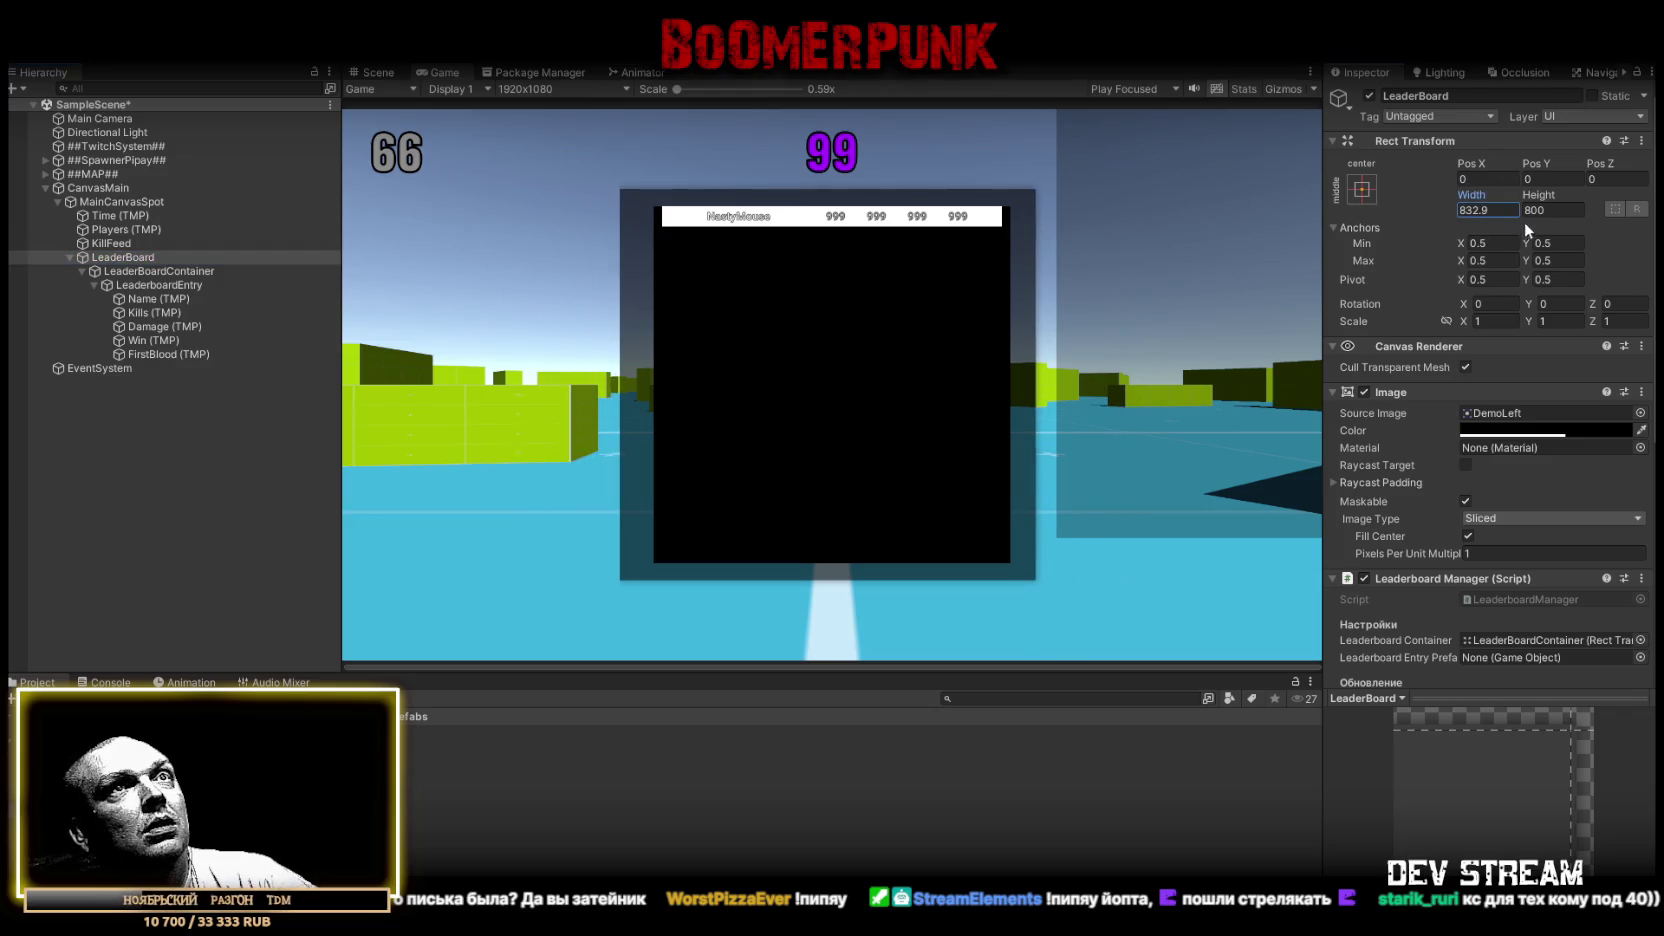
pyautogui.write('840')
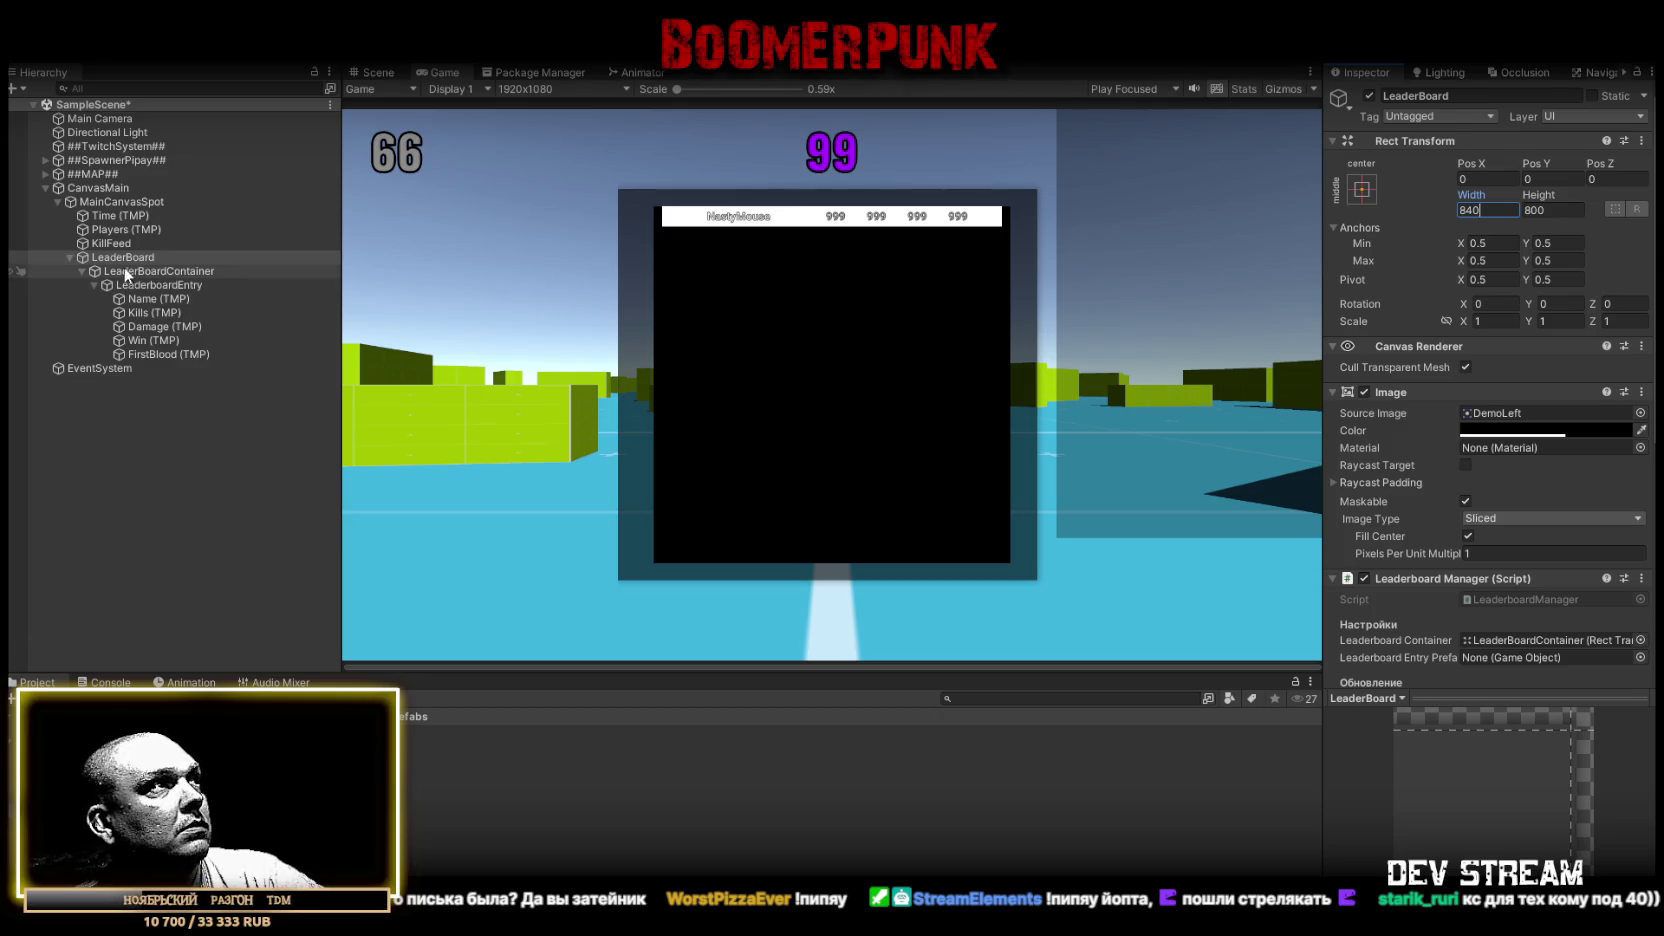
pyautogui.click(82, 271)
pyautogui.click(121, 271)
pyautogui.click(118, 257)
pyautogui.click(124, 271)
pyautogui.click(127, 259)
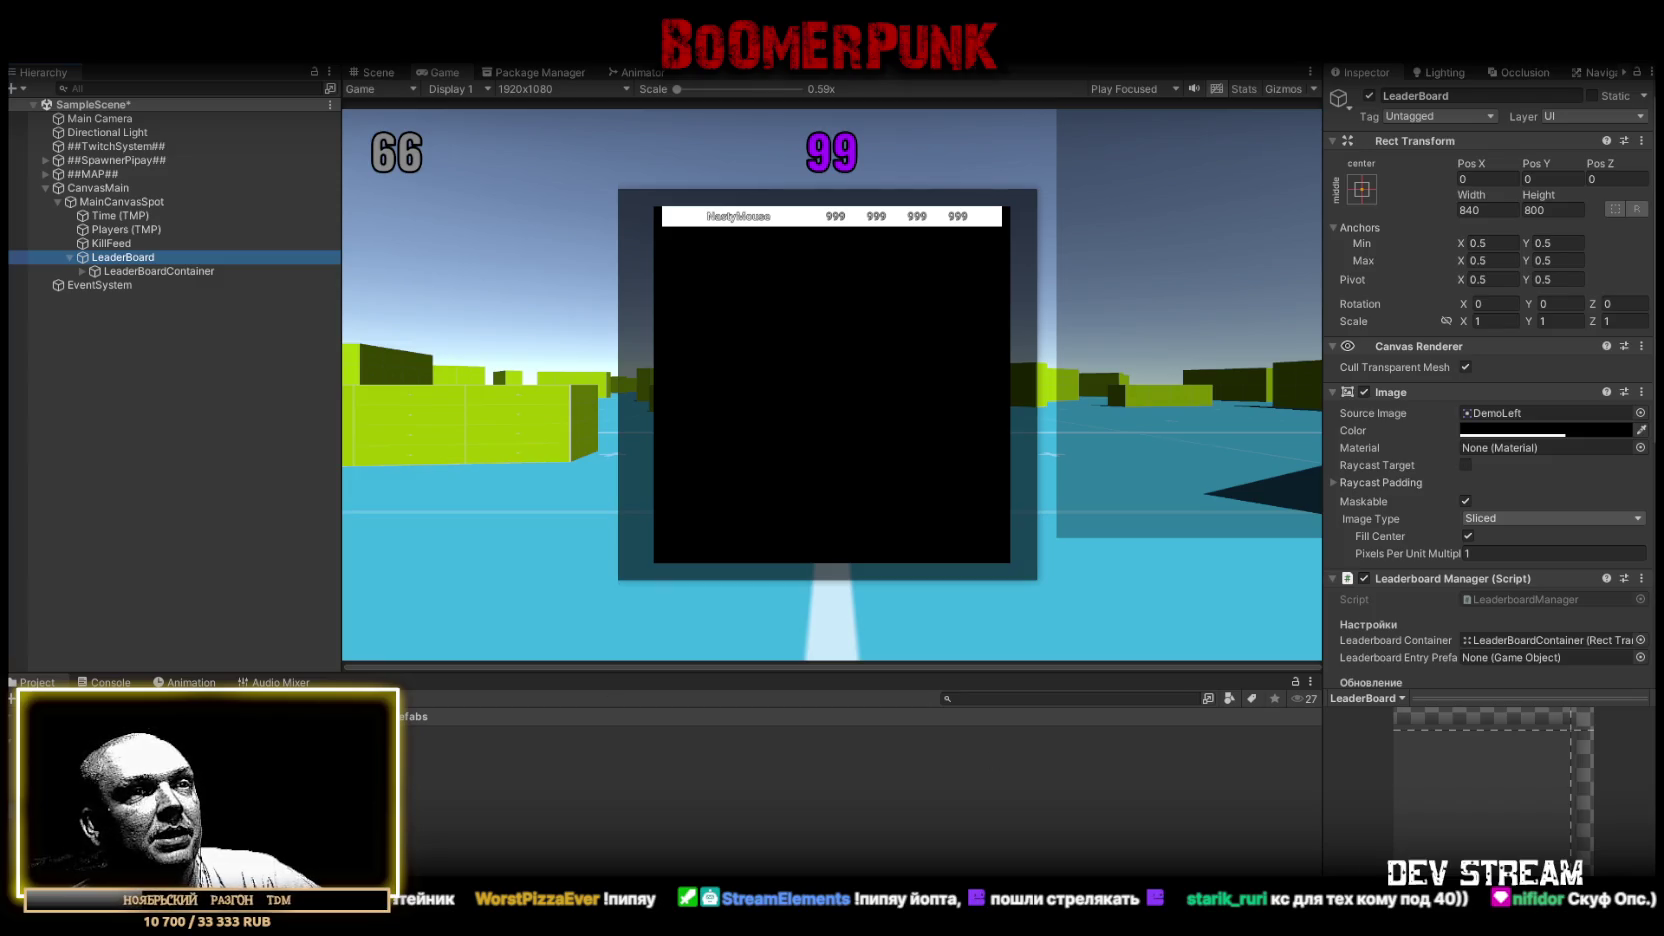
pyautogui.click(132, 271)
# Expand LeaderBoardContainer and LeaderboardEntry to reveal the entry's text children
pyautogui.click(78, 276)
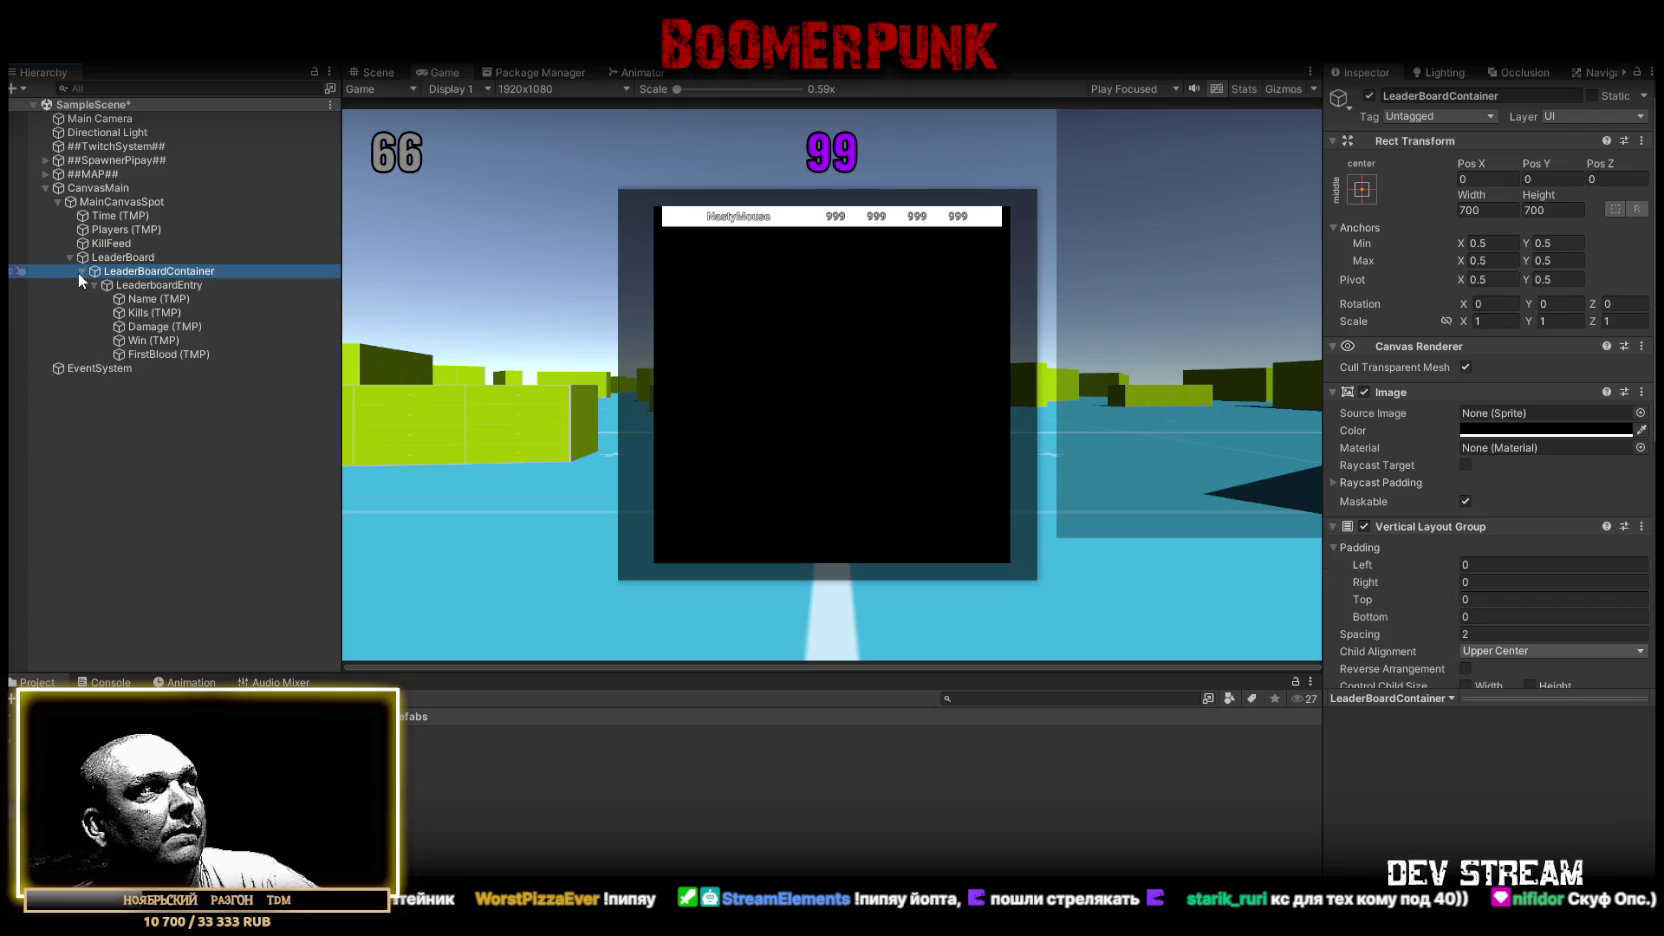
pyautogui.click(99, 281)
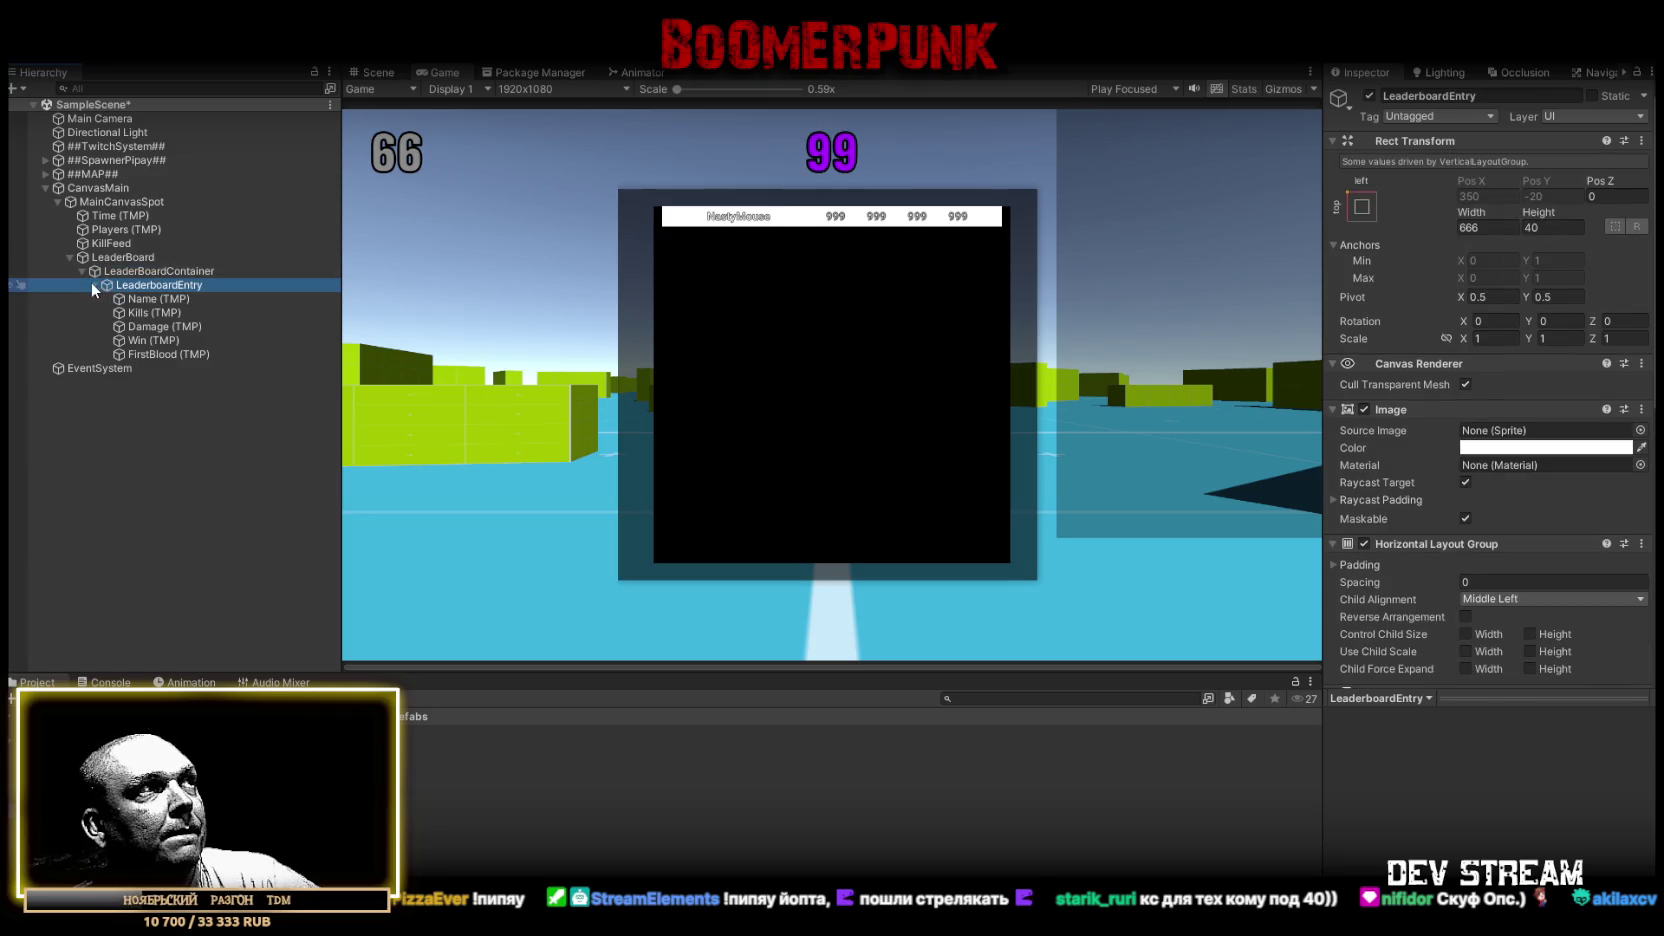
pyautogui.click(91, 282)
pyautogui.click(138, 267)
pyautogui.click(139, 283)
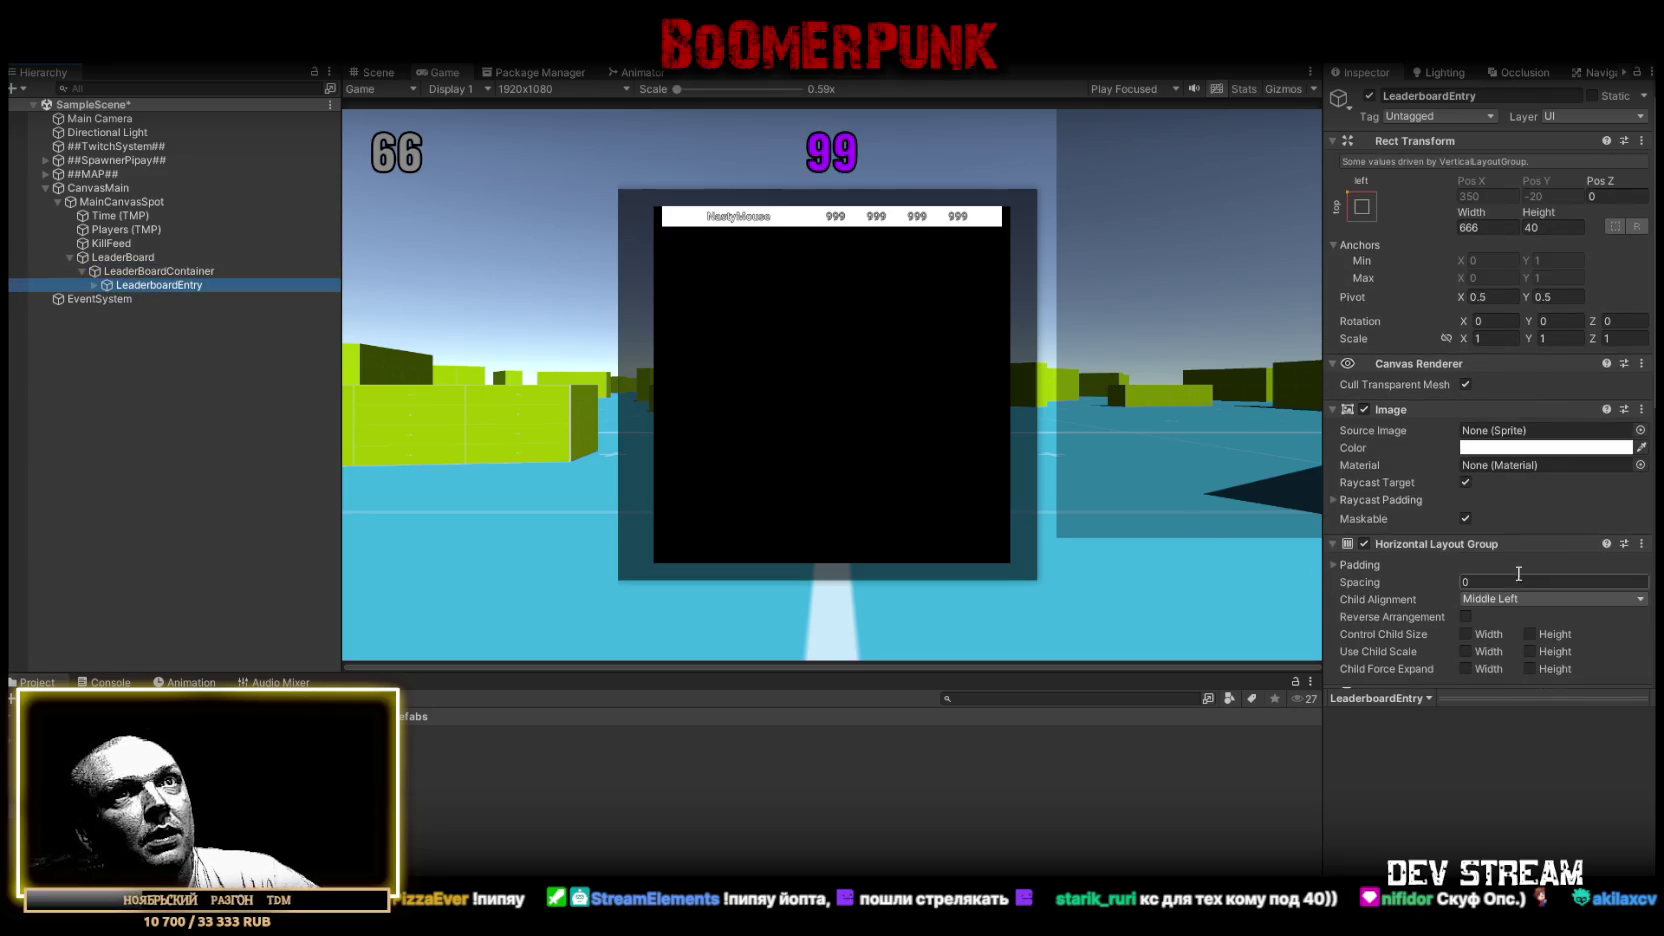
pyautogui.scroll(-5, 1490, 450)
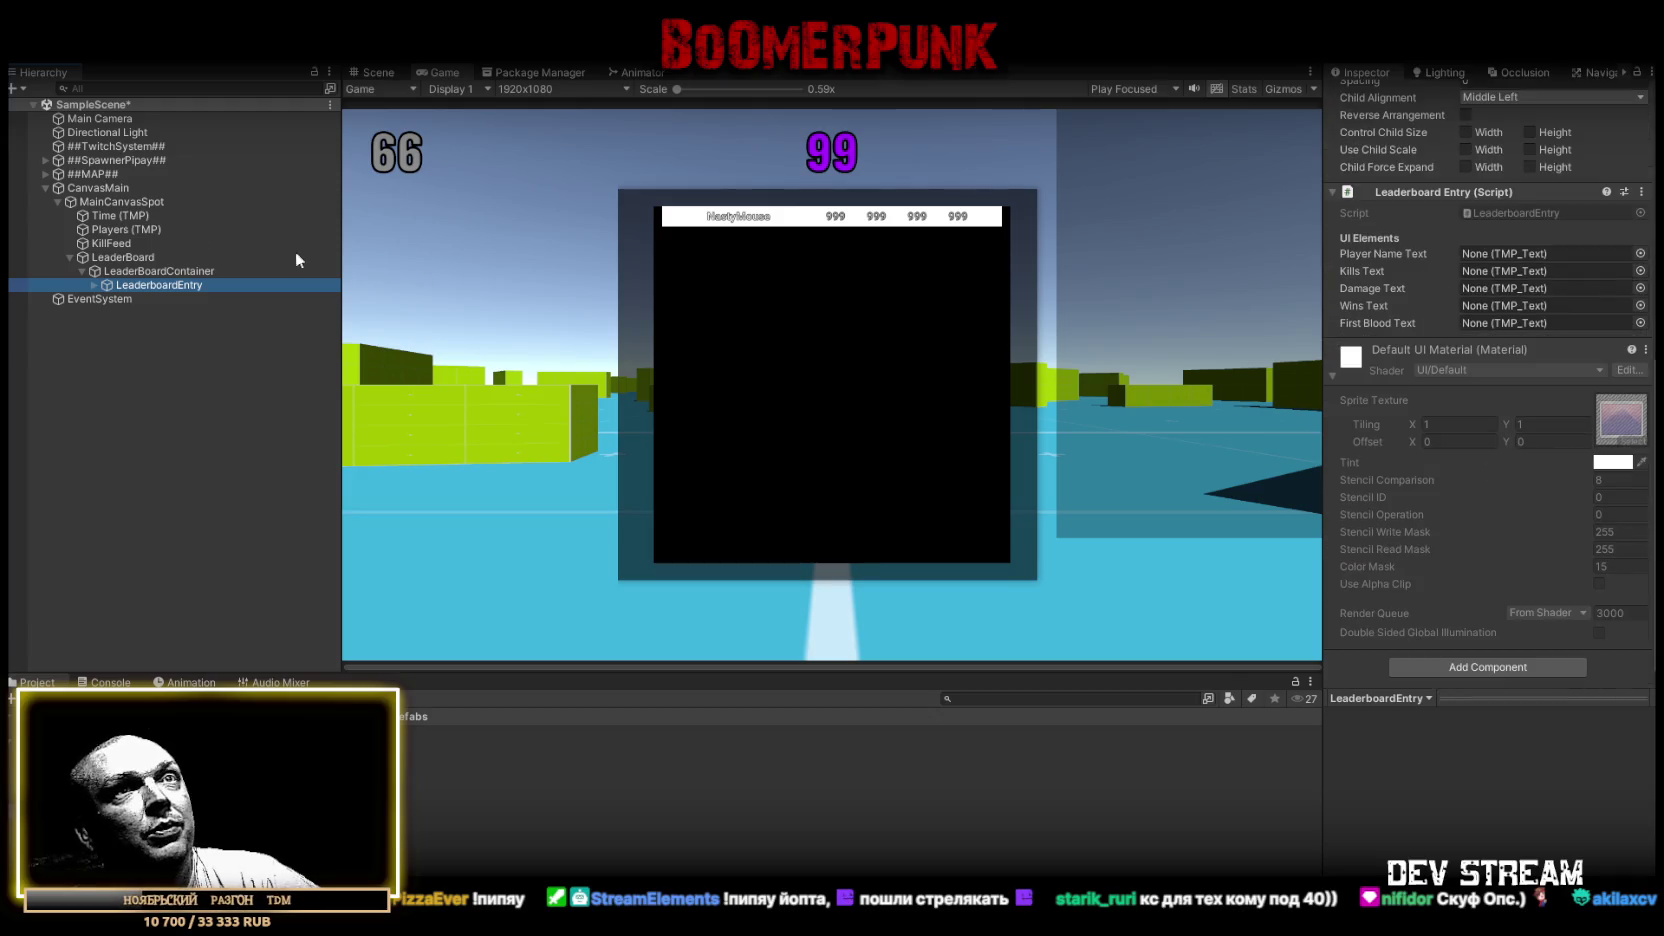
pyautogui.click(93, 285)
# Link the Name, Kills, Damage and FirstBlood texts to their Leaderboard Entry script slots, then duplicate the row
pyautogui.moveTo(150, 299)
pyautogui.mouseDown()
pyautogui.moveTo(1597, 271)
pyautogui.moveTo(1528, 254)
pyautogui.mouseUp()
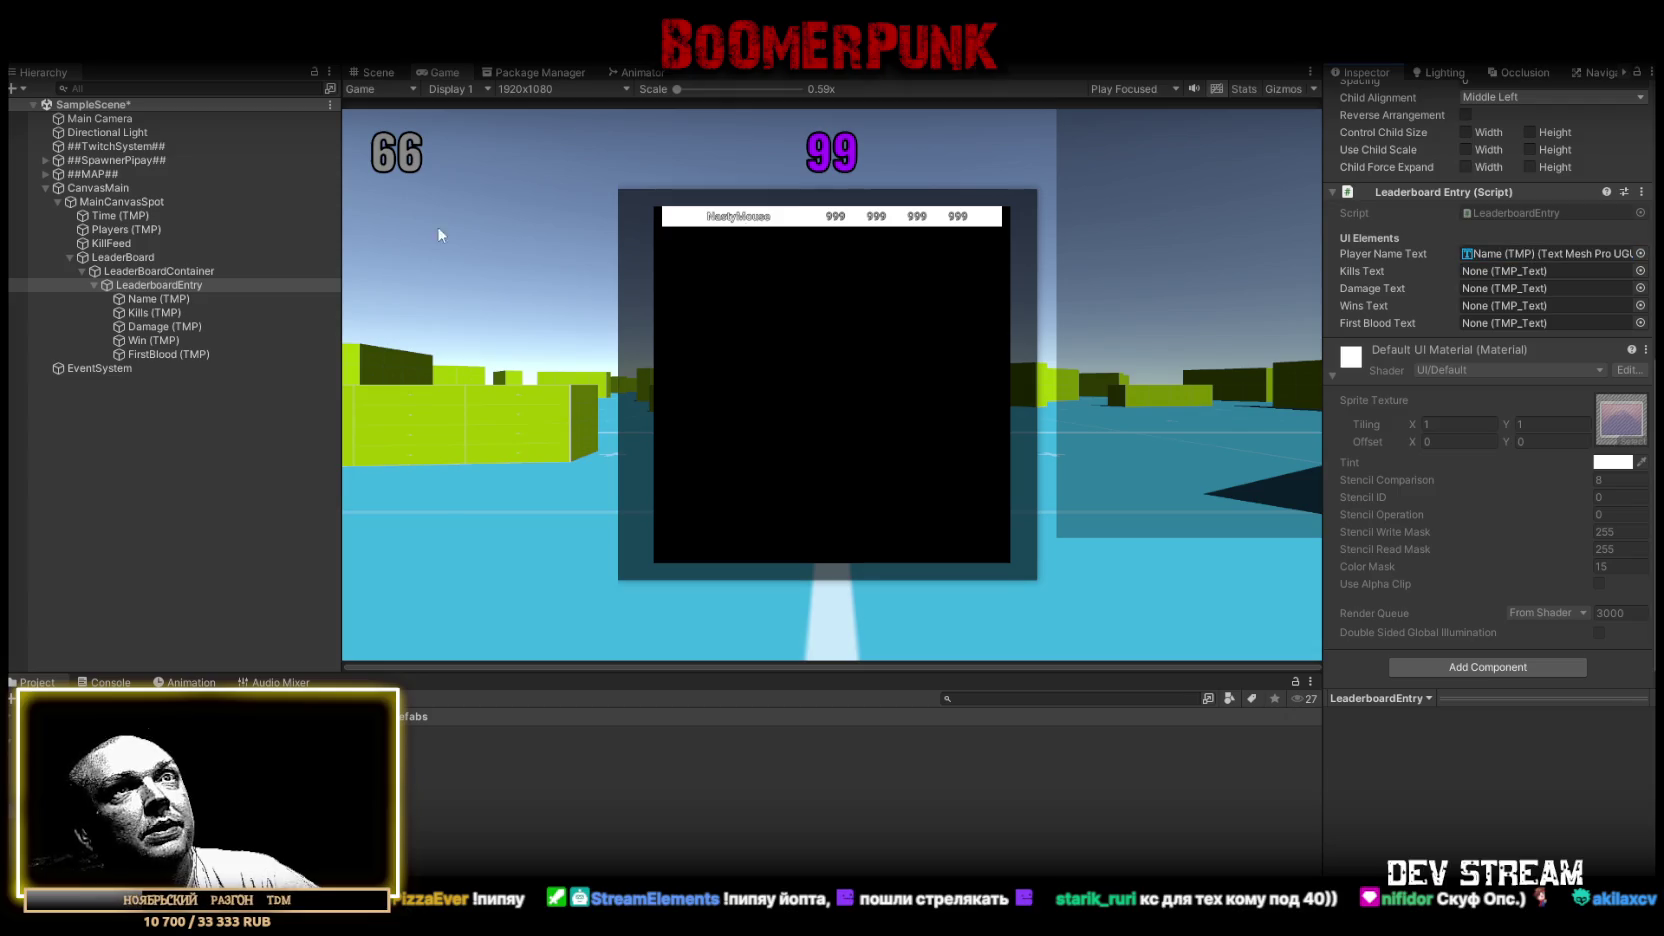
pyautogui.moveTo(152, 312)
pyautogui.mouseDown()
pyautogui.moveTo(1476, 296)
pyautogui.moveTo(1502, 270)
pyautogui.mouseUp()
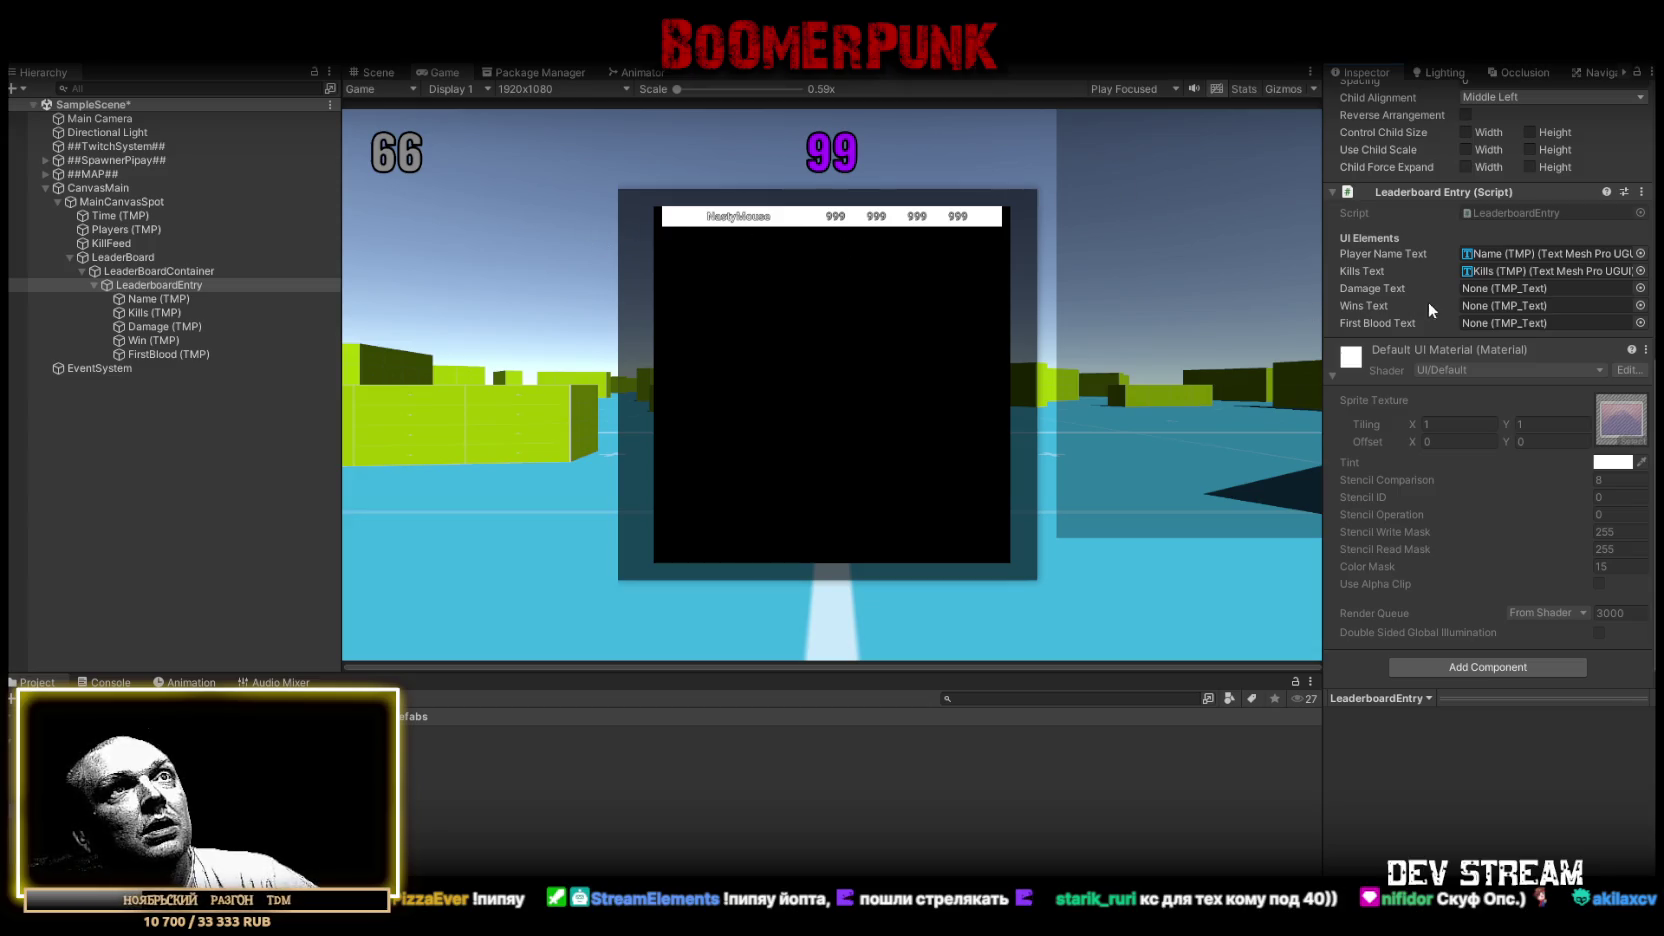
pyautogui.moveTo(160, 326)
pyautogui.mouseDown()
pyautogui.moveTo(1520, 290)
pyautogui.moveTo(140, 347)
pyautogui.moveTo(1530, 306)
pyautogui.mouseUp()
pyautogui.moveTo(165, 354)
pyautogui.mouseDown()
pyautogui.moveTo(900, 345)
pyautogui.moveTo(1520, 325)
pyautogui.moveTo(1529, 310)
pyautogui.mouseUp()
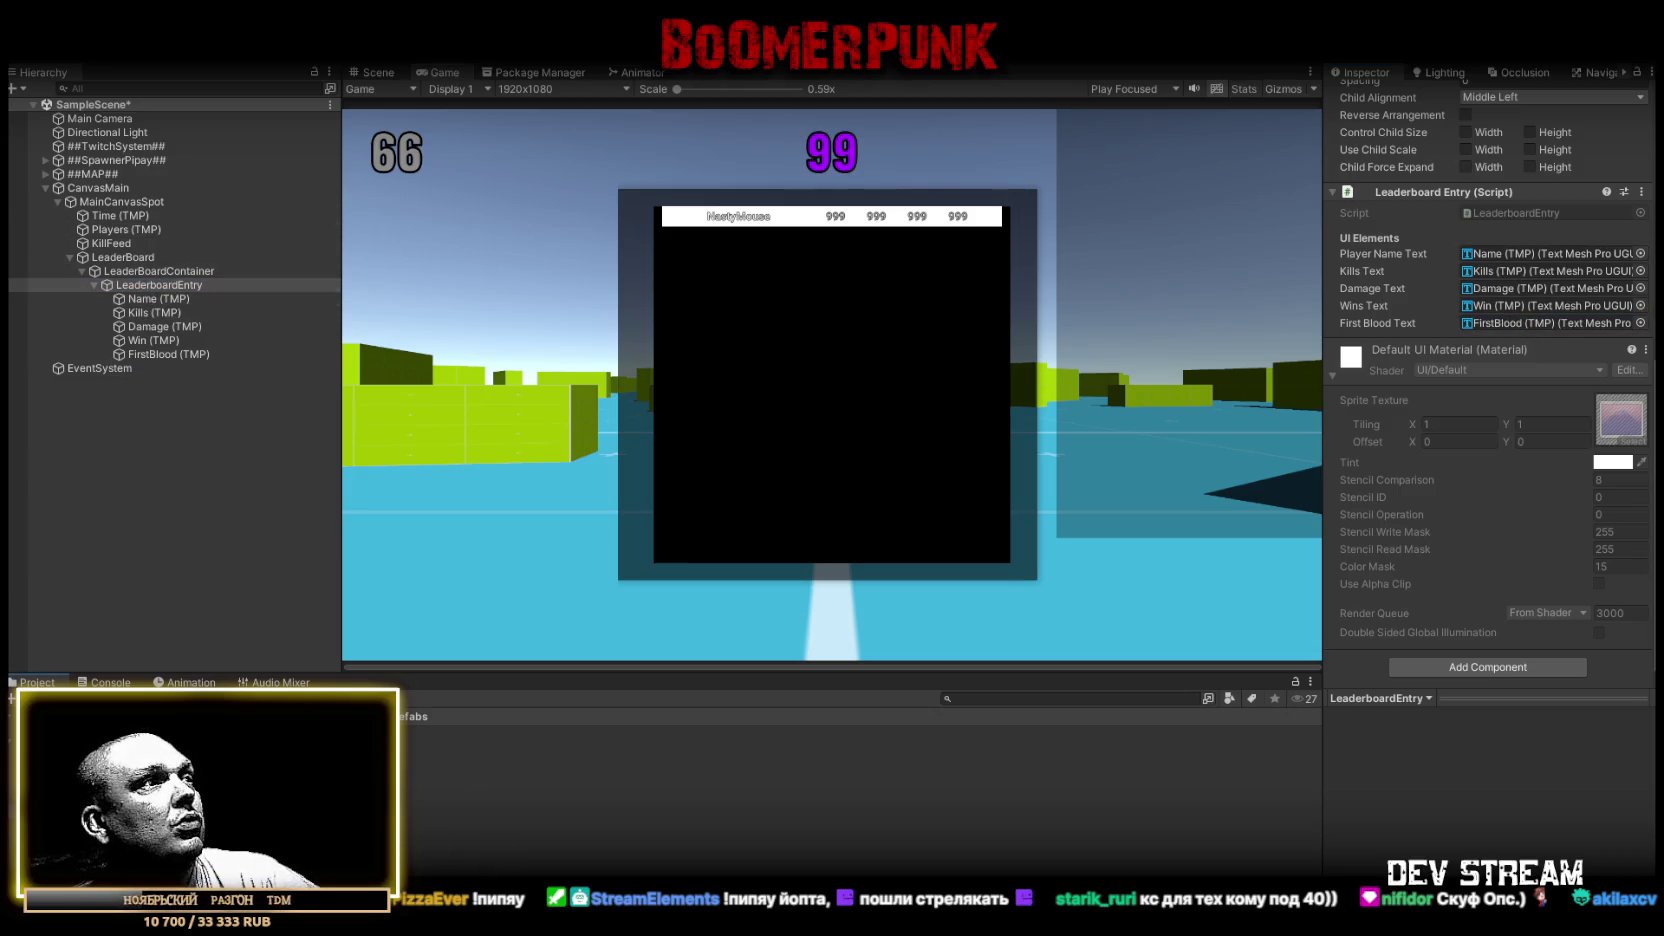
pyautogui.hotkey('ctrl', 'd')
pyautogui.hotkey('ctrl', 'd')
pyautogui.hotkey('ctrl', 'd')
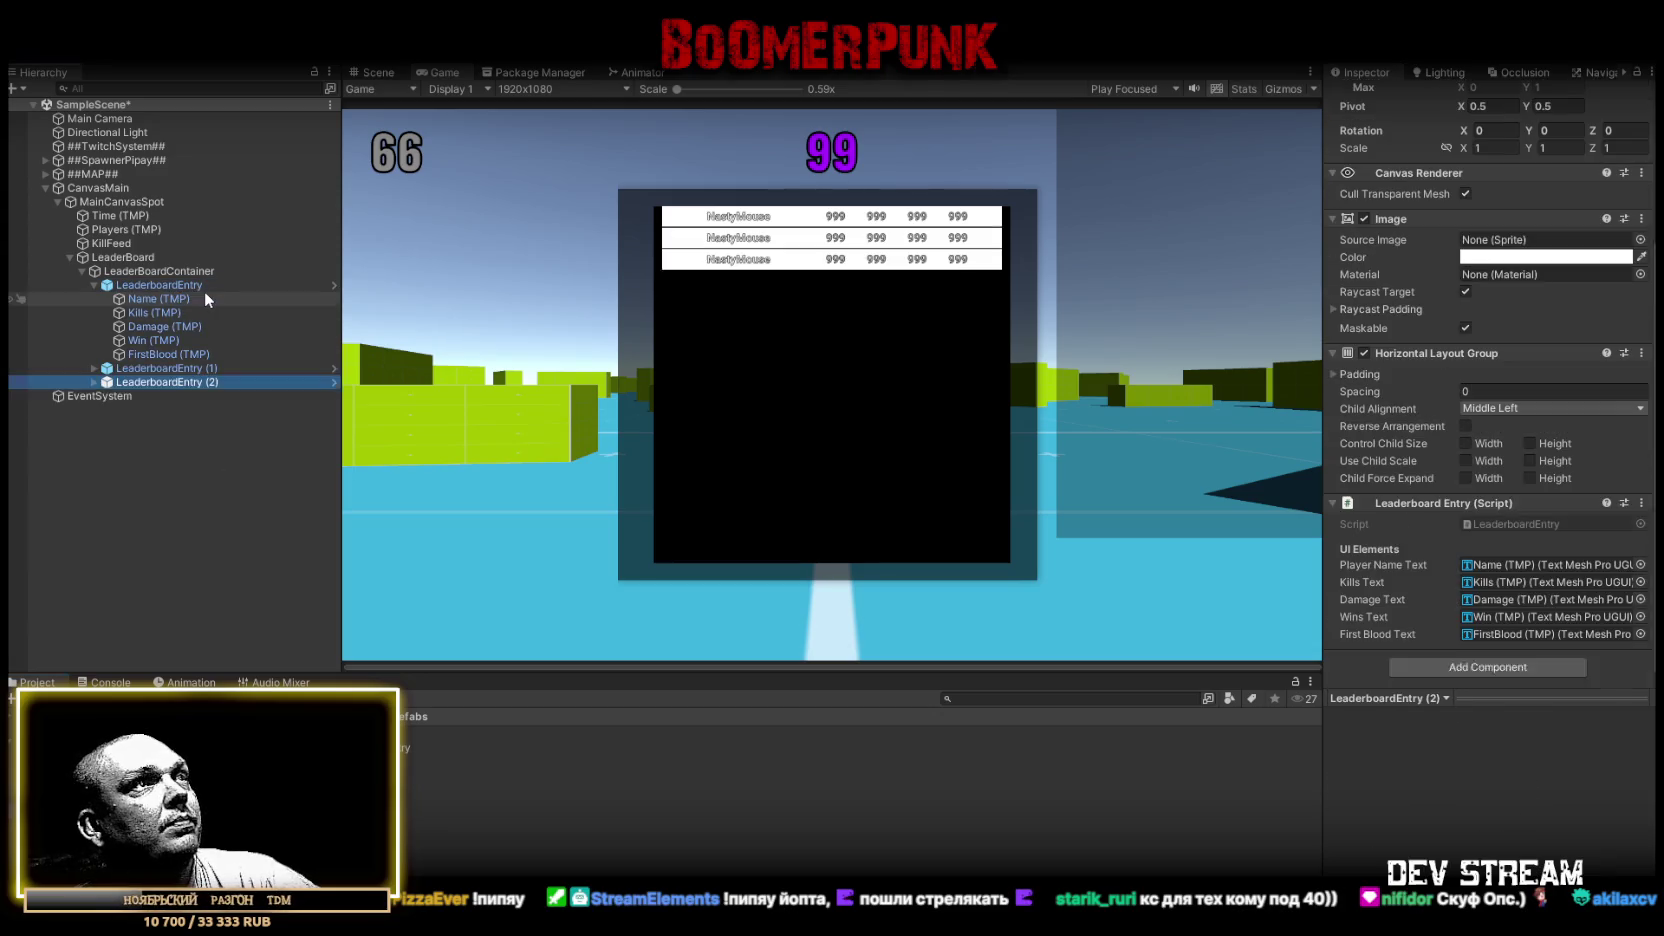
# Duplicate entry rows up to sixteen, then select and delete them all
pyautogui.hotkey('ctrl', 'd')
pyautogui.hotkey('ctrl', 'd')
pyautogui.hotkey('ctrl', 'd')
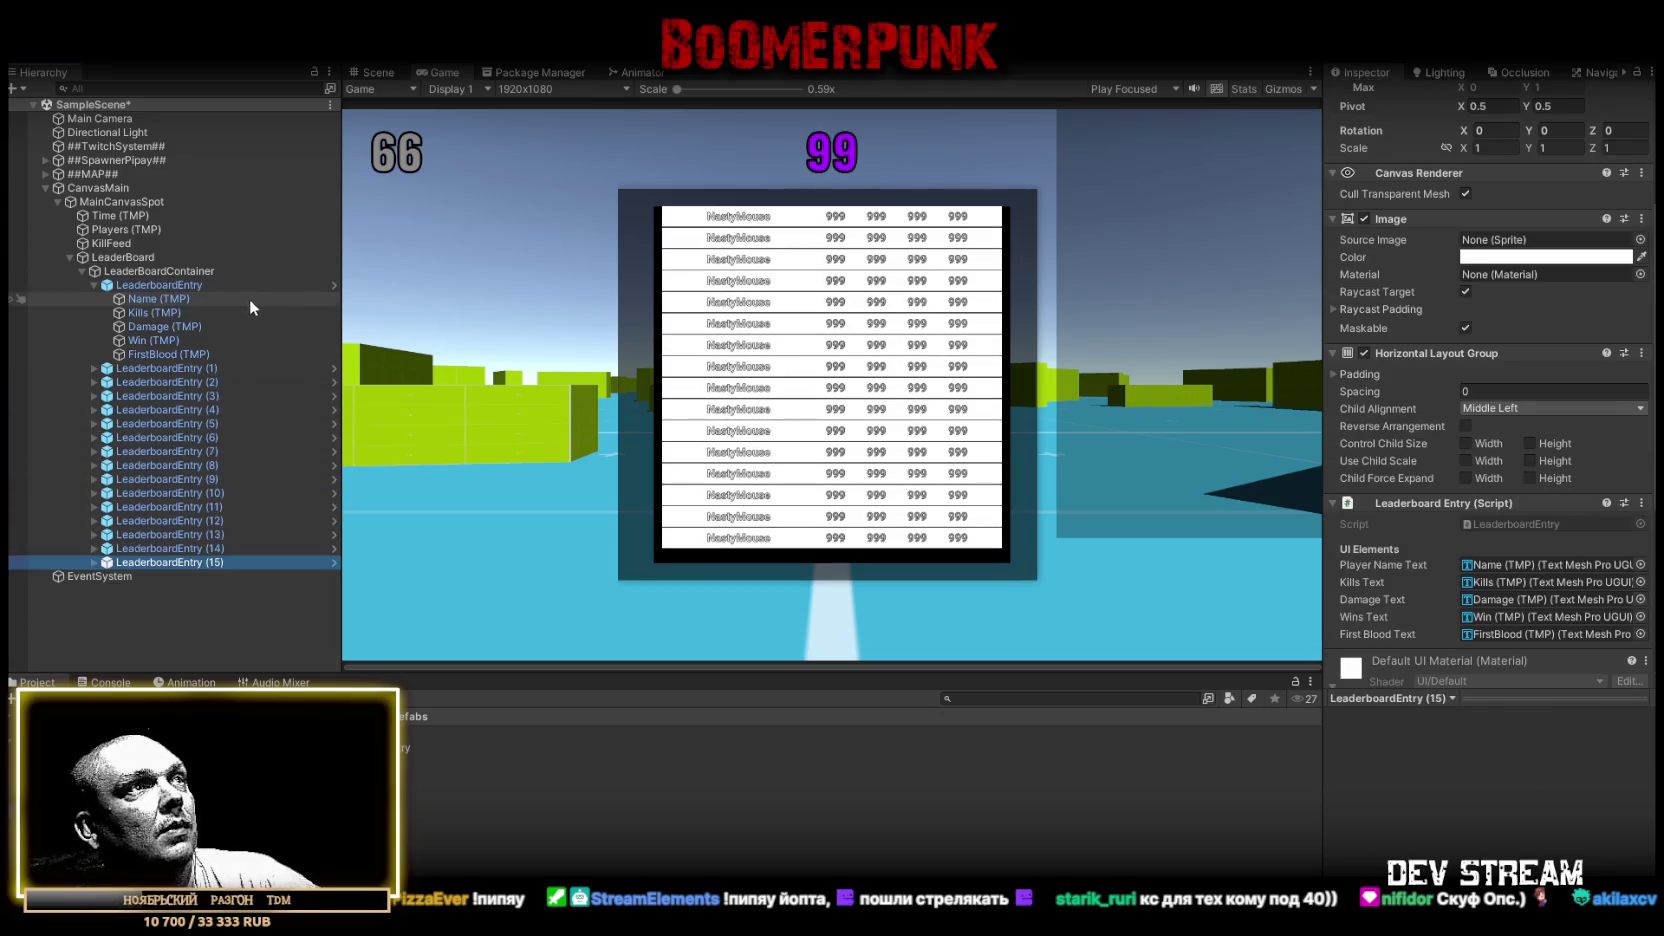
pyautogui.keyDown('shift'); pyautogui.click(160, 285); pyautogui.keyUp('shift')
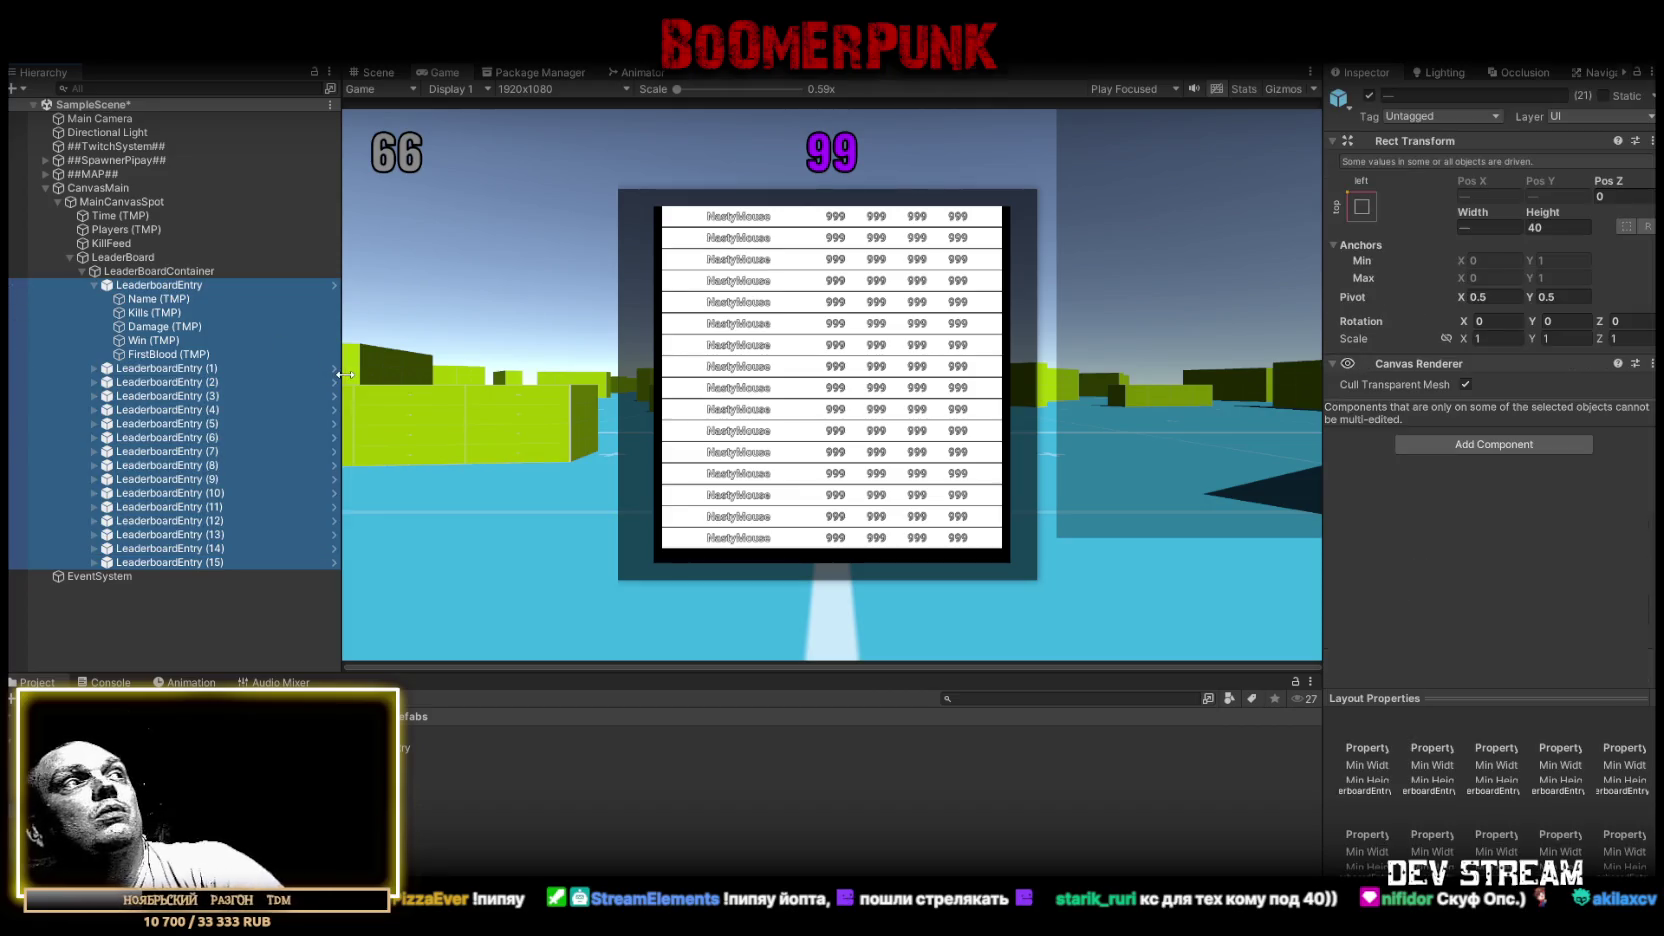
pyautogui.press('Delete')
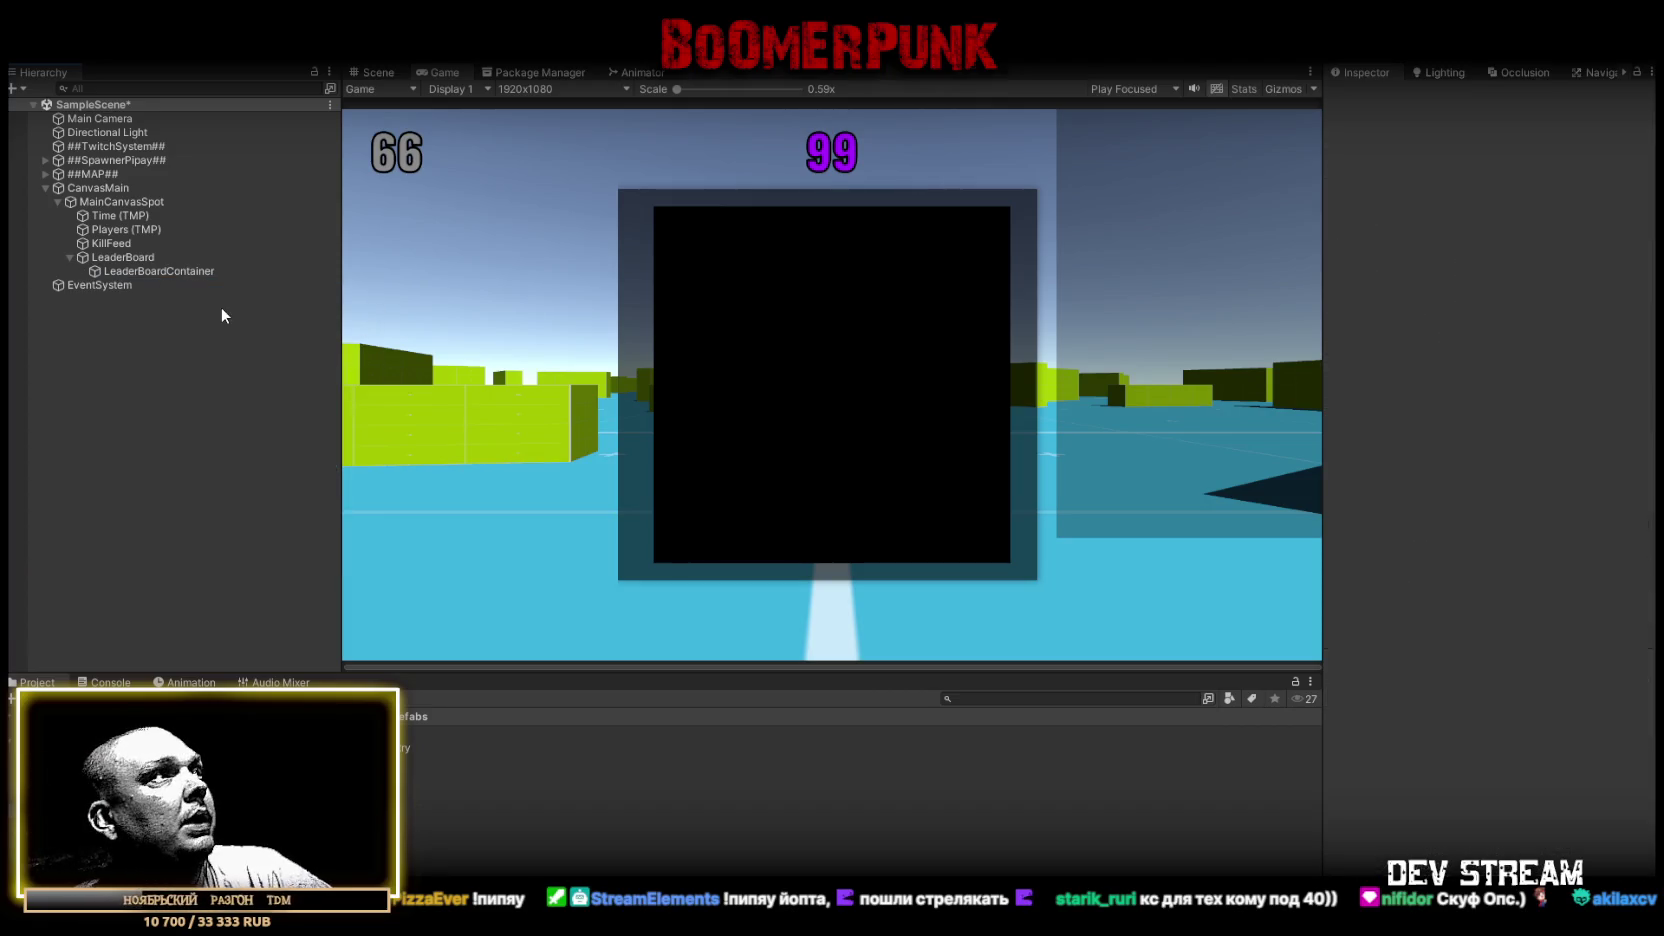
pyautogui.click(152, 274)
pyautogui.scroll(-1, 1547, 650)
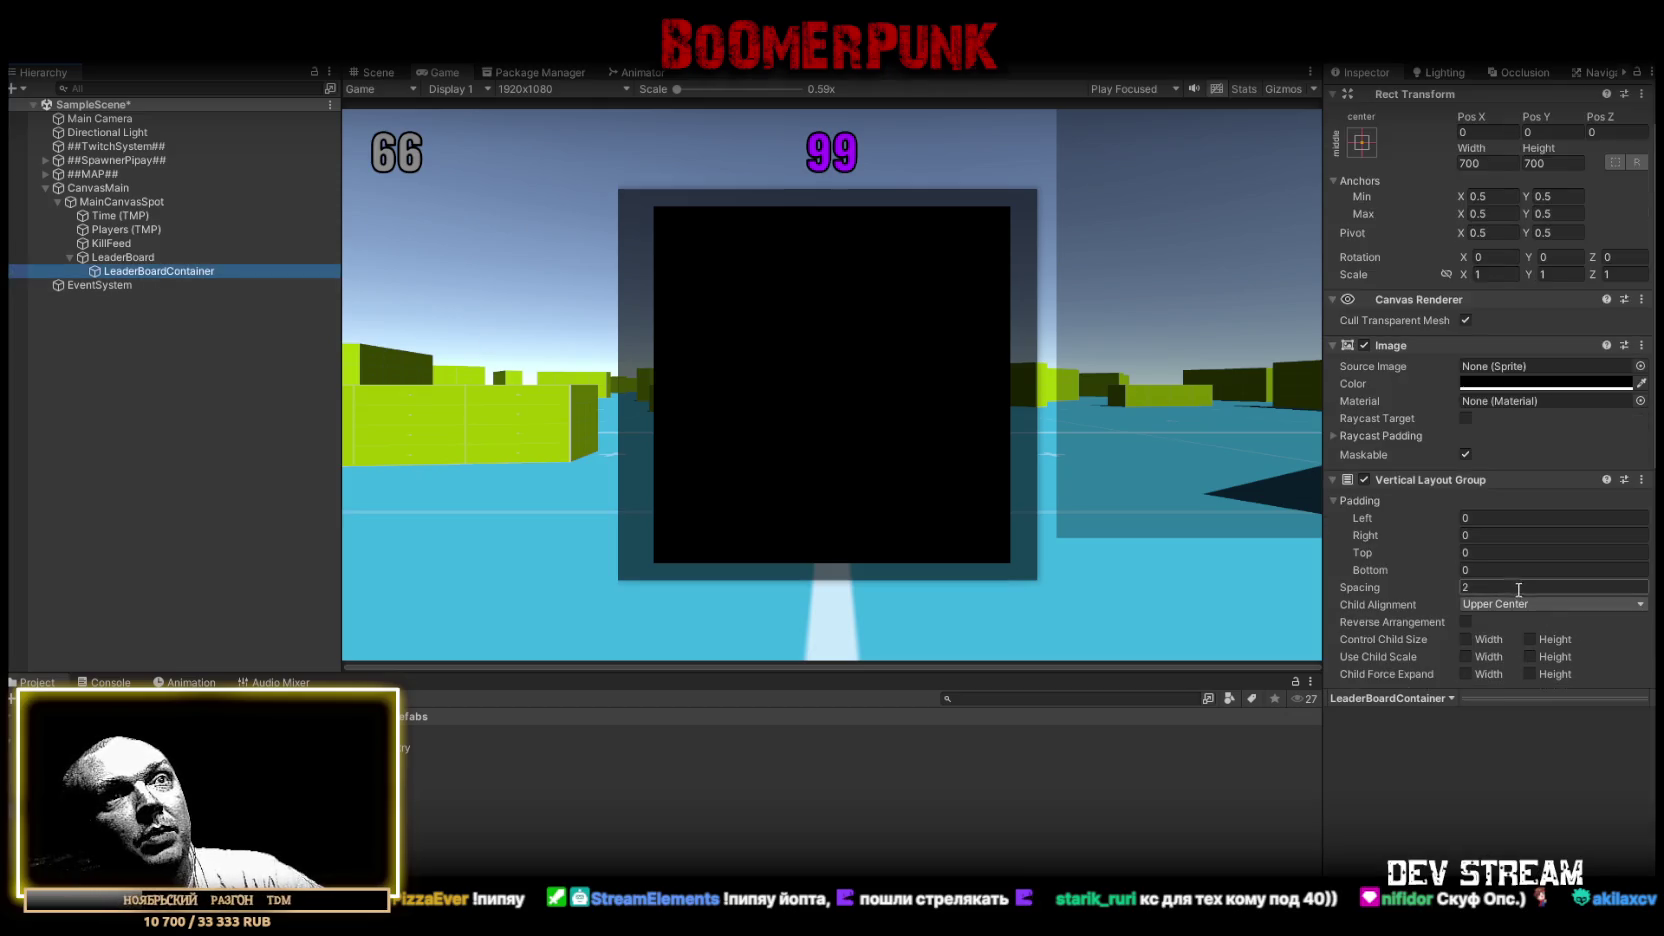
# Set the Vertical Layout Group's Padding Top to 2 on LeaderBoardContainer
pyautogui.click(1482, 552)
pyautogui.write('2')
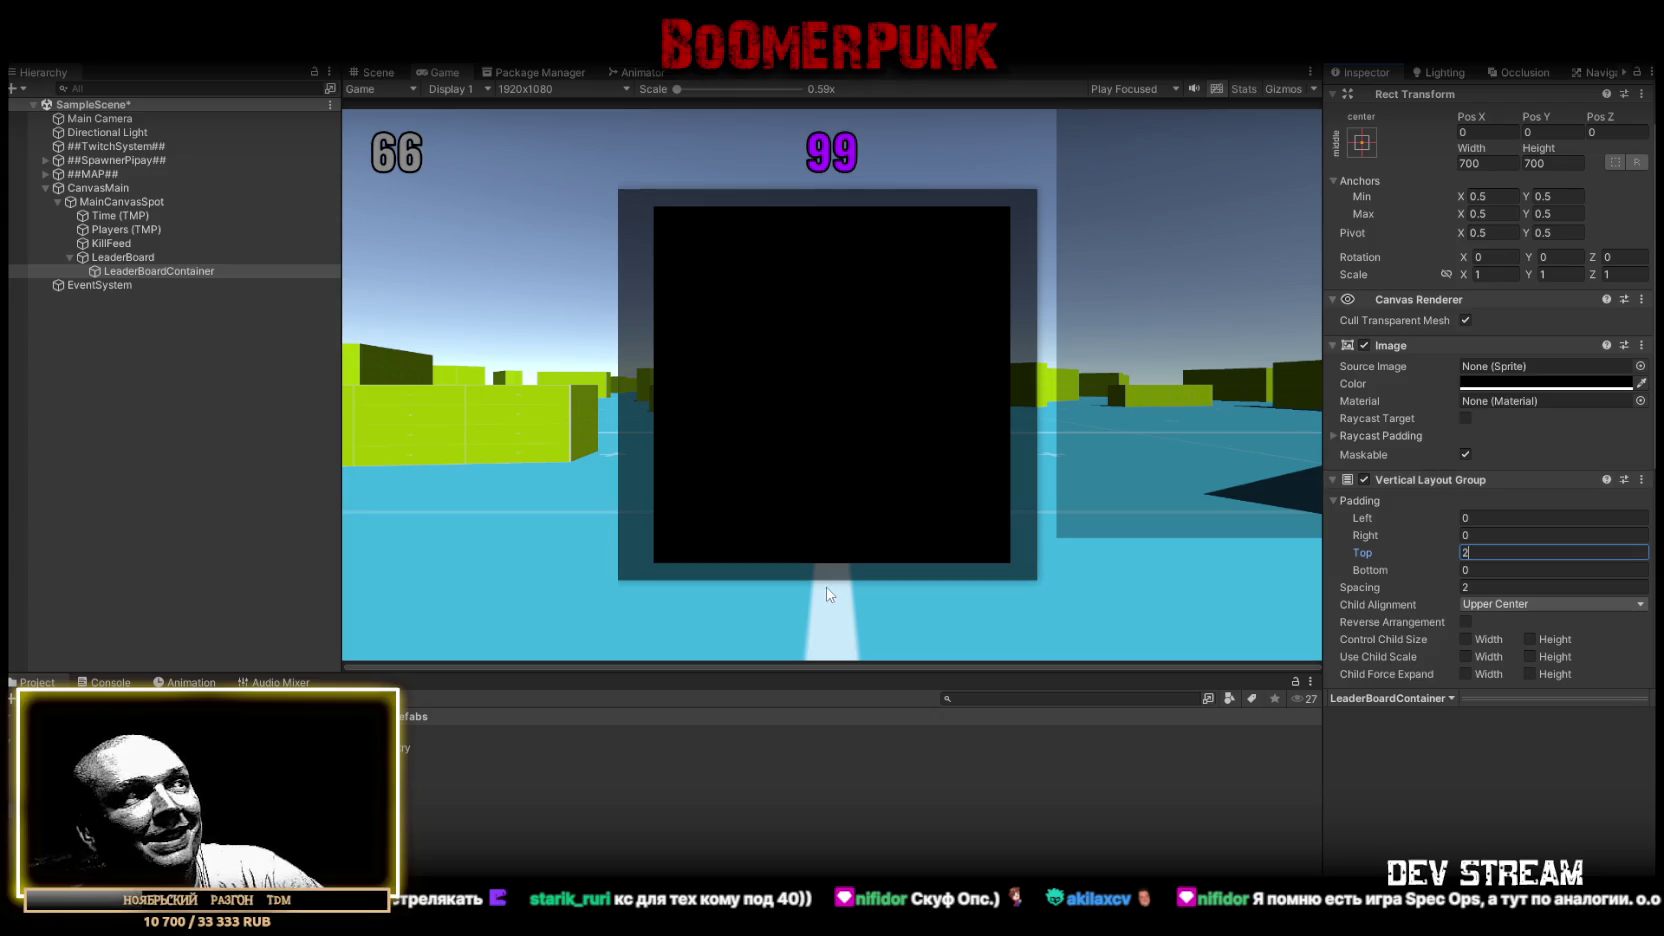
pyautogui.click(106, 682)
pyautogui.click(35, 682)
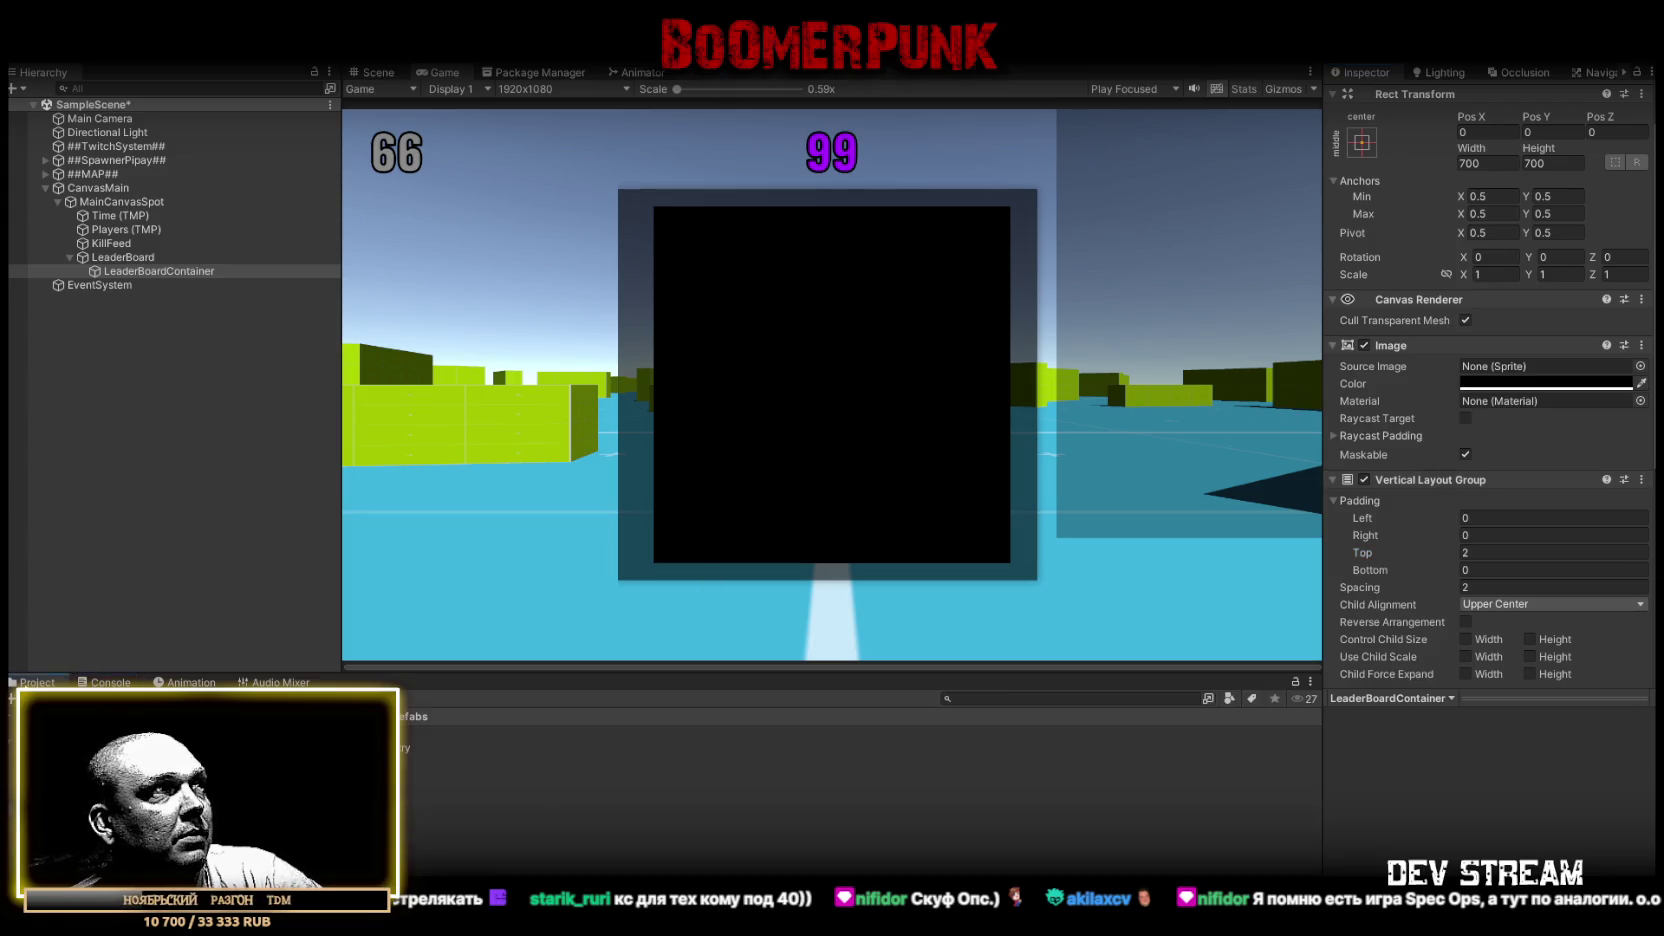
pyautogui.click(123, 257)
pyautogui.scroll(-5, 1362, 462)
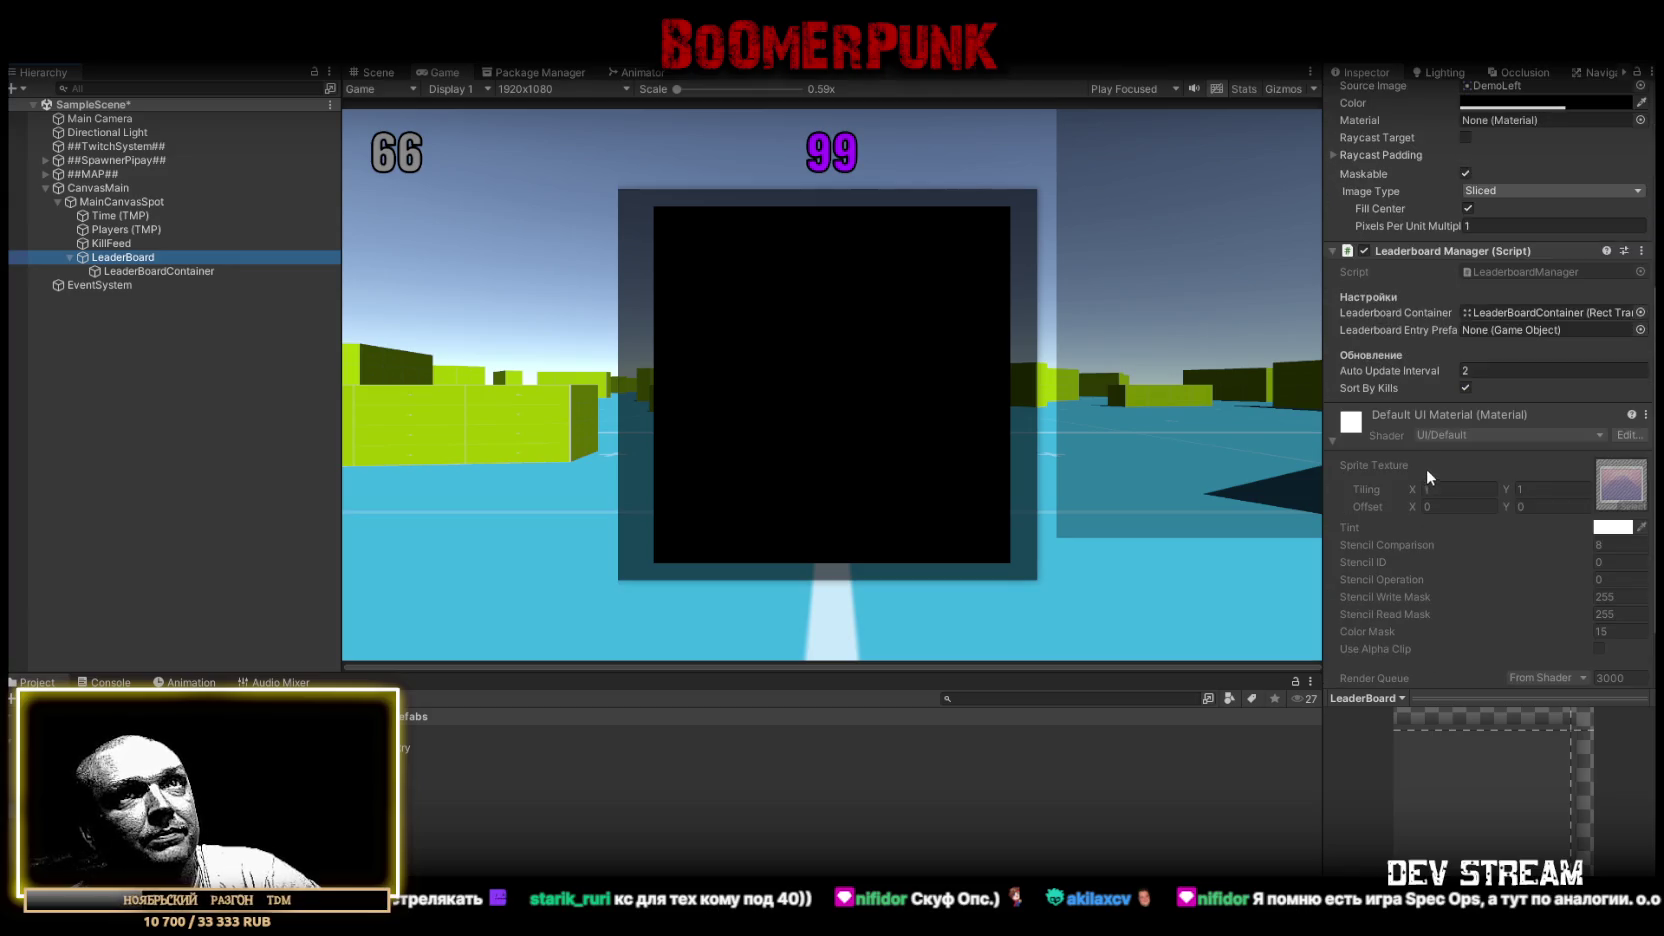
# Drag the LeaderboardEntry prefab into the Leaderboard Manager's Leaderboard Entry Prefab field
pyautogui.moveTo(200, 780)
pyautogui.mouseDown()
pyautogui.moveTo(1530, 327)
pyautogui.moveTo(1502, 326)
pyautogui.mouseUp()
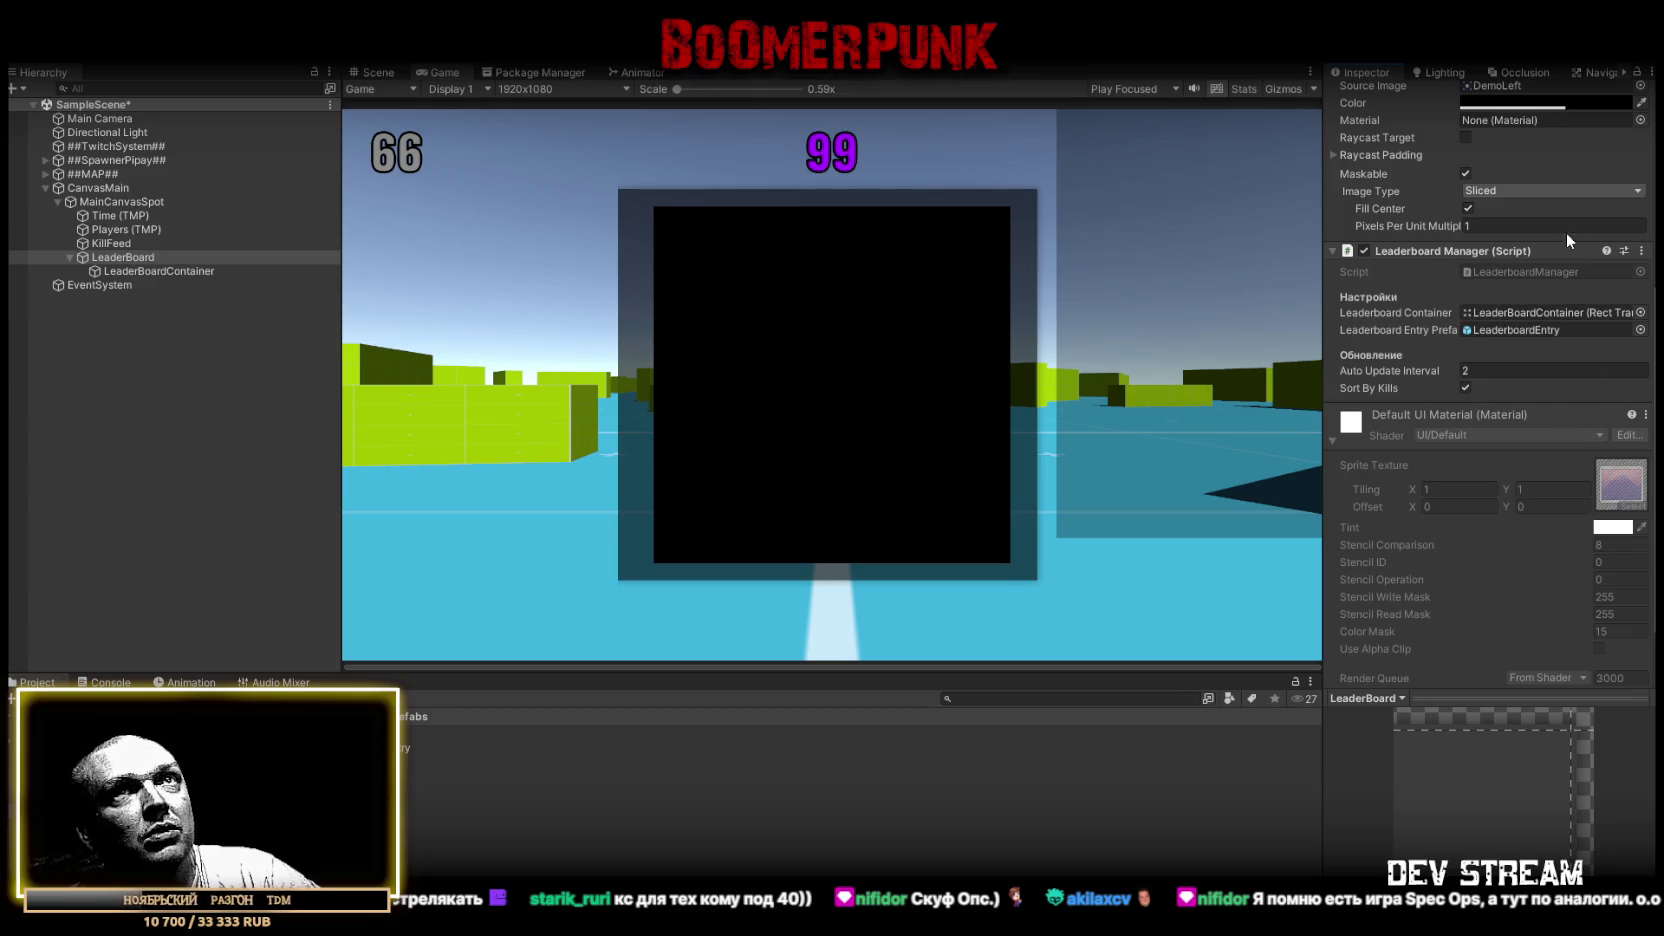
pyautogui.scroll(4, 1566, 231)
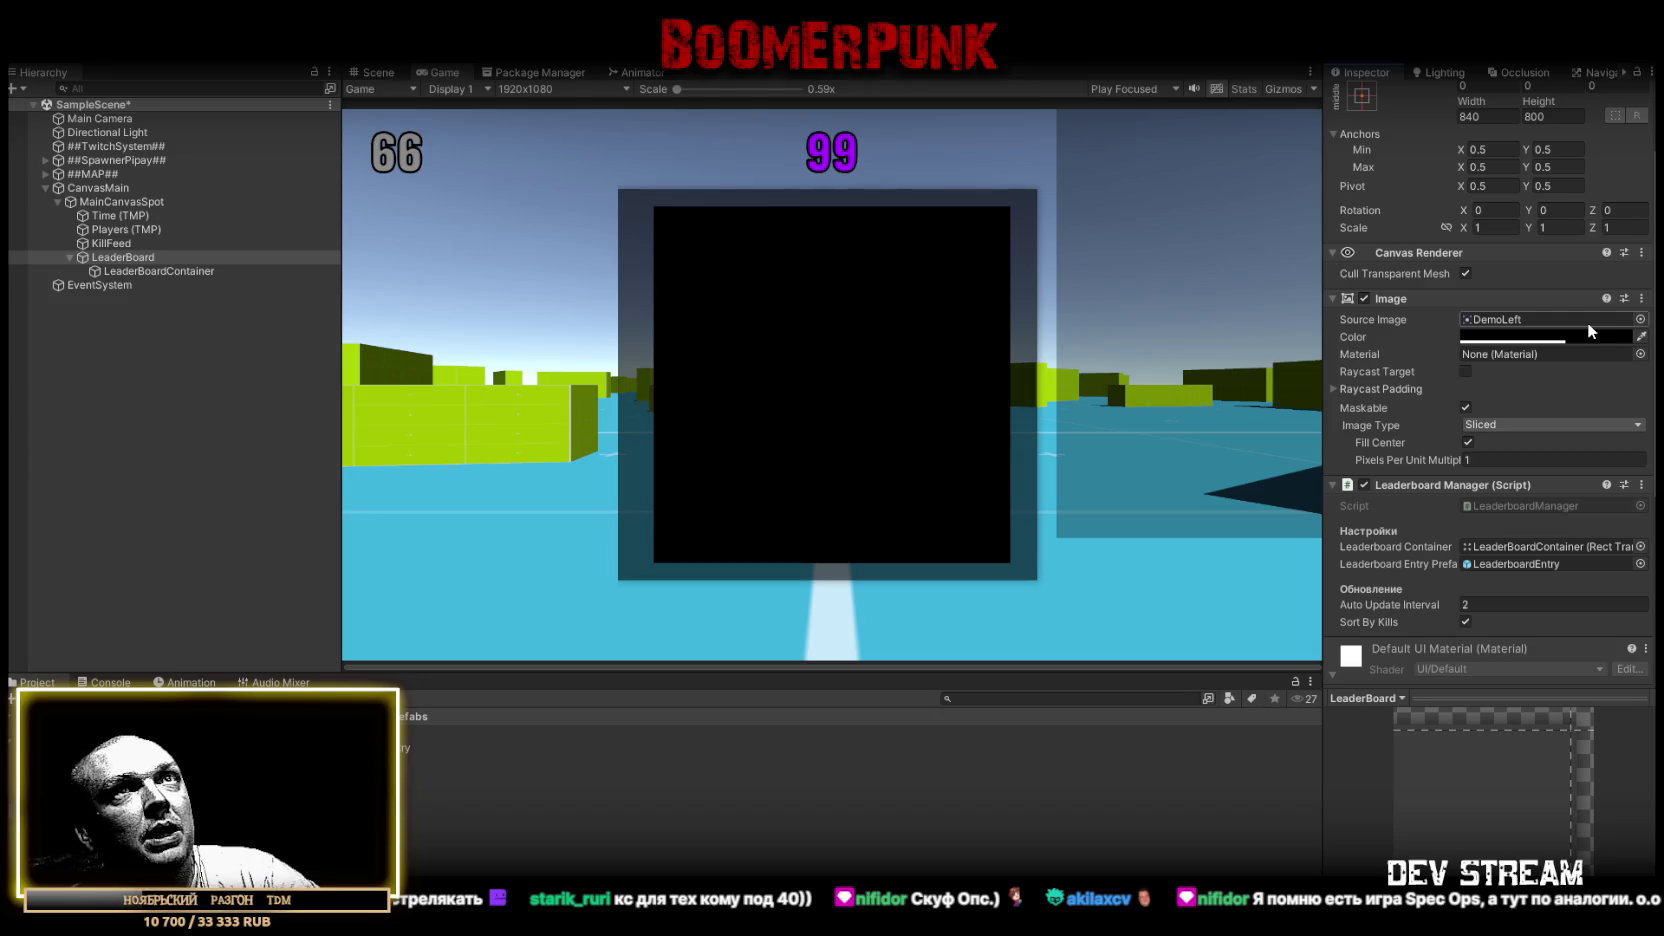
pyautogui.scroll(3, 1530, 413)
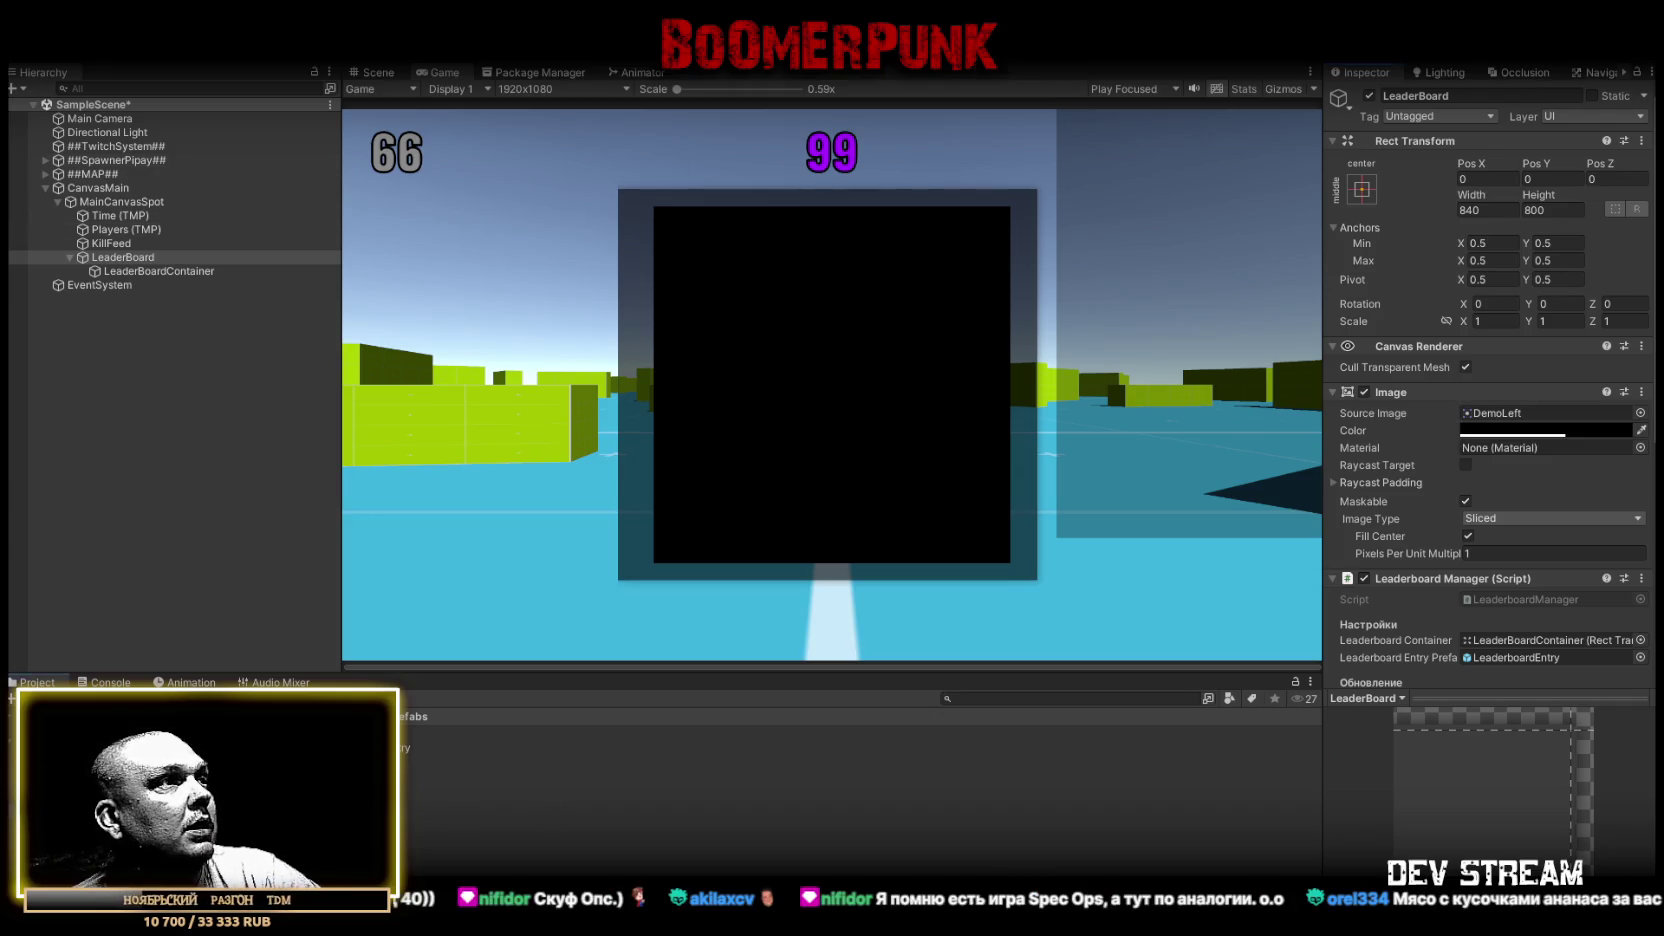
# Open the TRCchaters prefab and select its Pistol (1) weapon
pyautogui.doubleClick(230, 762)
pyautogui.click(202, 389)
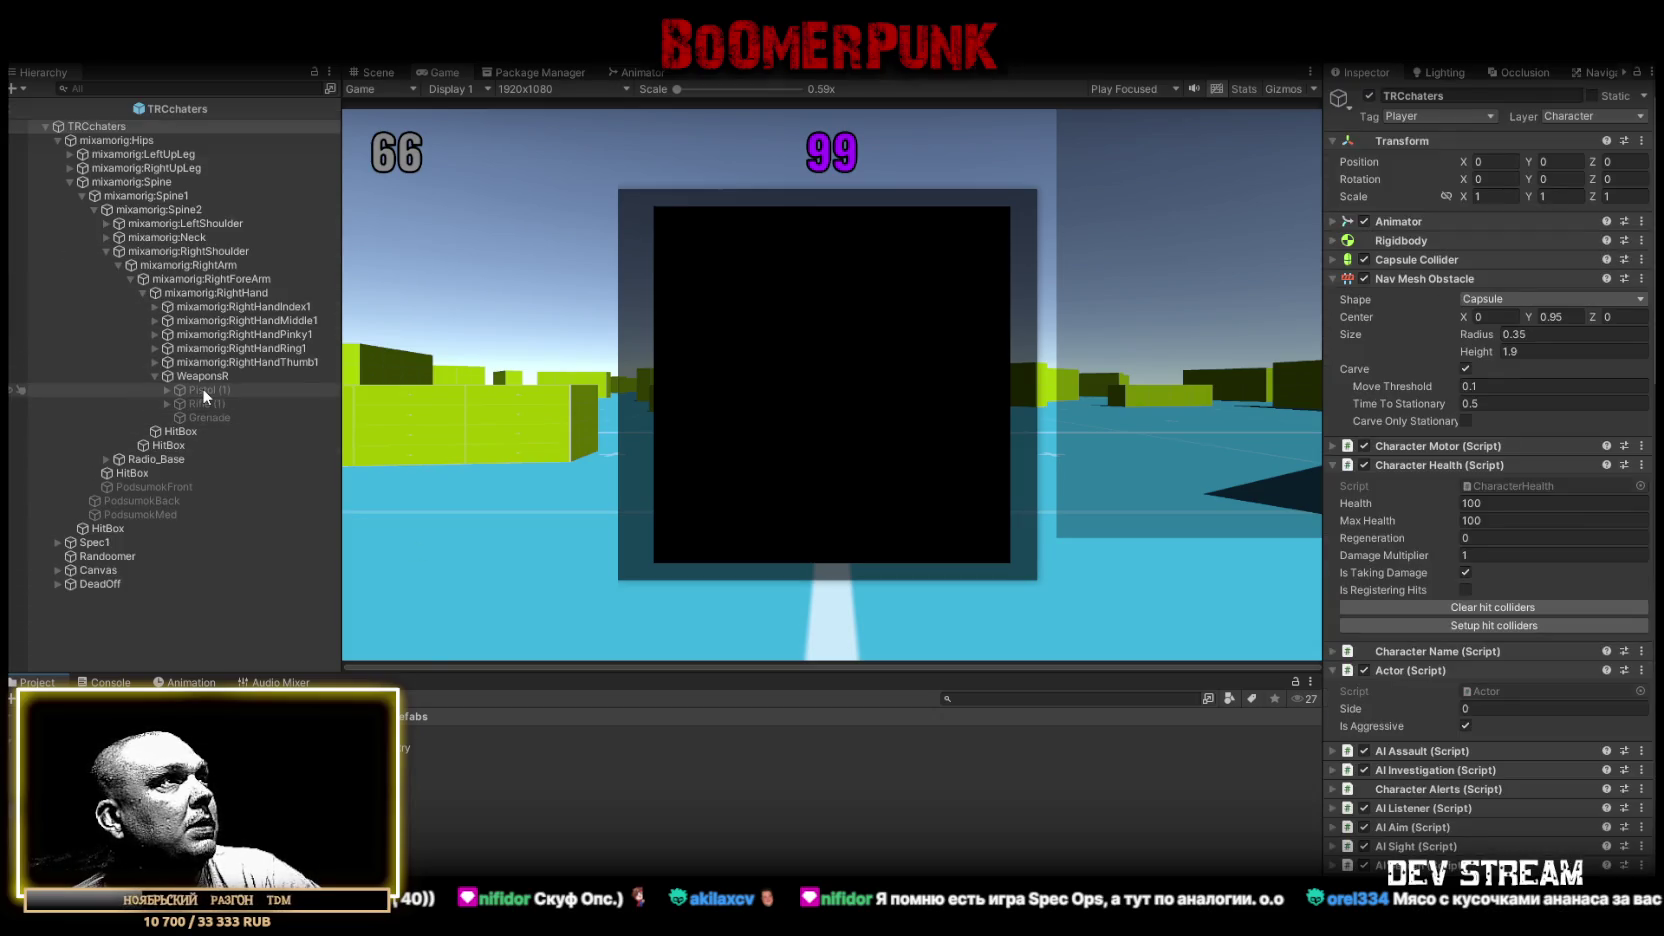
pyautogui.scroll(-5, 1460, 570)
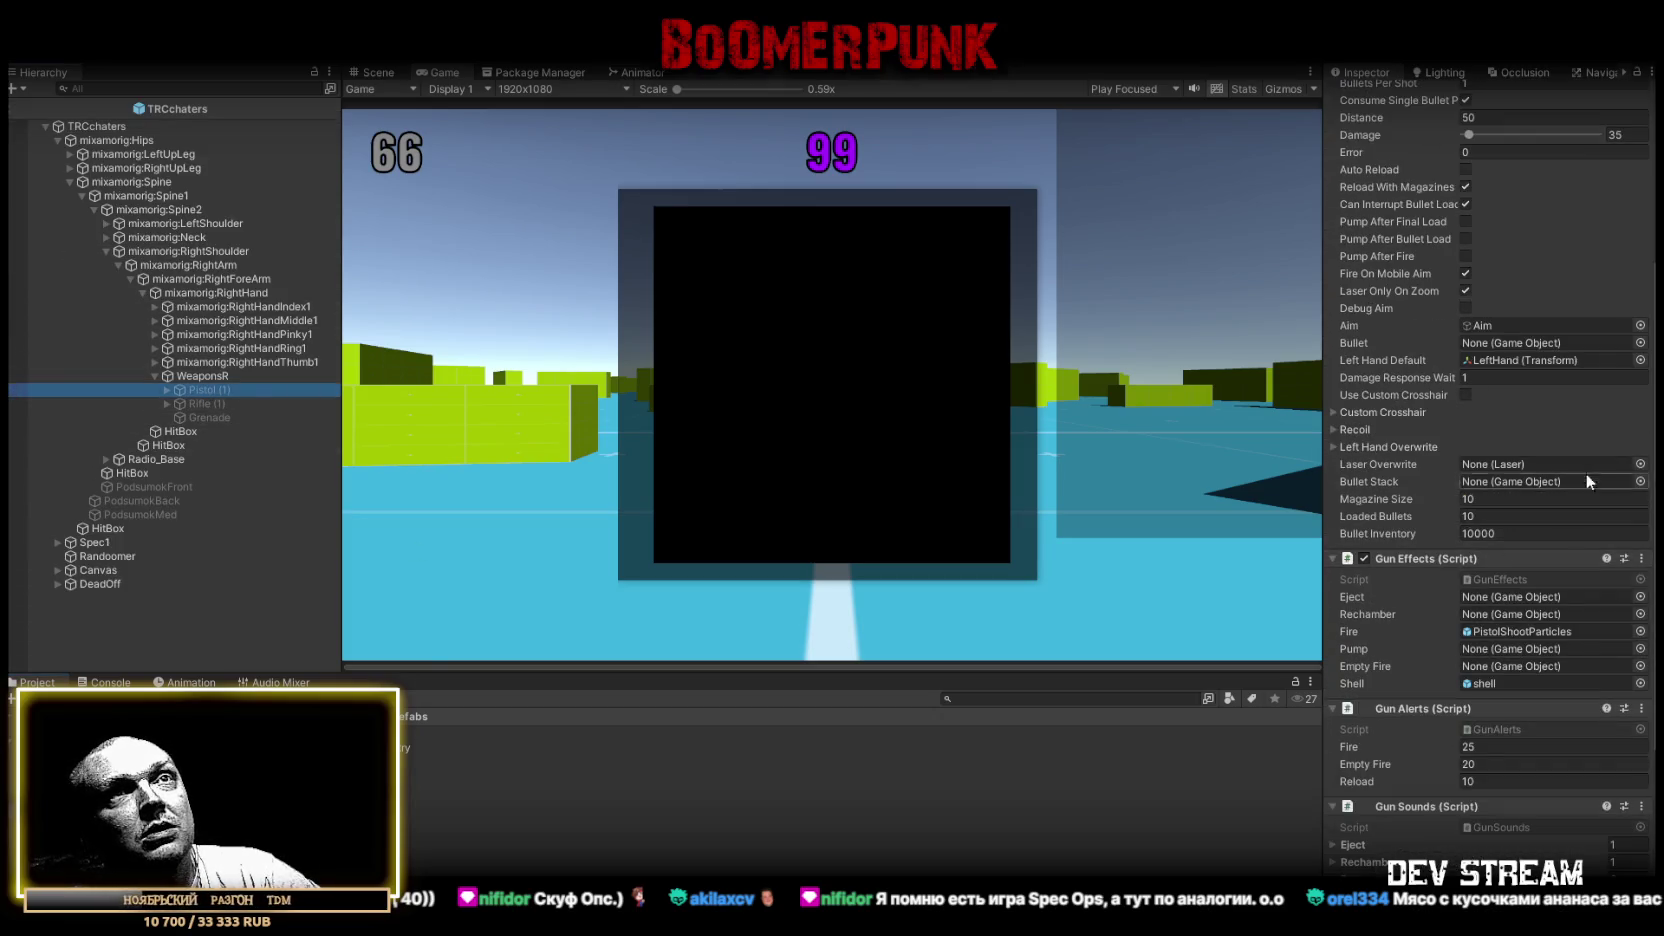
# Assign Bullet_Pistol from the project assets to the pistol's Bullet field and open that prefab
pyautogui.click(1640, 343)
pyautogui.write('istol')
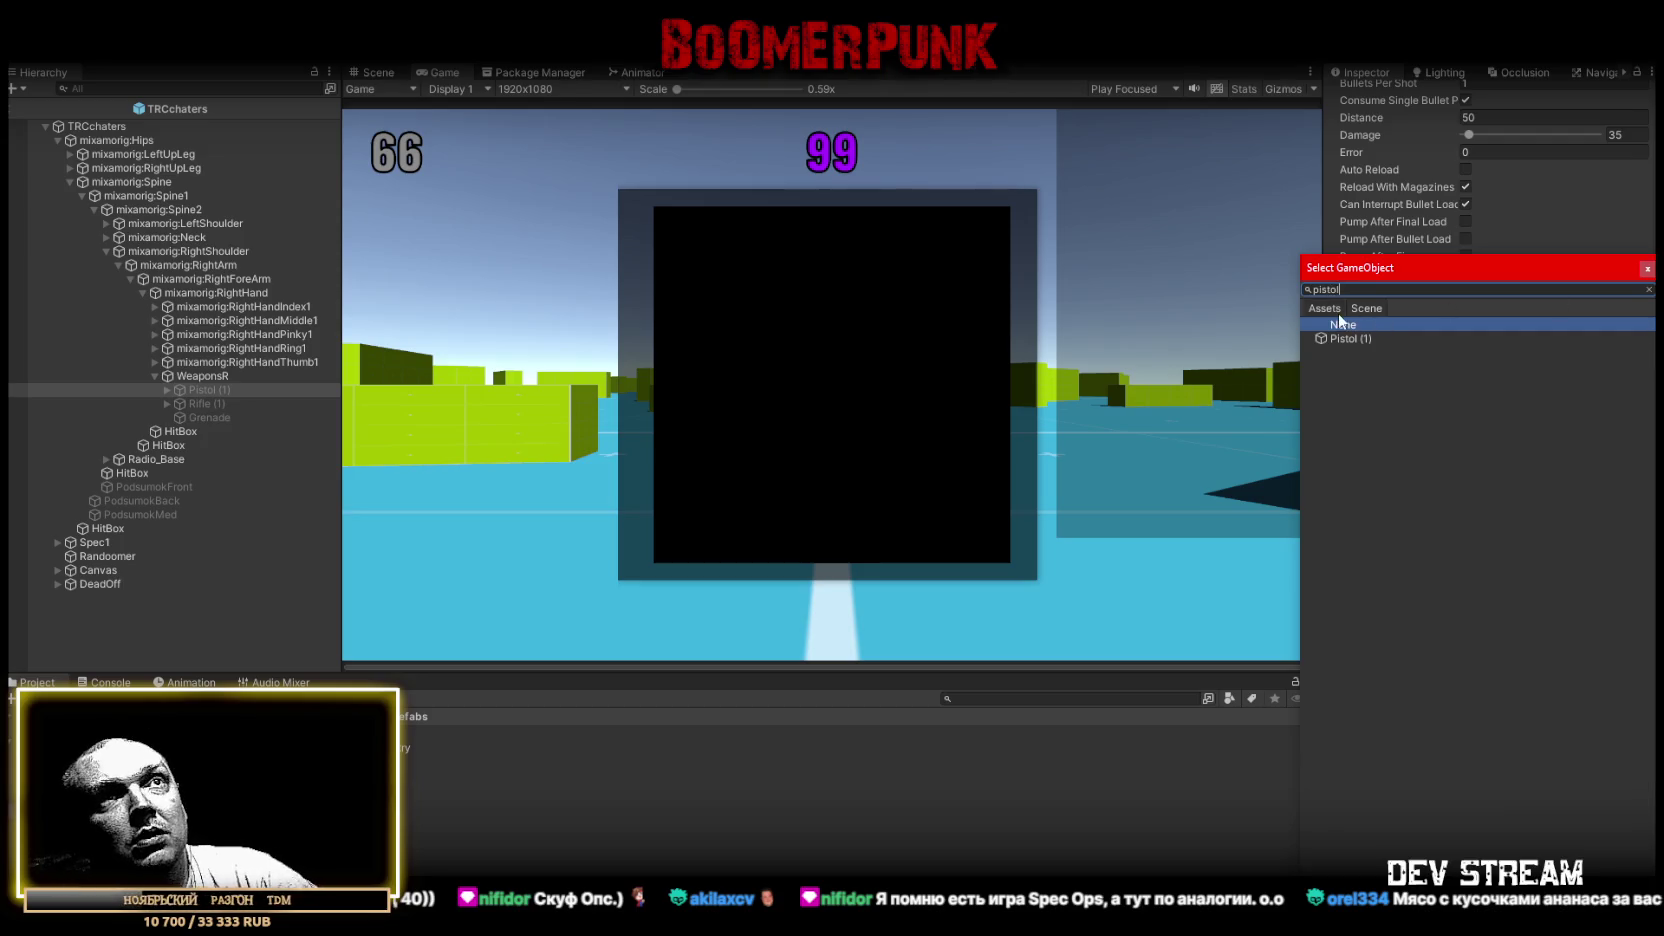
pyautogui.click(1336, 311)
pyautogui.click(1372, 288)
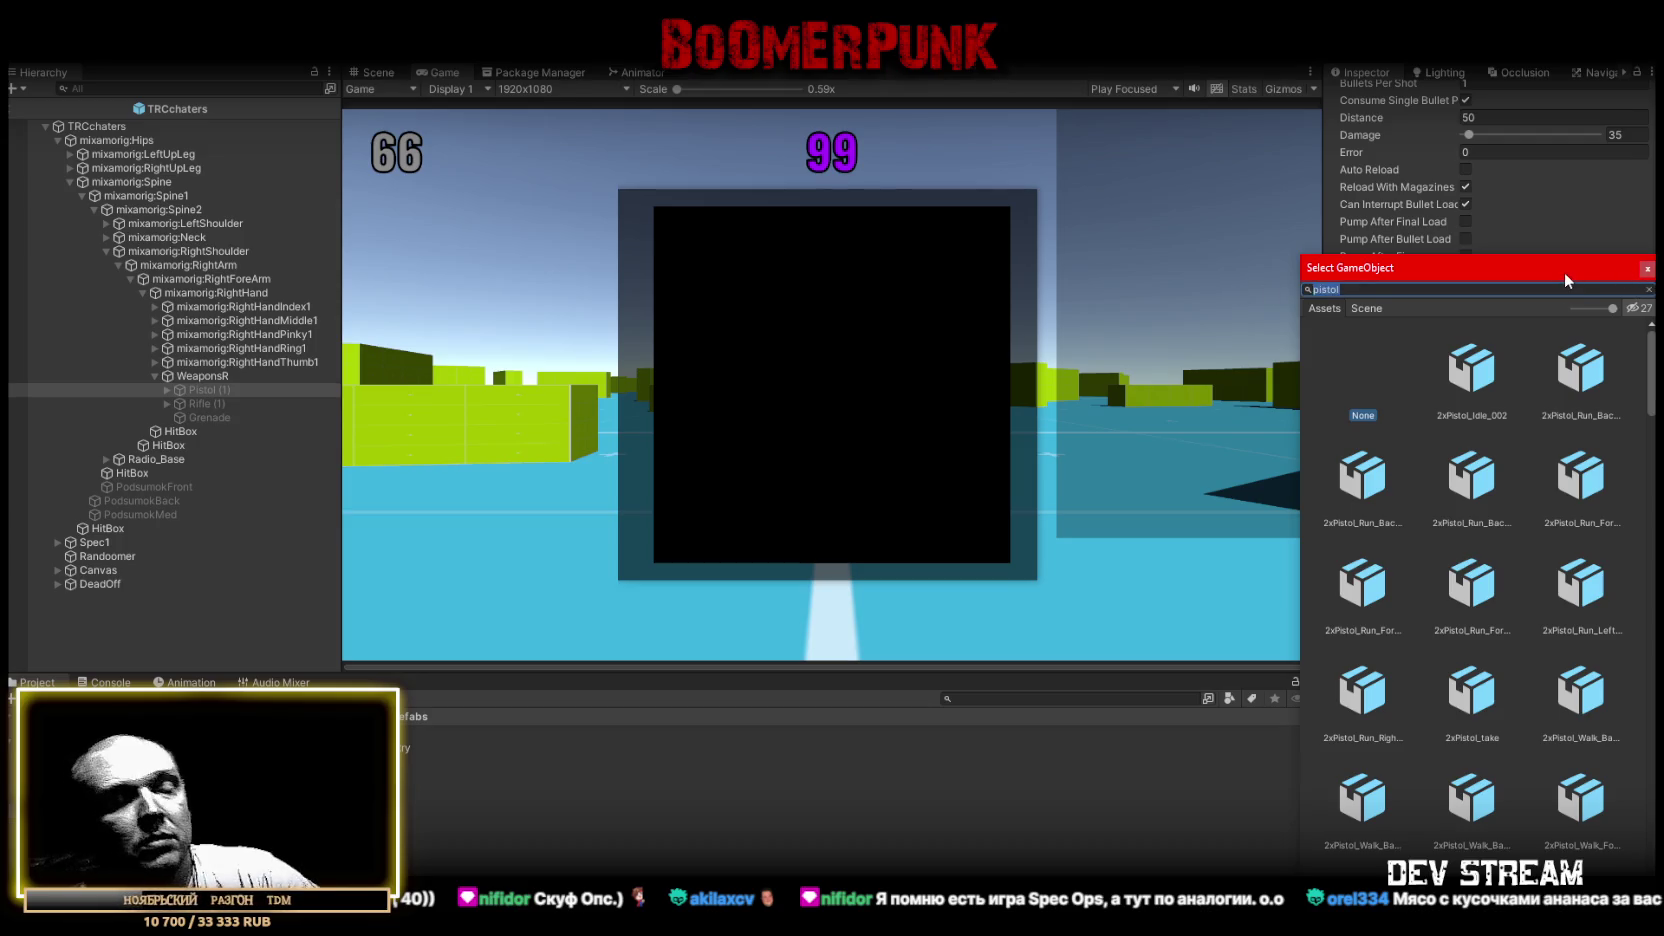
pyautogui.write('bu')
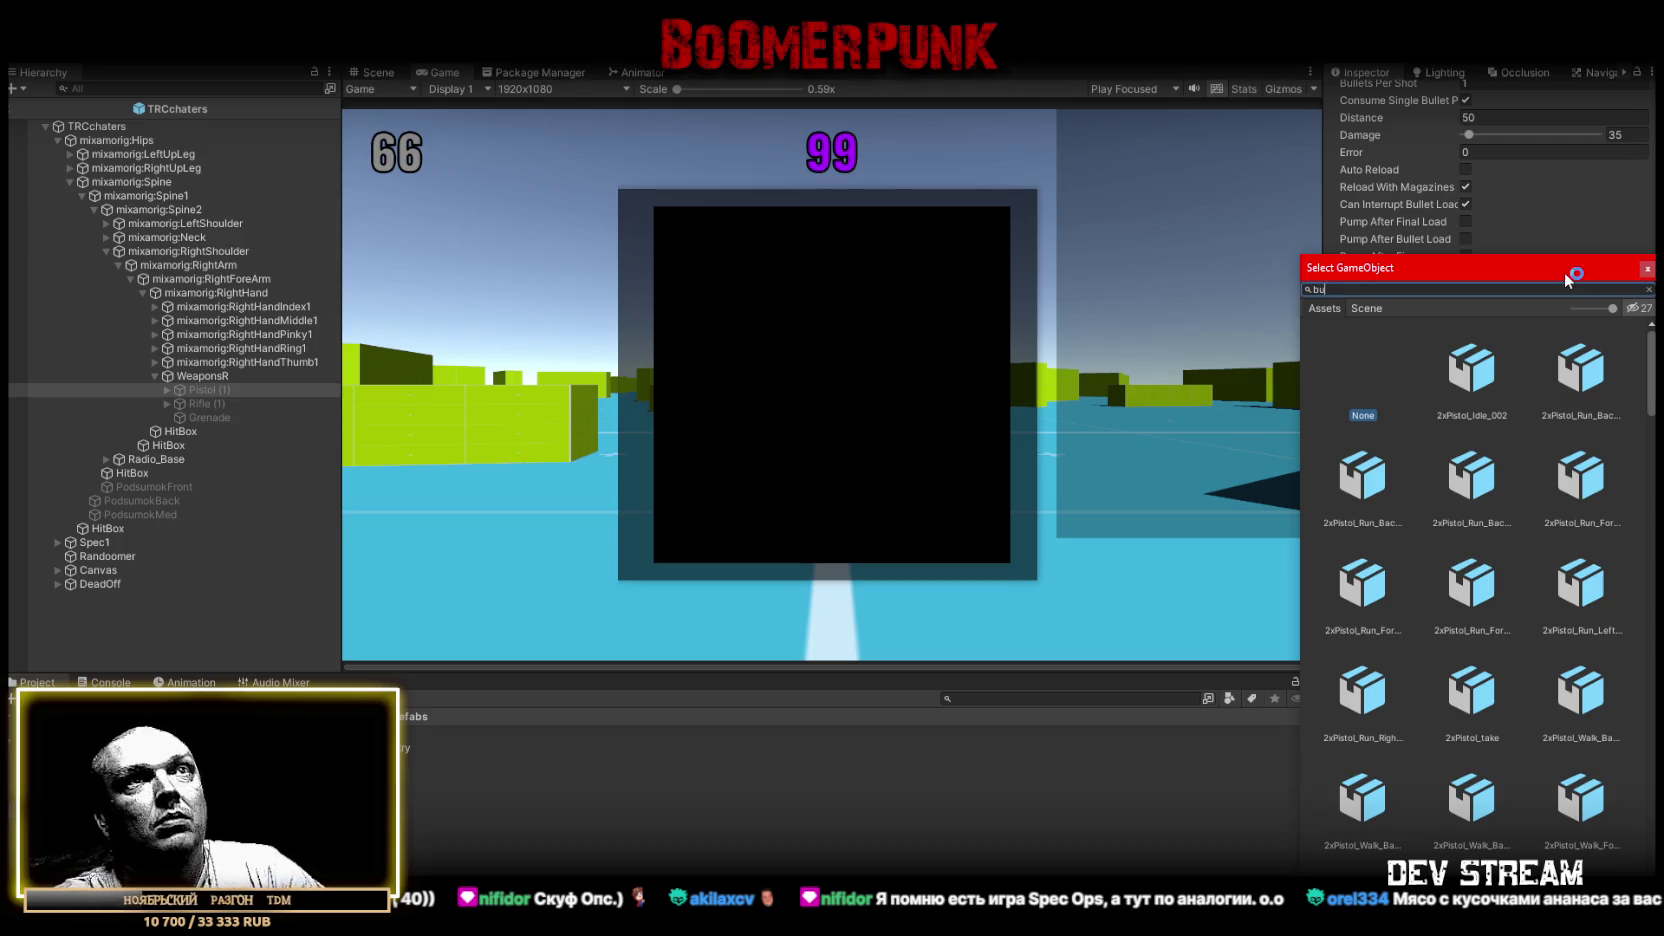
pyautogui.write('llet')
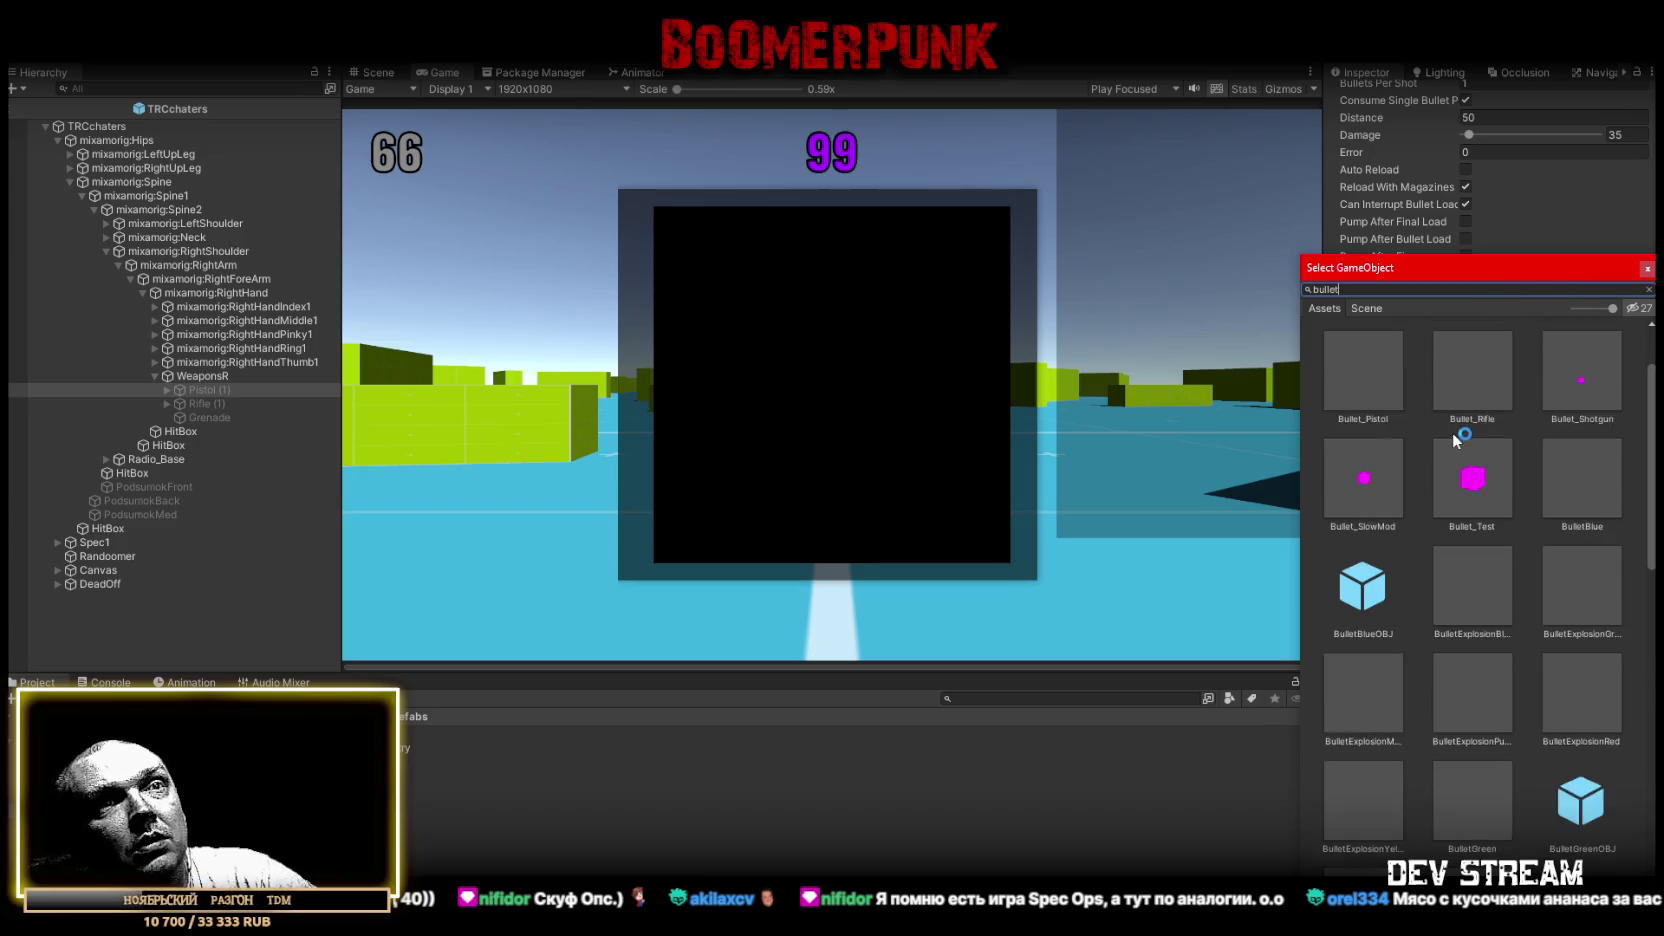
pyautogui.scroll(-1, 1455, 441)
pyautogui.scroll(3, 1455, 437)
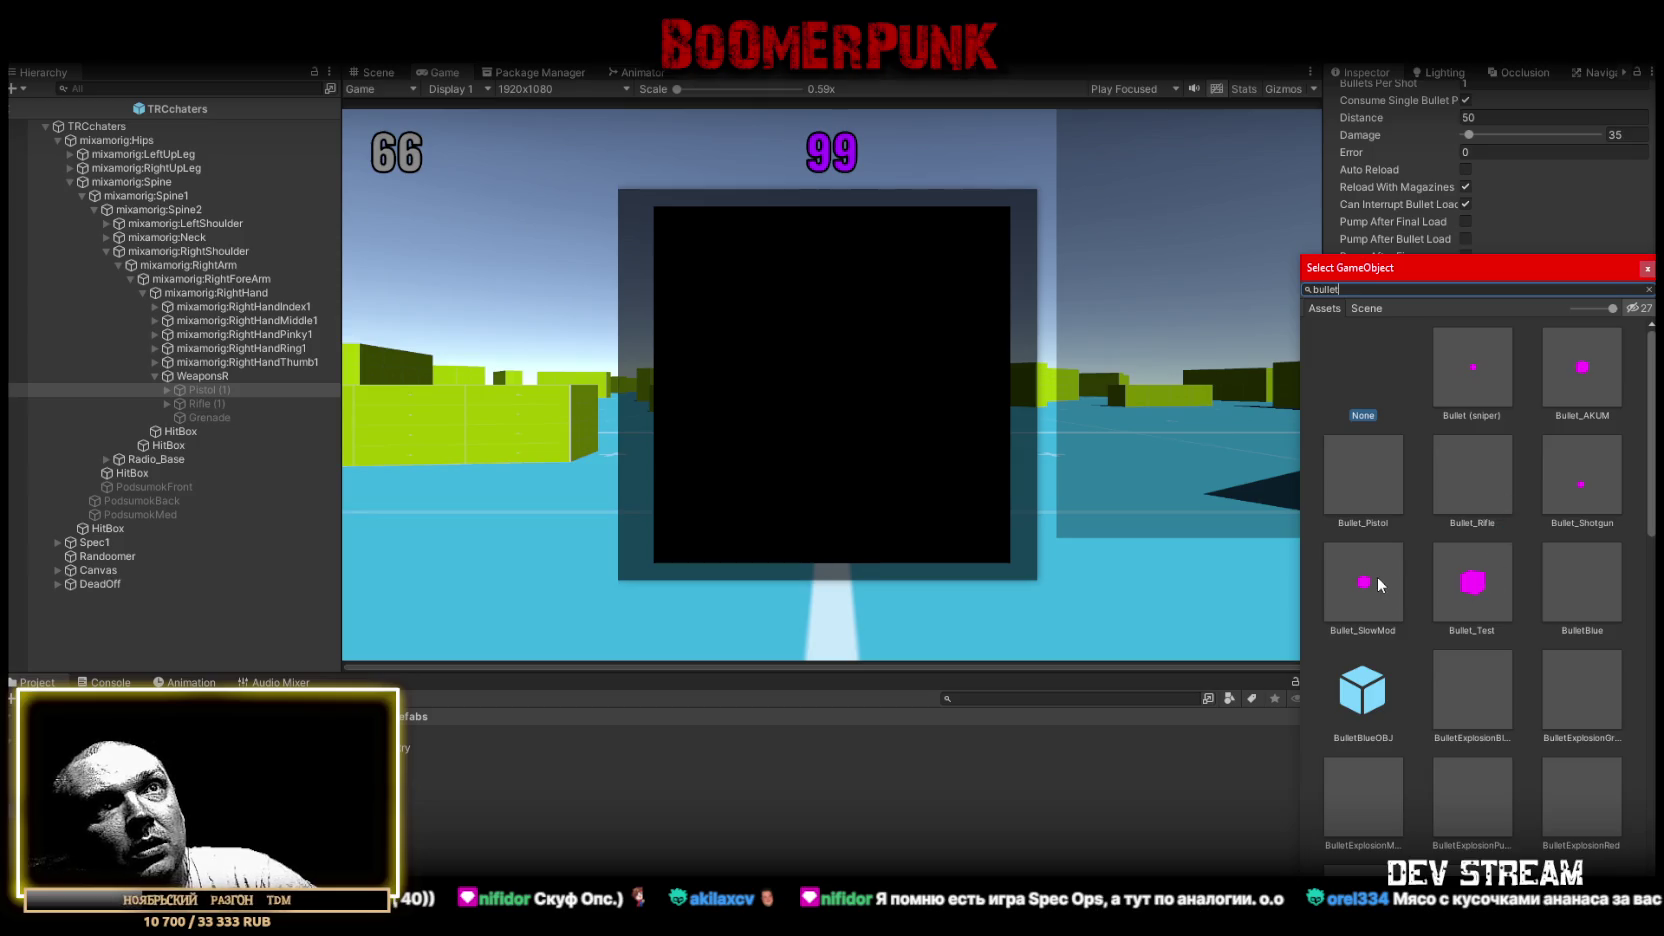
pyautogui.doubleClick(1370, 484)
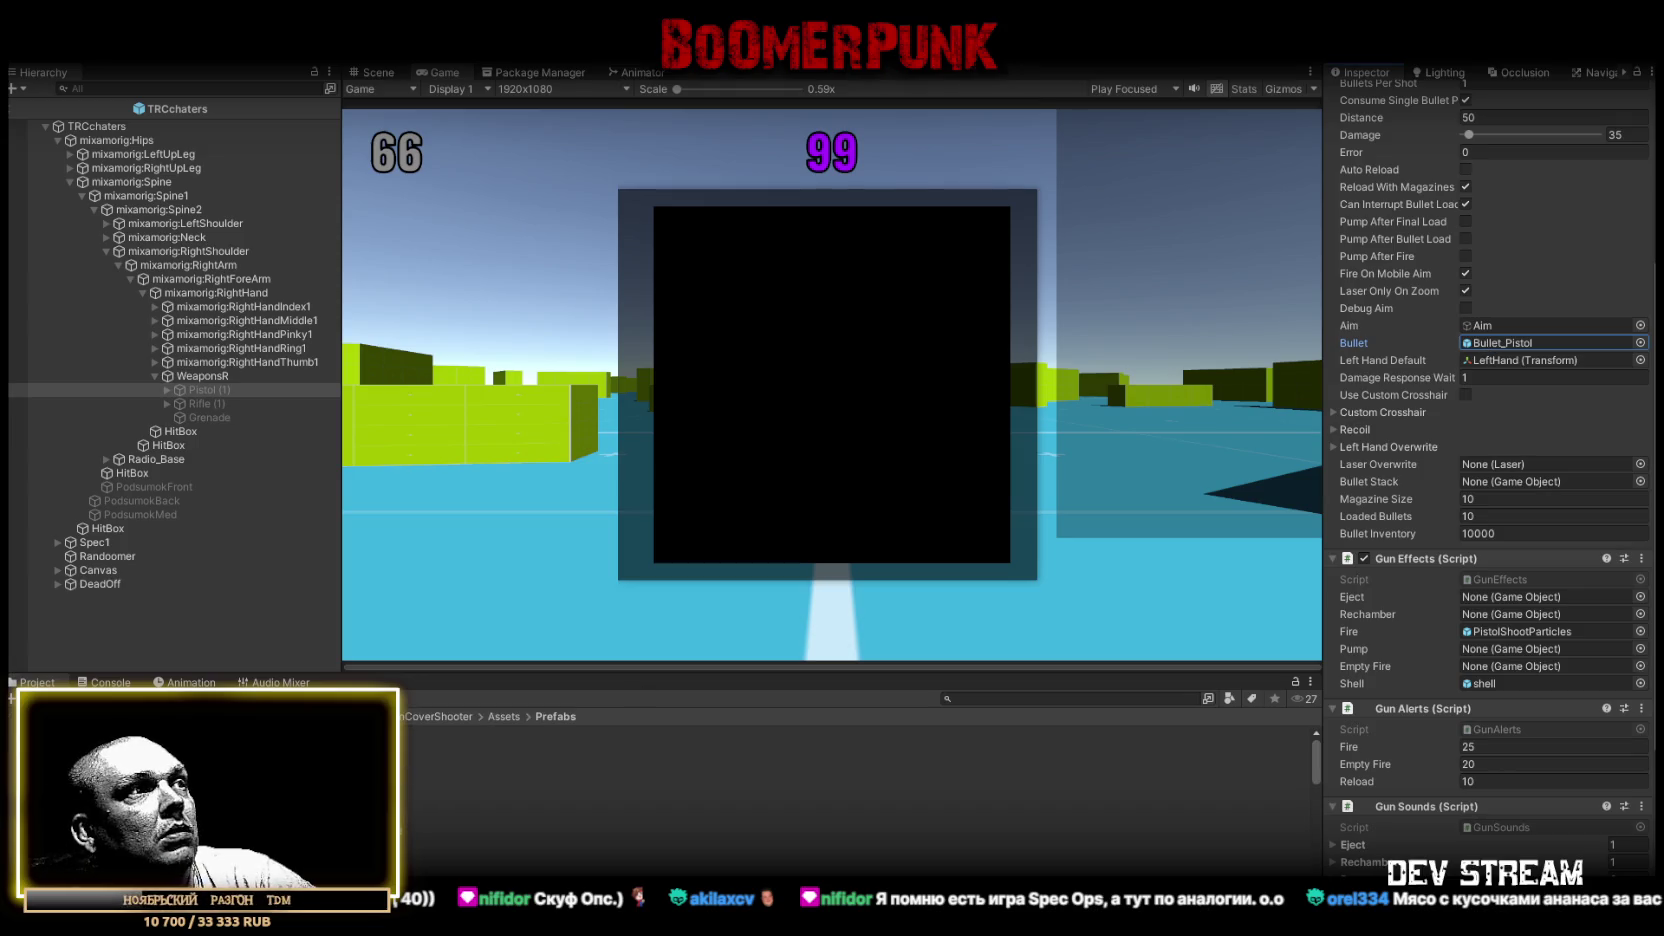
pyautogui.doubleClick(1548, 342)
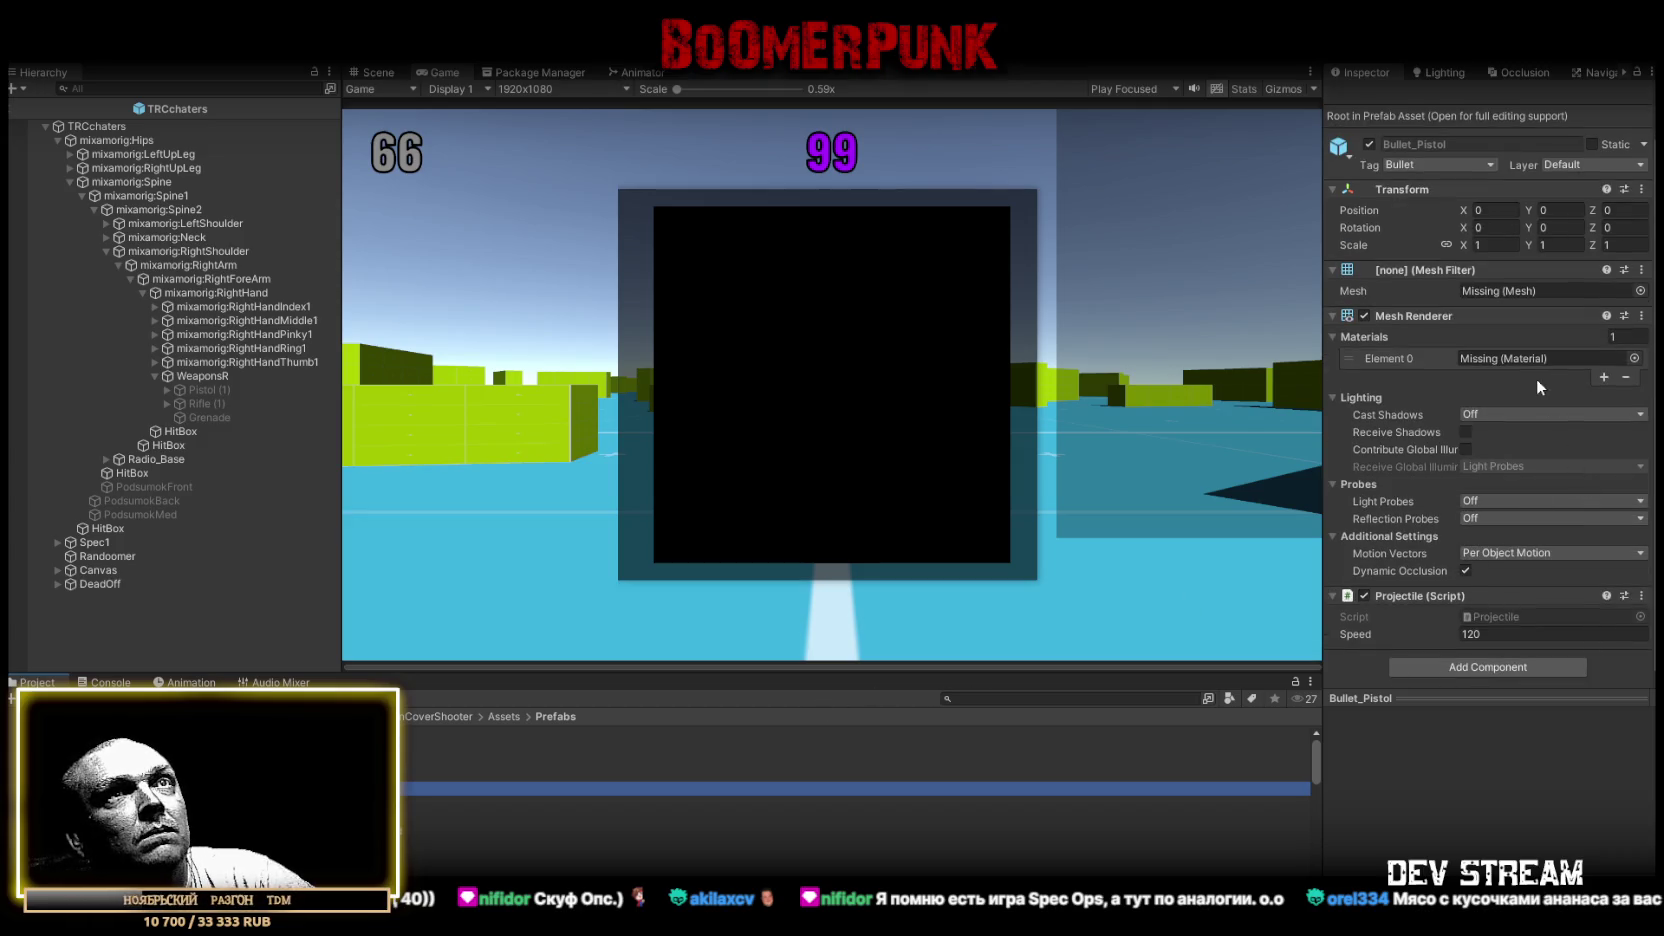
# Browse the bullet's mesh picker without choosing, and open the Projectile script in the code editor
pyautogui.click(1641, 291)
pyautogui.write('bu')
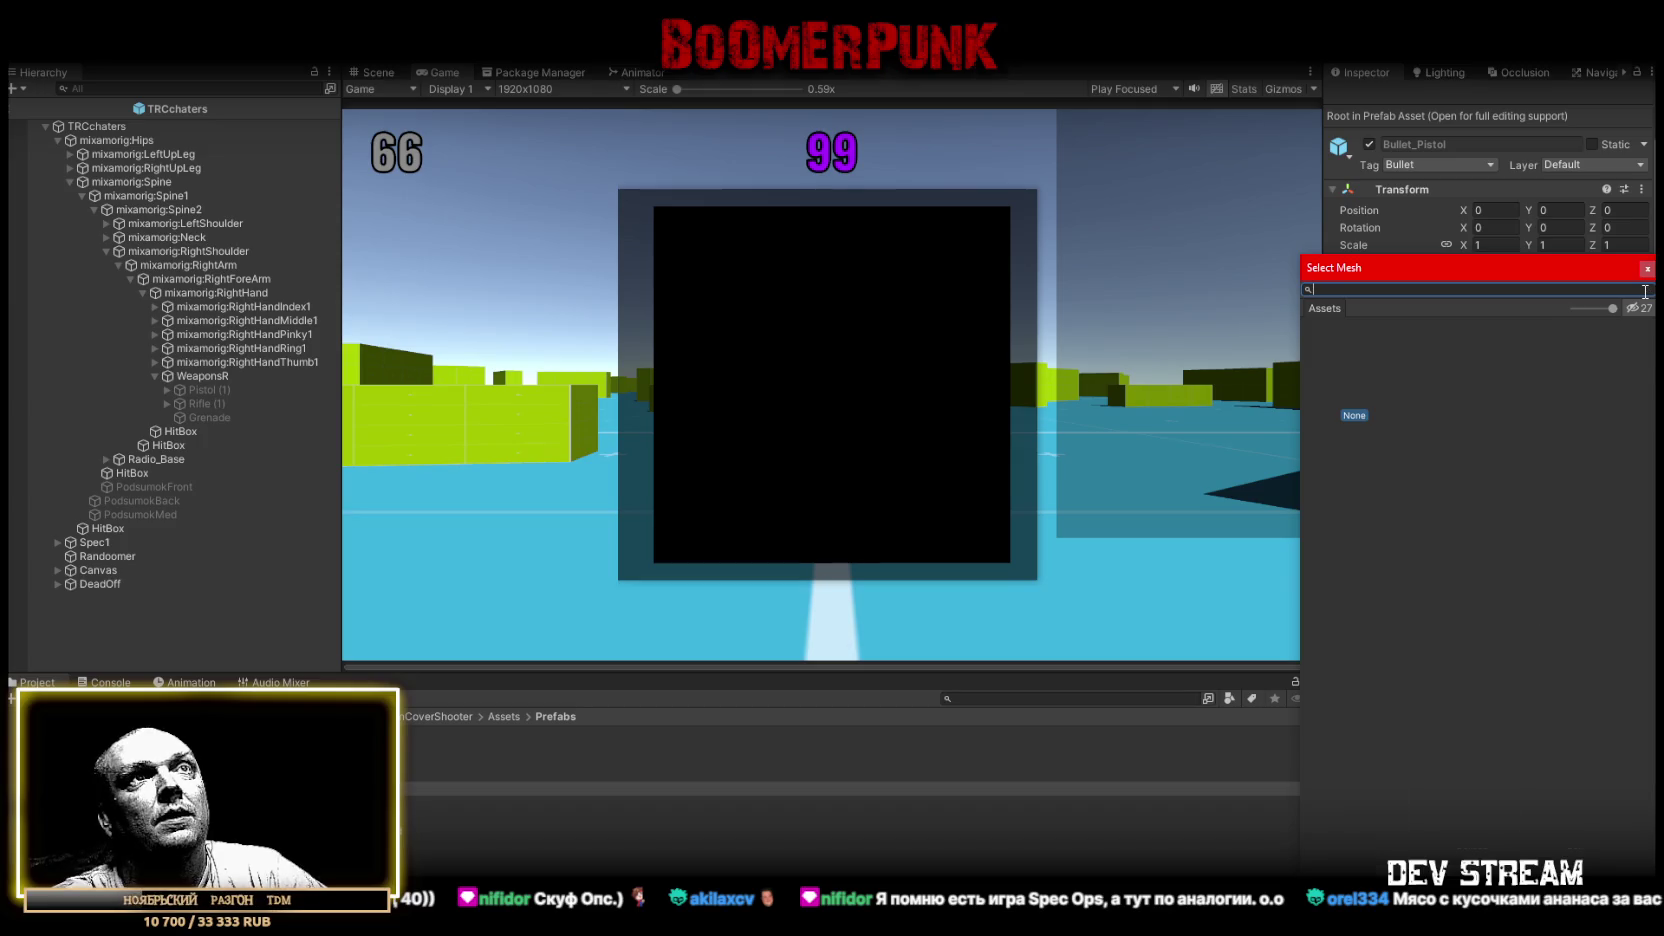
pyautogui.press('Escape')
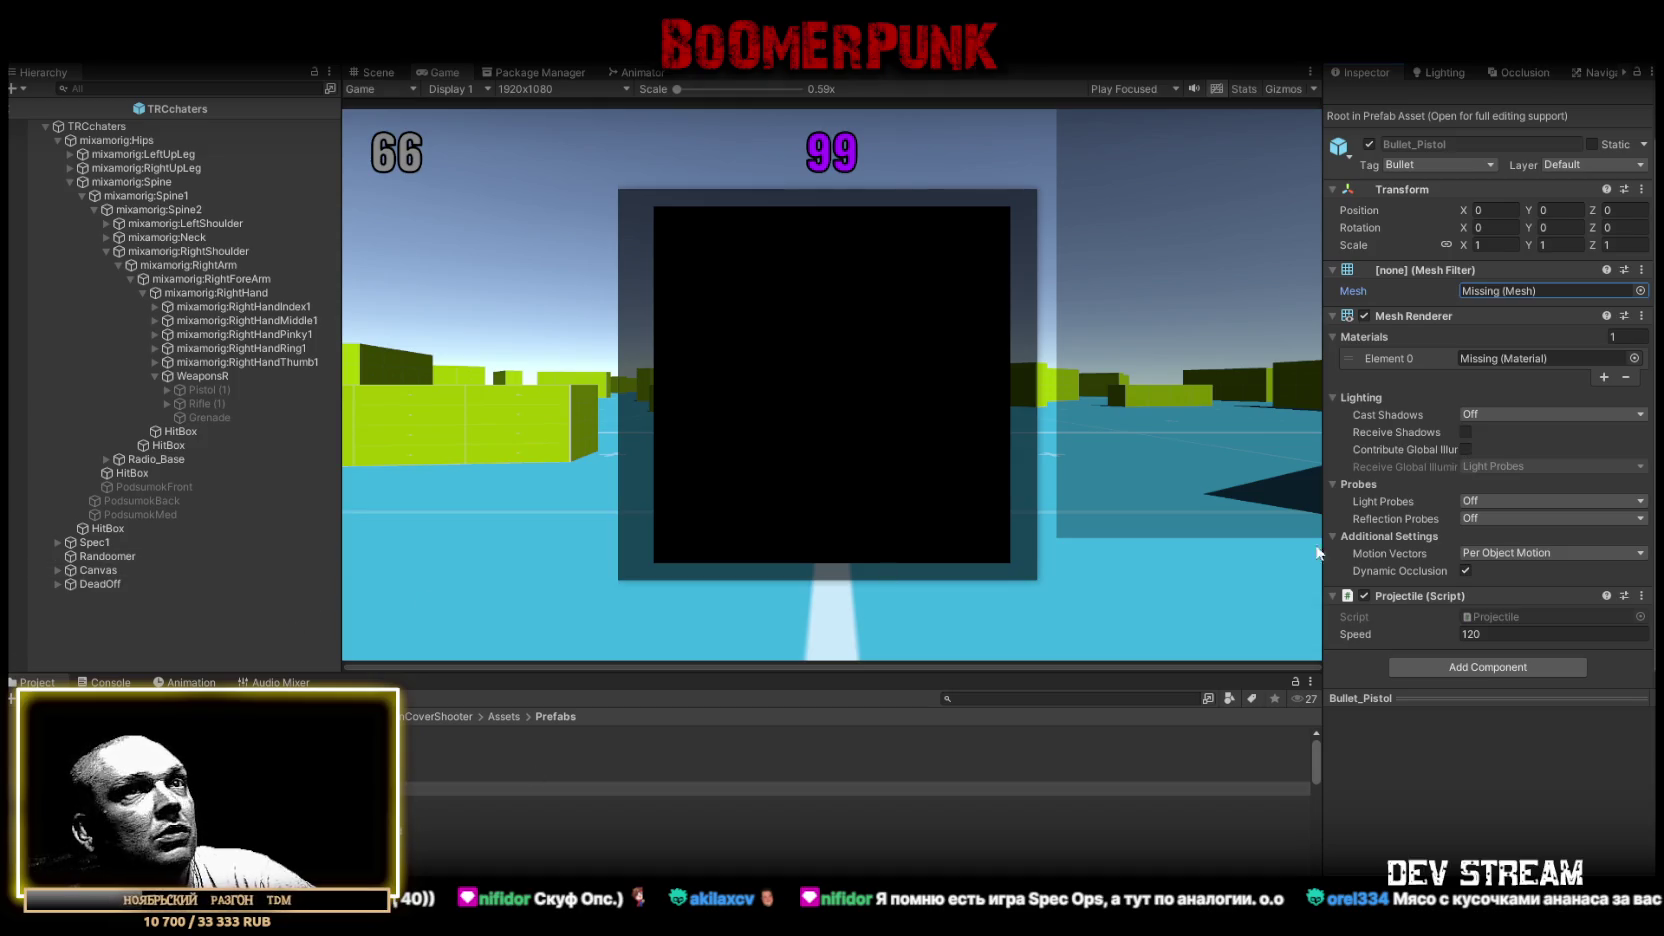
pyautogui.click(1486, 618)
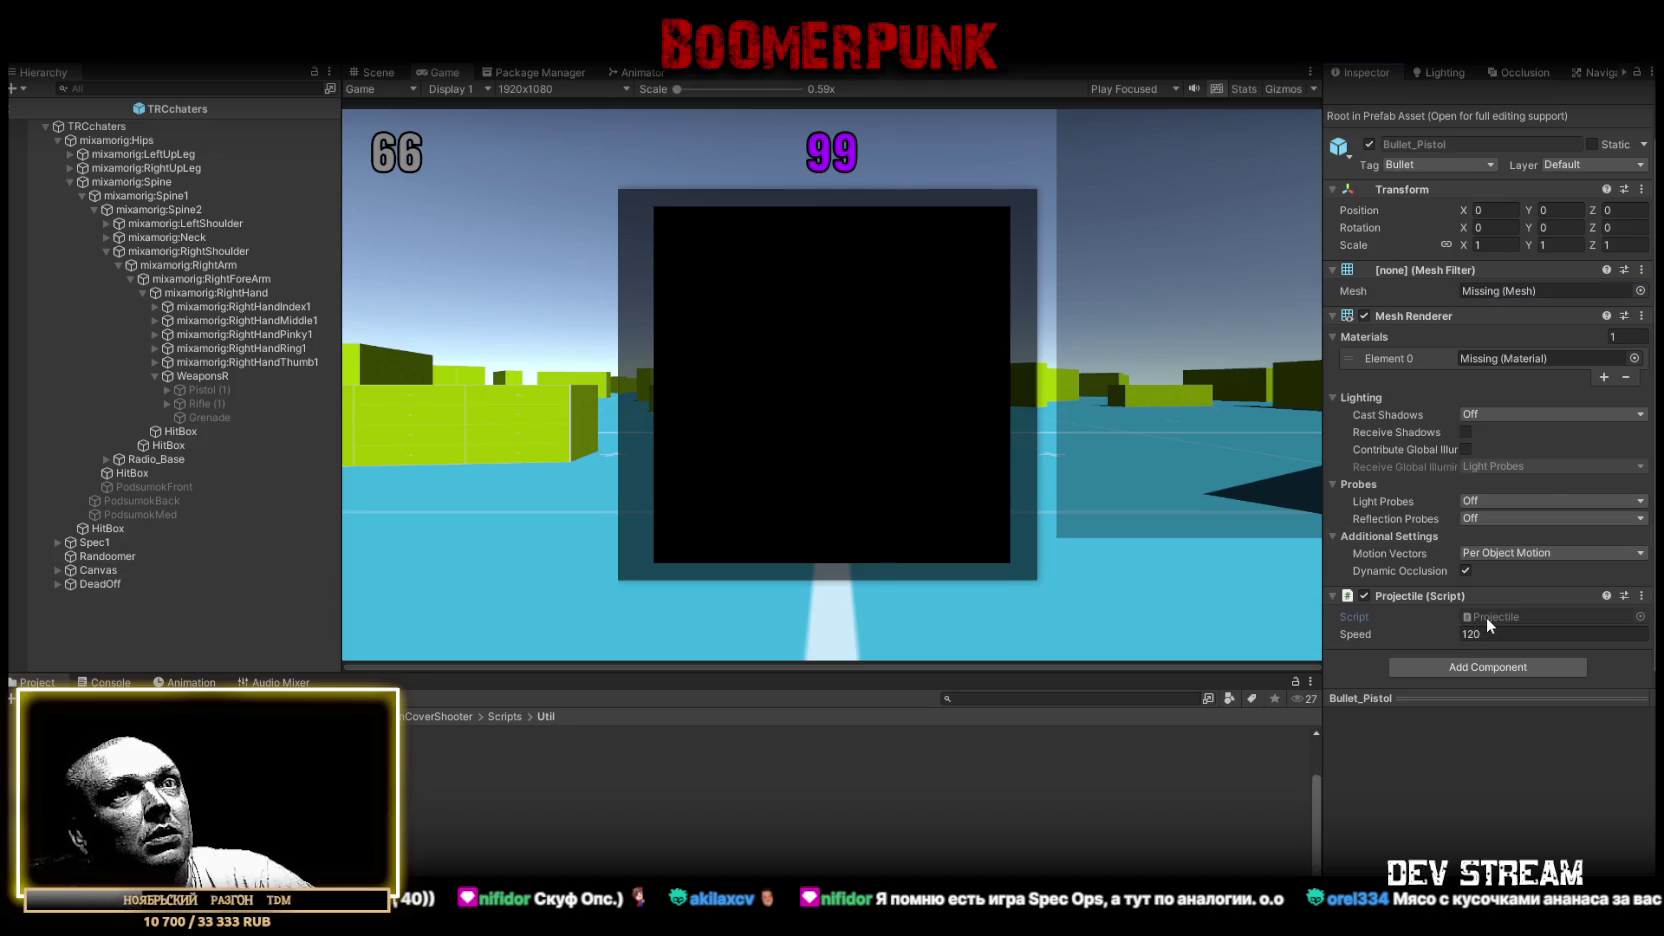
pyautogui.doubleClick(1486, 618)
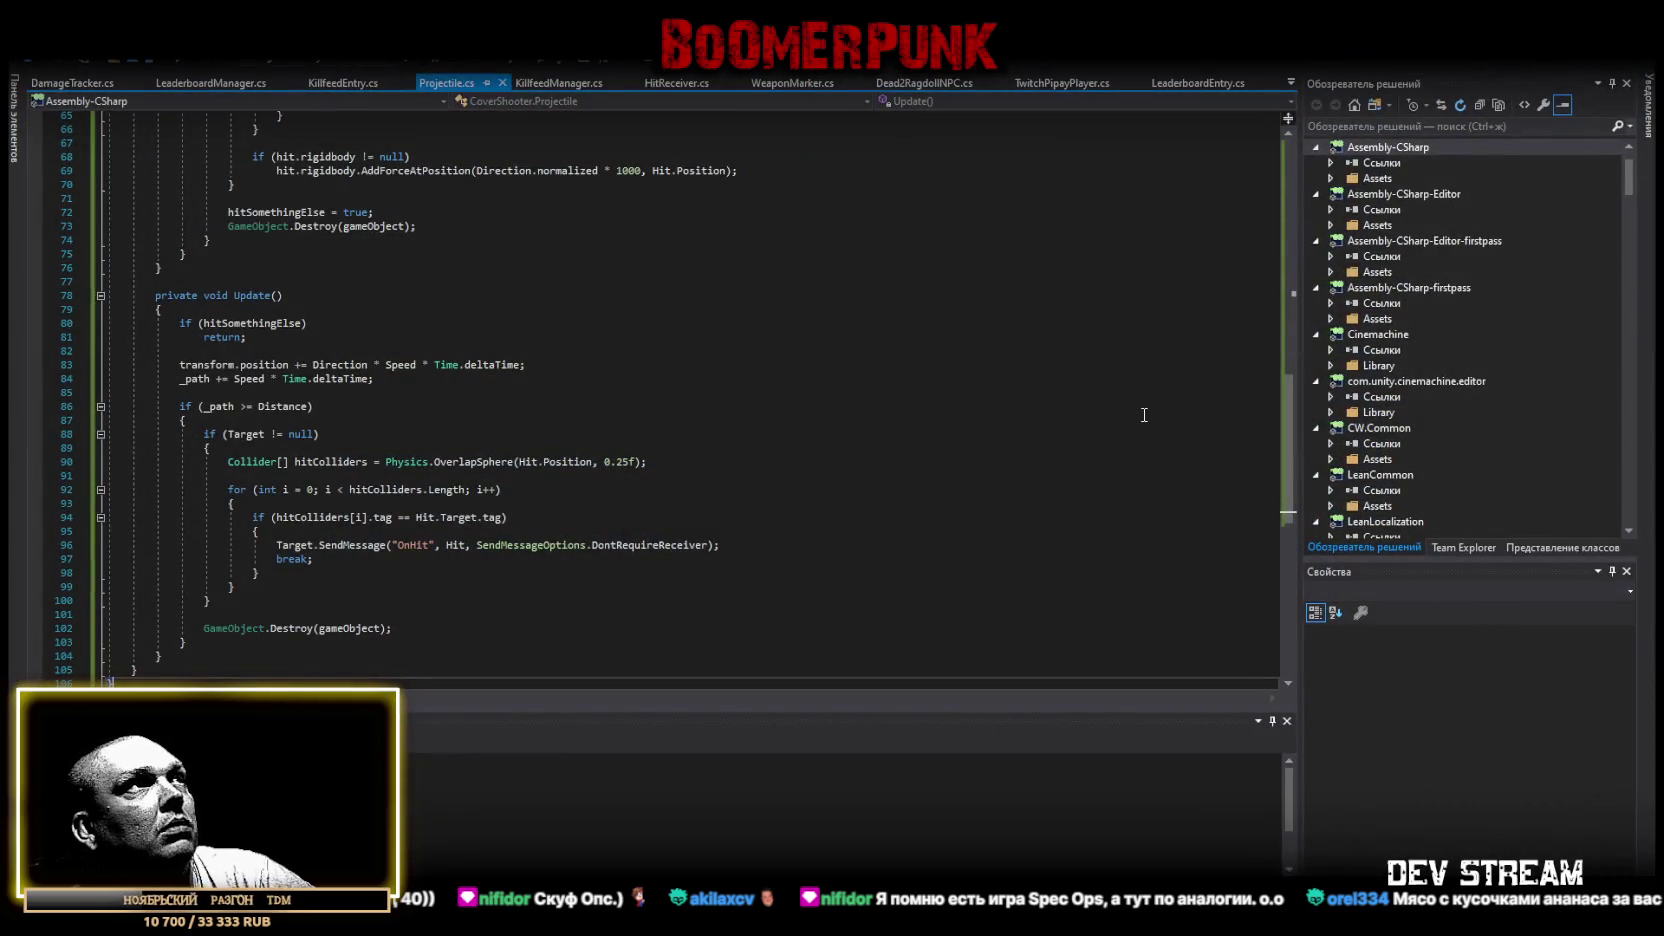
pyautogui.hotkey('alt', 'Tab')
# Lower the Bullet_Pistol projectile speed from 120 to 80
pyautogui.click(1470, 633)
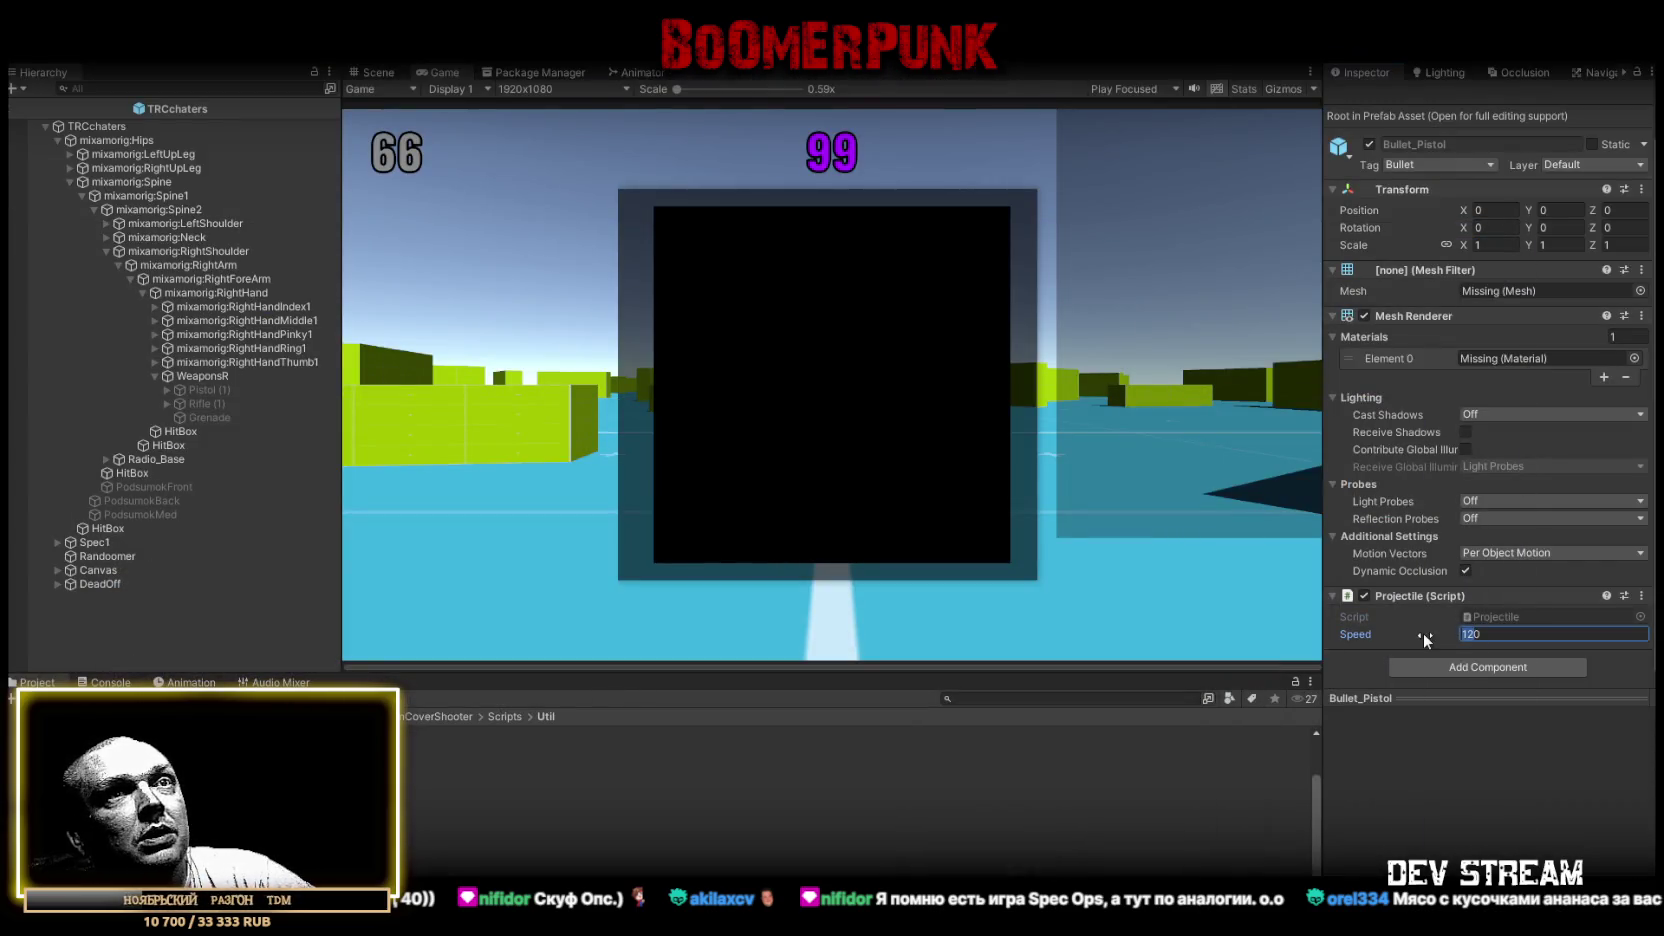
pyautogui.write('80')
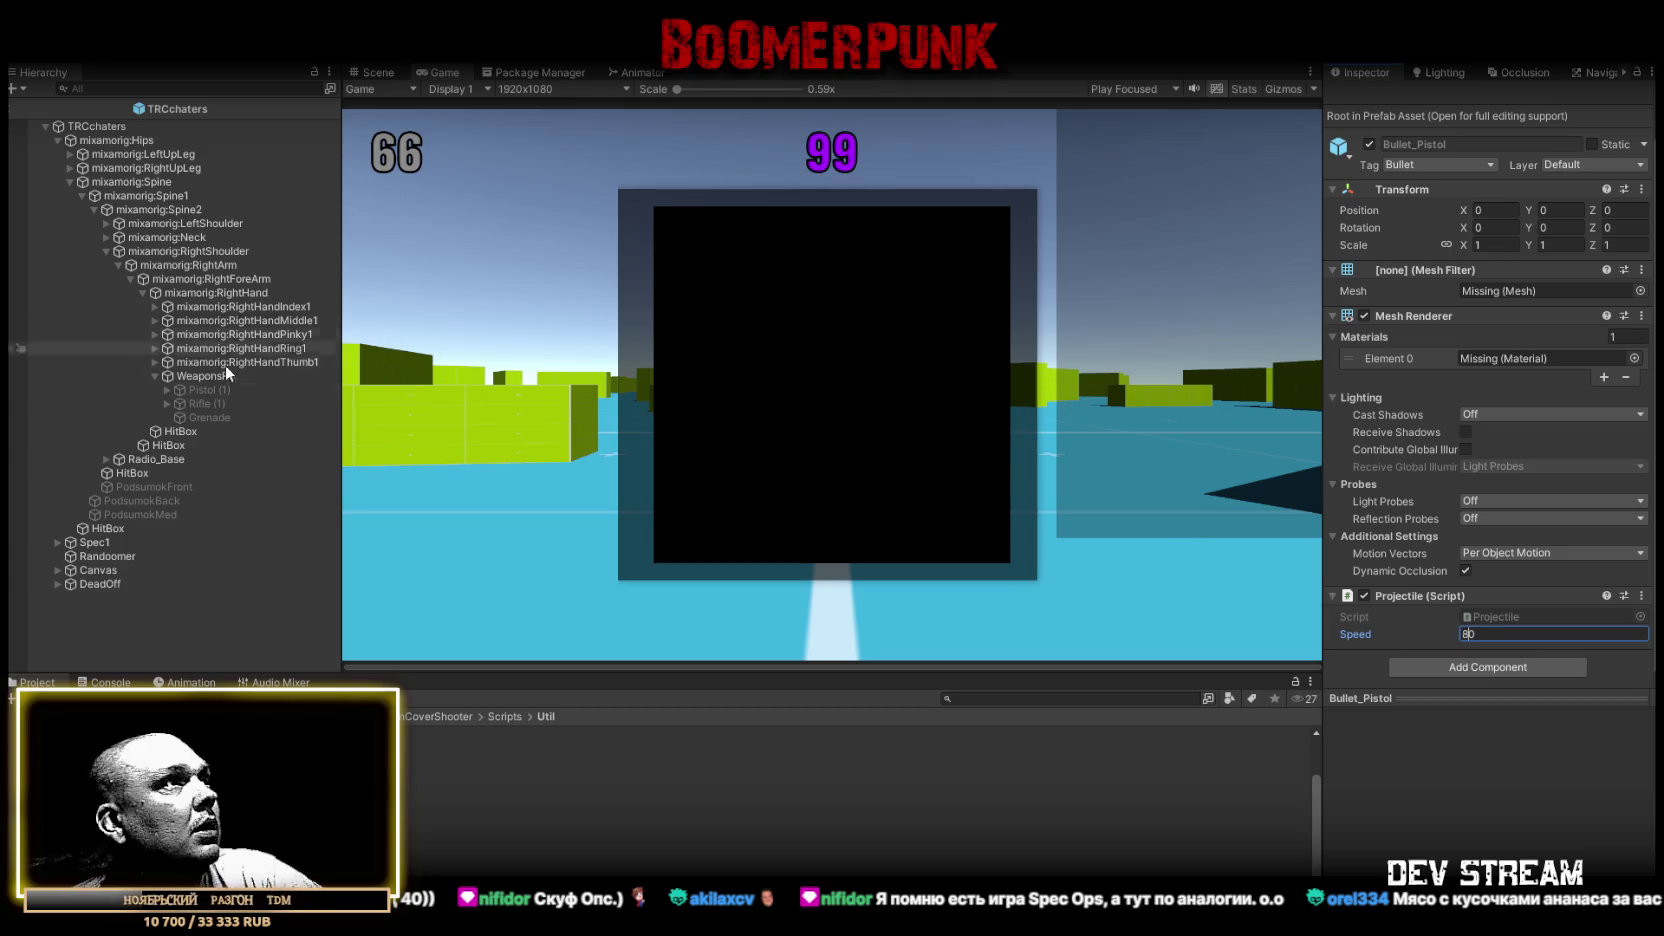
pyautogui.click(203, 389)
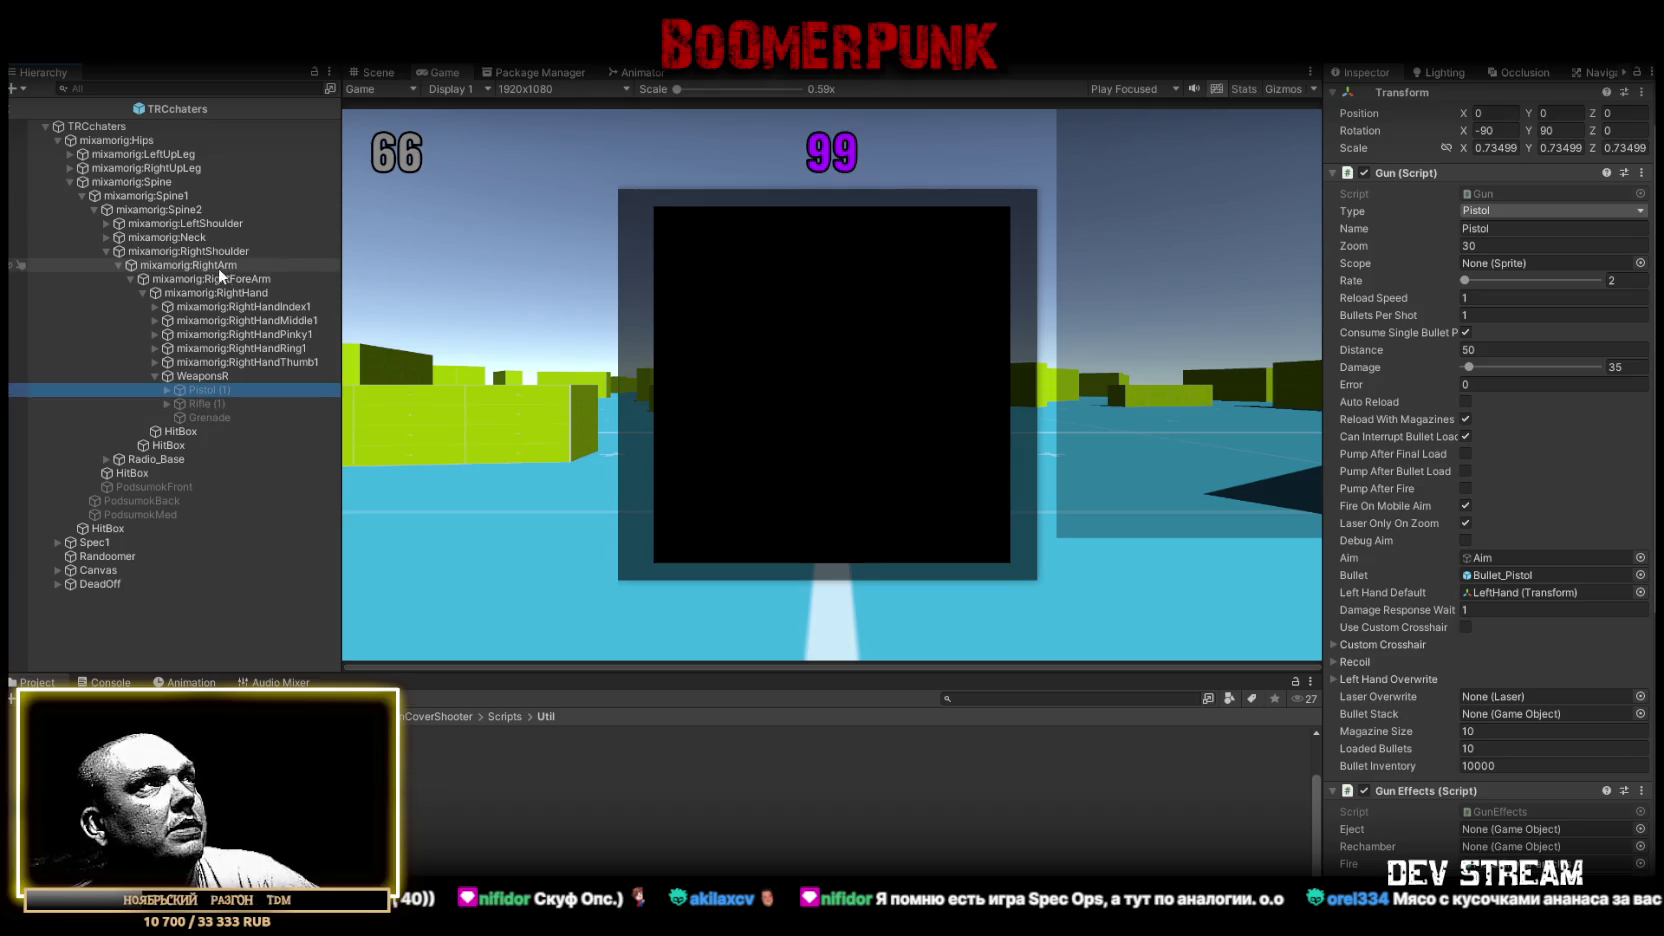
# Select TRCchaters and collapse its Nav Mesh Obstacle, Character Health, Actor, Inventory, Ragdoll and Twitch components
pyautogui.click(98, 122)
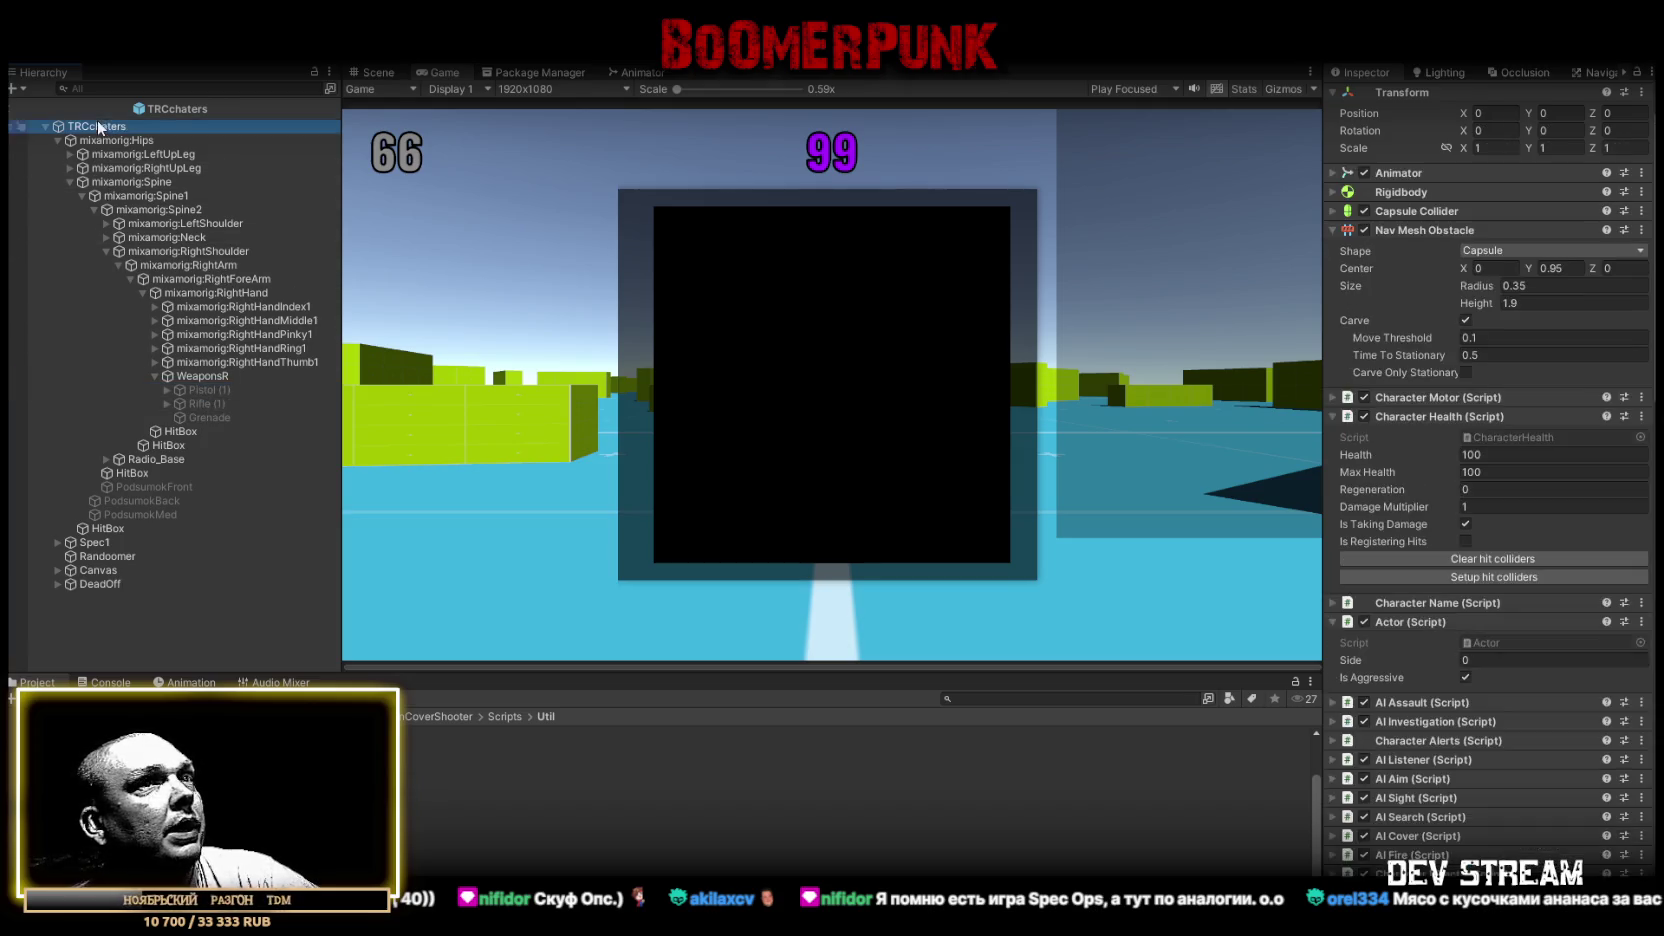
pyautogui.scroll(2, 1450, 500)
pyautogui.click(1332, 278)
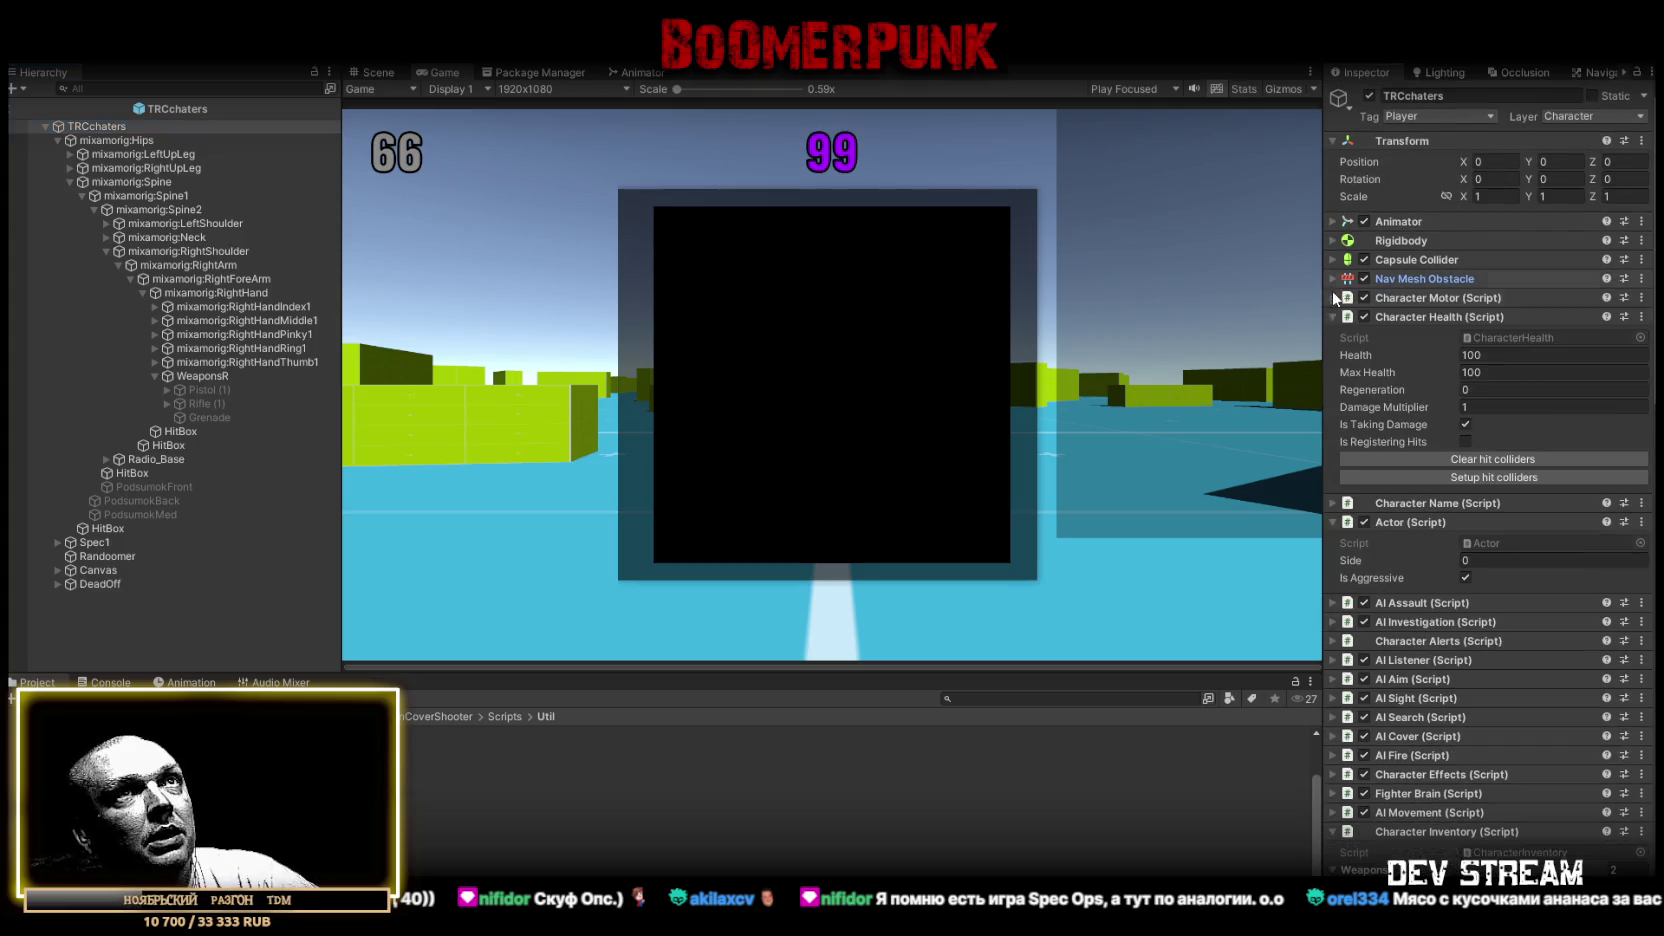
pyautogui.click(1331, 317)
pyautogui.click(1332, 355)
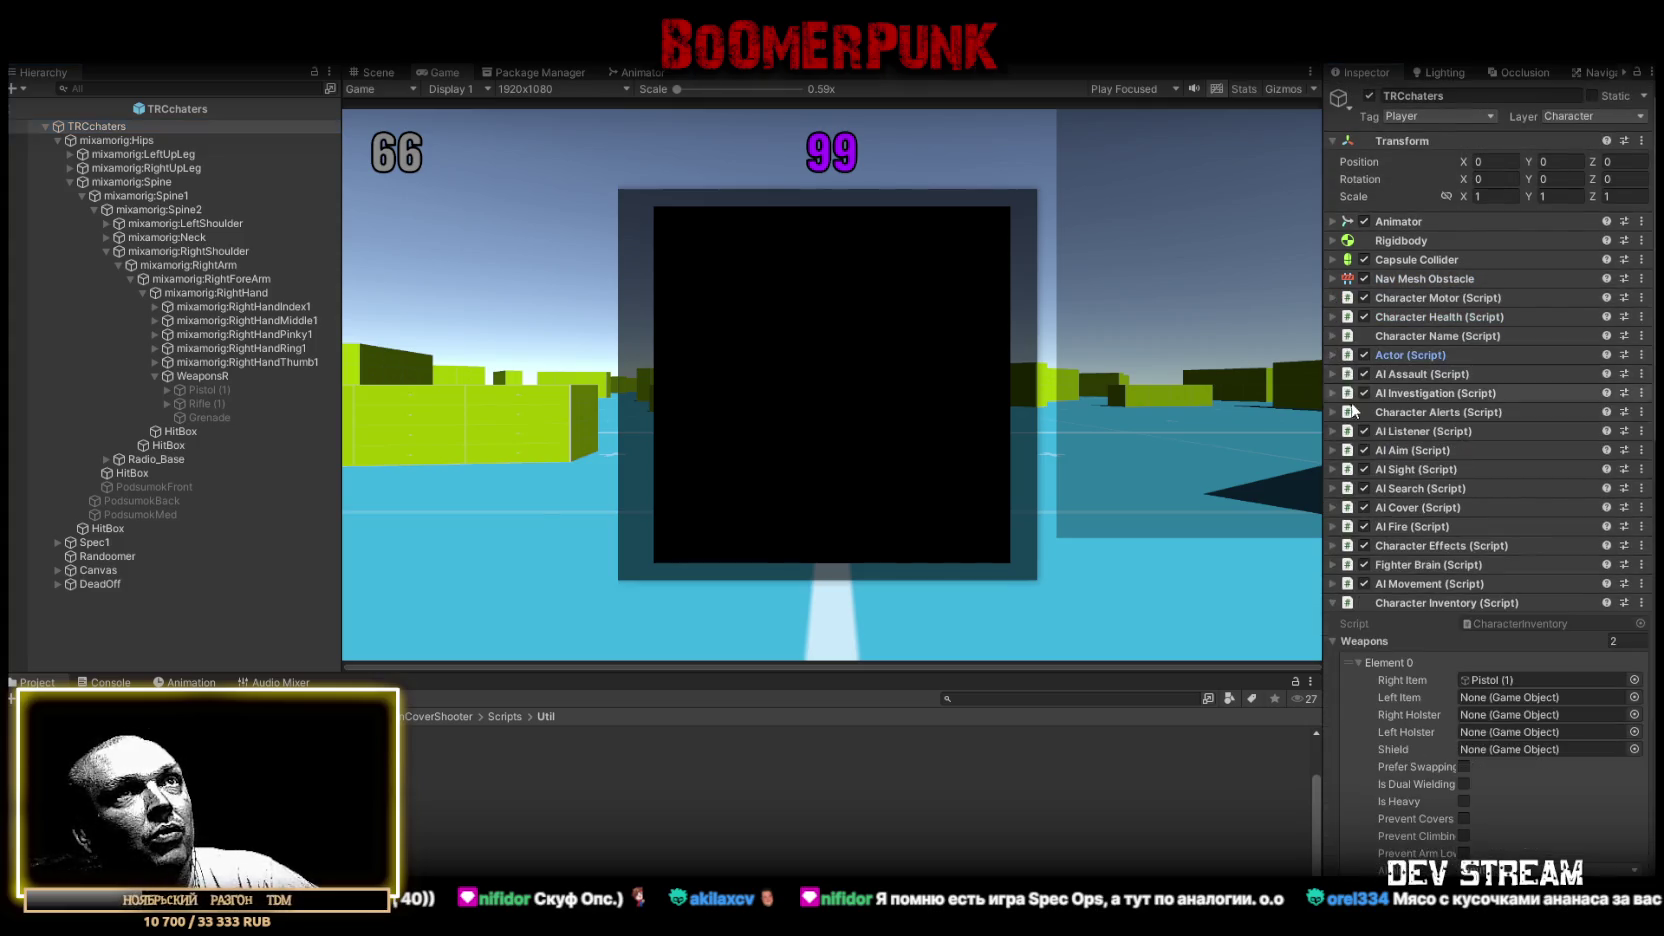
pyautogui.click(1332, 603)
pyautogui.scroll(-5, 1438, 688)
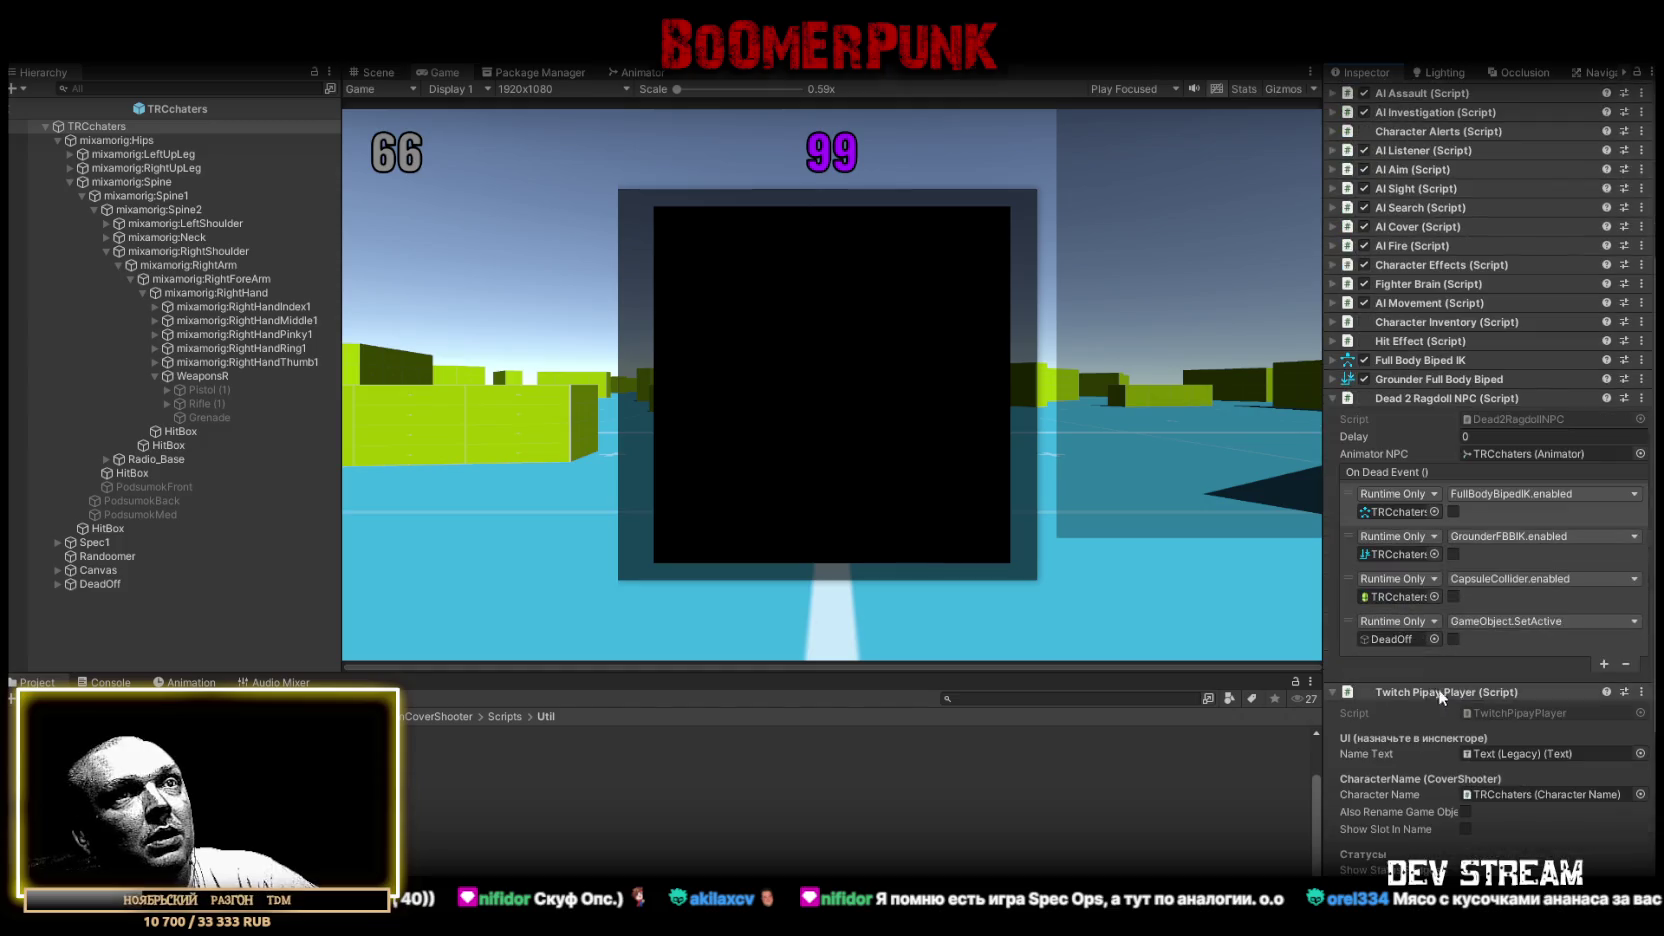
pyautogui.click(1333, 399)
pyautogui.scroll(-1, 1396, 645)
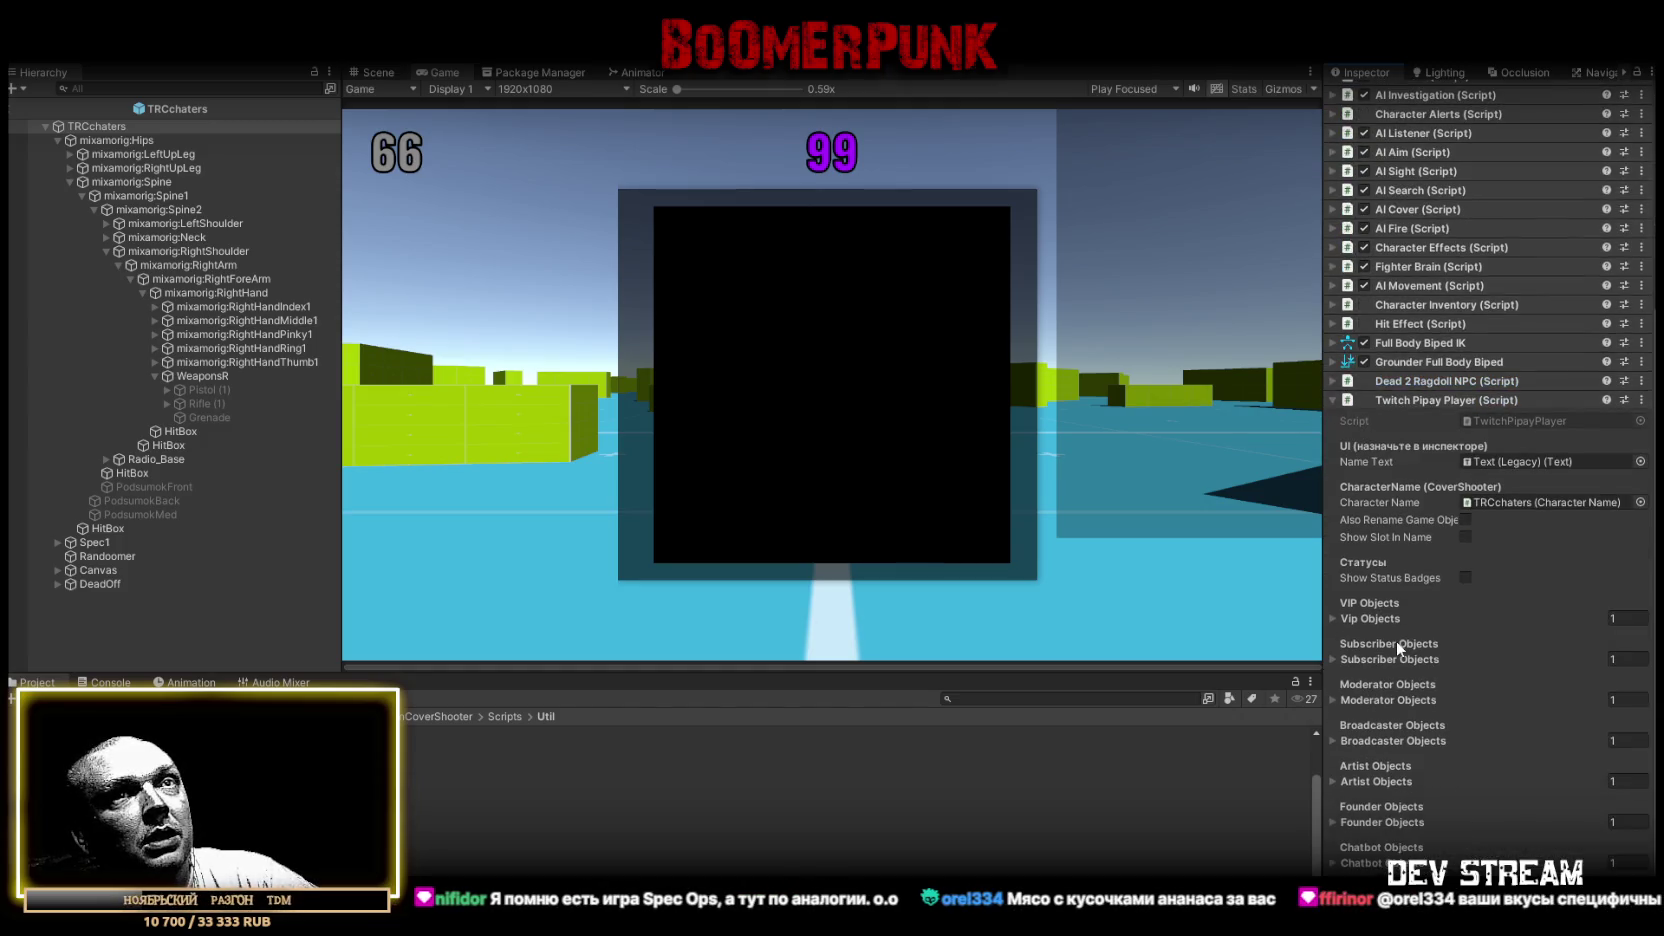
pyautogui.click(1333, 399)
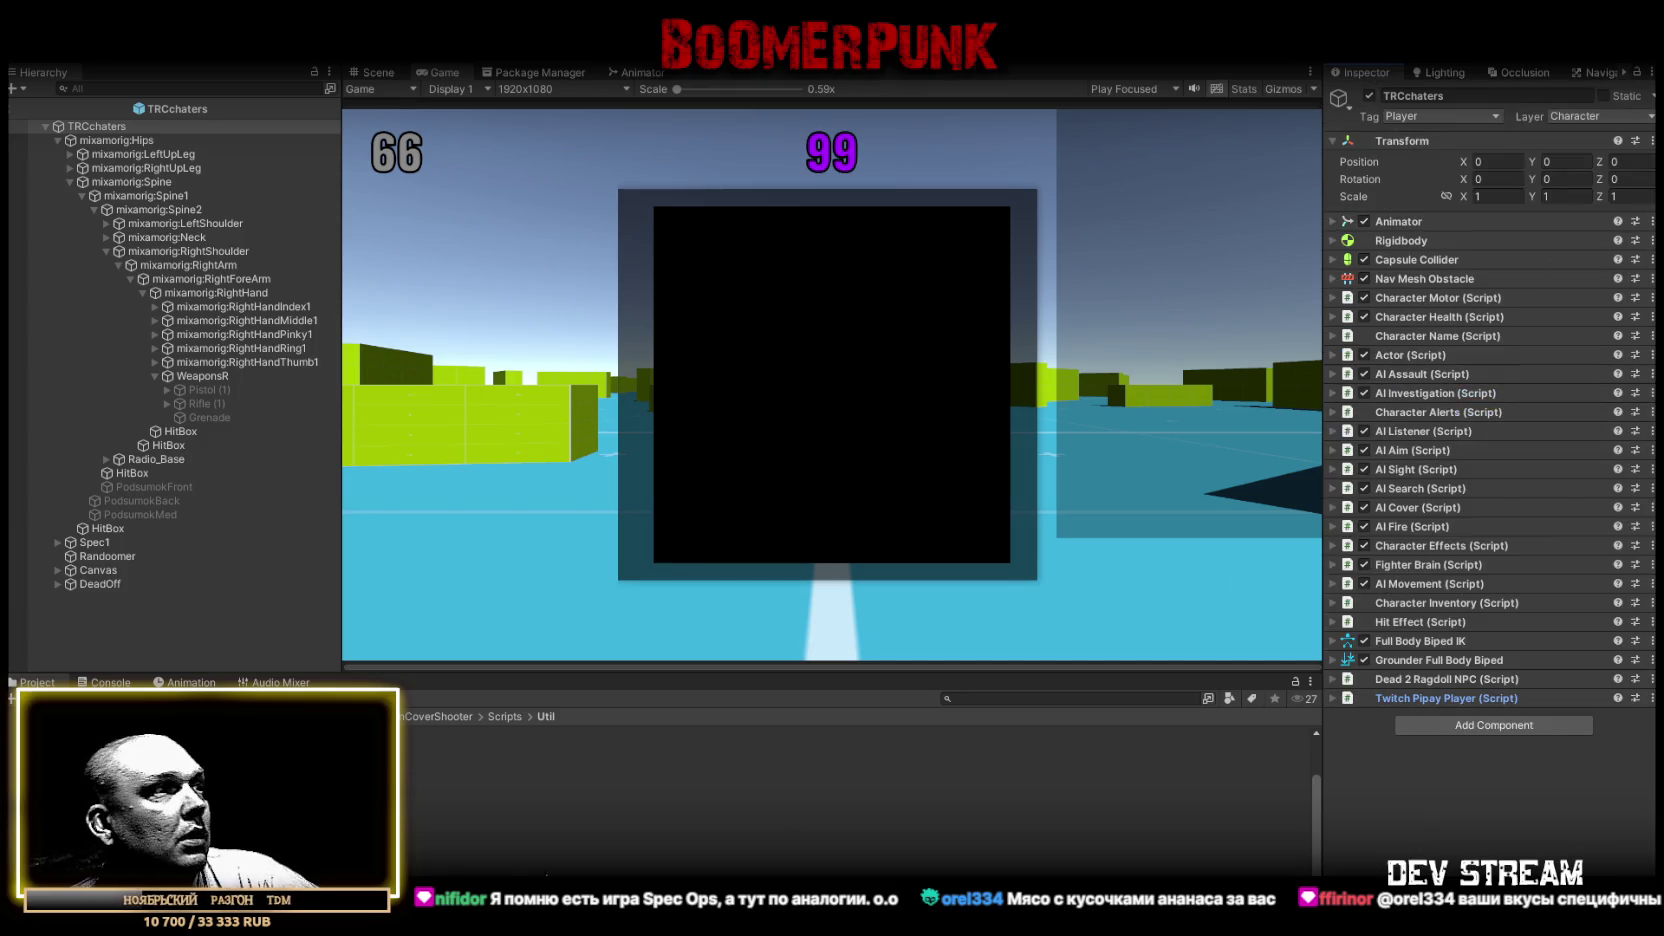
pyautogui.scroll(3, 441, 843)
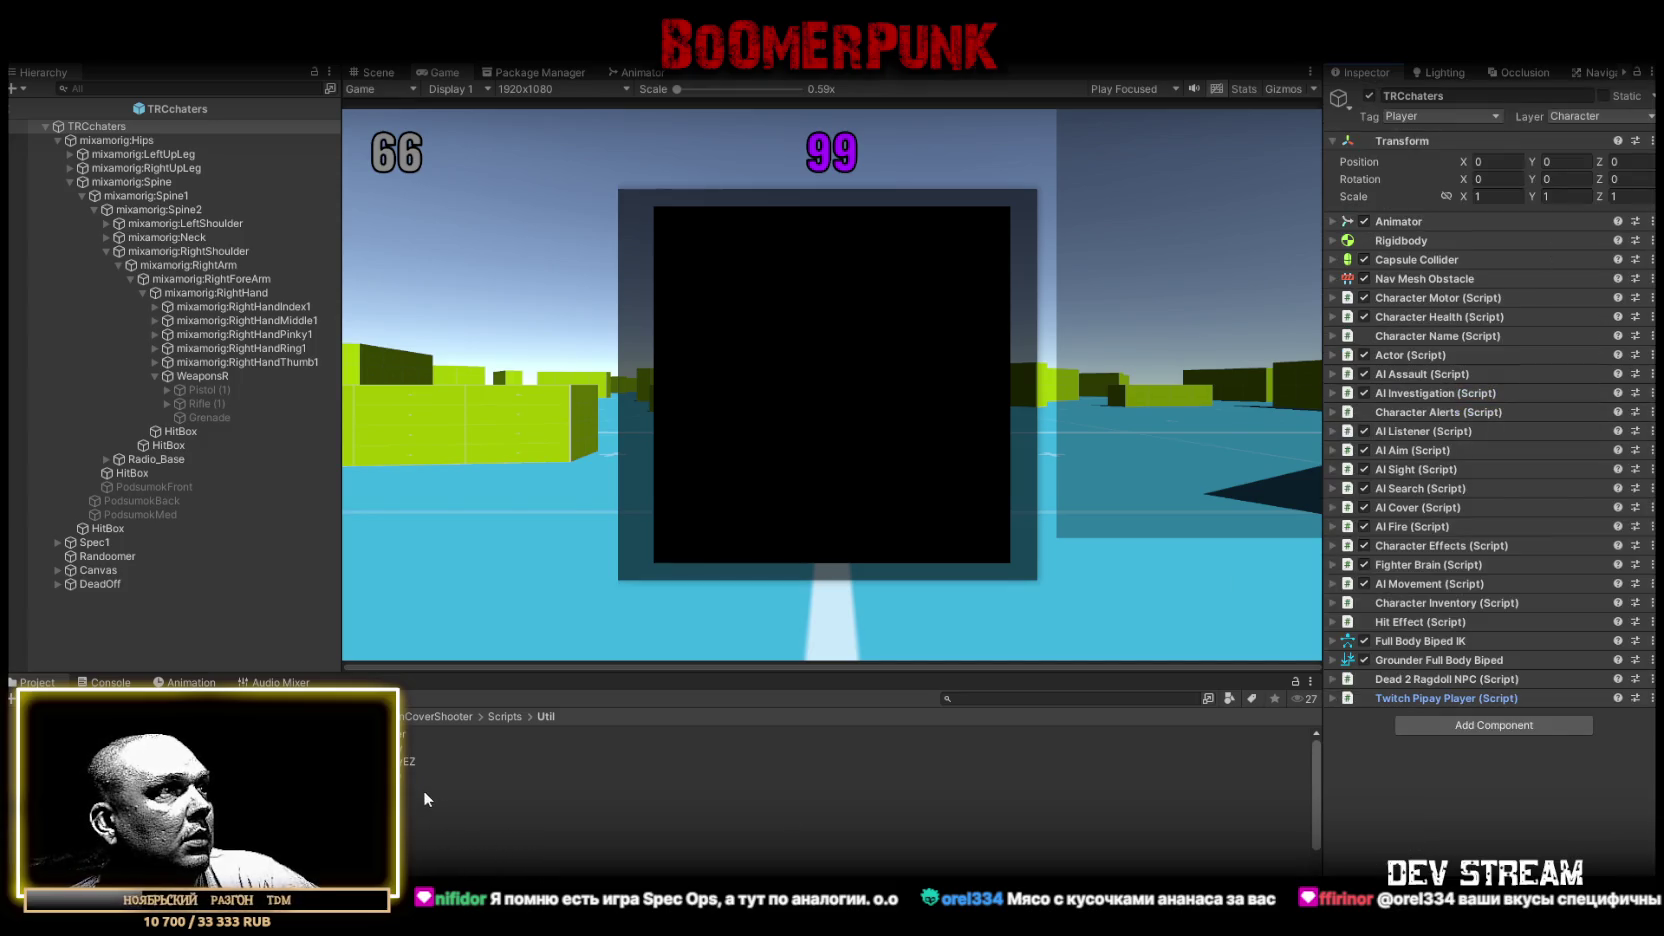
# Attach the DamageTracker script from the !TWITCH folder to the TRCchaters character
pyautogui.click(300, 800)
pyautogui.moveTo(402, 804)
pyautogui.mouseDown()
pyautogui.moveTo(700, 740)
pyautogui.moveTo(1450, 700)
pyautogui.moveTo(1420, 730)
pyautogui.mouseUp()
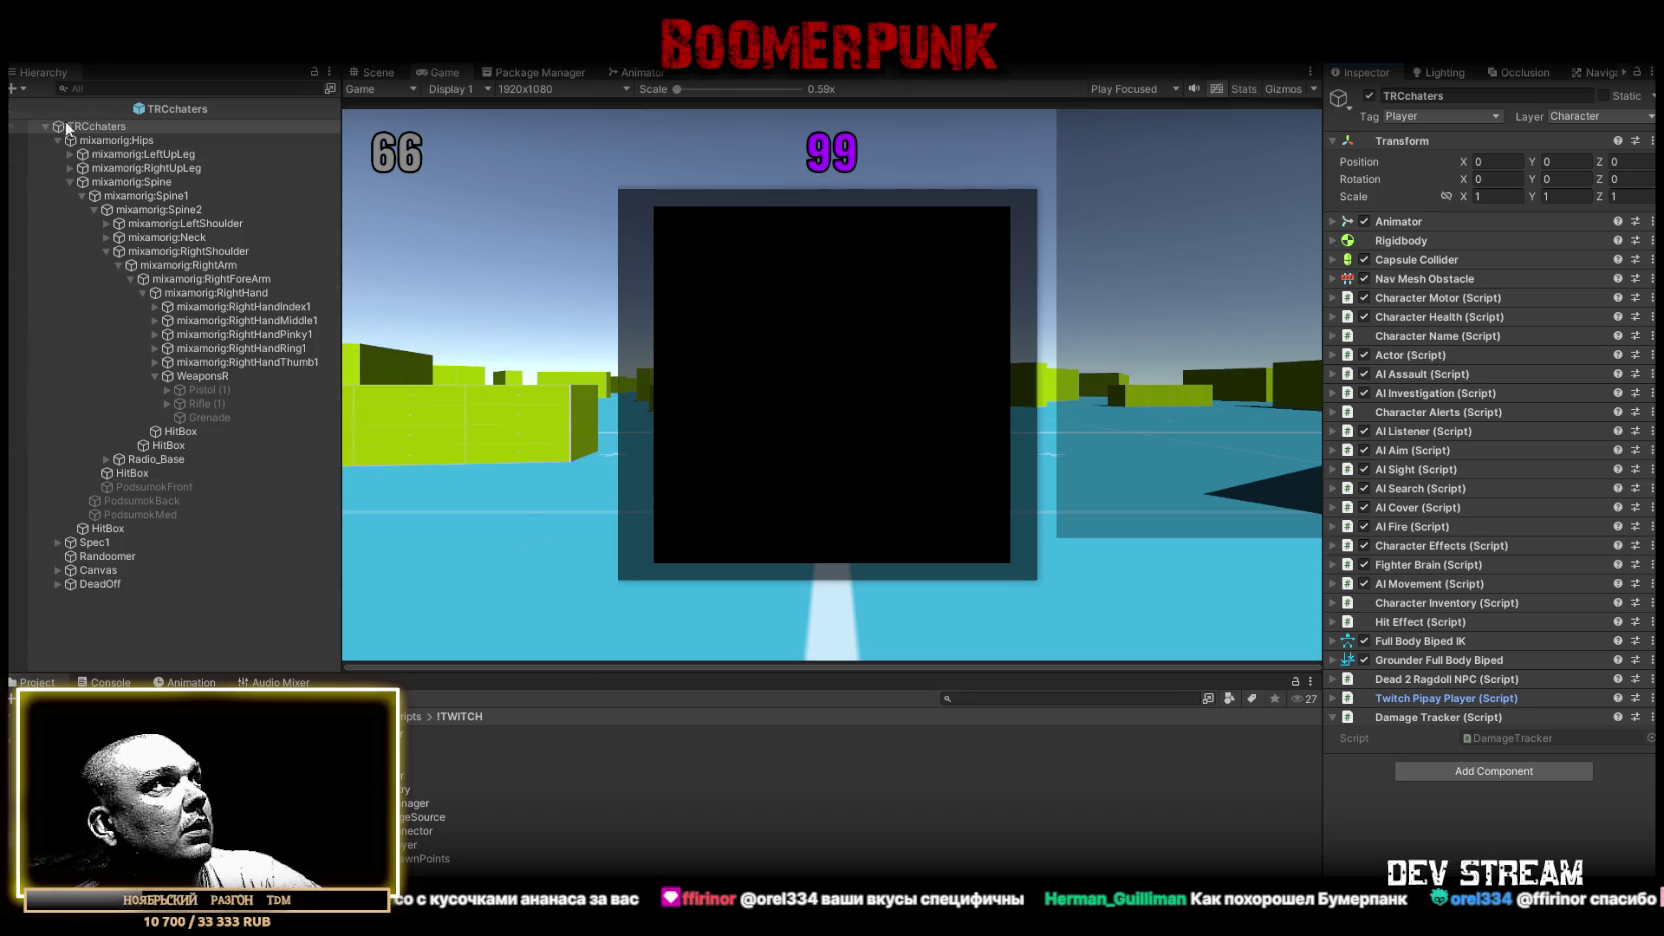
pyautogui.click(381, 74)
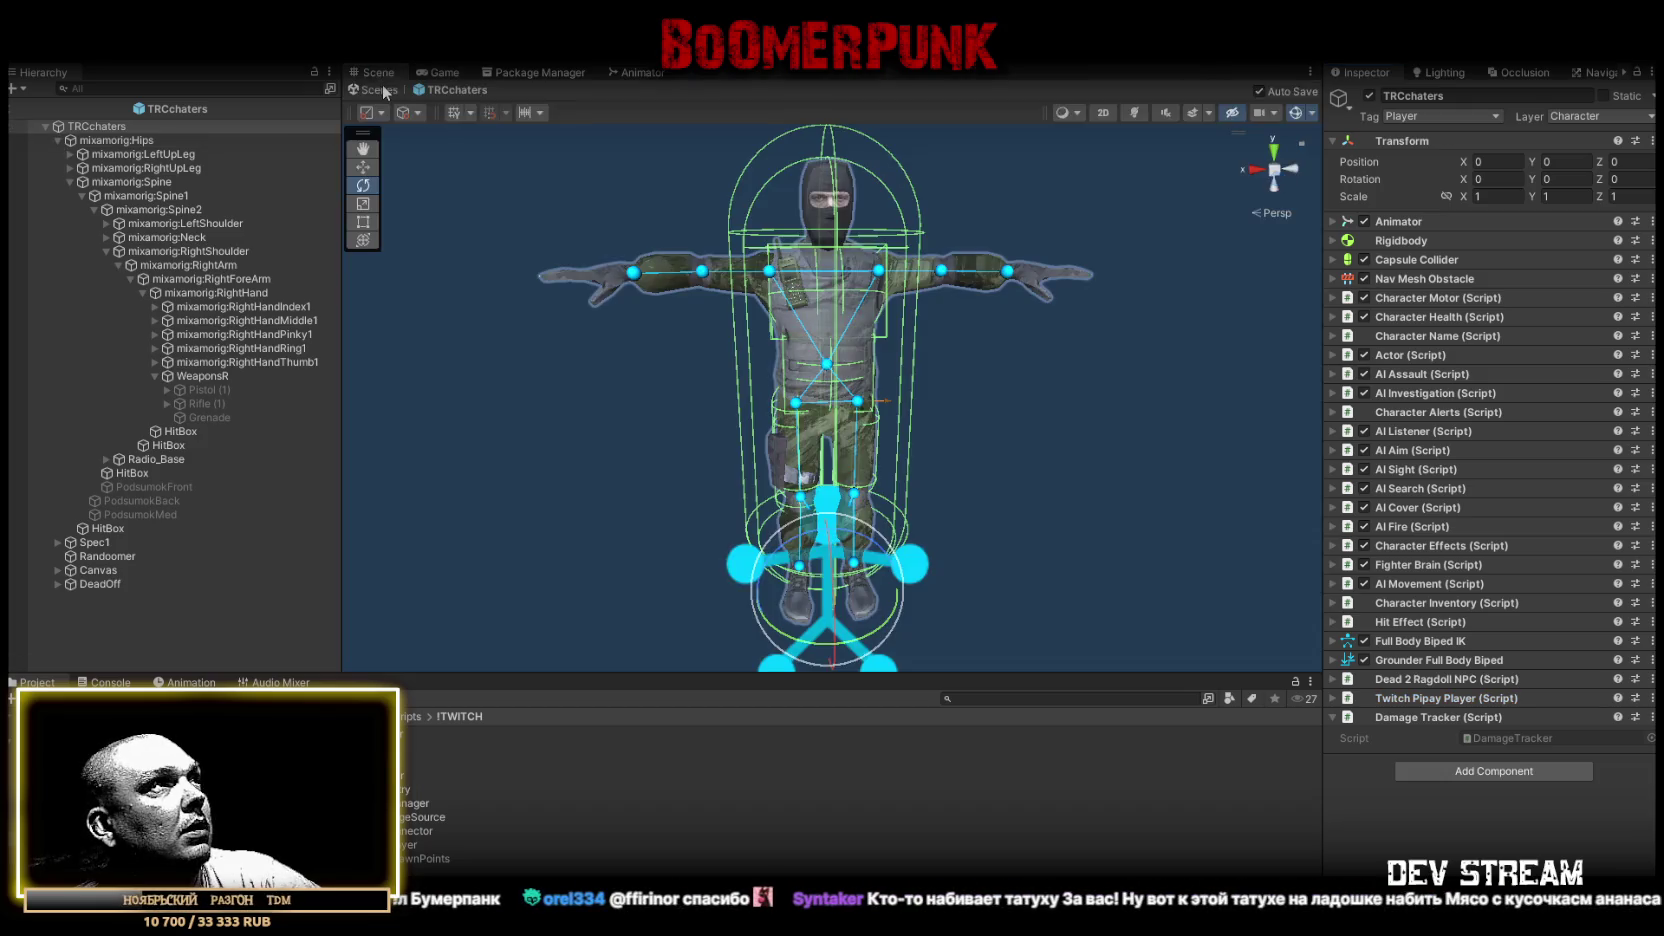
# Exit the character prefab back to SampleScene and frame the ##MAP## object
pyautogui.click(383, 96)
pyautogui.click(46, 188)
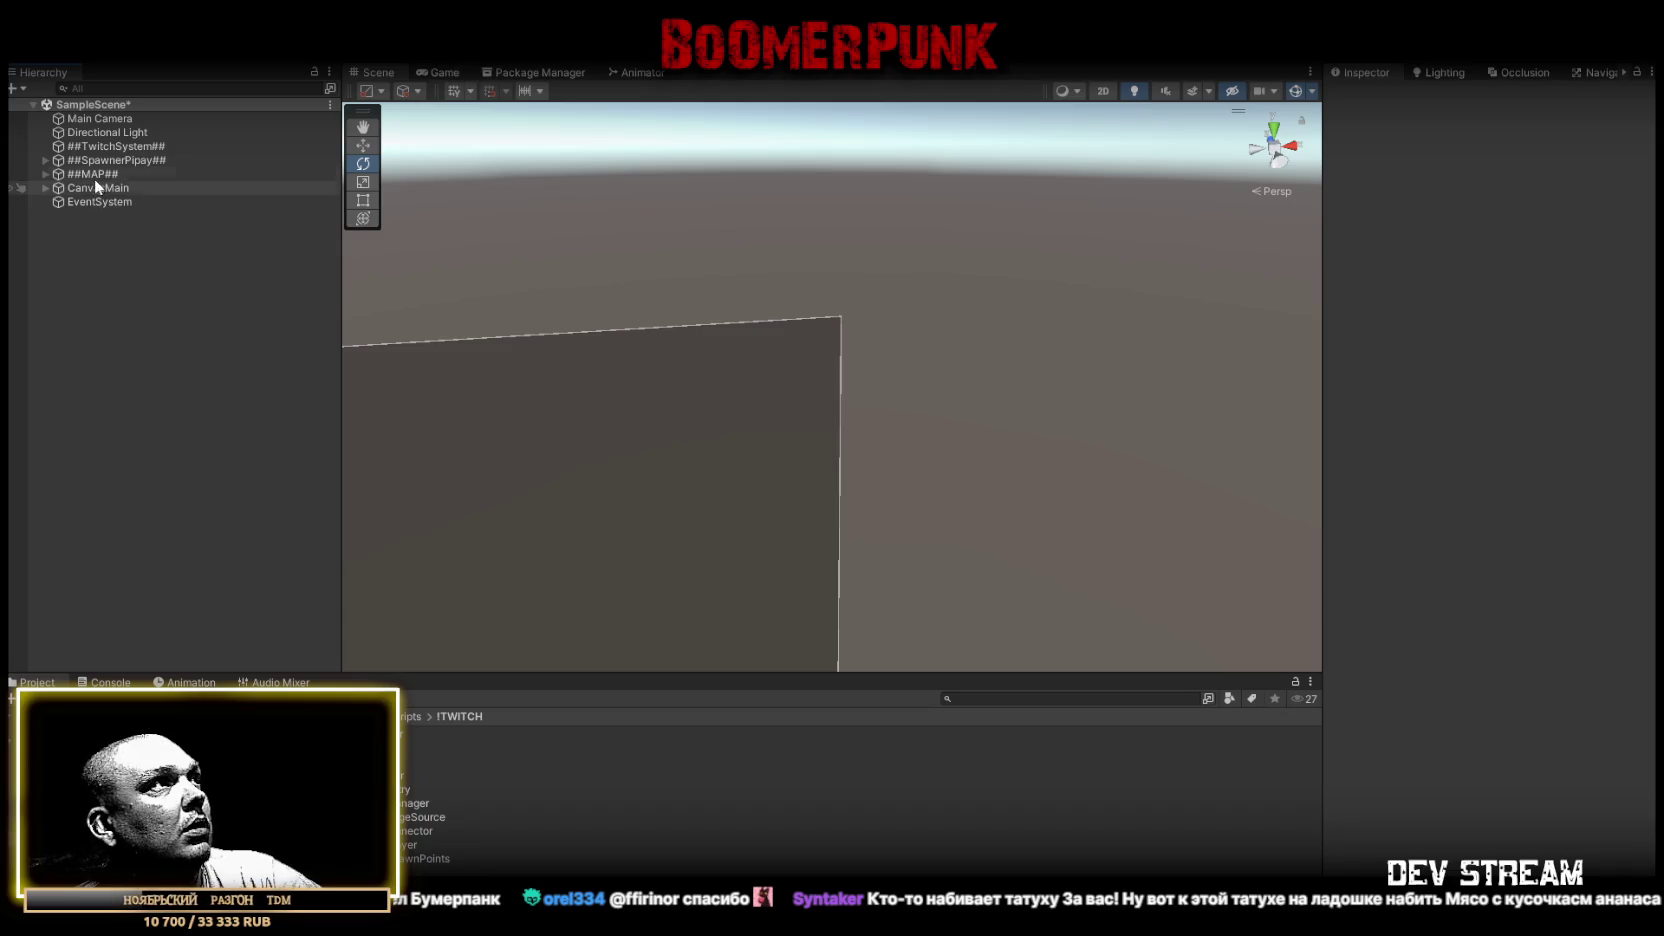
pyautogui.doubleClick(96, 174)
pyautogui.moveTo(743, 293)
pyautogui.mouseDown()
pyautogui.moveTo(769, 286)
pyautogui.moveTo(747, 262)
pyautogui.mouseUp()
# Start play mode and select LeaderBoardContainer under CanvasMain
pyautogui.hotkey('ctrl', 'p')
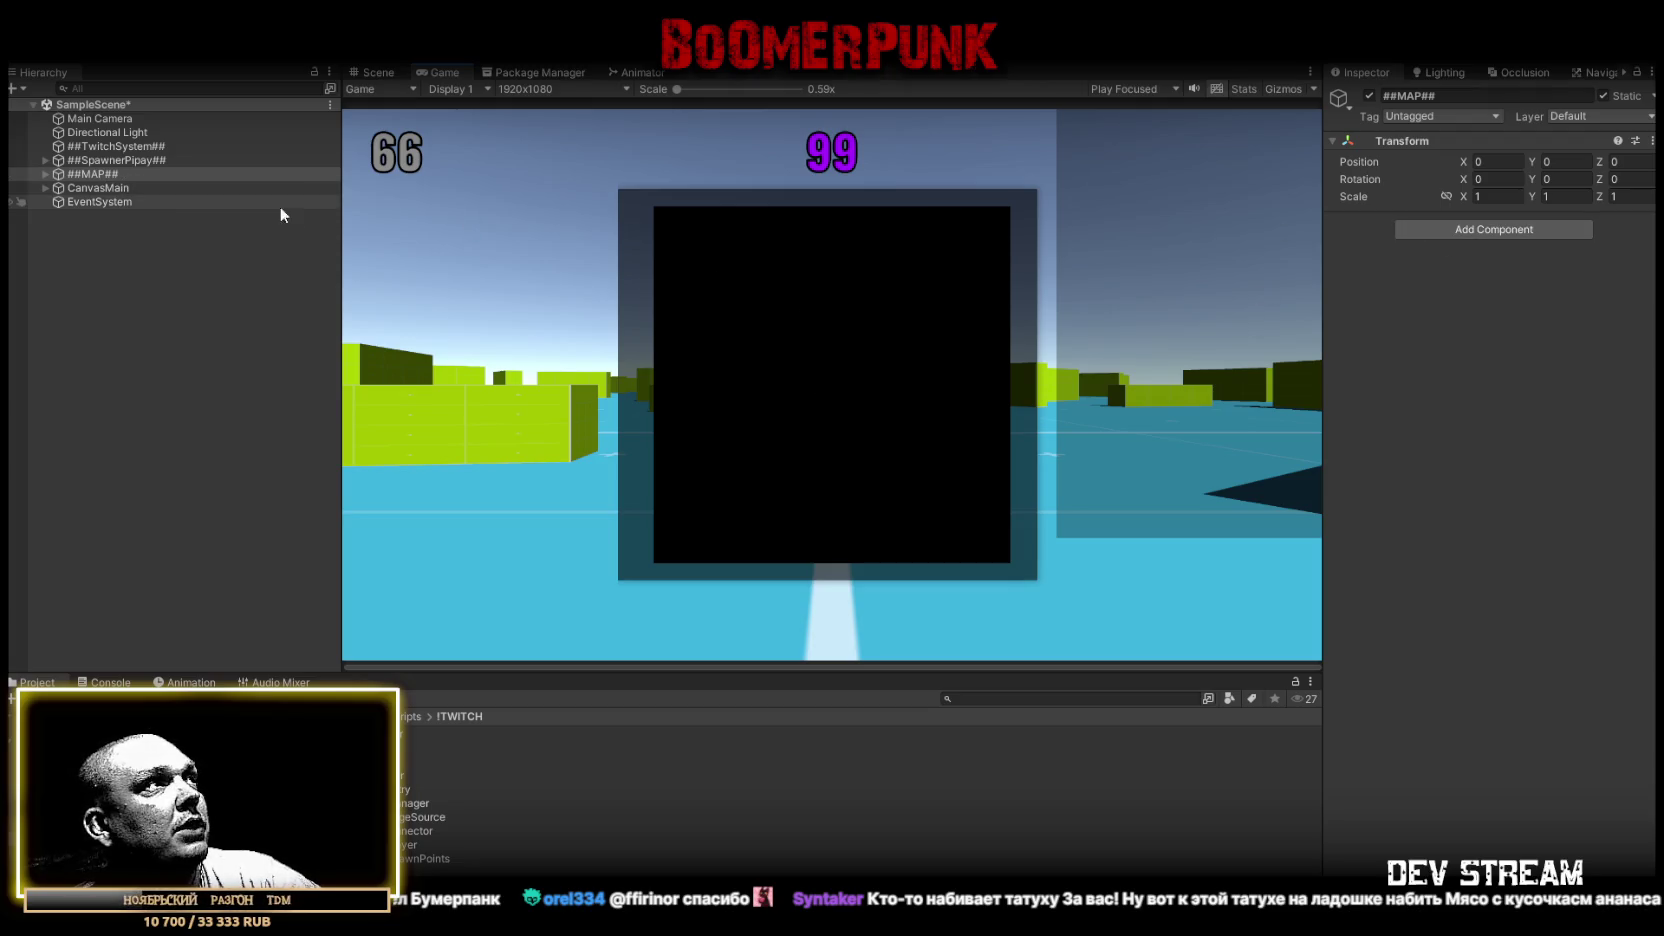
pyautogui.click(45, 188)
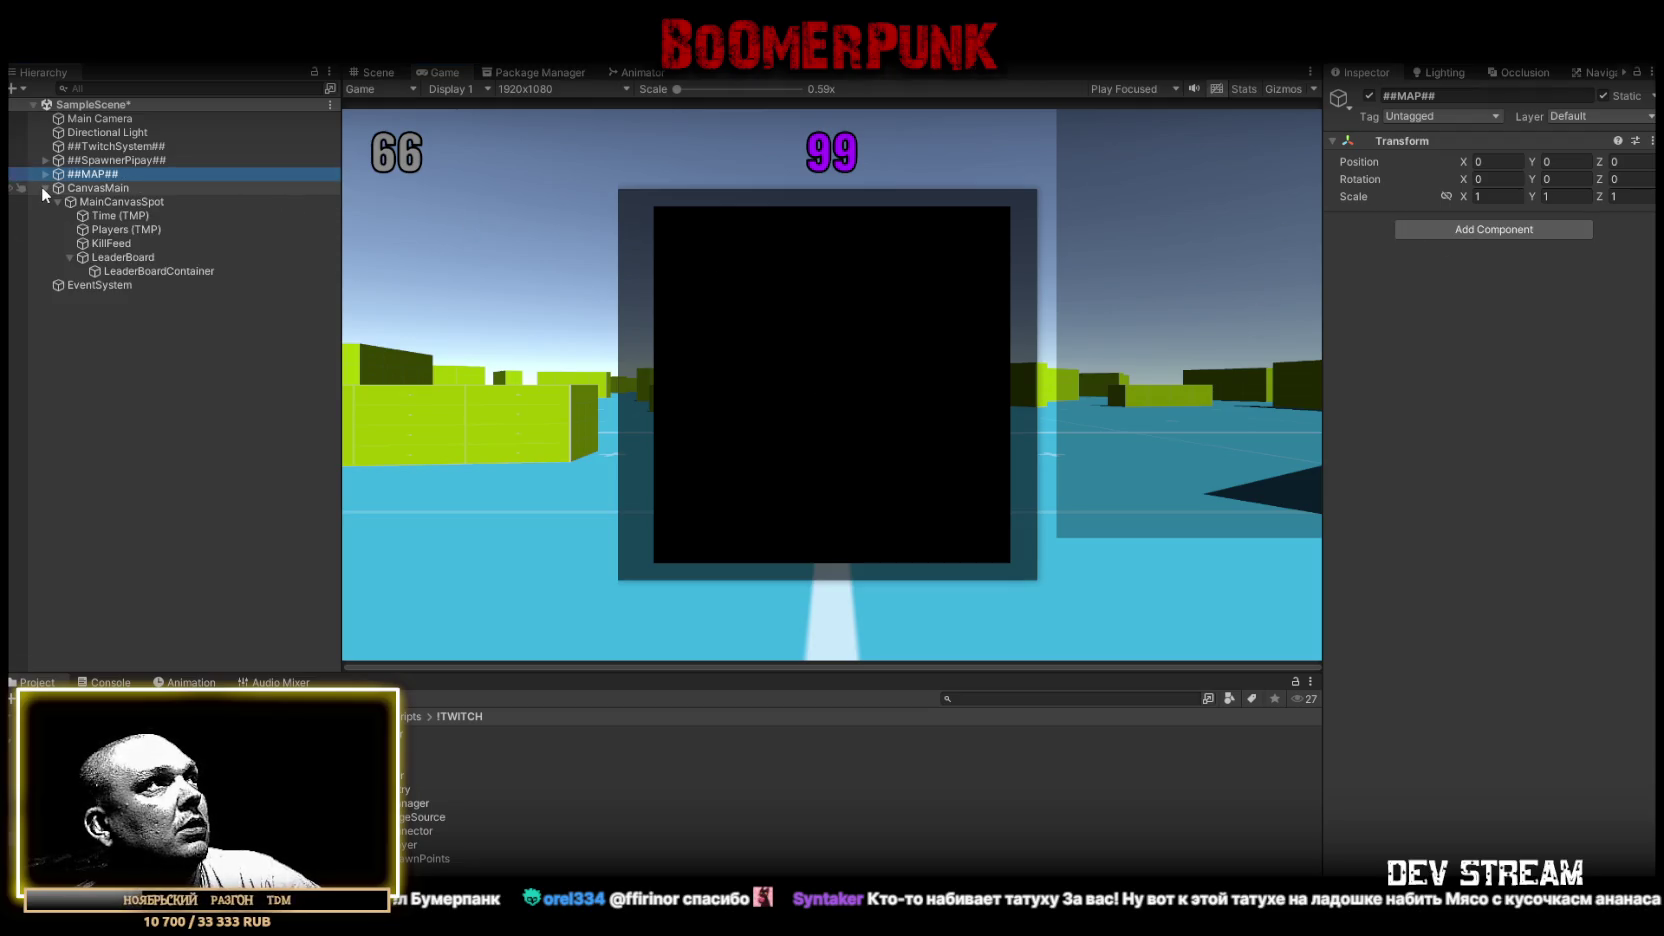
pyautogui.click(137, 271)
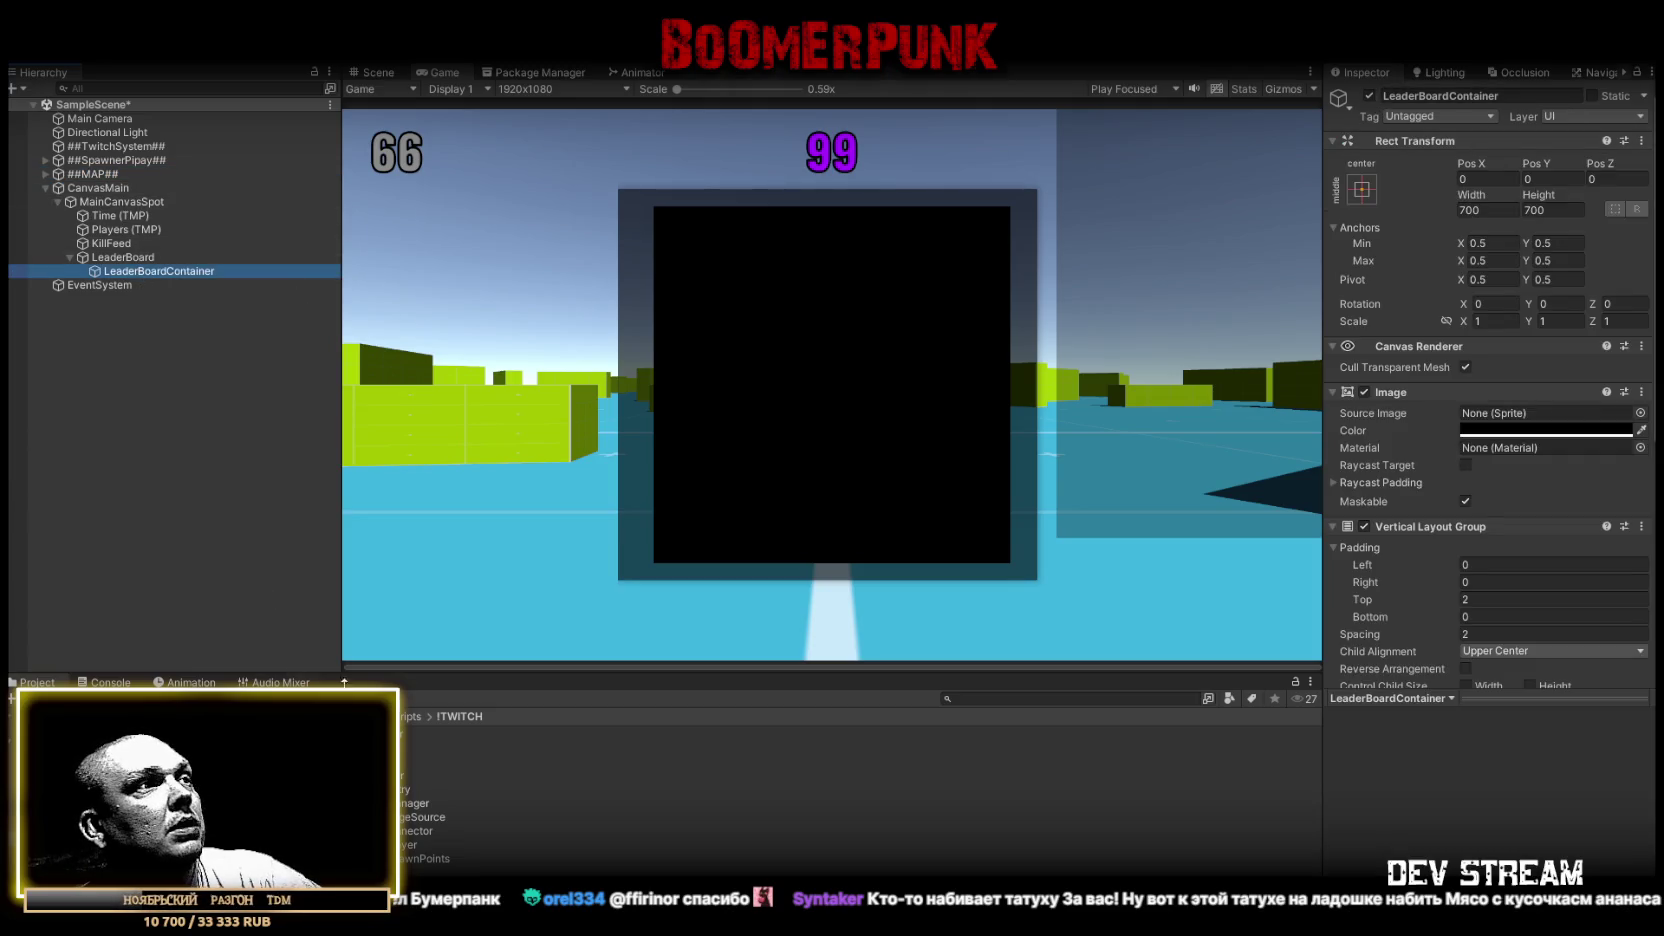
pyautogui.doubleClick(441, 781)
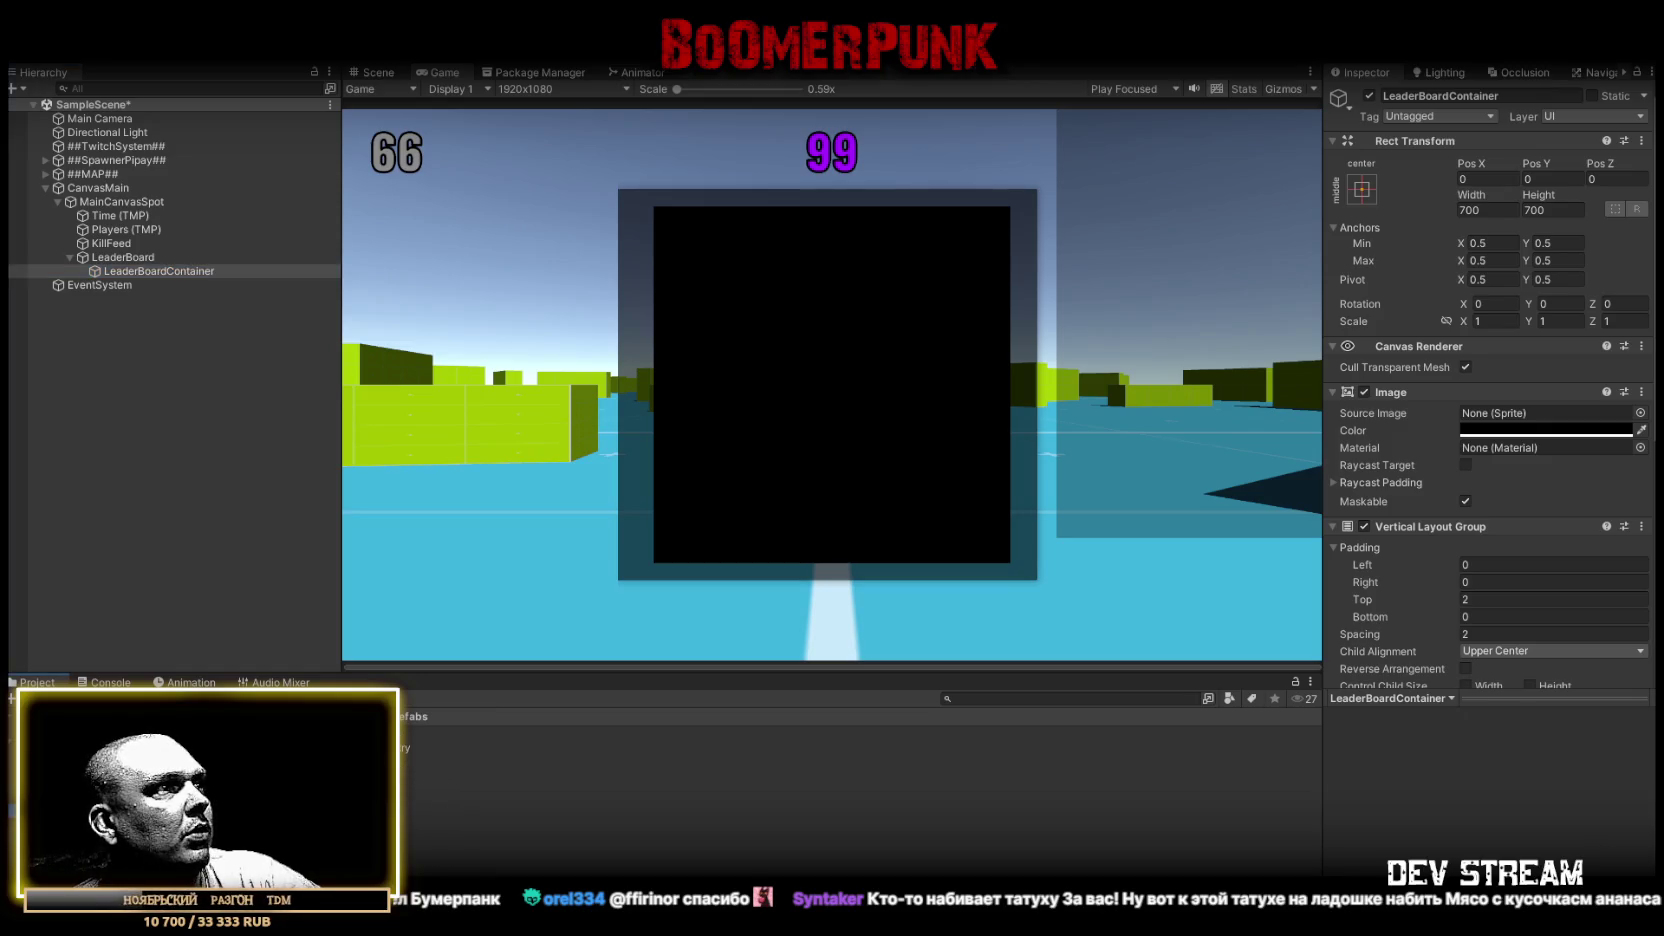
# Add a LeaderboardEntry prefab under LeaderBoard and anchor it top-centre
pyautogui.moveTo(140, 271)
pyautogui.mouseDown()
pyautogui.moveTo(140, 244)
pyautogui.moveTo(131, 286)
pyautogui.moveTo(152, 270)
pyautogui.mouseUp()
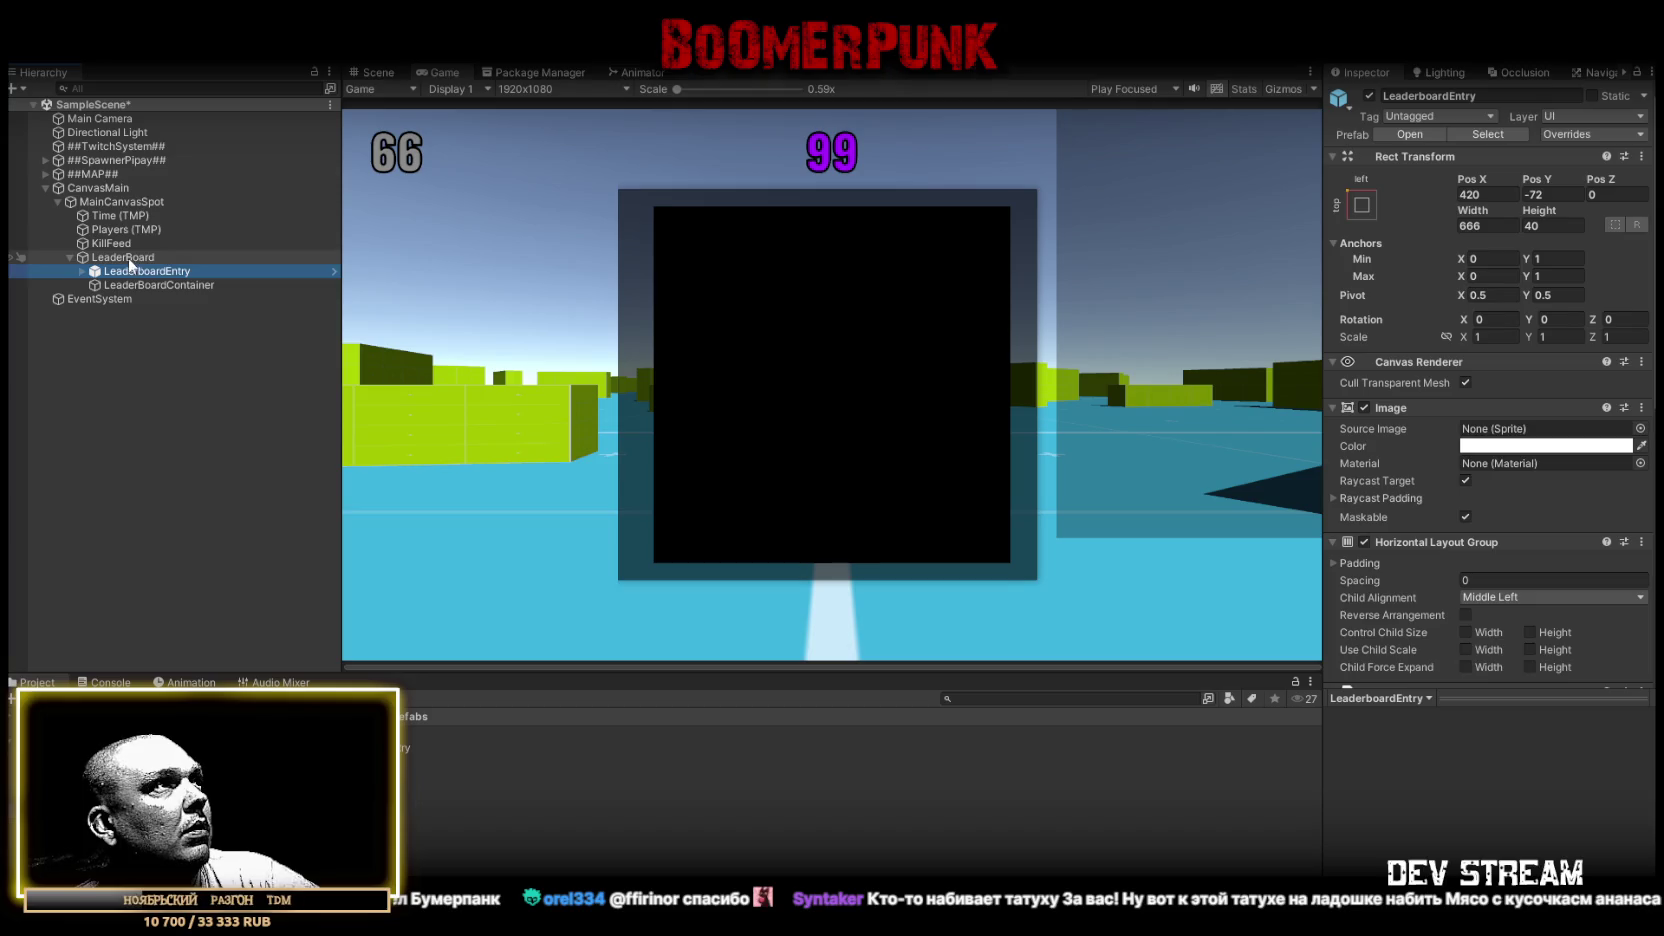
pyautogui.click(127, 260)
pyautogui.click(131, 271)
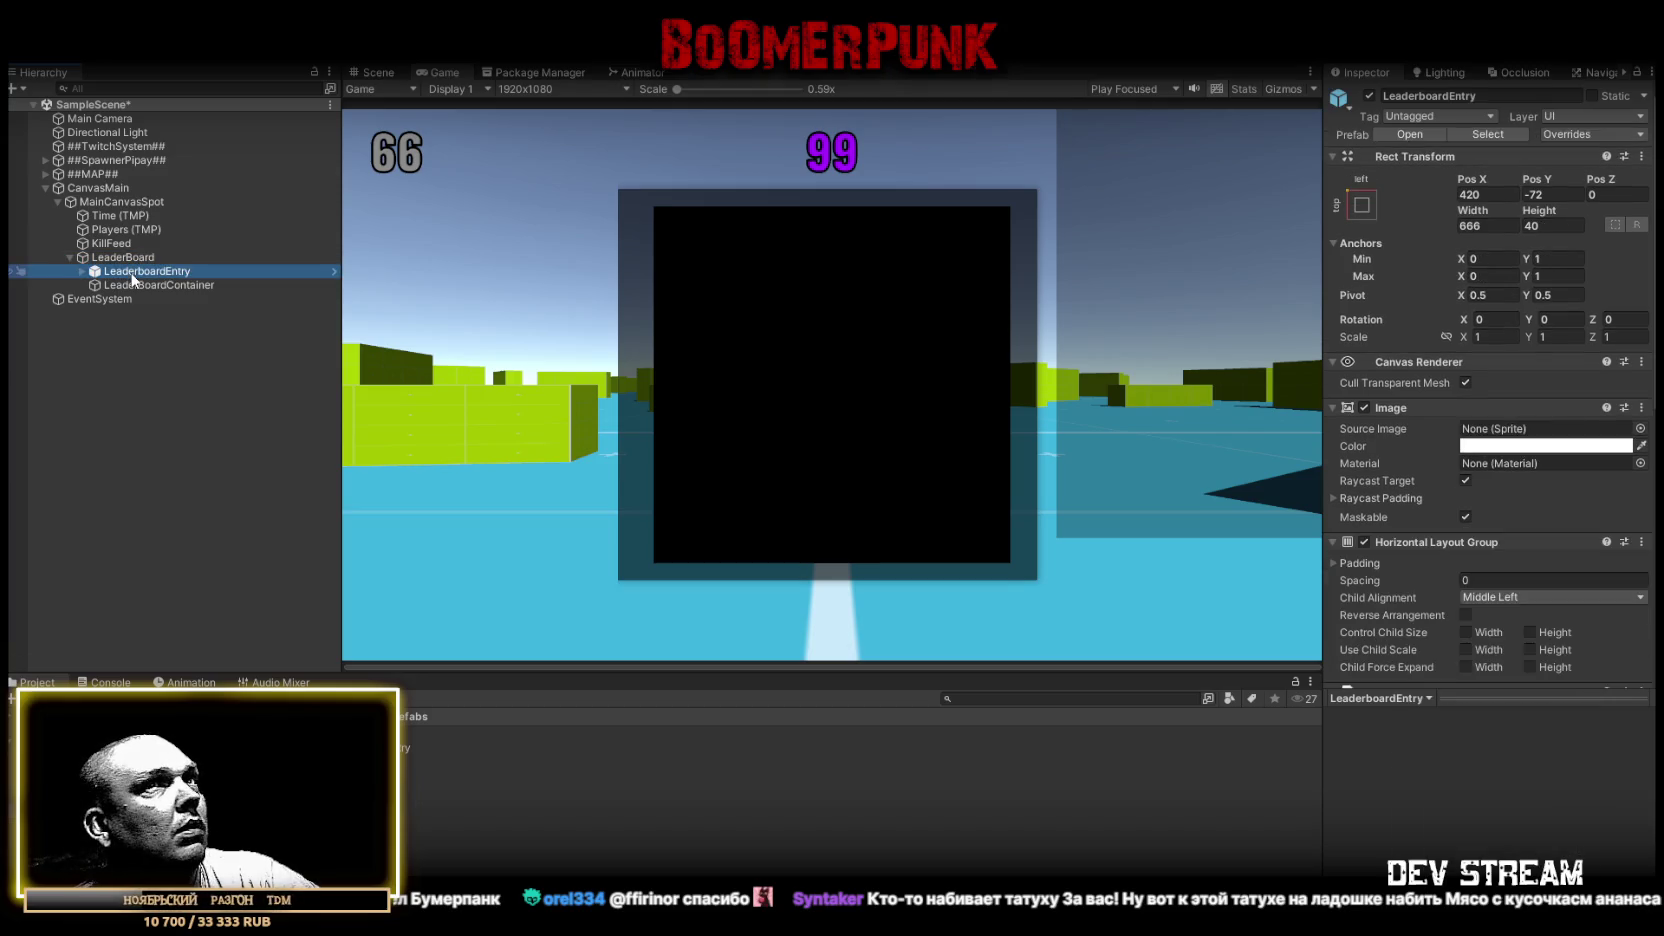
pyautogui.click(1362, 203)
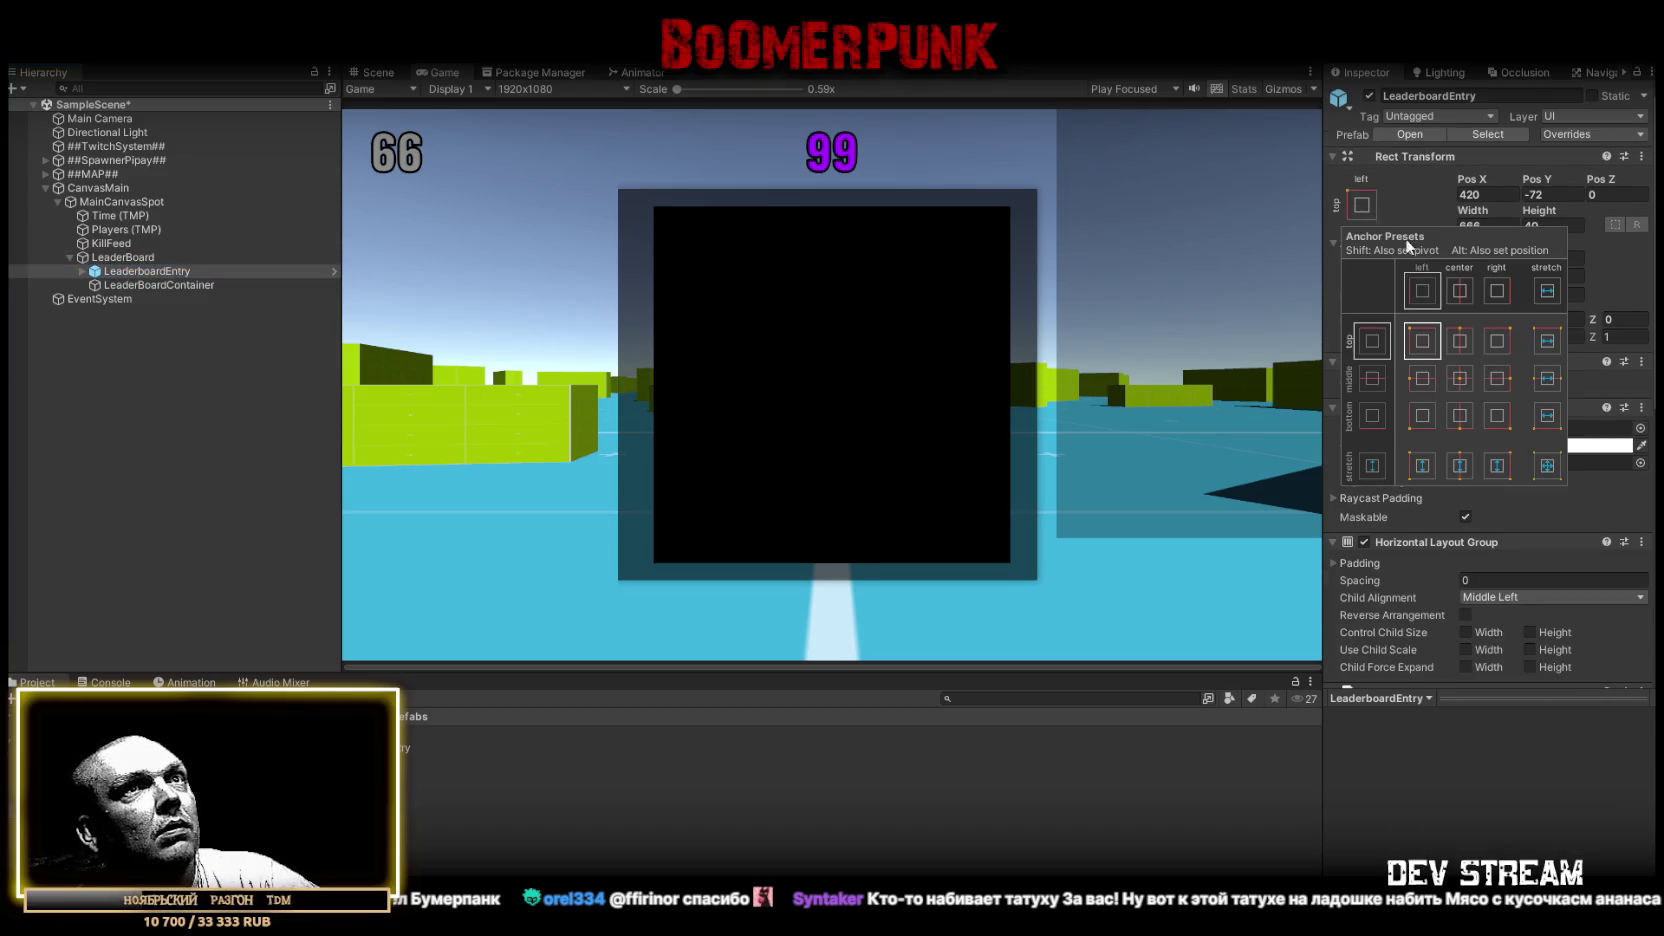
pyautogui.click(1462, 341)
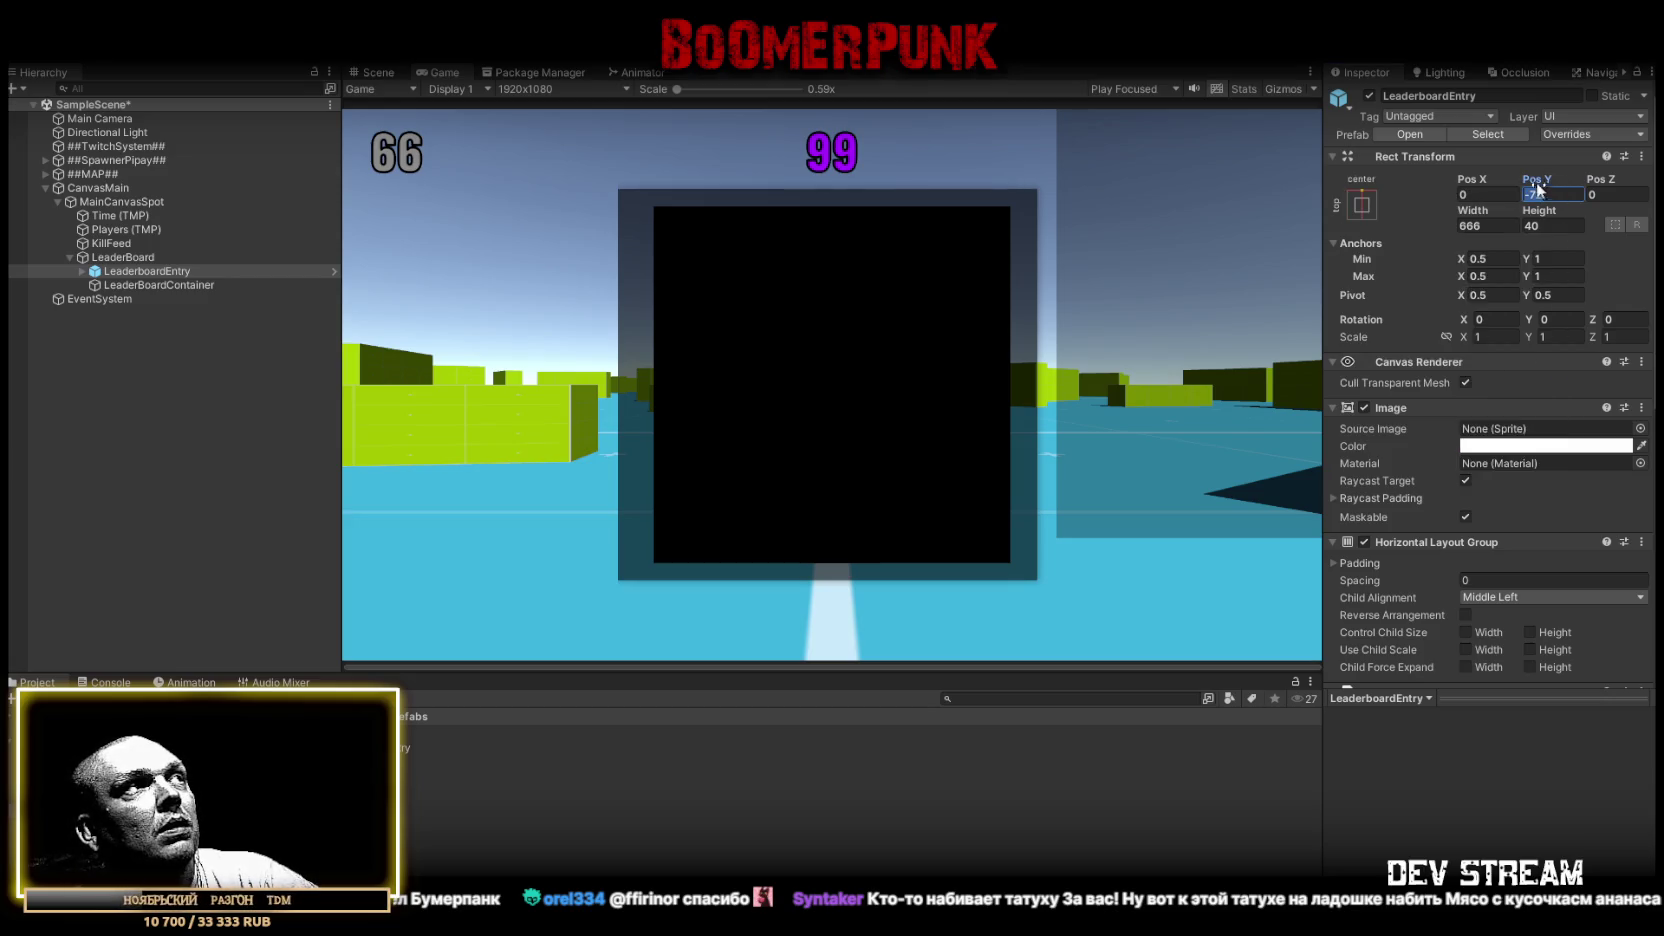
# Set the LeaderboardEntry row's Pos Y to -25
pyautogui.click(151, 258)
pyautogui.scroll(-5, 1430, 490)
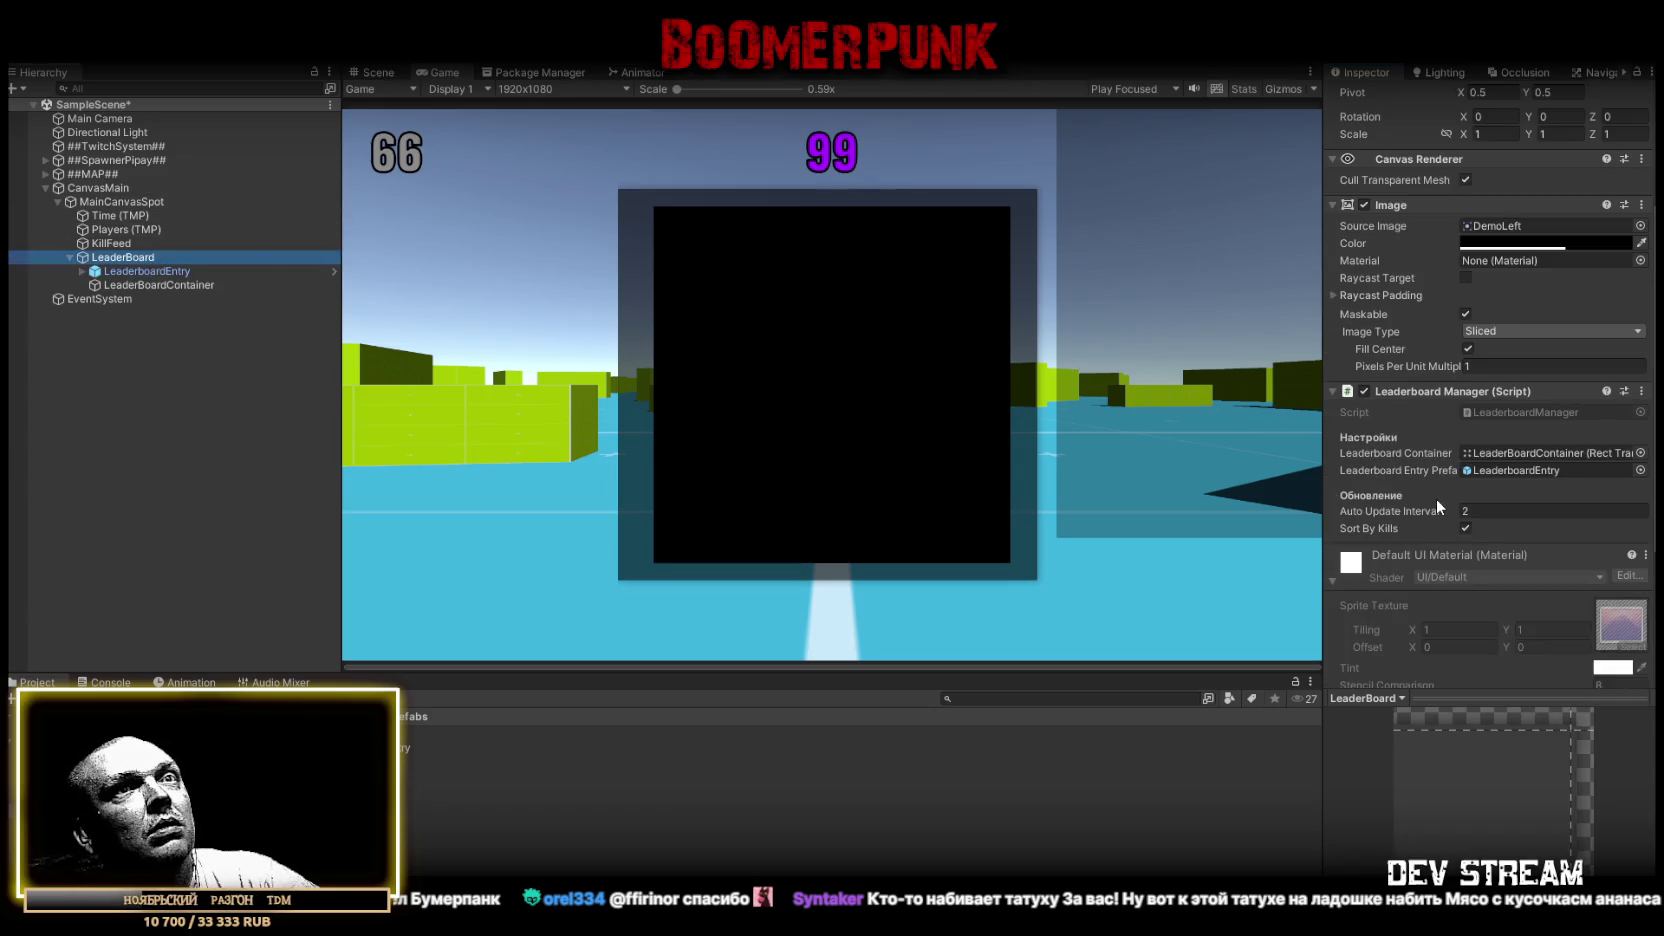
pyautogui.scroll(6, 1440, 360)
pyautogui.scroll(-5, 1426, 368)
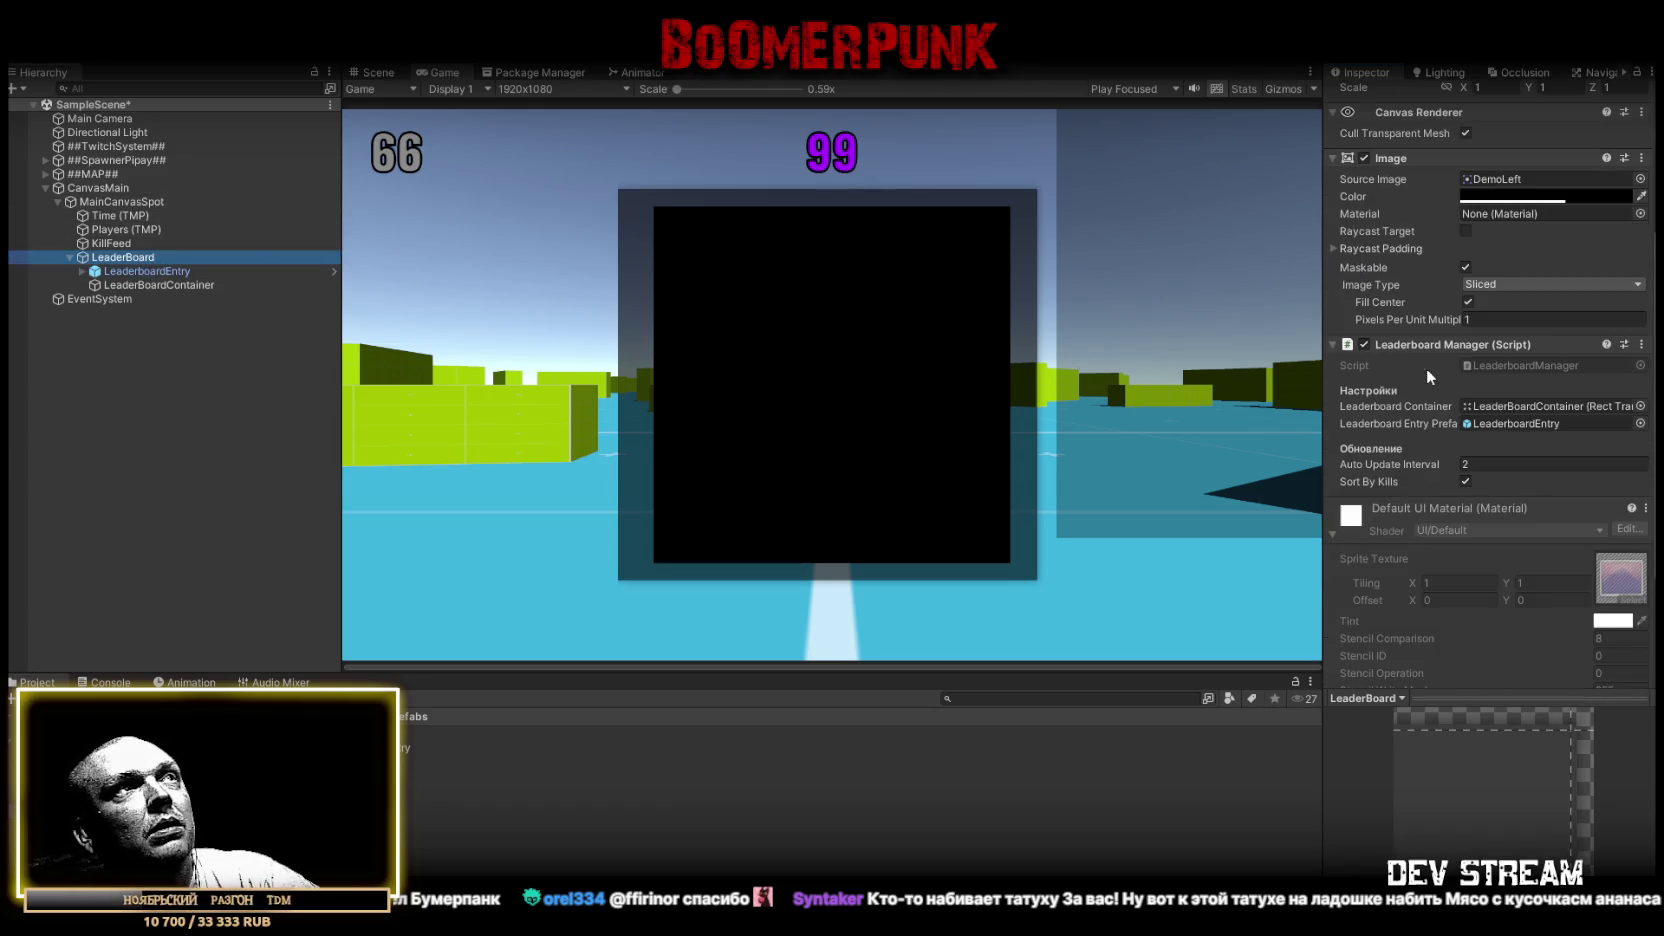
pyautogui.click(200, 271)
pyautogui.scroll(5, 1490, 250)
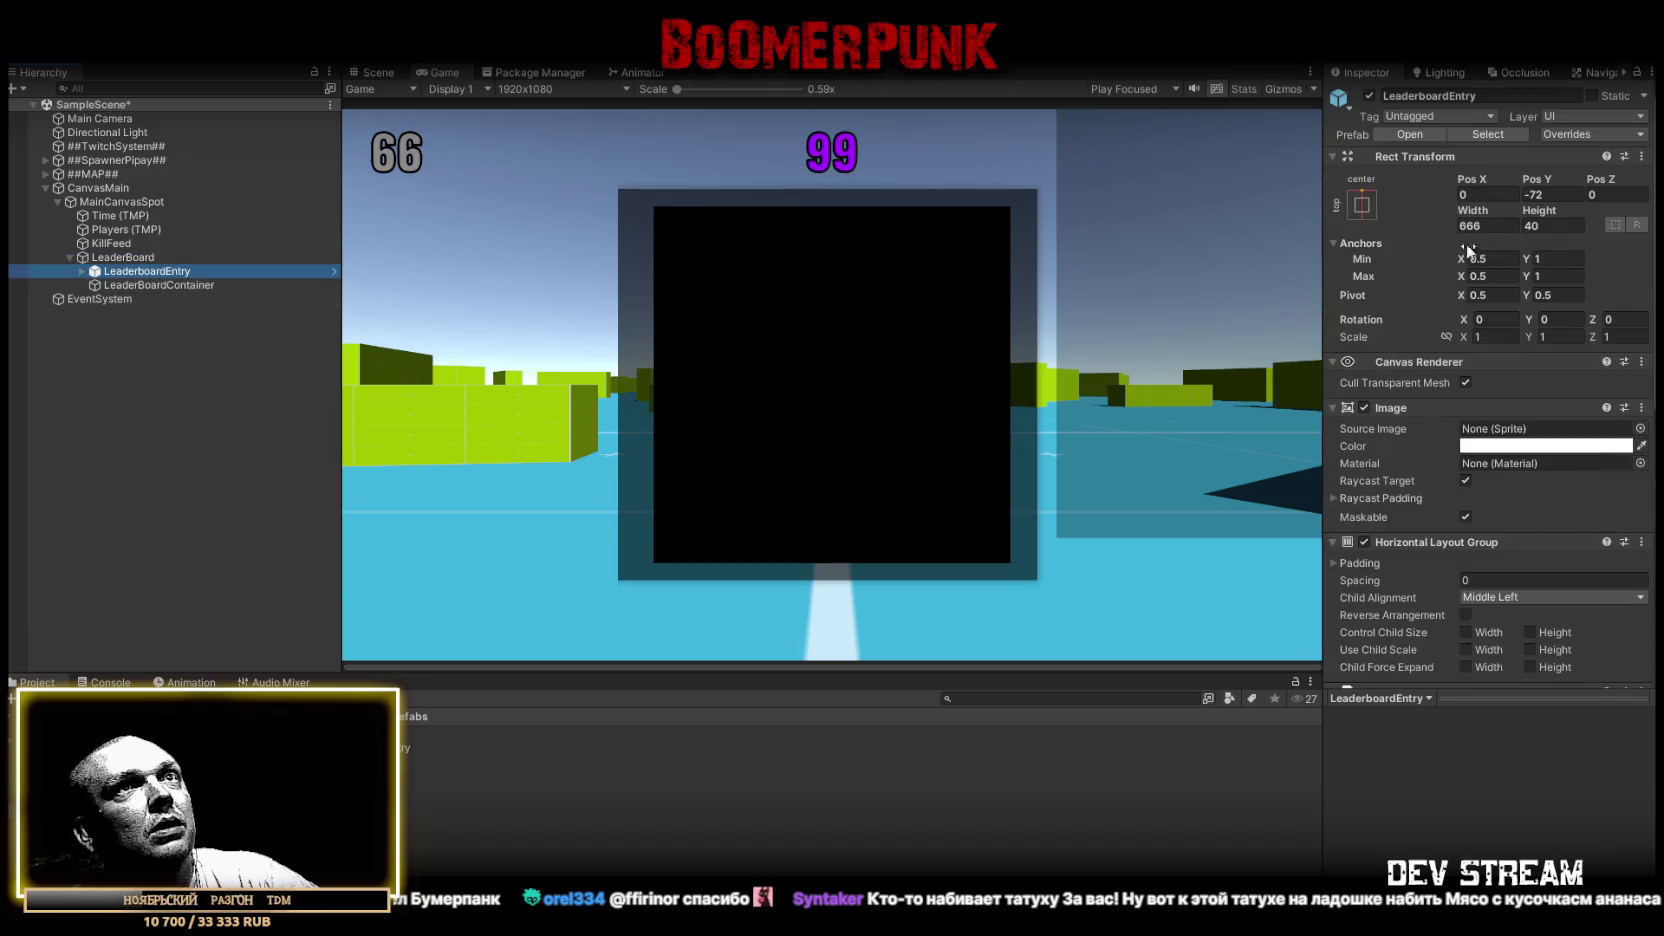
pyautogui.click(1558, 192)
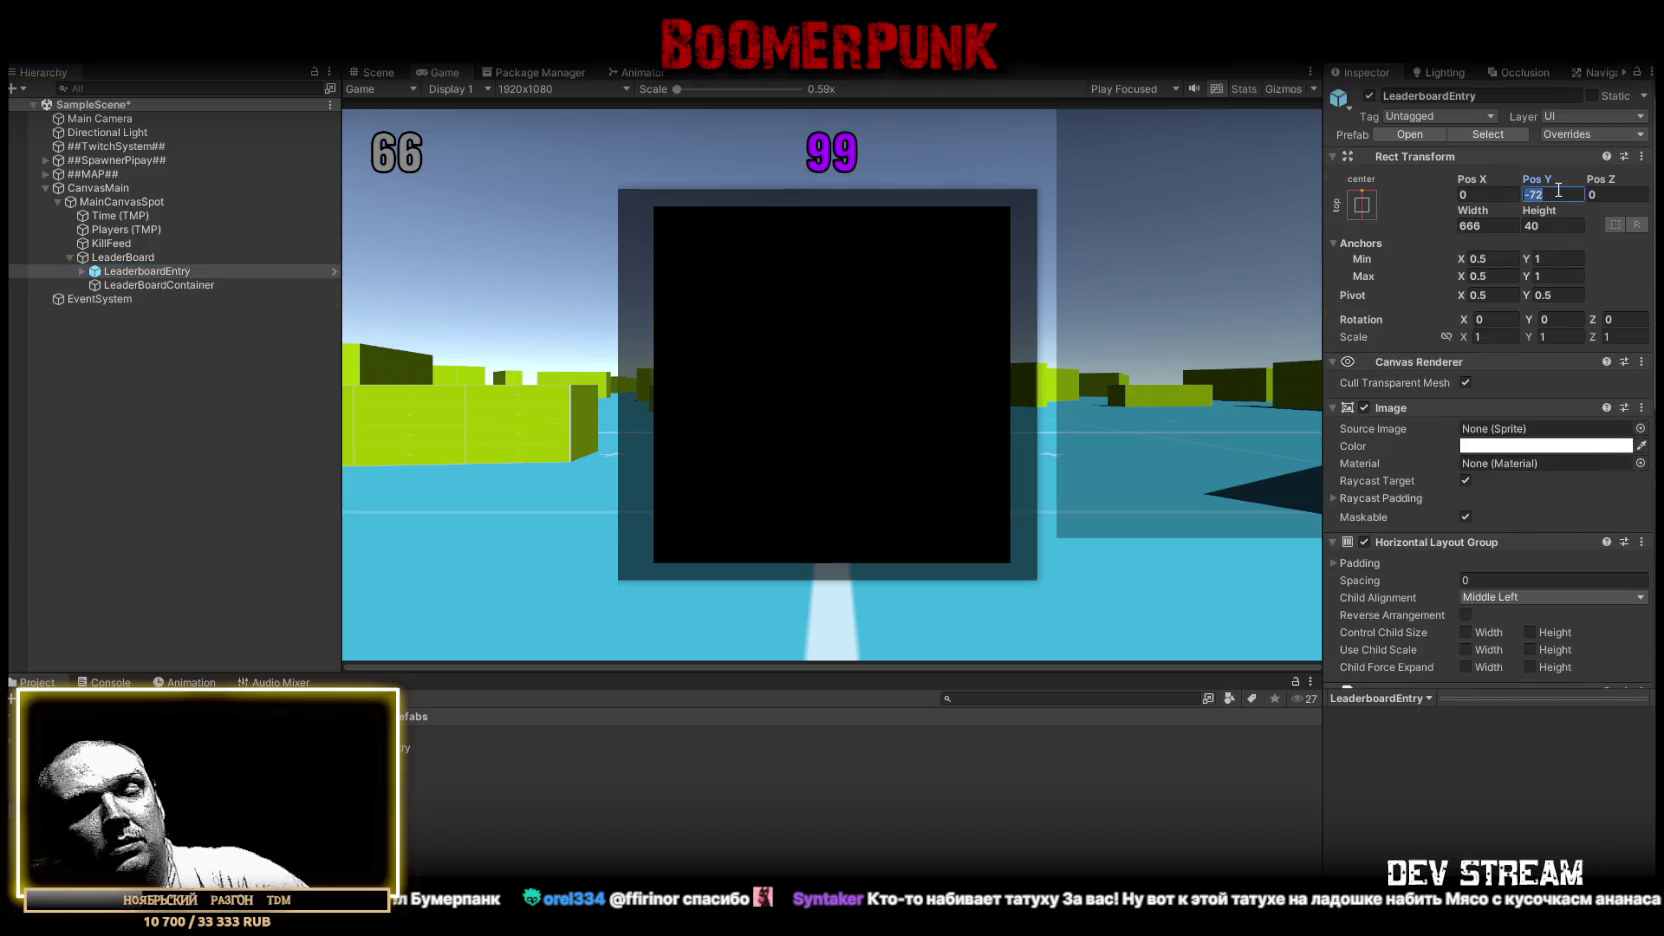
pyautogui.write('0')
pyautogui.moveTo(1537, 172)
pyautogui.mouseDown()
pyautogui.moveTo(1498, 179)
pyautogui.moveTo(1522, 169)
pyautogui.mouseUp()
pyautogui.press('BackSpace')
pyautogui.press('BackSpace')
pyautogui.write('25')
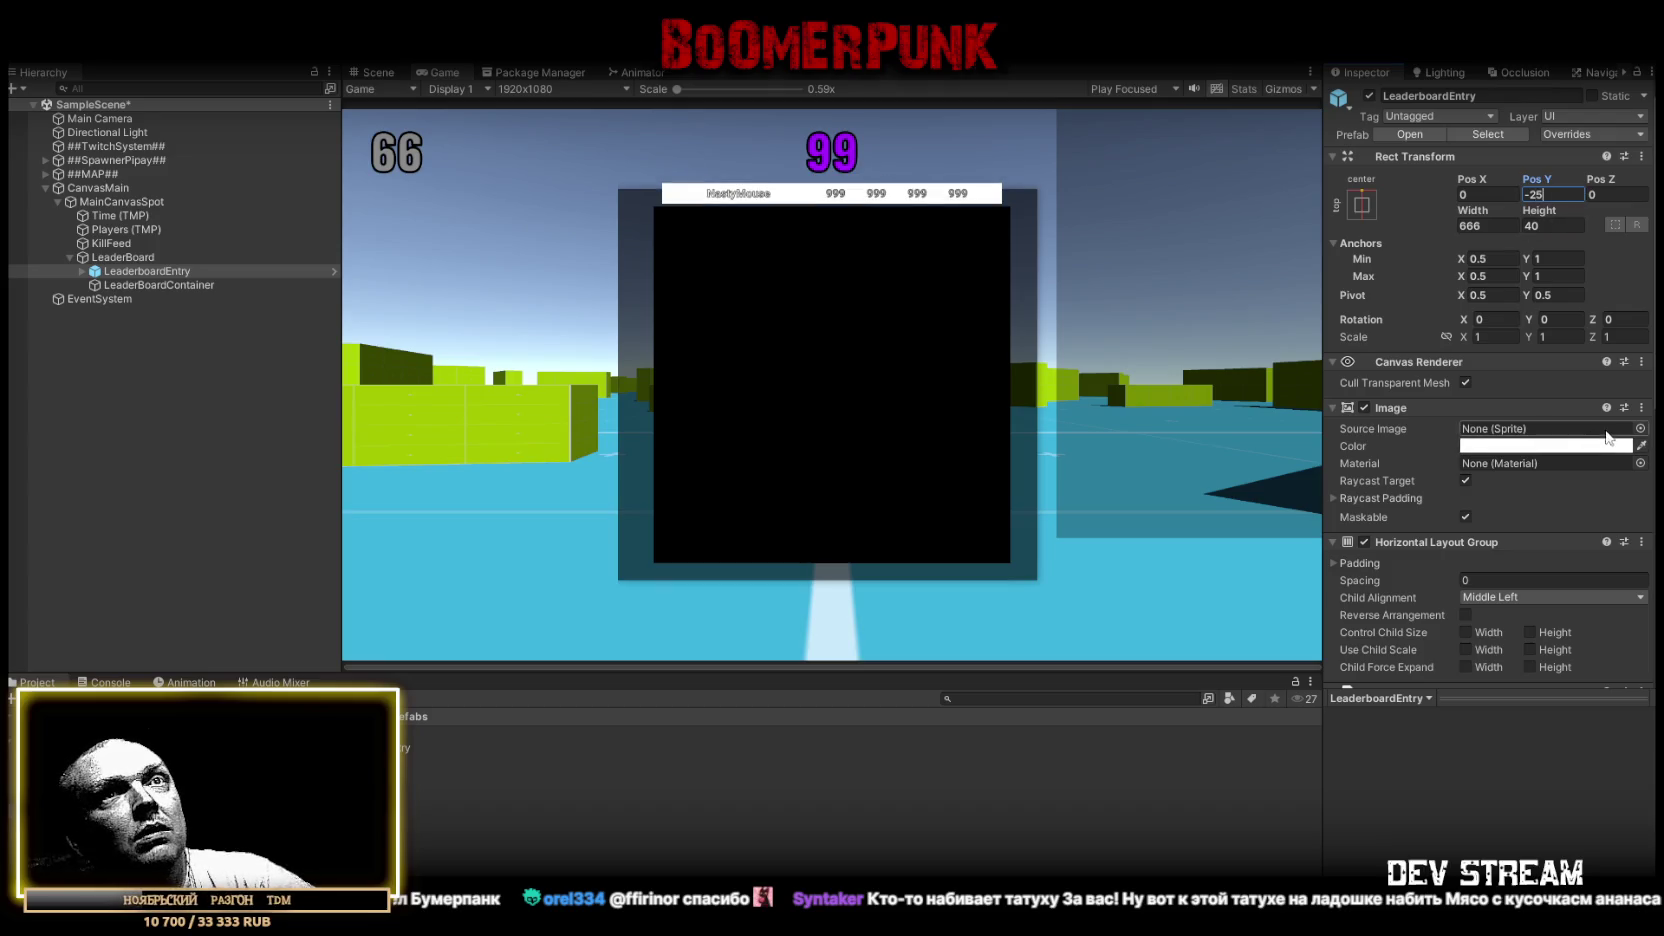
pyautogui.click(1640, 428)
# Preview several sprites (Glow_01, purple panel, plain white, knob) as the row background
pyautogui.scroll(-10, 1461, 512)
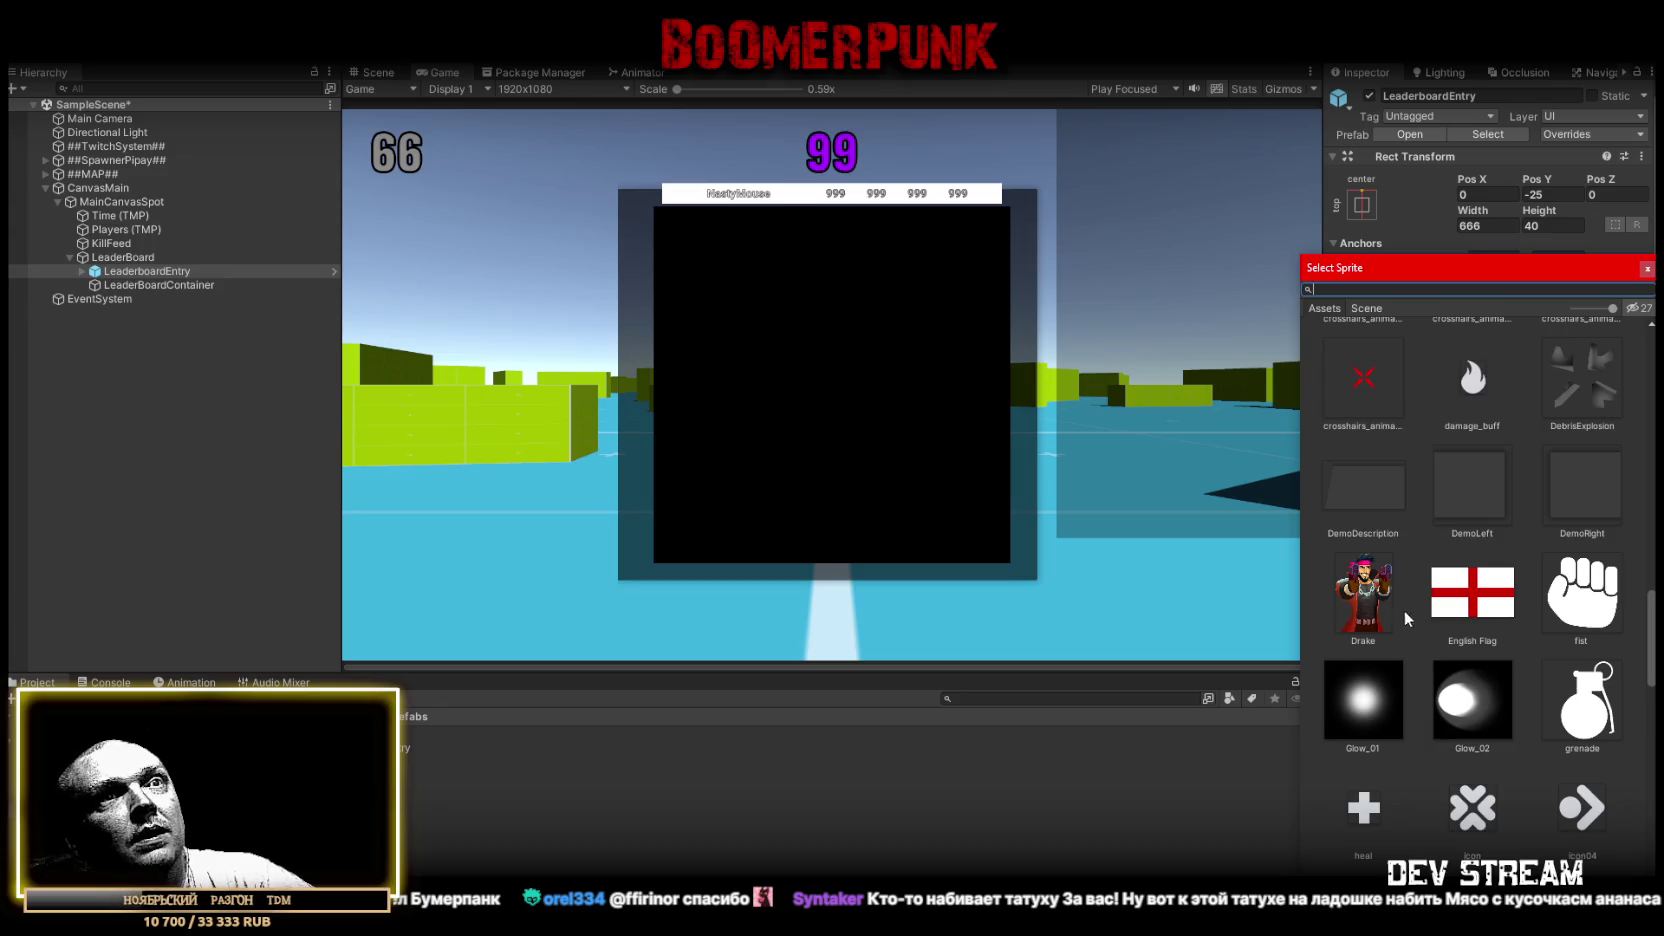
pyautogui.click(1366, 705)
pyautogui.scroll(-15, 1460, 612)
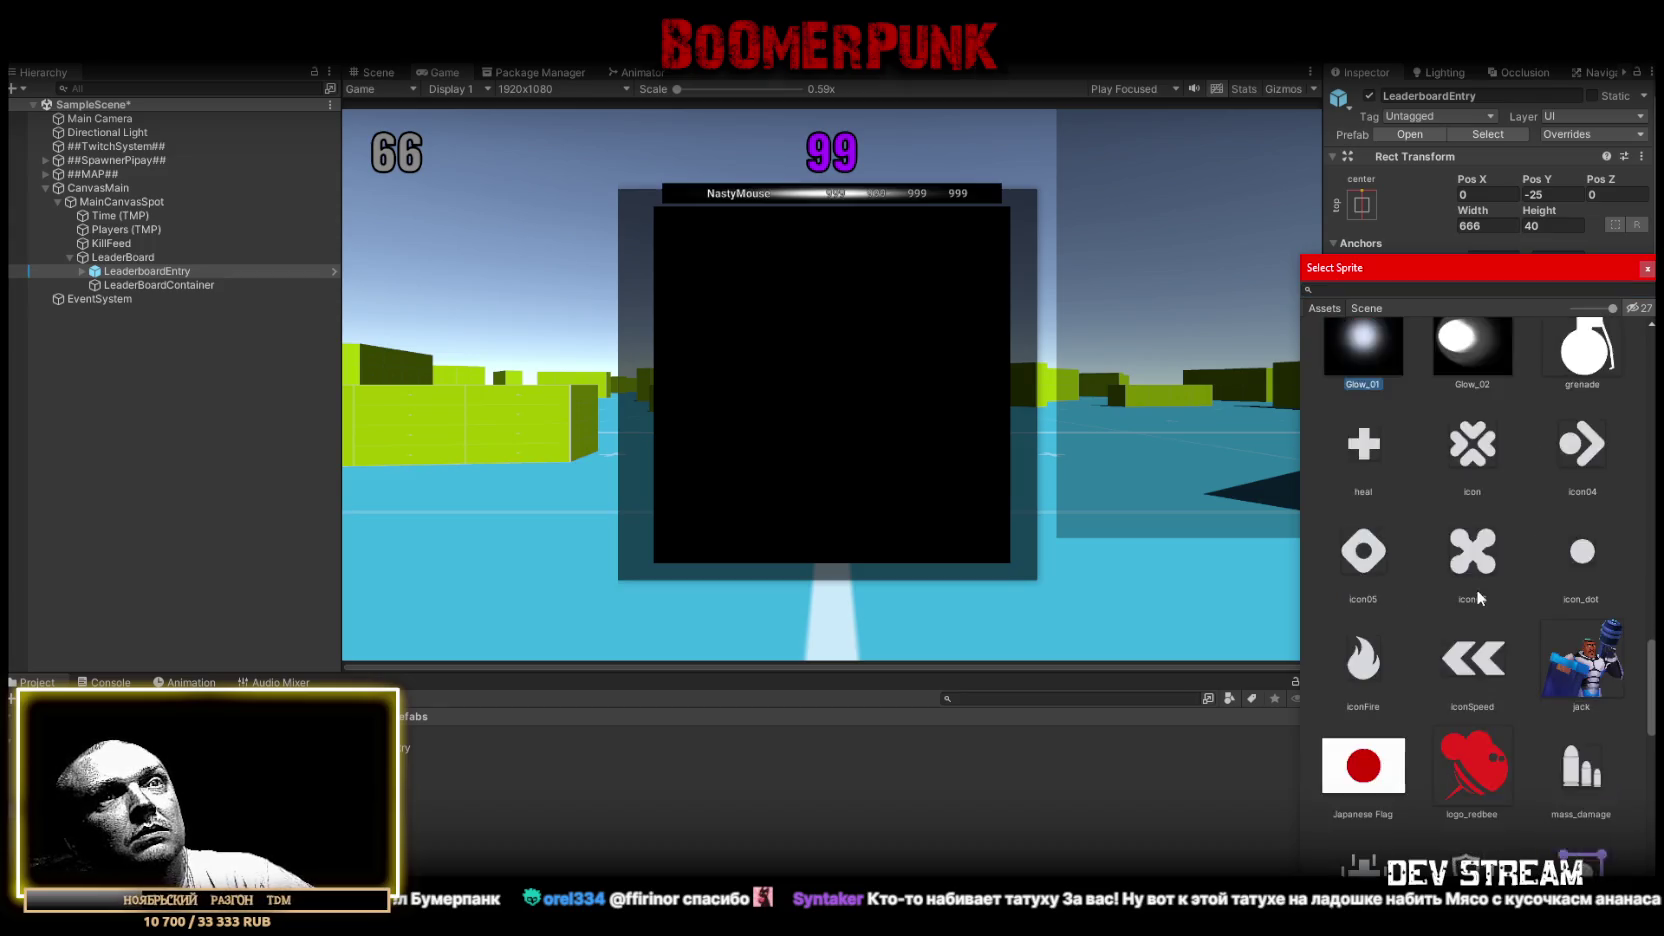
pyautogui.click(1460, 517)
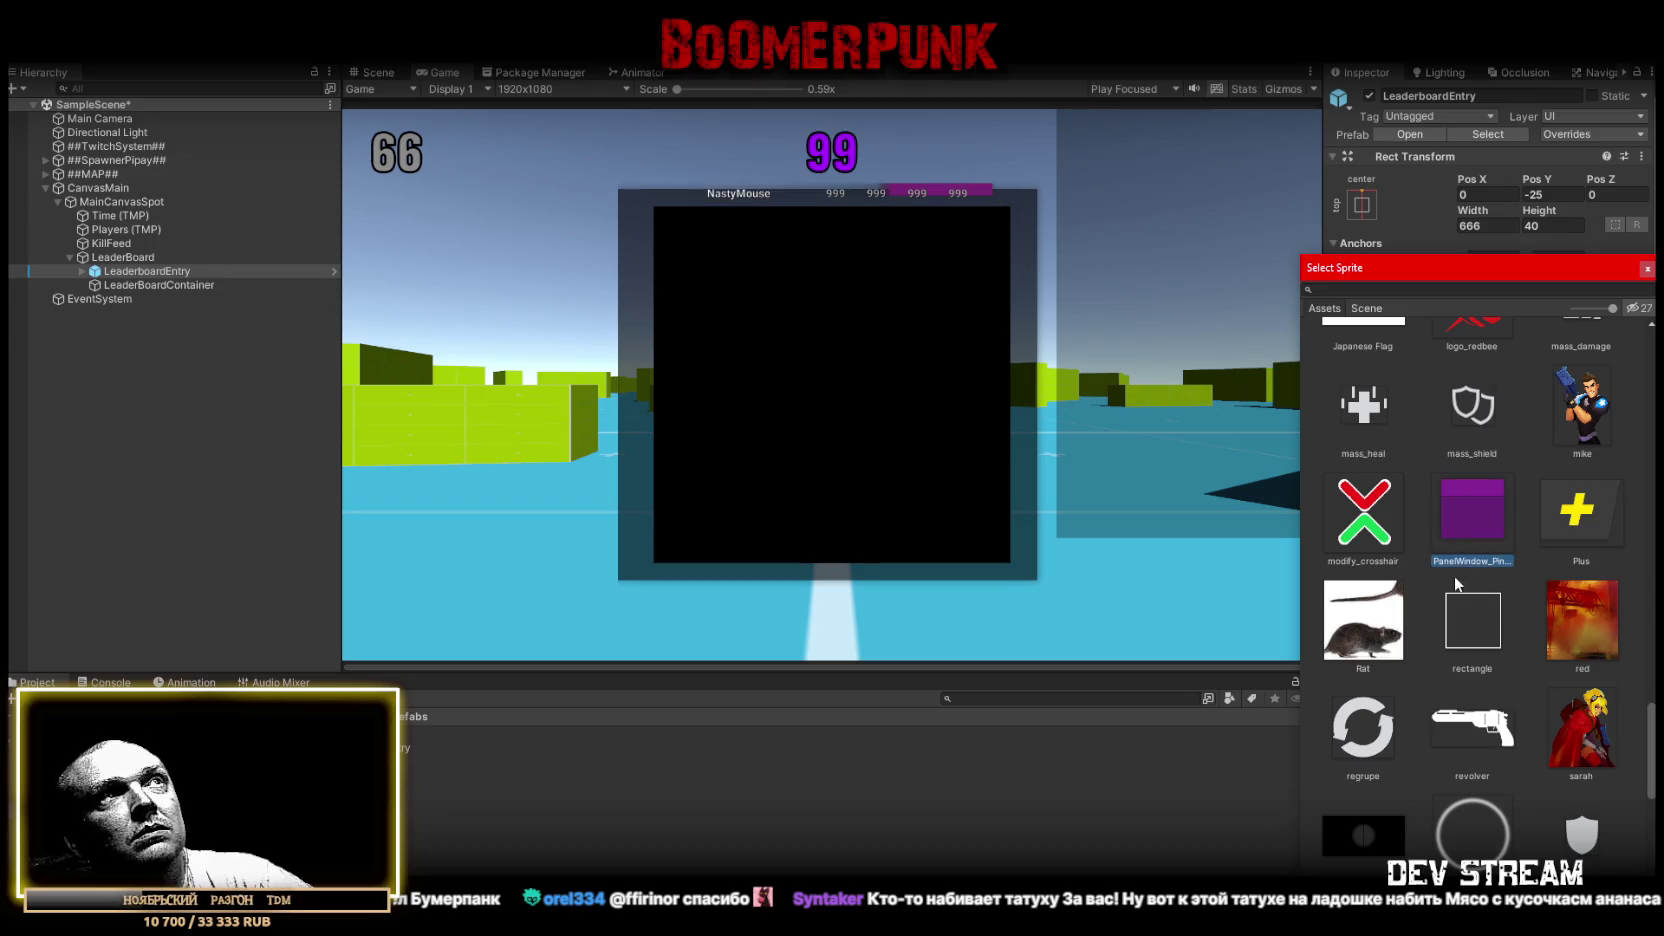
pyautogui.scroll(-10, 1453, 575)
pyautogui.scroll(-5, 1444, 588)
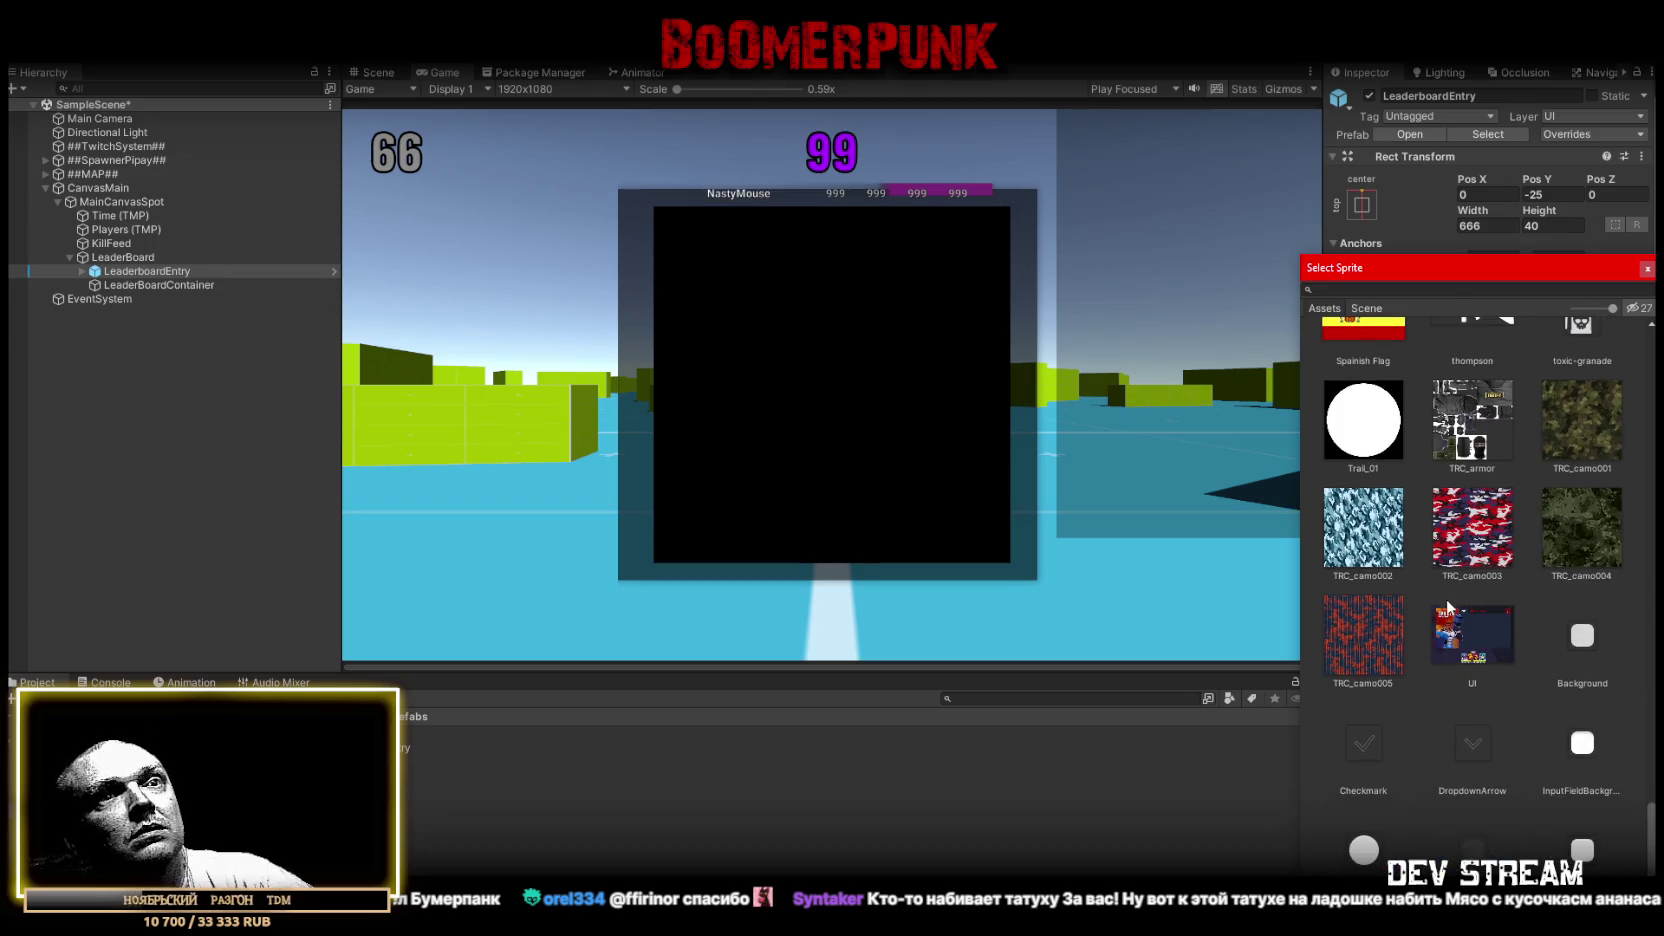
pyautogui.click(1492, 838)
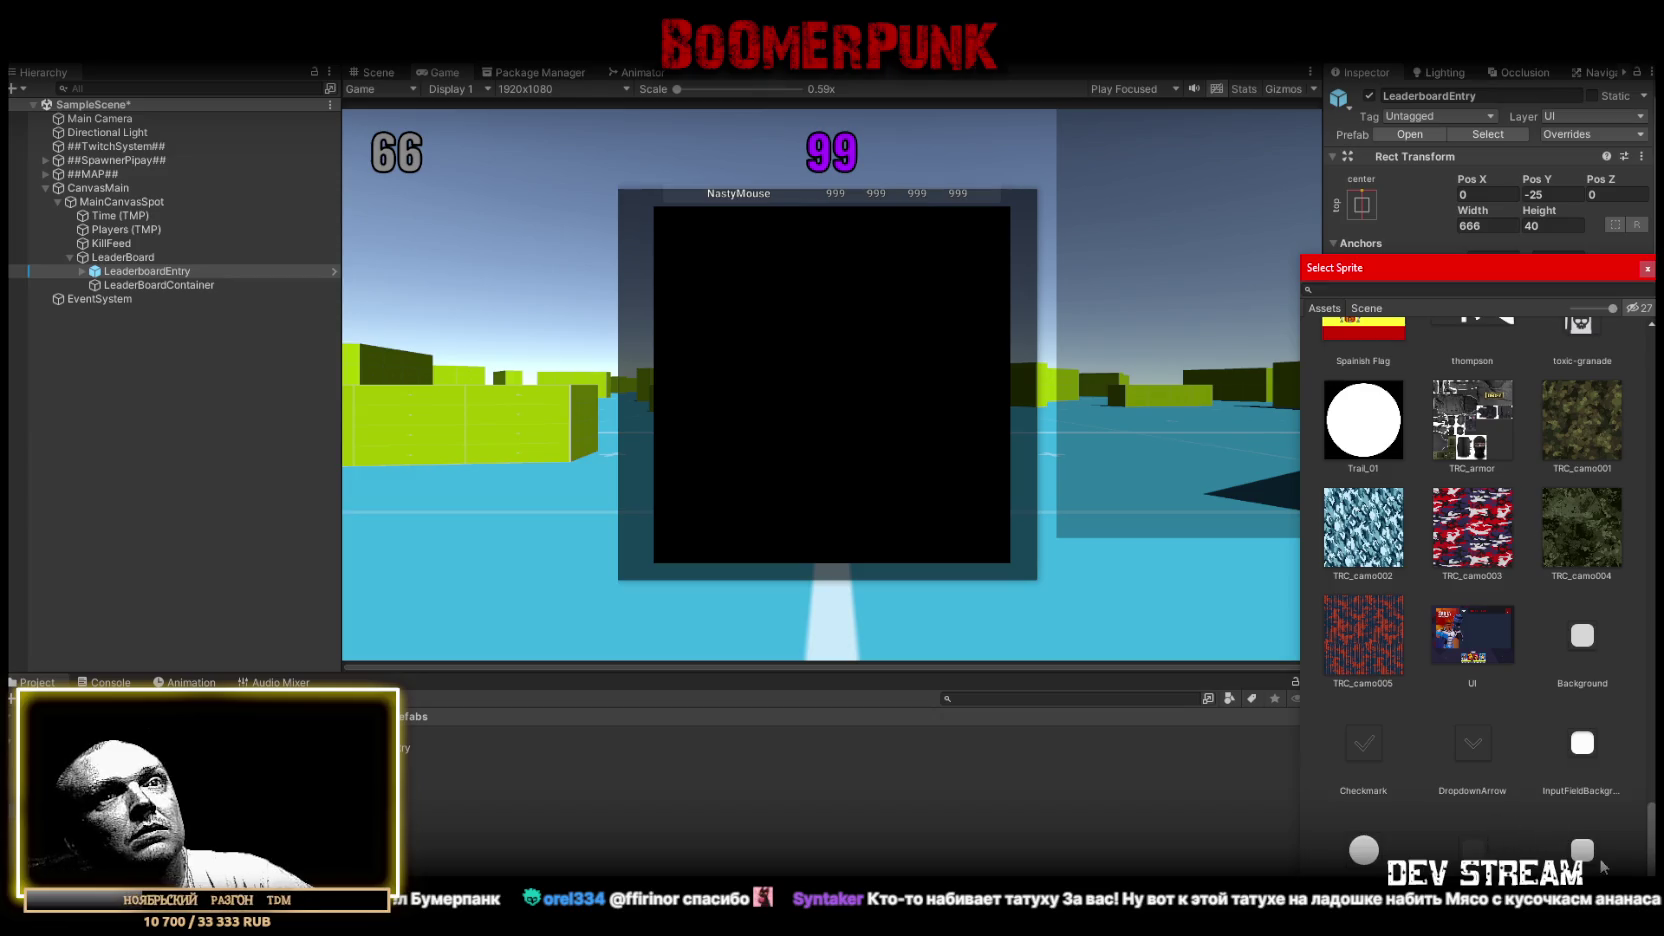
pyautogui.click(1596, 855)
pyautogui.click(1580, 735)
pyautogui.click(1580, 688)
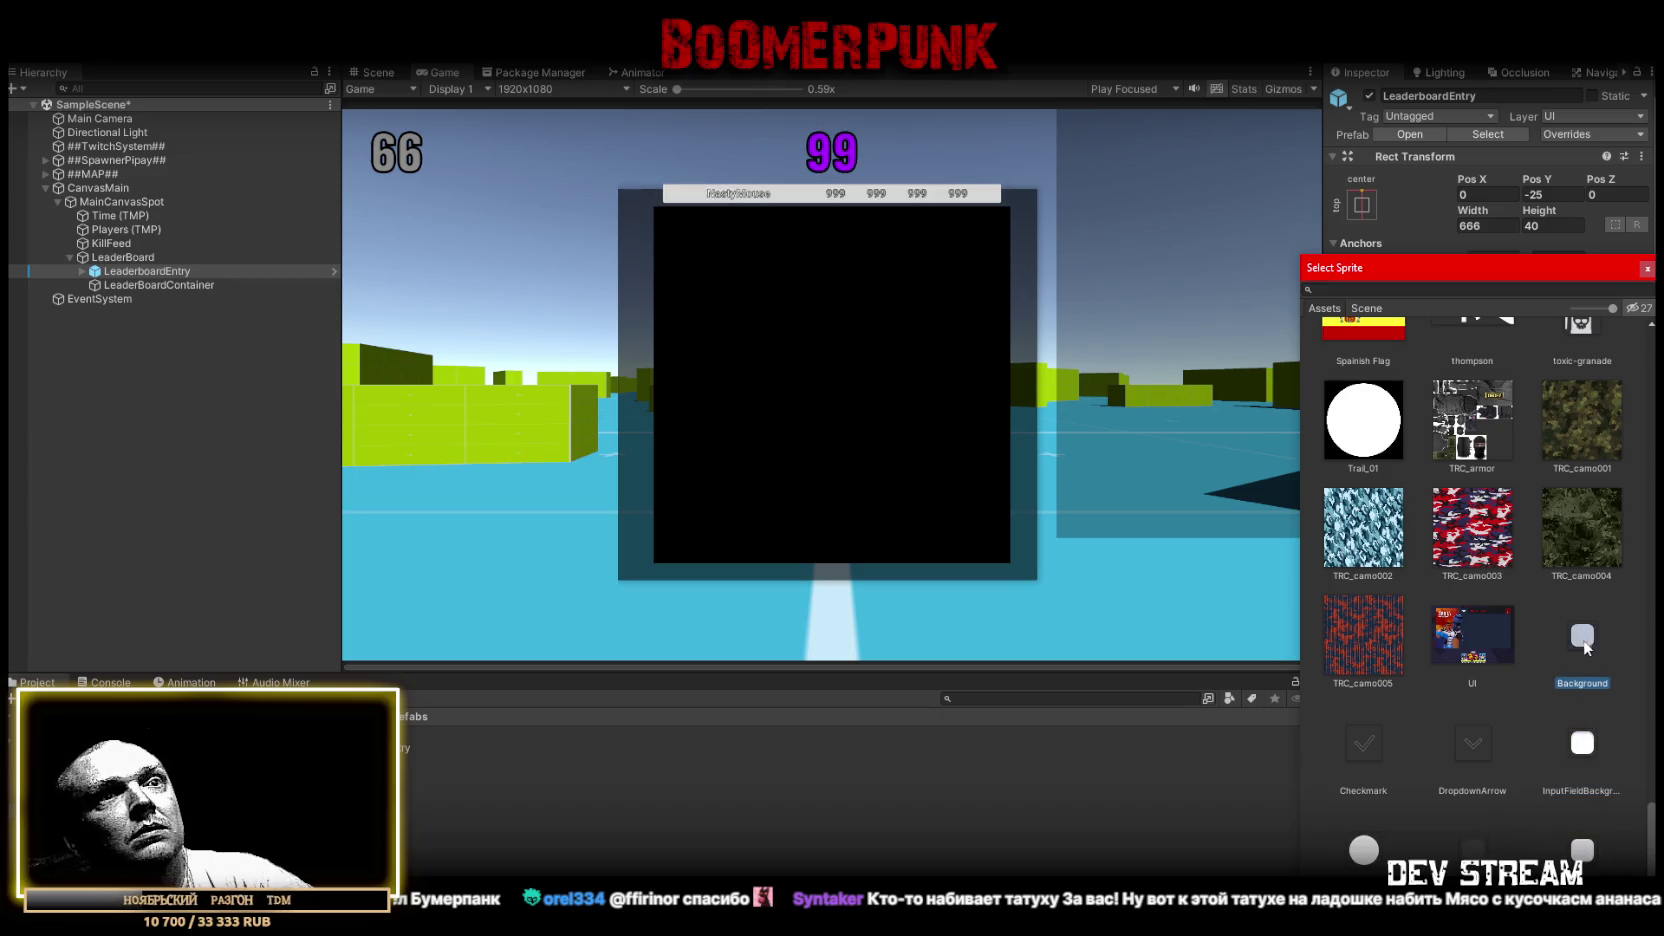
pyautogui.click(1363, 850)
# Settle on the 'rectangle' sprite for the row background and close the sprite picker
pyautogui.scroll(3, 1457, 738)
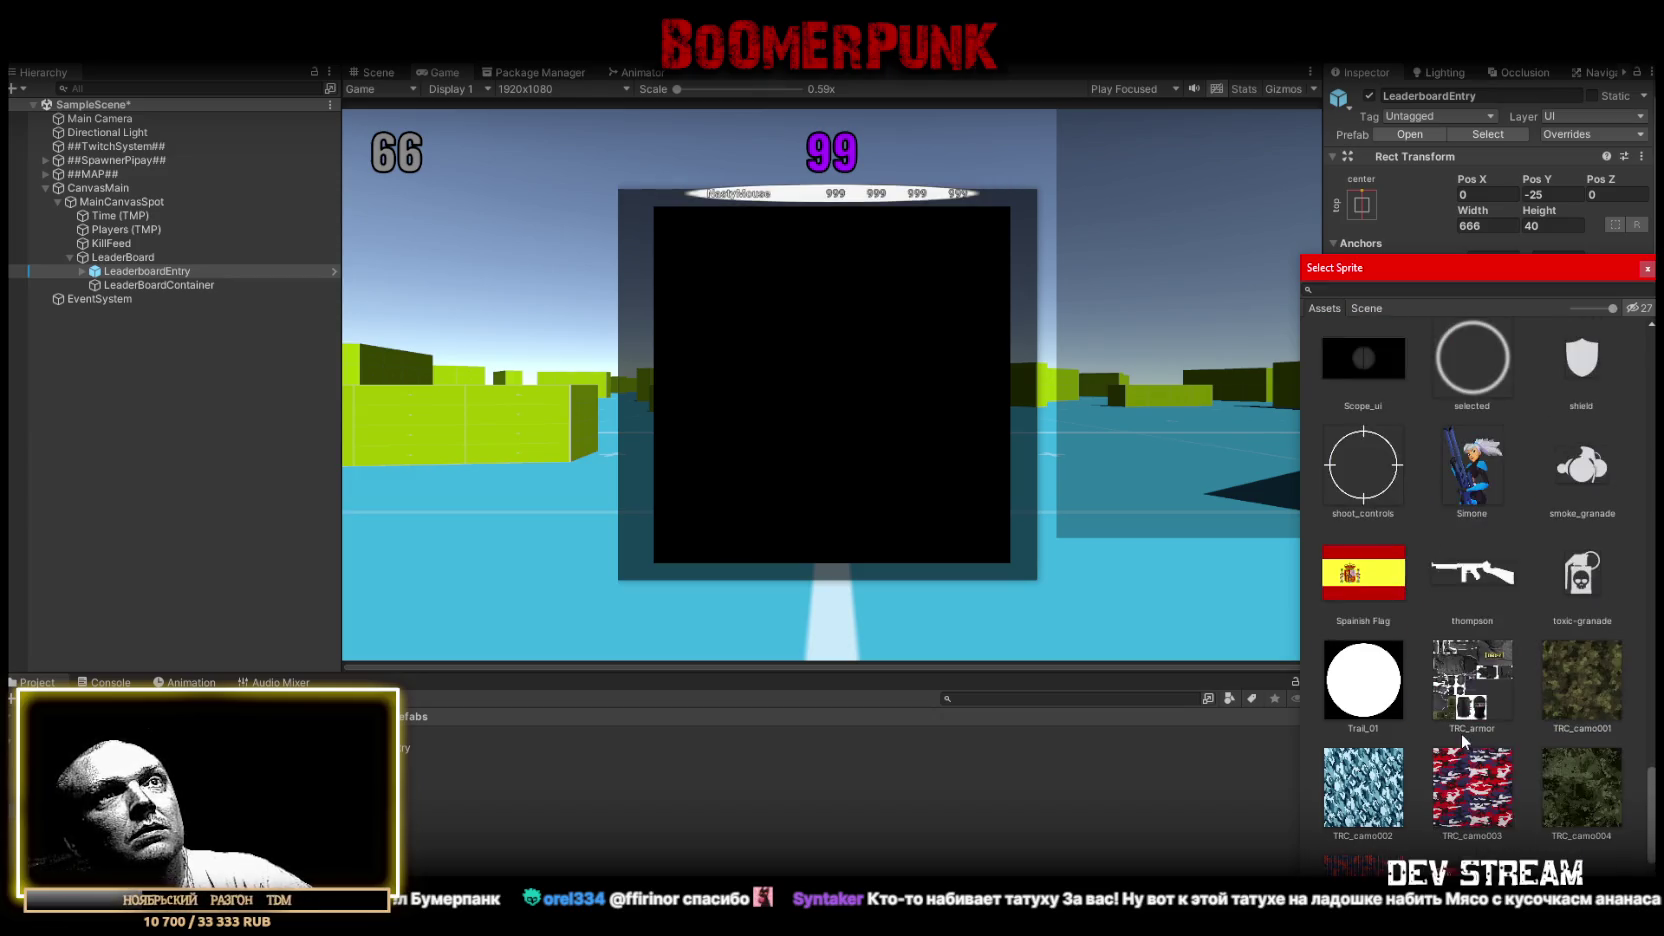
pyautogui.click(1400, 696)
pyautogui.scroll(3, 1443, 646)
pyautogui.scroll(3, 1443, 646)
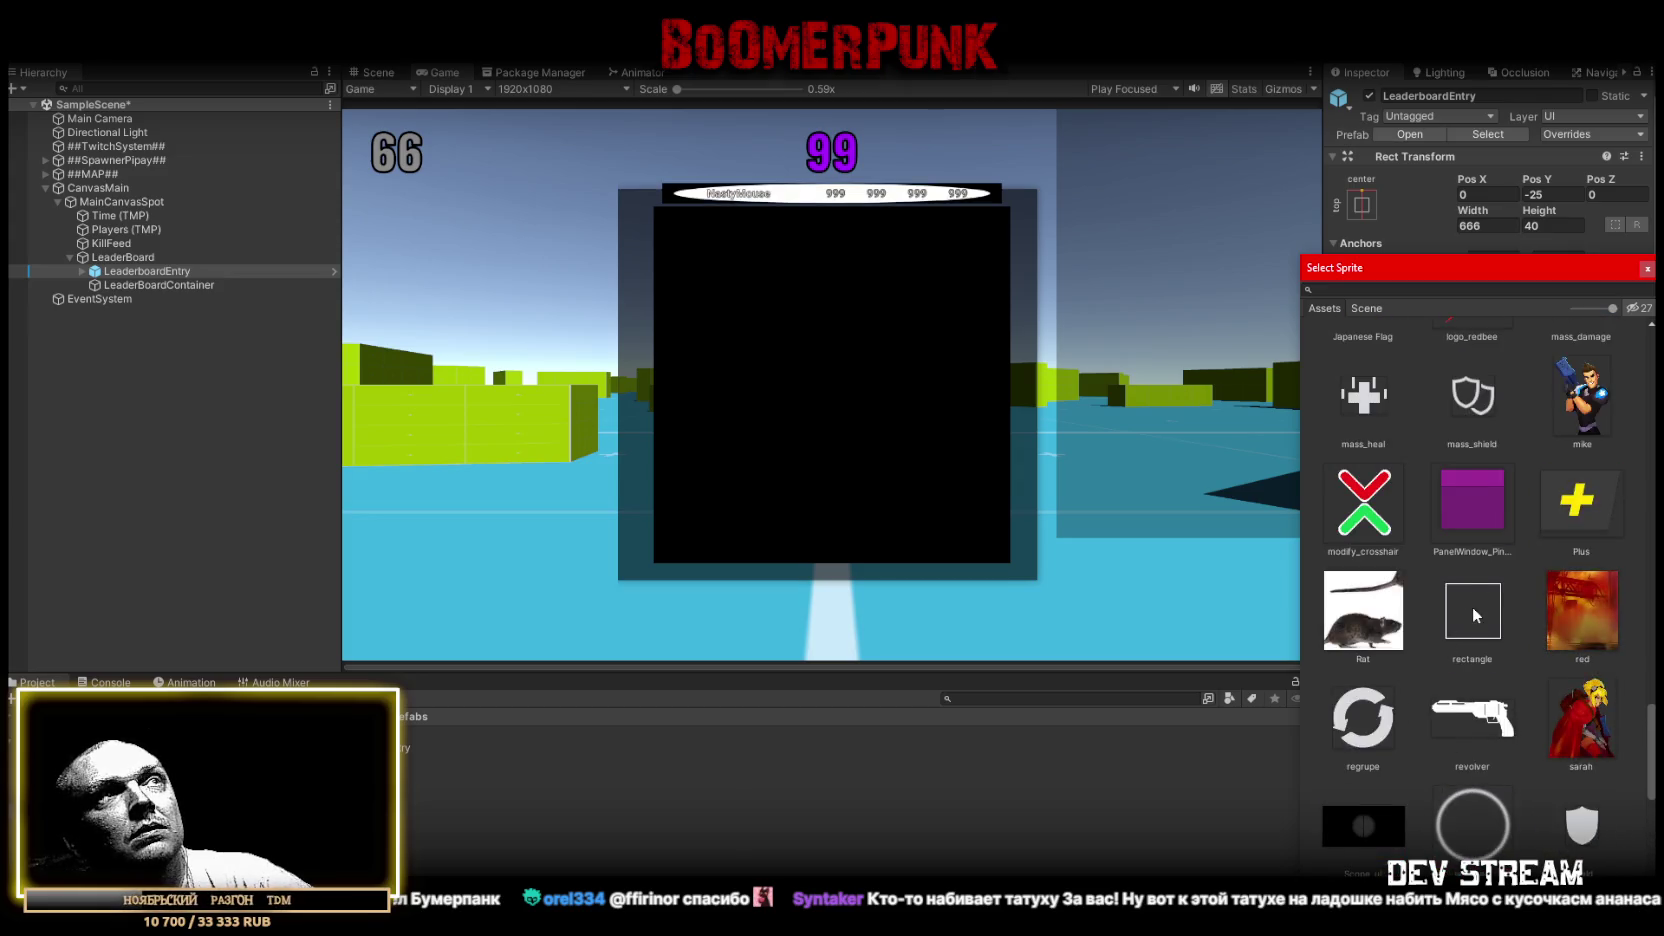
pyautogui.click(1472, 606)
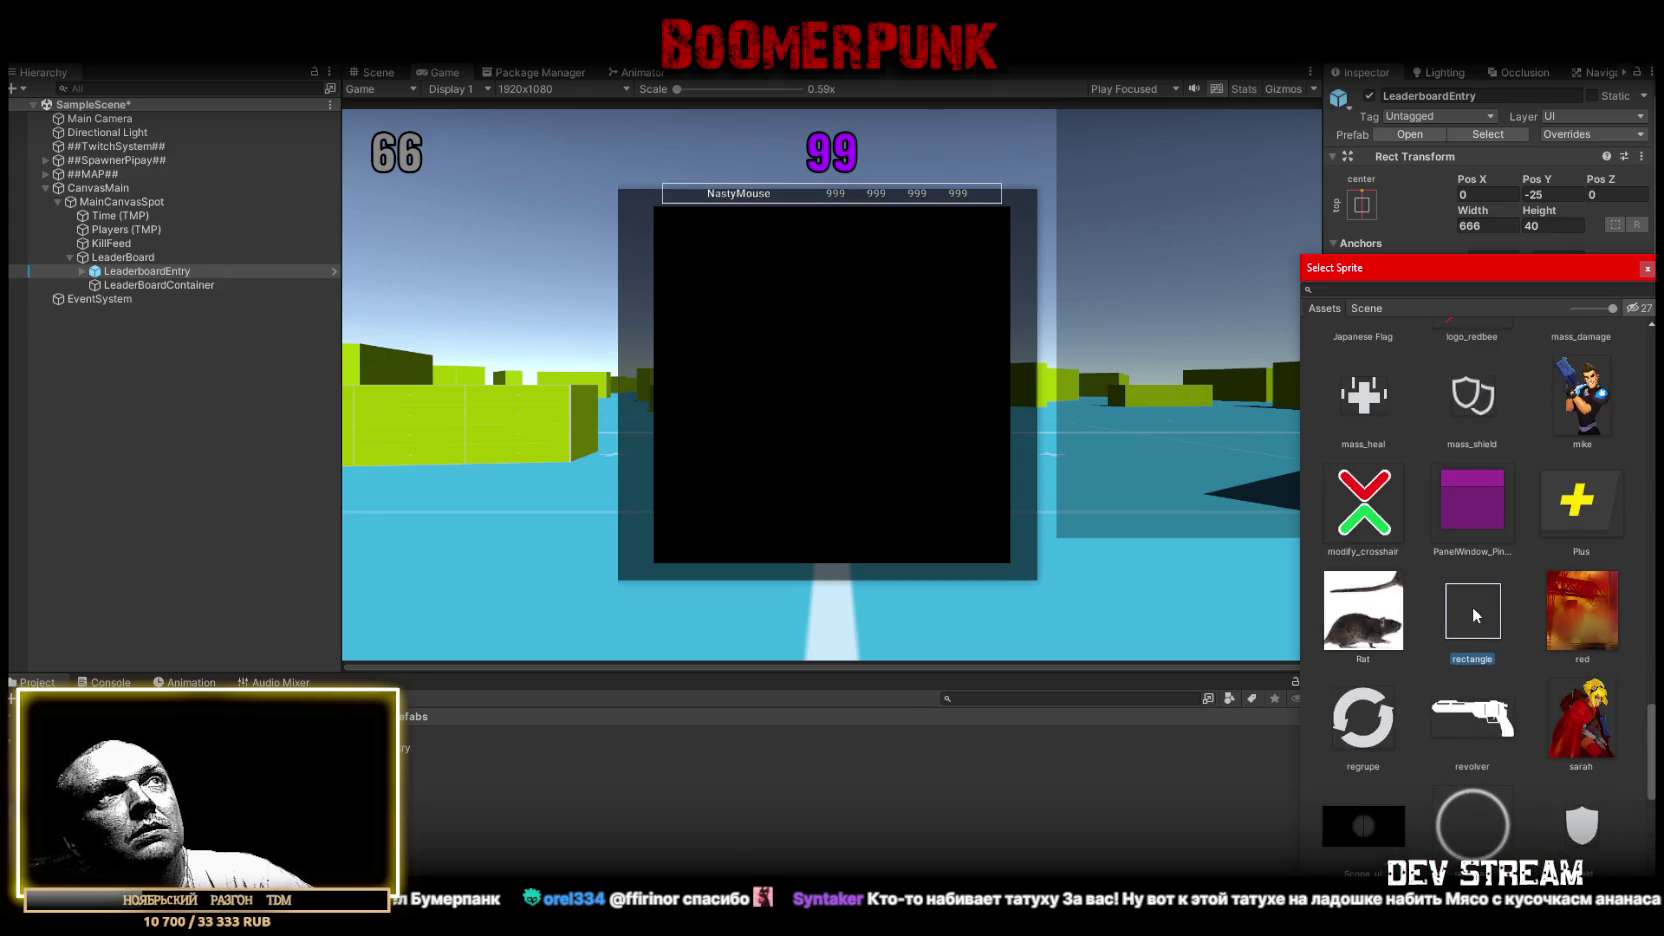
pyautogui.click(1646, 268)
pyautogui.click(83, 271)
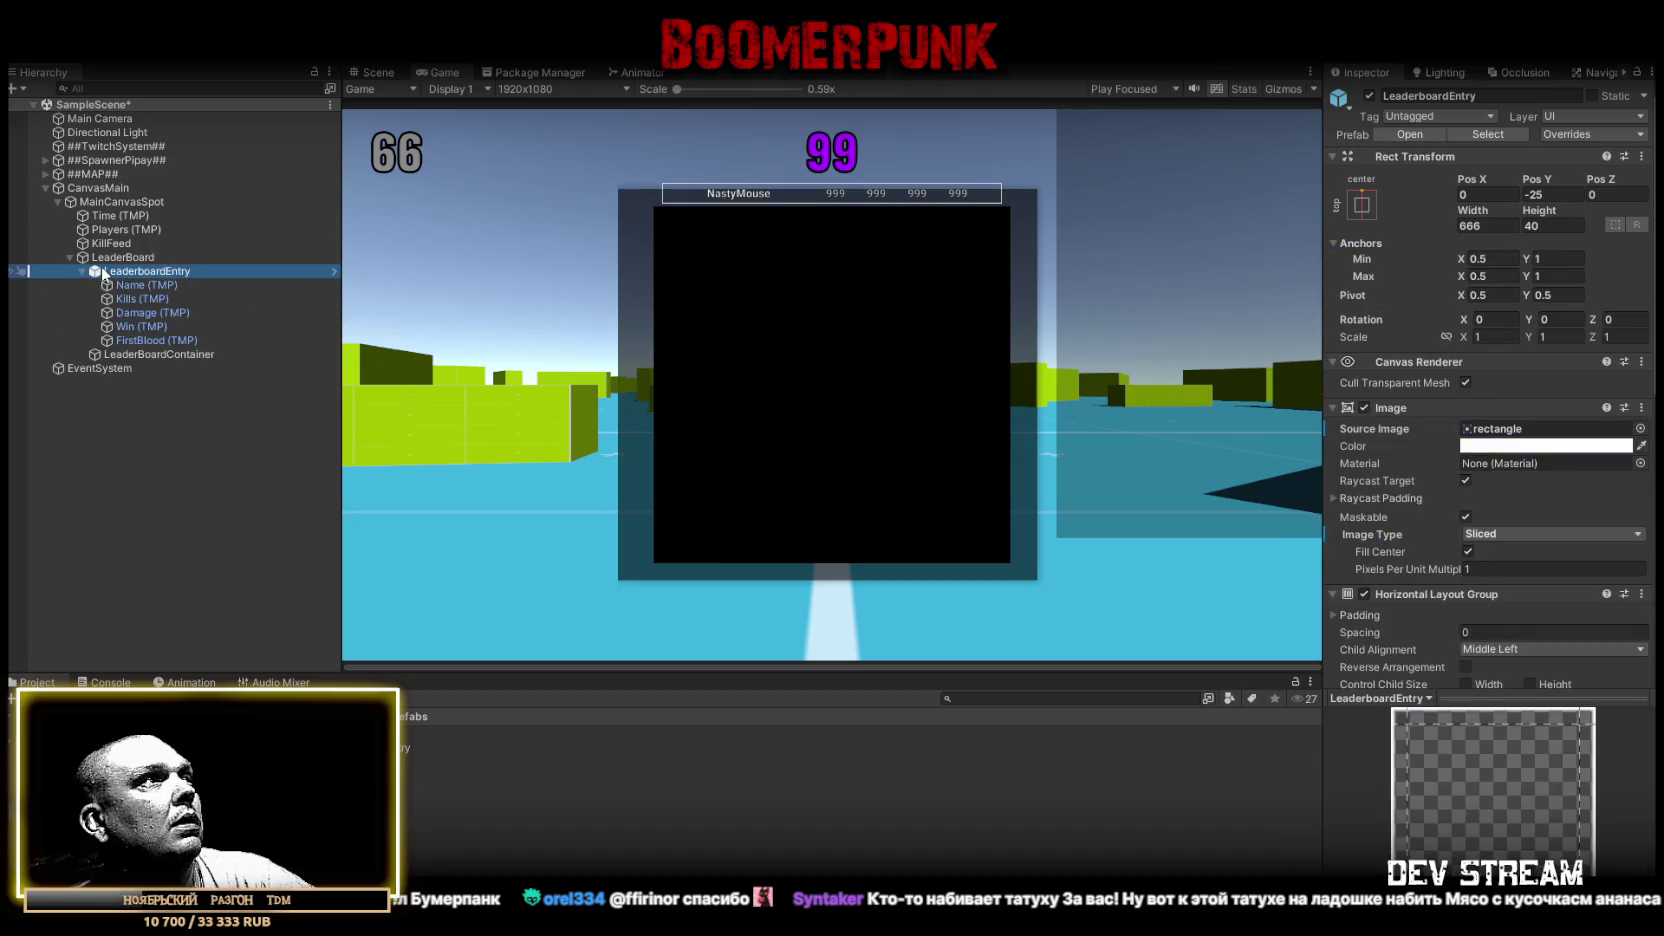
# Relabel the entry's name, kills and damage texts as Name, kill and damage
pyautogui.click(1440, 476)
pyautogui.write('Name')
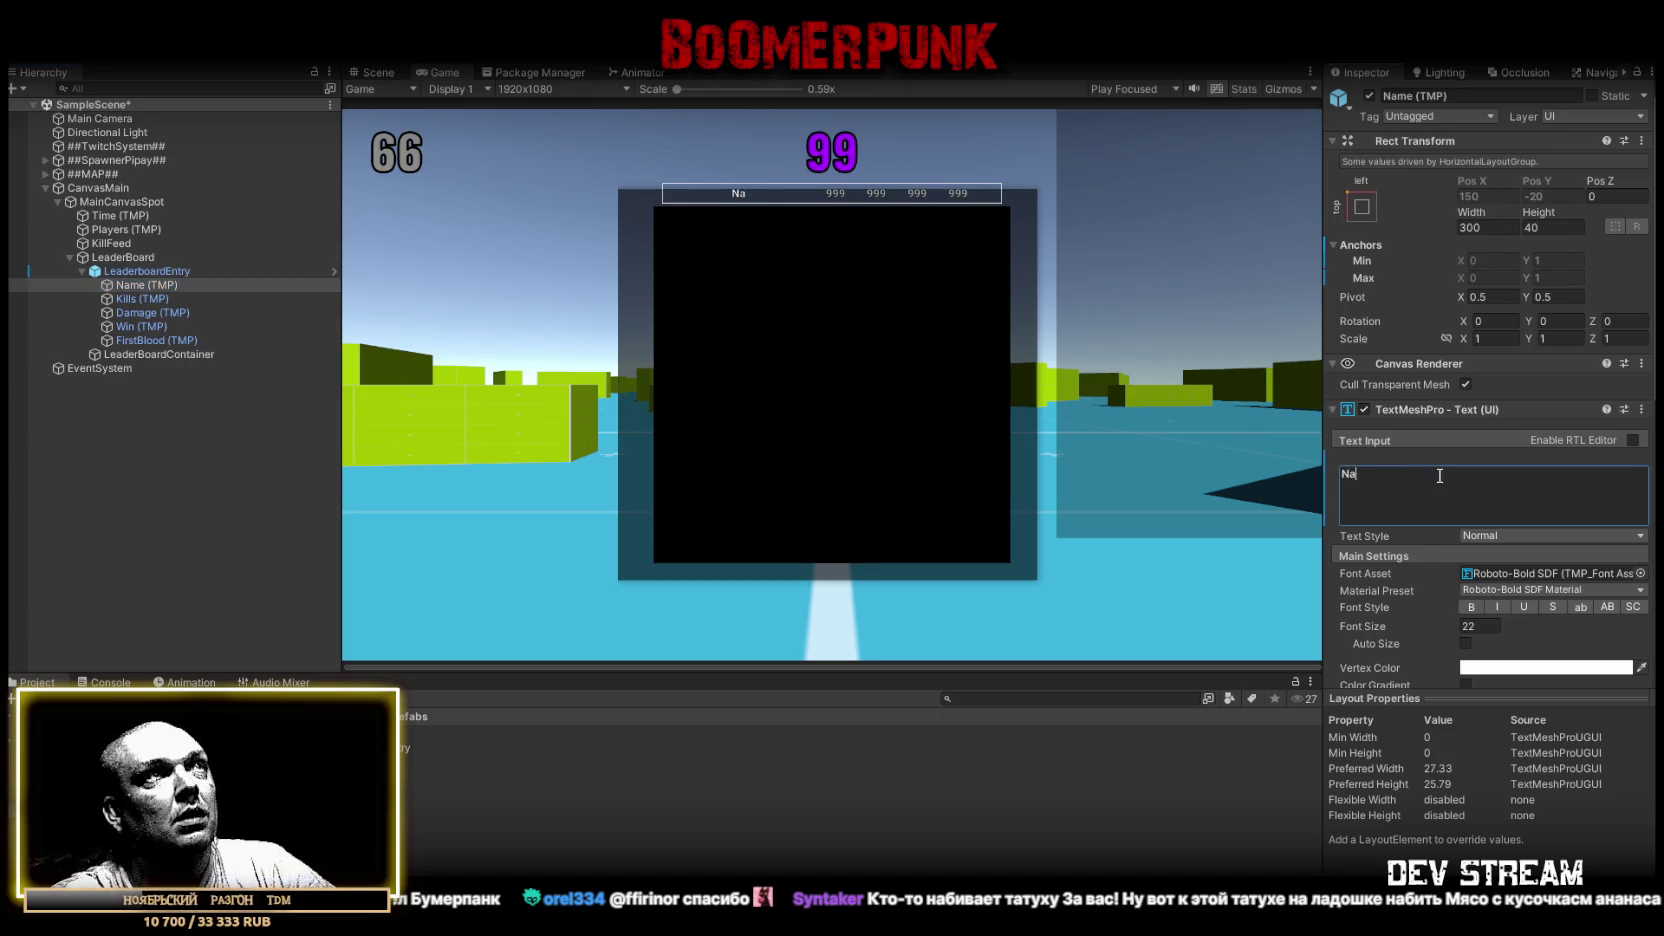
pyautogui.click(155, 298)
pyautogui.click(1369, 478)
pyautogui.write('kill')
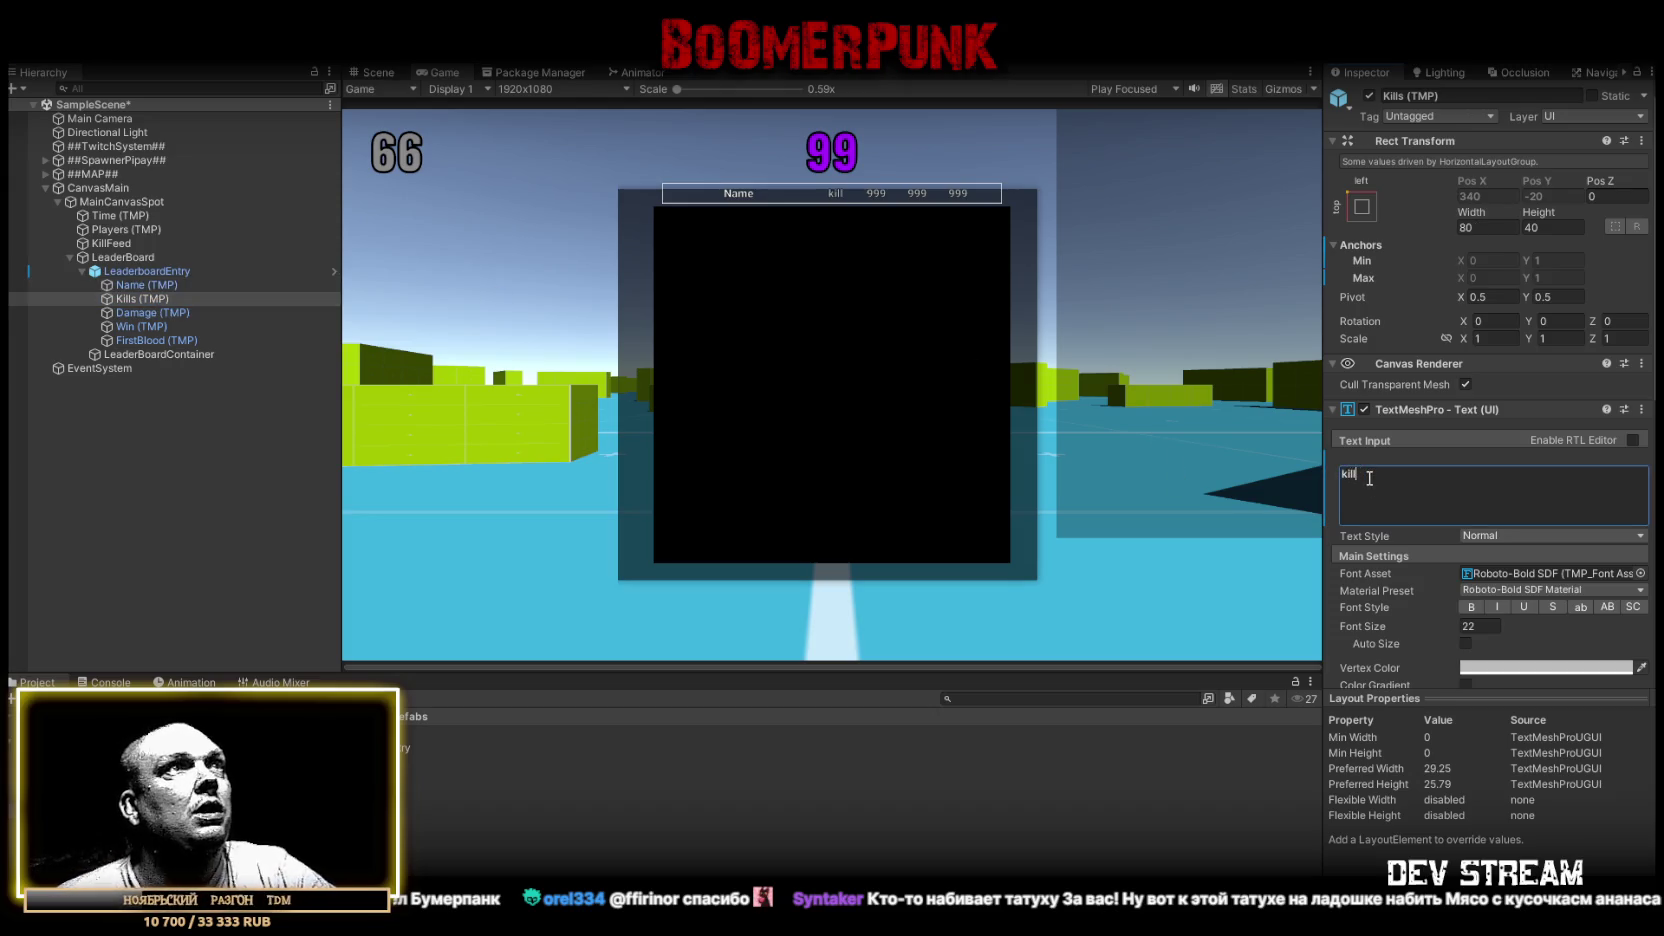
pyautogui.click(140, 313)
pyautogui.doubleClick(1382, 474)
pyautogui.write('damage')
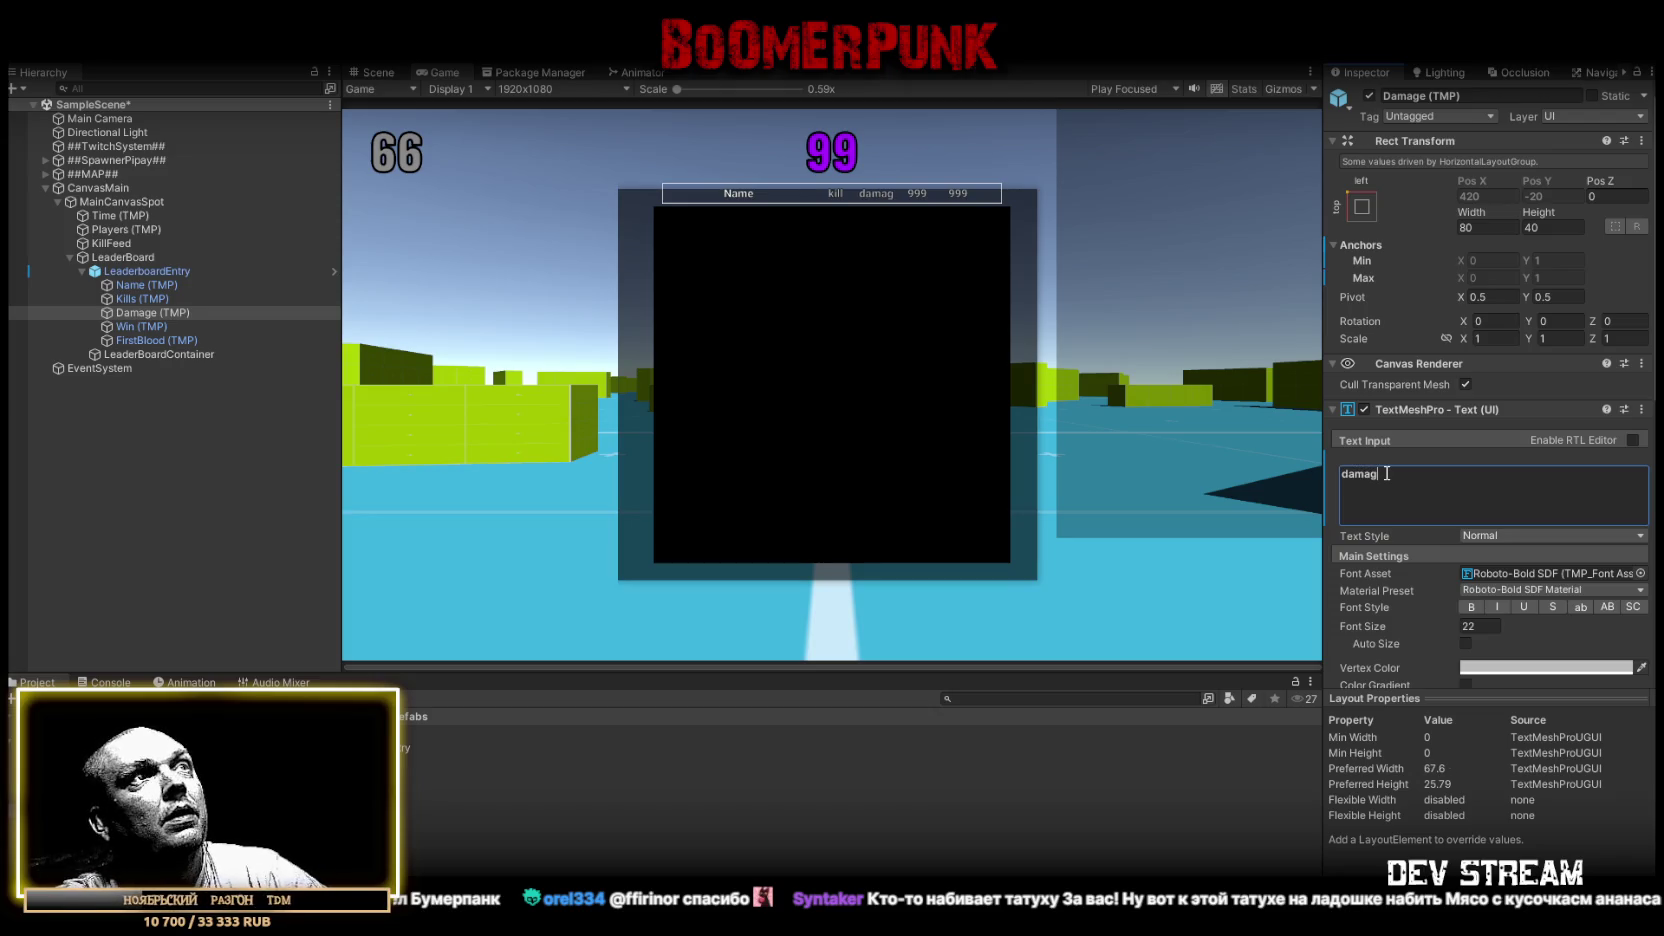
# Relabel the win and first-blood texts as win and fb
pyautogui.click(140, 324)
pyautogui.click(1418, 470)
pyautogui.write('win')
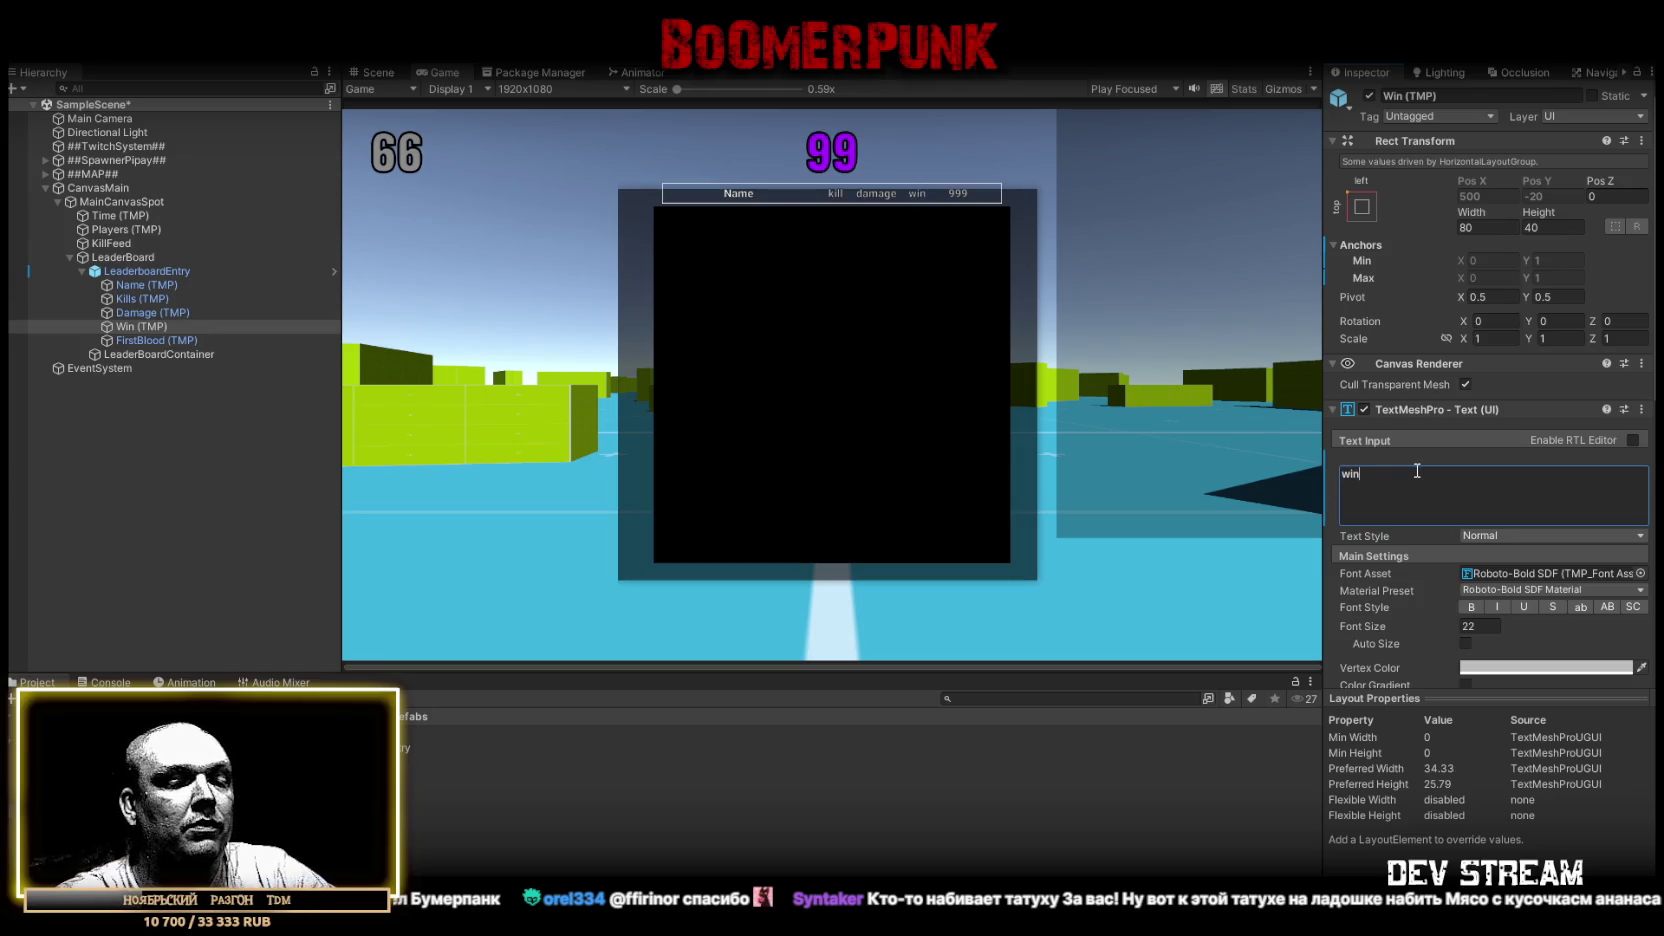
pyautogui.click(132, 341)
pyautogui.click(1431, 490)
pyautogui.write('lox')
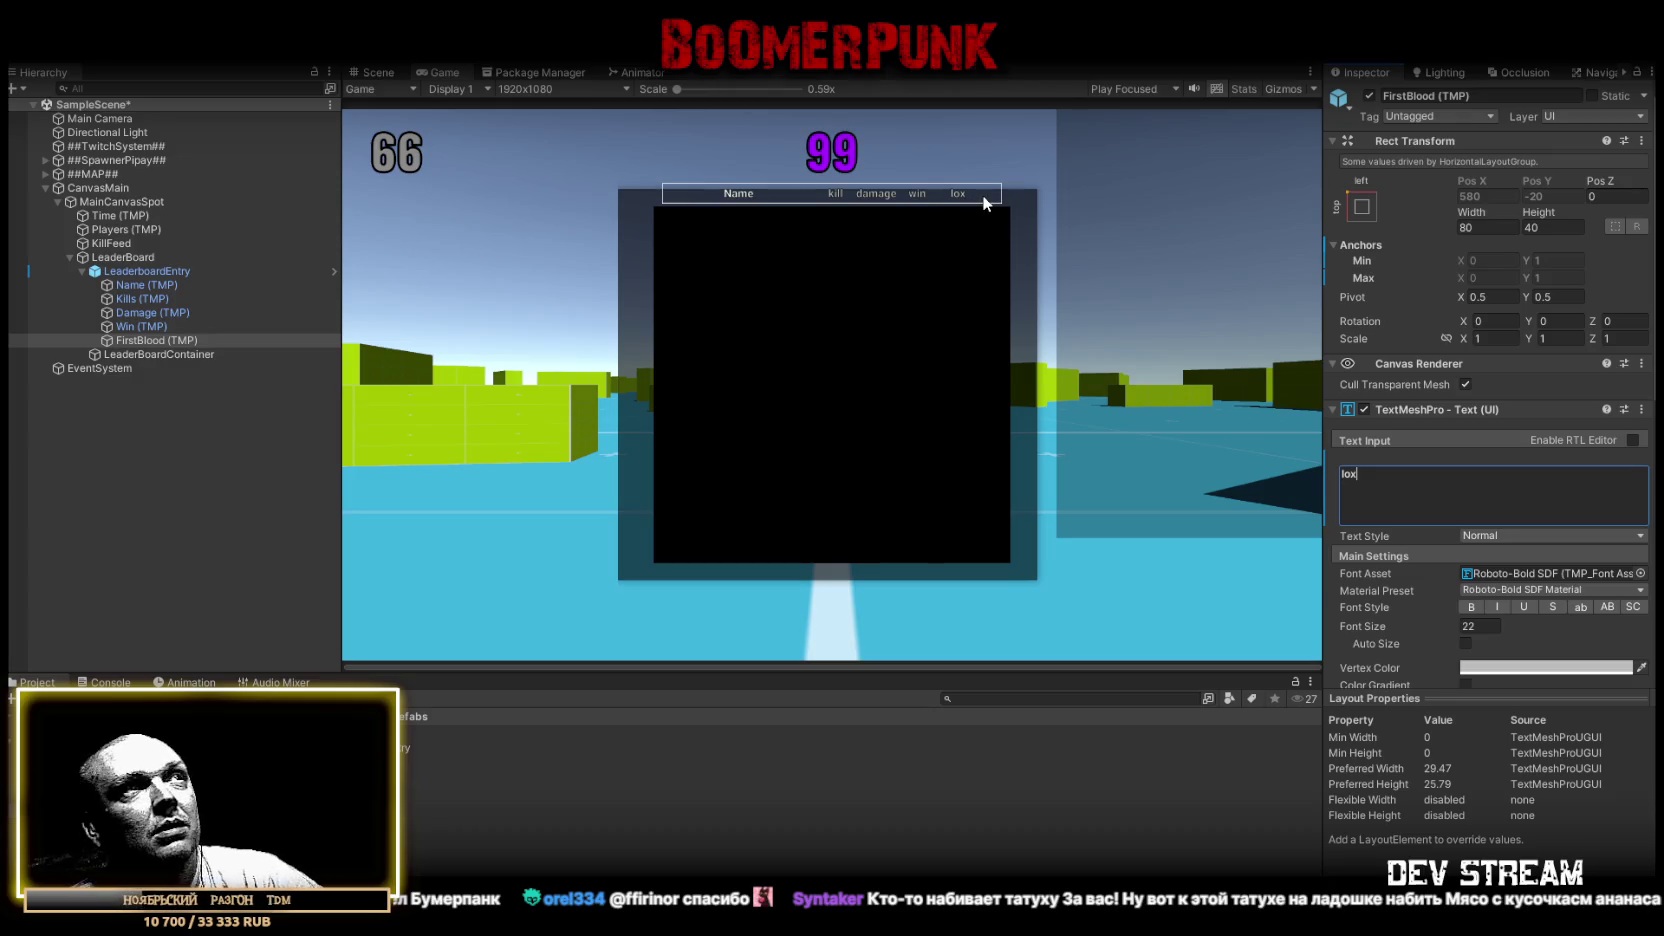
pyautogui.doubleClick(1391, 475)
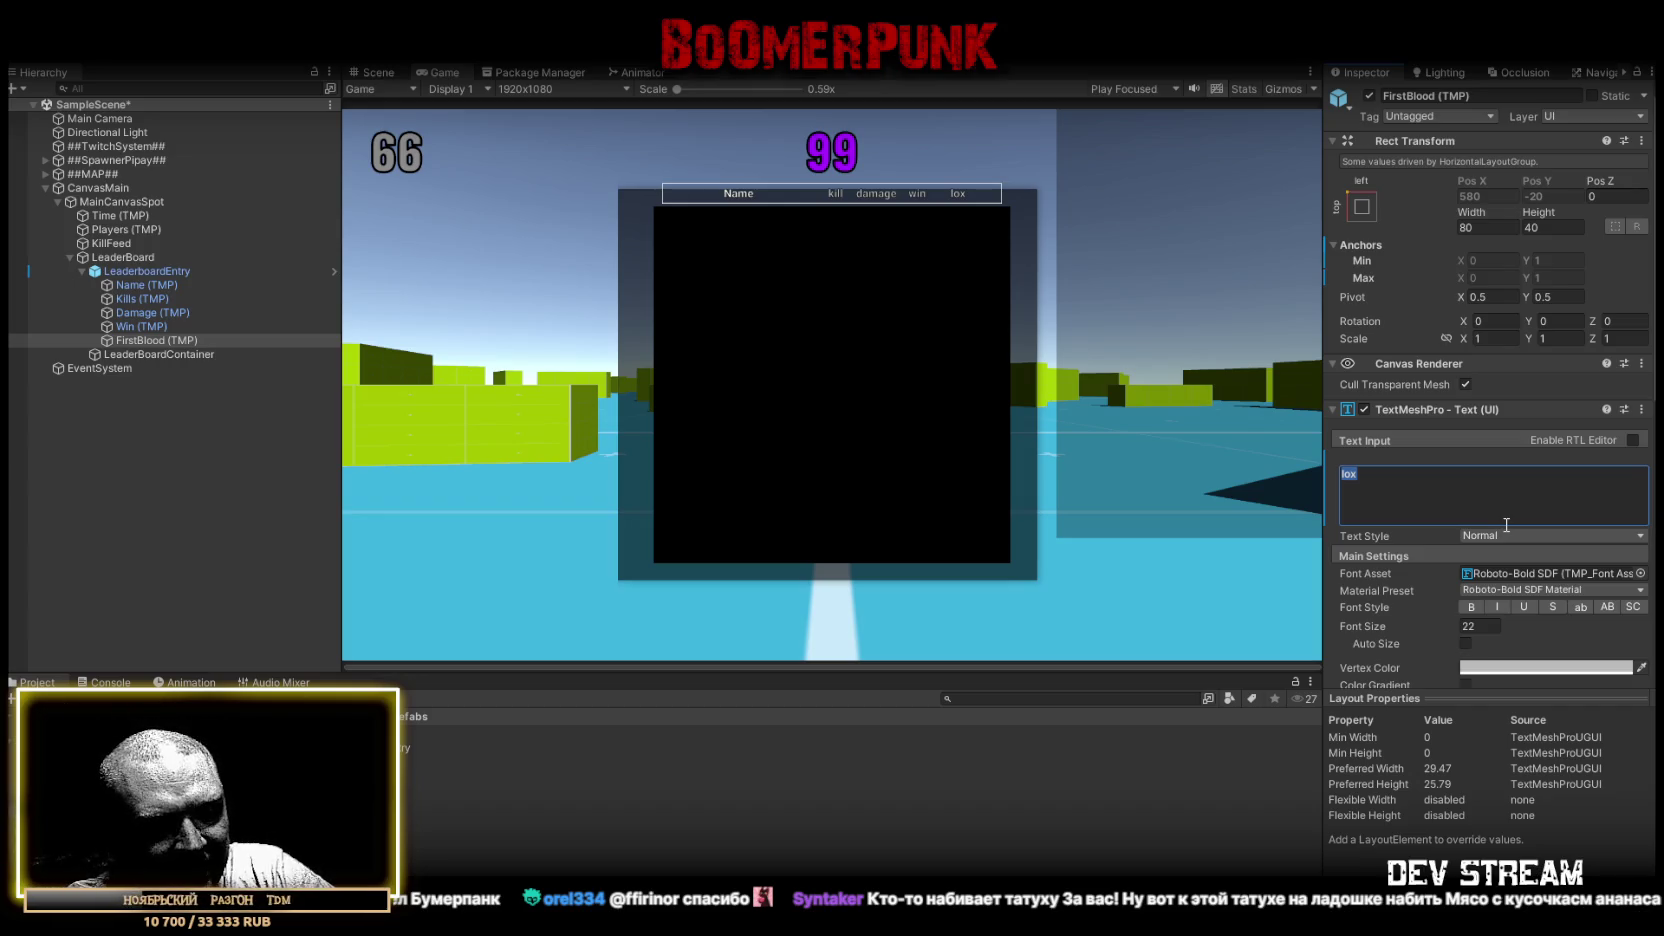
pyautogui.write('fb')
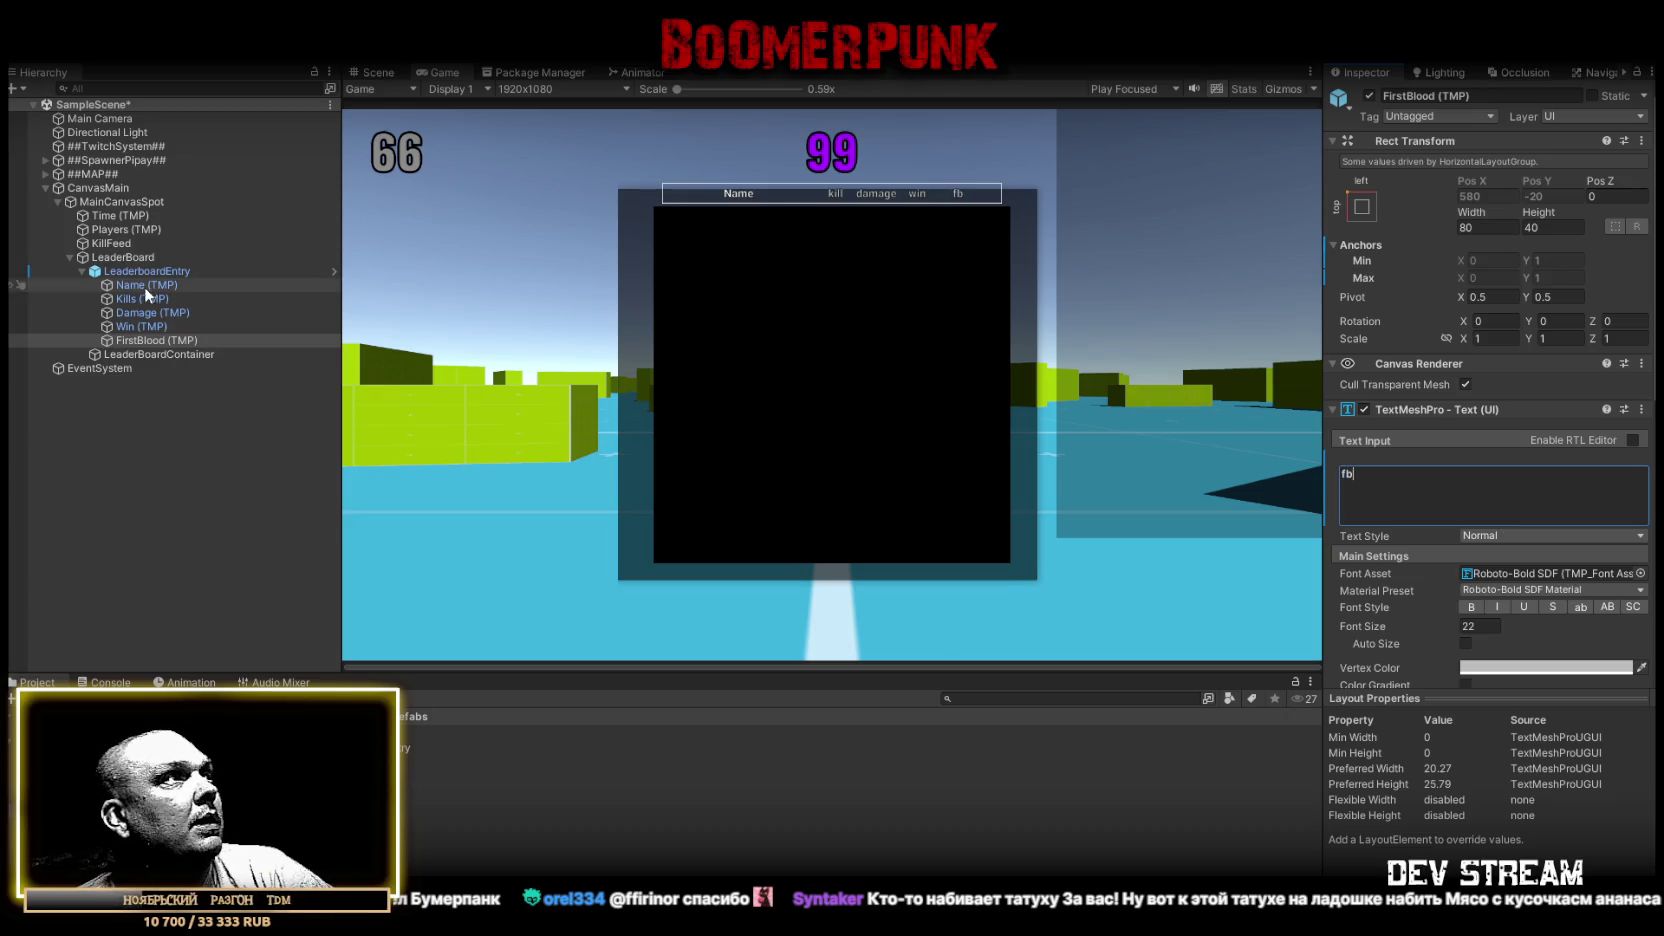
# Shorten the damage label to dmg
pyautogui.click(148, 313)
pyautogui.click(1397, 483)
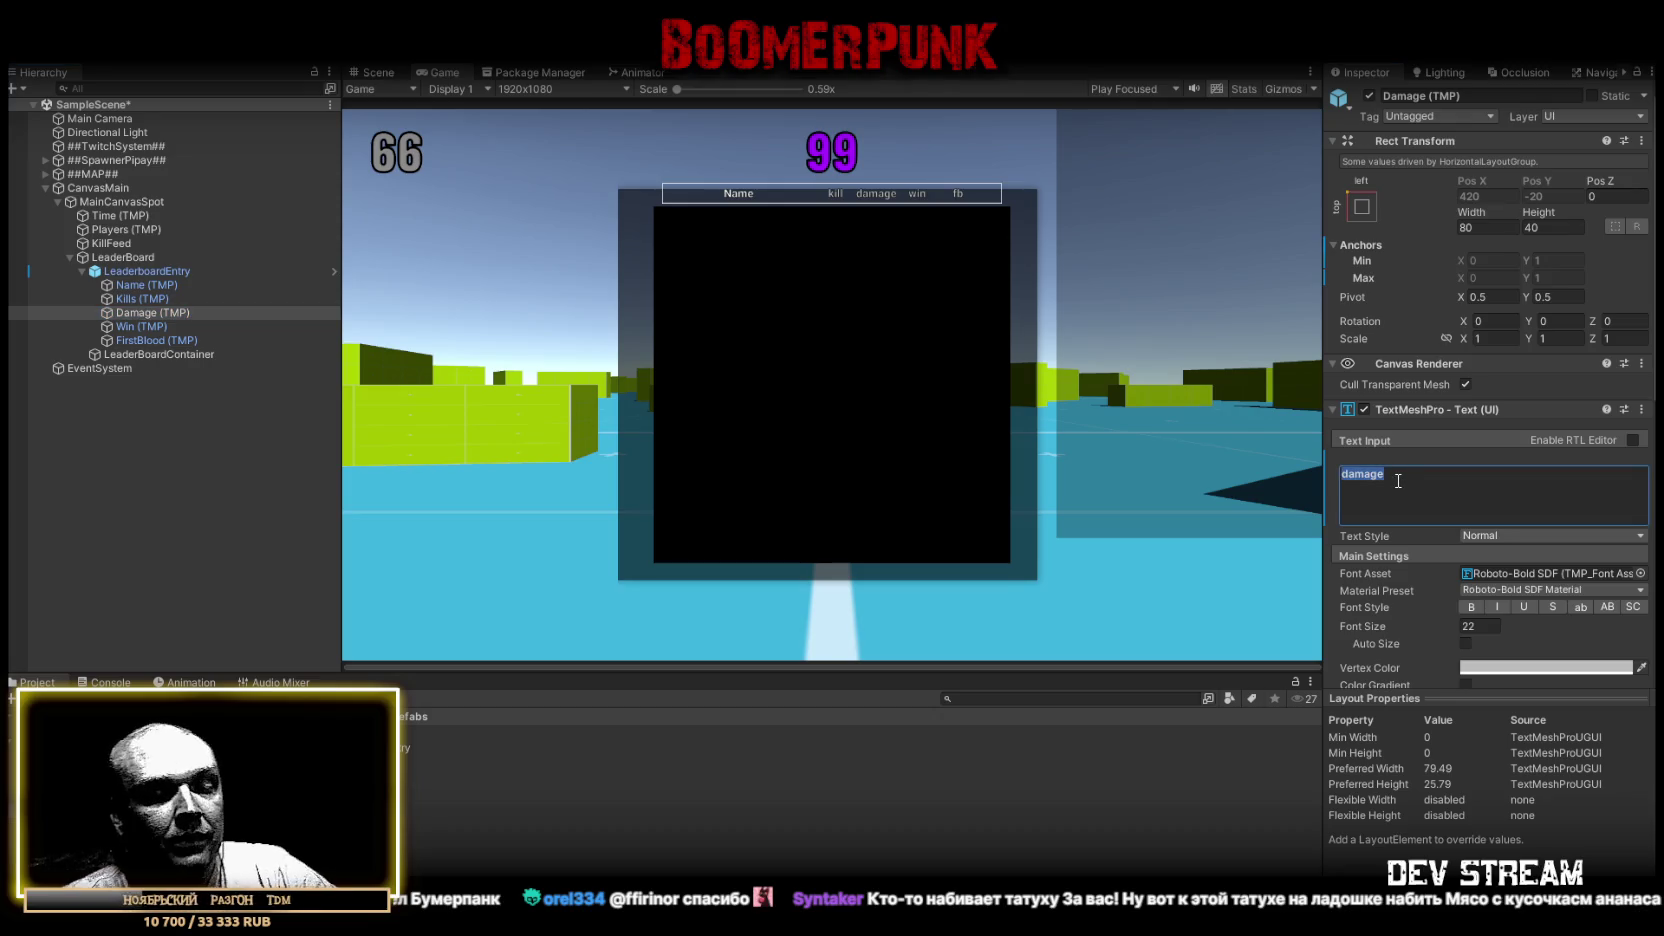
pyautogui.write('dmg')
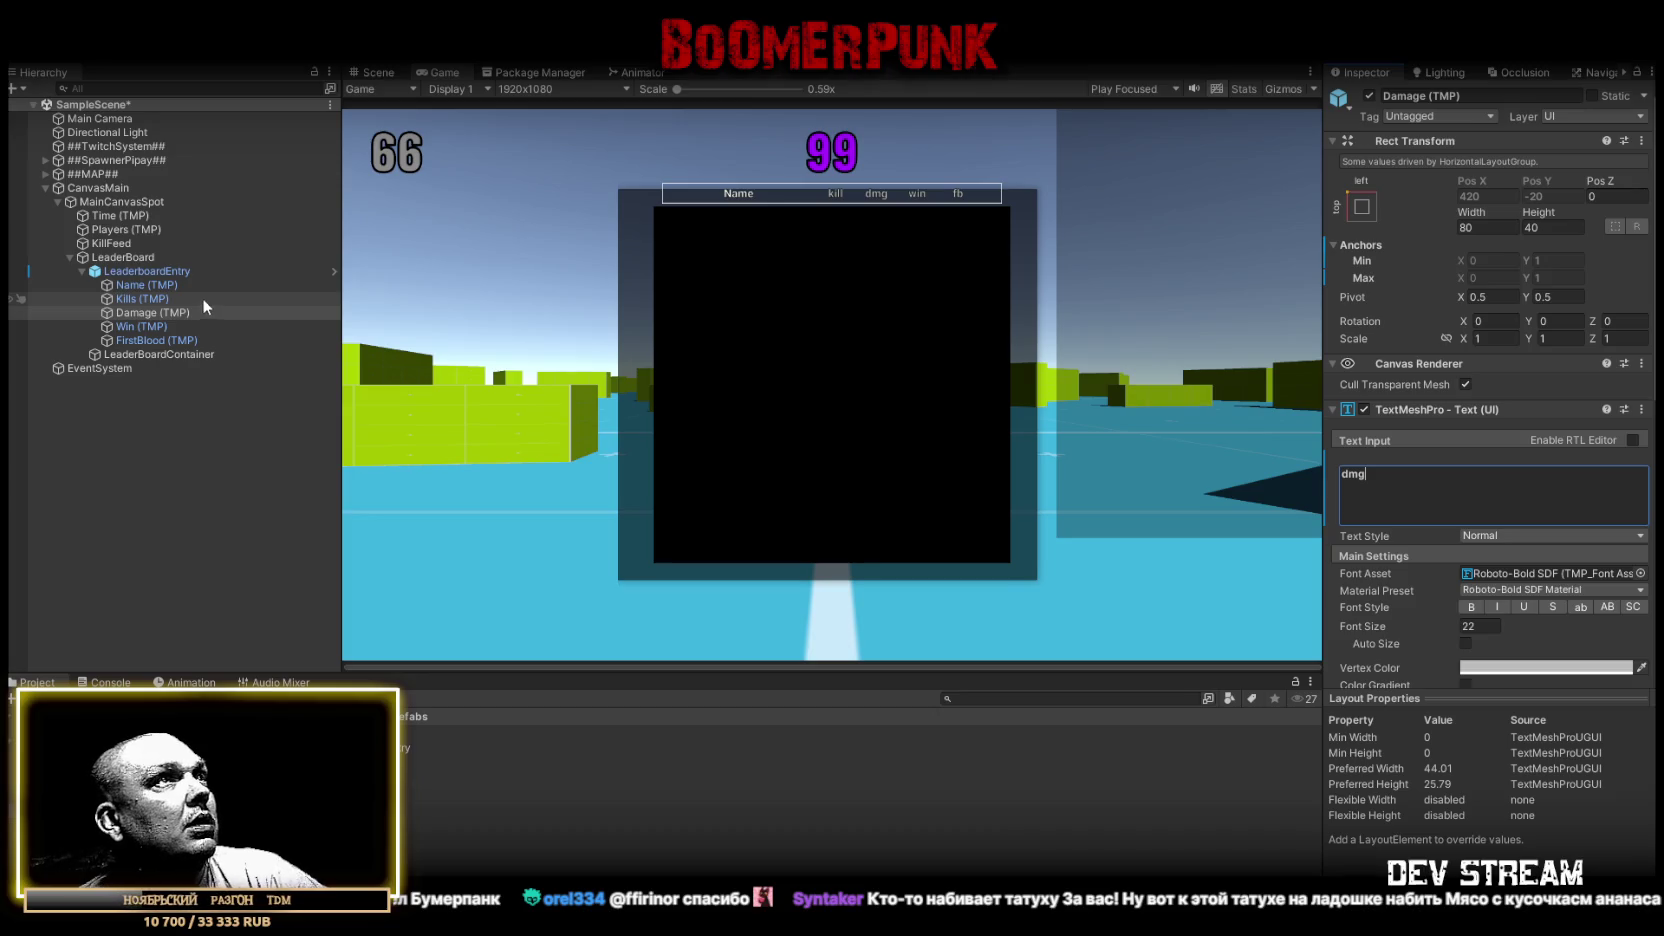
pyautogui.click(148, 270)
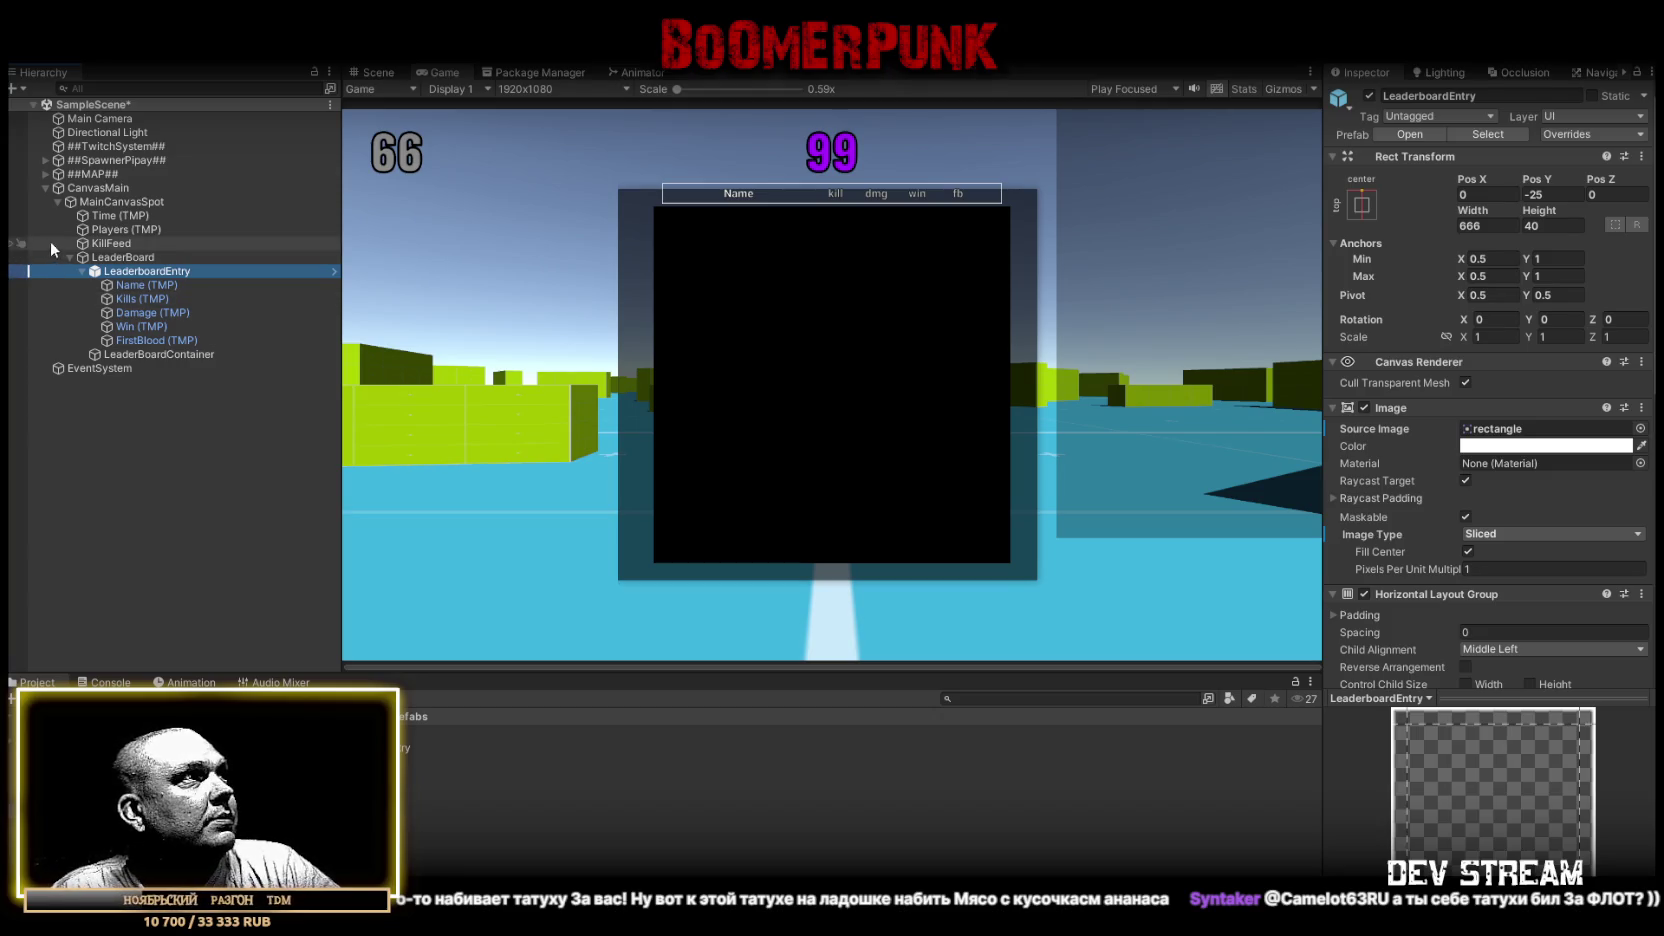
# Create an empty child object under LeaderBoard with width and height 0
pyautogui.click(116, 258)
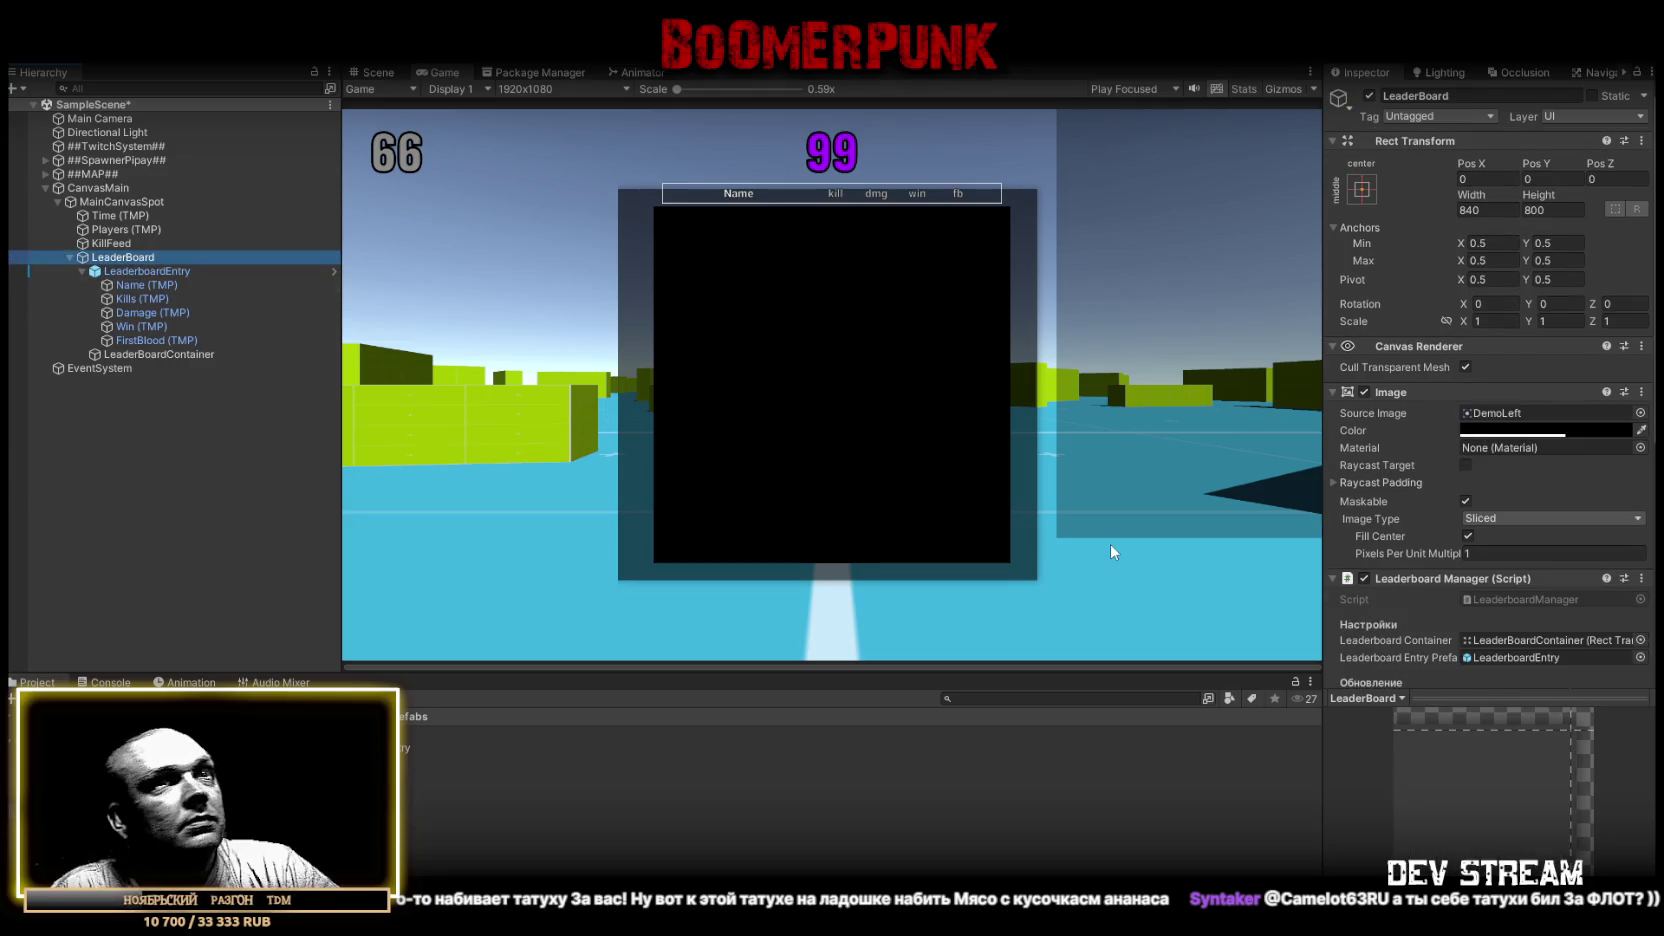
pyautogui.scroll(-5, 1507, 482)
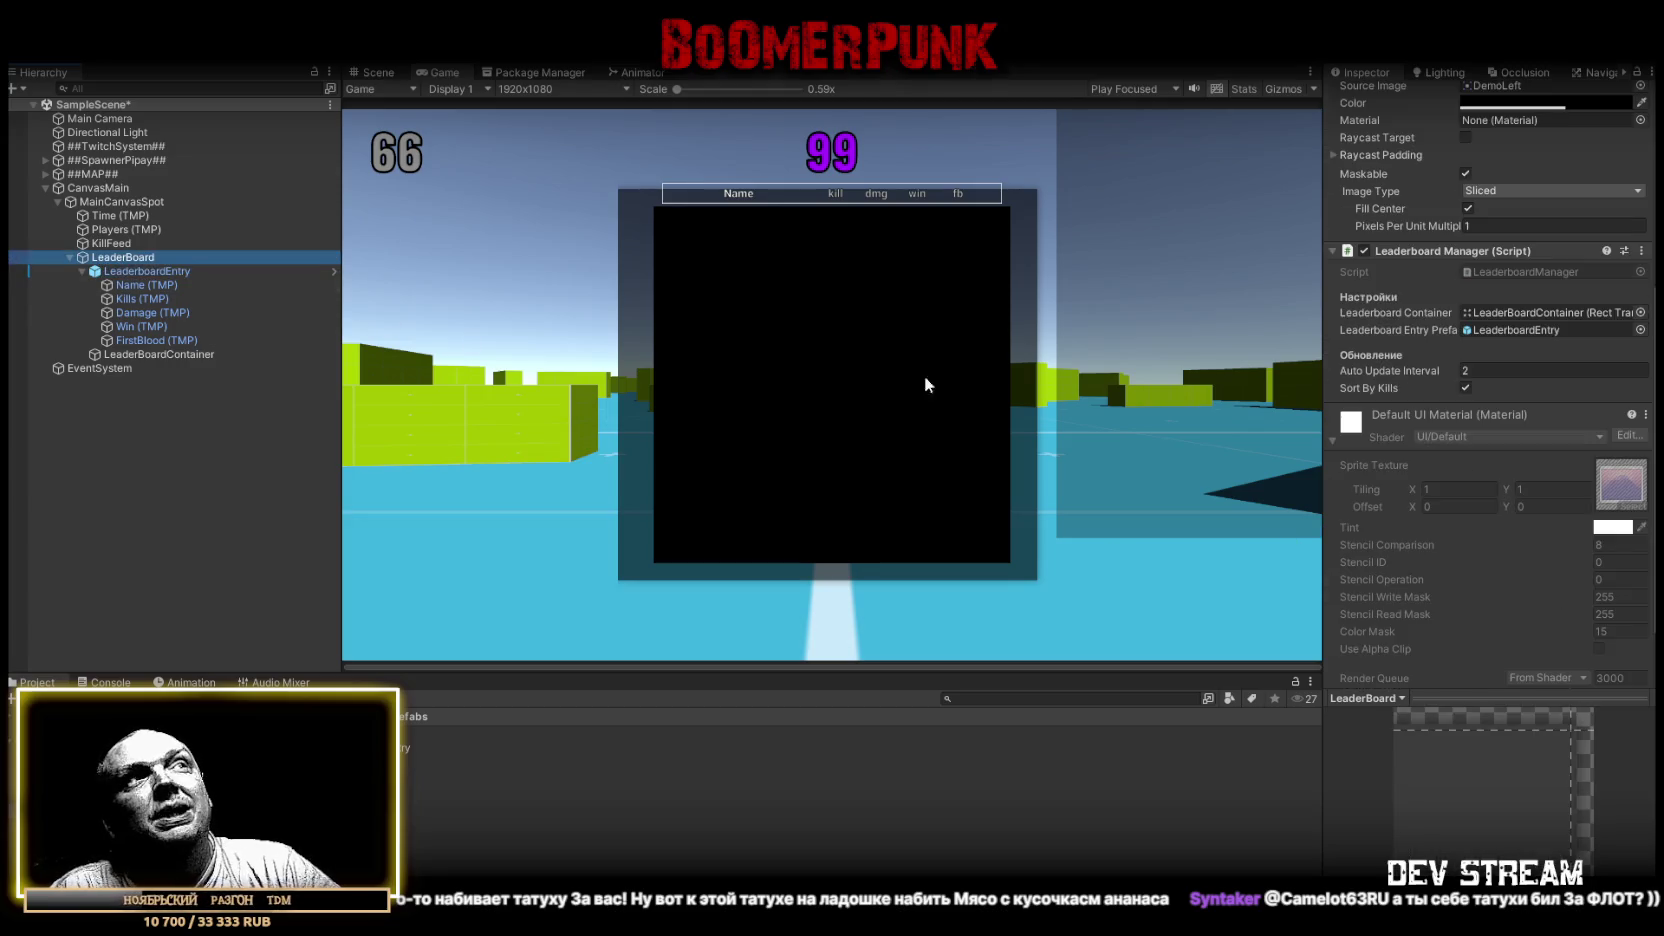
pyautogui.click(82, 271)
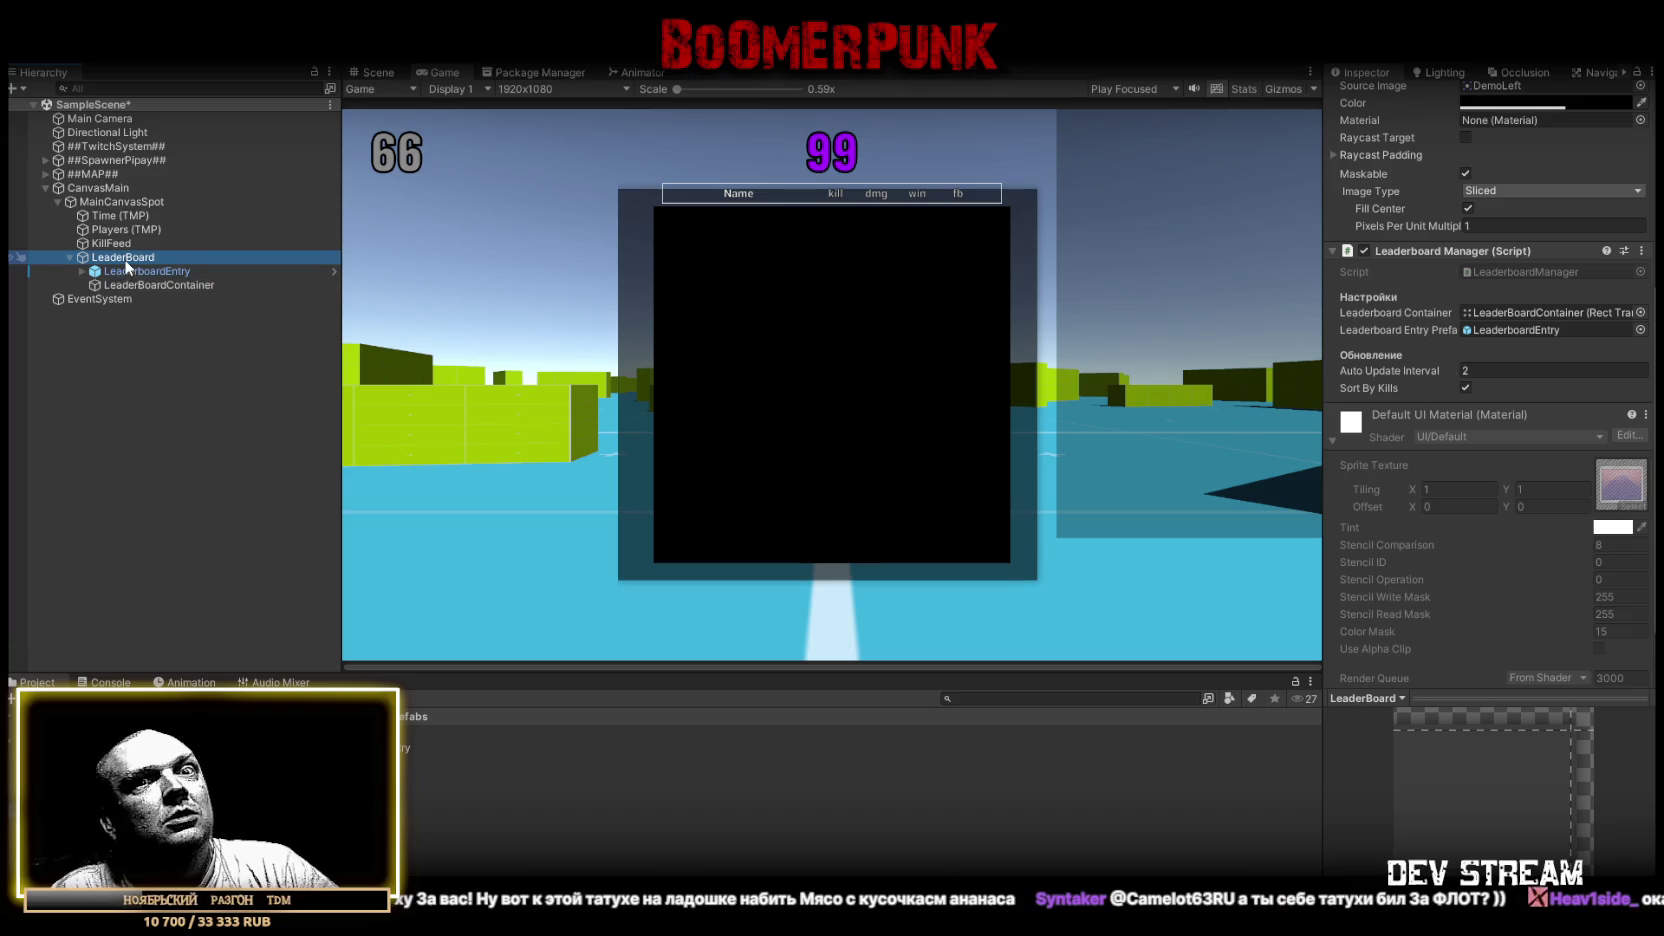
pyautogui.rightClick(128, 259)
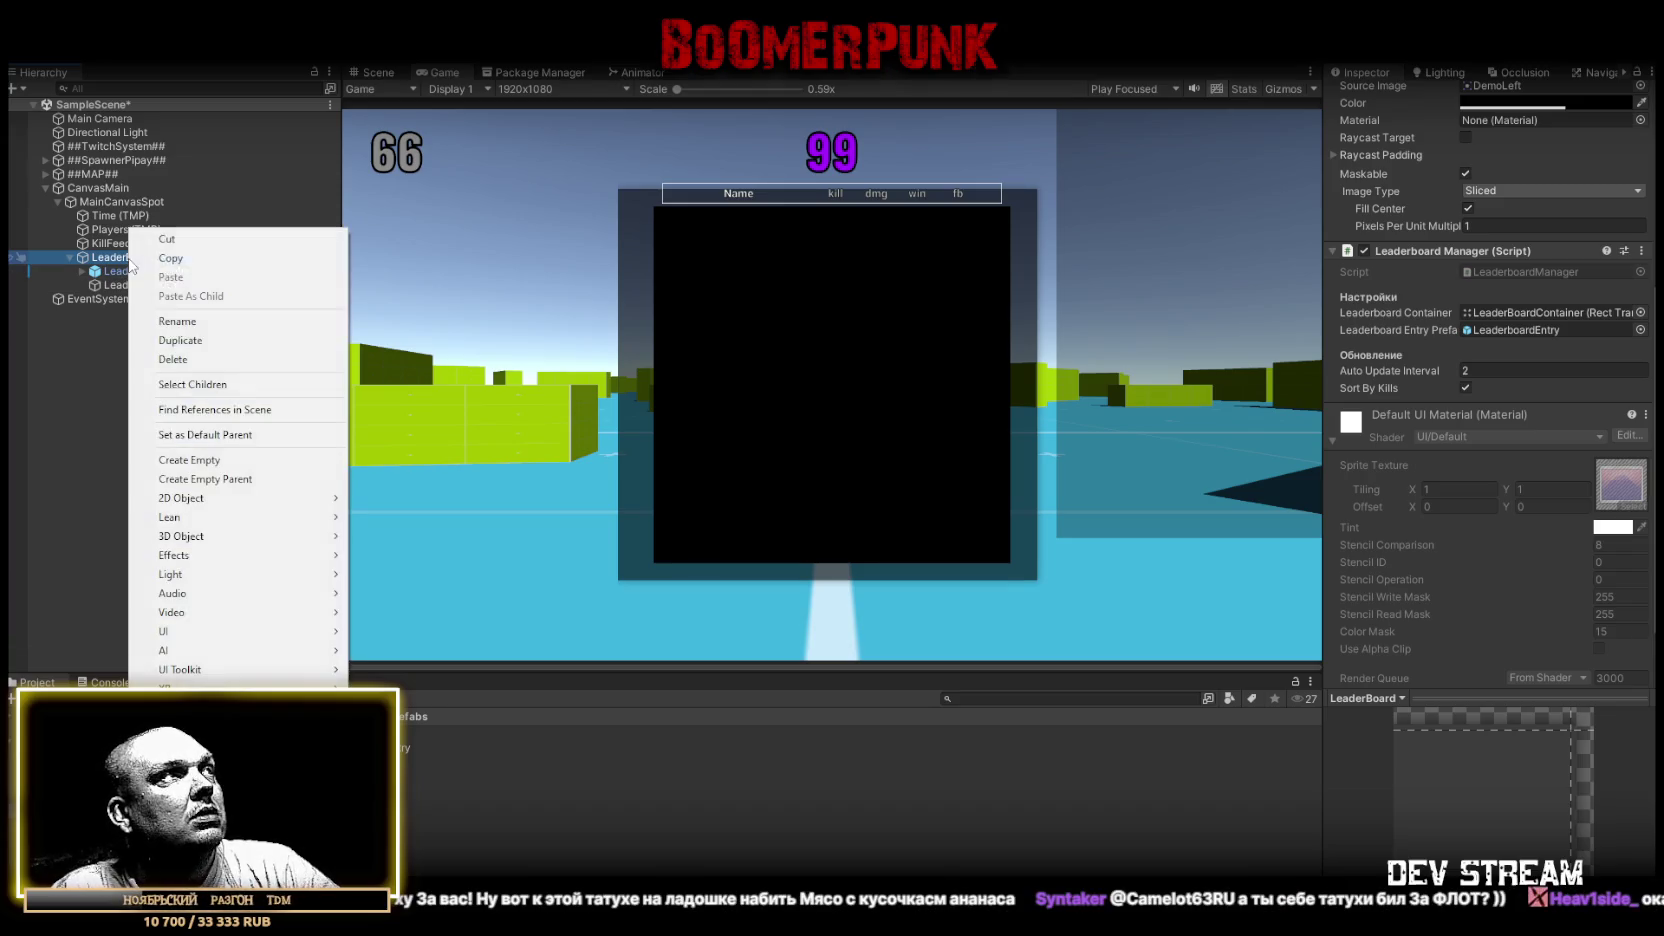
pyautogui.click(190, 460)
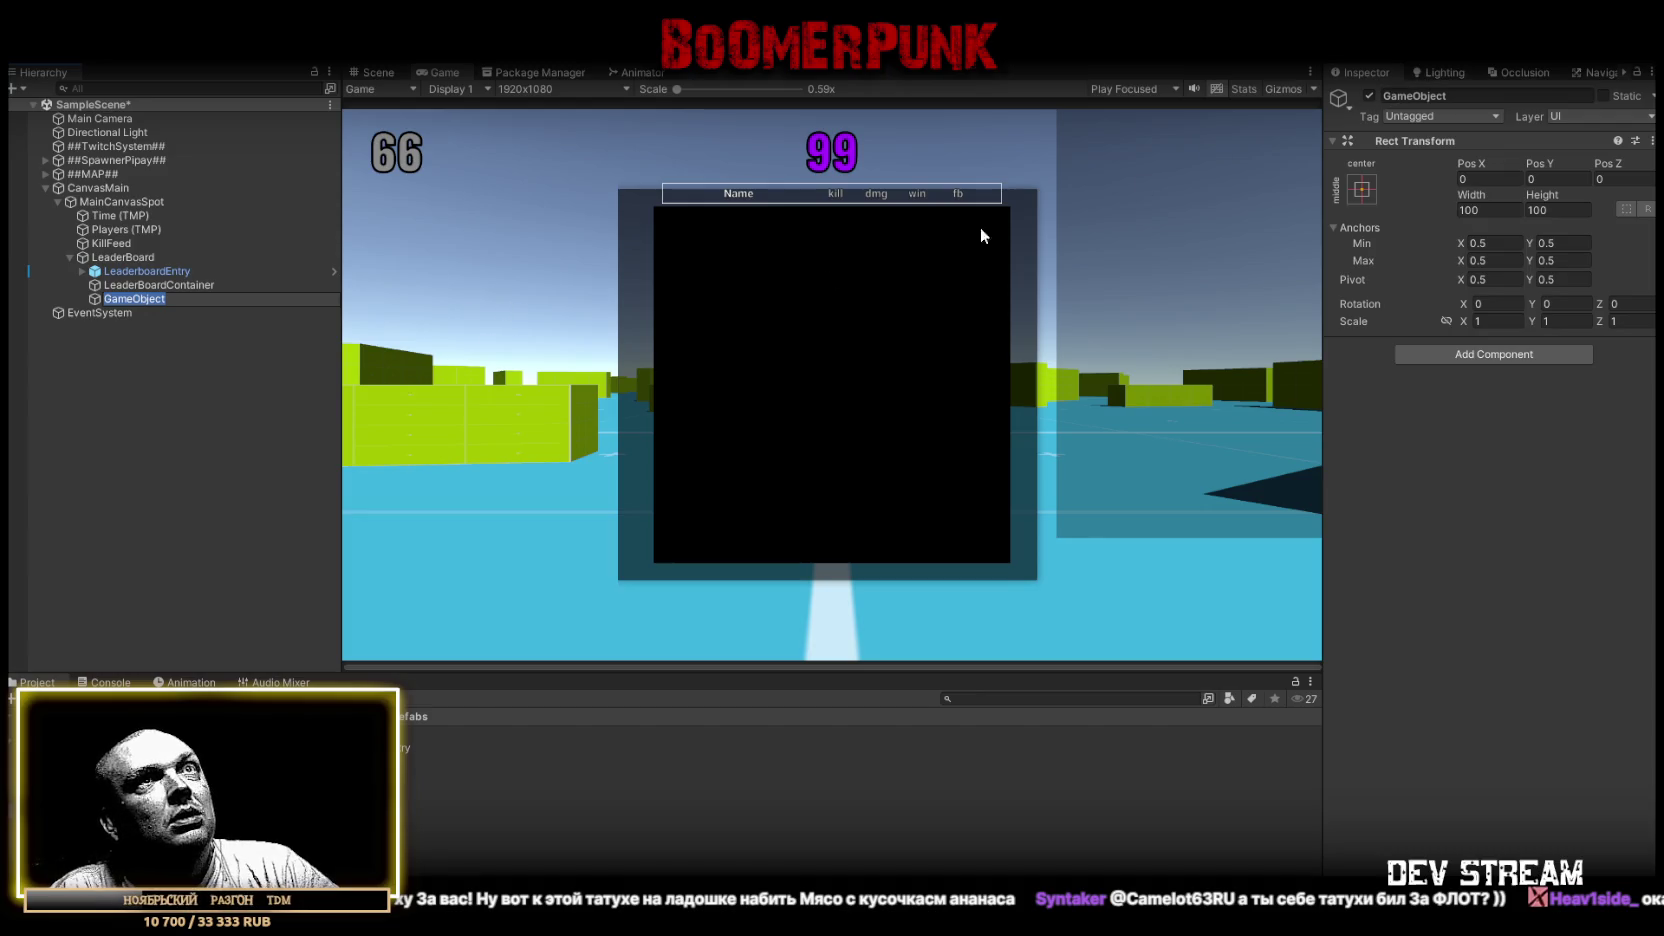
pyautogui.click(1488, 210)
pyautogui.write('0')
pyautogui.click(1583, 208)
pyautogui.write('0')
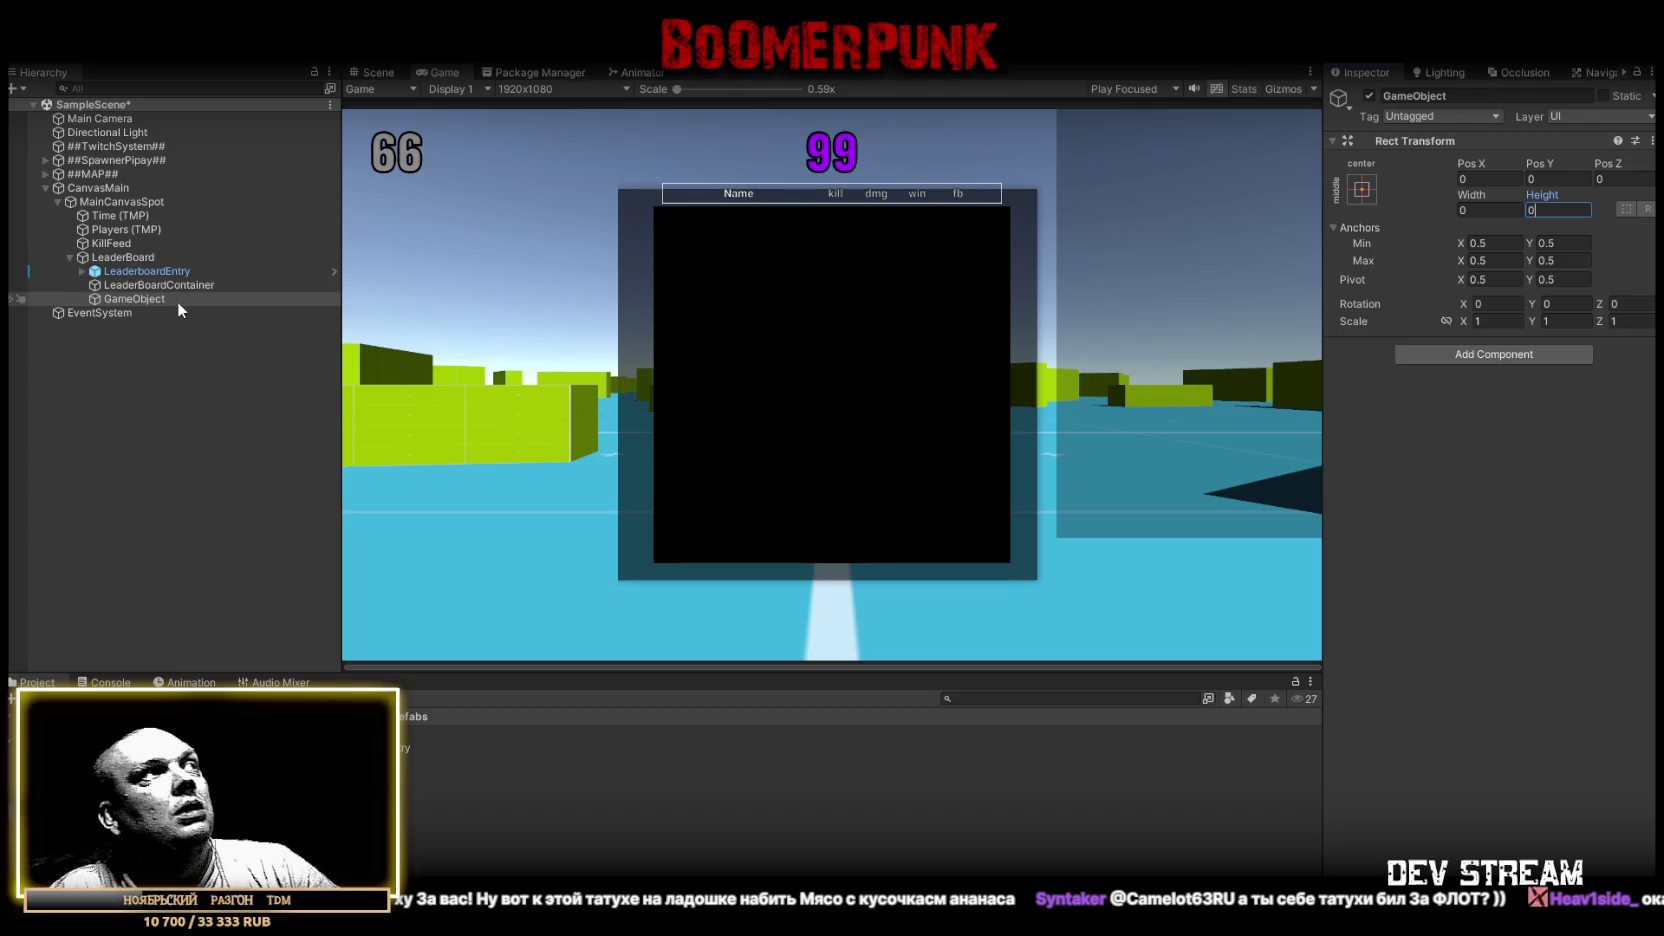
# Name the new object LeaderBoardTogle
pyautogui.click(151, 257)
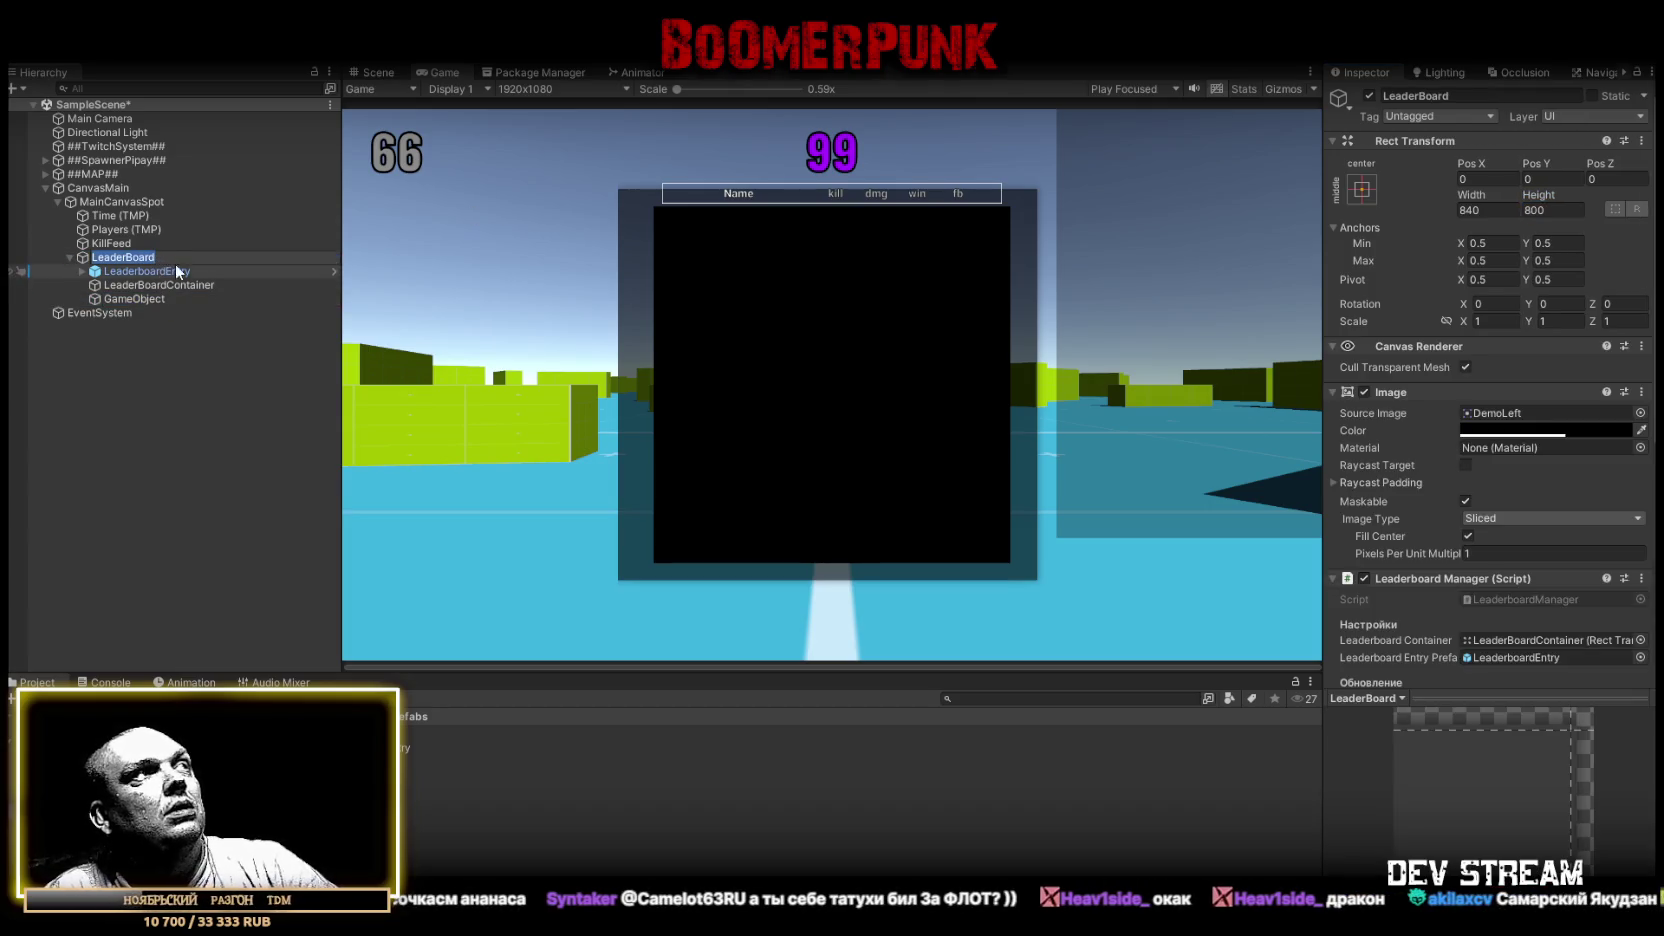
pyautogui.click(159, 298)
pyautogui.press('F2')
pyautogui.write('LeaderBoard')
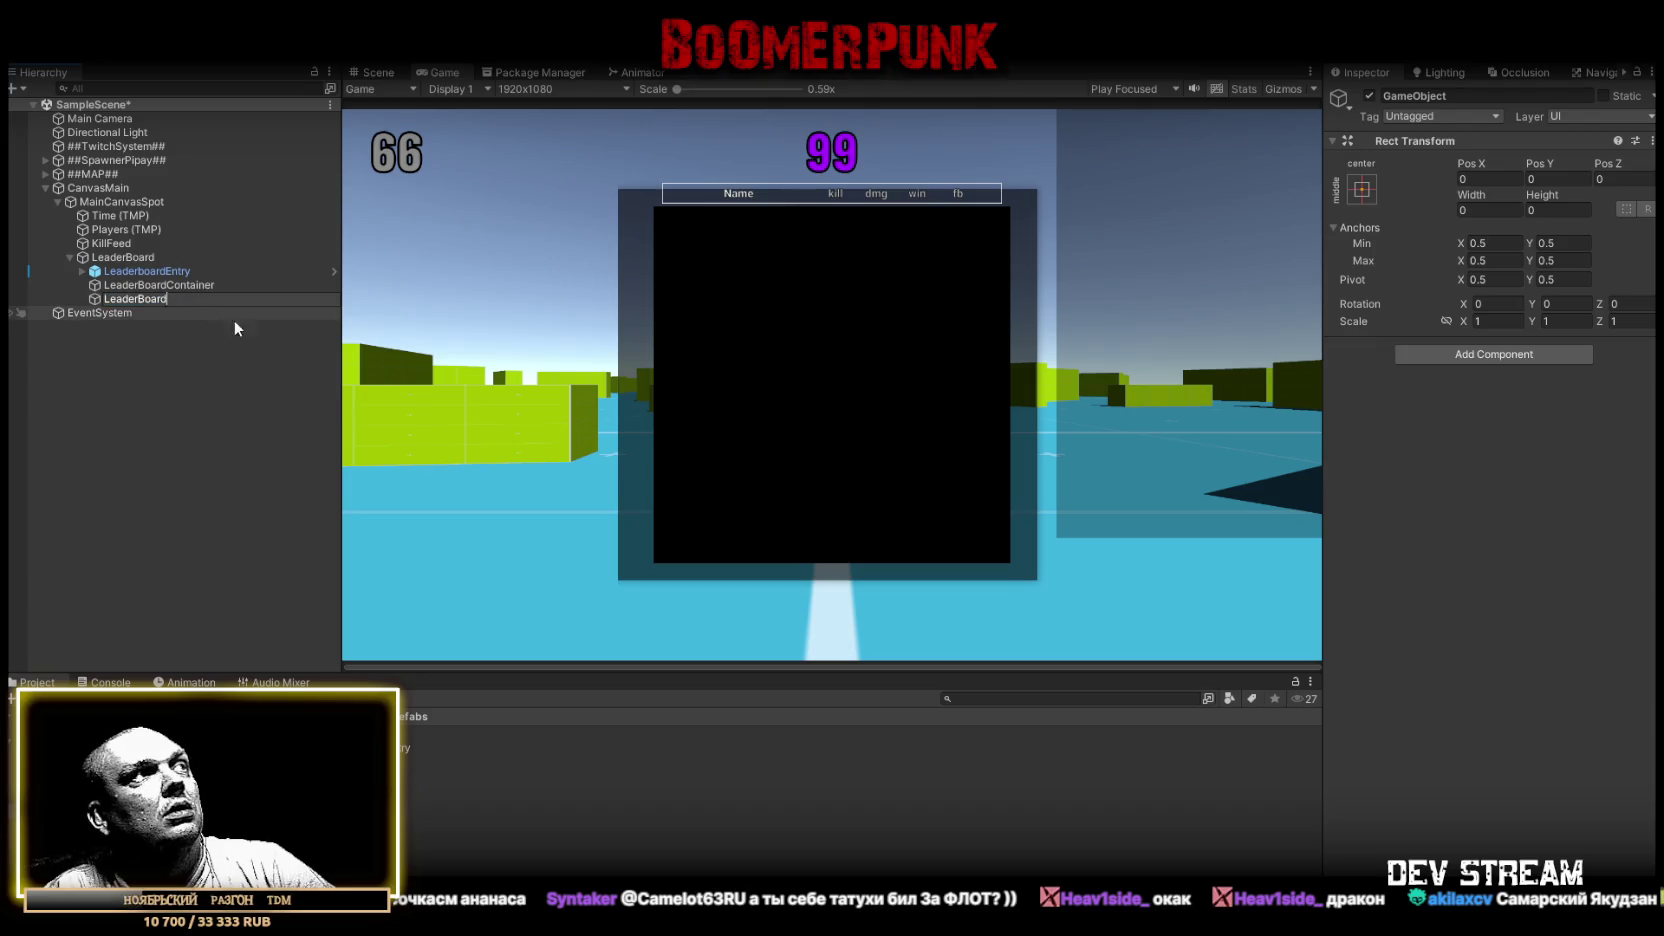
pyautogui.write('Togle')
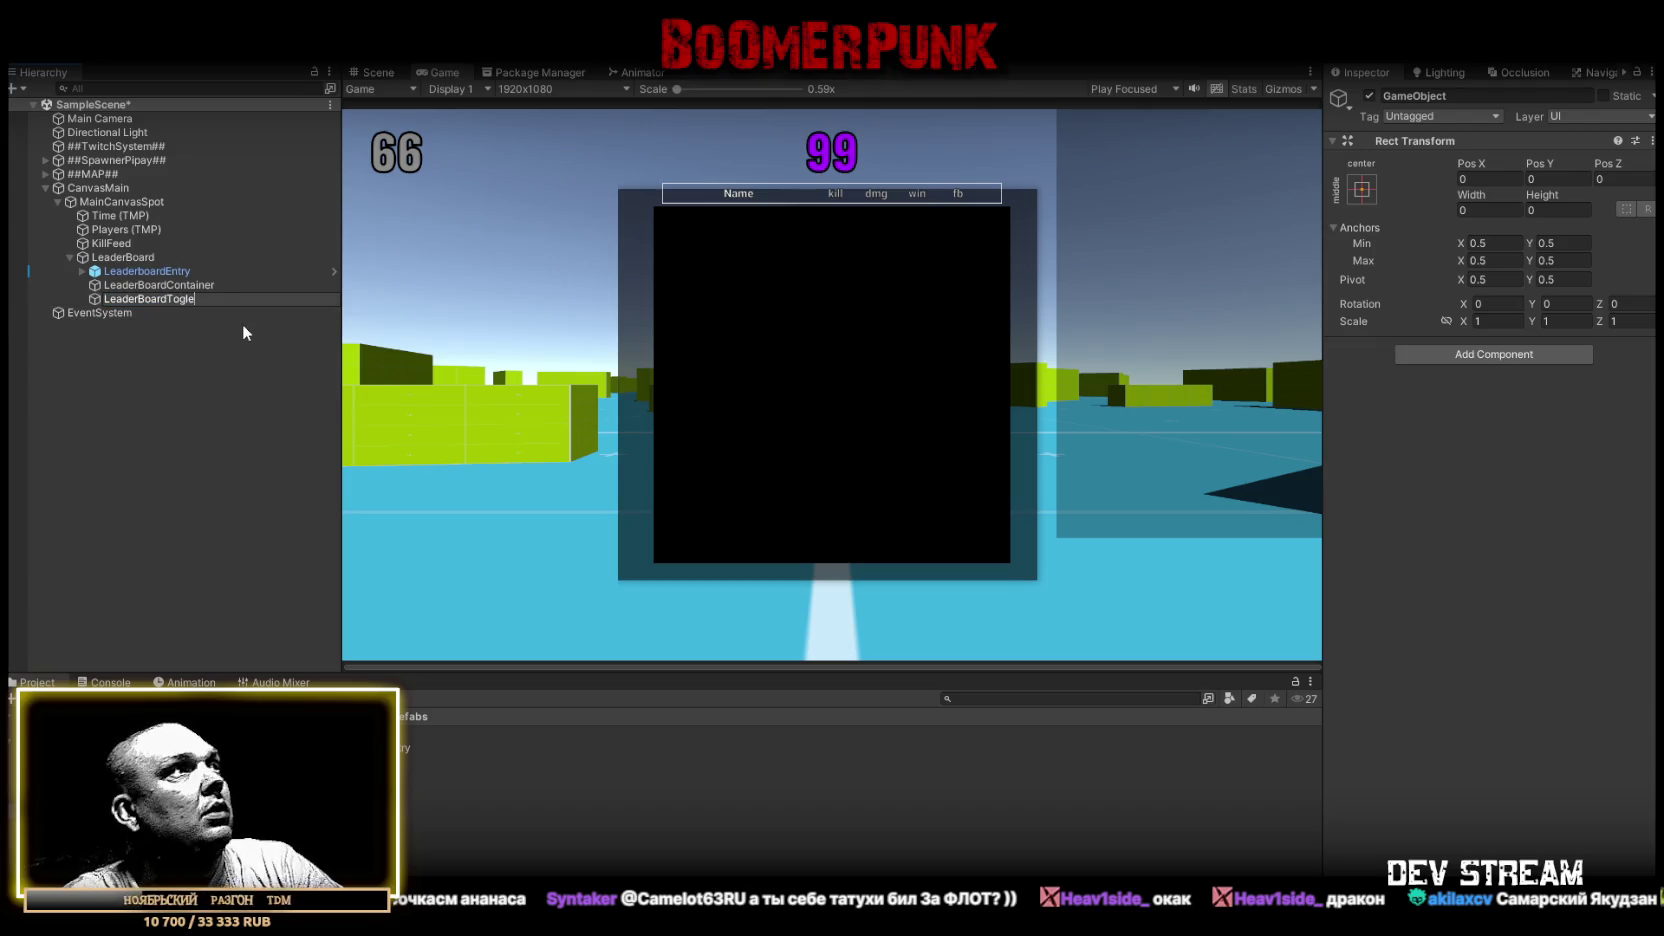
pyautogui.press('Return')
# Move LeaderboardEntry and LeaderBoardContainer under LeaderBoardTogle and select LeaderBoard
pyautogui.click(172, 273)
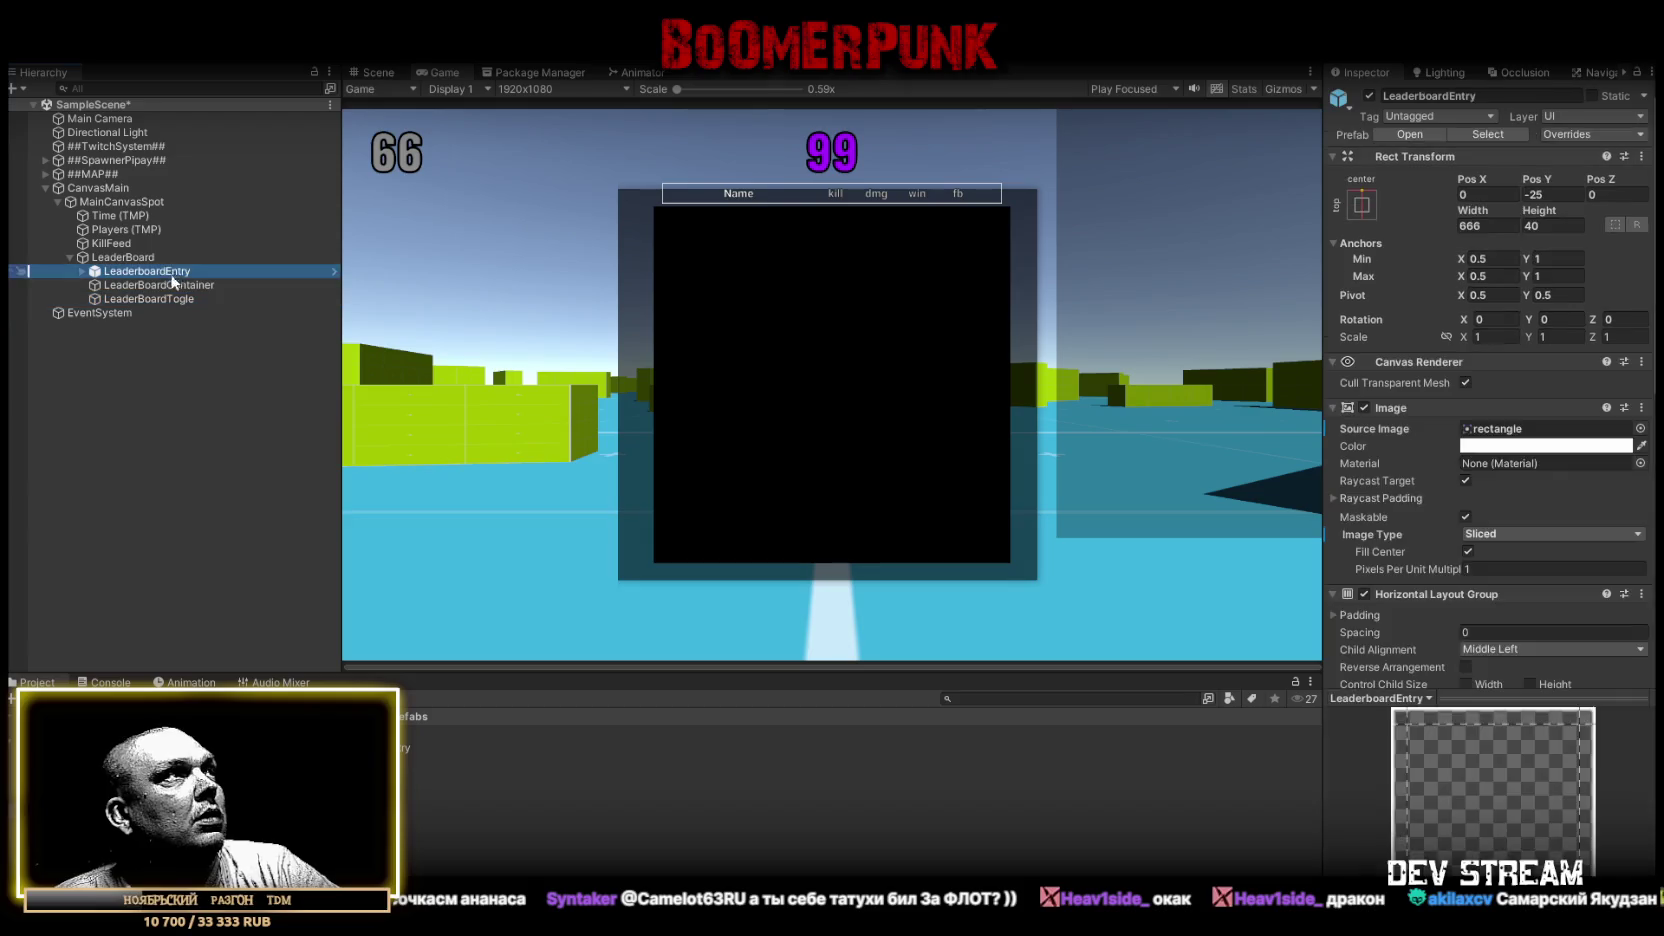
pyautogui.keyDown('ctrl'); pyautogui.click(166, 286); pyautogui.keyUp('ctrl')
pyautogui.moveTo(166, 286); pyautogui.dragTo(166, 299)
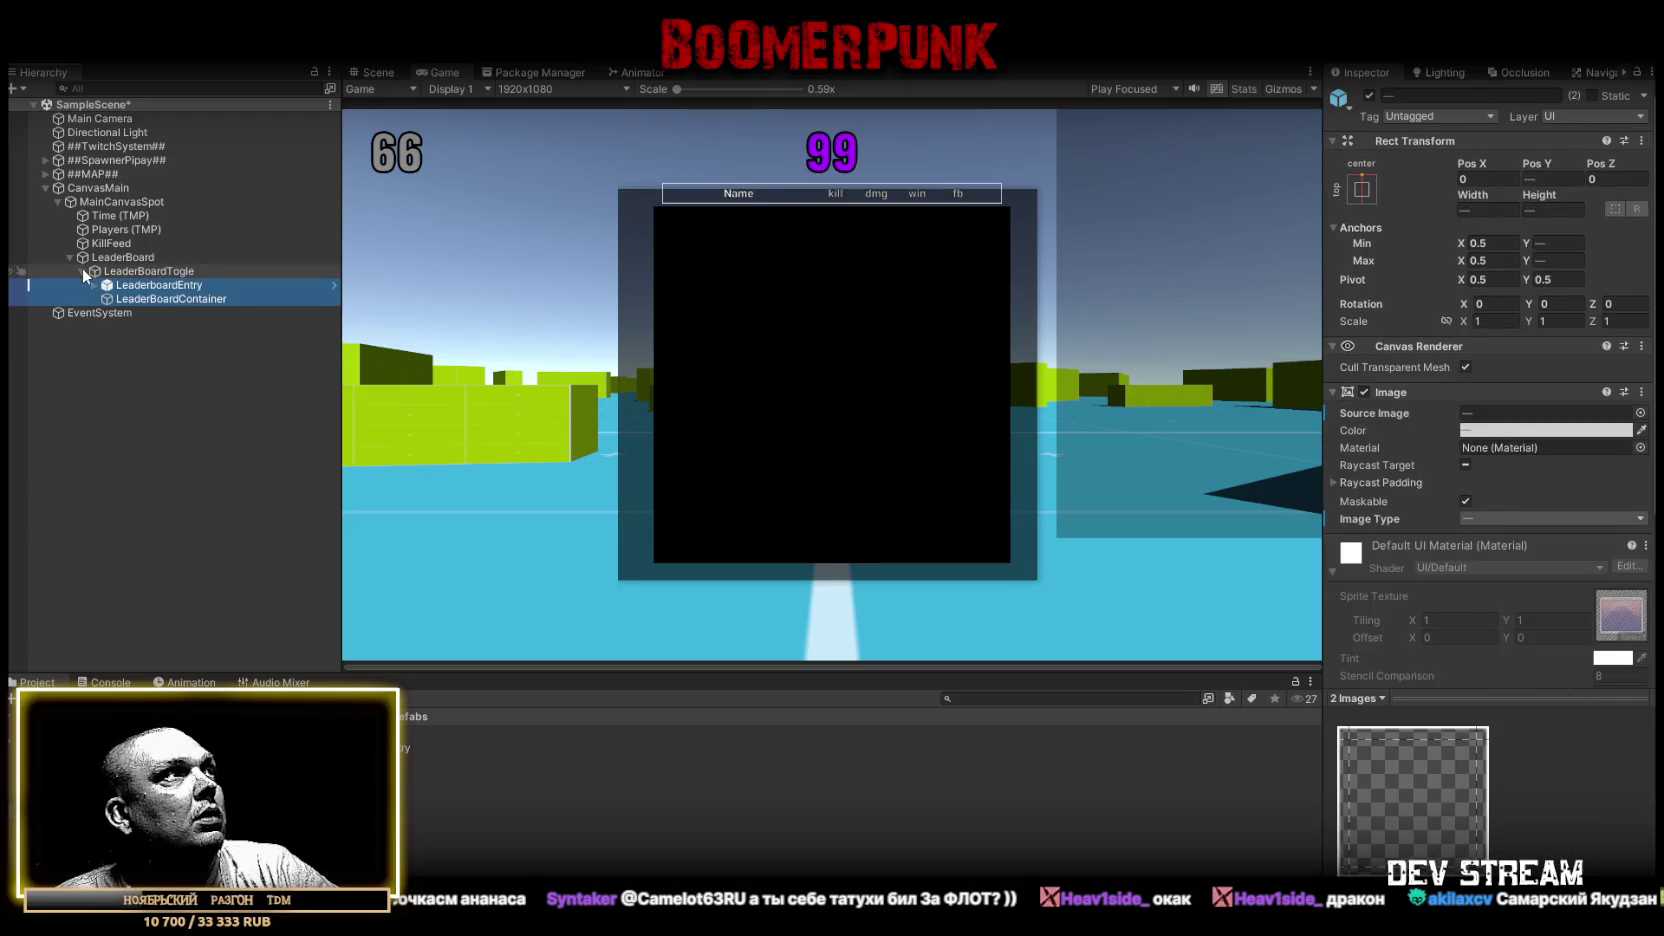
pyautogui.click(82, 271)
pyautogui.click(123, 257)
pyautogui.scroll(-5, 1461, 601)
# Search 'eve' in Add Component and add Event Switcher to LeaderBoard
pyautogui.click(1473, 667)
pyautogui.write('i')
pyautogui.write('ve')
pyautogui.press('BackSpace')
pyautogui.press('BackSpace')
pyautogui.press('BackSpace')
pyautogui.write('eve')
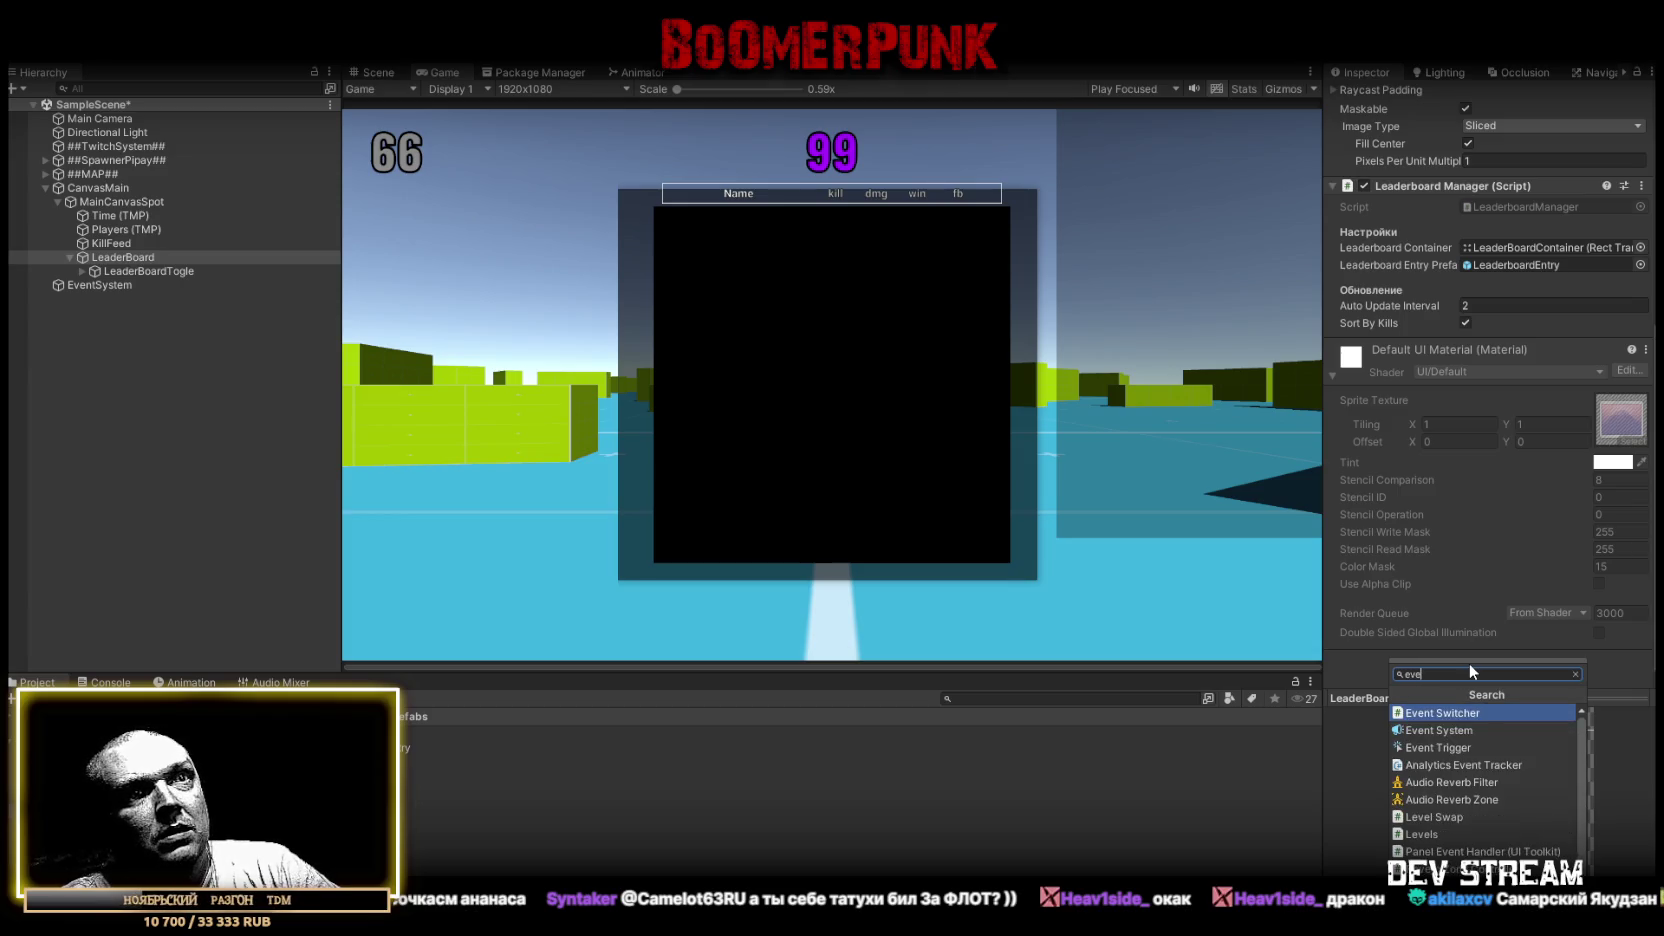
pyautogui.click(1405, 712)
pyautogui.scroll(-5, 1522, 564)
pyautogui.scroll(4, 1521, 546)
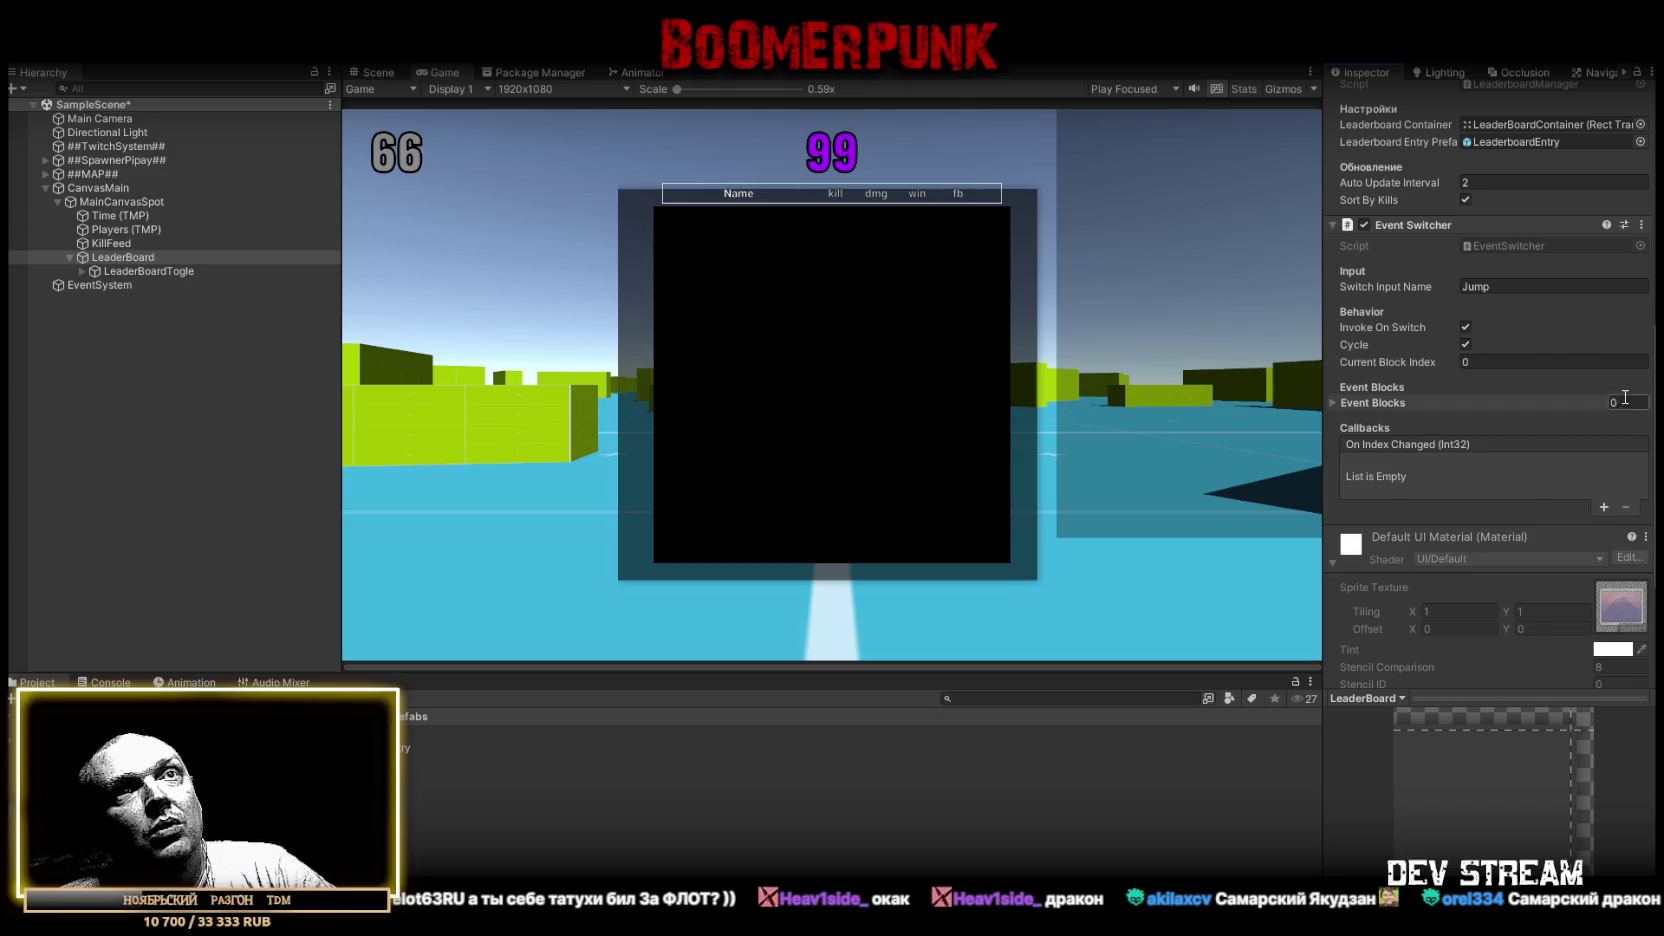
# Add two event blocks, each with an event entry targeting LeaderBoardTogle
pyautogui.click(1332, 403)
pyautogui.click(1604, 444)
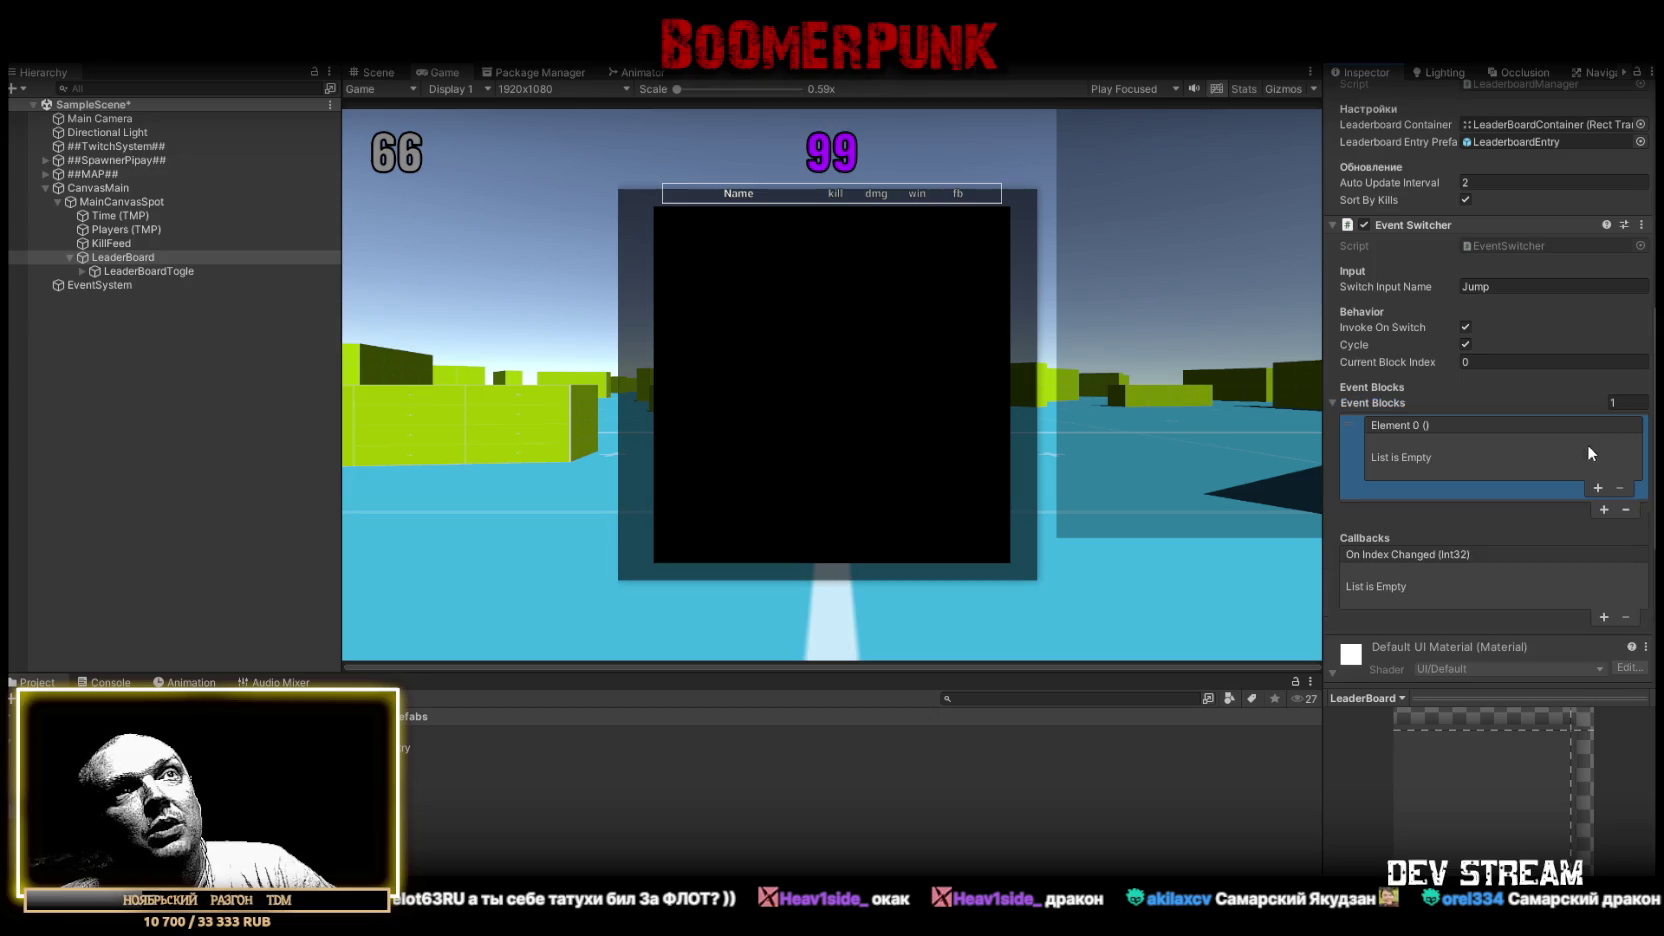
pyautogui.click(1604, 510)
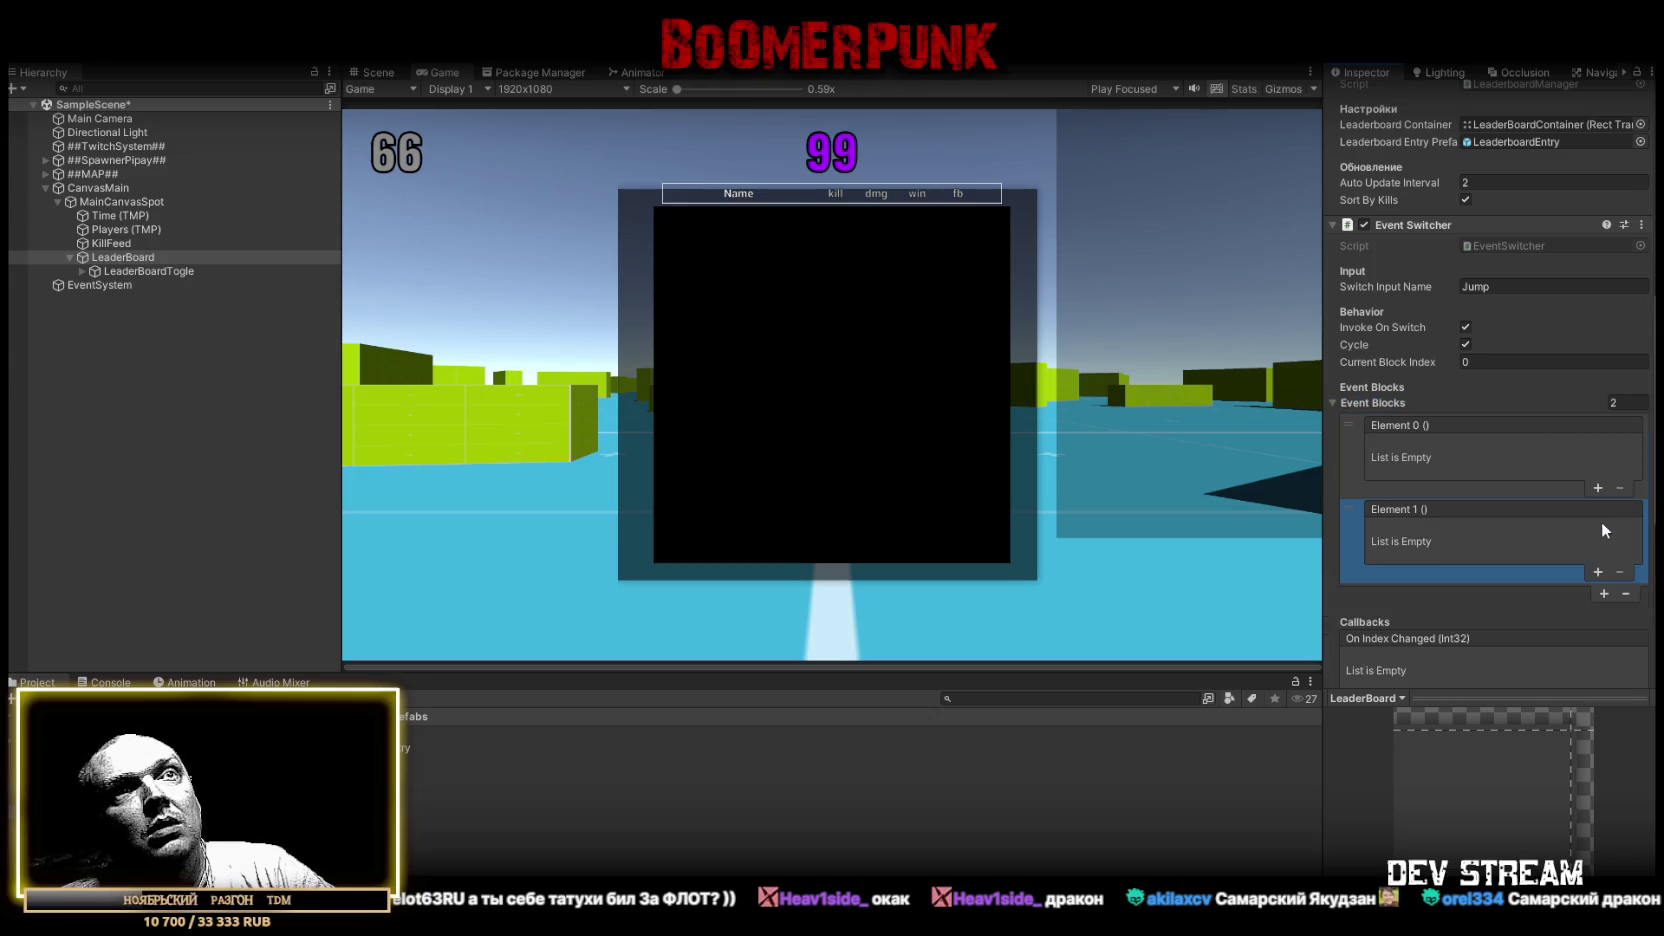
pyautogui.click(1598, 487)
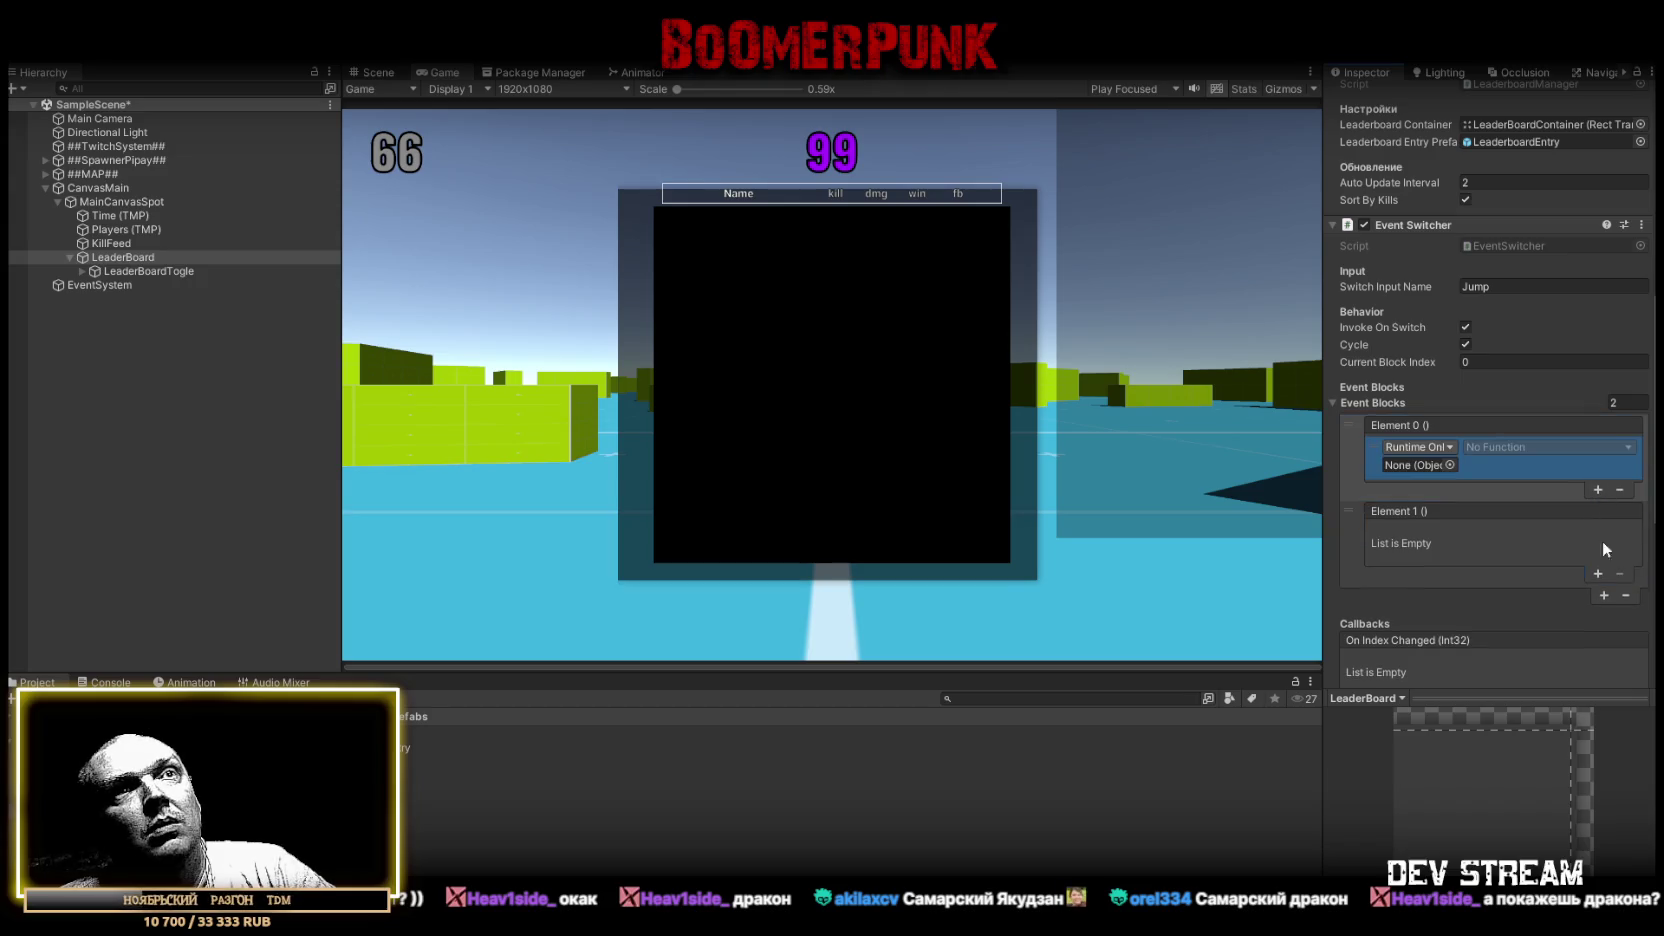
pyautogui.click(1599, 574)
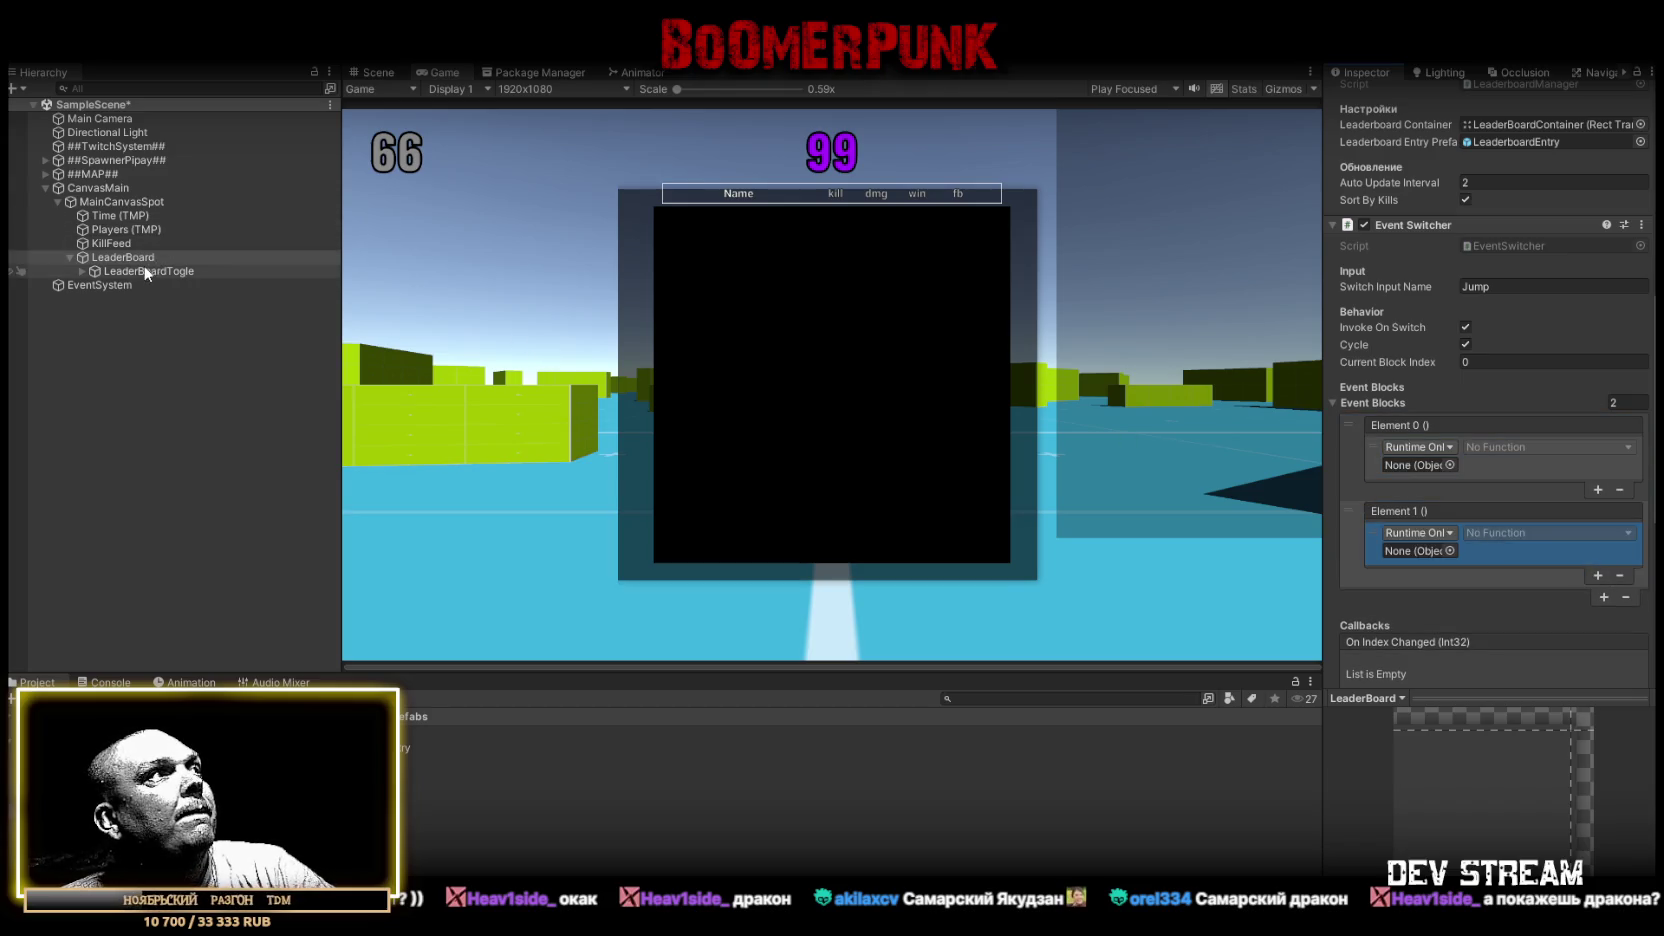
pyautogui.moveTo(136, 270)
pyautogui.mouseDown()
pyautogui.moveTo(1524, 465)
pyautogui.moveTo(1424, 464)
pyautogui.mouseUp()
pyautogui.moveTo(139, 272)
pyautogui.mouseDown()
pyautogui.moveTo(1432, 536)
pyautogui.moveTo(1425, 552)
pyautogui.mouseUp()
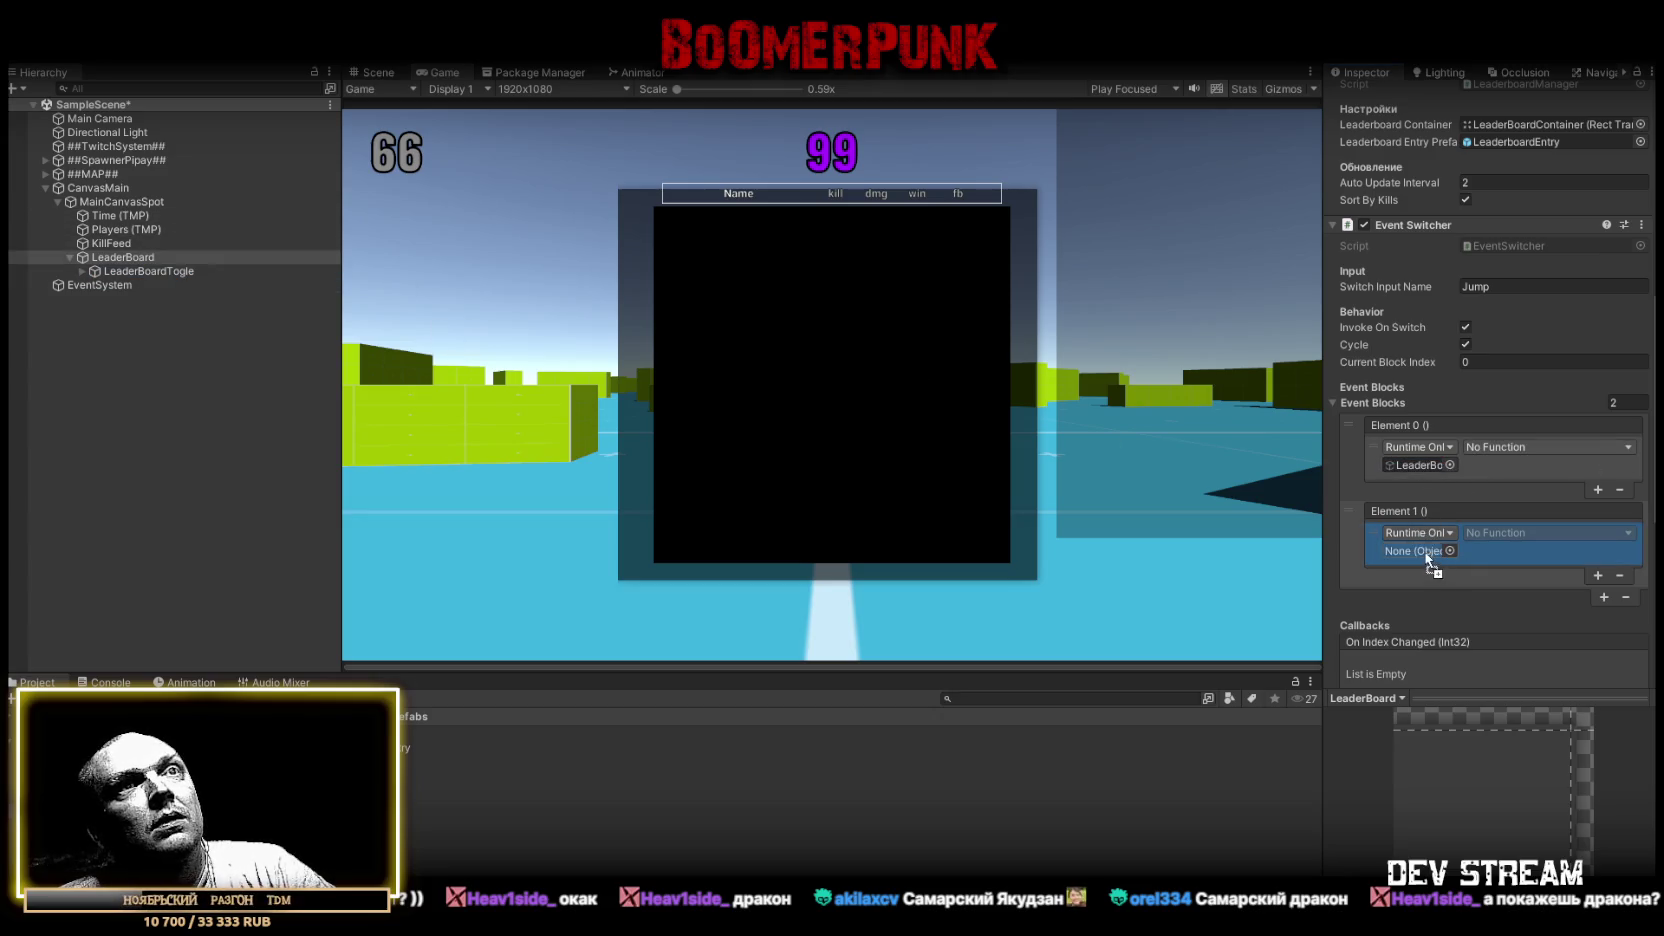
# Make both blocks call GameObject.SetActive, with Element 0 set to false
pyautogui.click(1505, 450)
pyautogui.moveTo(1512, 490)
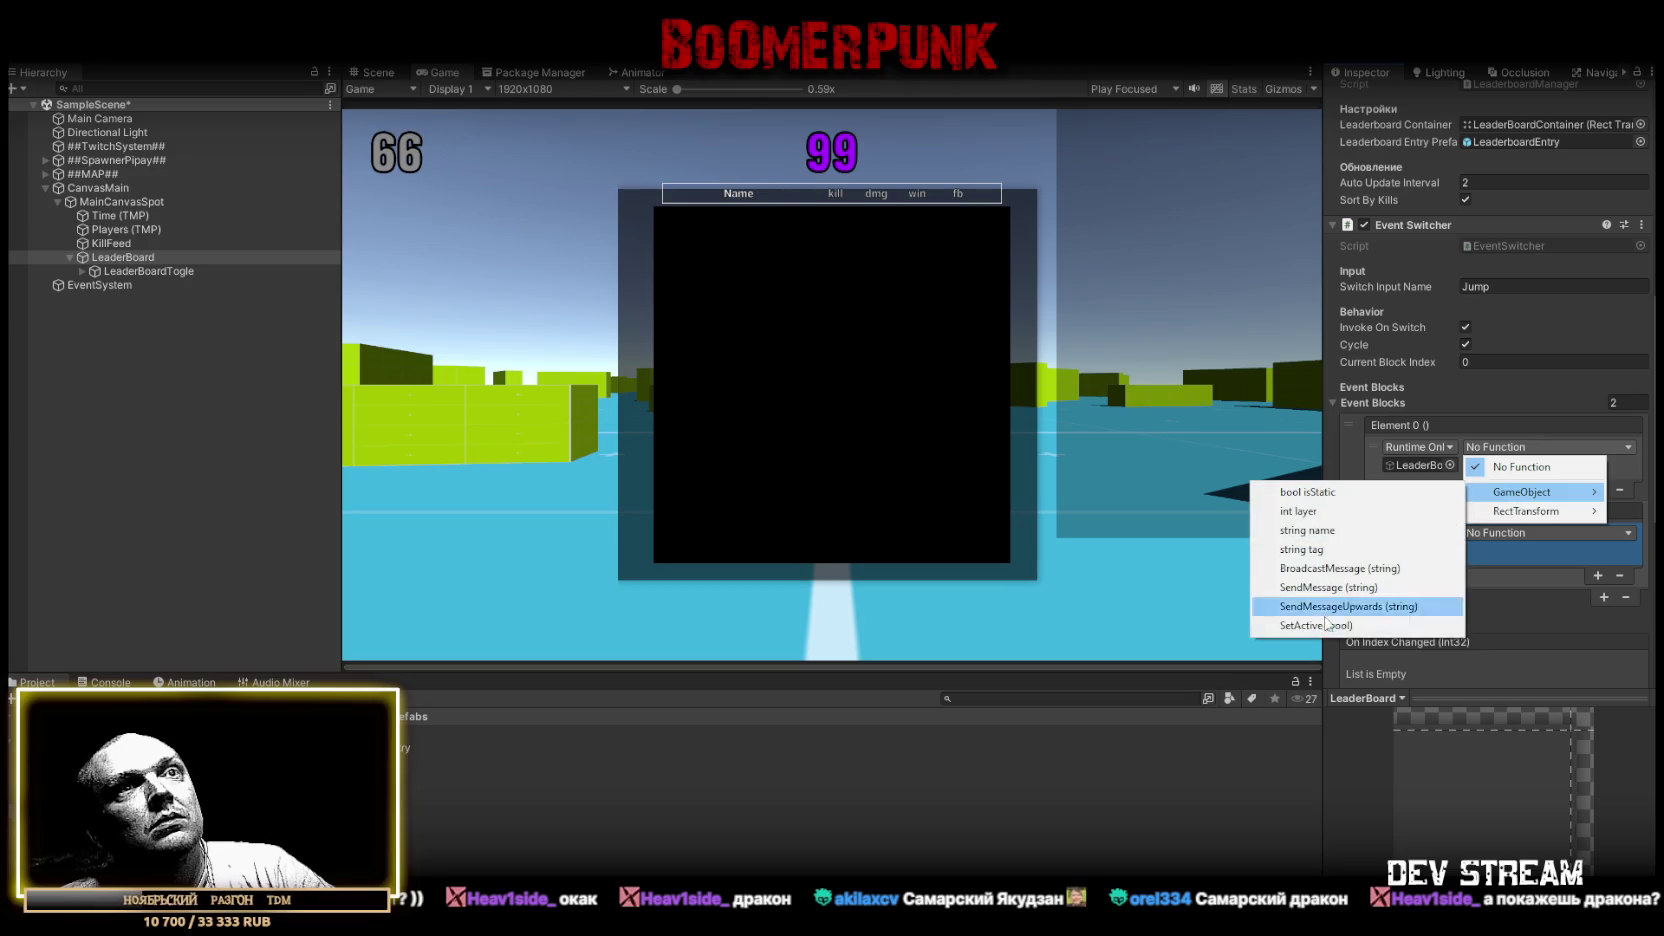
pyautogui.click(1340, 625)
pyautogui.click(1470, 465)
pyautogui.click(1494, 530)
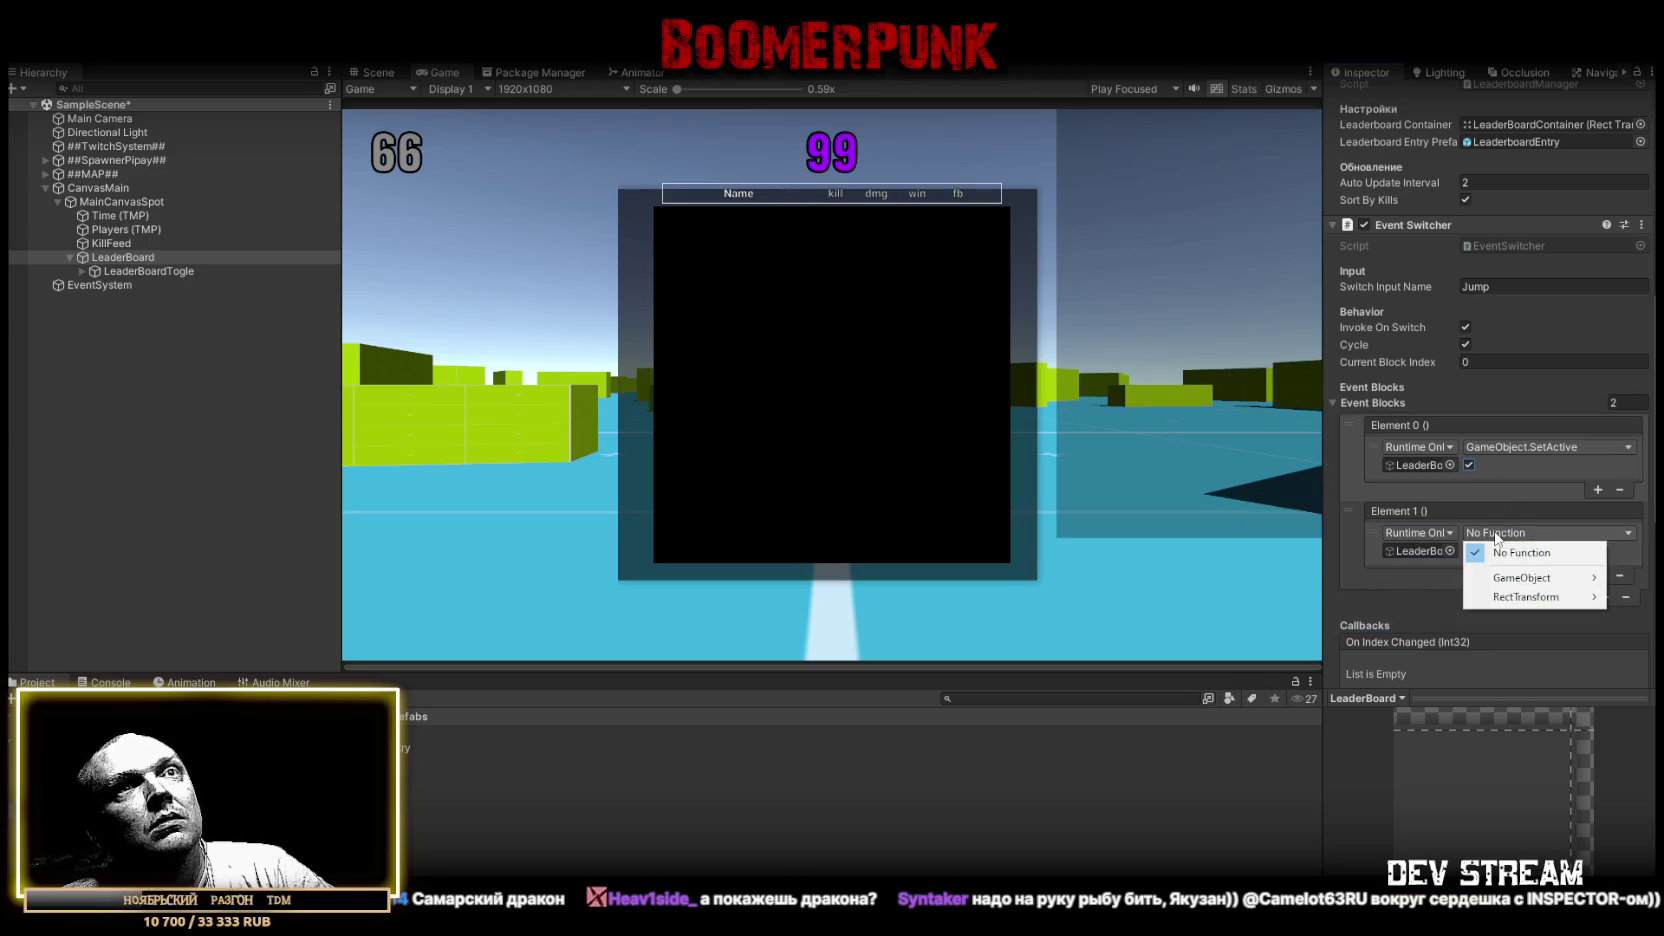
pyautogui.click(1470, 465)
pyautogui.click(1490, 530)
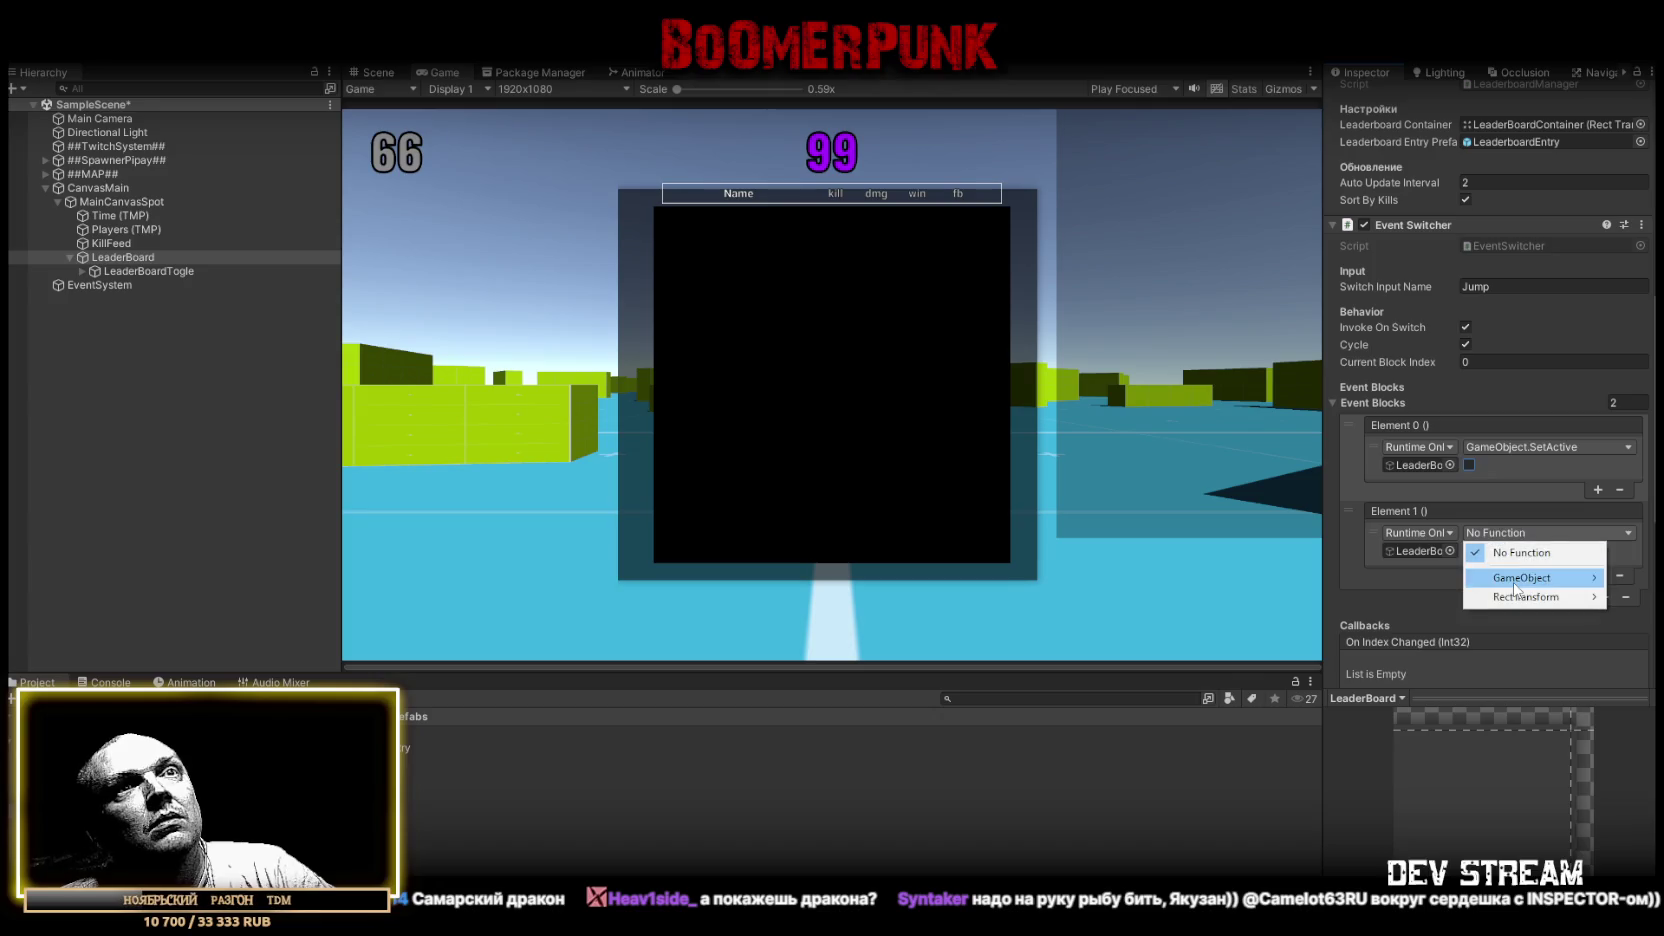
pyautogui.moveTo(1522, 578)
pyautogui.click(1316, 711)
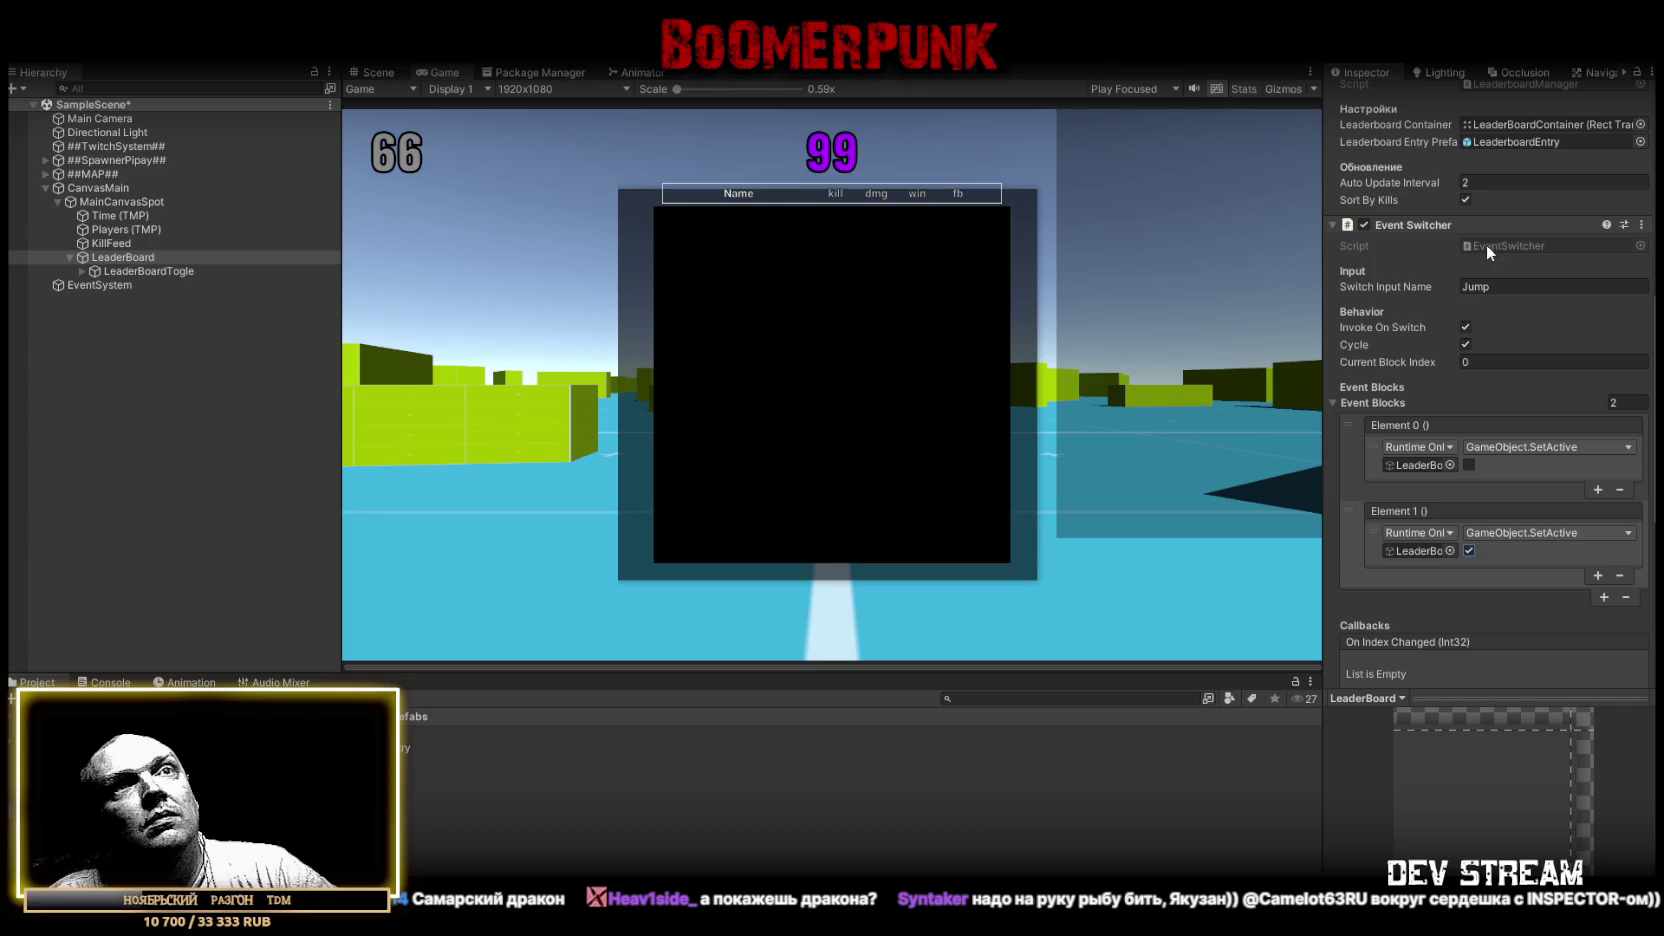
pyautogui.click(174, 272)
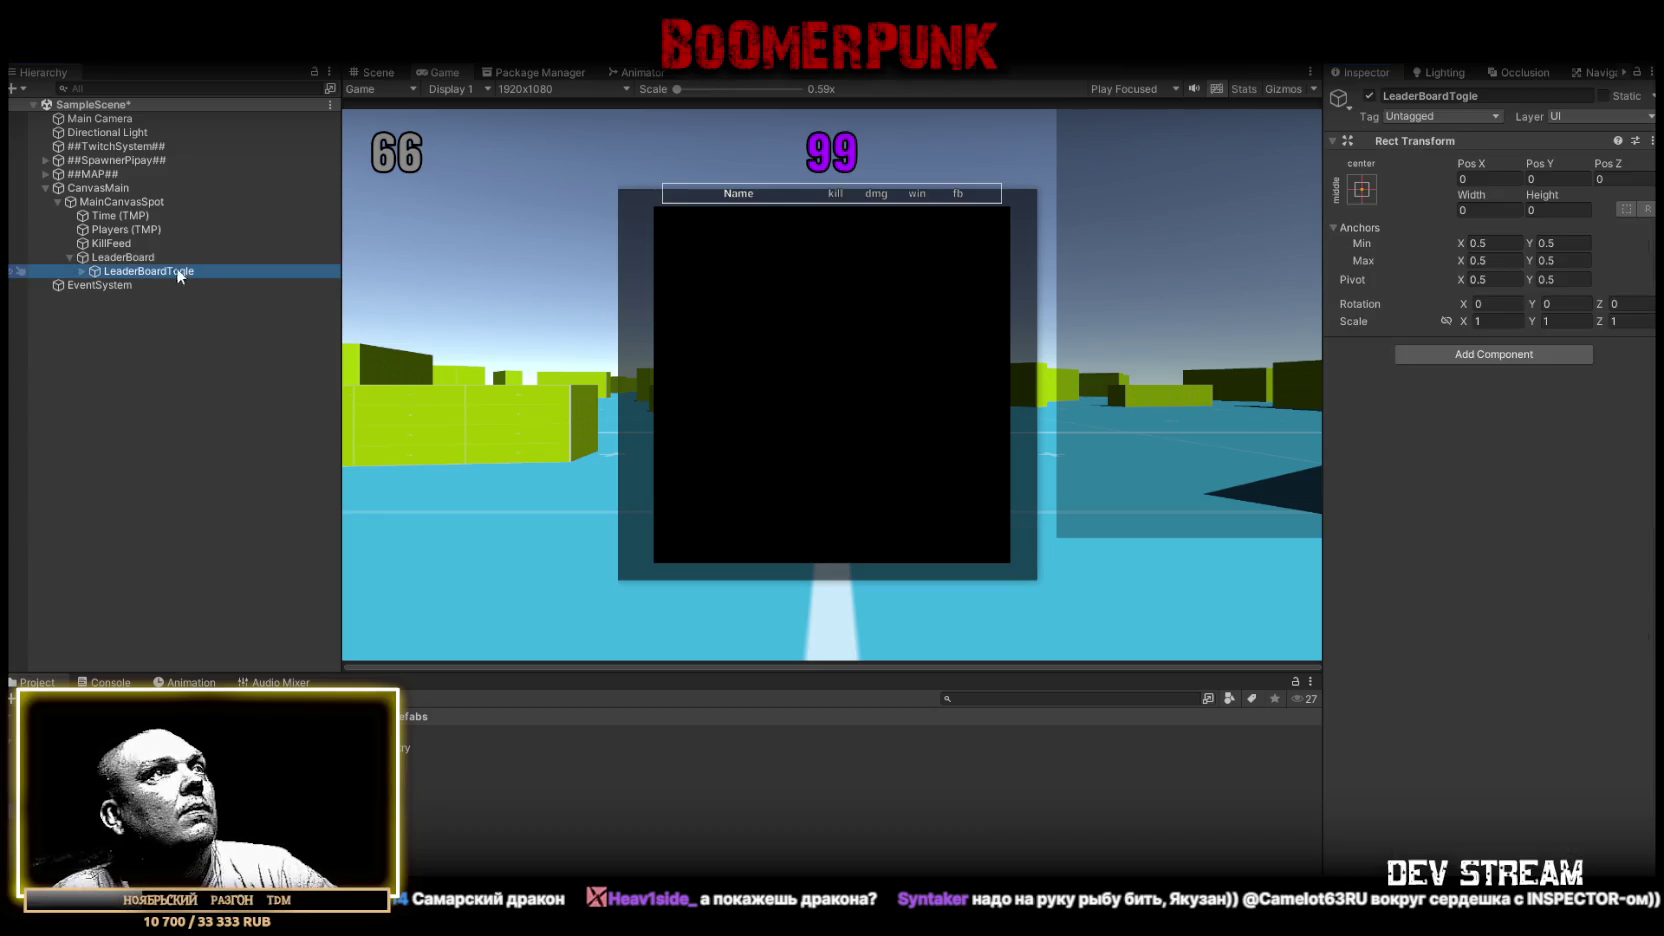
pyautogui.click(1369, 97)
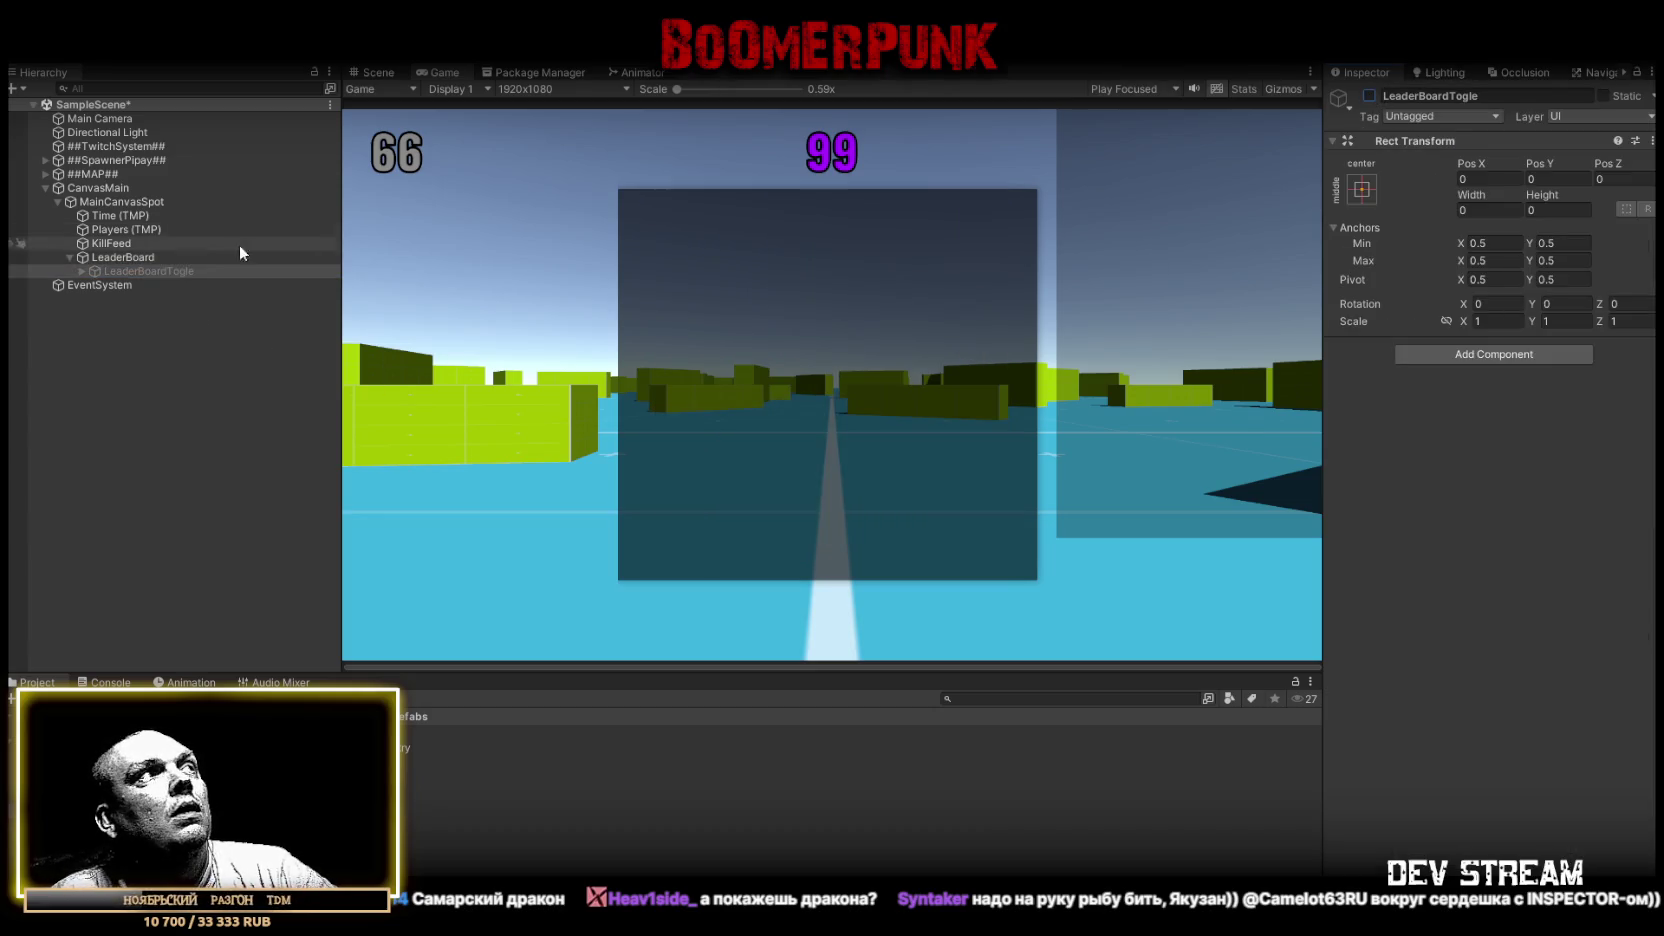
pyautogui.click(81, 271)
pyautogui.click(81, 270)
pyautogui.click(98, 256)
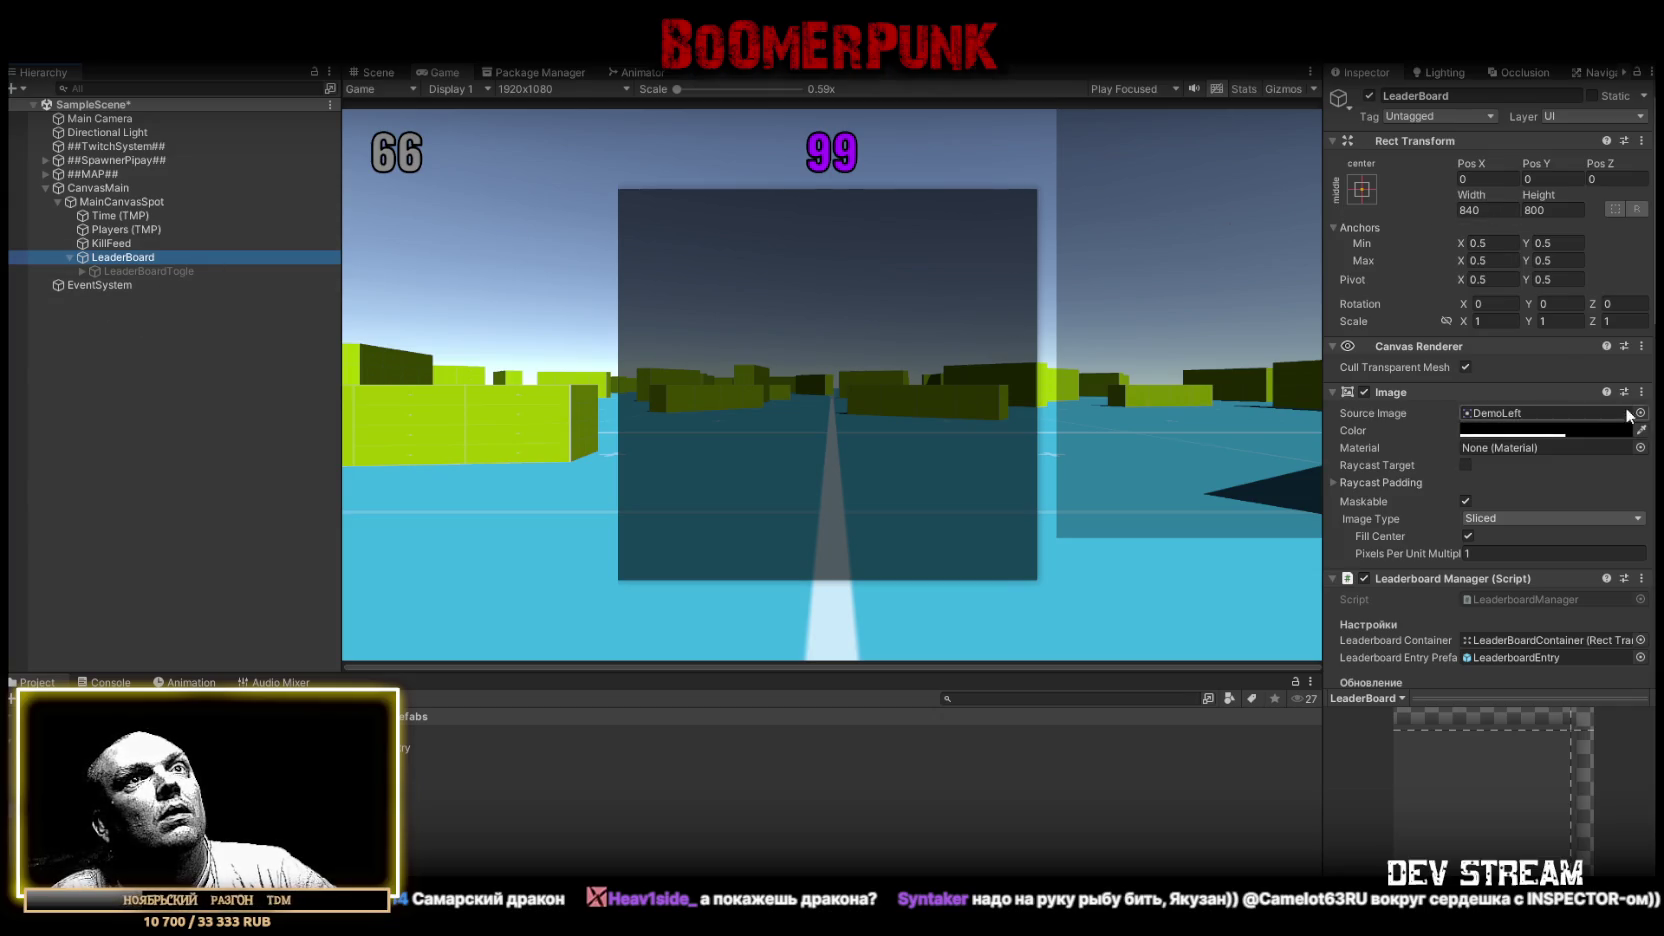
pyautogui.click(1487, 210)
pyautogui.click(109, 268)
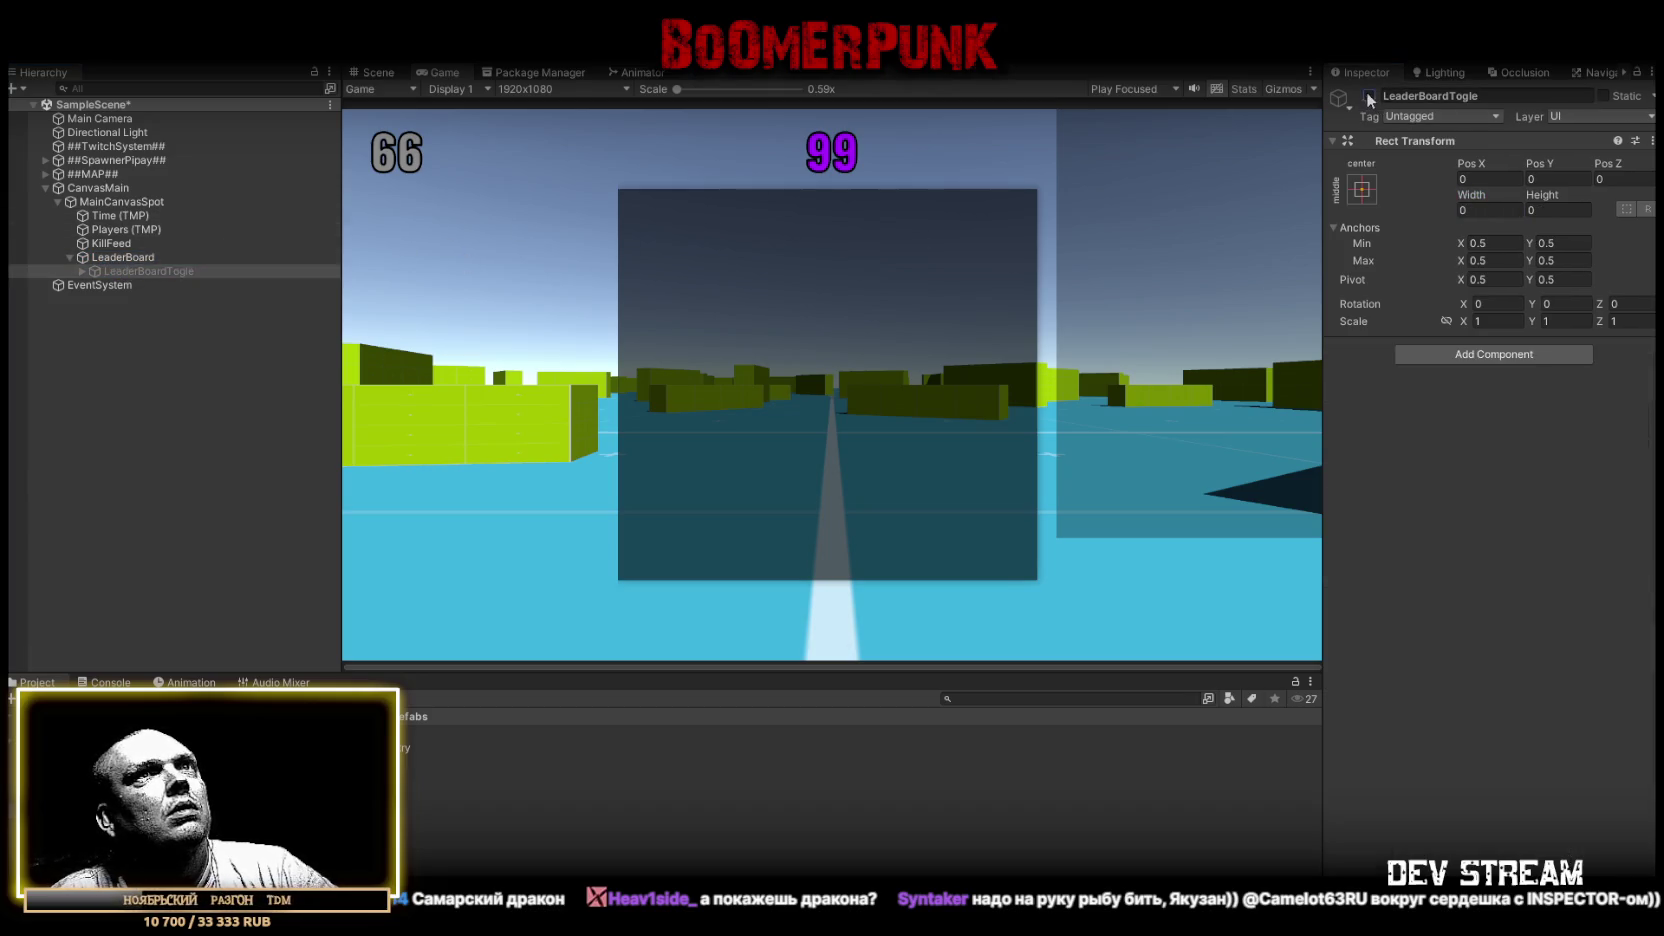
pyautogui.click(1369, 95)
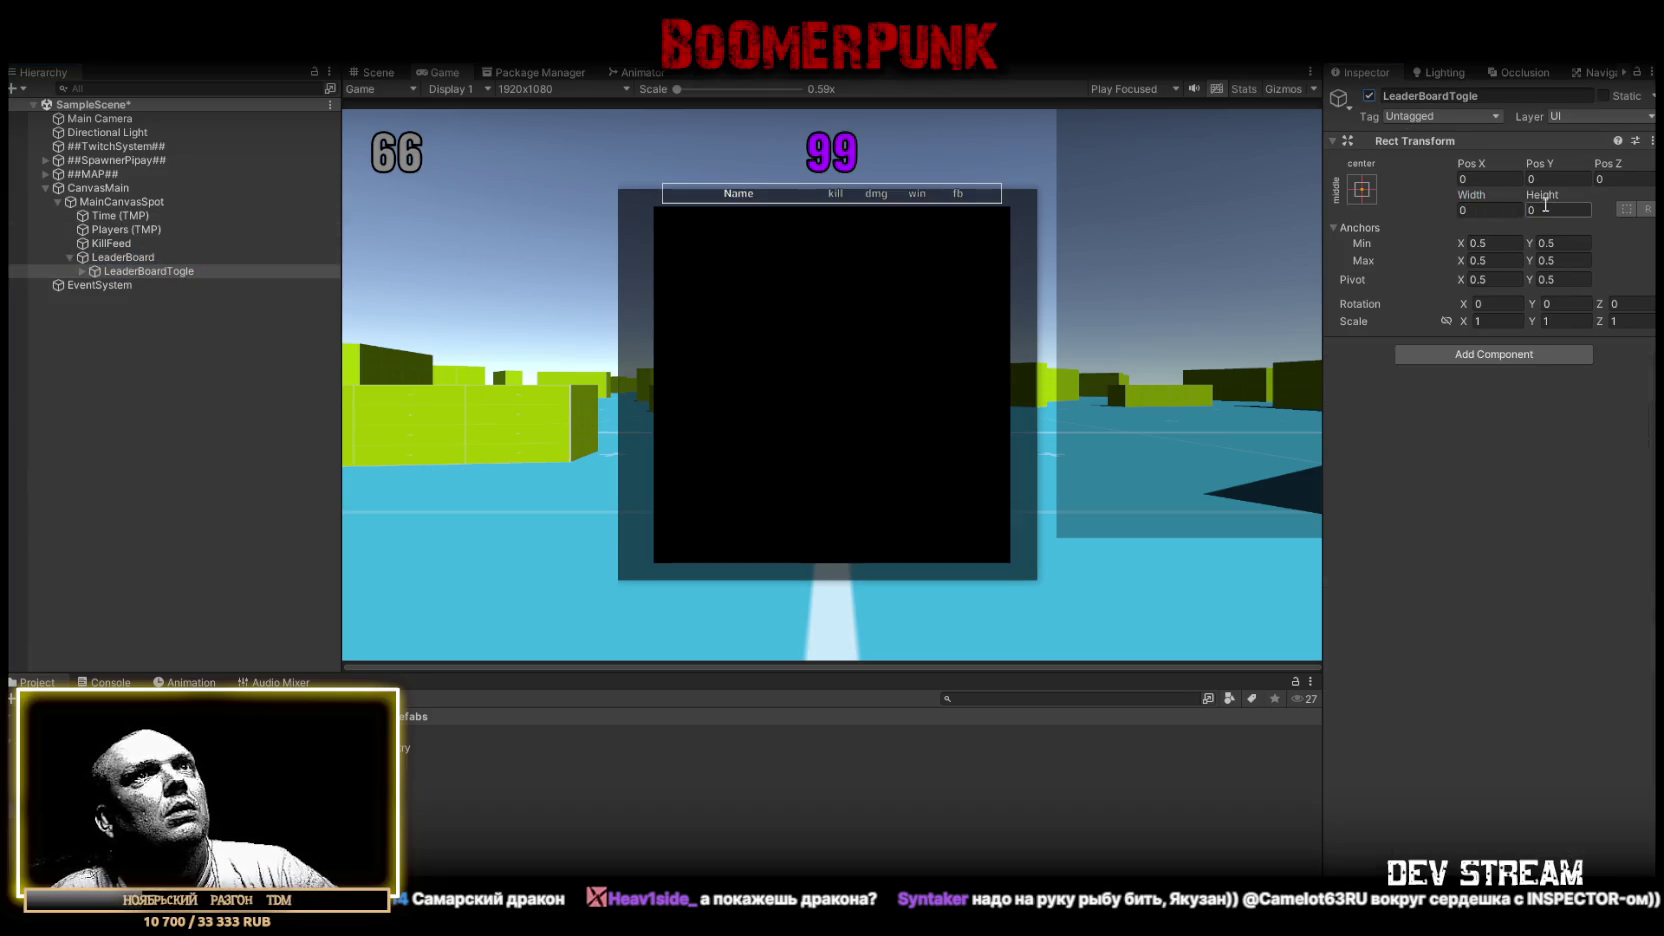
pyautogui.click(121, 256)
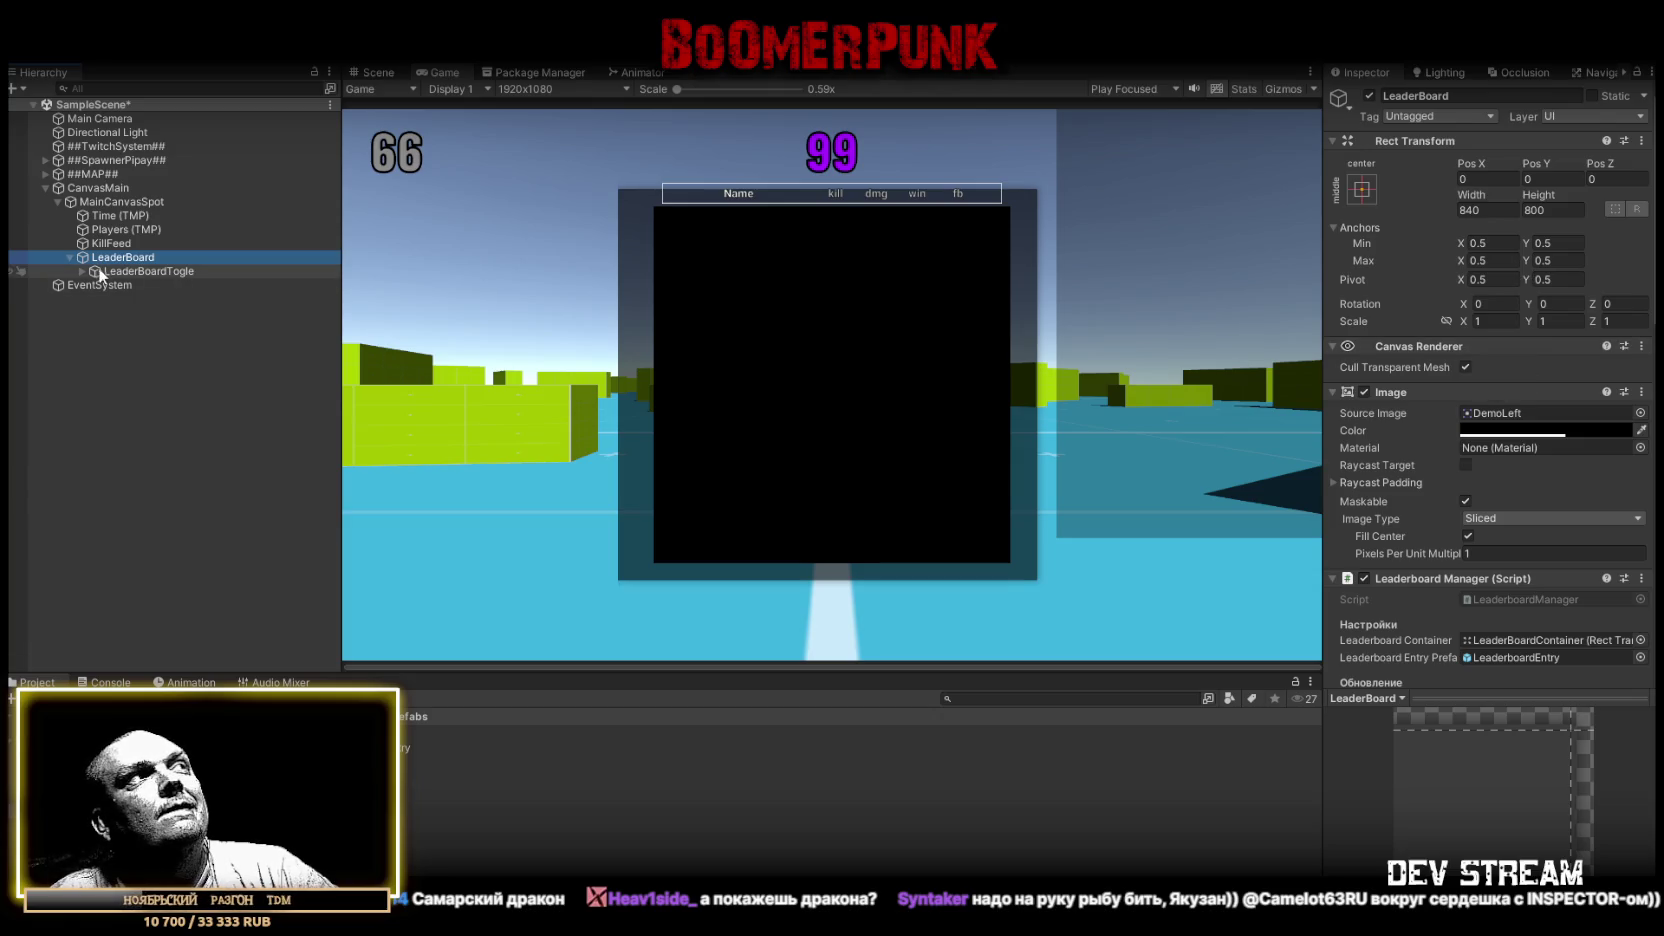
pyautogui.click(81, 271)
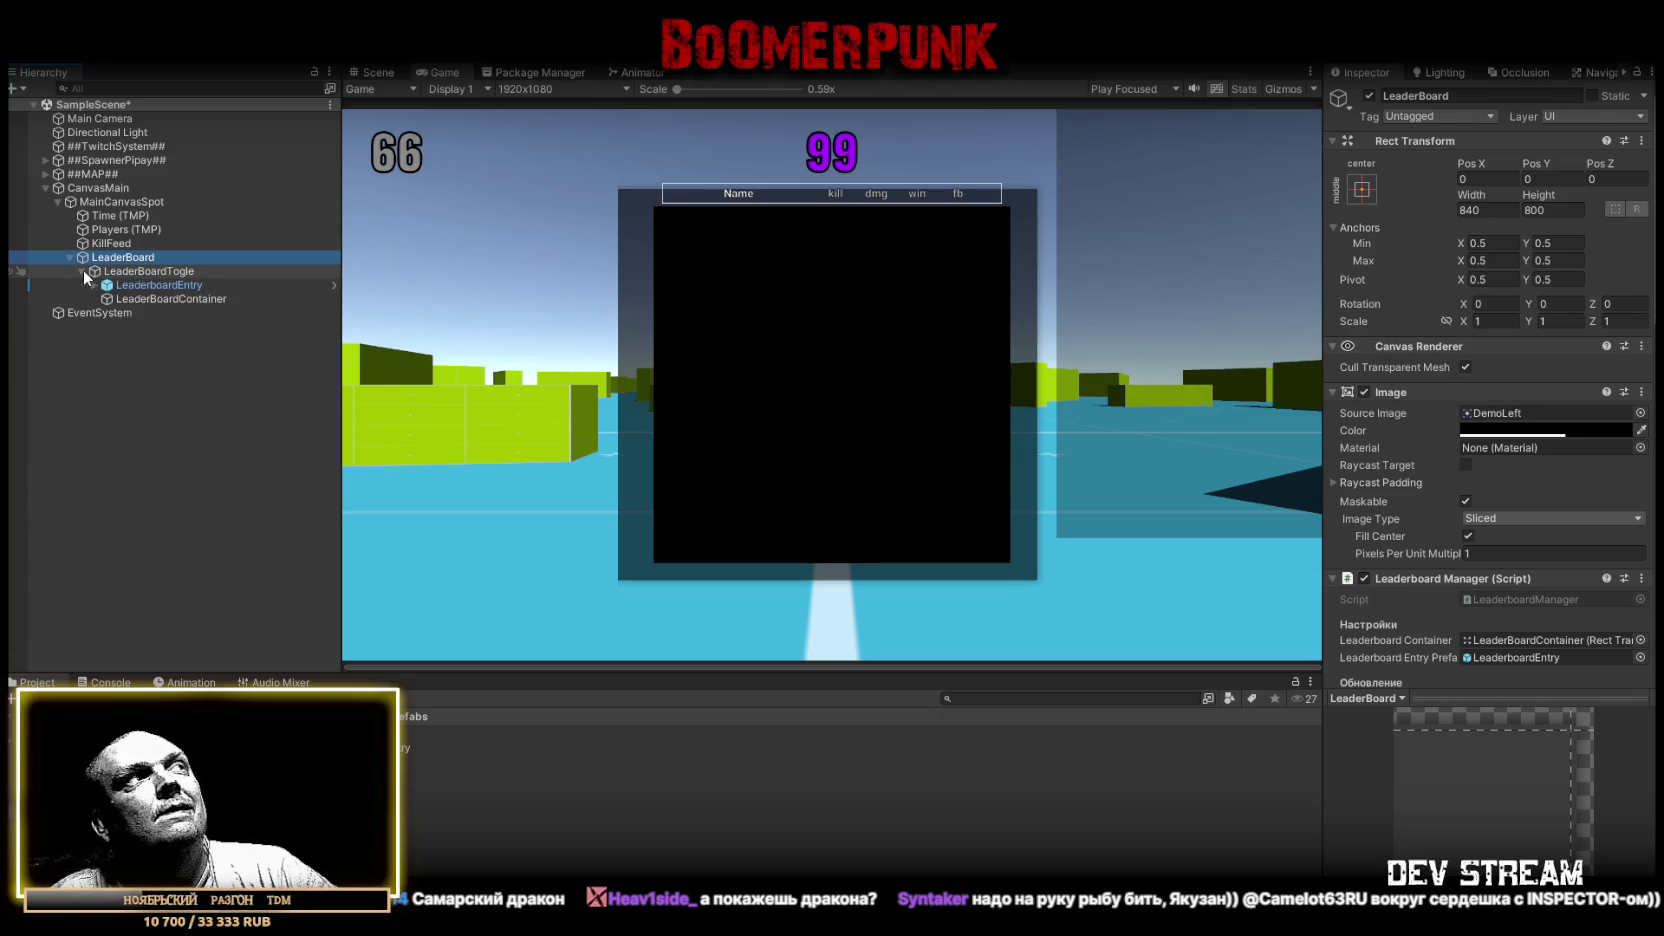
# Copy LeaderBoard's Image component and paste it onto LeaderBoardTogle as a new component
pyautogui.click(1641, 392)
pyautogui.click(1548, 495)
pyautogui.scroll(-10, 1517, 500)
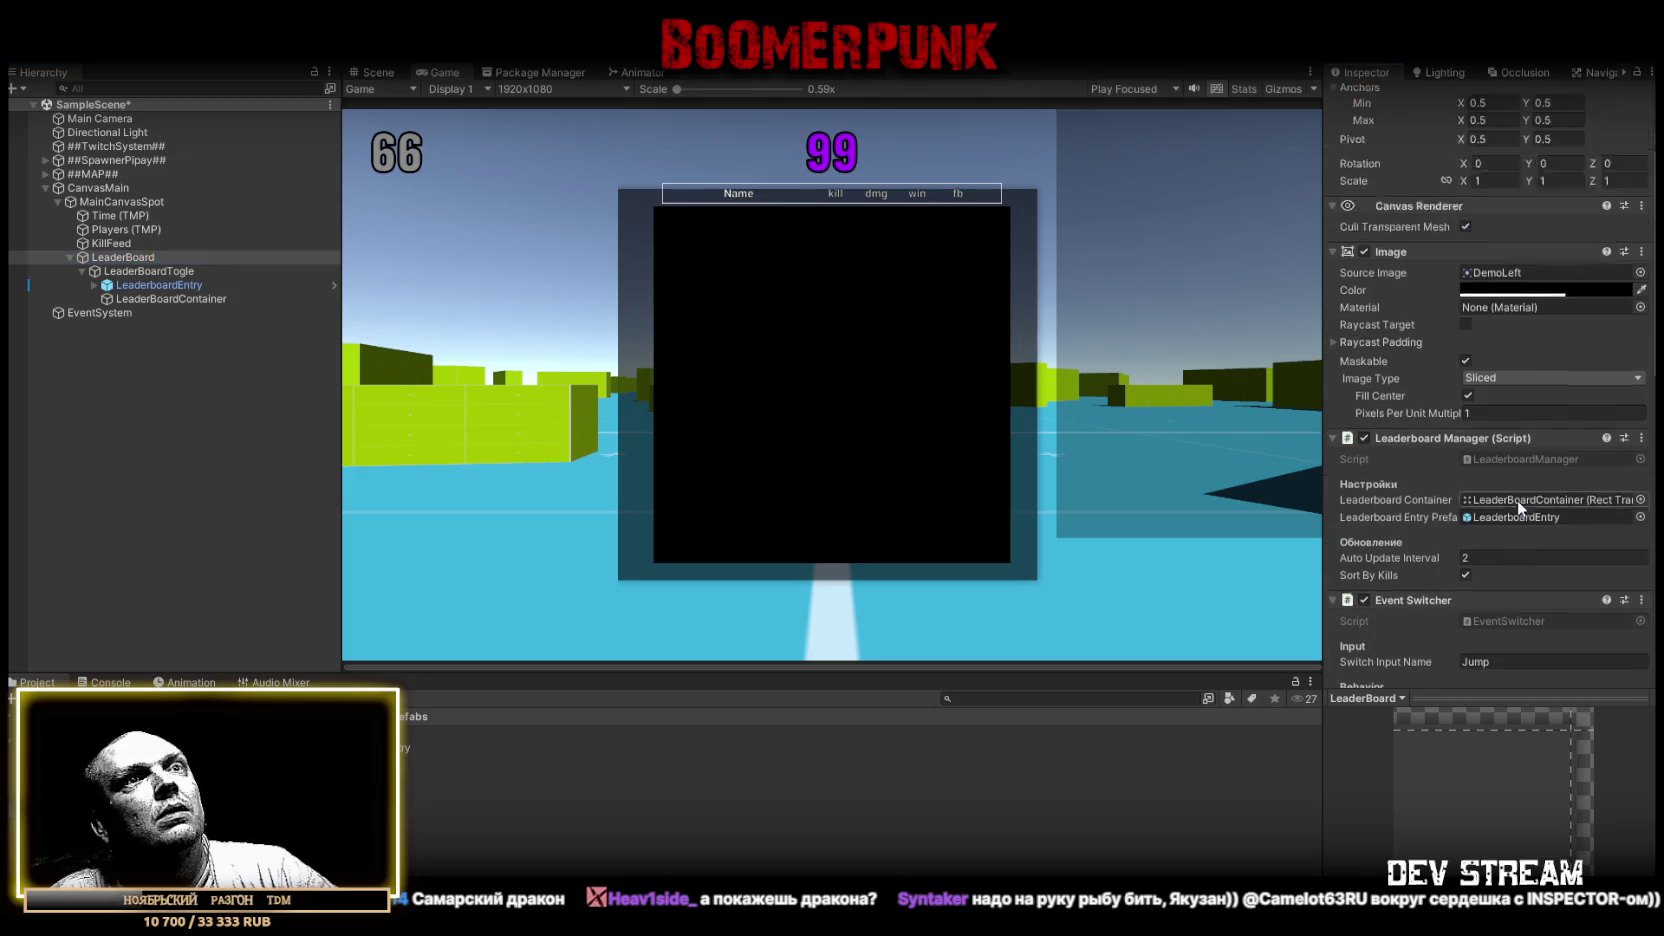
pyautogui.scroll(-3, 1511, 493)
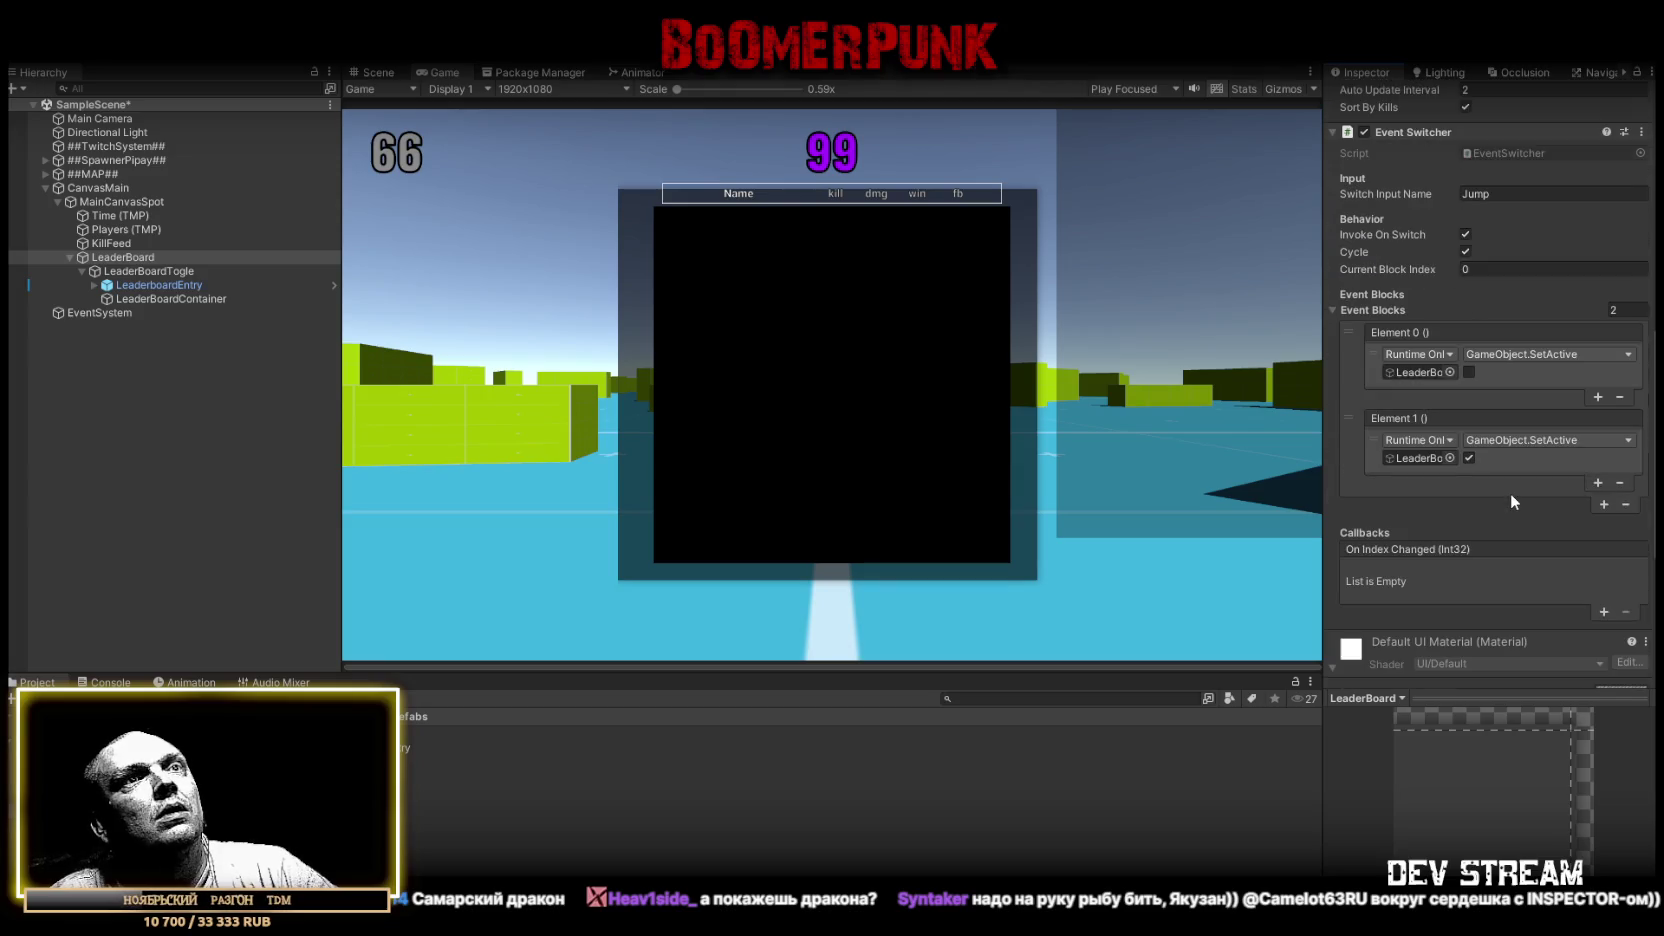
pyautogui.scroll(7, 1485, 471)
pyautogui.click(170, 272)
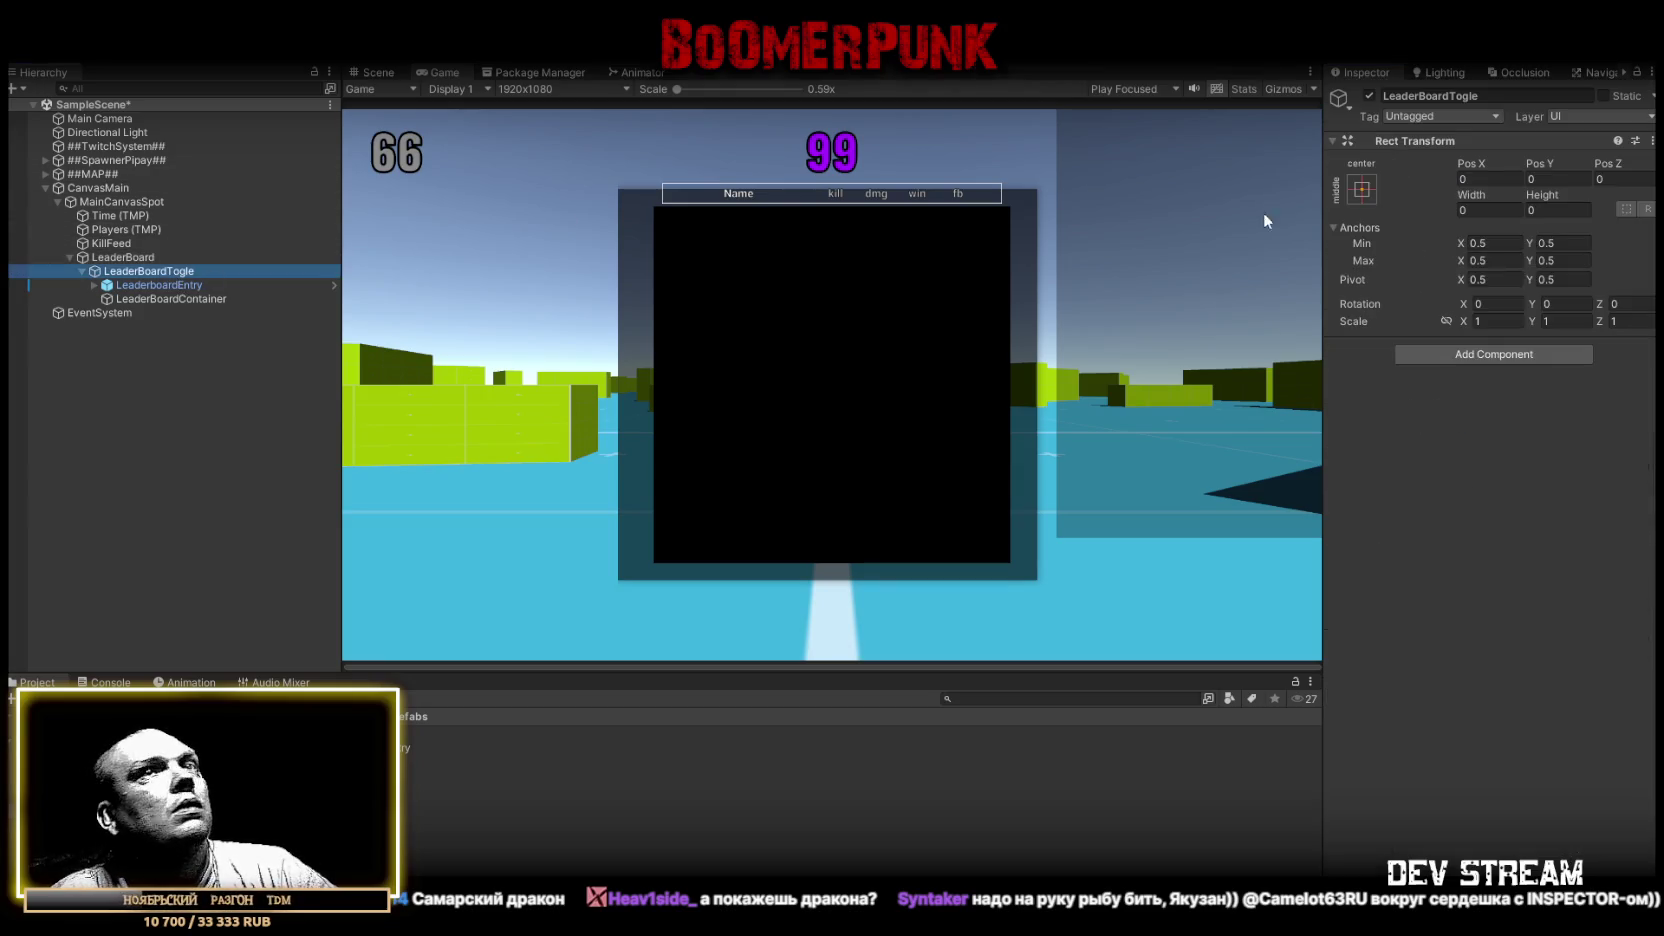
pyautogui.rightClick(1408, 141)
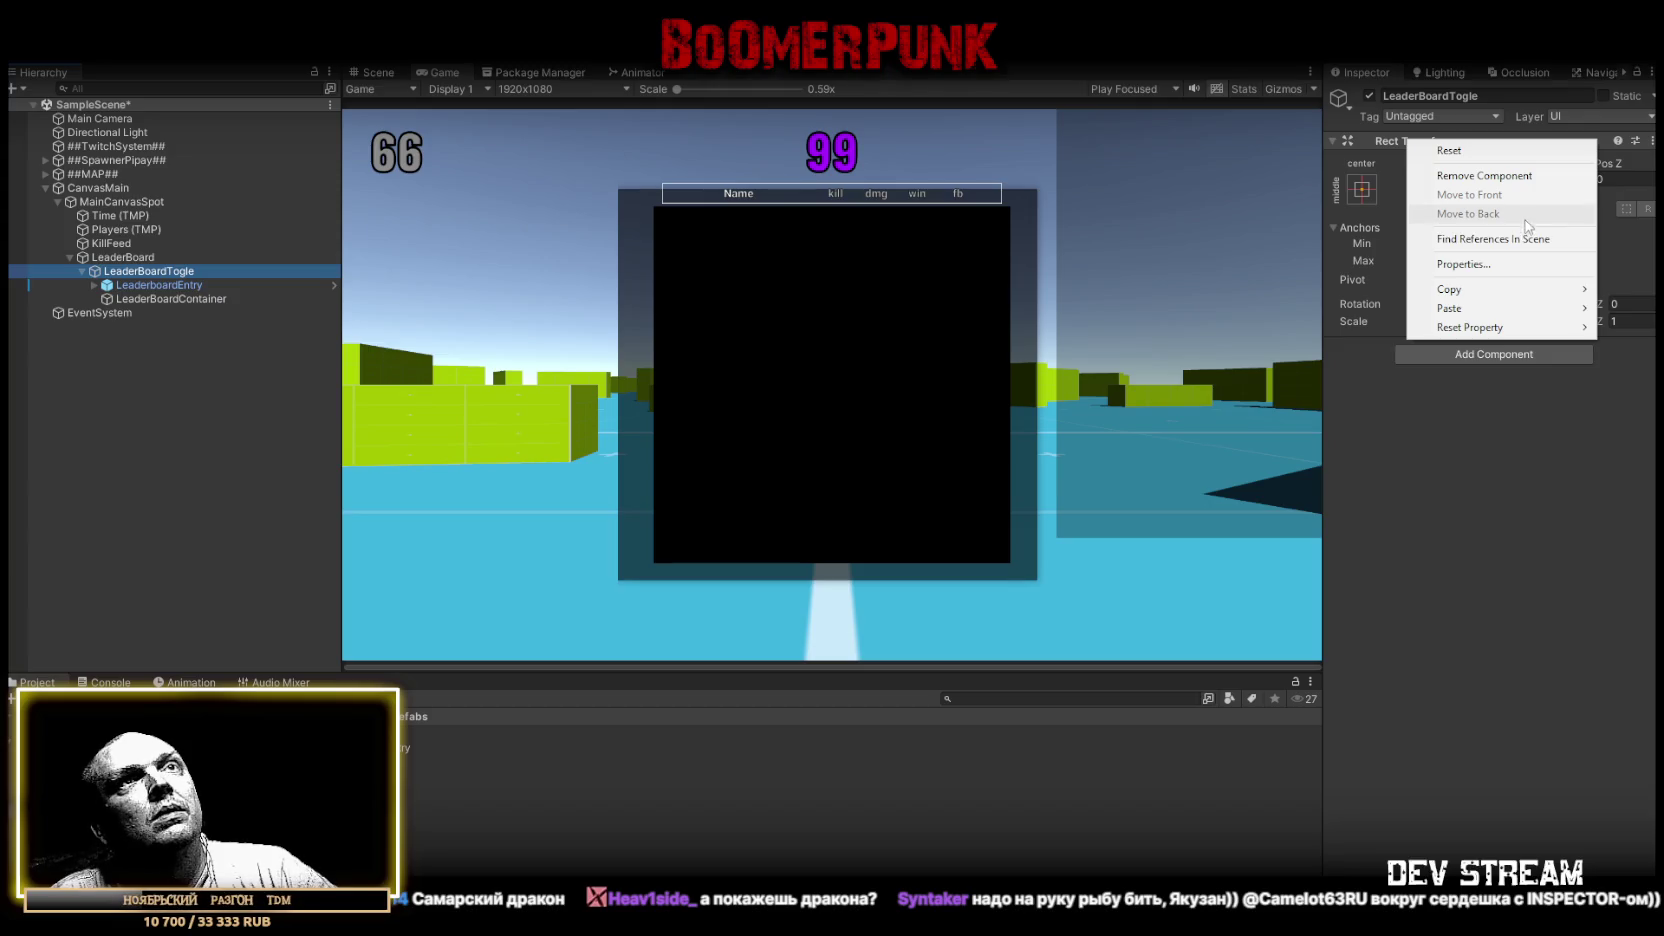
pyautogui.moveTo(1462, 310)
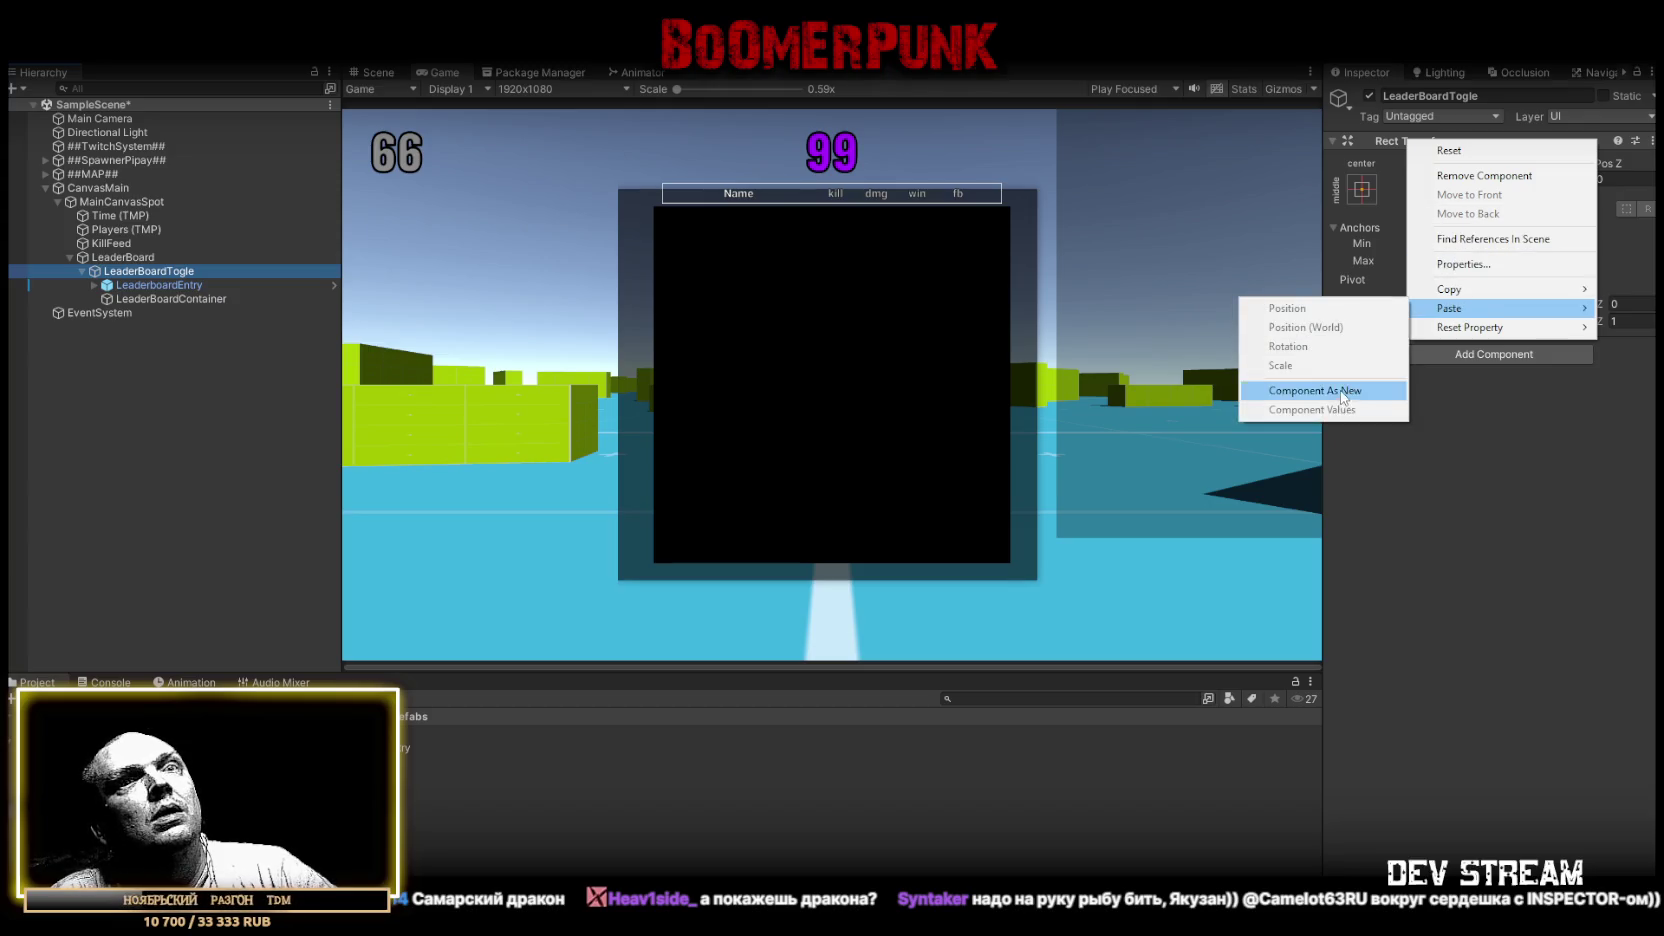
pyautogui.click(1348, 391)
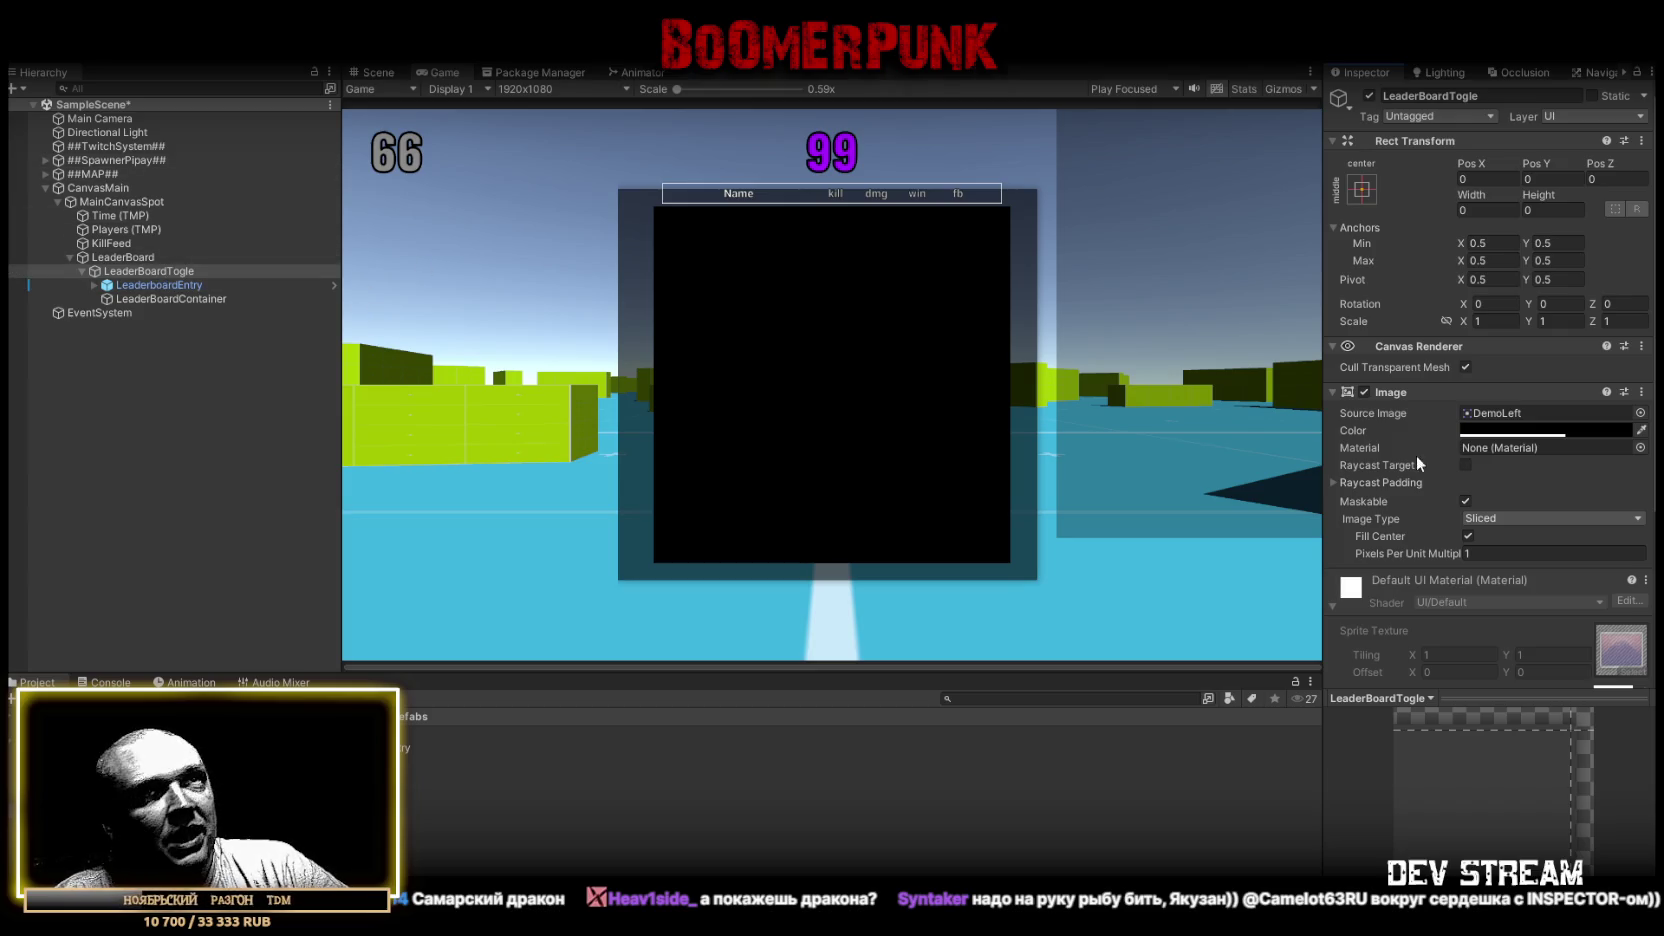
# Compare LeaderBoard with LeaderBoardTogle and read LeaderBoard's 840 width
pyautogui.scroll(-3, 1457, 483)
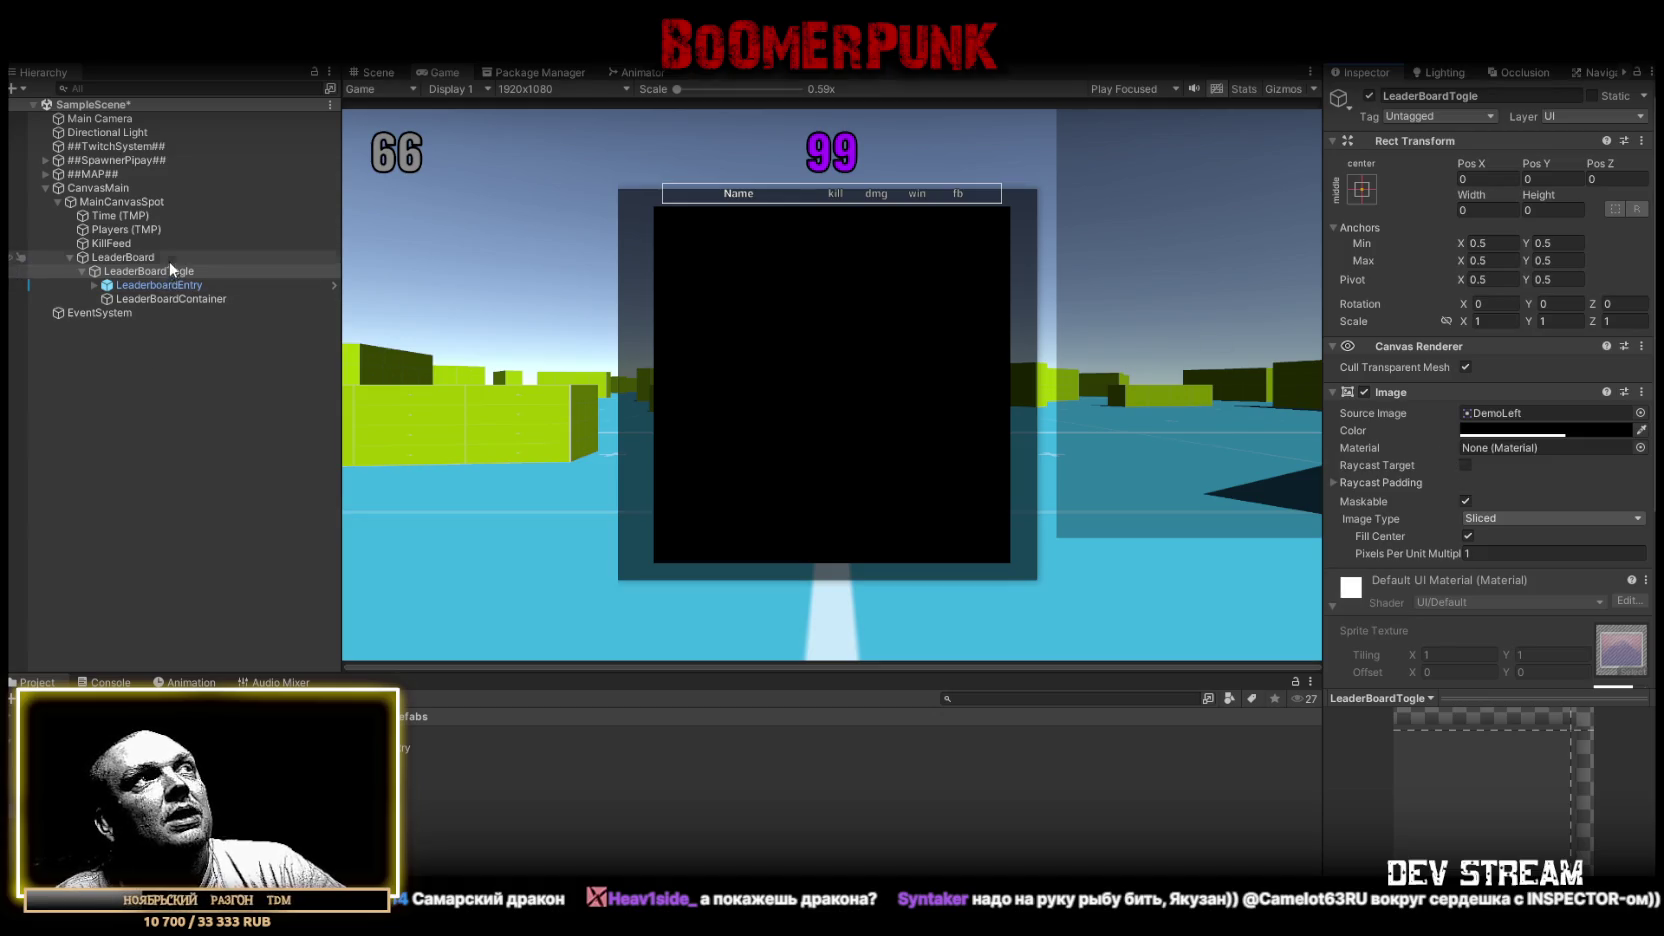
pyautogui.click(134, 259)
pyautogui.click(140, 274)
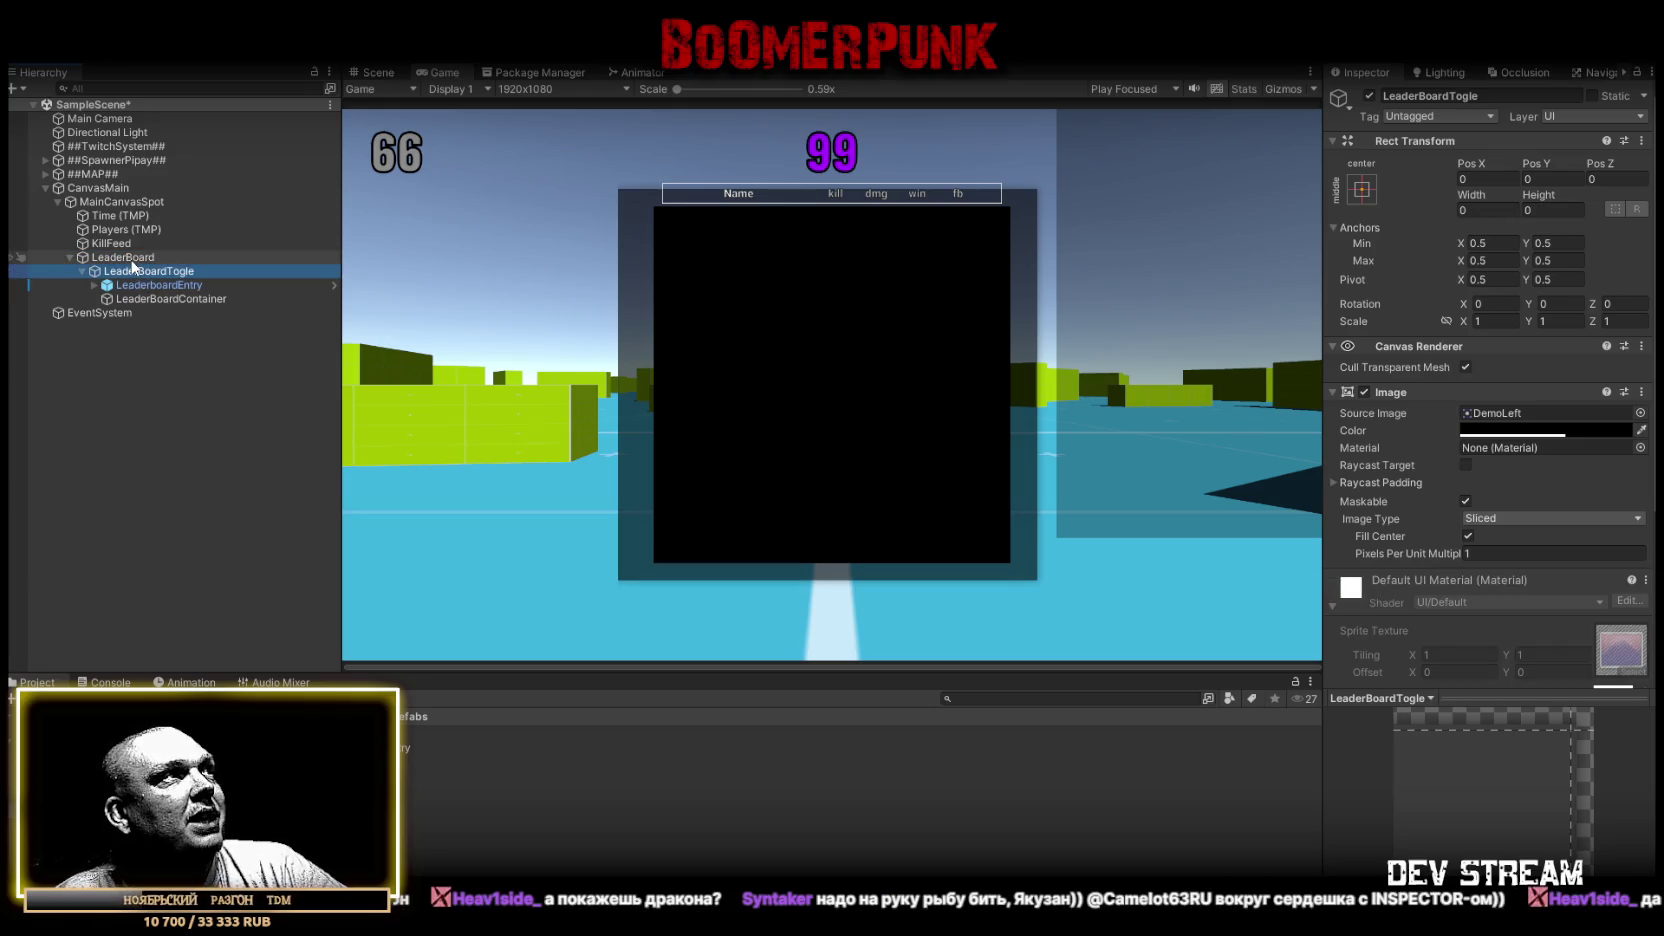
pyautogui.click(133, 259)
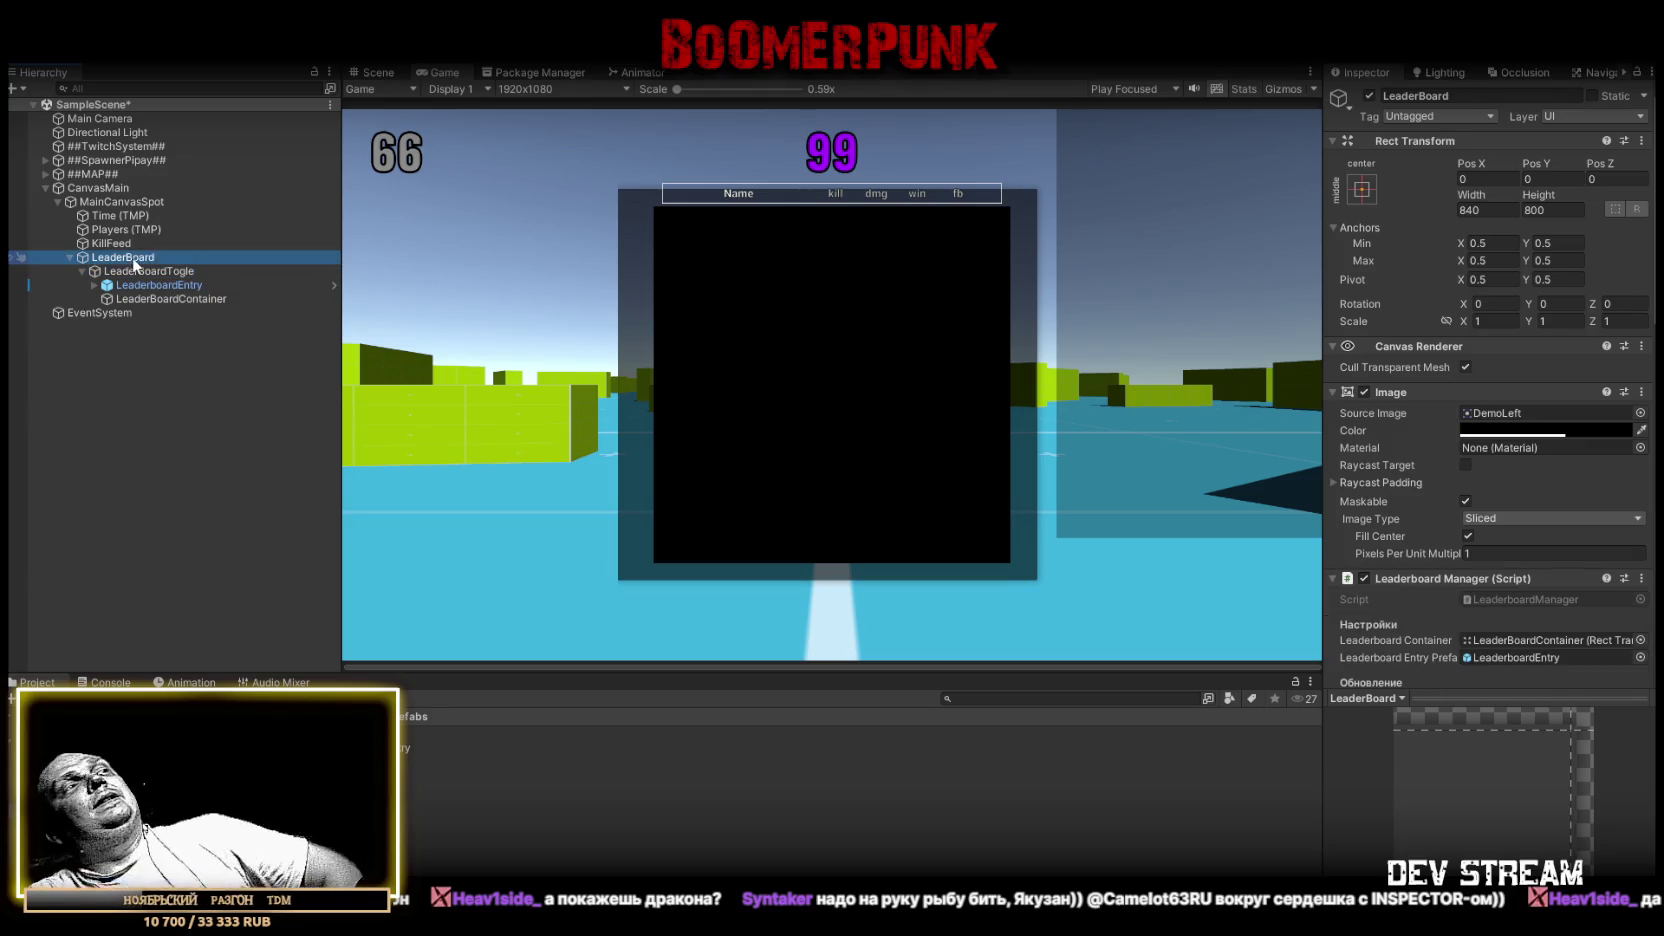
pyautogui.click(140, 271)
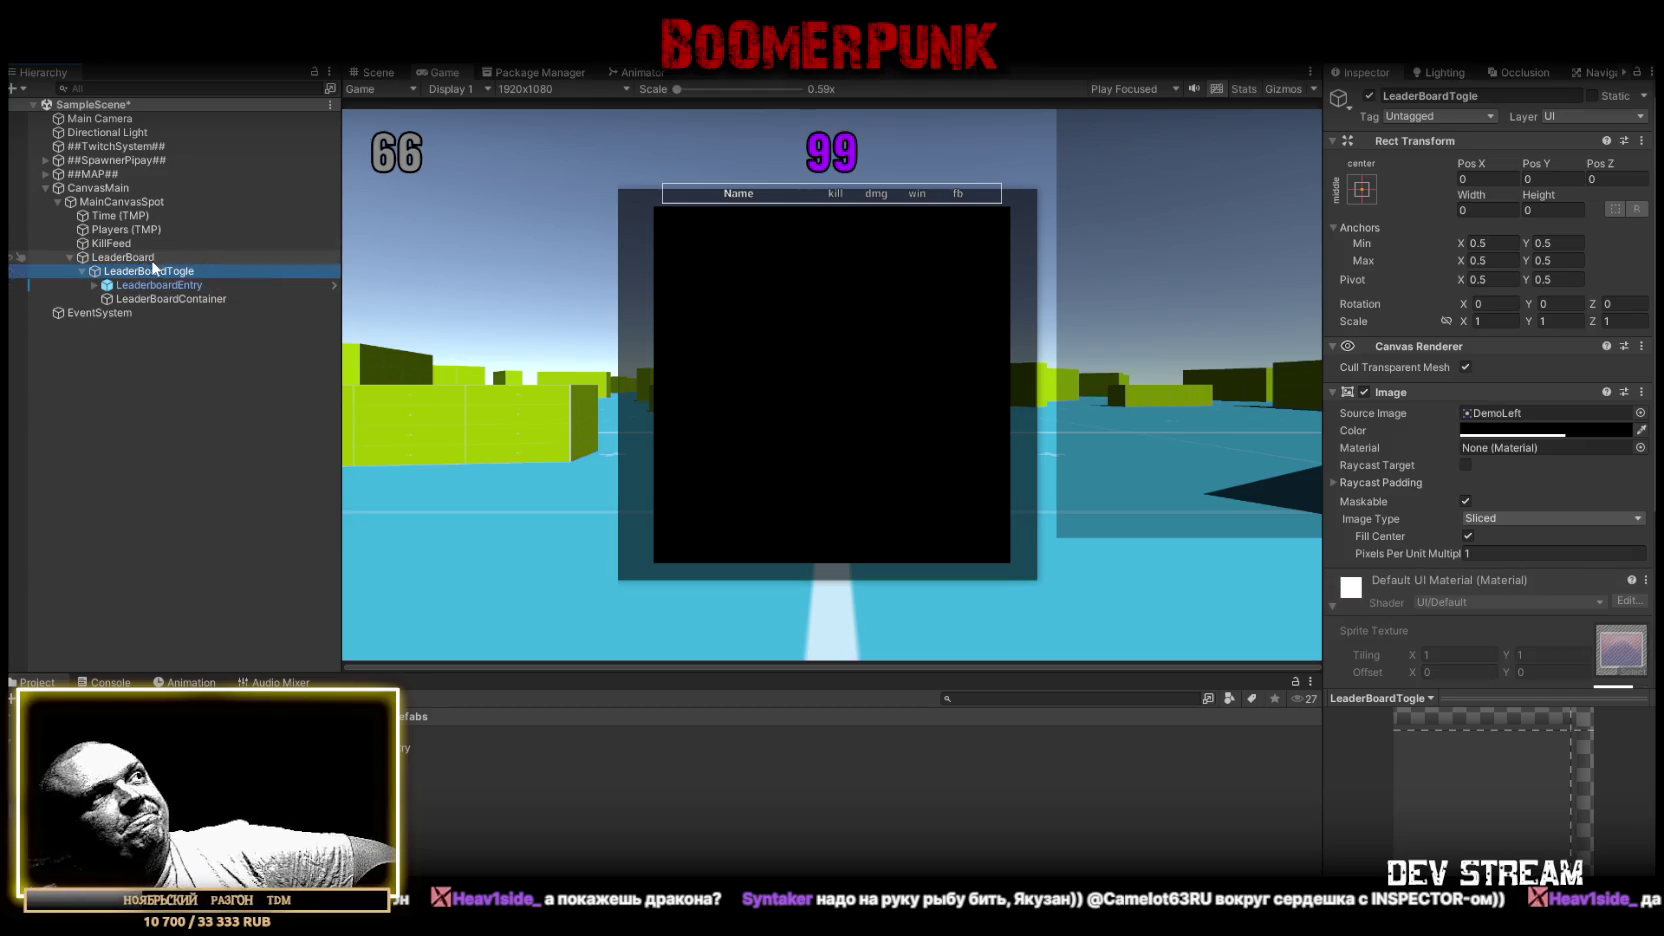
pyautogui.click(177, 259)
pyautogui.click(1488, 207)
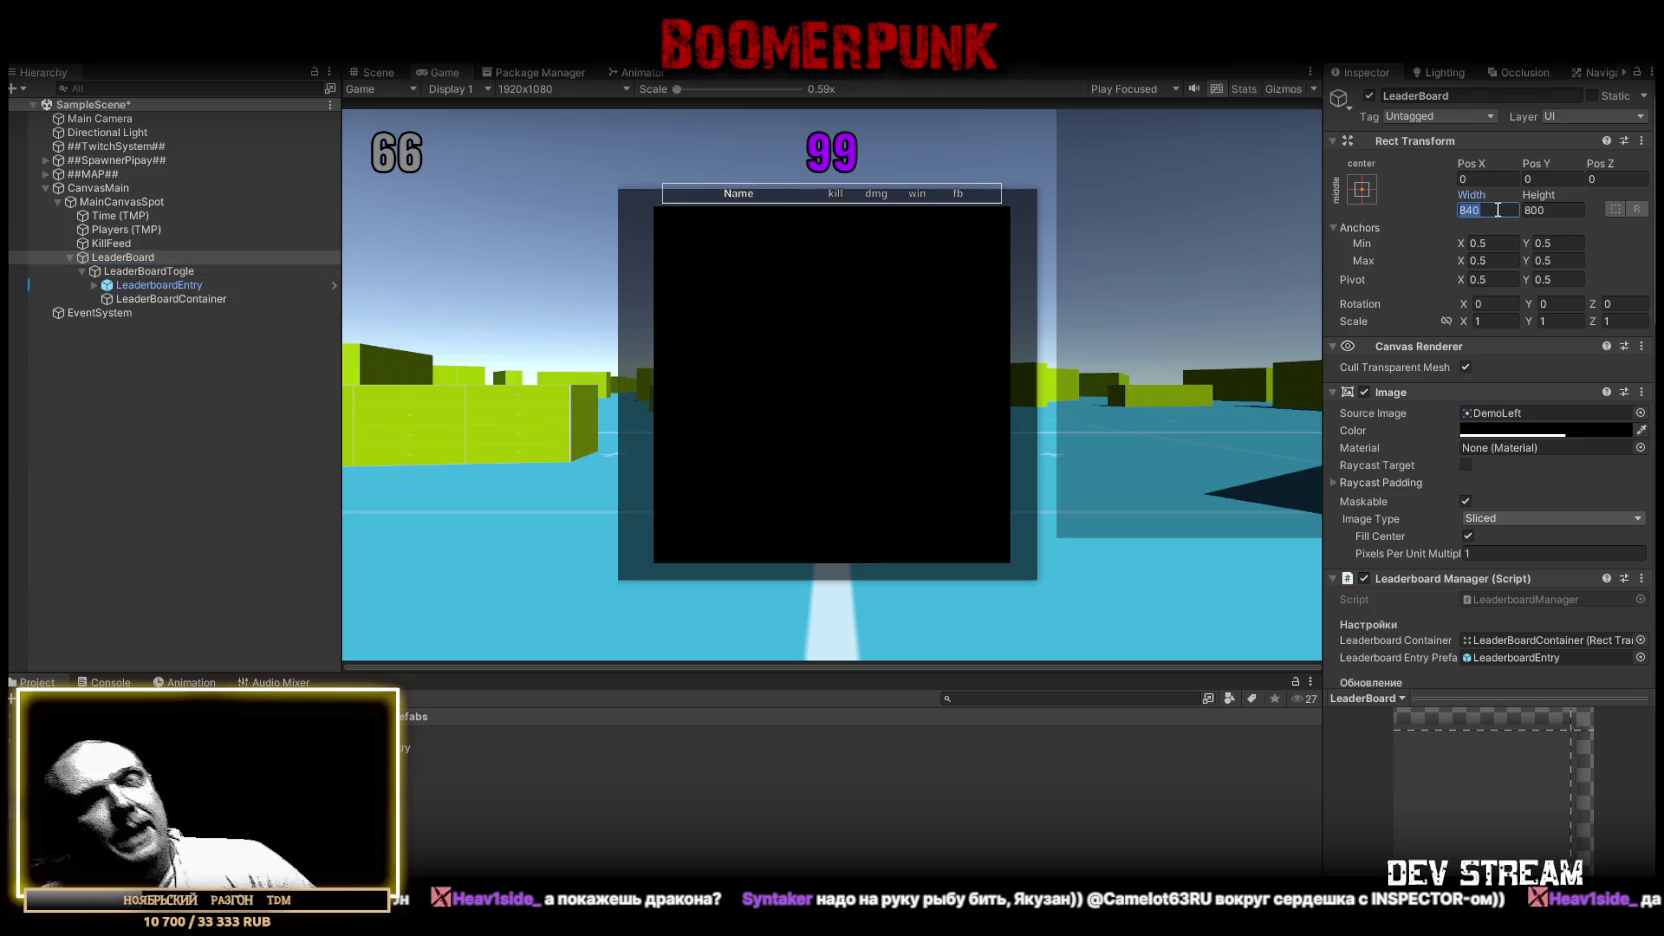
# Give LeaderBoardTogle LeaderBoard's 840 by 800 size, entering height 800
pyautogui.click(166, 271)
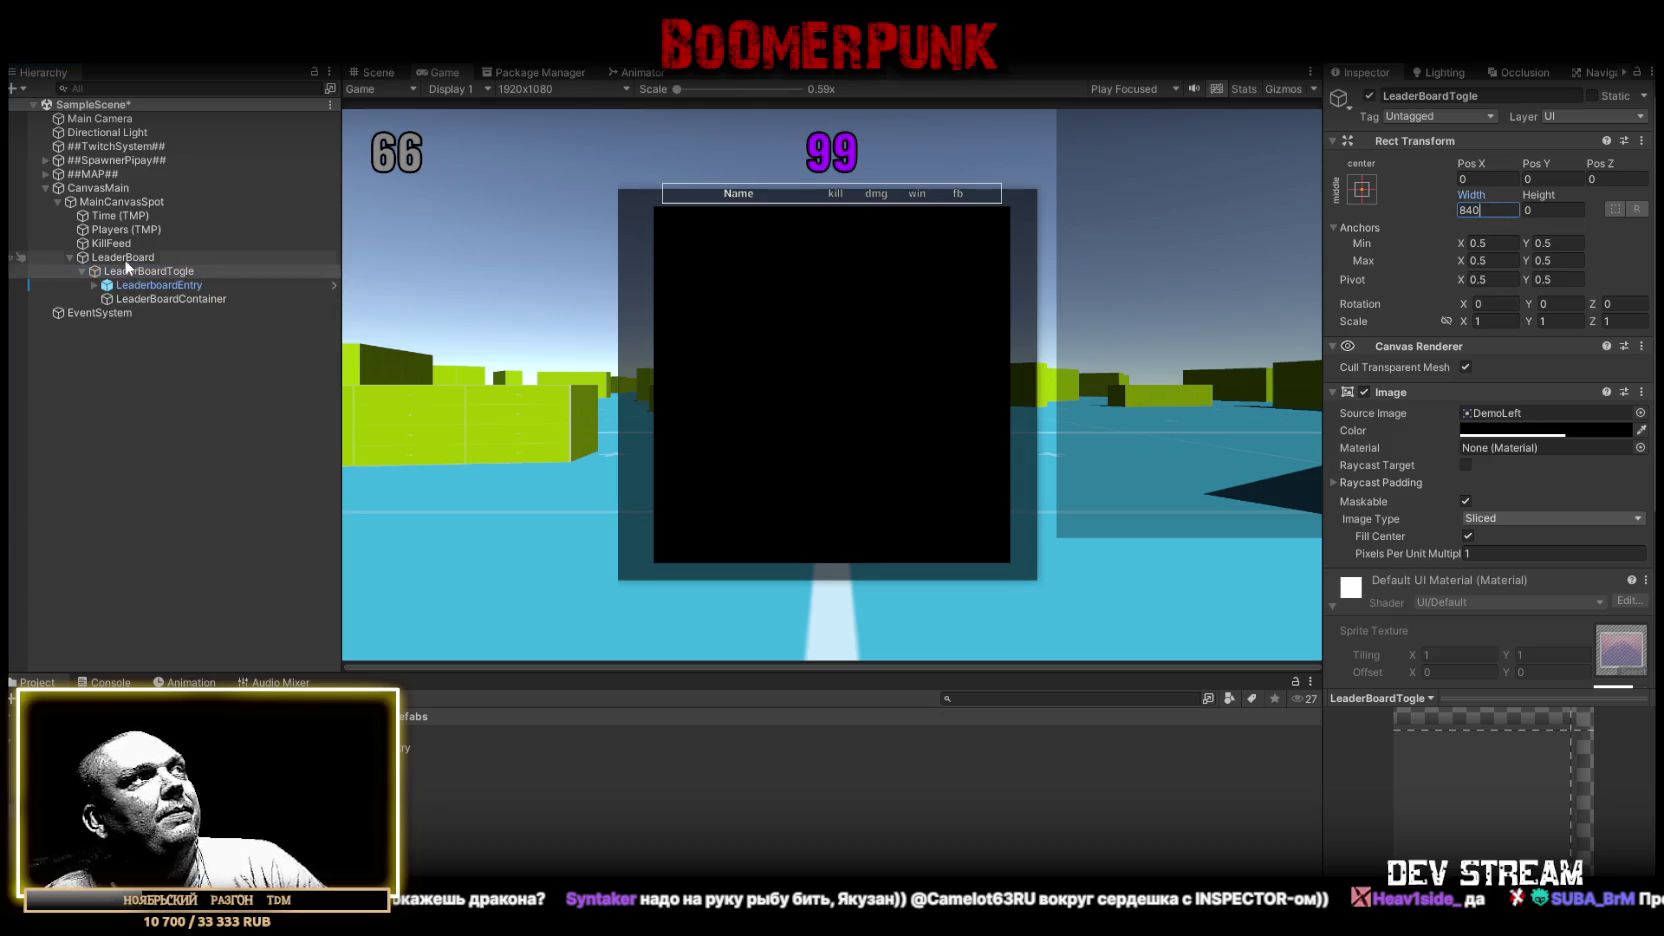
pyautogui.press('Up')
pyautogui.click(1566, 213)
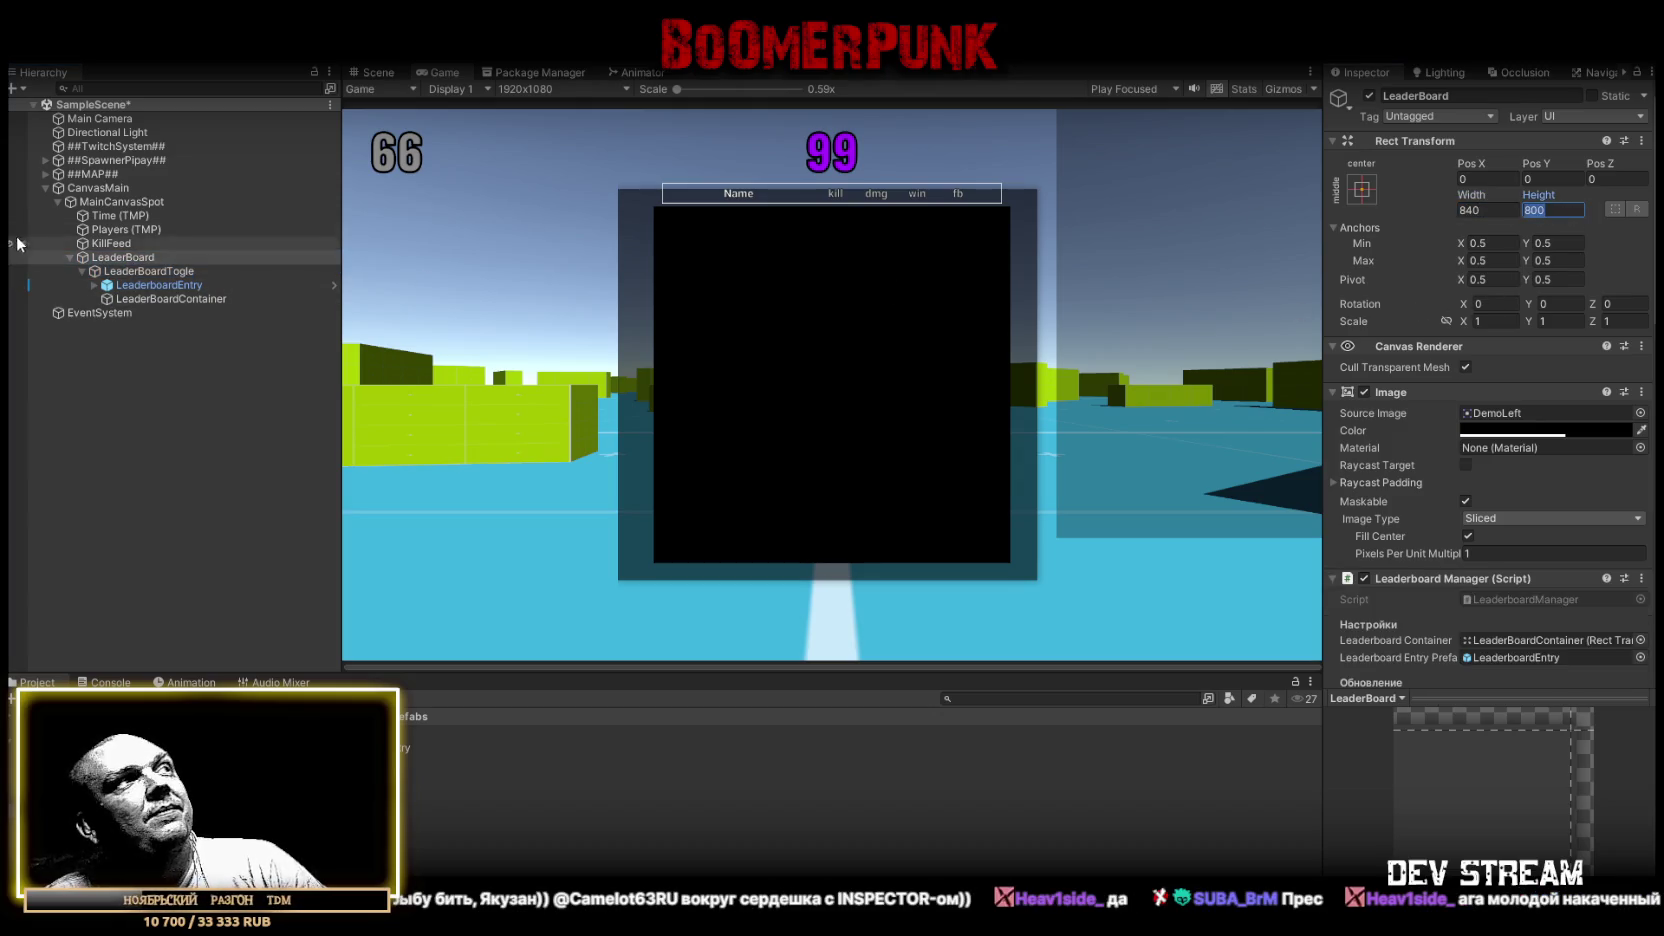
pyautogui.press('Down')
pyautogui.click(1550, 210)
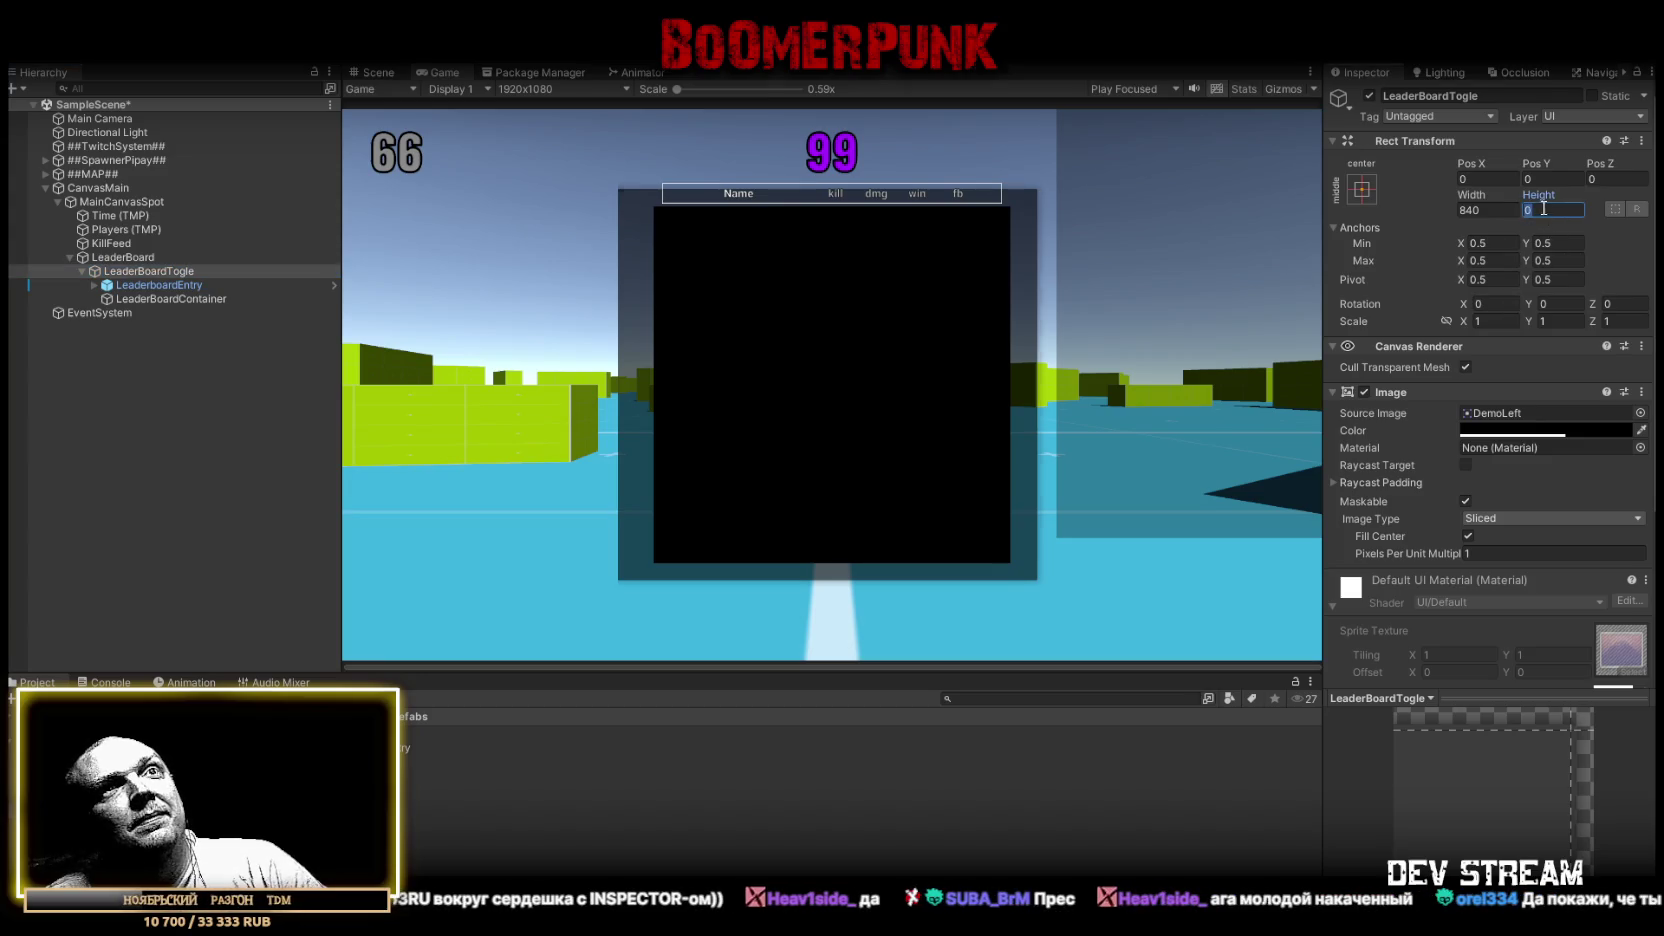
pyautogui.write('800')
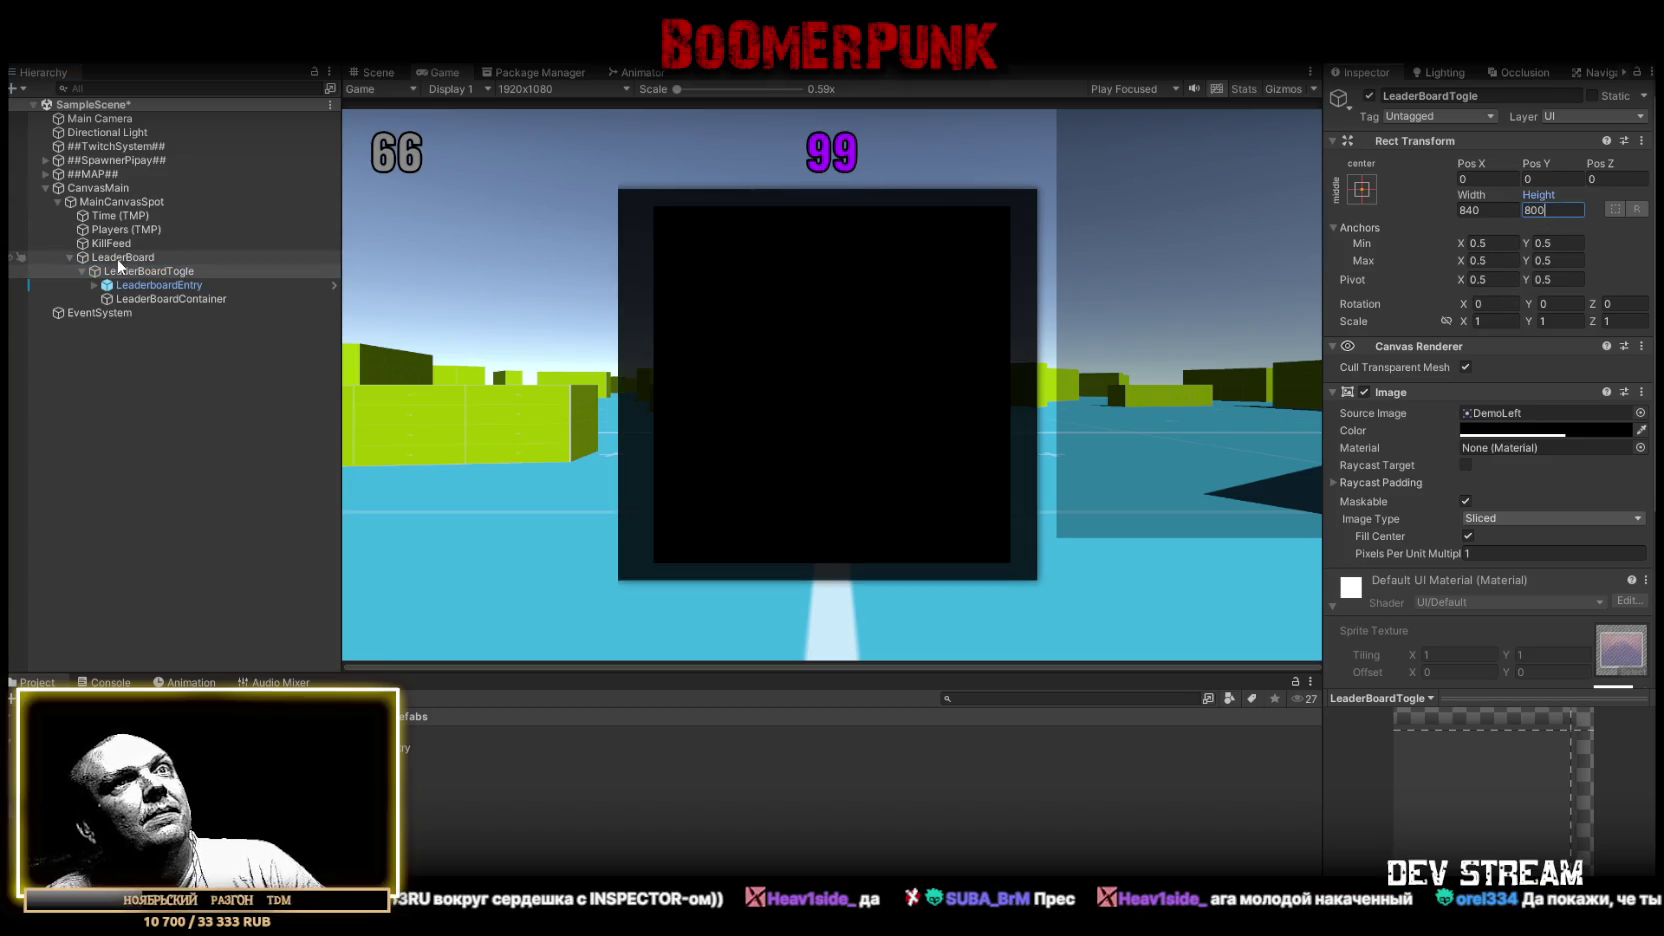
pyautogui.click(120, 257)
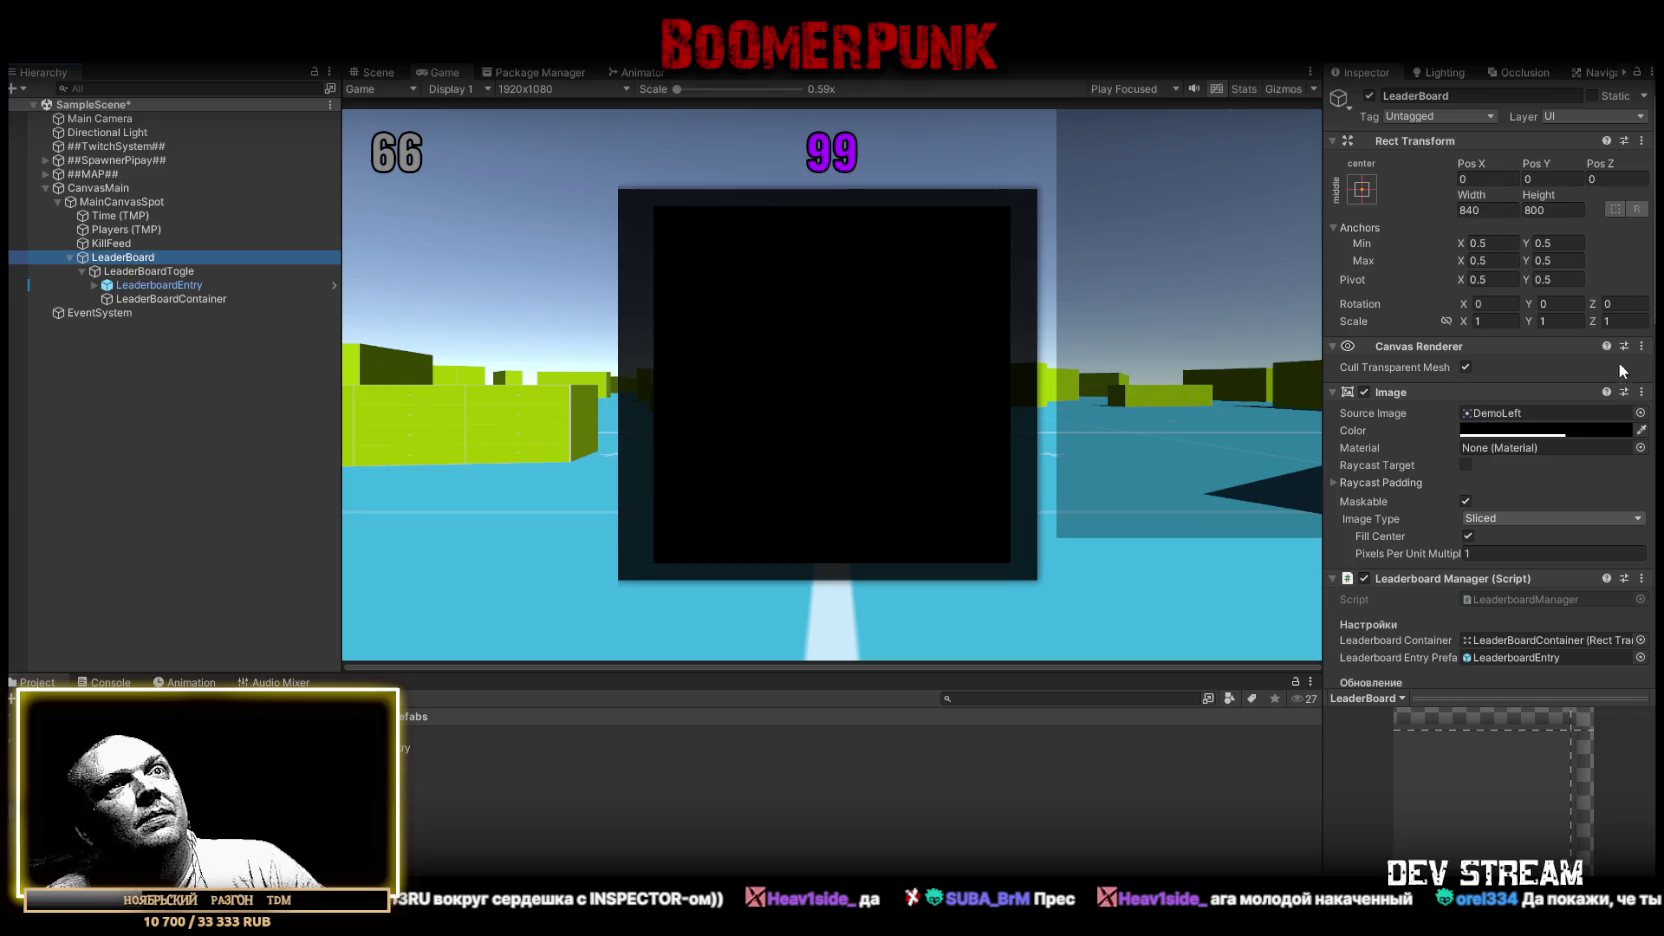
# Remove LeaderBoard's Image component and set its Width and Height to 0
pyautogui.click(1641, 392)
pyautogui.click(1514, 474)
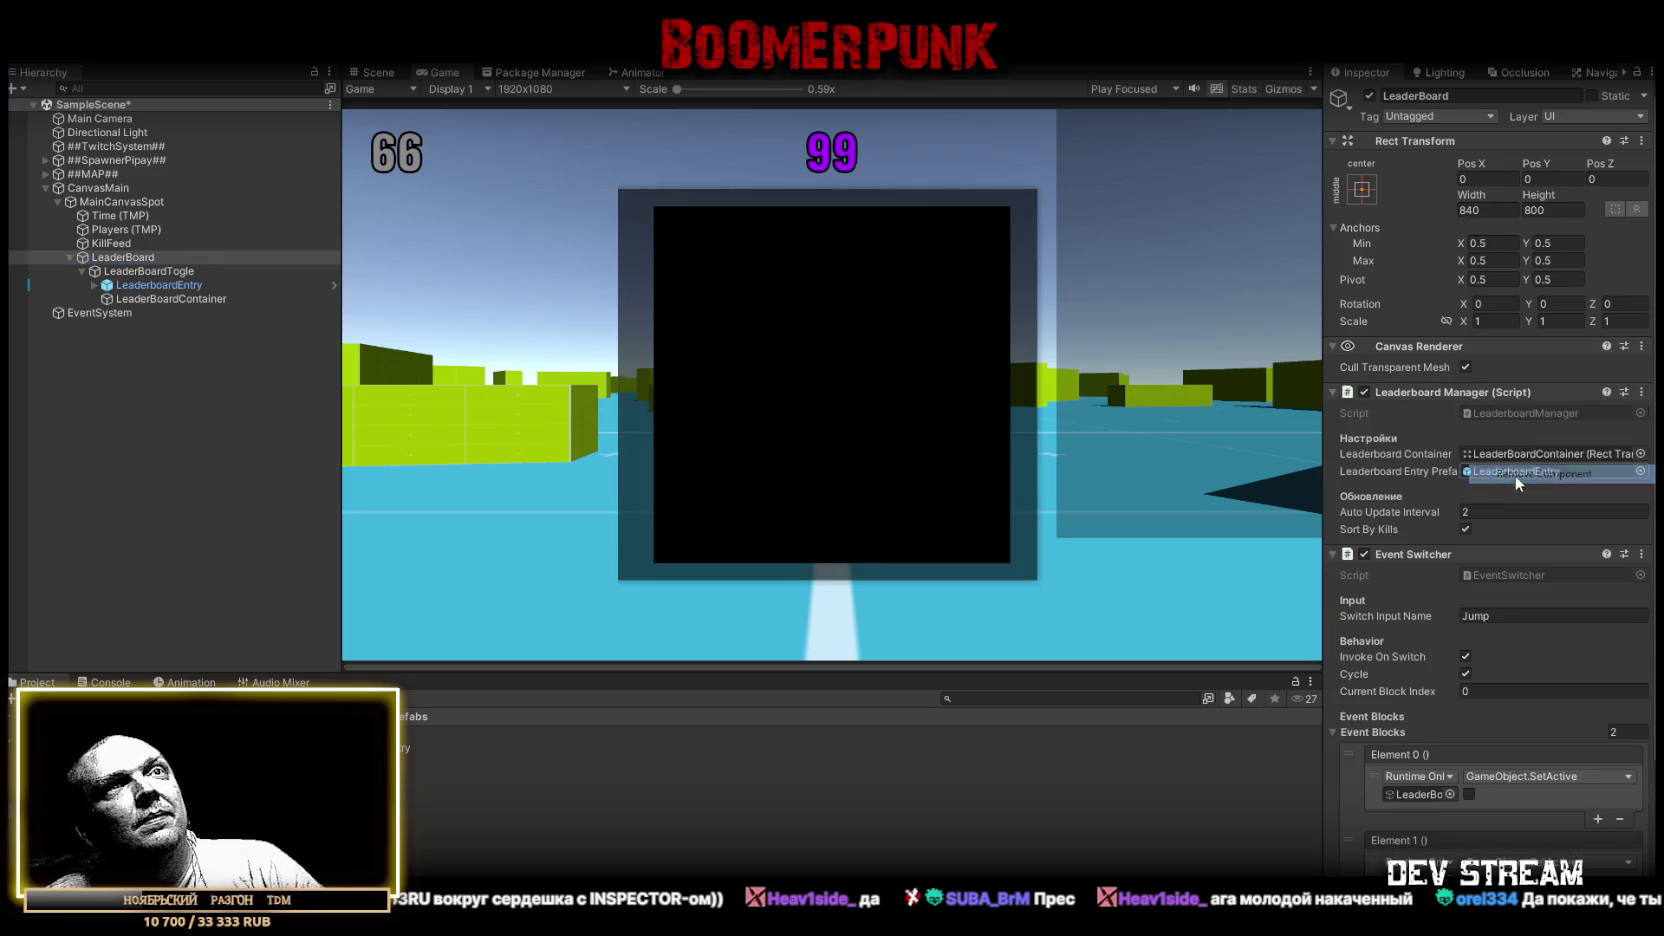
pyautogui.click(1494, 207)
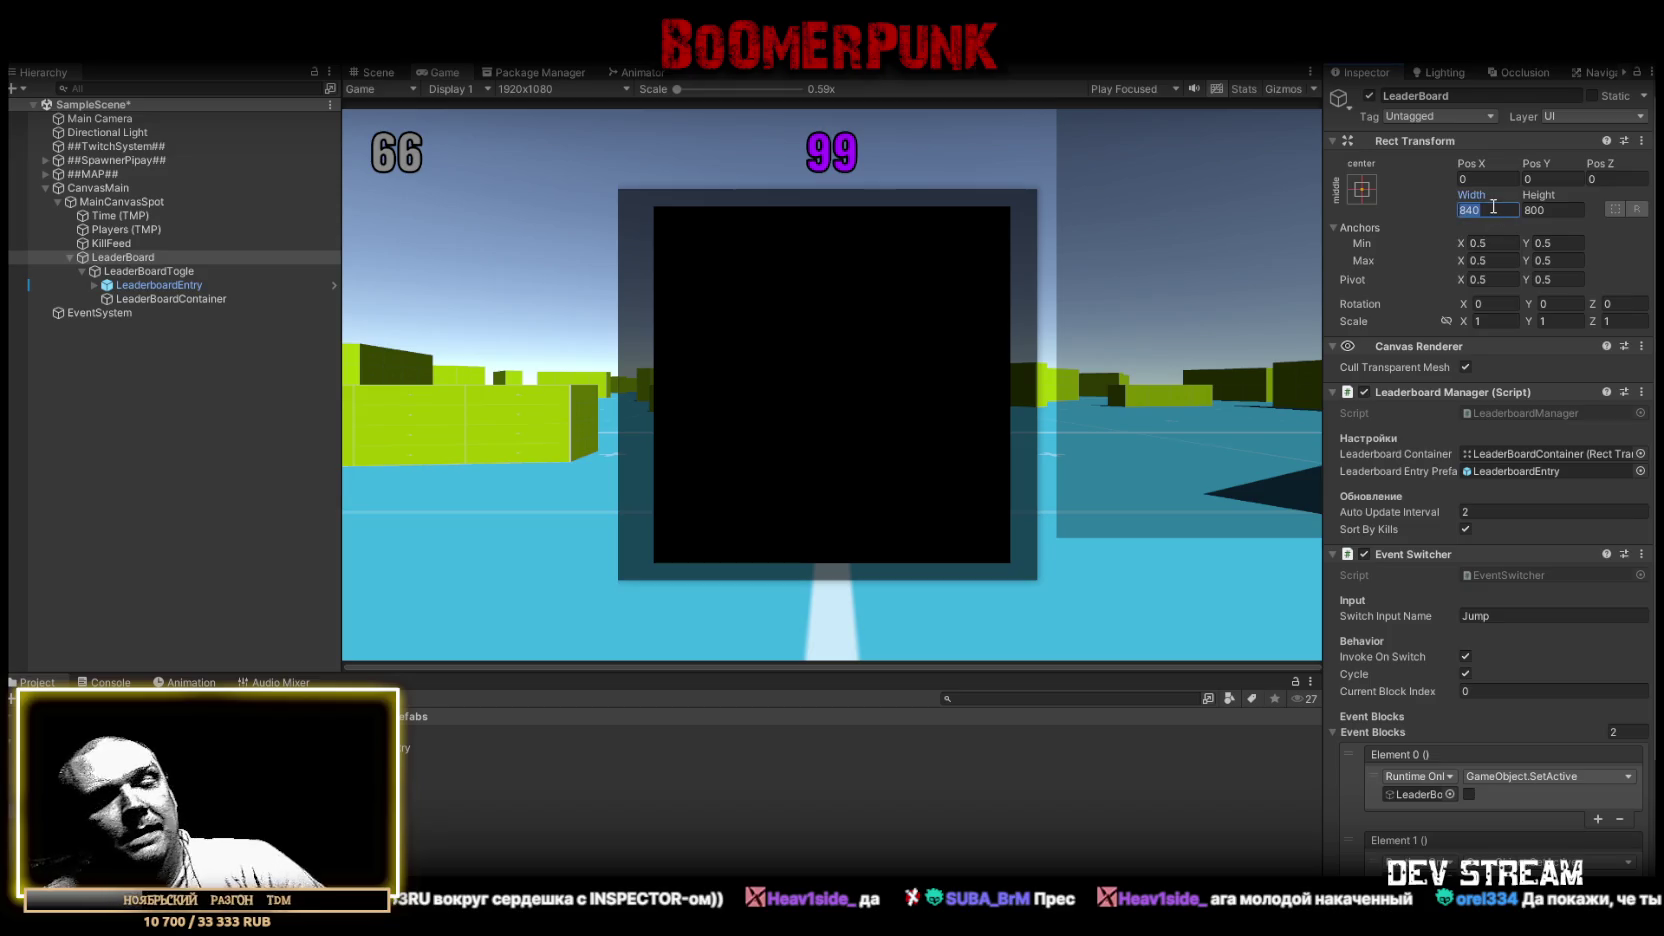
pyautogui.write('0')
pyautogui.click(1546, 210)
pyautogui.write('0')
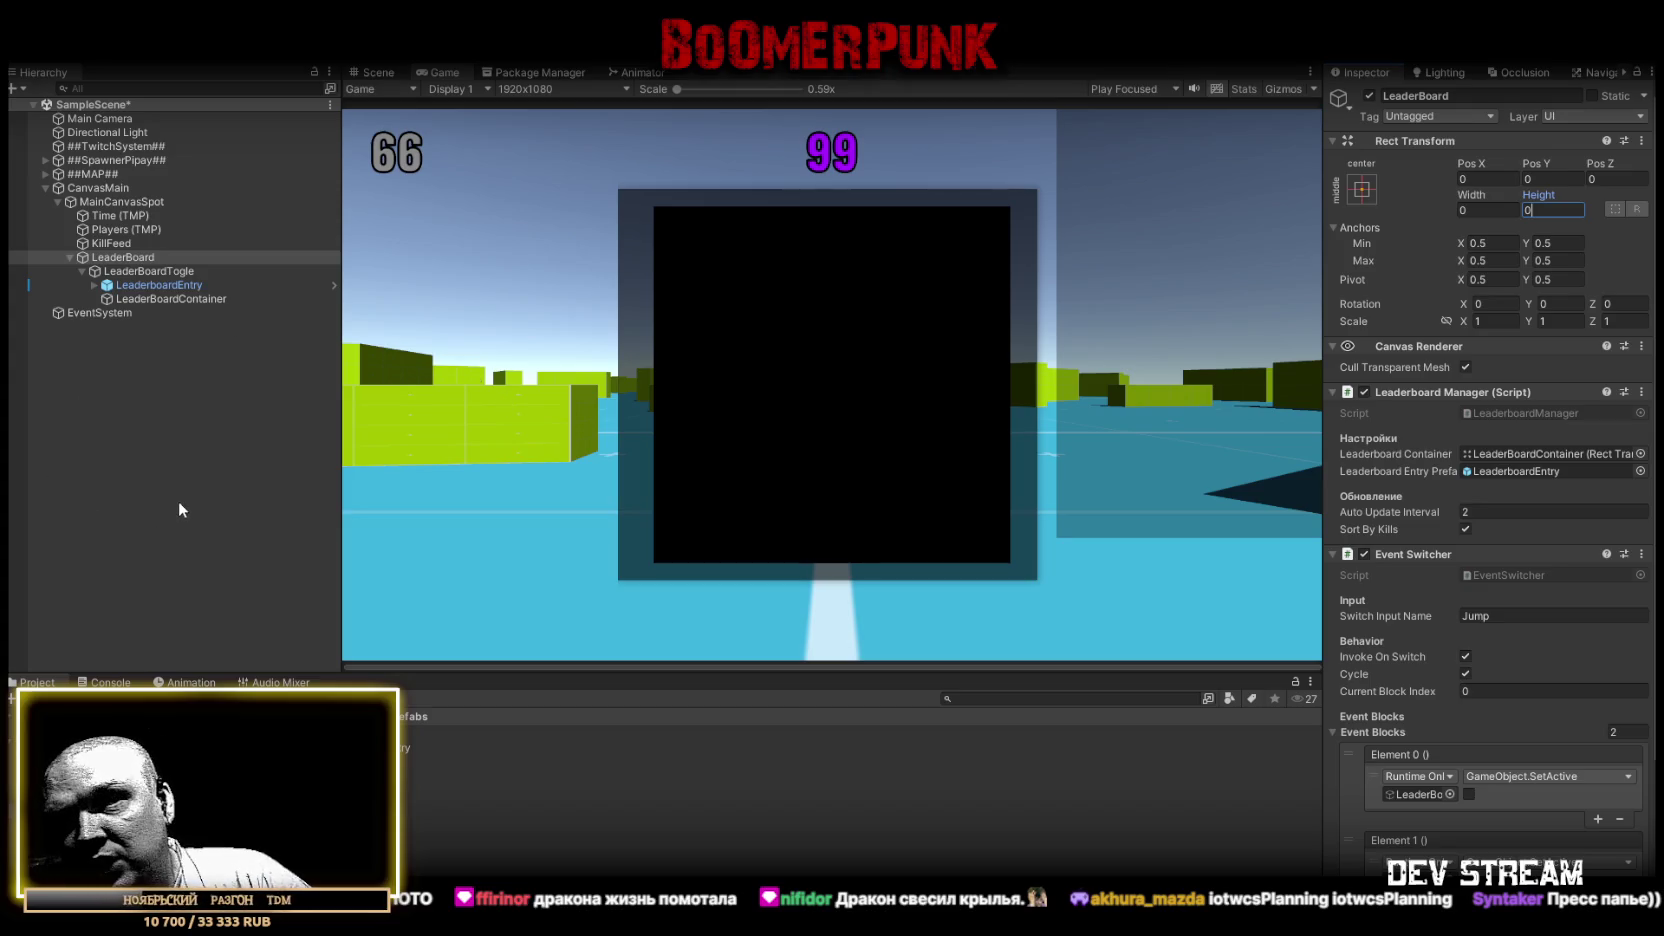
# Check the Console for errors, then reselect LeaderBoardTogle
pyautogui.click(108, 682)
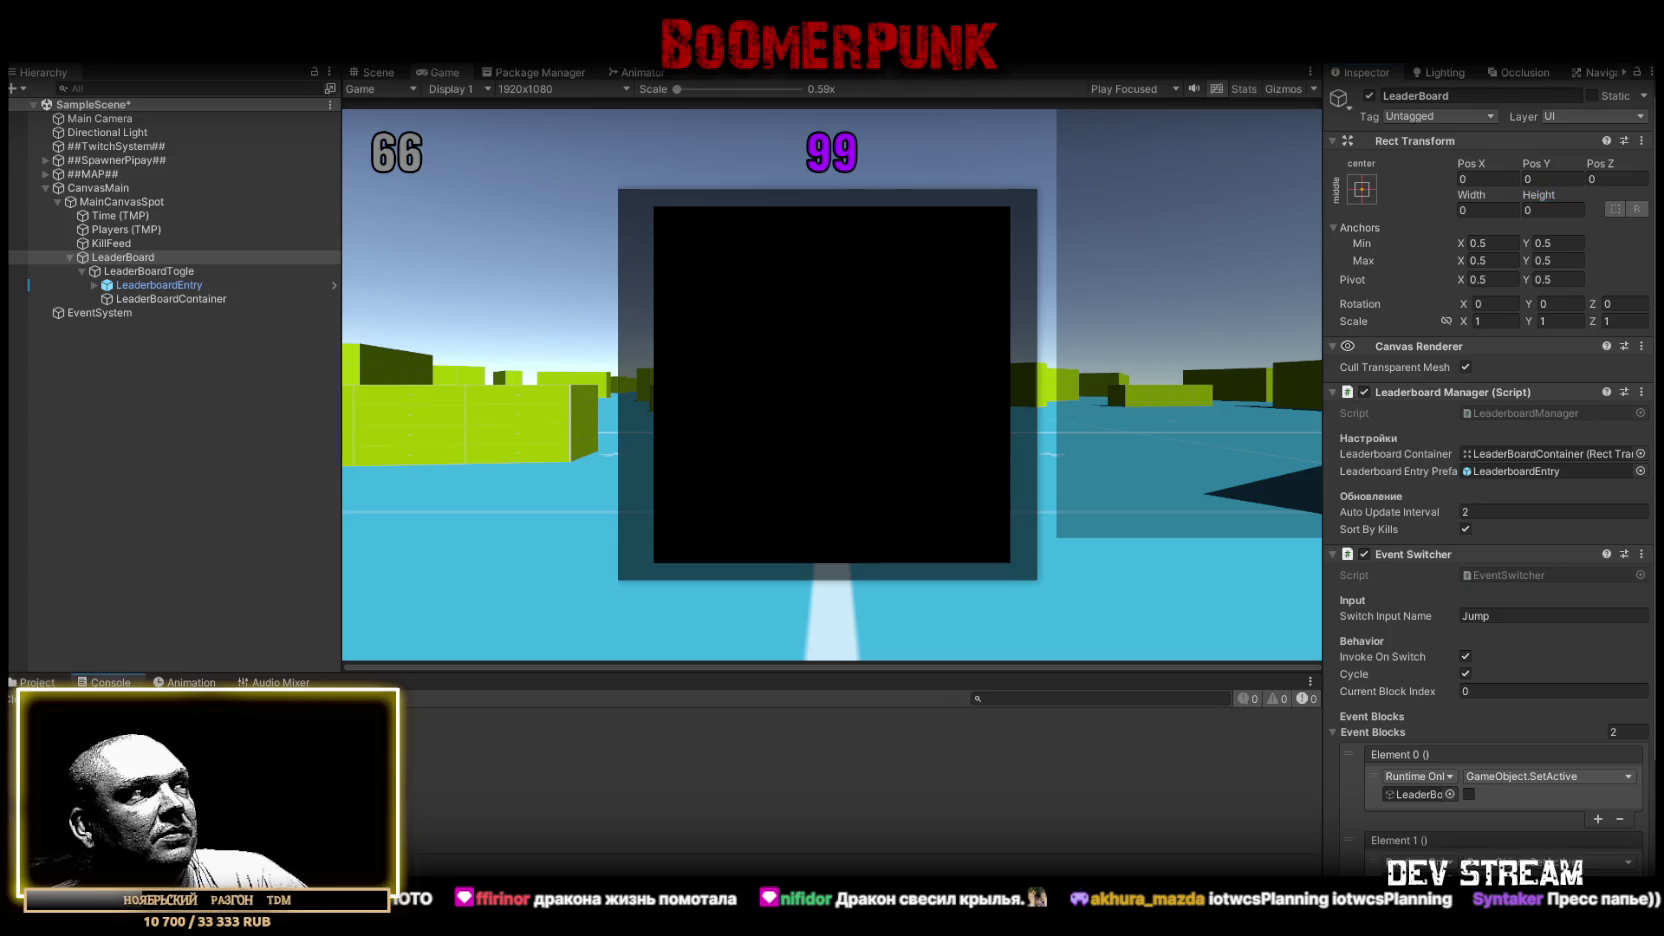
pyautogui.click(45, 682)
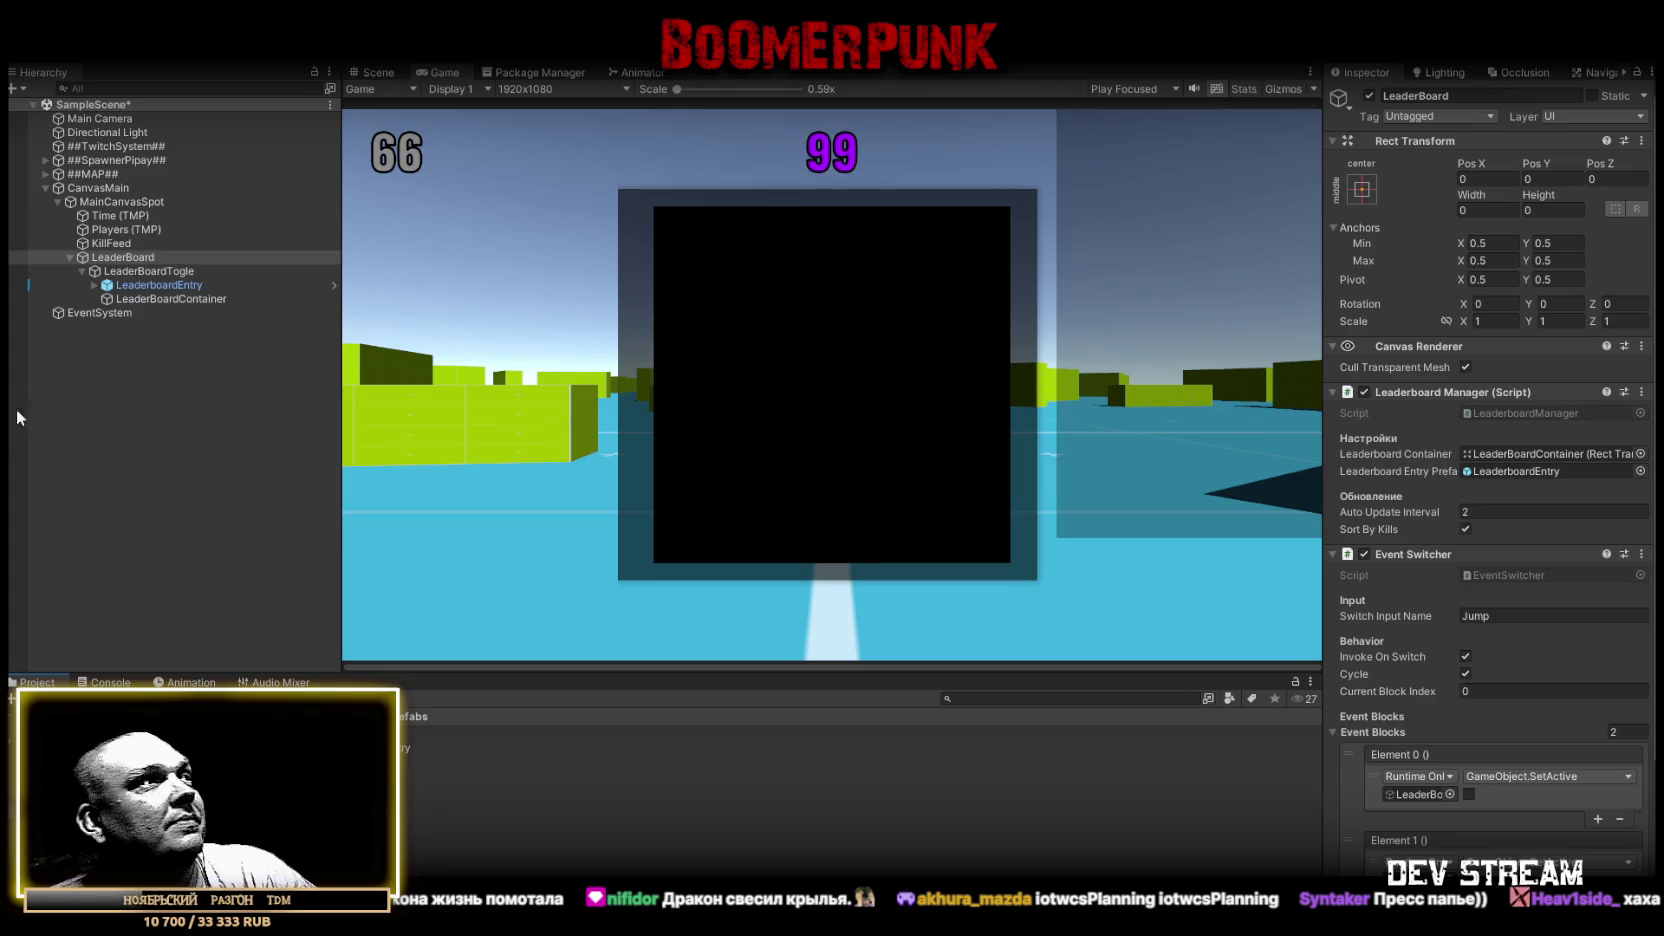
pyautogui.click(150, 270)
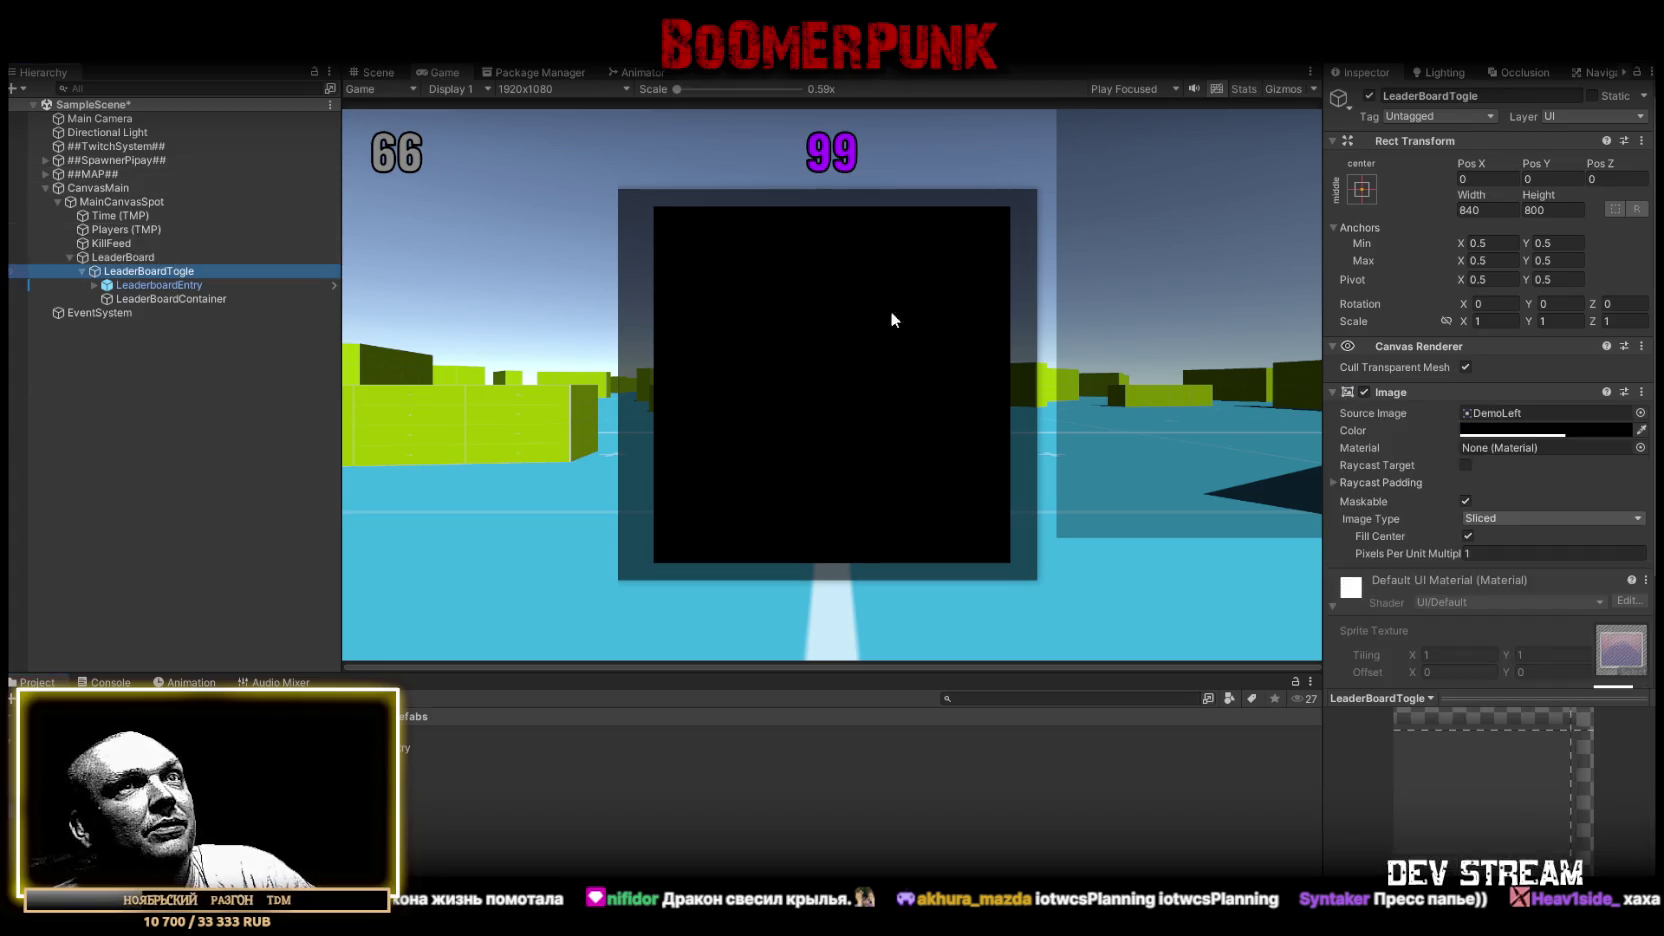
# Untick LeaderBoardTogle's active checkbox to hide the panel, then select LeaderboardEntry
pyautogui.click(1369, 95)
pyautogui.click(1366, 95)
pyautogui.click(1366, 95)
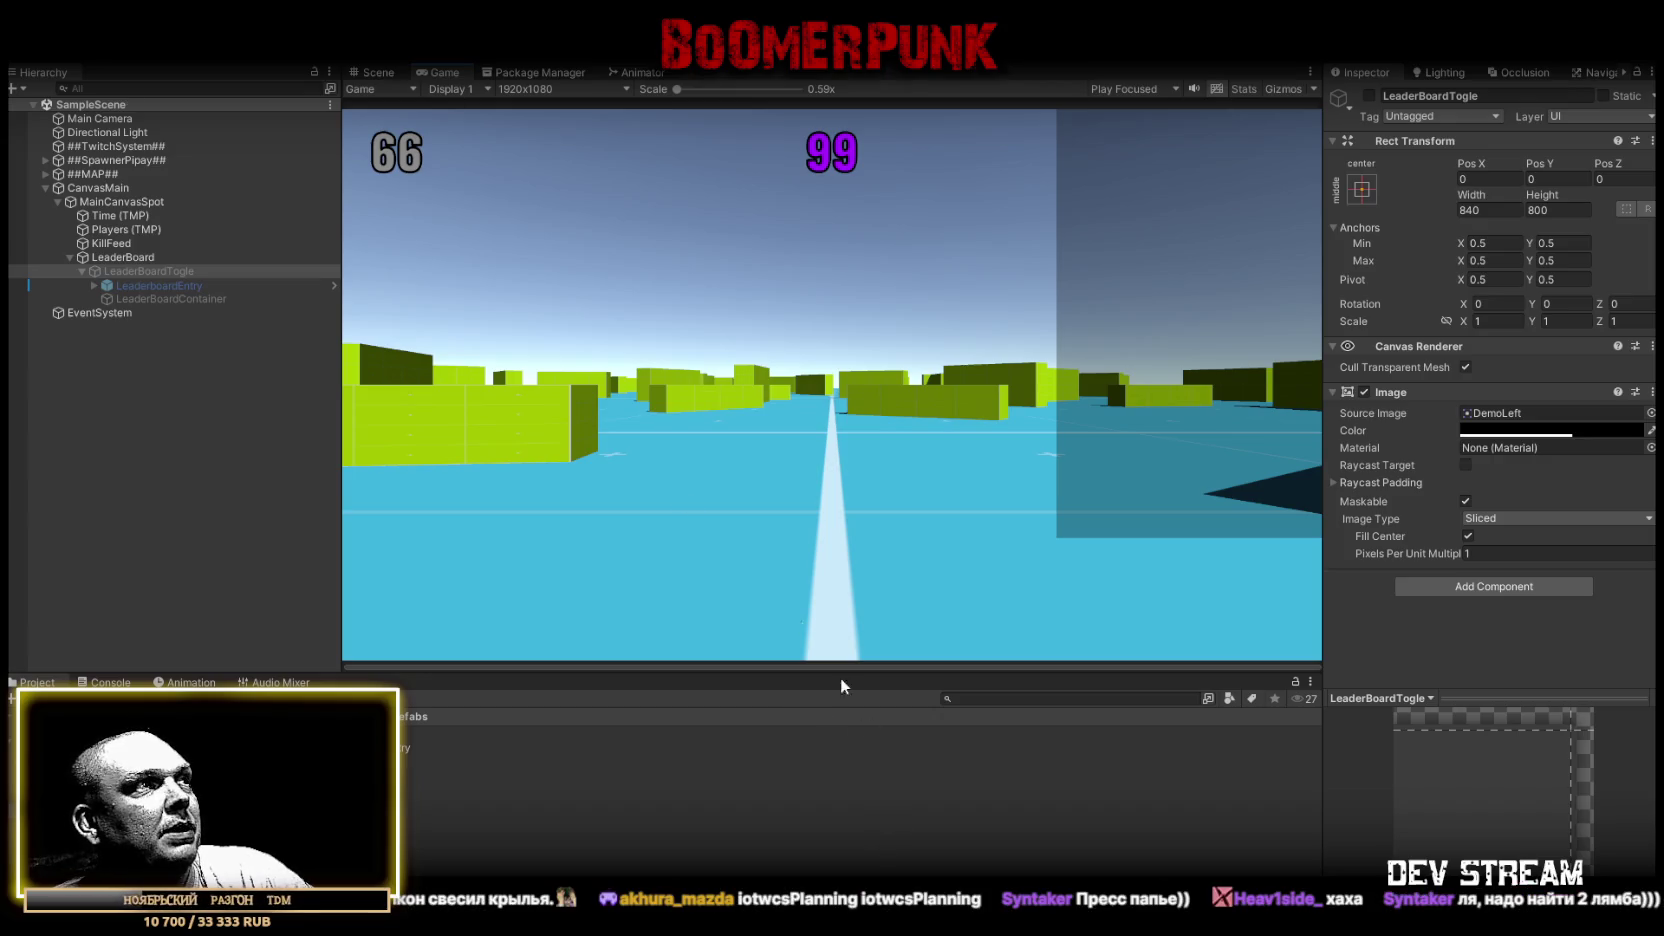
pyautogui.click(166, 285)
pyautogui.scroll(-5, 1427, 470)
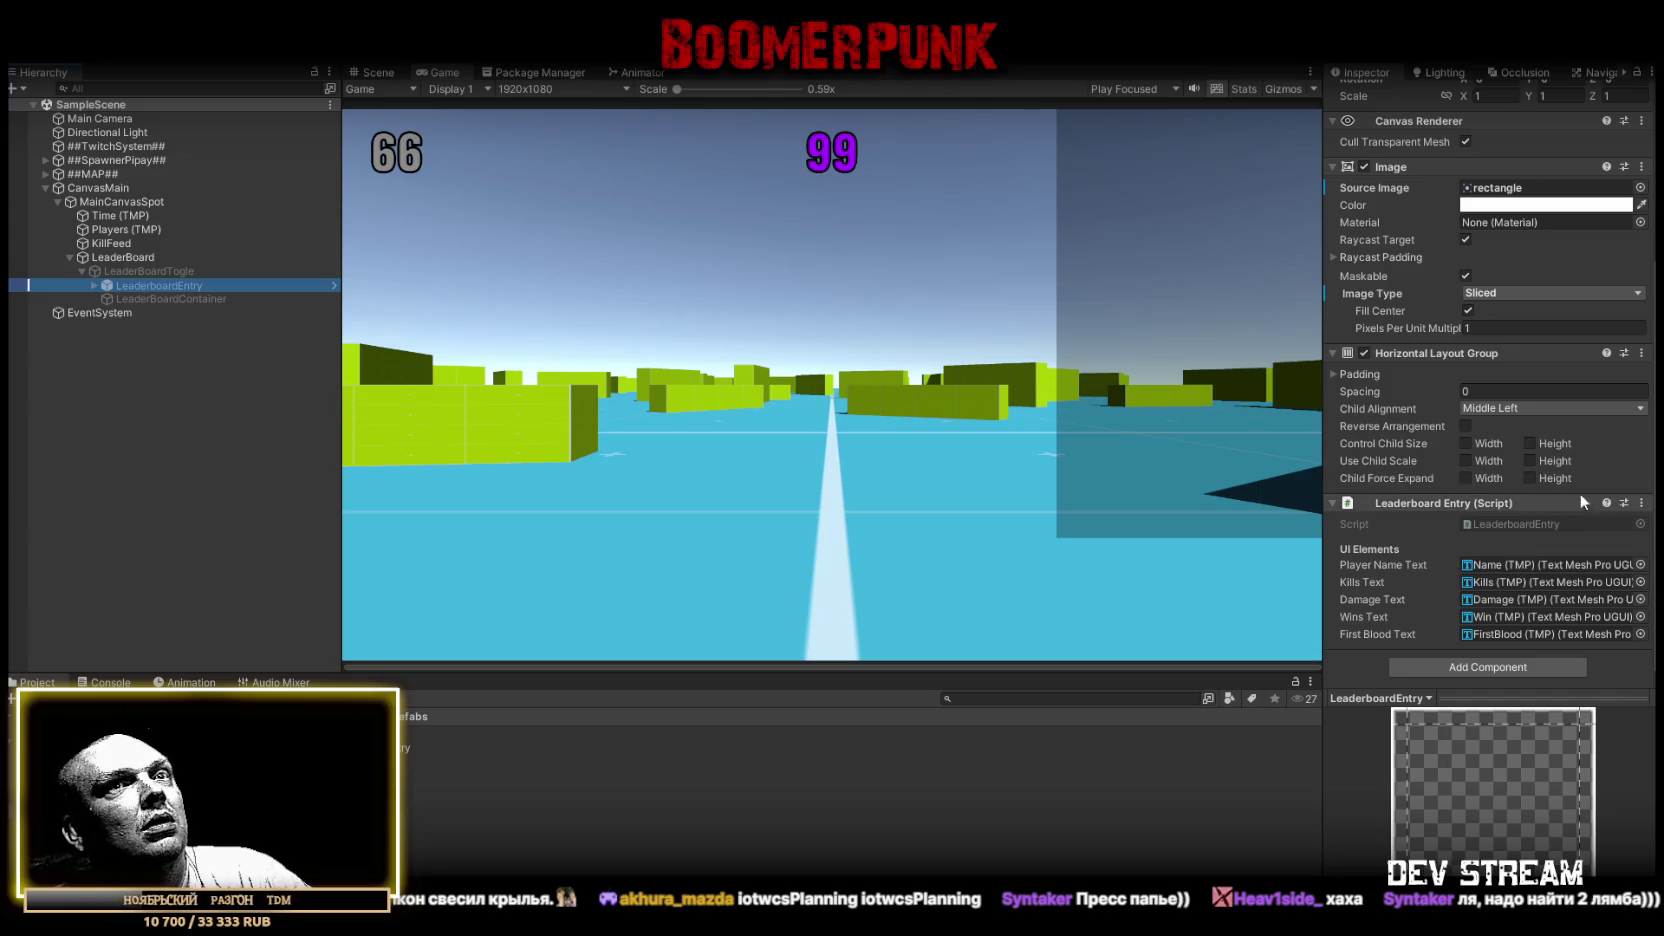
# Remove the Leaderboard Entry script from the LeaderboardEntry row and select its prefab root
pyautogui.click(1641, 503)
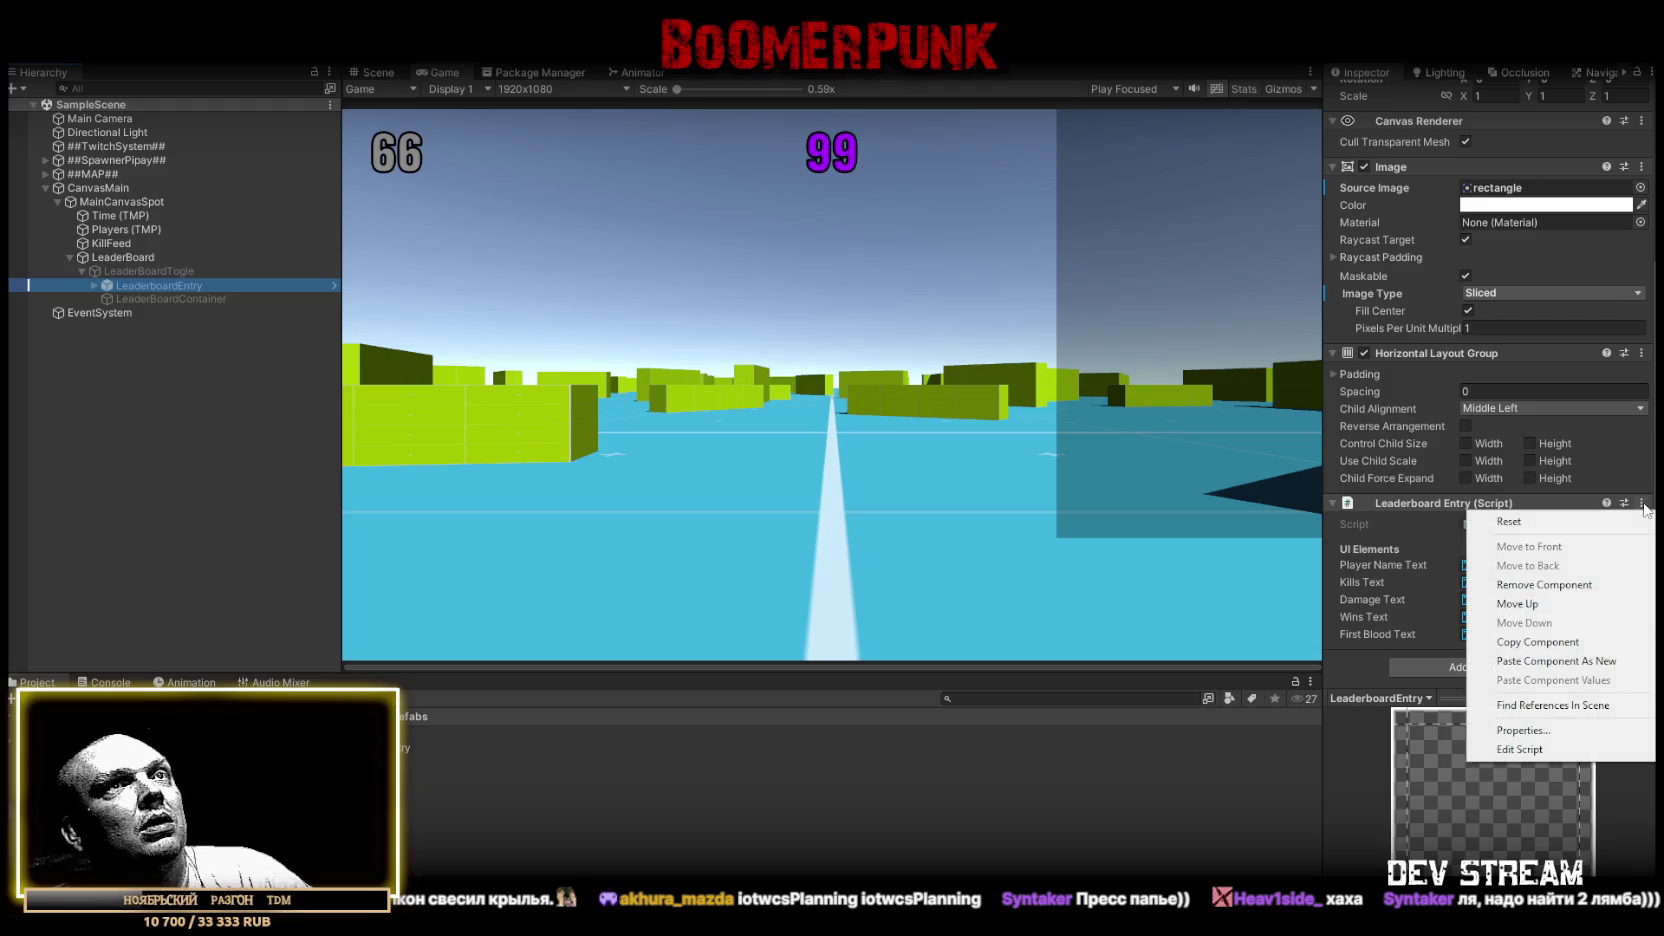
pyautogui.click(1568, 590)
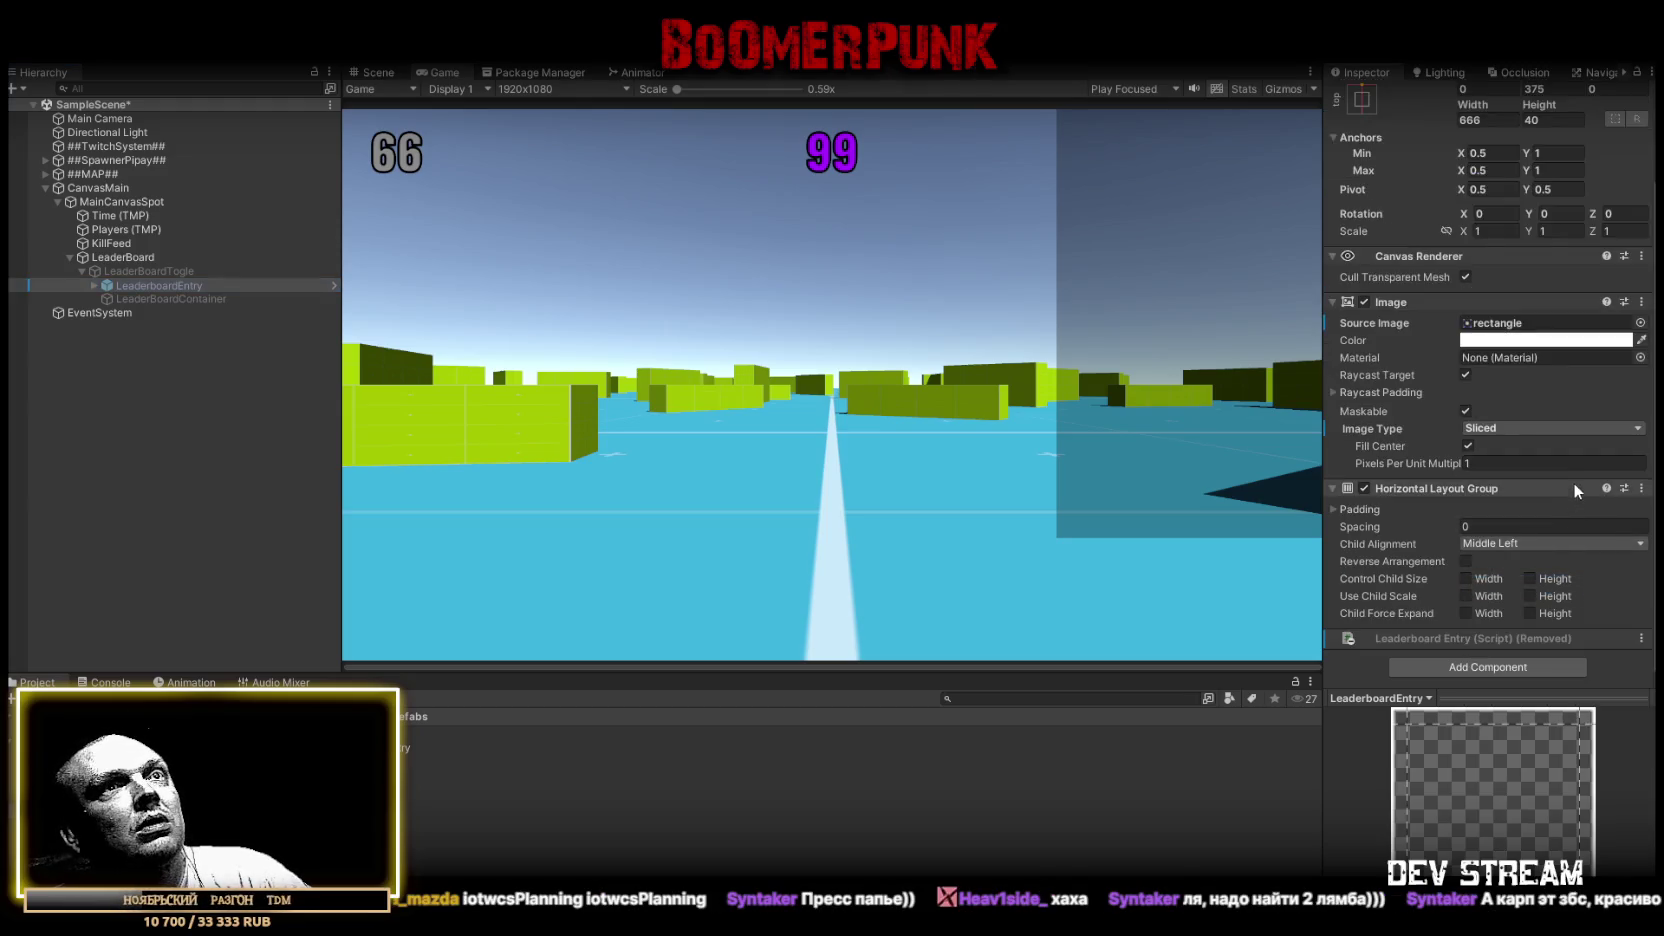
pyautogui.rightClick(130, 285)
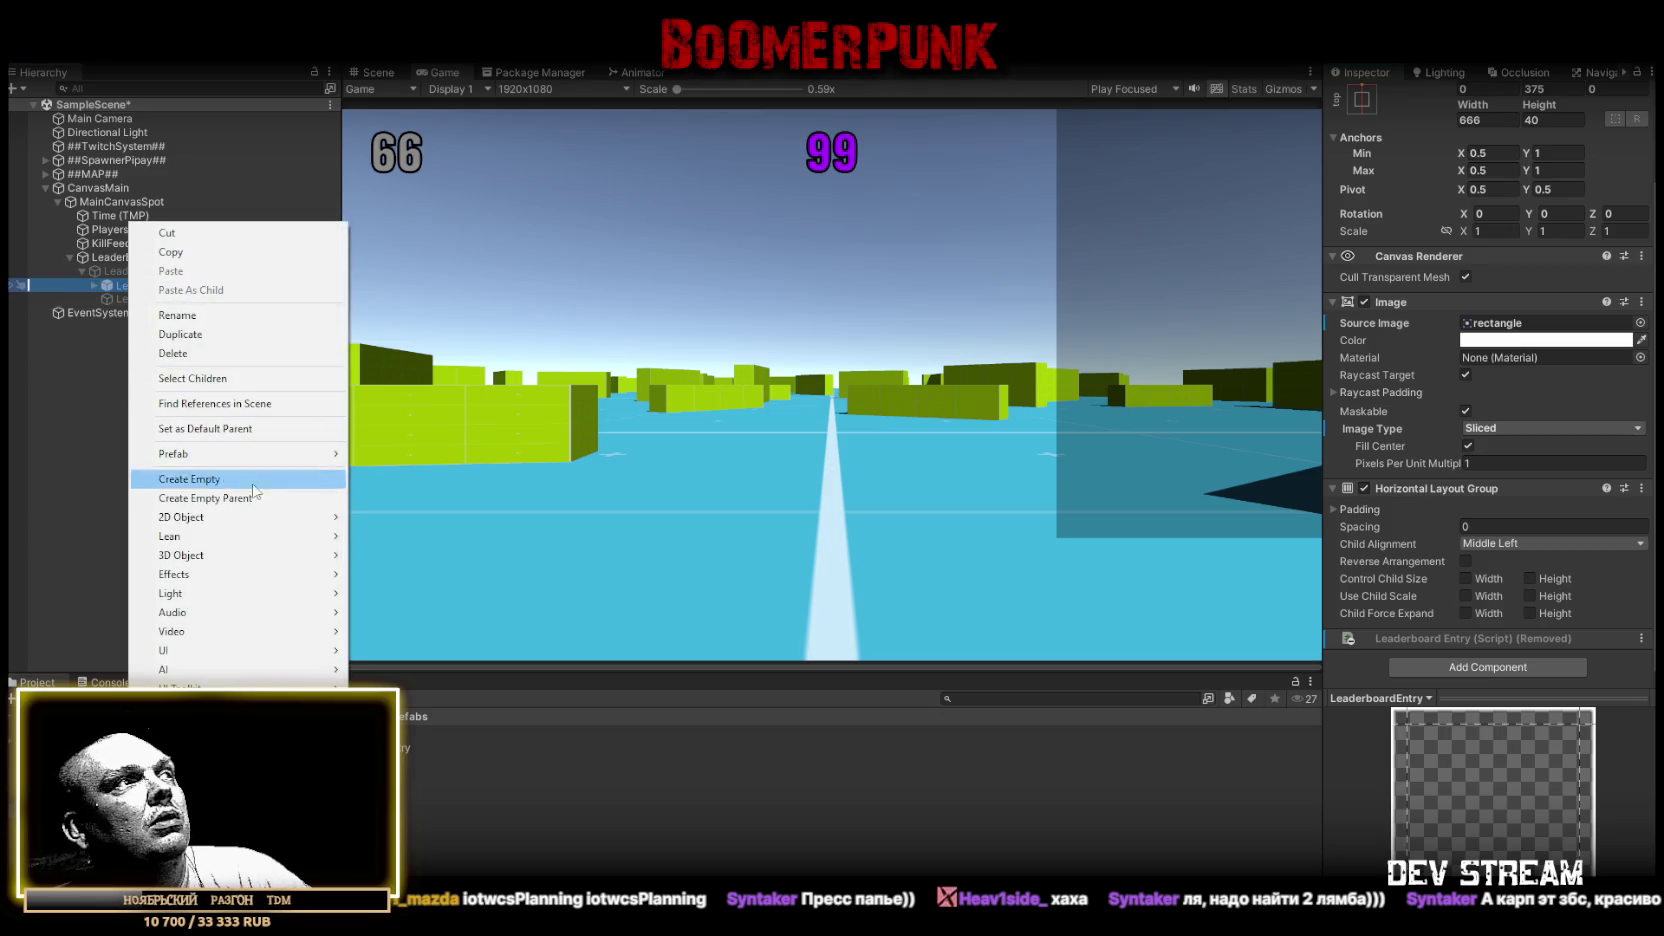
pyautogui.moveTo(323, 455)
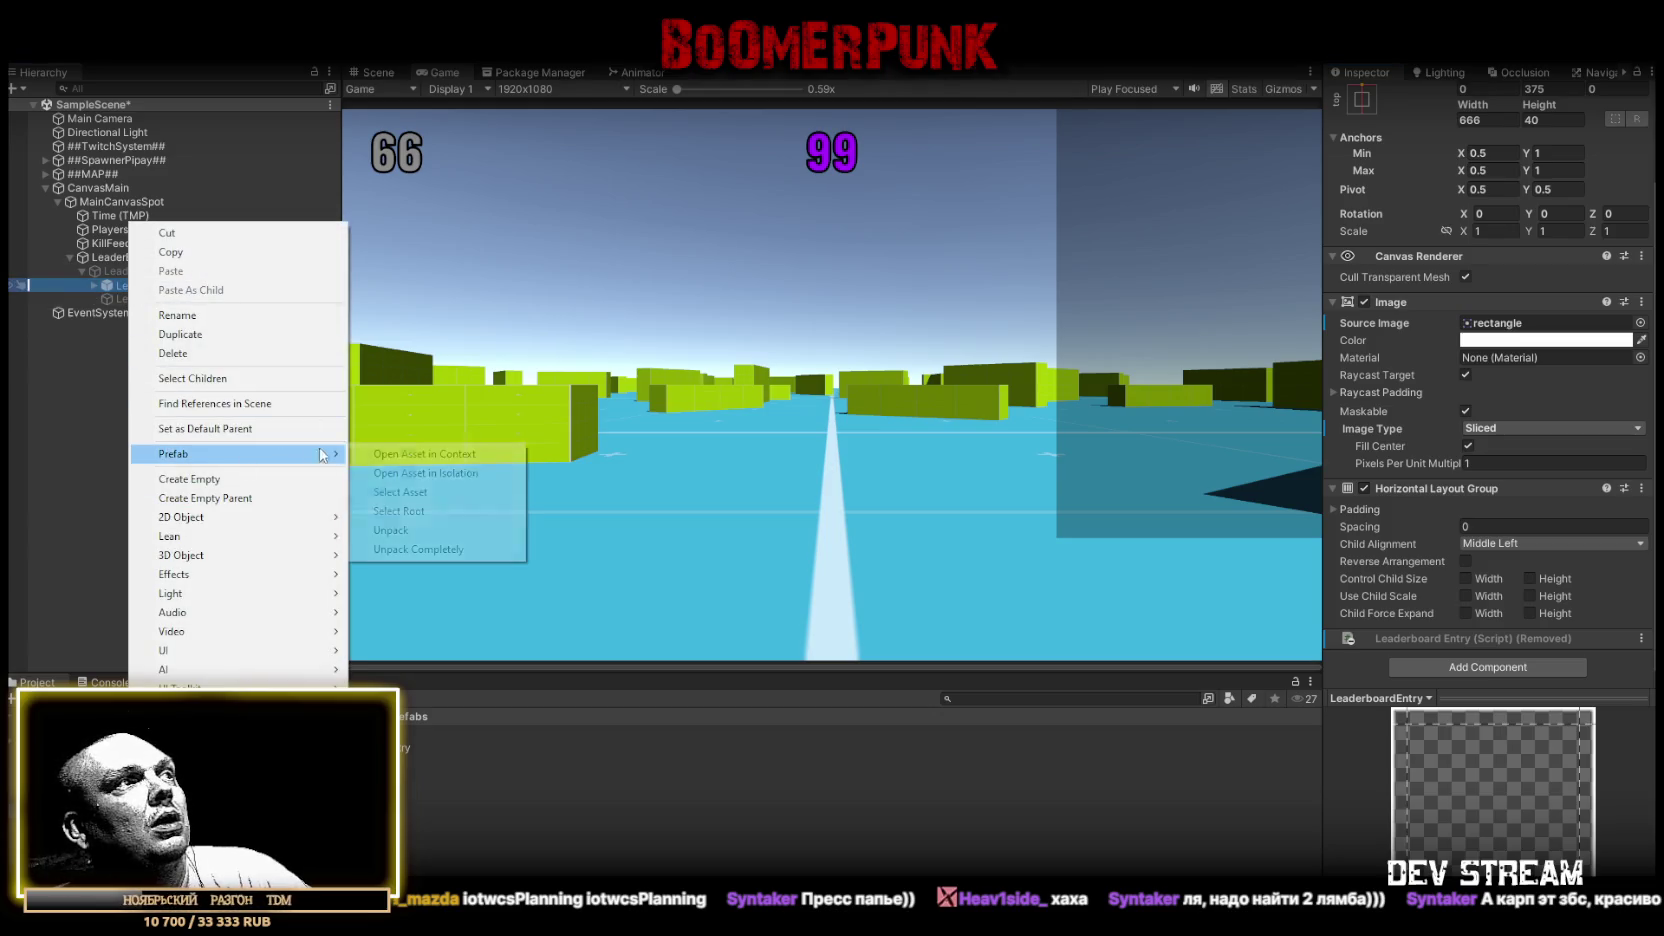
pyautogui.click(432, 511)
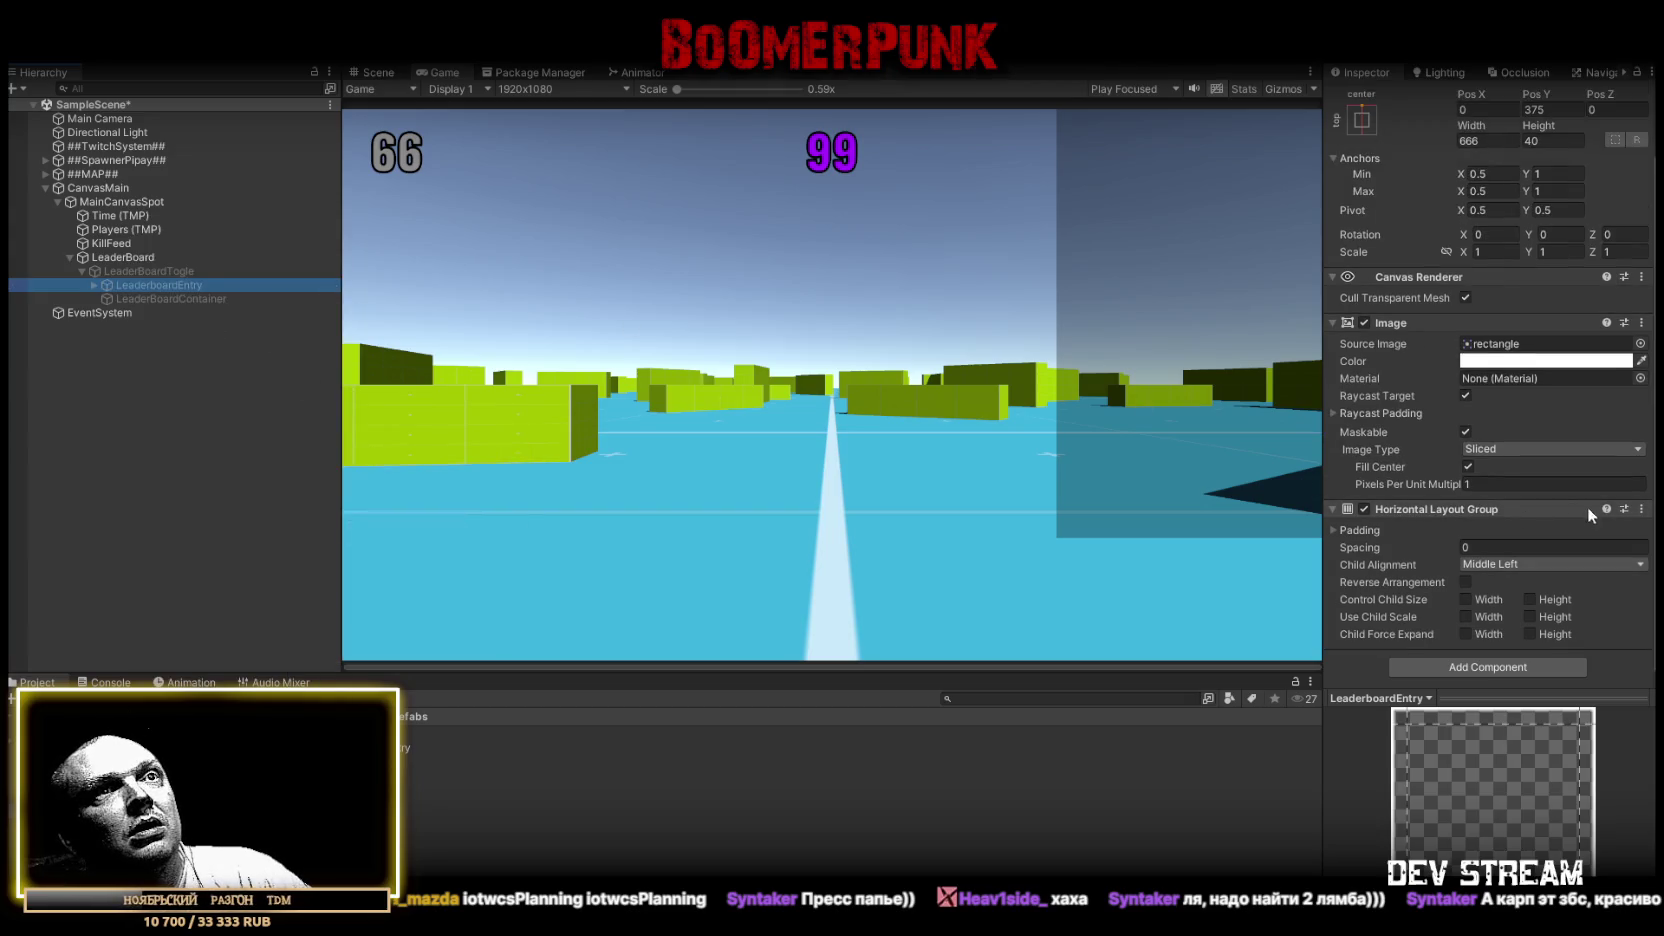
# Reactivate LeaderBoardTogle and inspect LeaderboardEntry's five stat text children
pyautogui.click(176, 270)
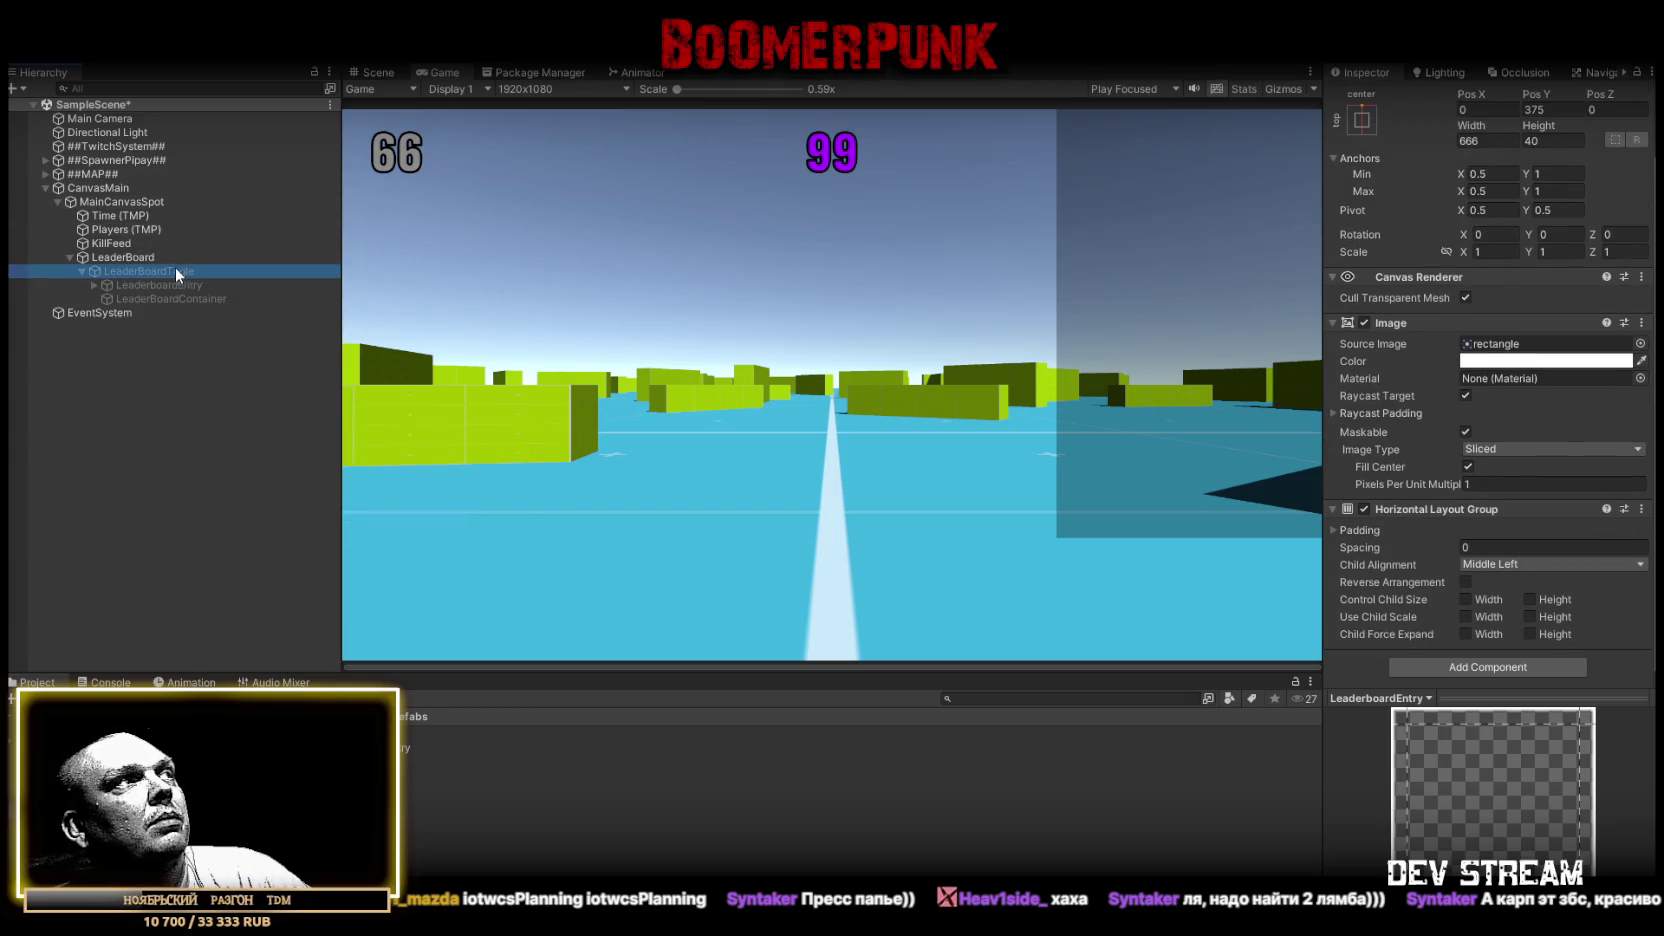
pyautogui.click(1369, 95)
pyautogui.click(150, 285)
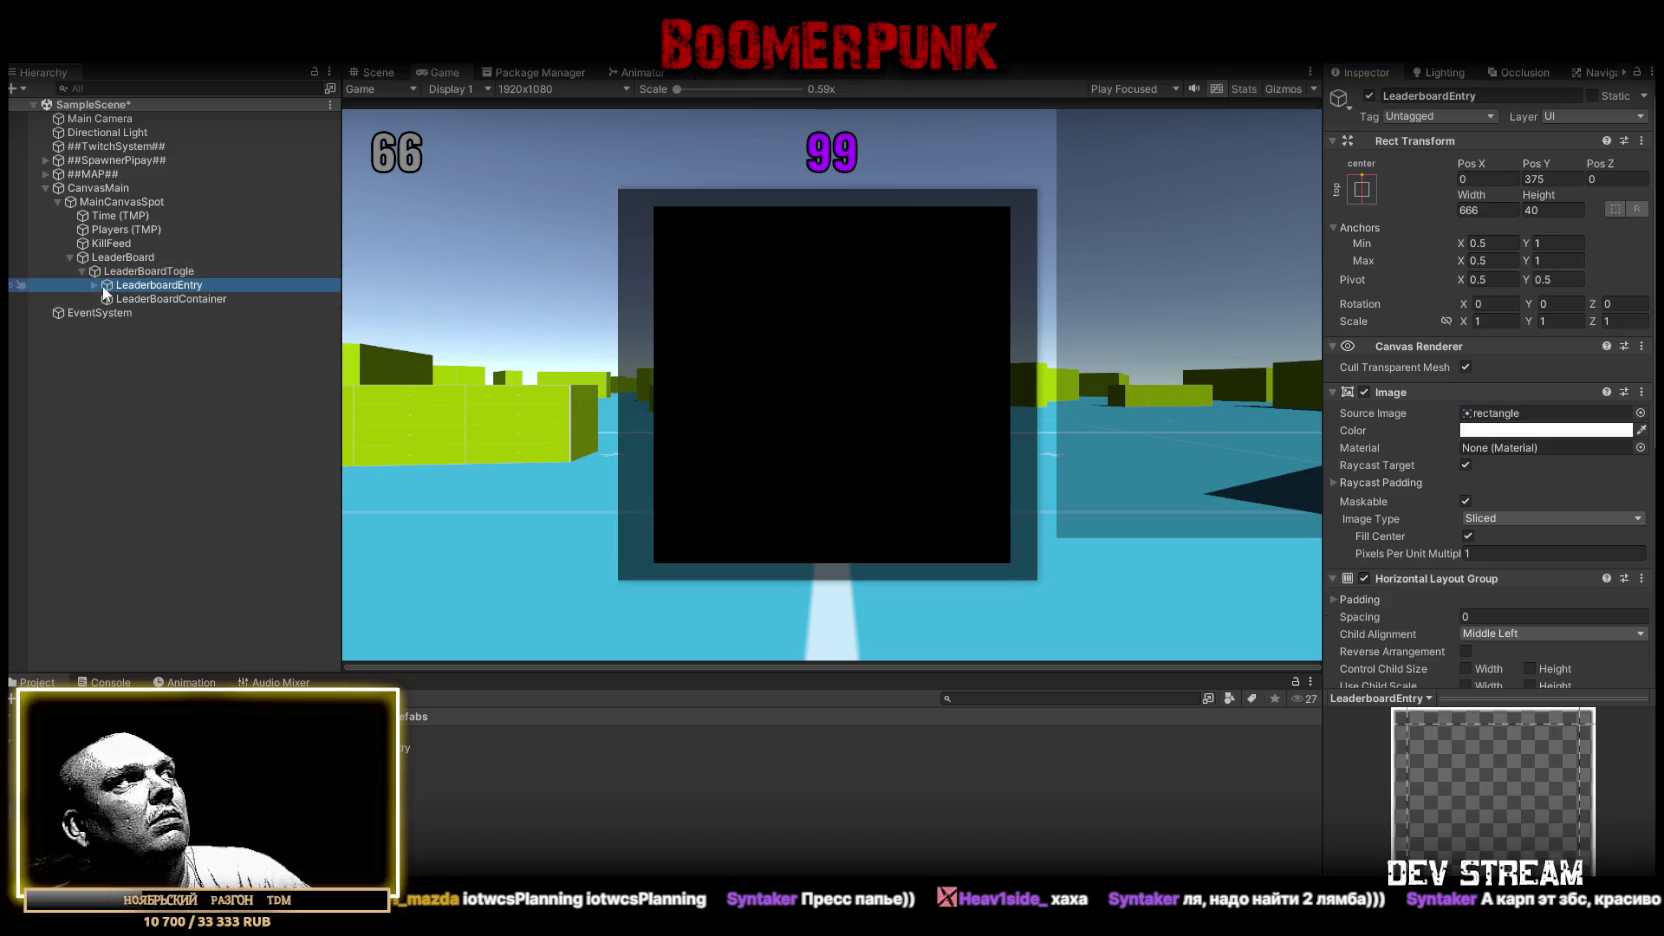
pyautogui.click(94, 285)
pyautogui.click(165, 295)
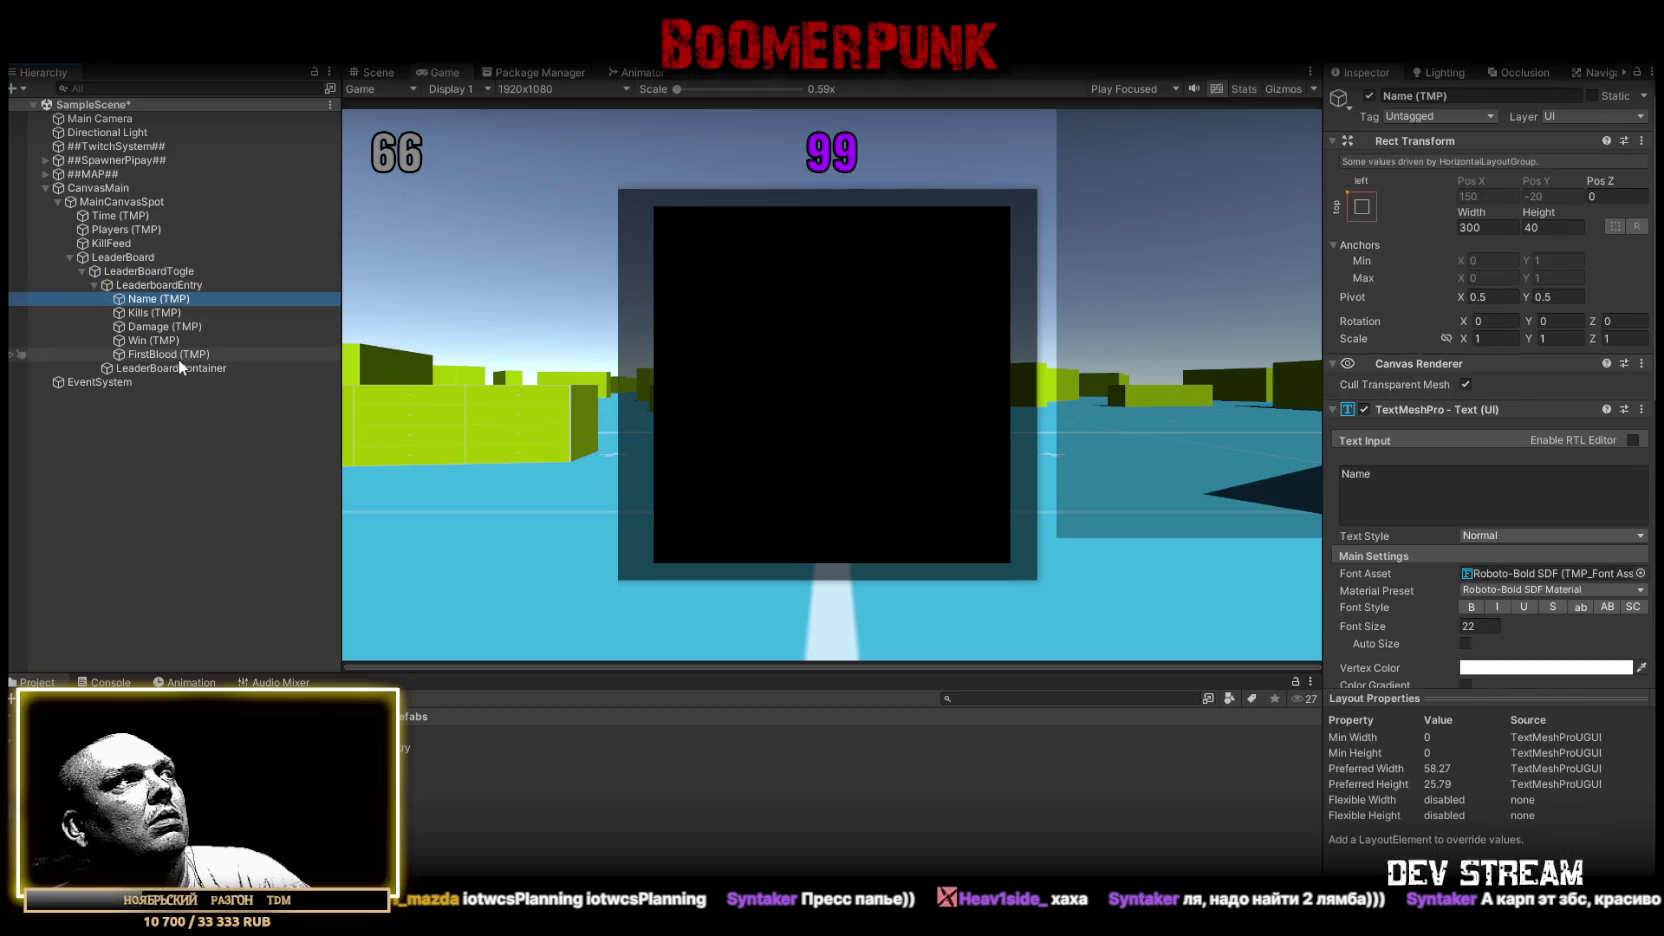
pyautogui.keyDown('shift'); pyautogui.click(178, 355); pyautogui.keyUp('shift')
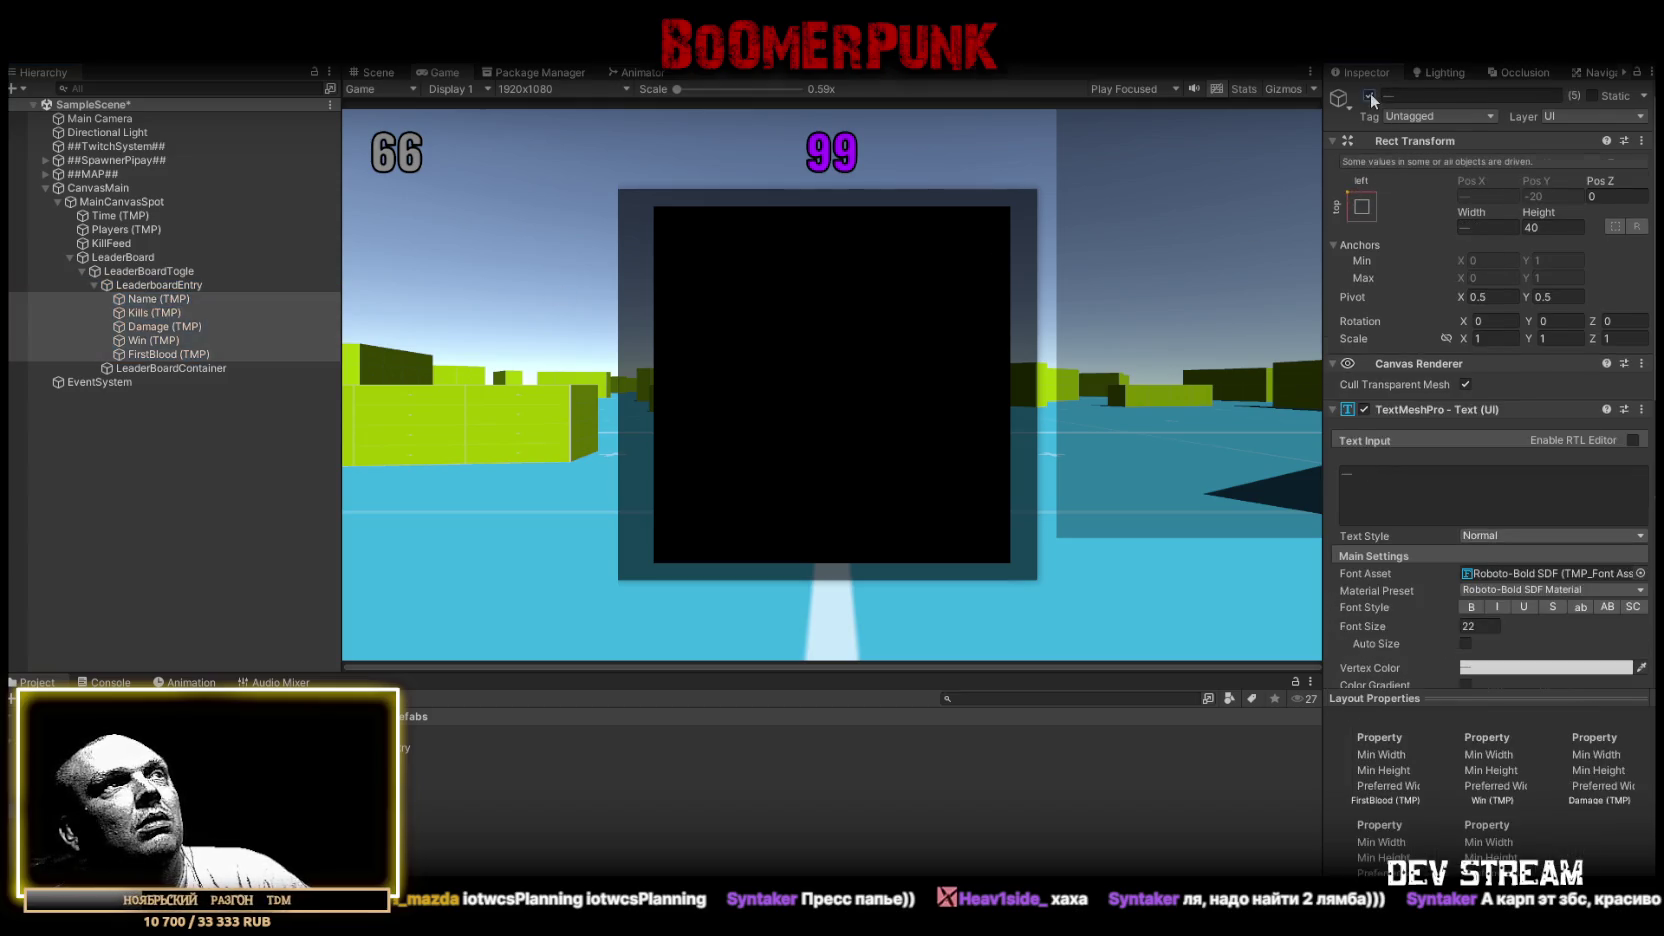
pyautogui.click(177, 288)
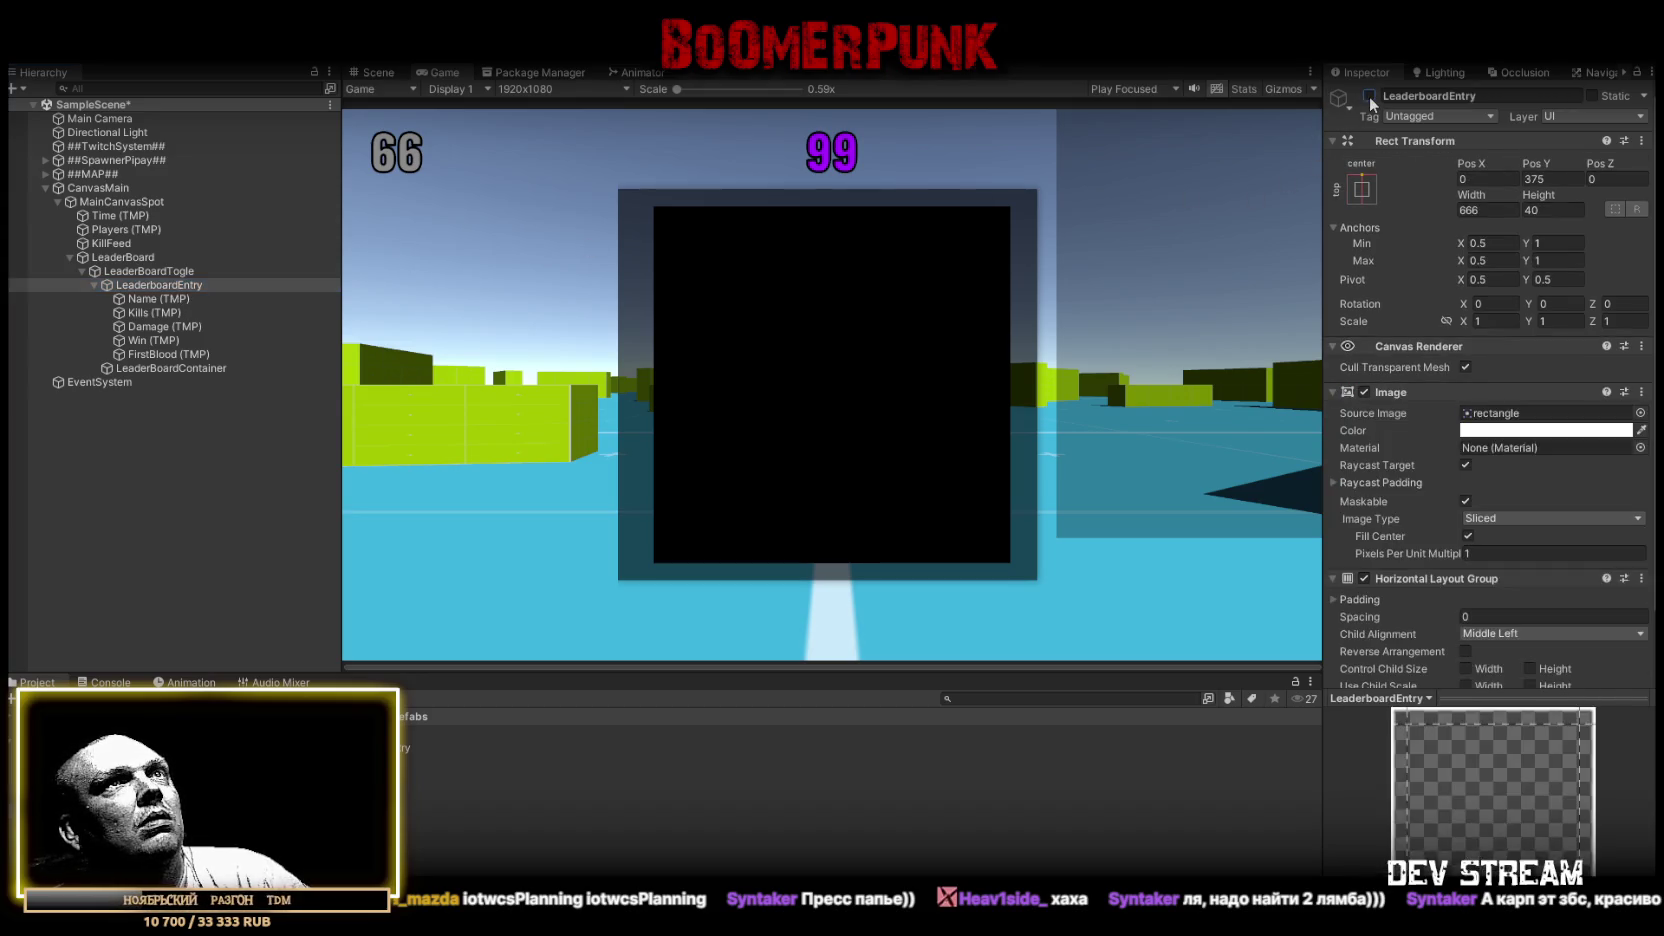
# Move the LeaderboardEntry row down into the panel at Pos Y -20
pyautogui.click(1548, 178)
pyautogui.write('25')
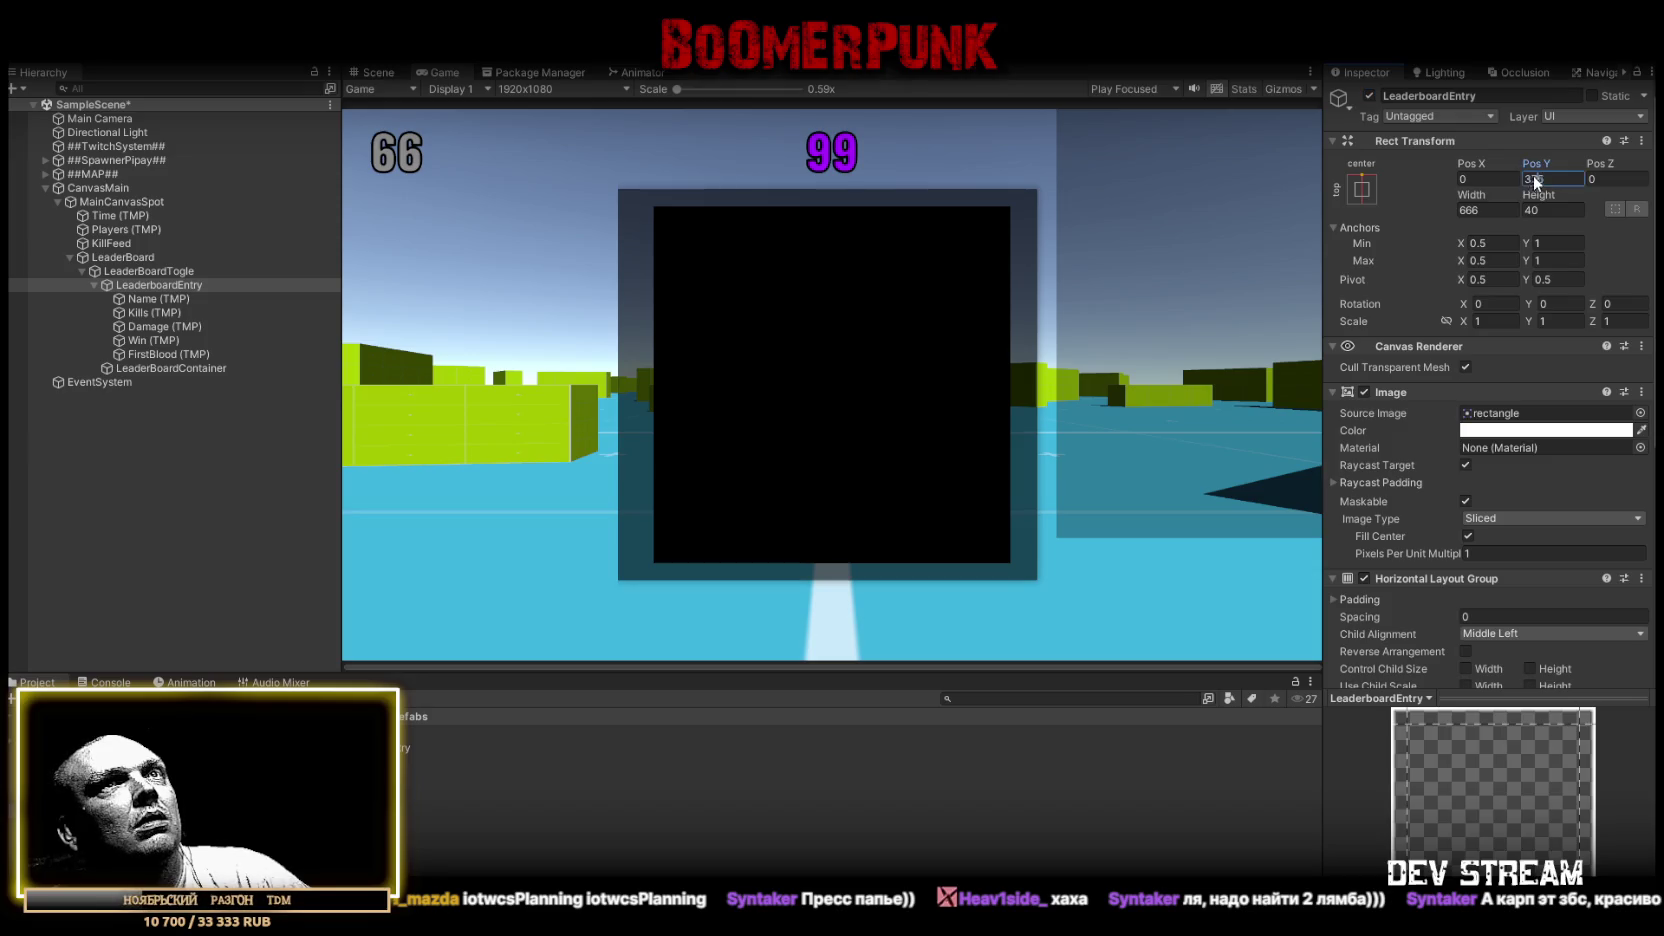
pyautogui.moveTo(1531, 159)
pyautogui.mouseDown()
pyautogui.moveTo(646, 246)
pyautogui.moveTo(257, 307)
pyautogui.mouseUp()
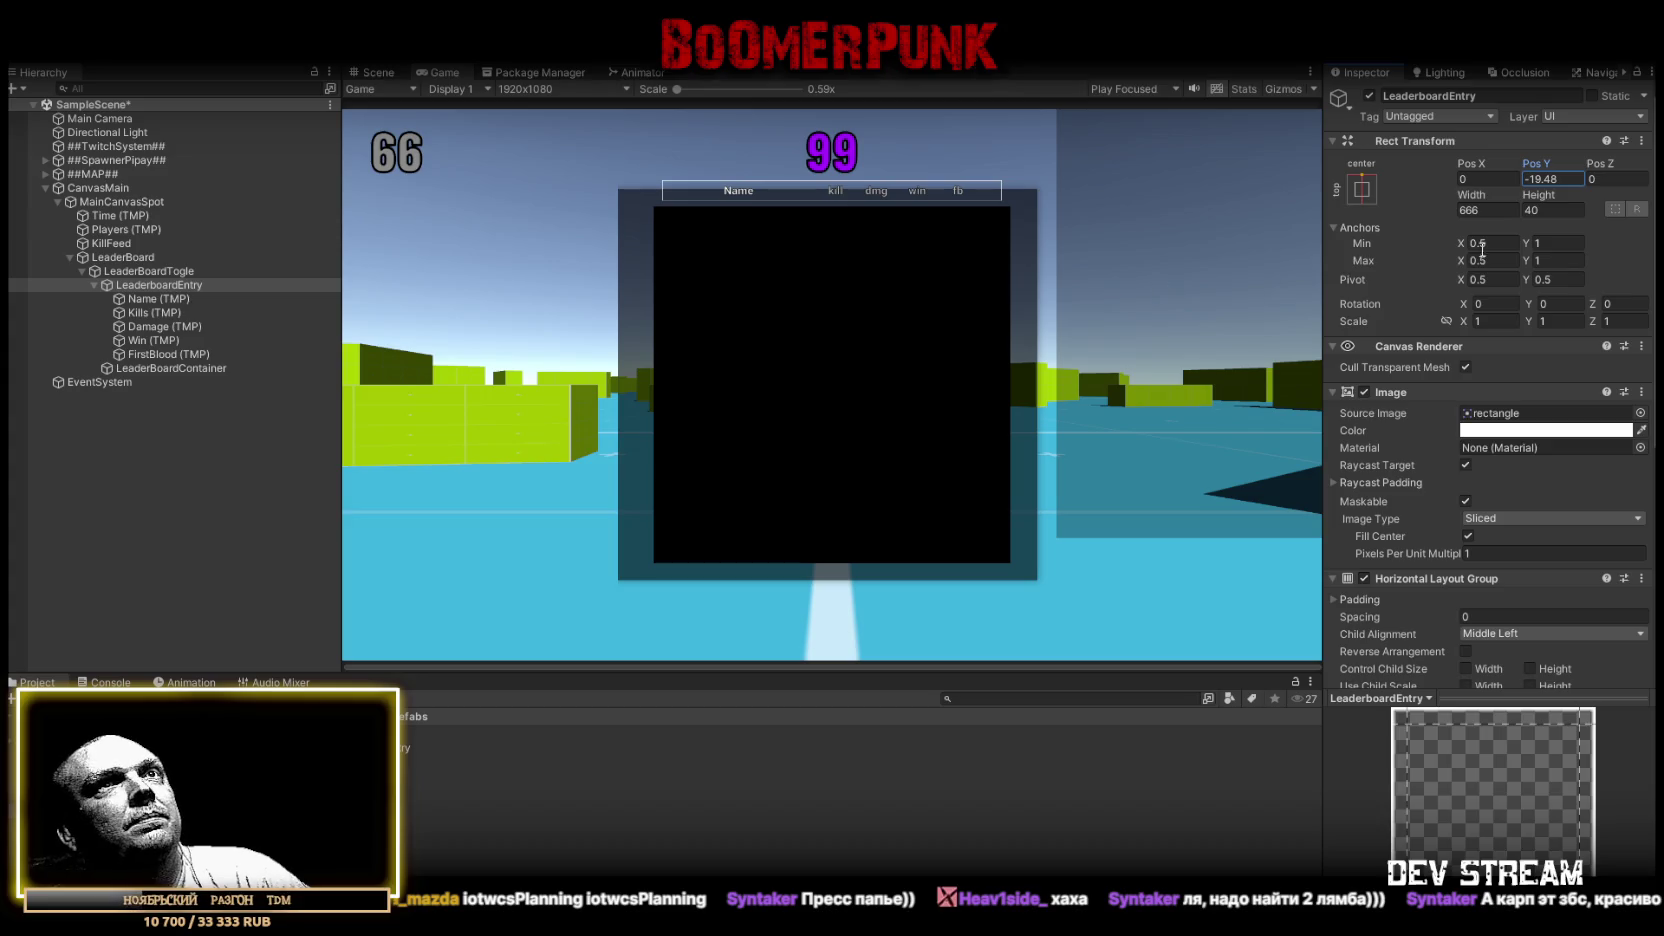
pyautogui.doubleClick(1535, 178)
pyautogui.write('-20')
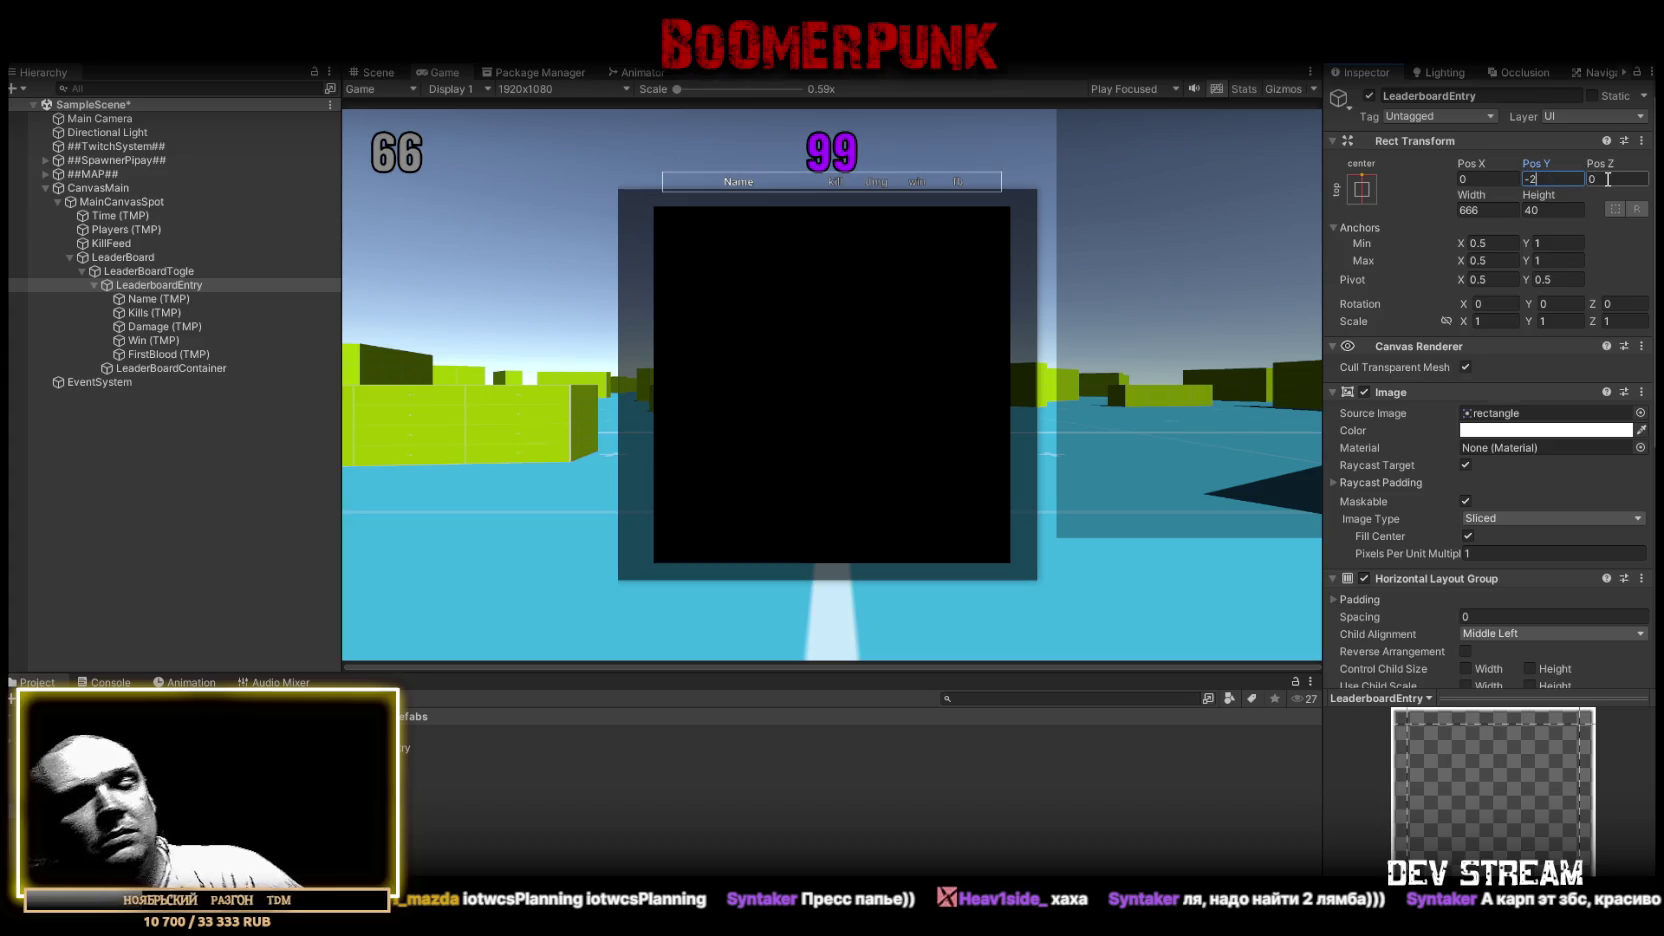
pyautogui.scroll(-2, 1495, 300)
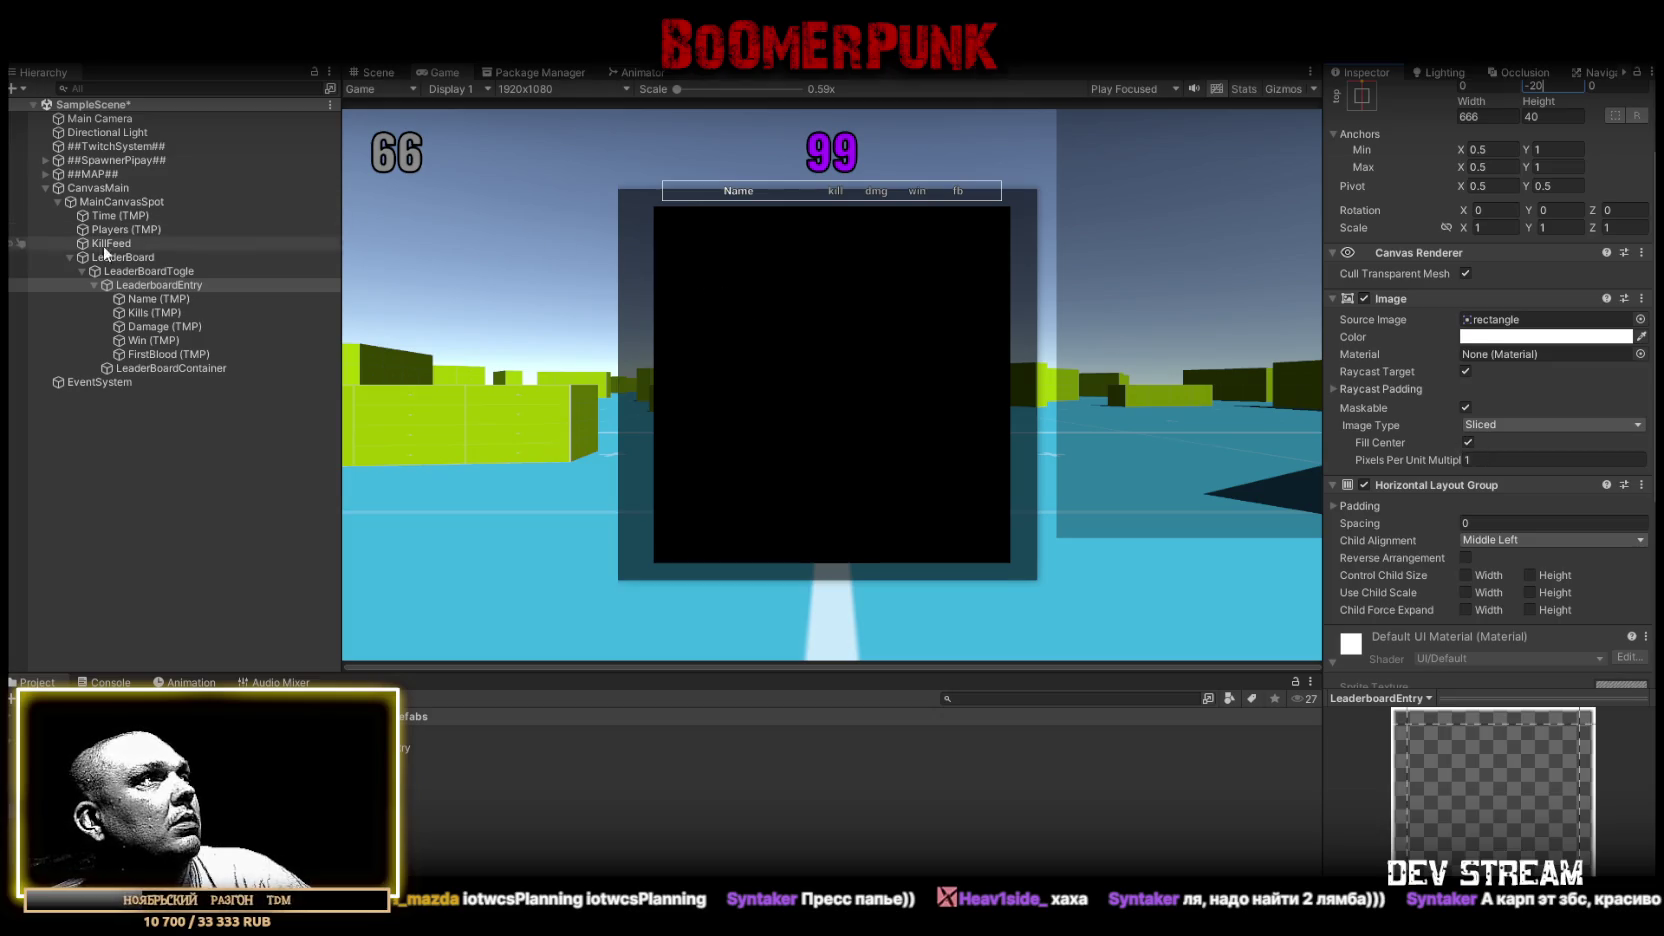
# Remove the row's Horizontal Layout Group and collapse the Image and material foldouts
pyautogui.click(1641, 484)
pyautogui.click(1512, 566)
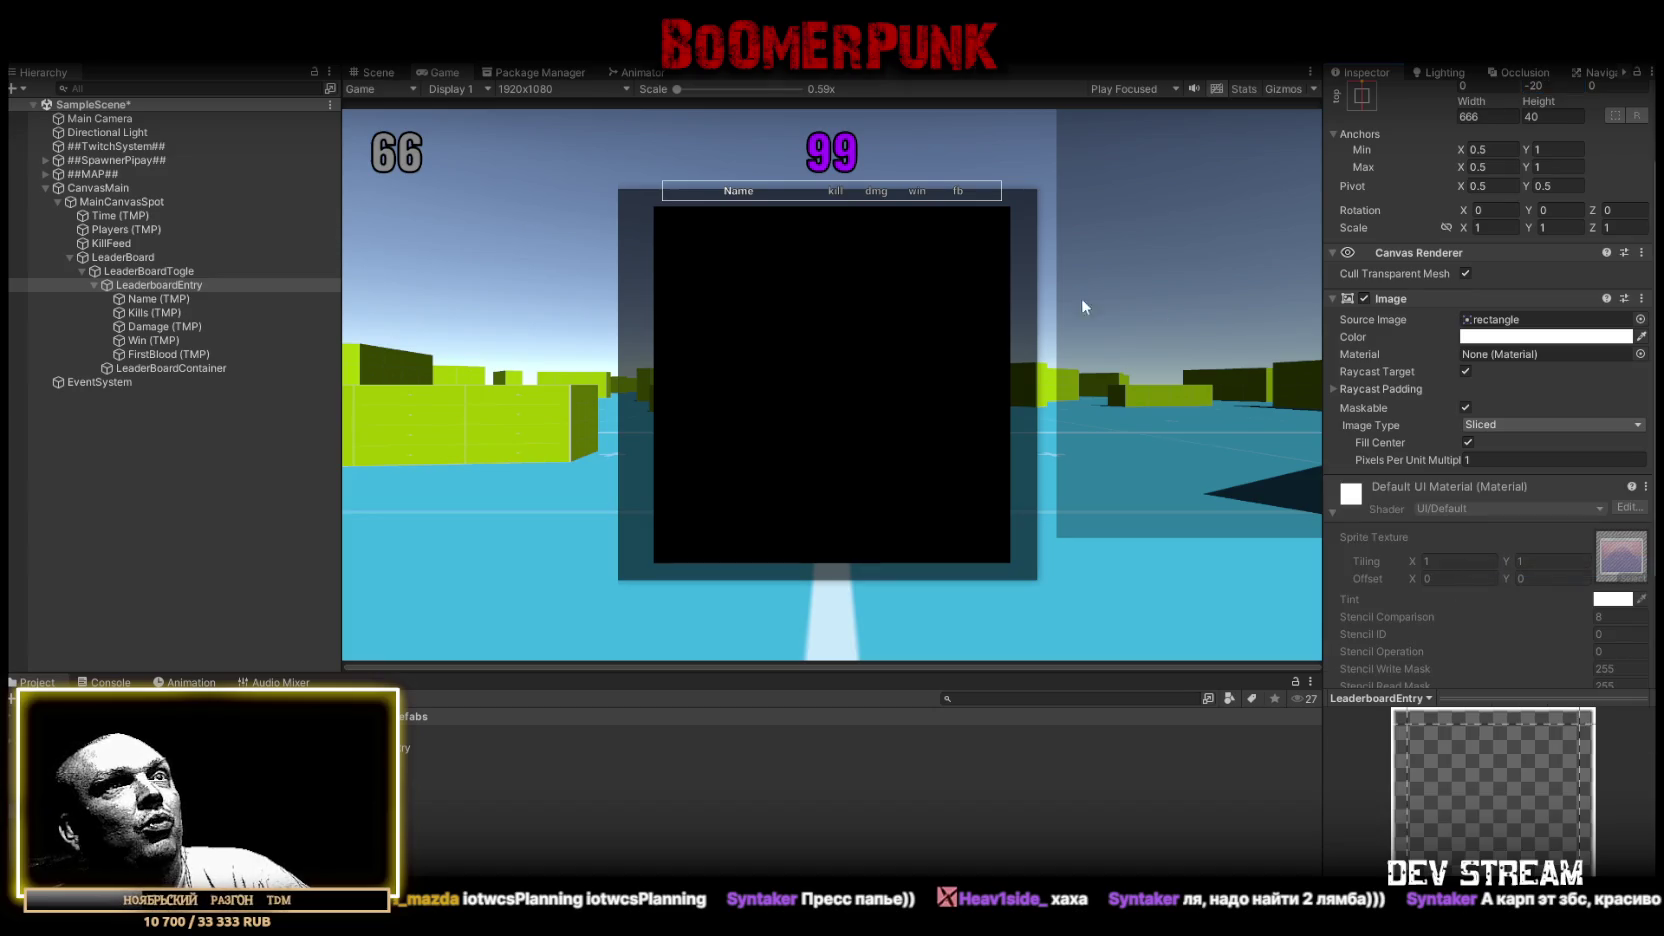
pyautogui.click(1331, 511)
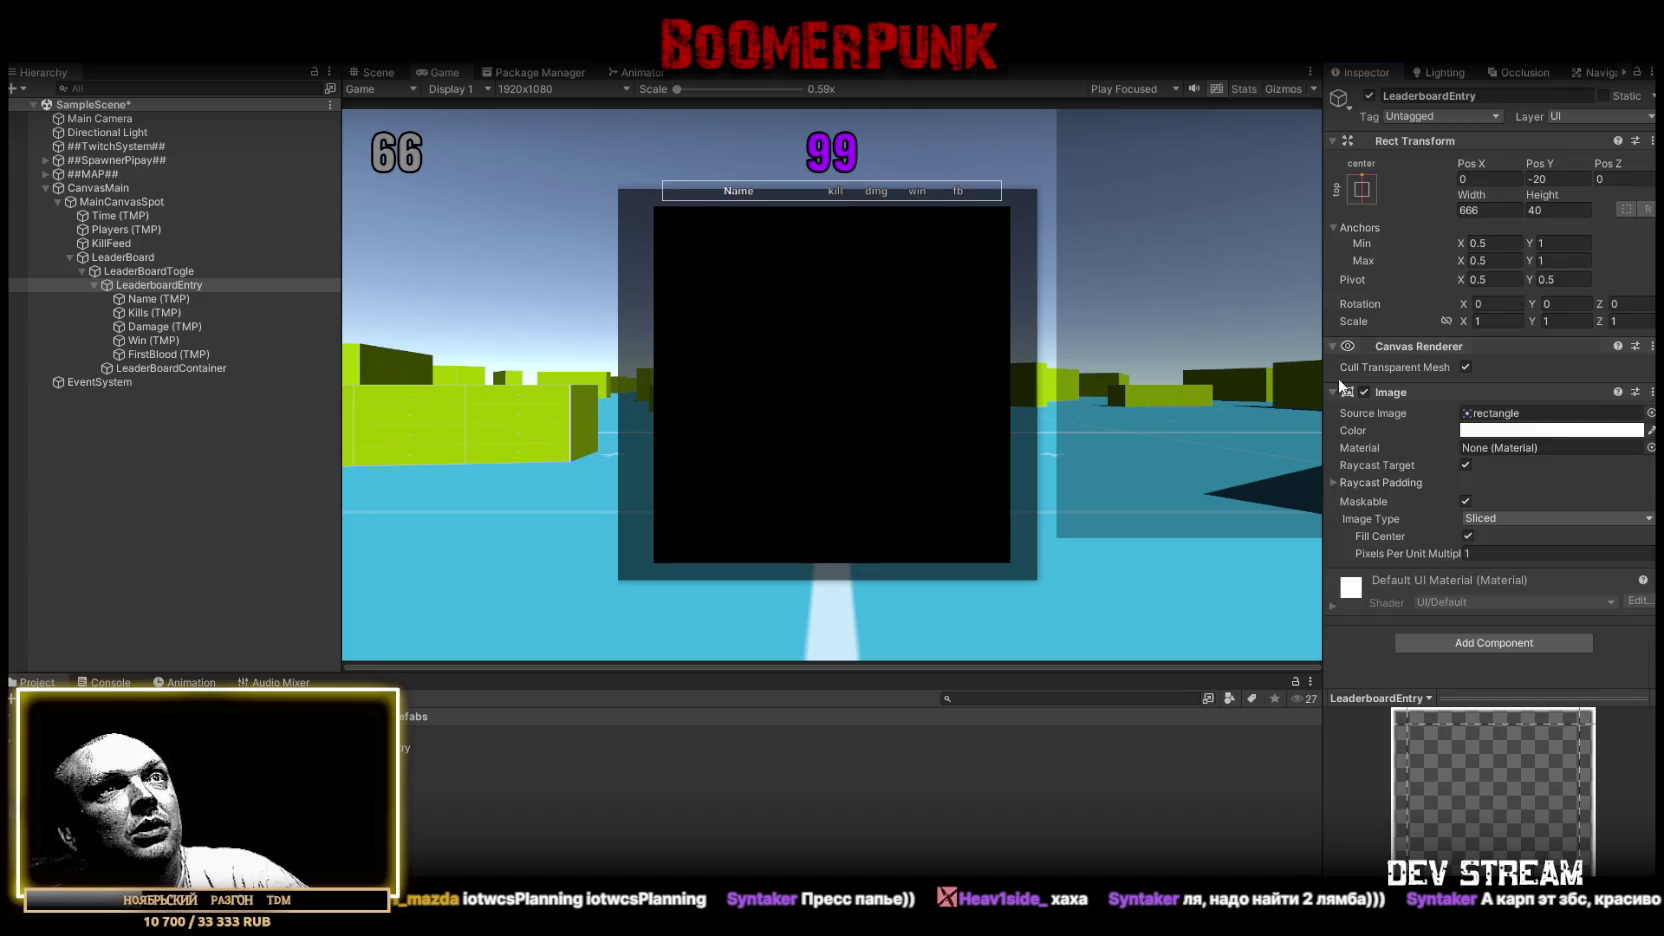
pyautogui.click(1333, 394)
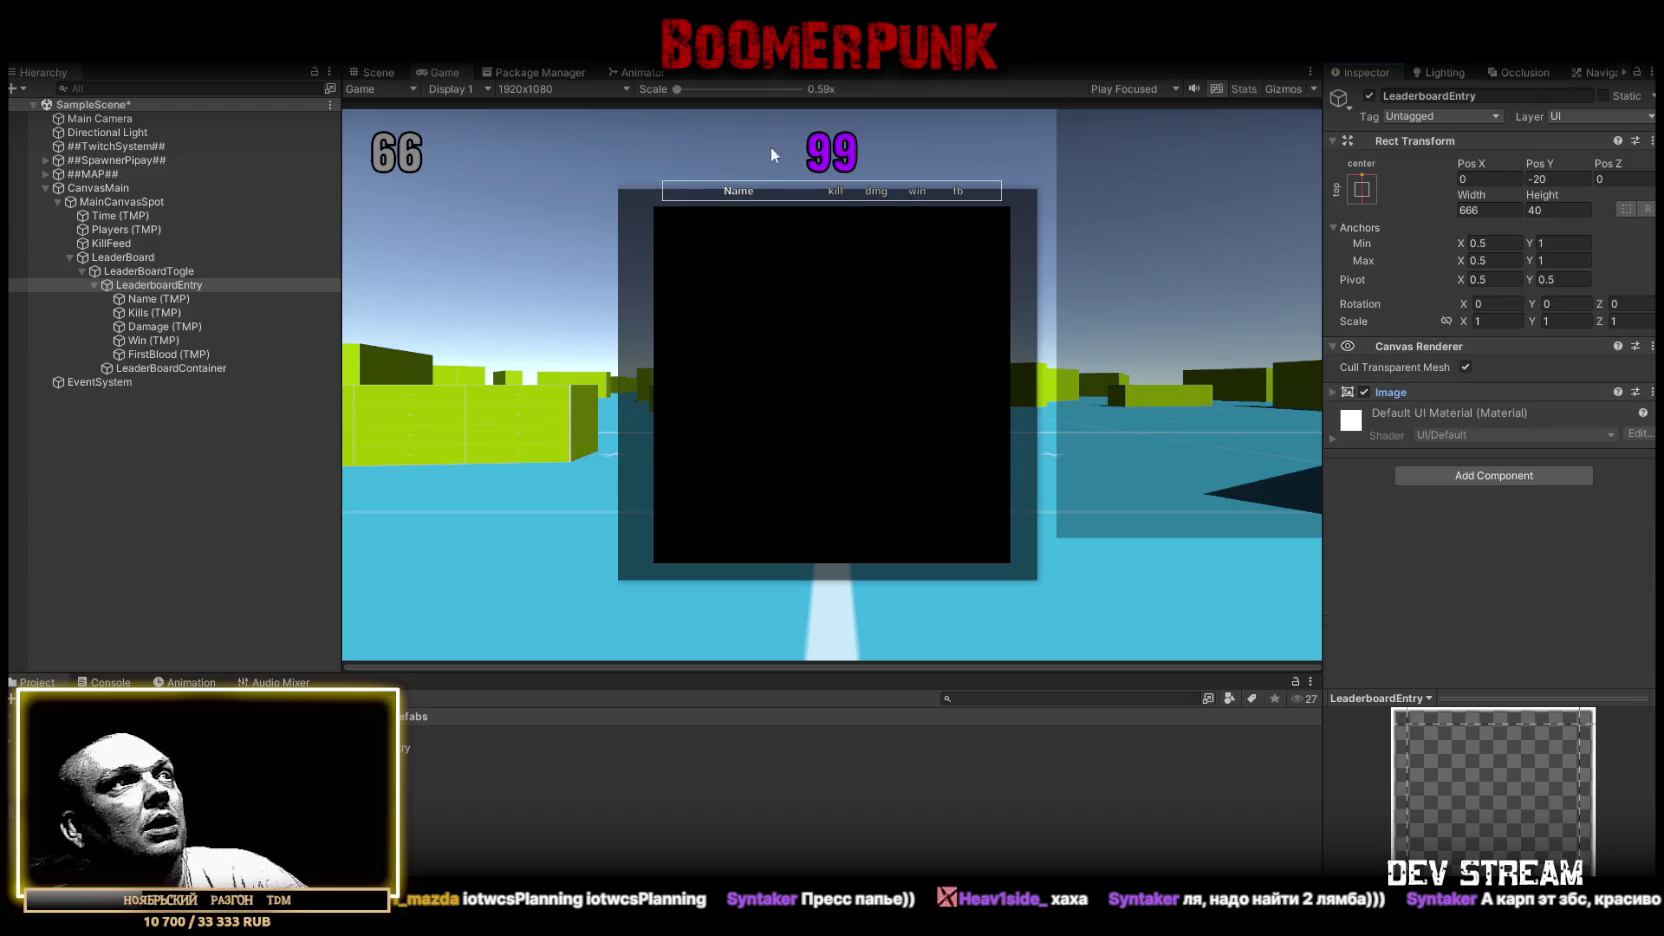
pyautogui.click(150, 270)
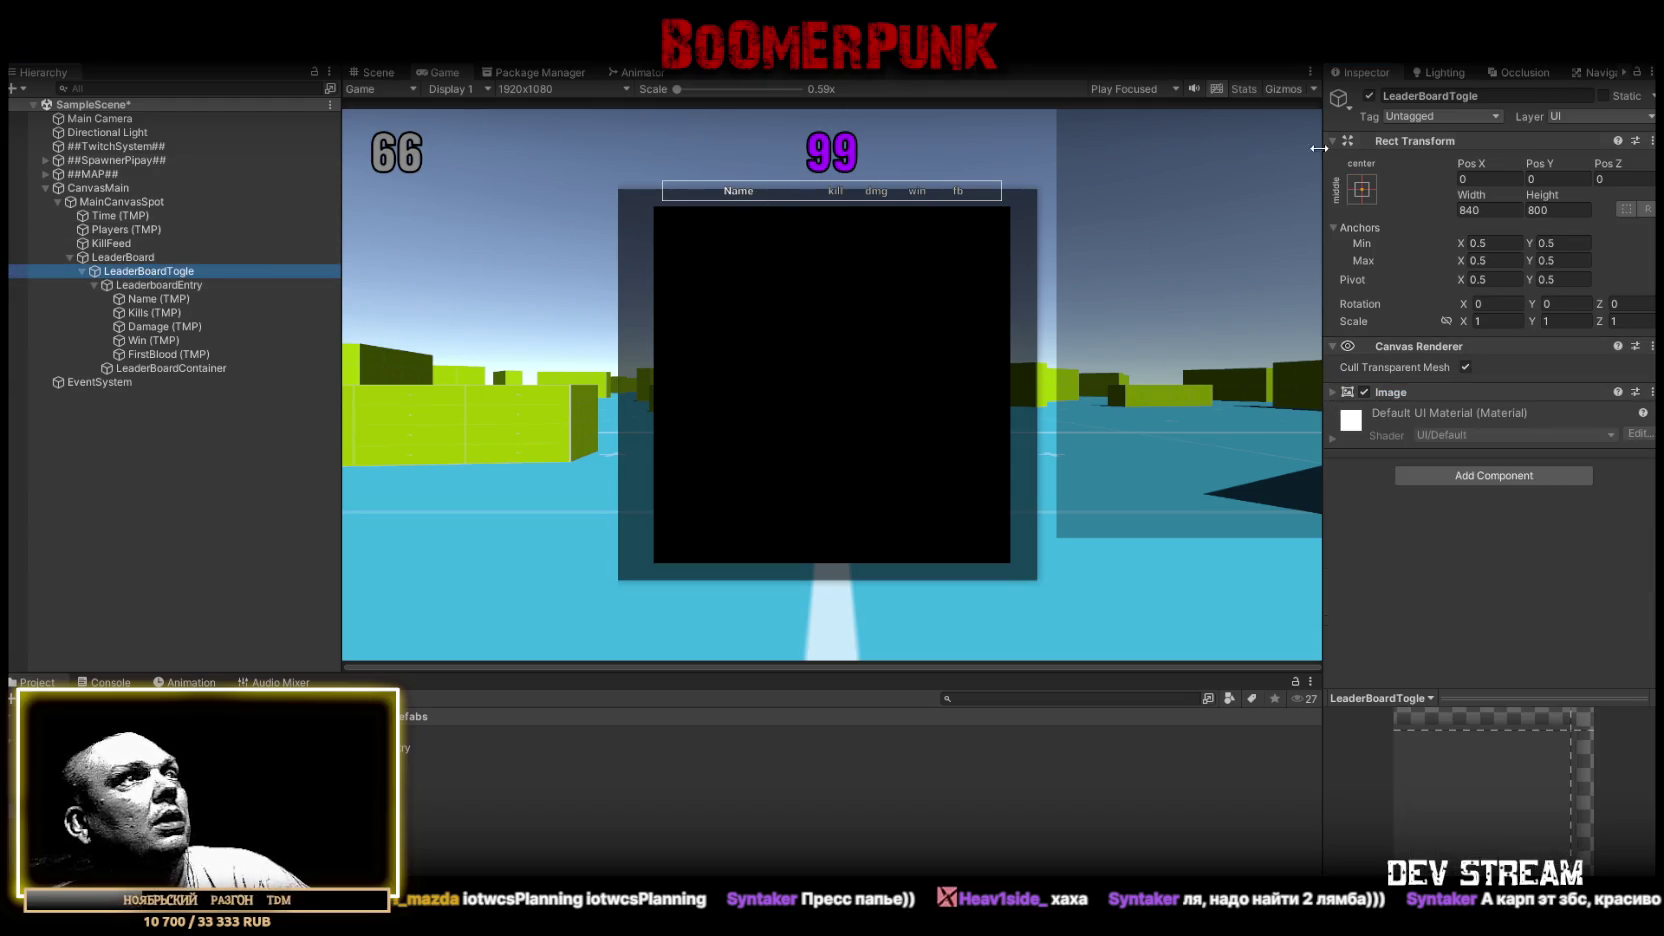
# Untick LeaderBoardTogle's active checkbox so the leaderboard starts hidden
pyautogui.click(1369, 95)
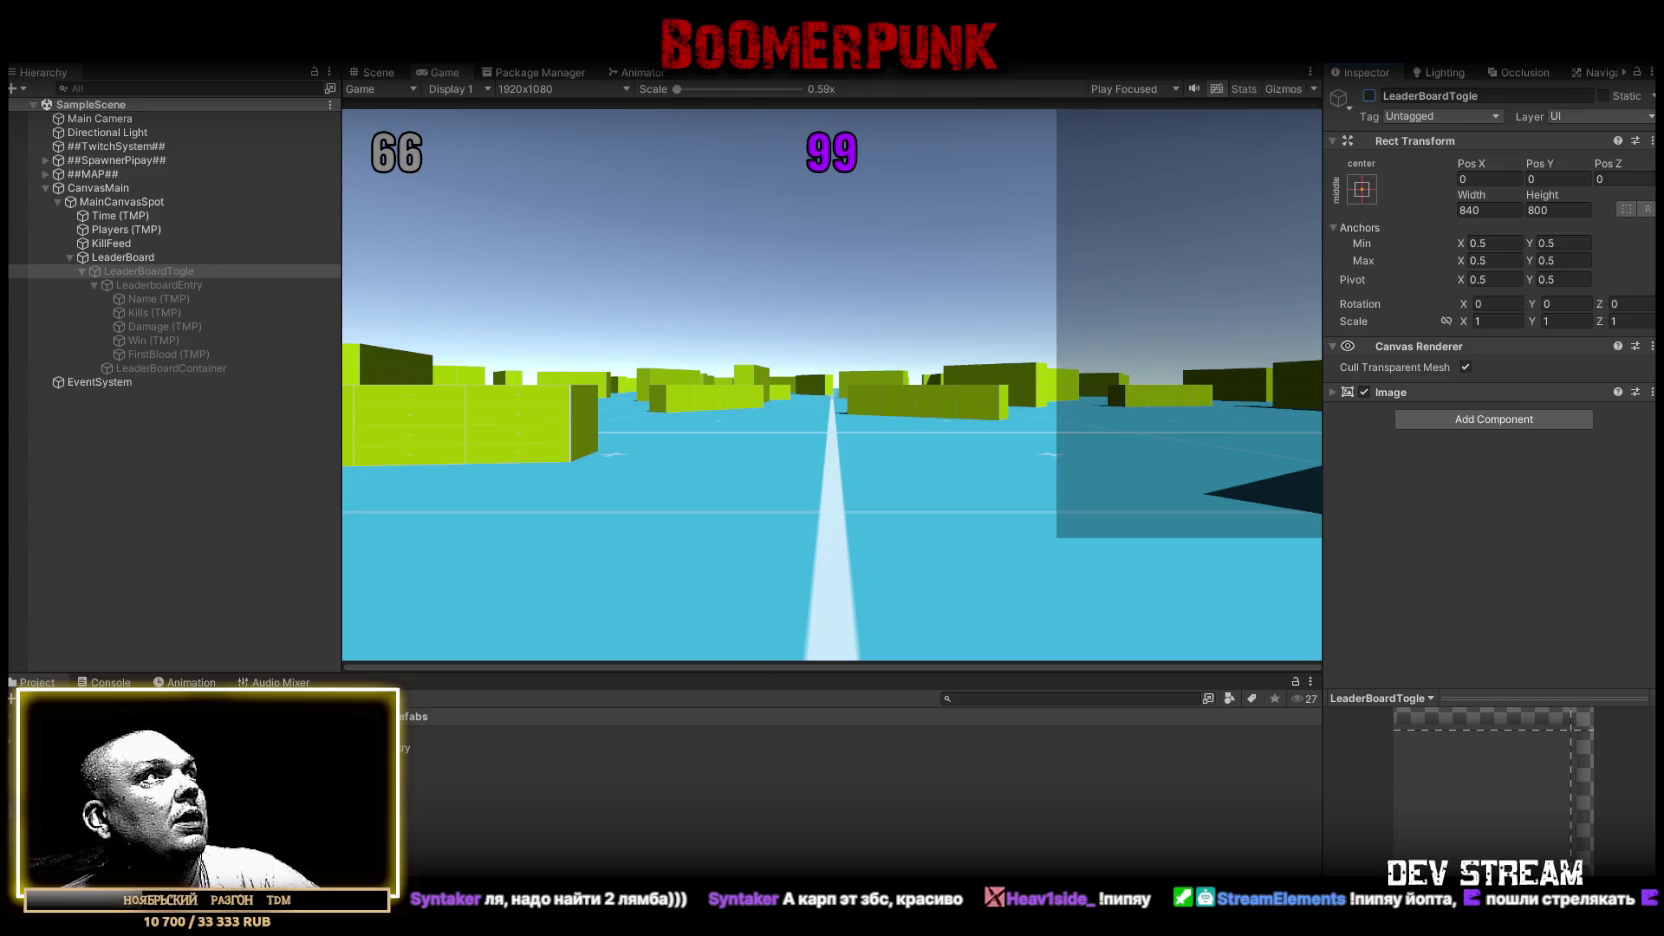
# Maximize the Game view to fill the editor and start playing
pyautogui.doubleClick(433, 76)
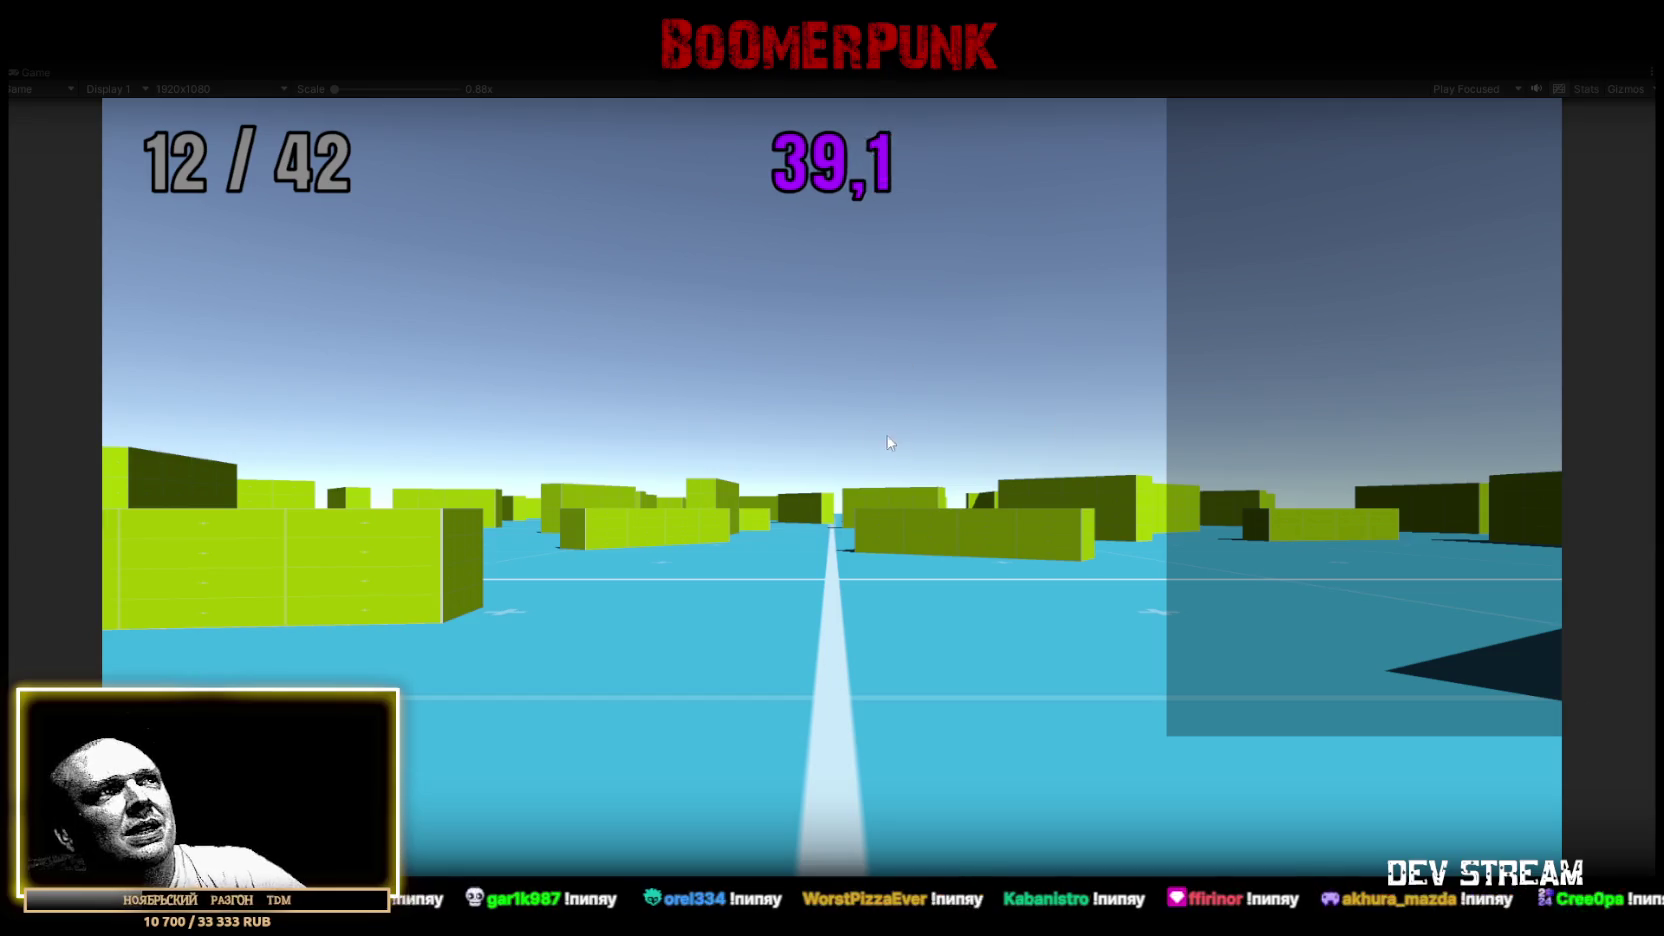
# Toggle the leaderboard repeatedly with Tab during play until player stats appear
pyautogui.press('Tab')
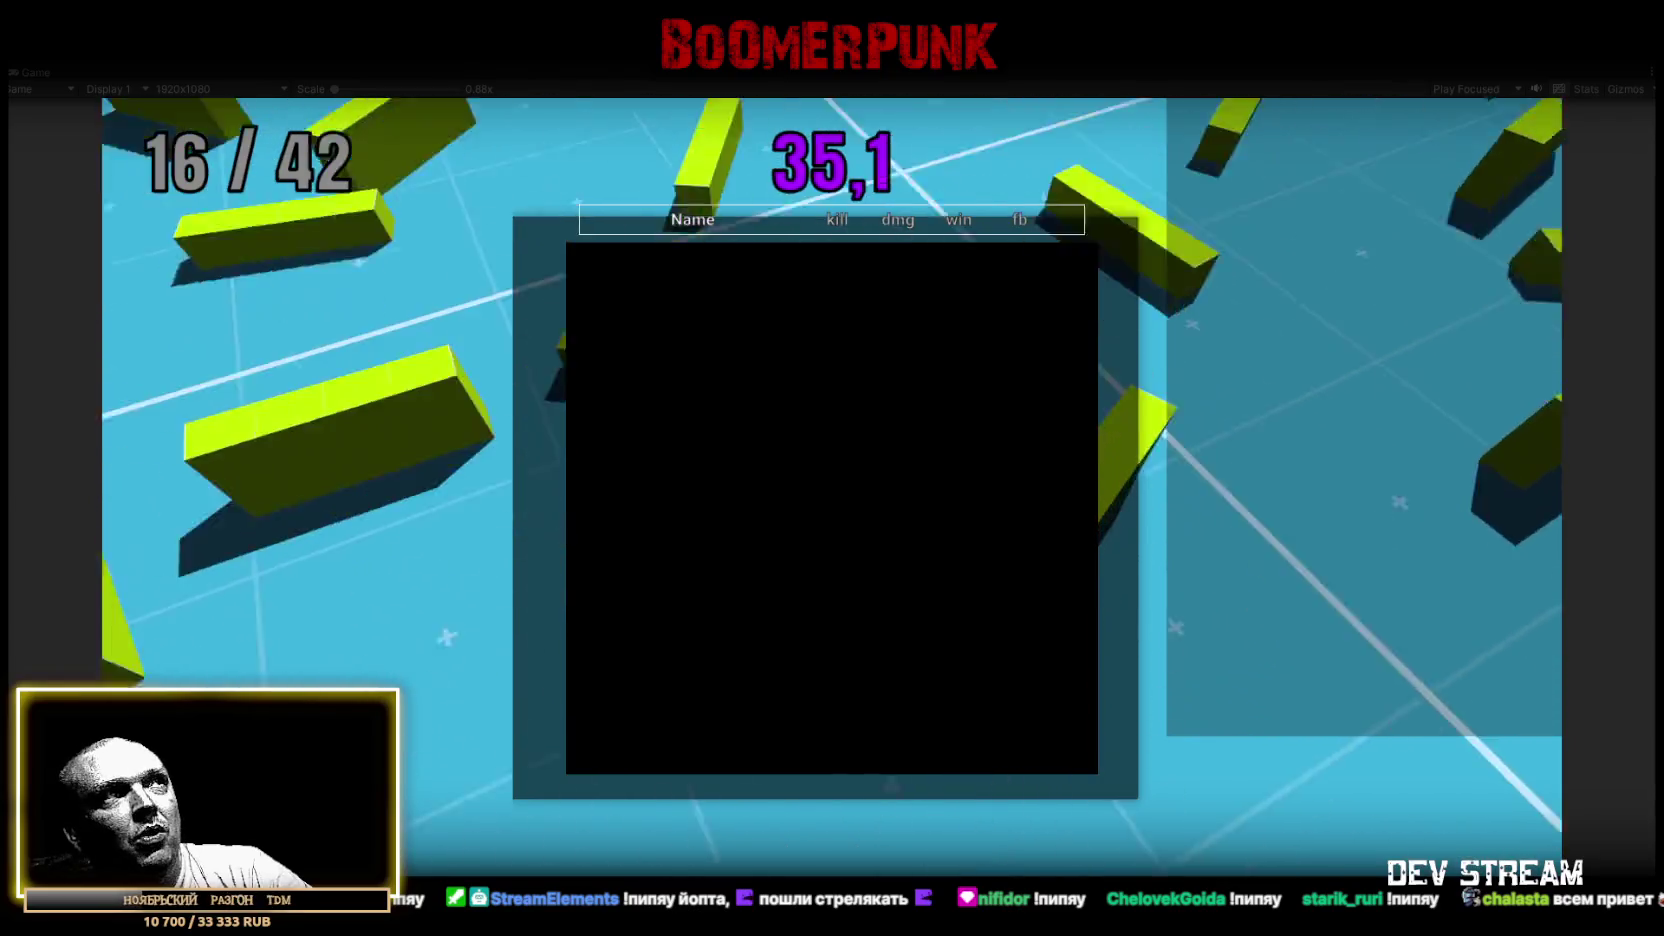
pyautogui.press('Tab')
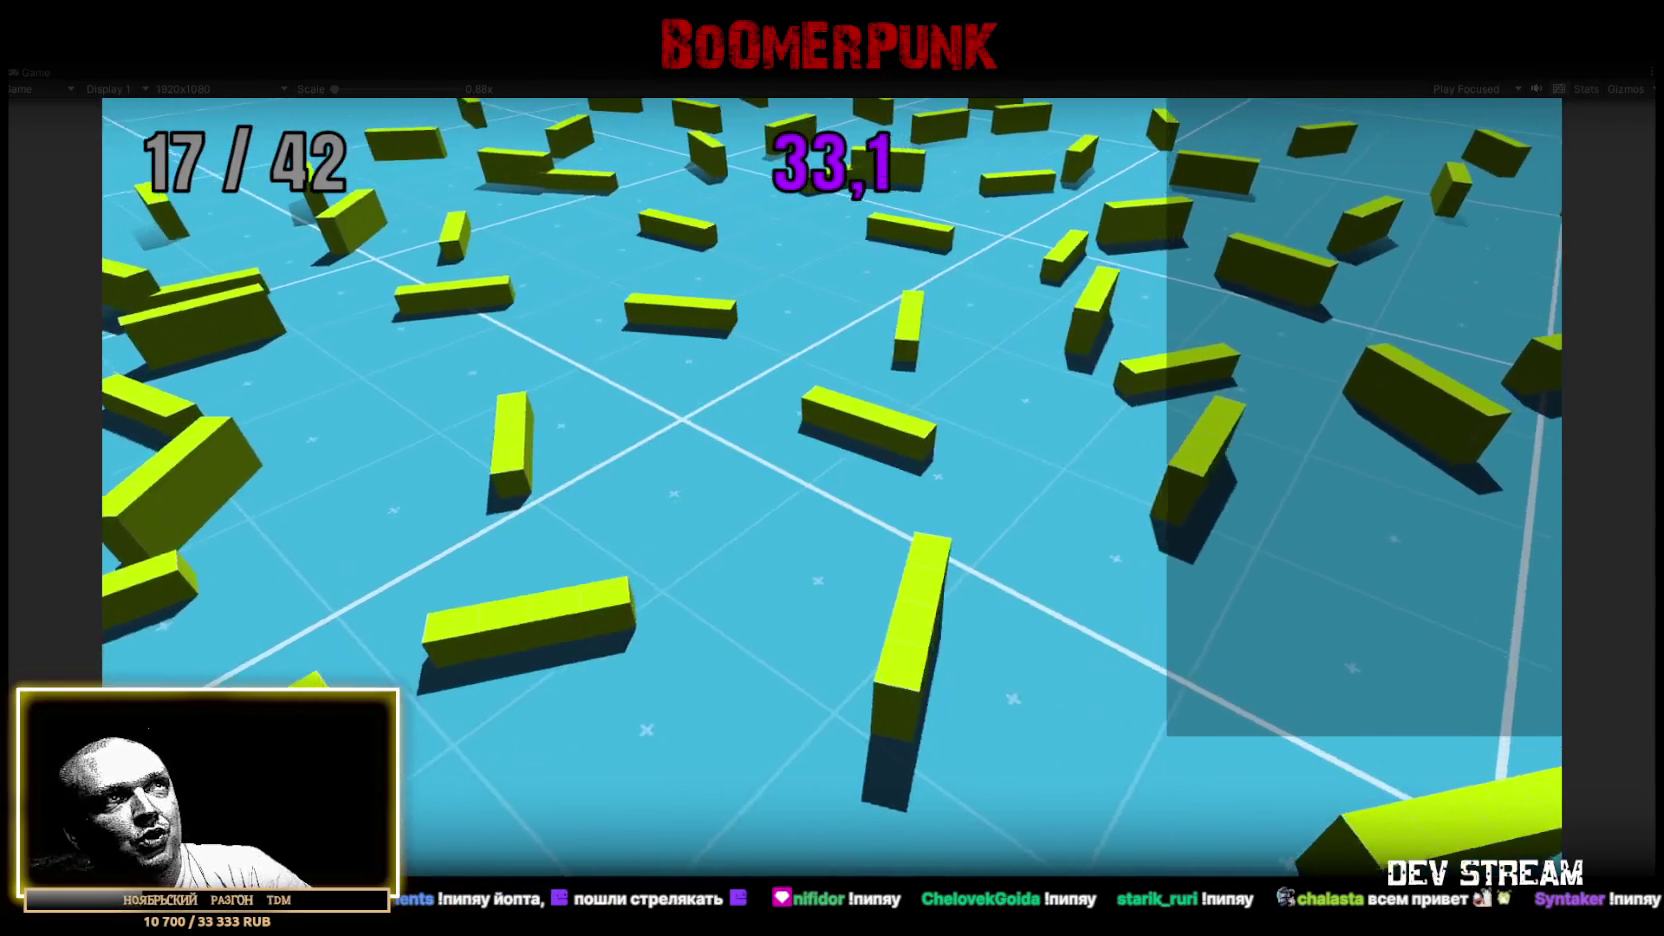
pyautogui.press('Tab')
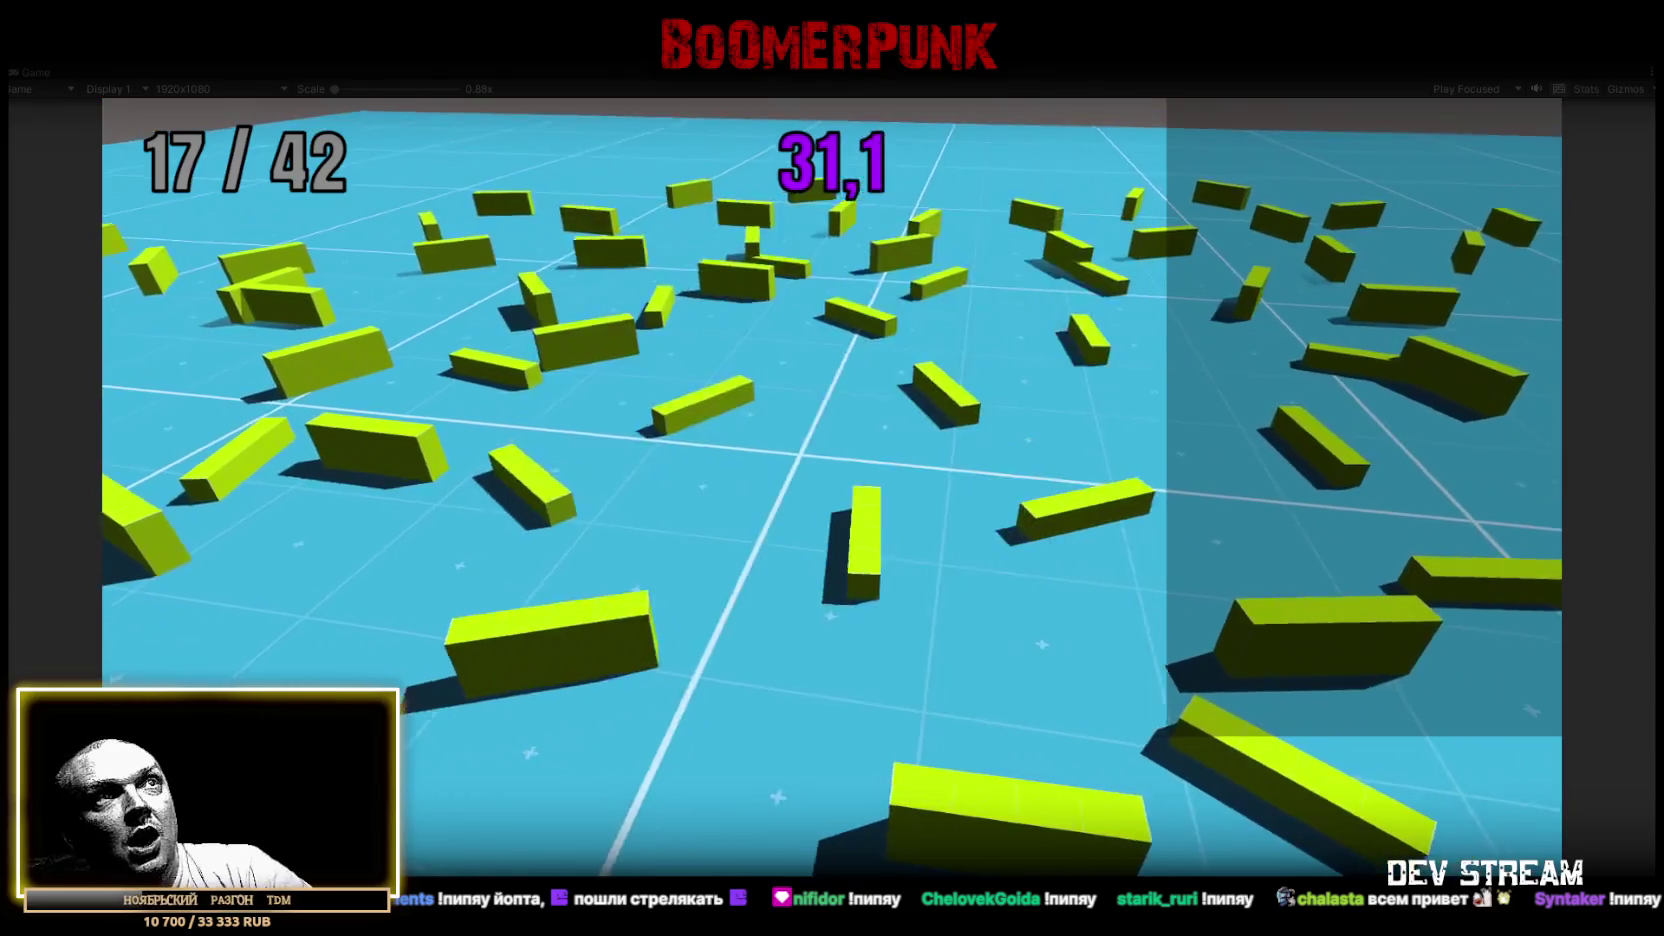
pyautogui.press('Tab')
pyautogui.press('Tab')
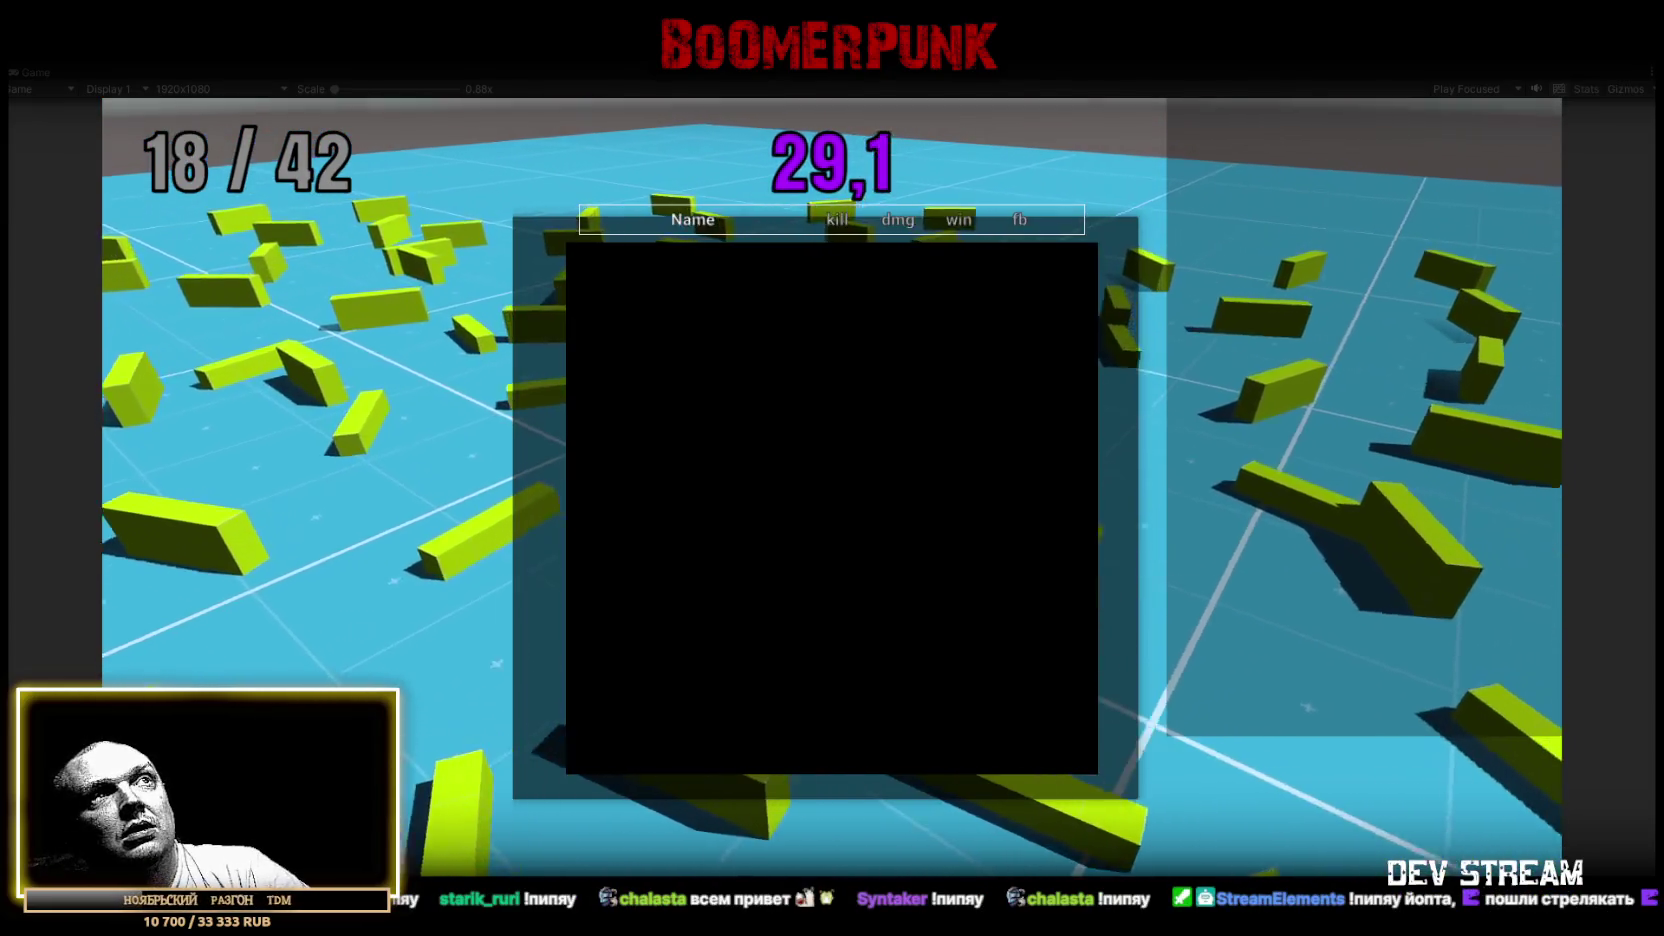
pyautogui.press('Tab')
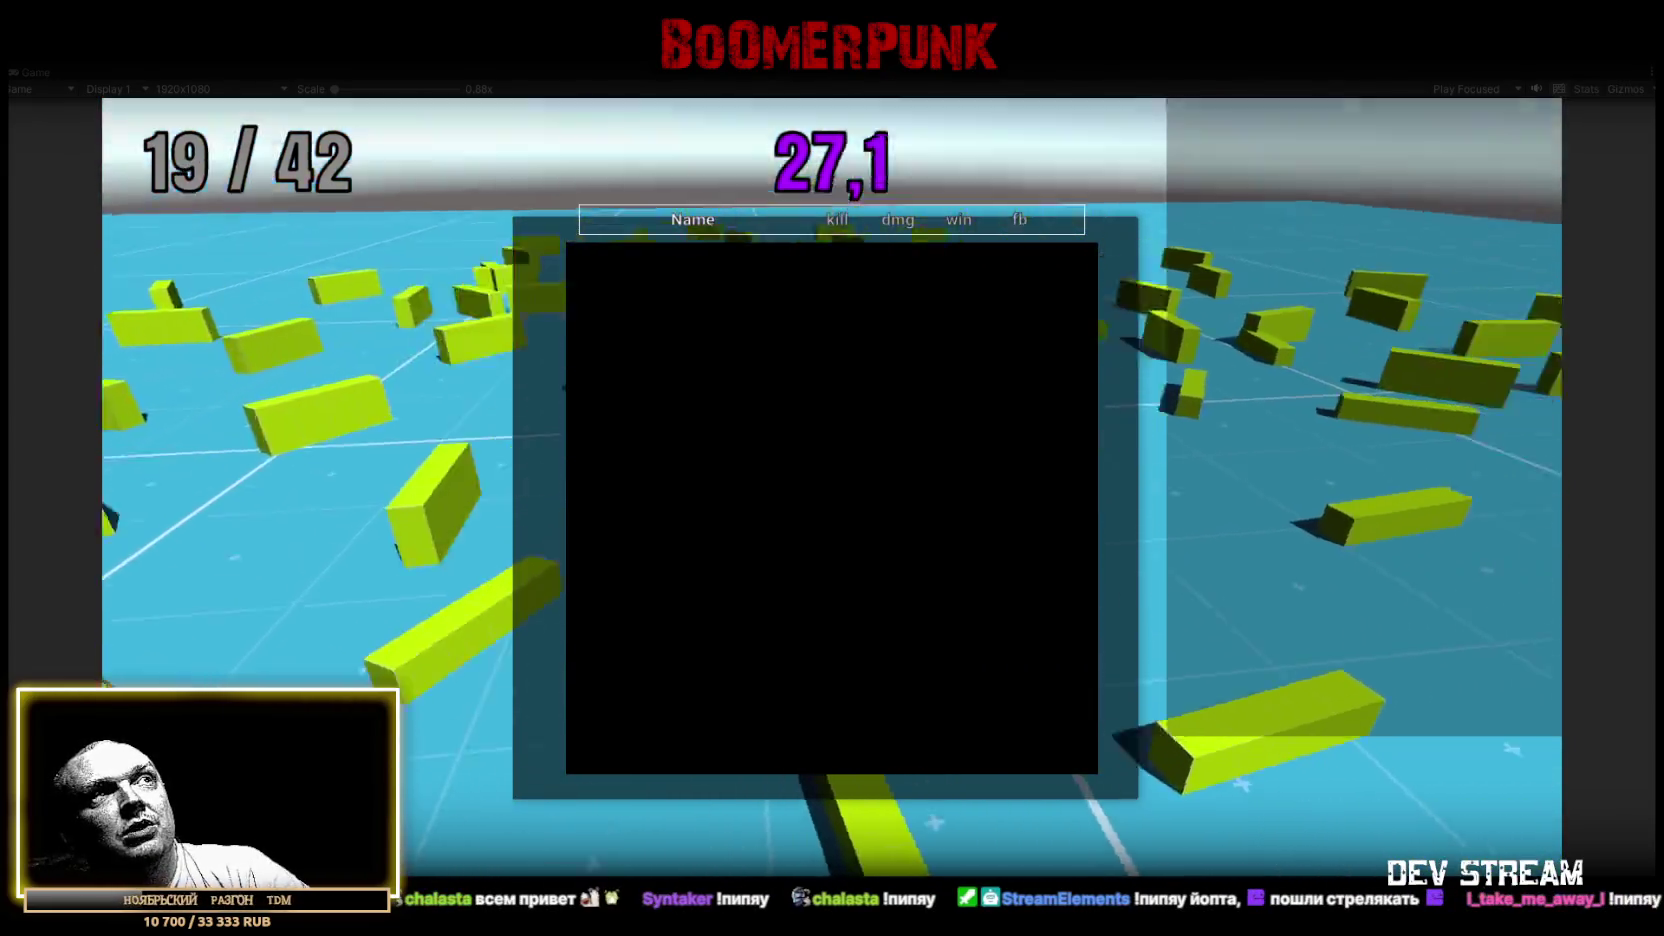
pyautogui.press('Tab')
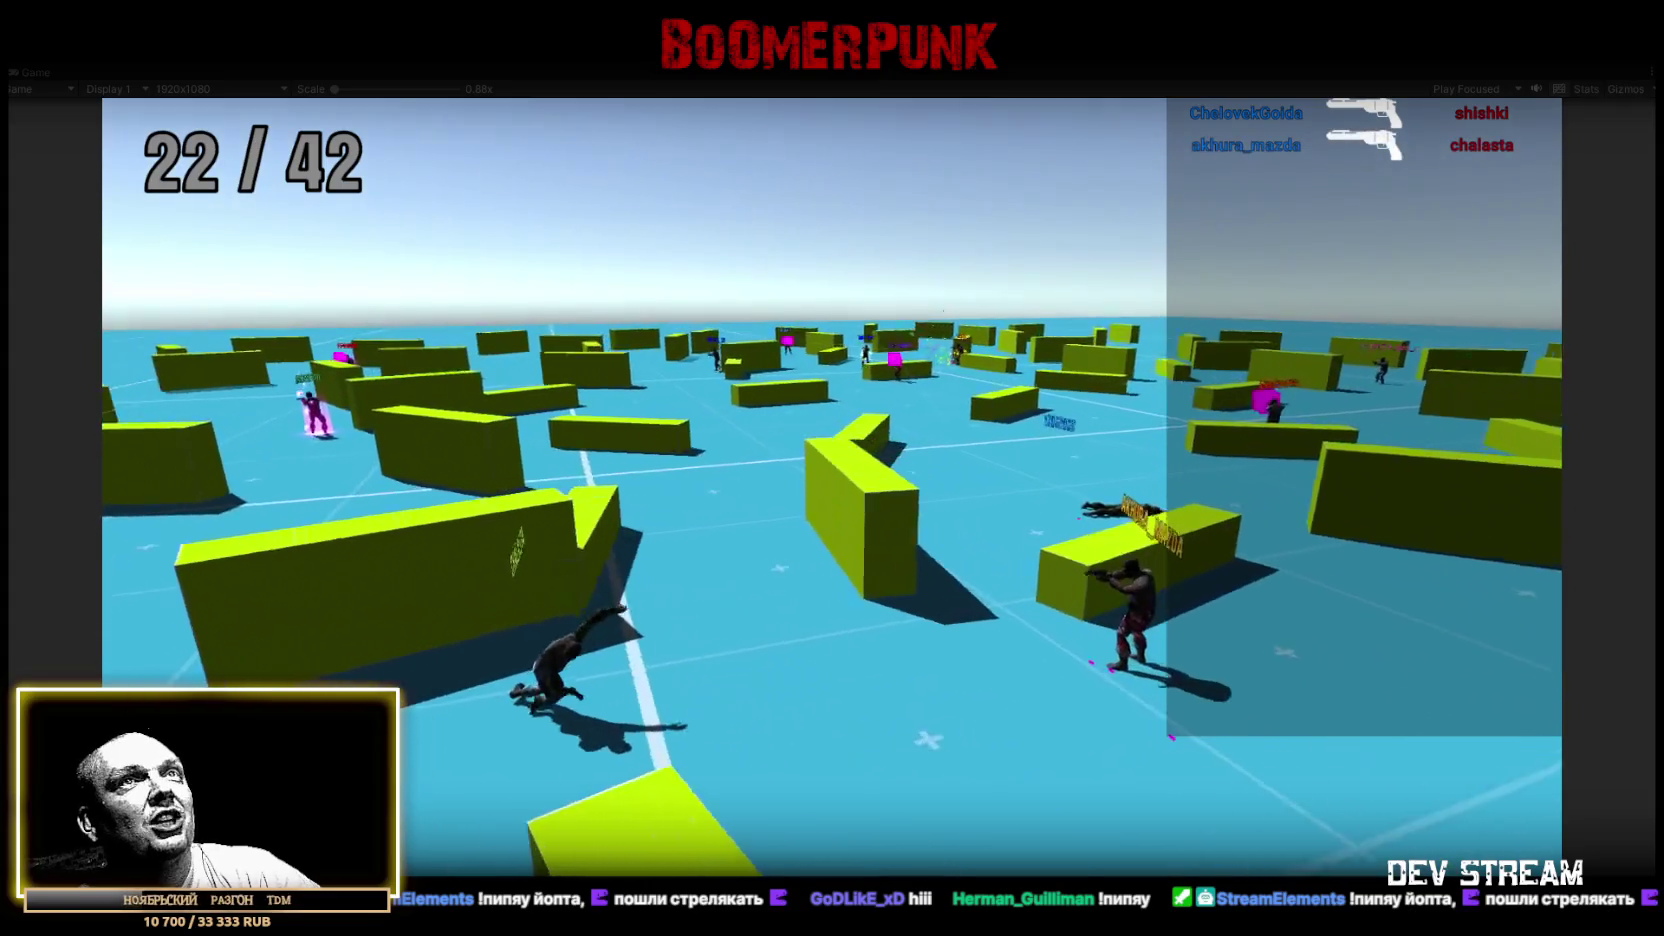
pyautogui.press('Tab')
pyautogui.press('Tab')
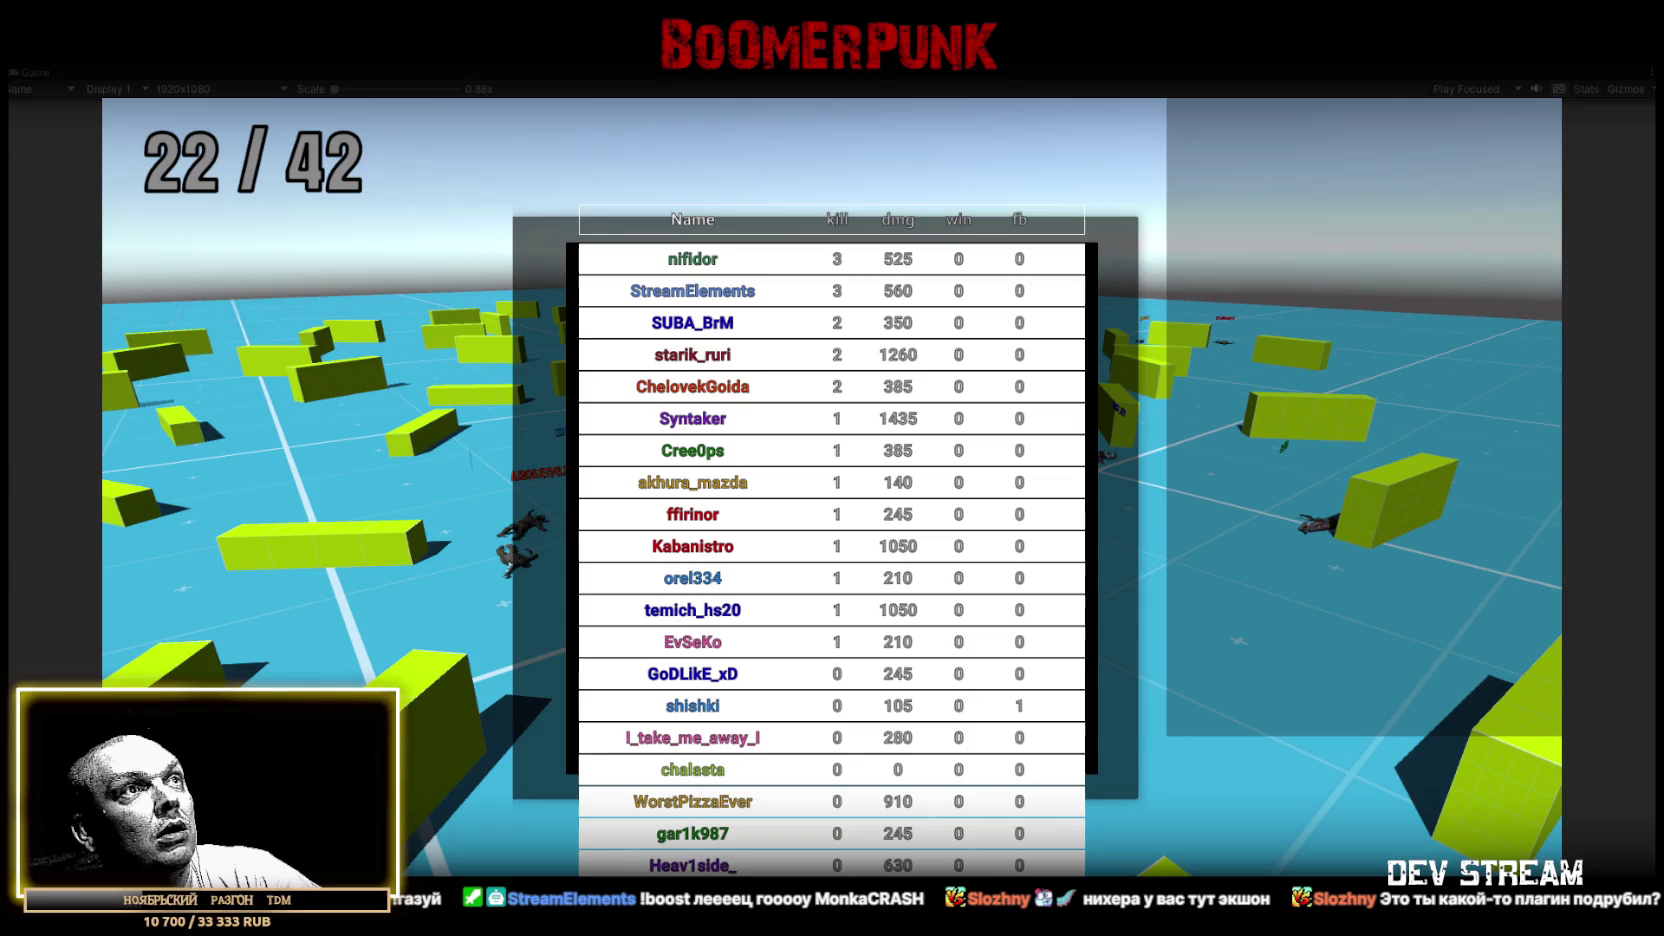
# Hide the leaderboard with Tab, keep playing, then reopen it to check updated kills and damage
pyautogui.press('Tab')
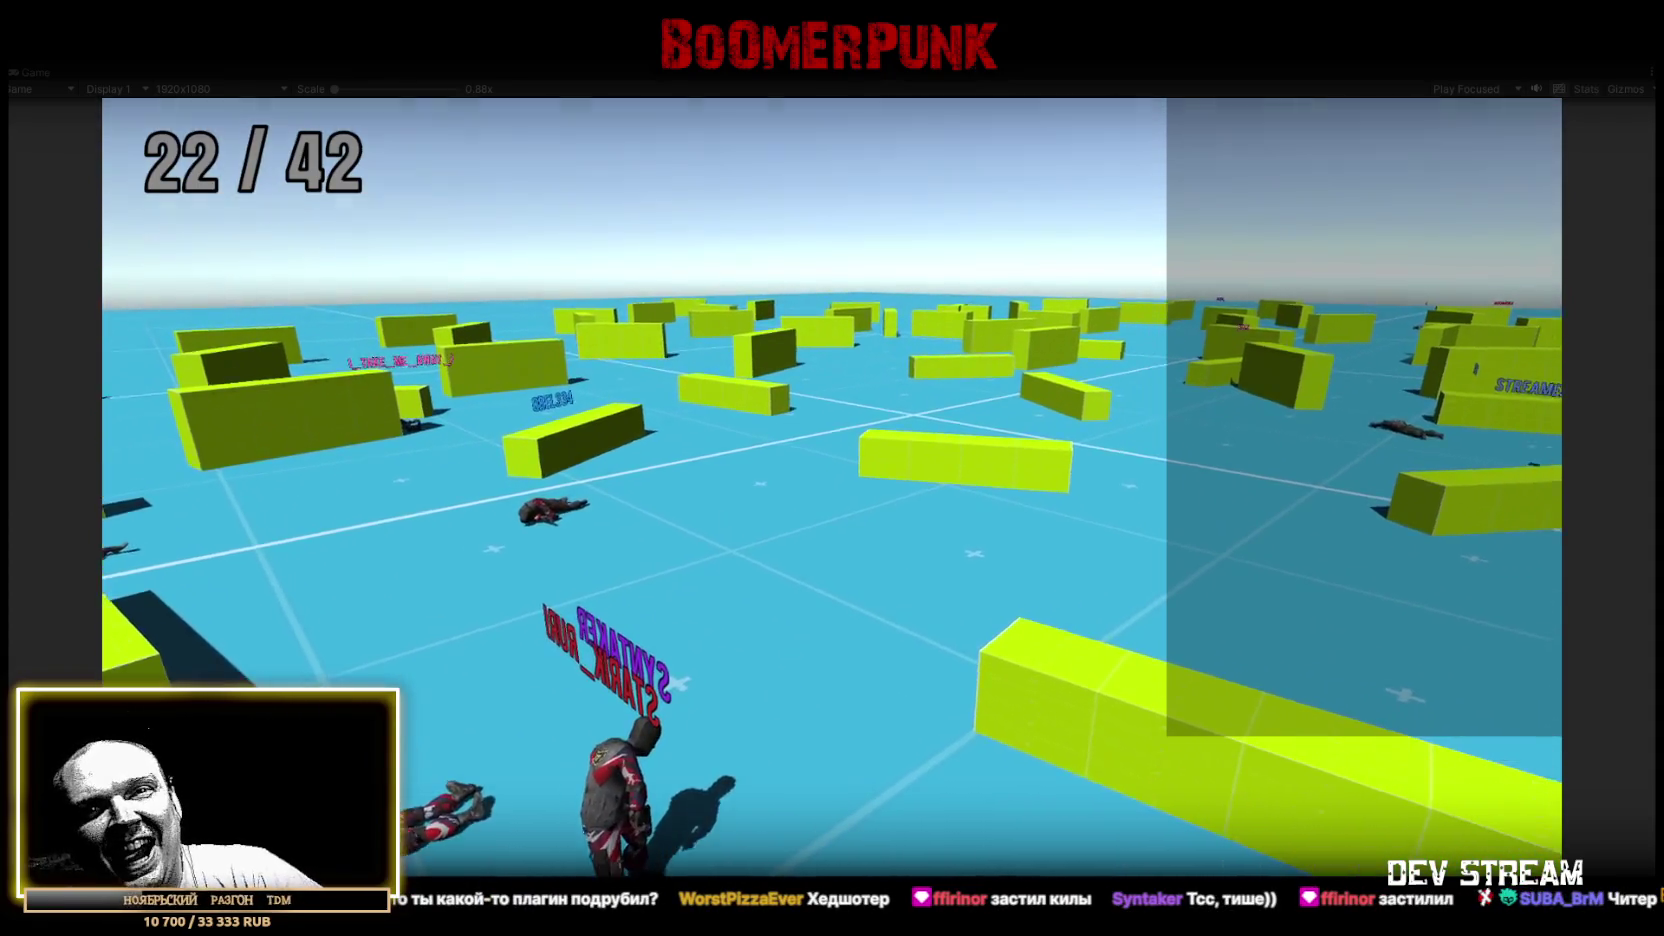
pyautogui.press('Tab')
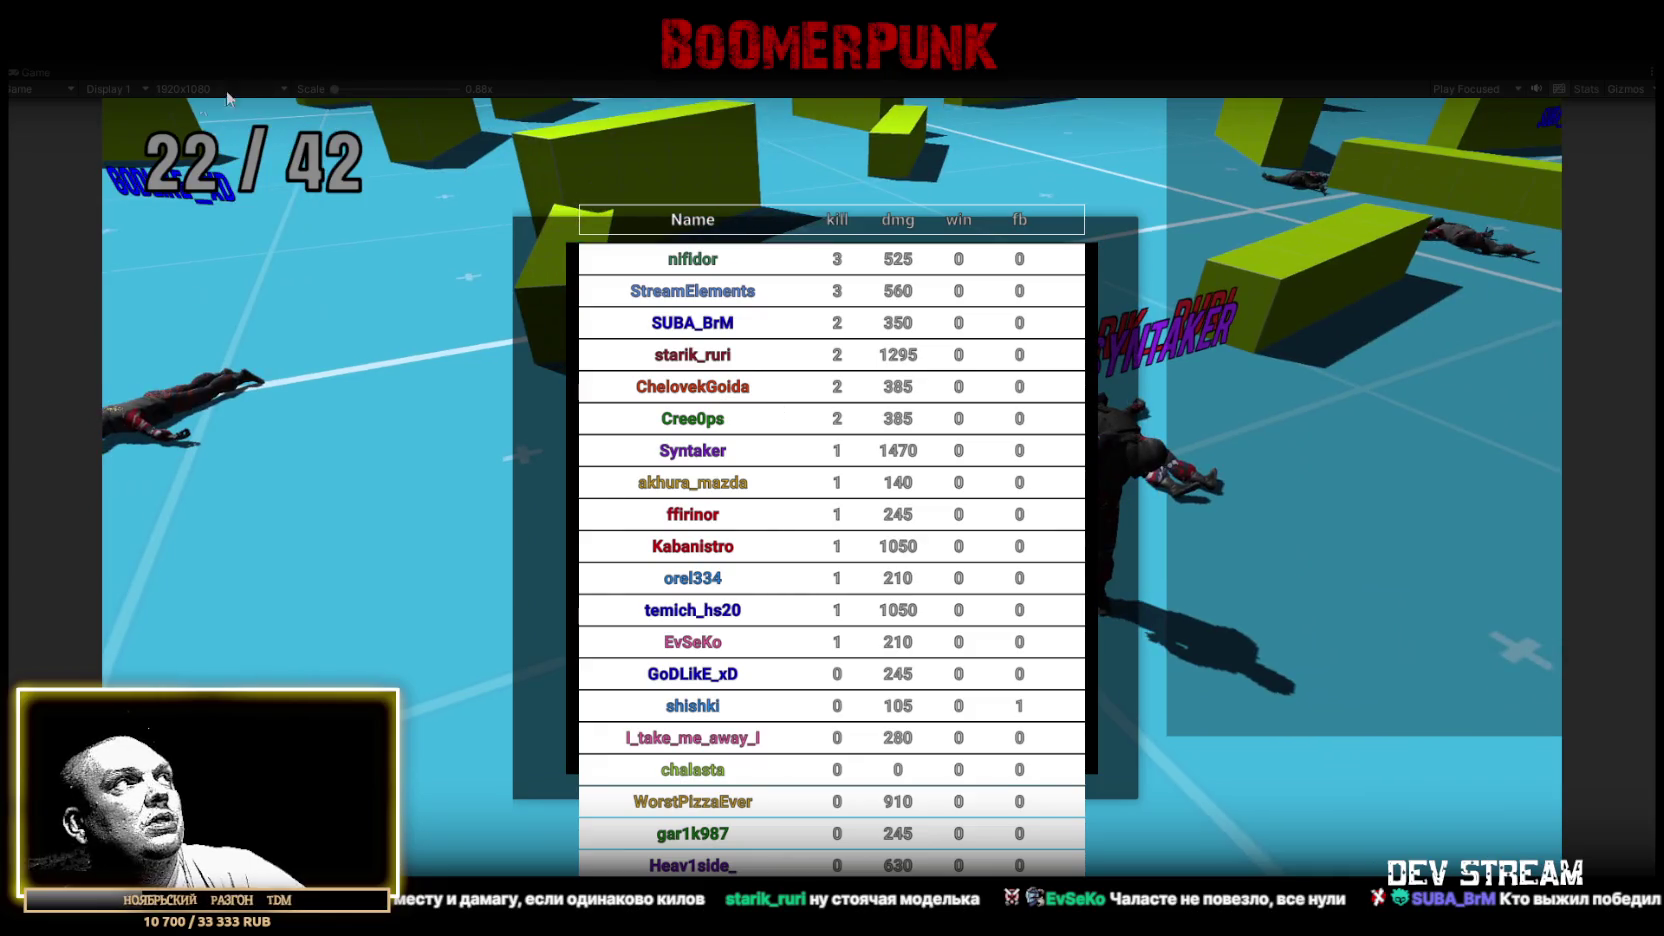
pyautogui.click(221, 249)
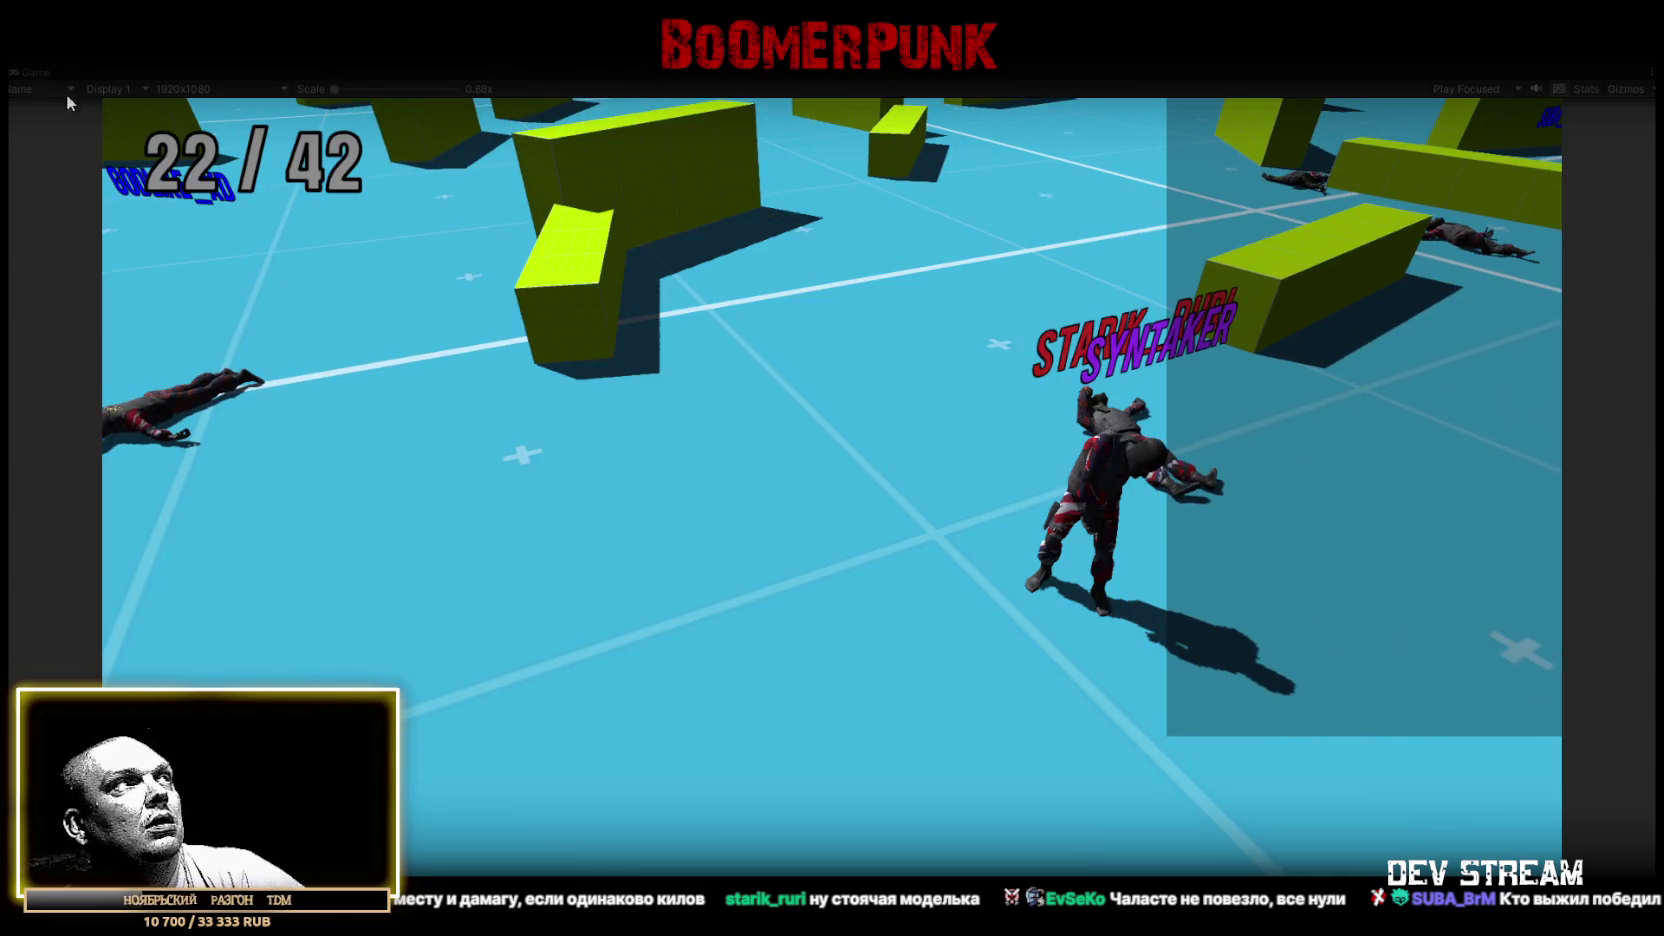
# Restore the editor layout and view the arena from above in the Scene view
pyautogui.doubleClick(38, 78)
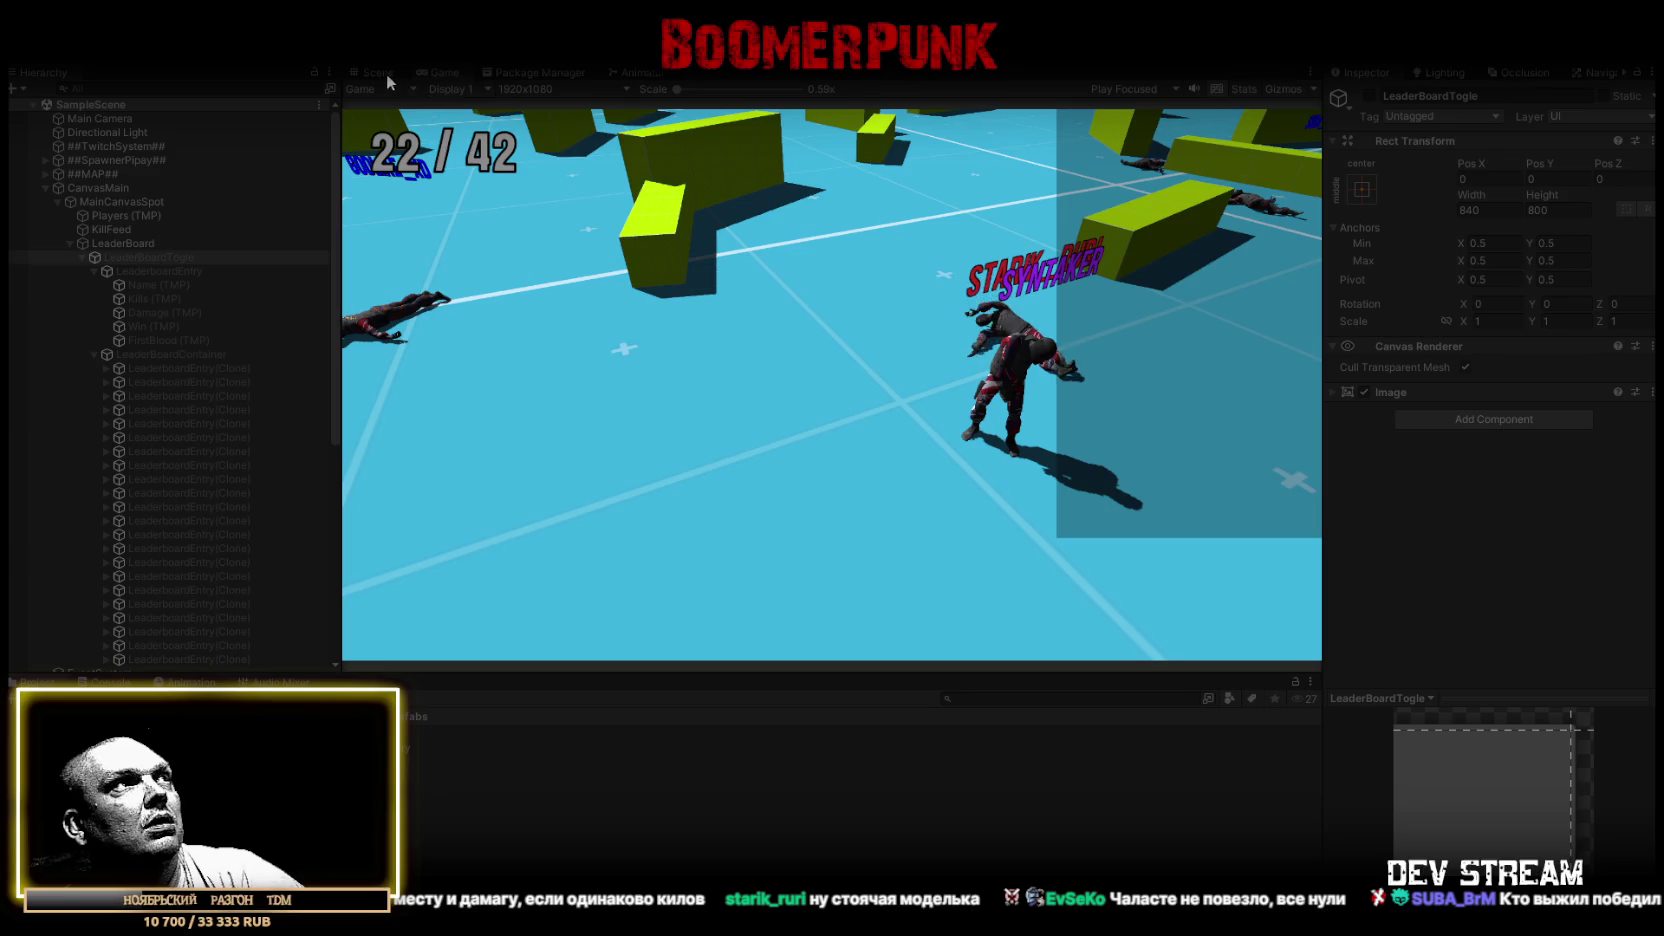
pyautogui.click(386, 73)
pyautogui.moveTo(700, 331); pyautogui.dragTo(1316, 118)
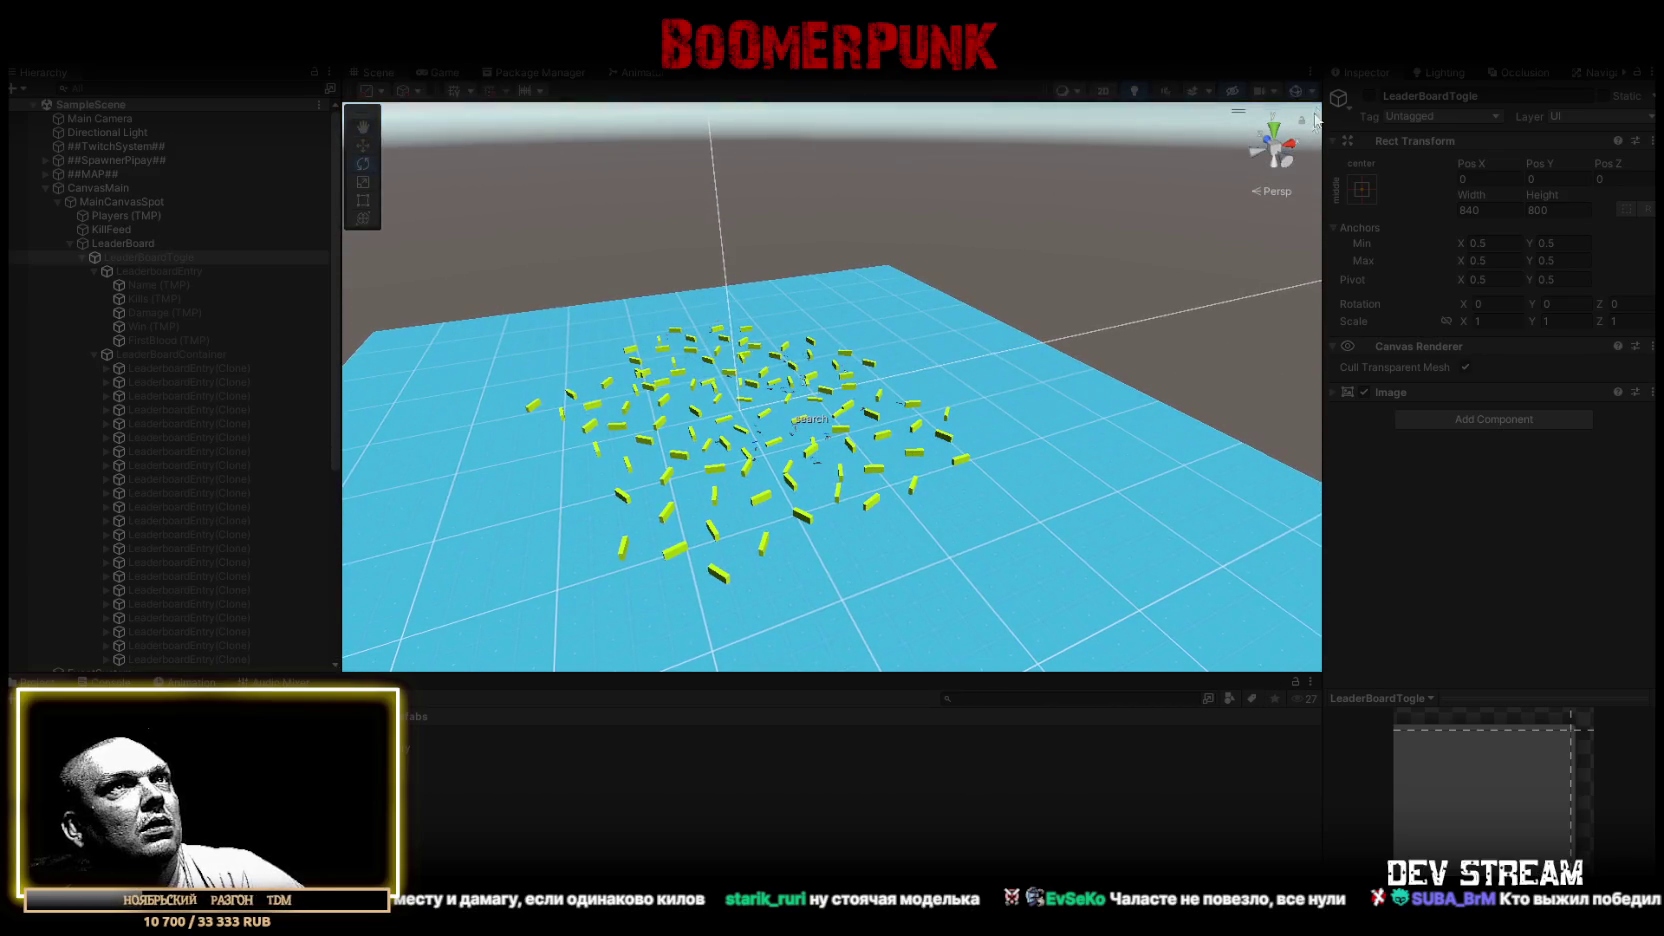
pyautogui.scroll(15, 830, 390)
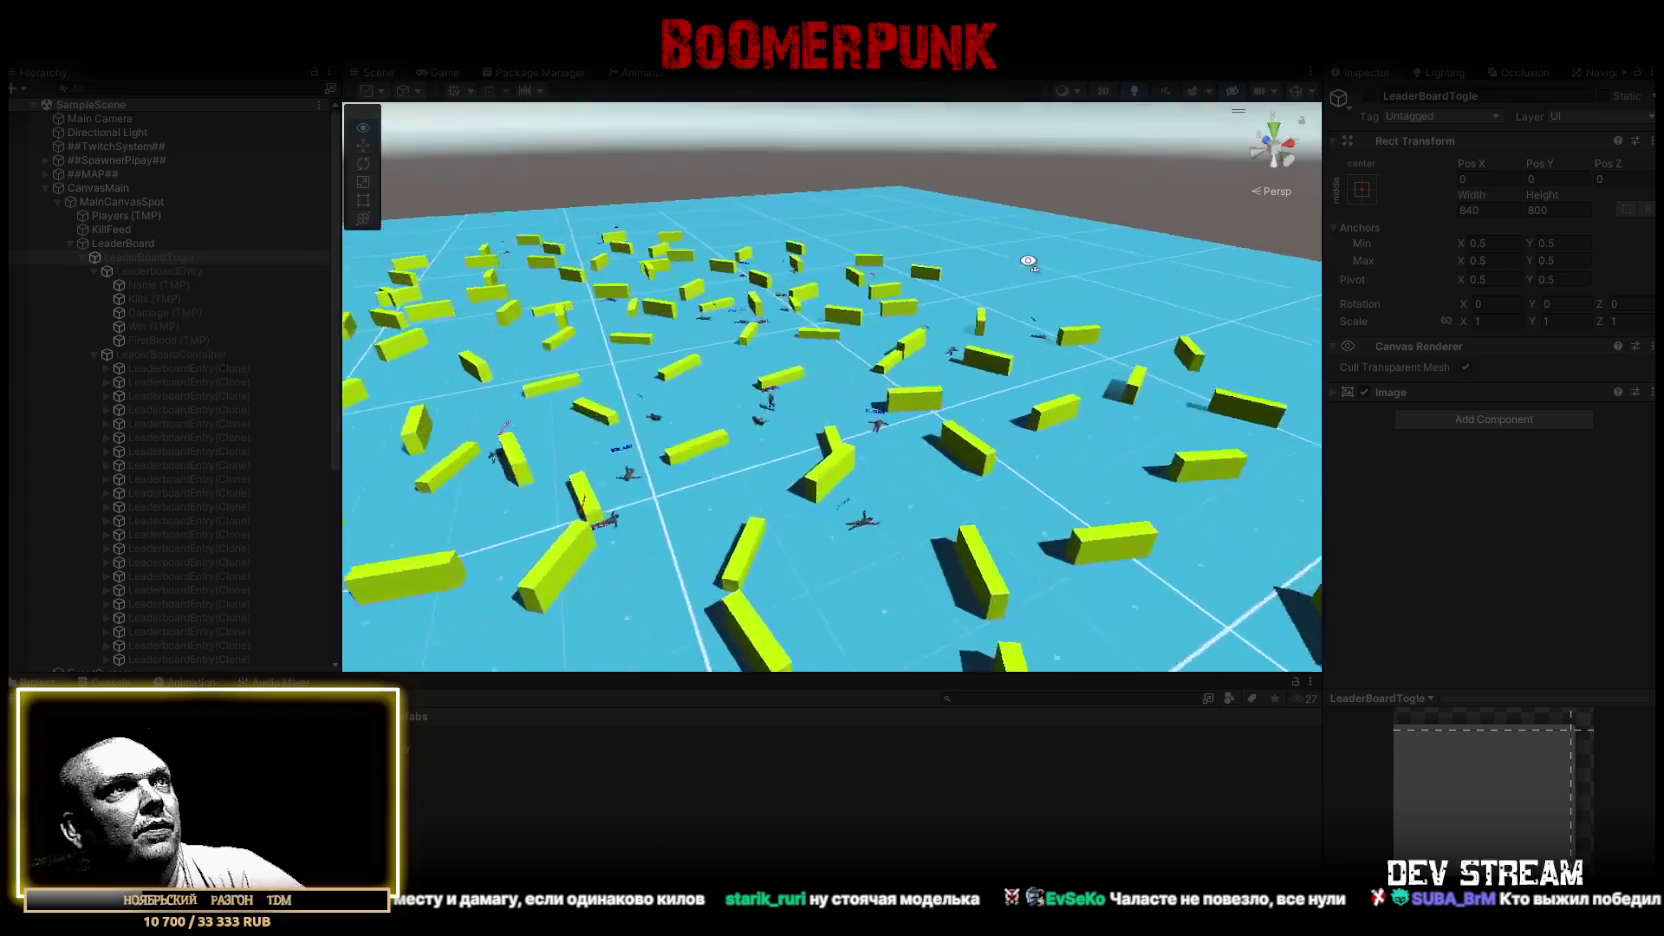
pyautogui.scroll(12, 780, 381)
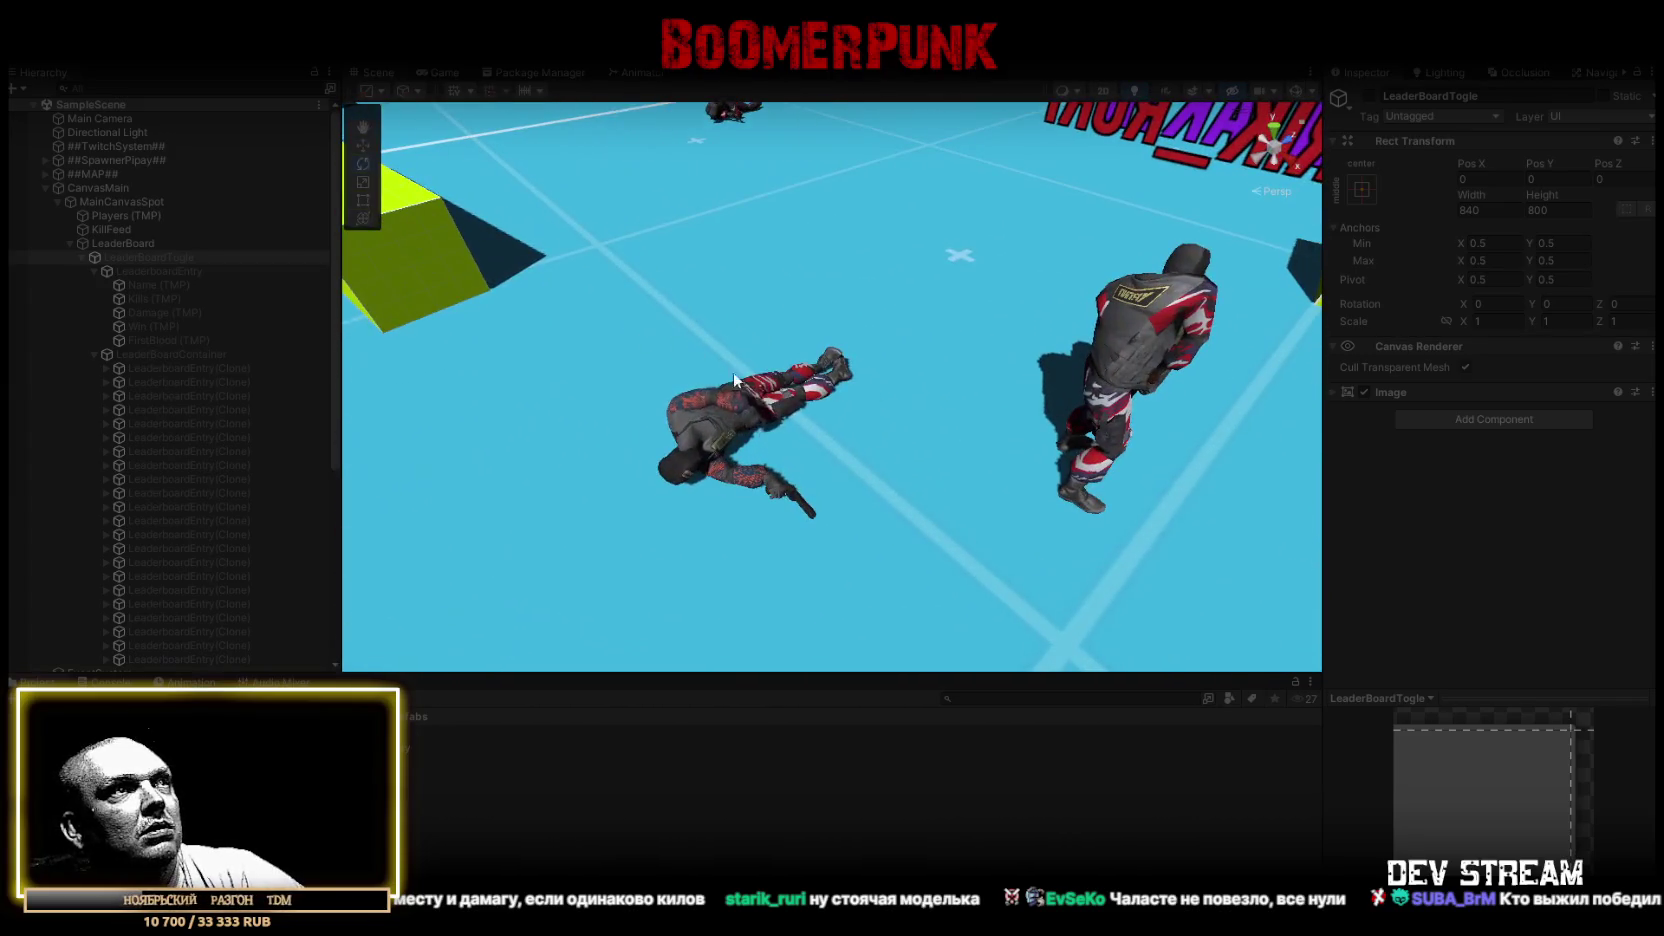
# Select the fallen character and a Twitch player character, orbiting around them
pyautogui.click(780, 381)
pyautogui.moveTo(863, 384); pyautogui.dragTo(600, 400)
pyautogui.scroll(-3, 200, 480)
pyautogui.click(110, 420)
pyautogui.moveTo(549, 478)
pyautogui.mouseDown()
pyautogui.moveTo(688, 493)
pyautogui.moveTo(853, 327)
pyautogui.moveTo(1113, 288)
pyautogui.moveTo(865, 286)
pyautogui.mouseUp()
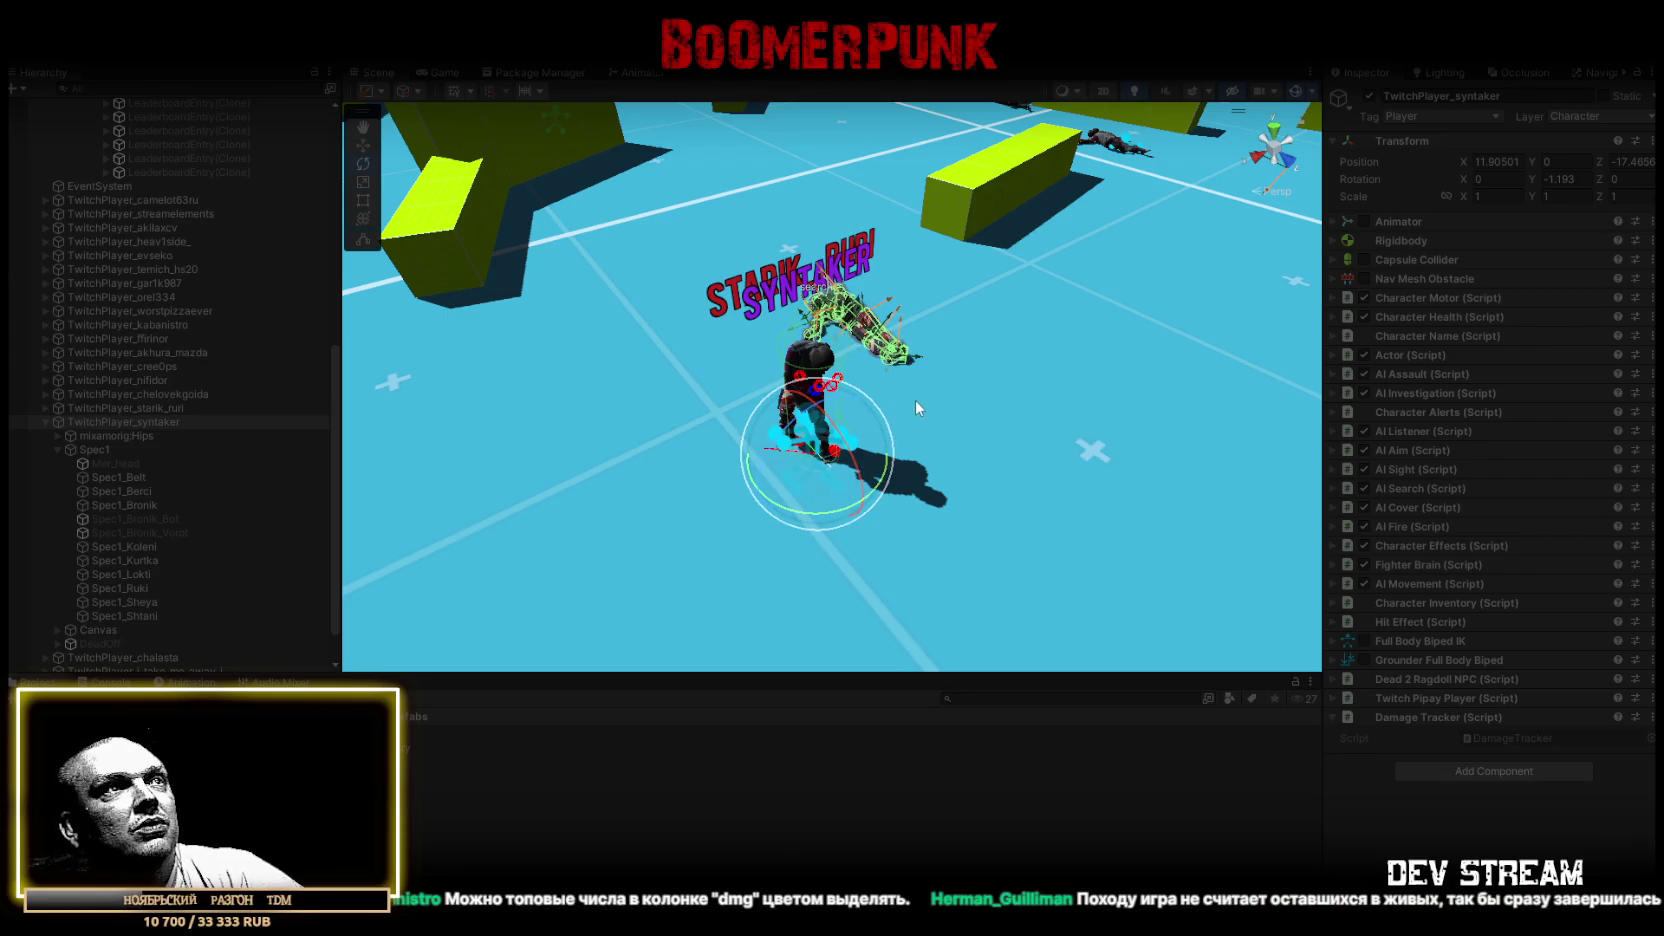
pyautogui.moveTo(986, 392); pyautogui.dragTo(712, 282)
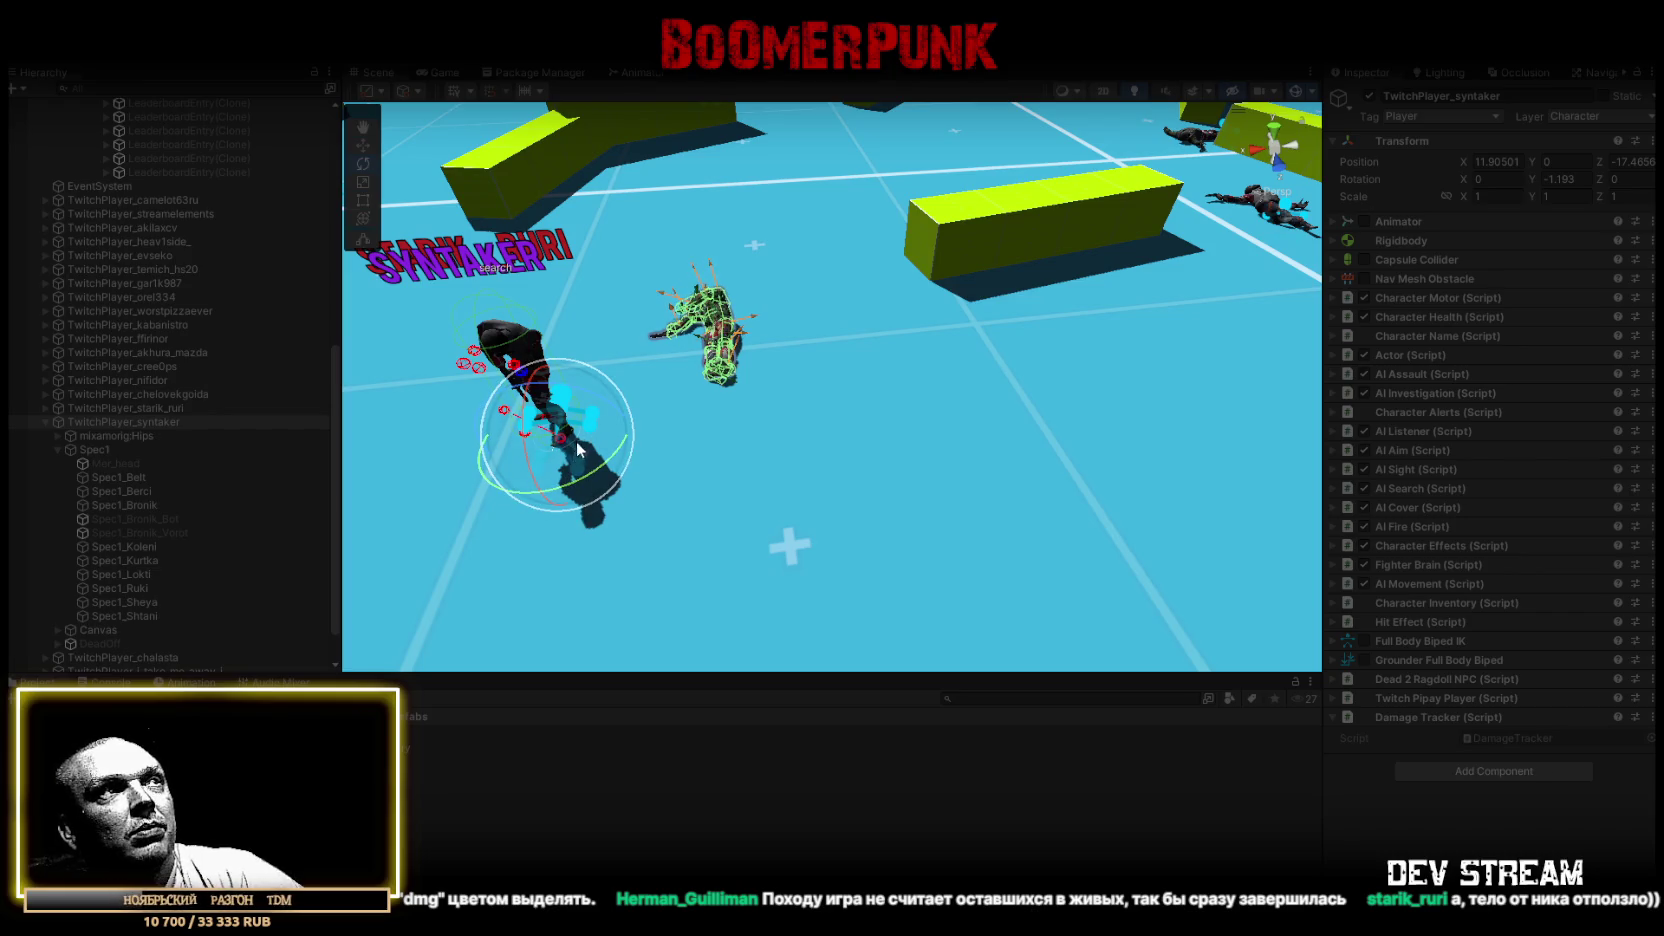
pyautogui.moveTo(790, 450); pyautogui.dragTo(887, 420)
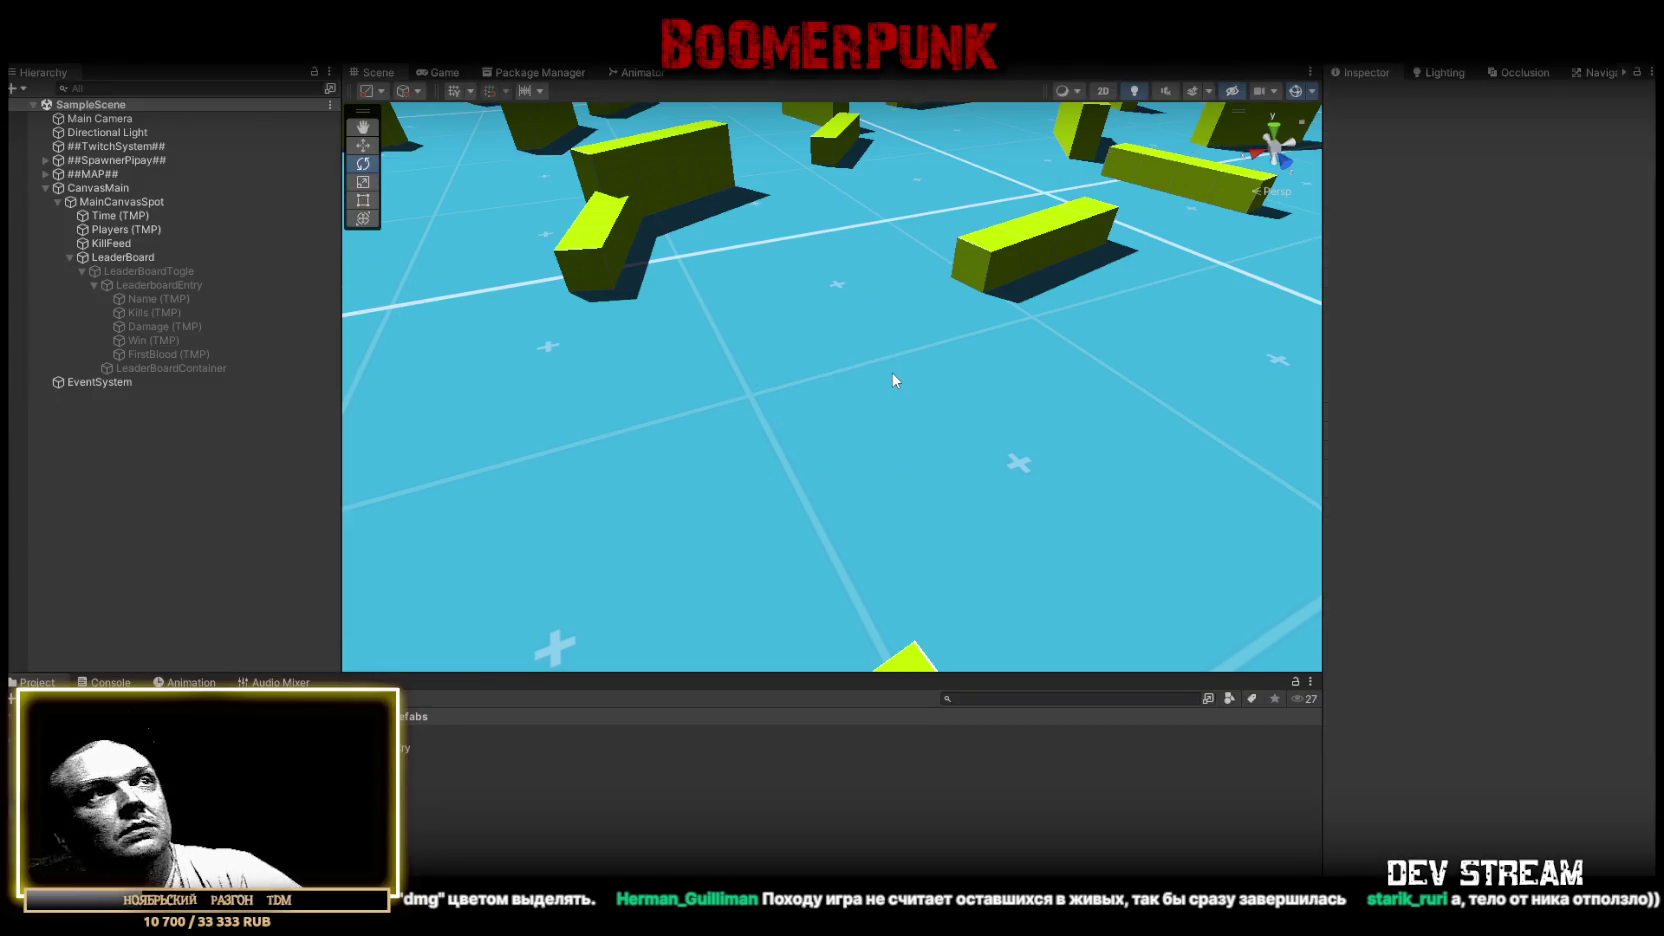
# Check the Console log, then maximize the Game view for another play session
pyautogui.click(100, 683)
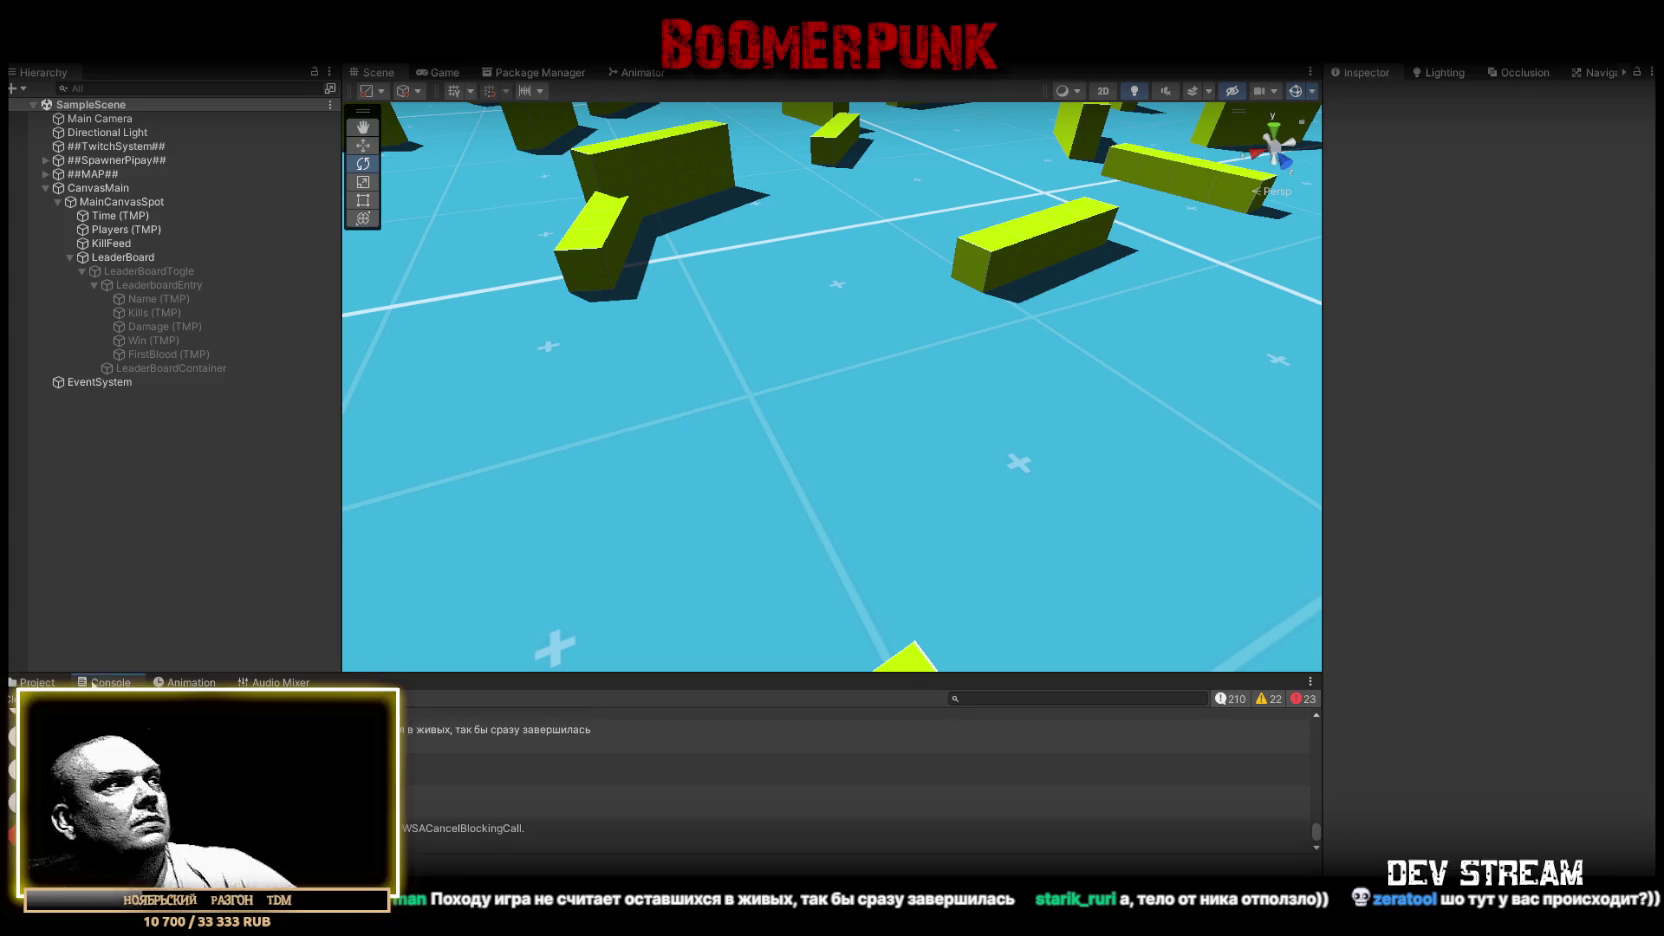
pyautogui.moveTo(830, 440)
pyautogui.mouseDown()
pyautogui.moveTo(1006, 362)
pyautogui.moveTo(1023, 370)
pyautogui.mouseUp()
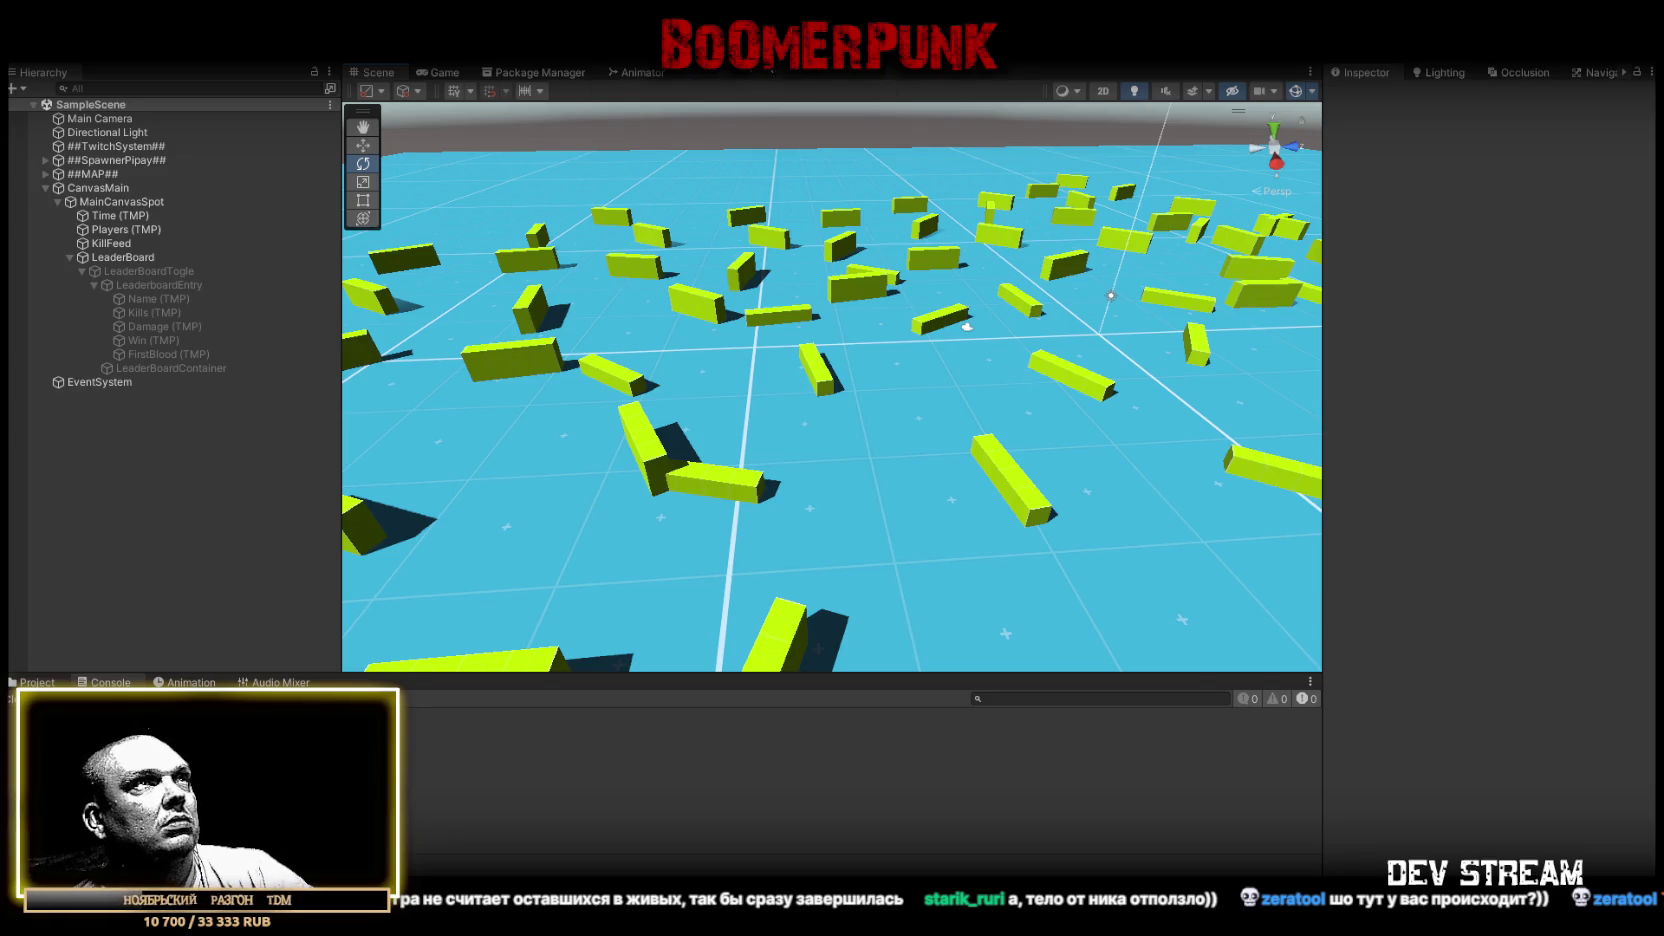
pyautogui.click(442, 74)
pyautogui.doubleClick(442, 74)
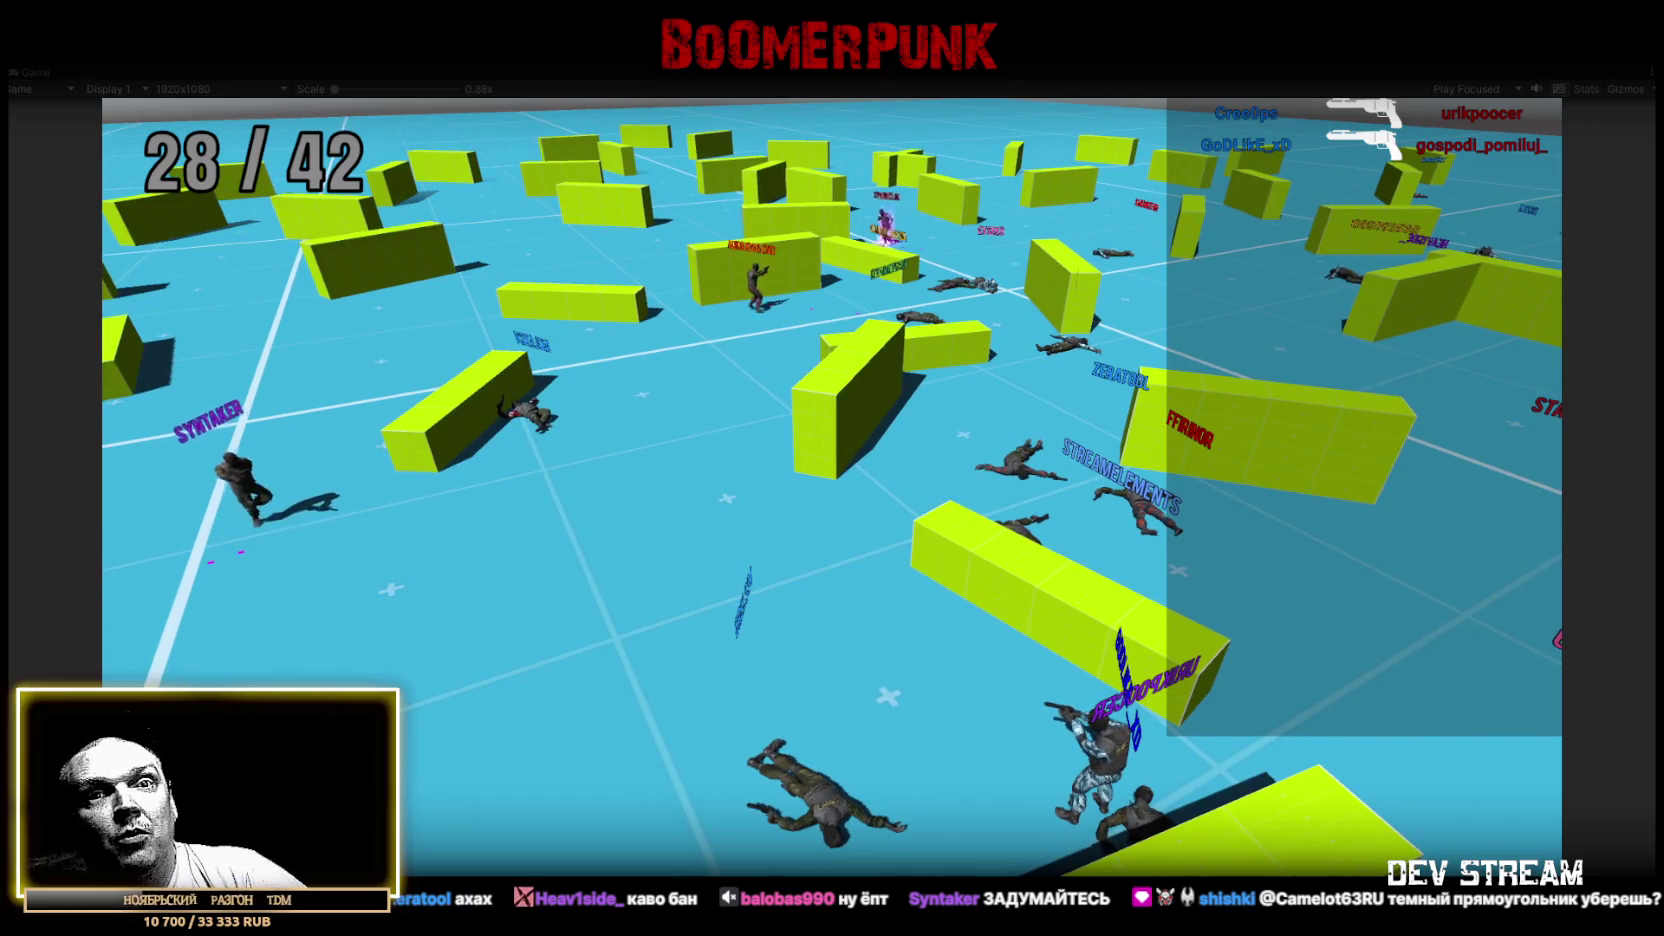
# Show the leaderboard over the running match, listing kills, damage, wins and first bloods sorted by kills
pyautogui.press('Tab')
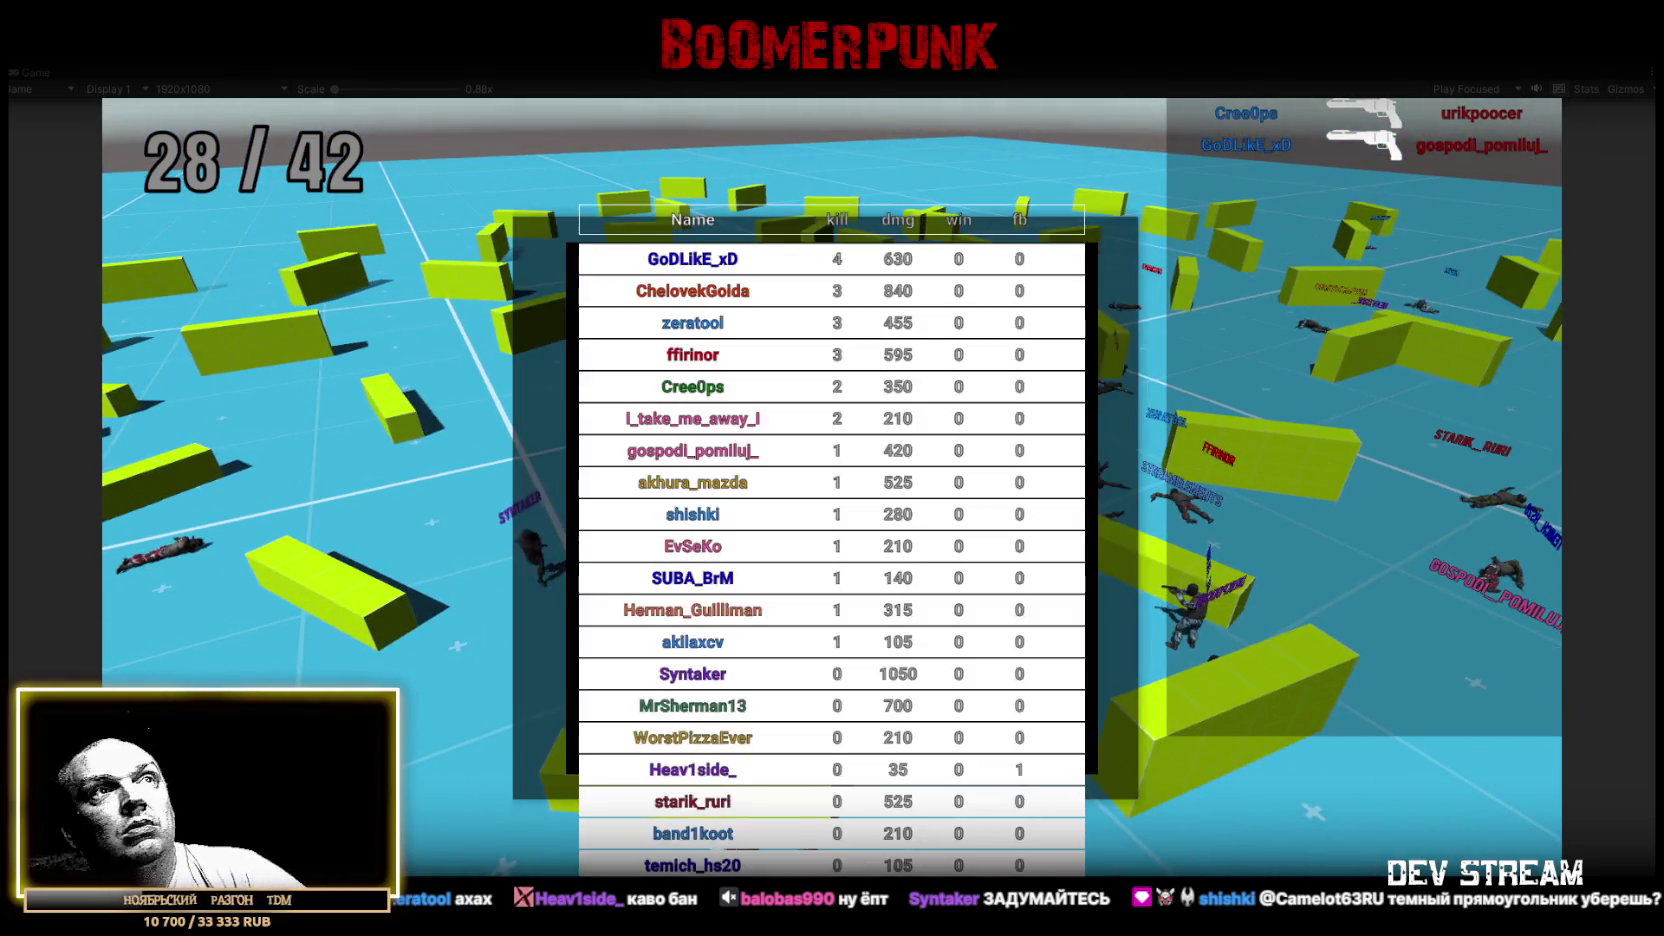
# Toggle the leaderboard off, back on, then off again, leaving the arena with the 28 / 42 counter
pyautogui.press('Tab')
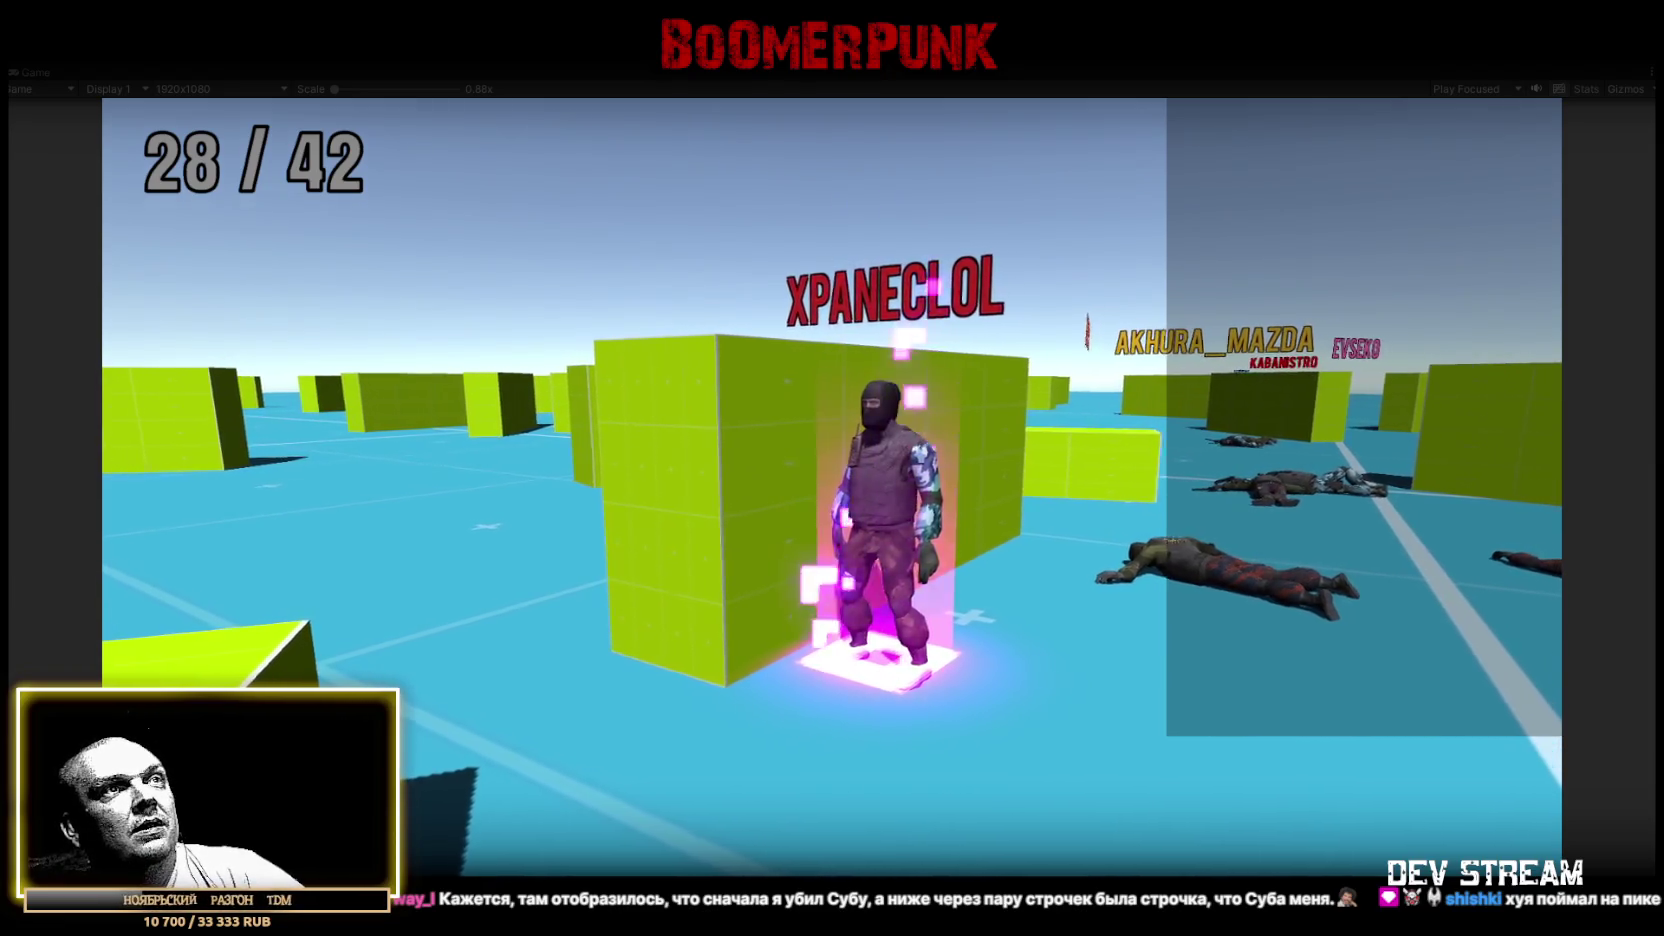
pyautogui.press('Tab')
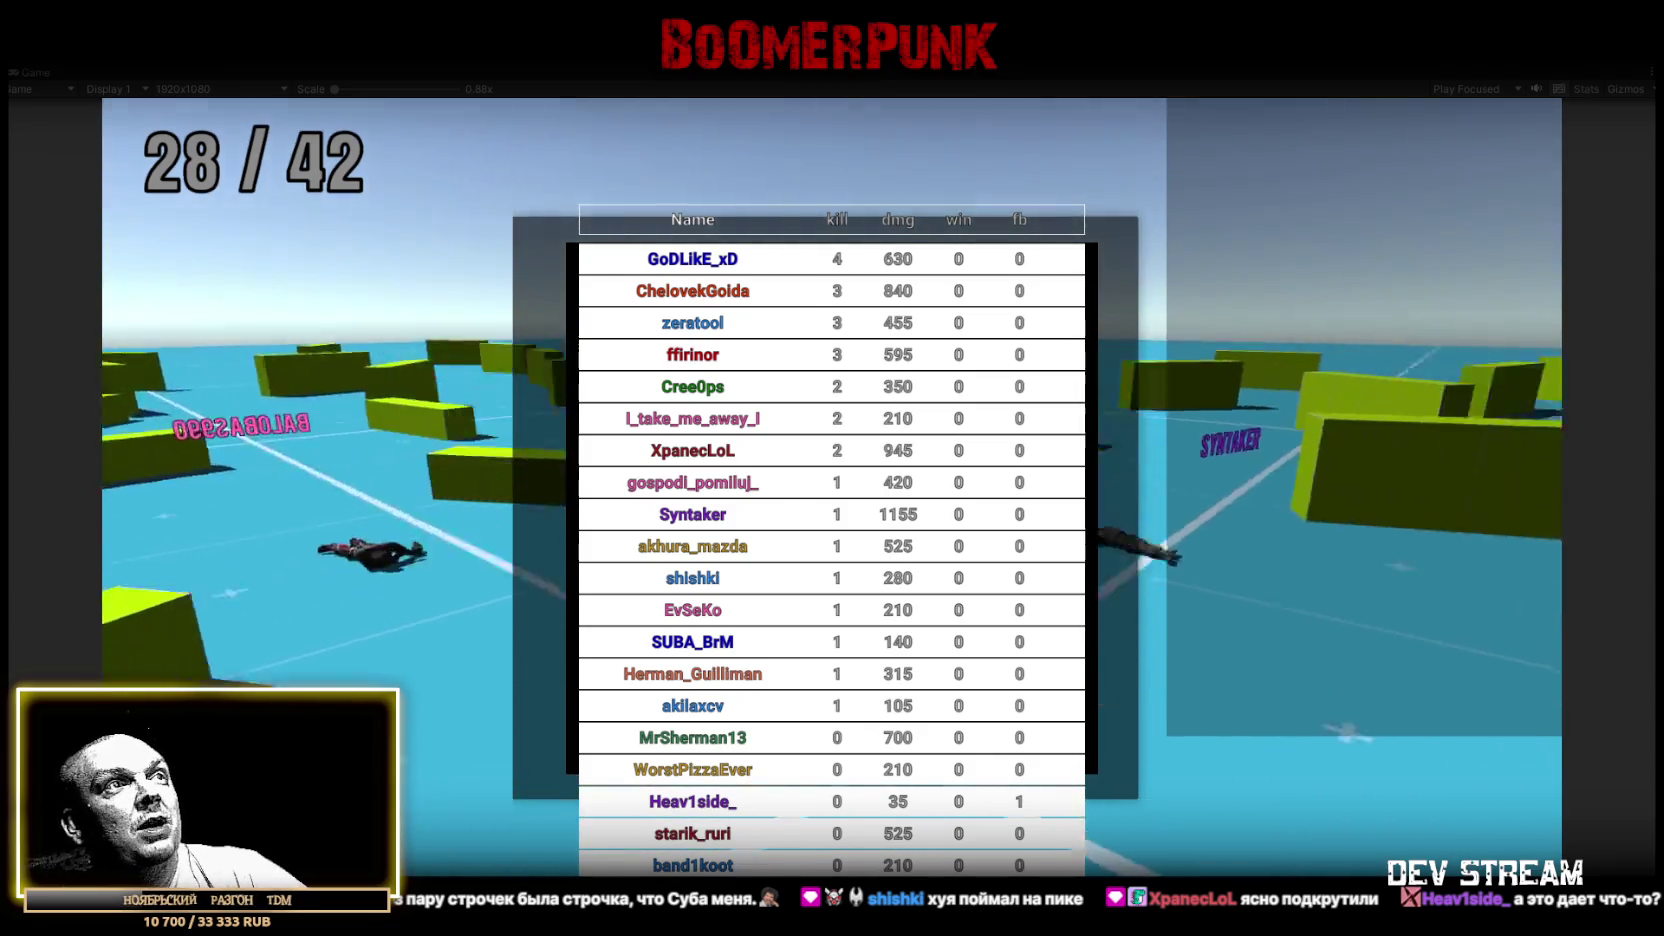
pyautogui.press('Tab')
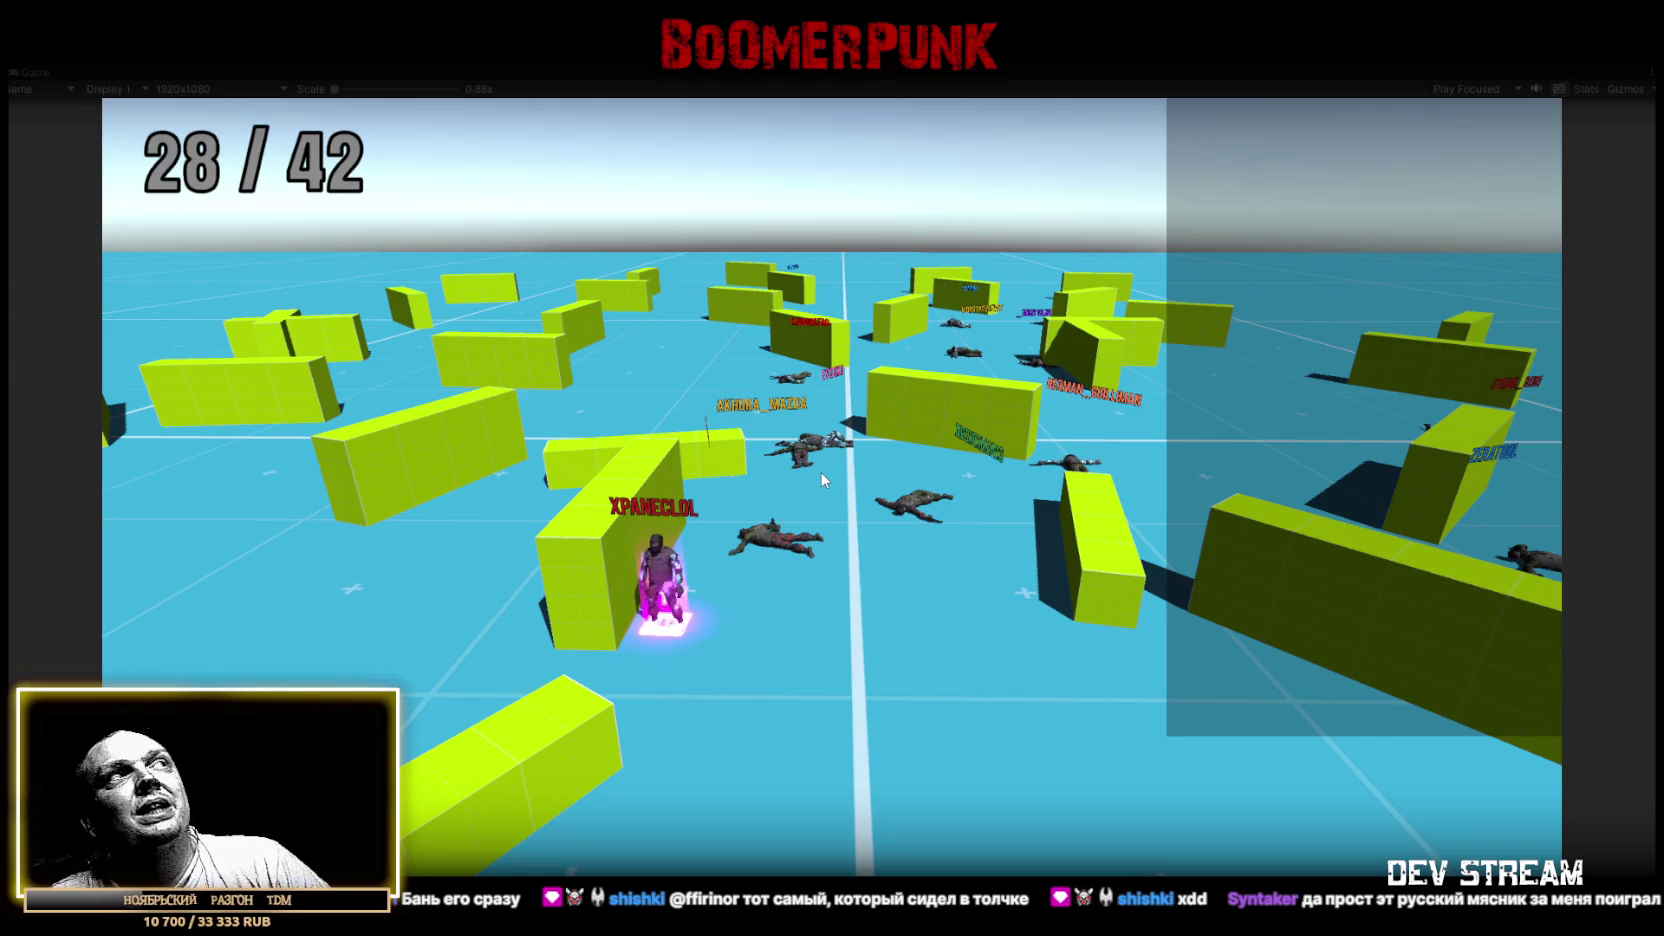
pyautogui.click(957, 580)
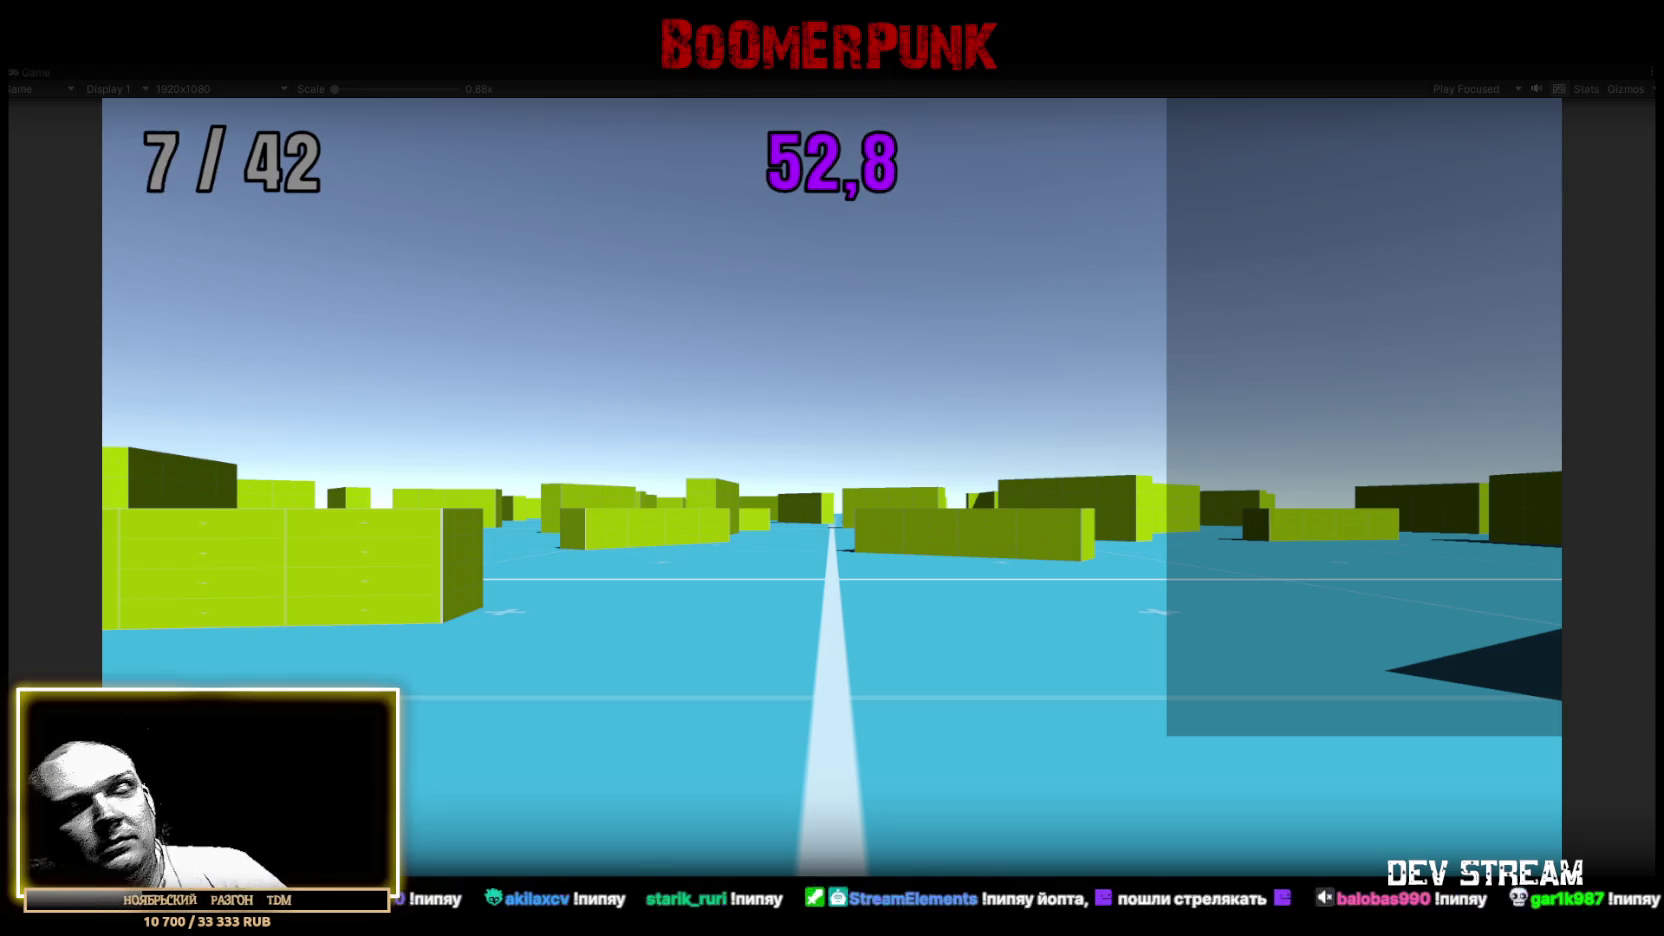
pyautogui.click(1085, 697)
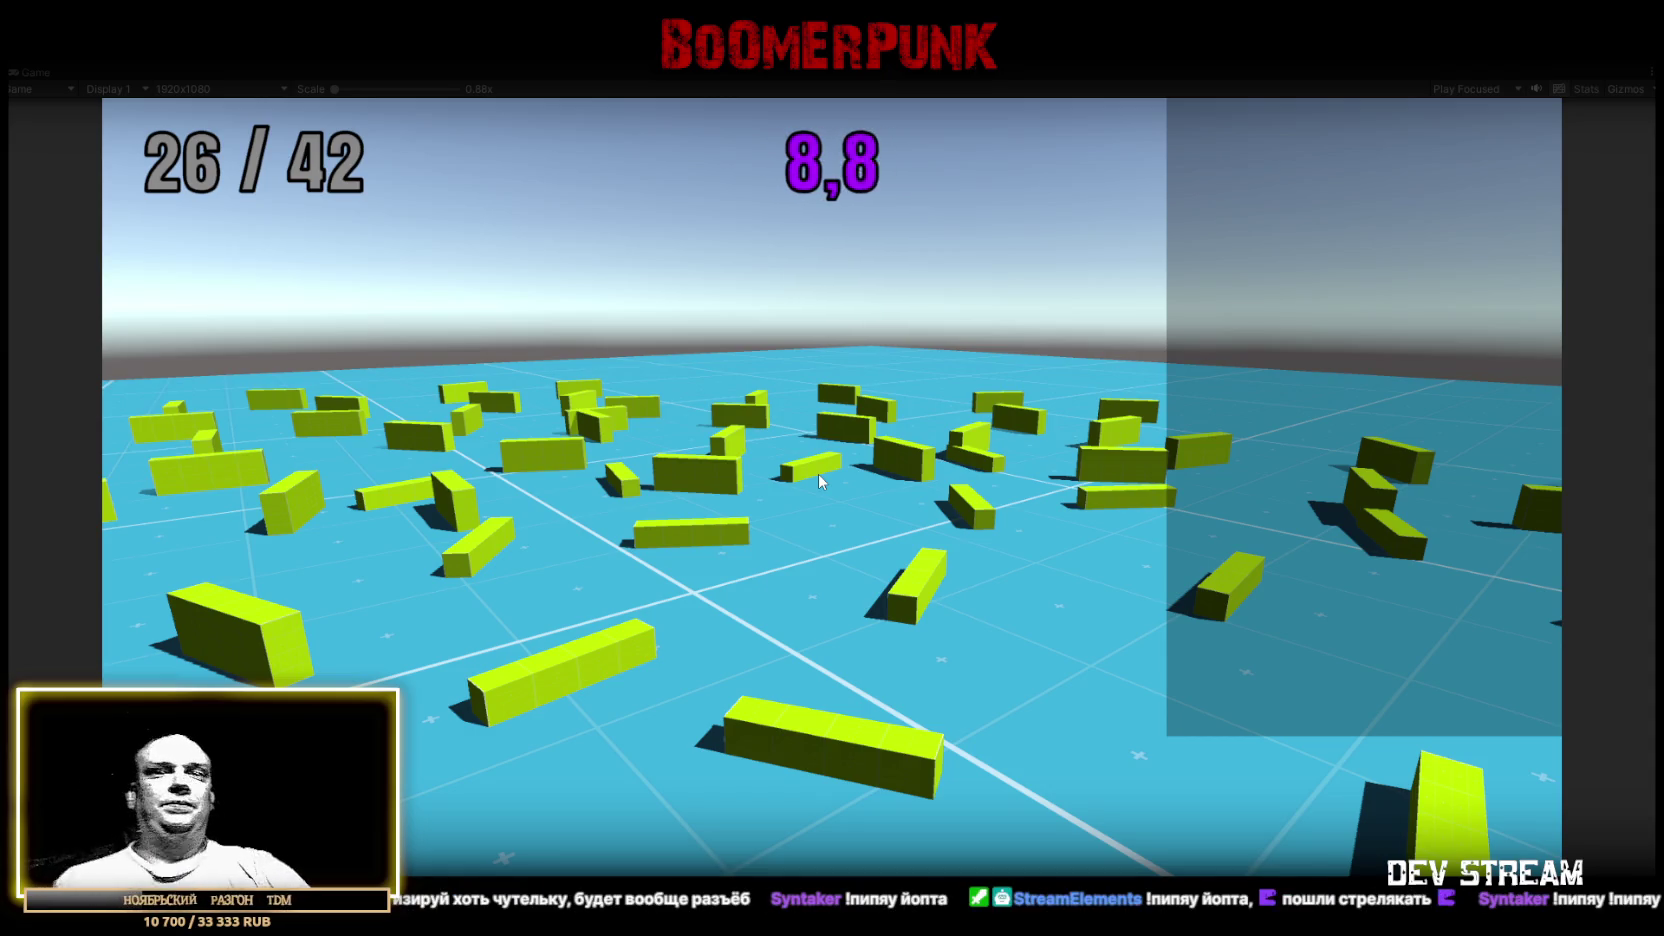
pyautogui.click(838, 268)
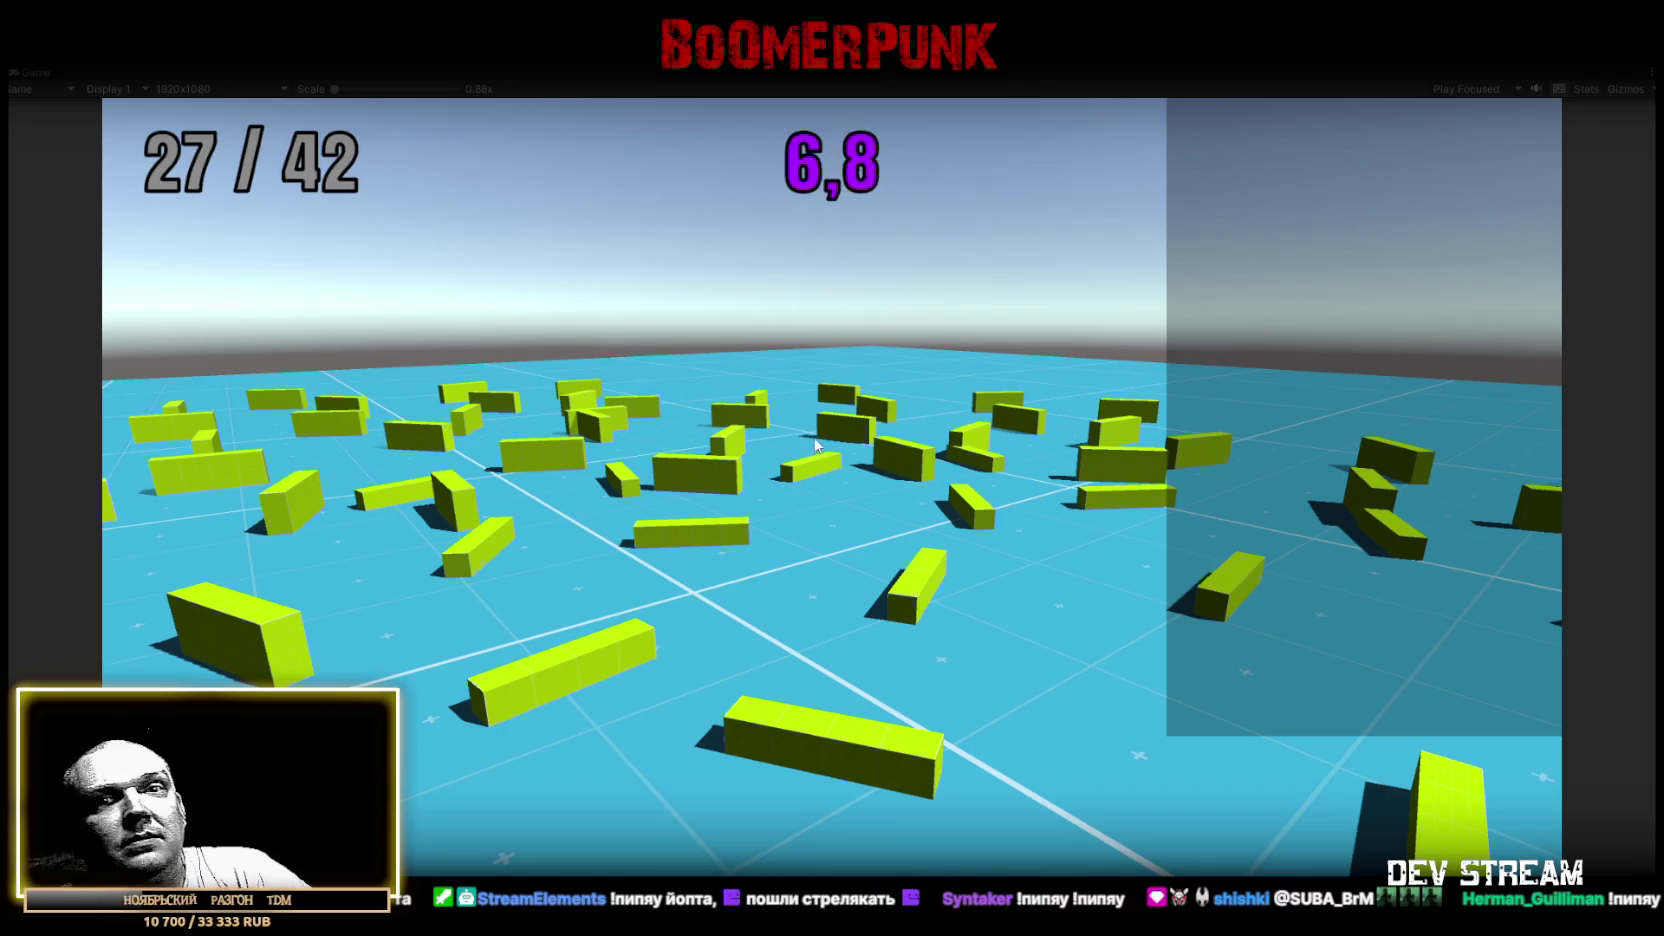
pyautogui.click(822, 442)
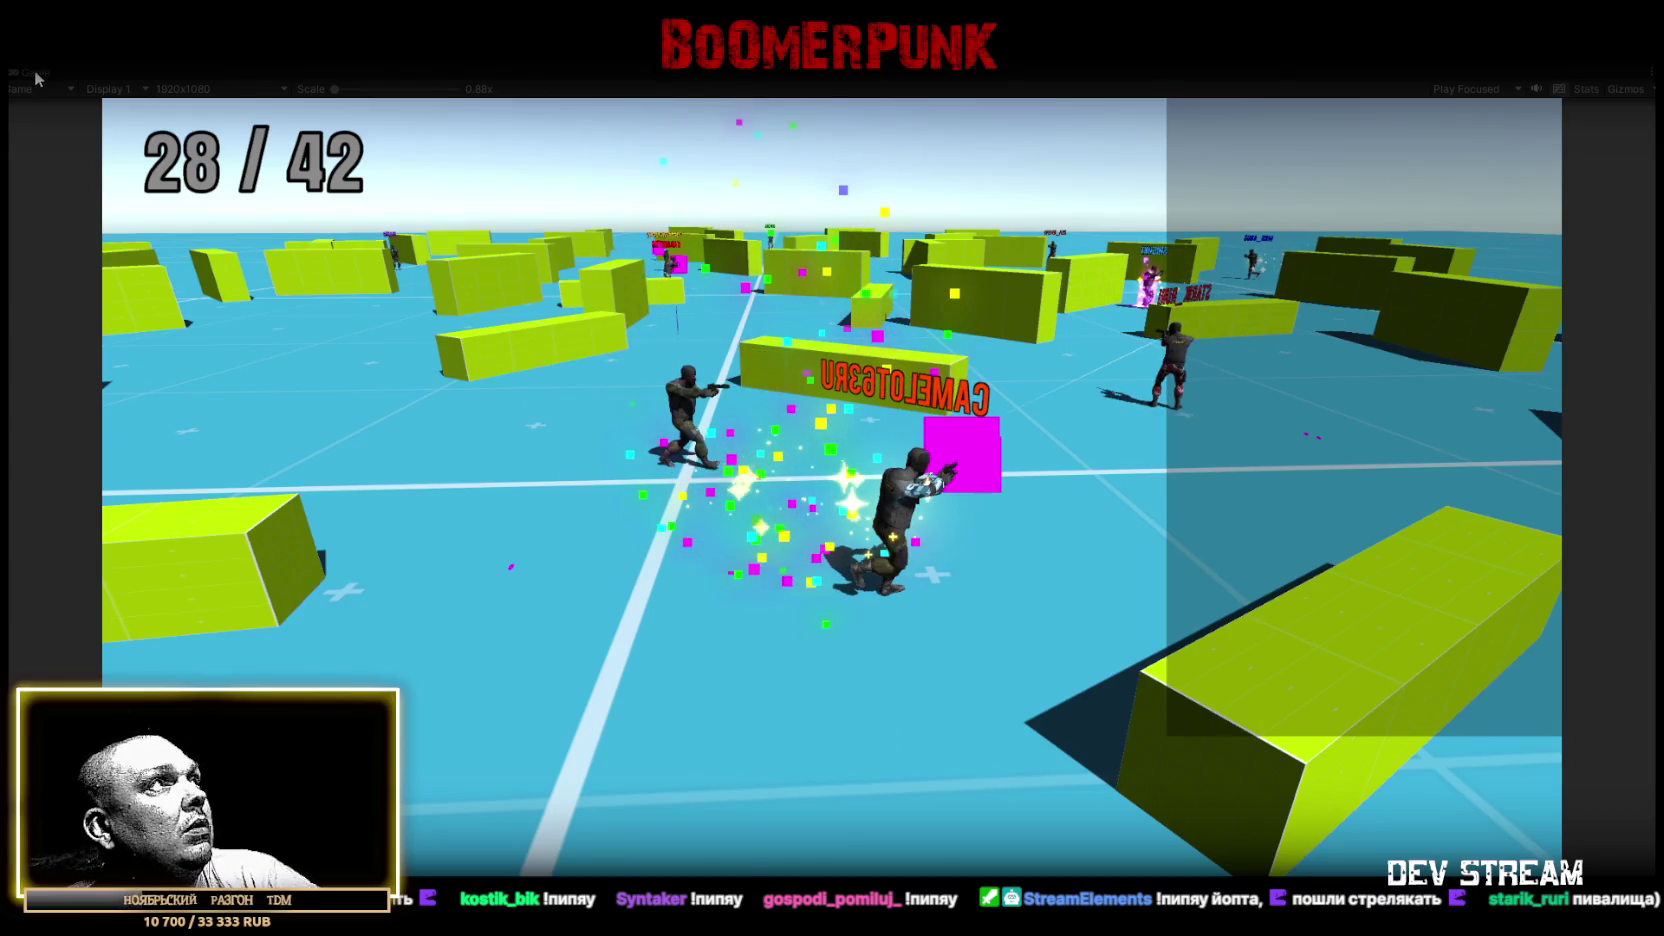
pyautogui.doubleClick(38, 76)
# Switch to the Scene view with debug gizmos hidden and frame the first TwitchPlayer character
pyautogui.click(374, 74)
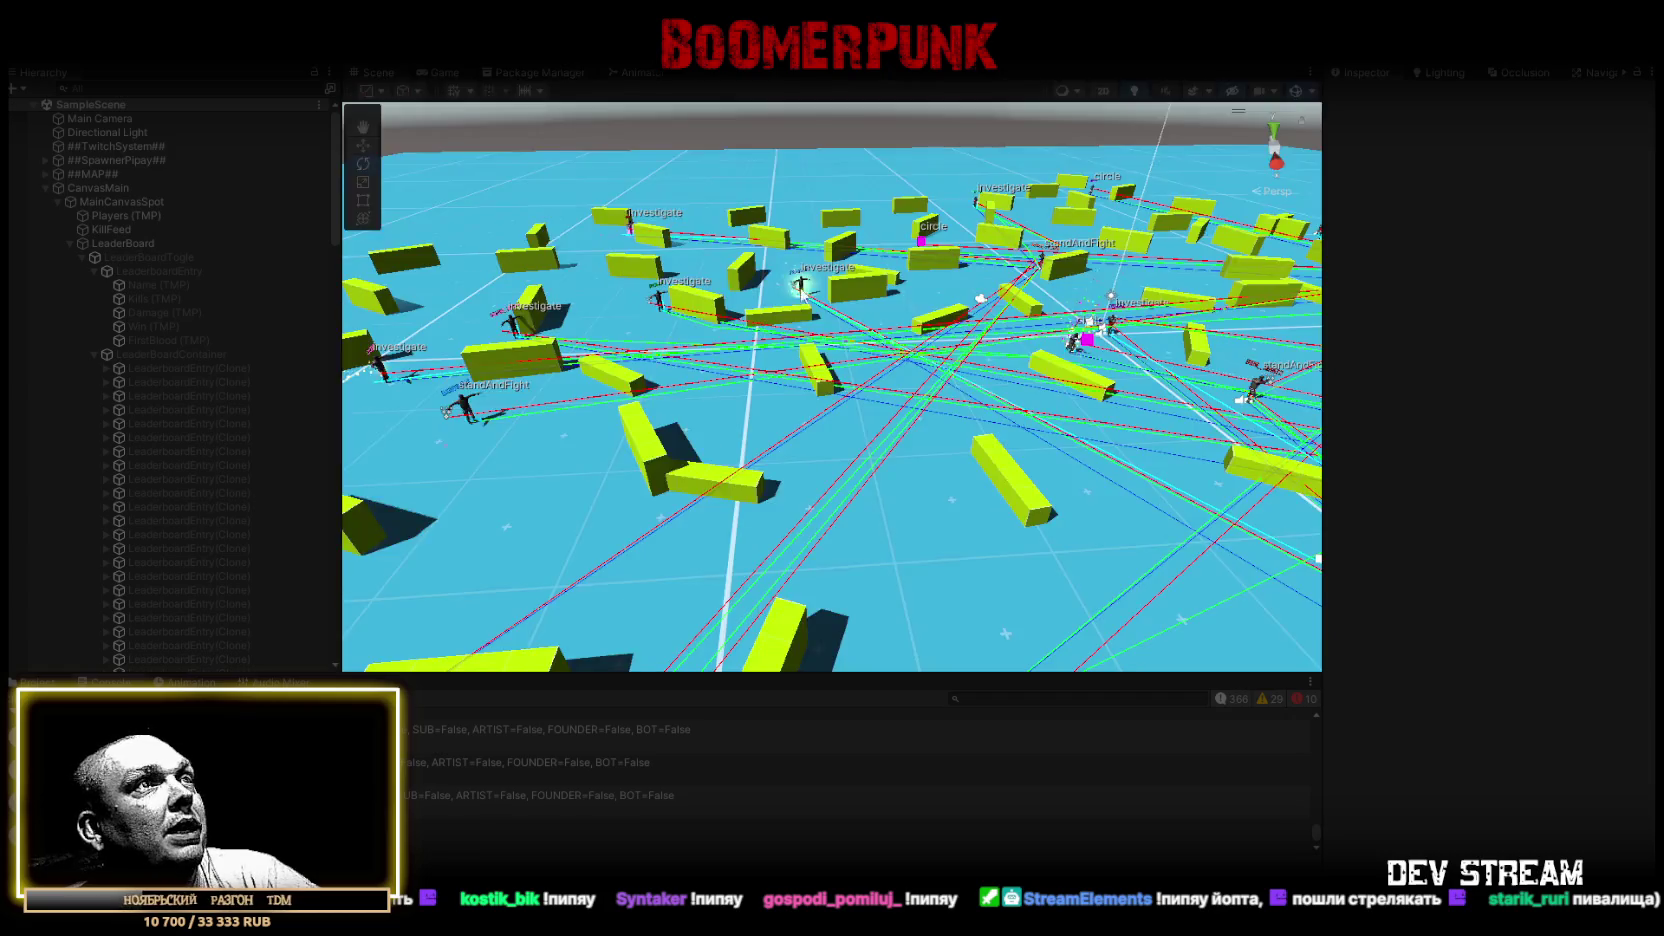
pyautogui.click(1298, 92)
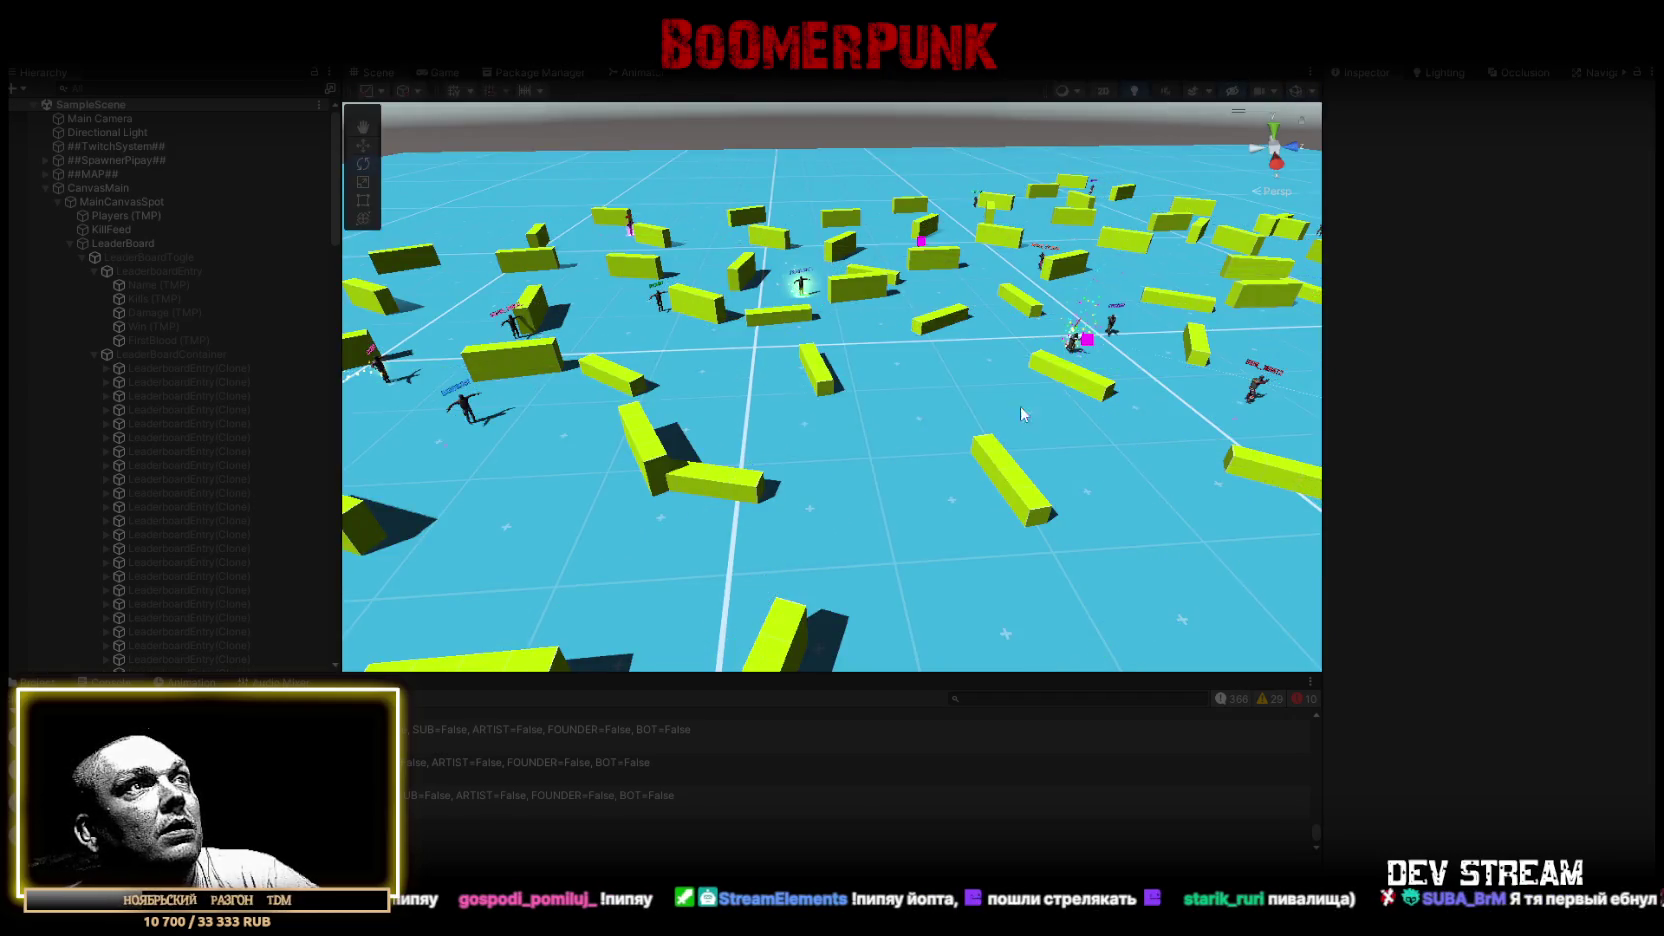
pyautogui.click(46, 188)
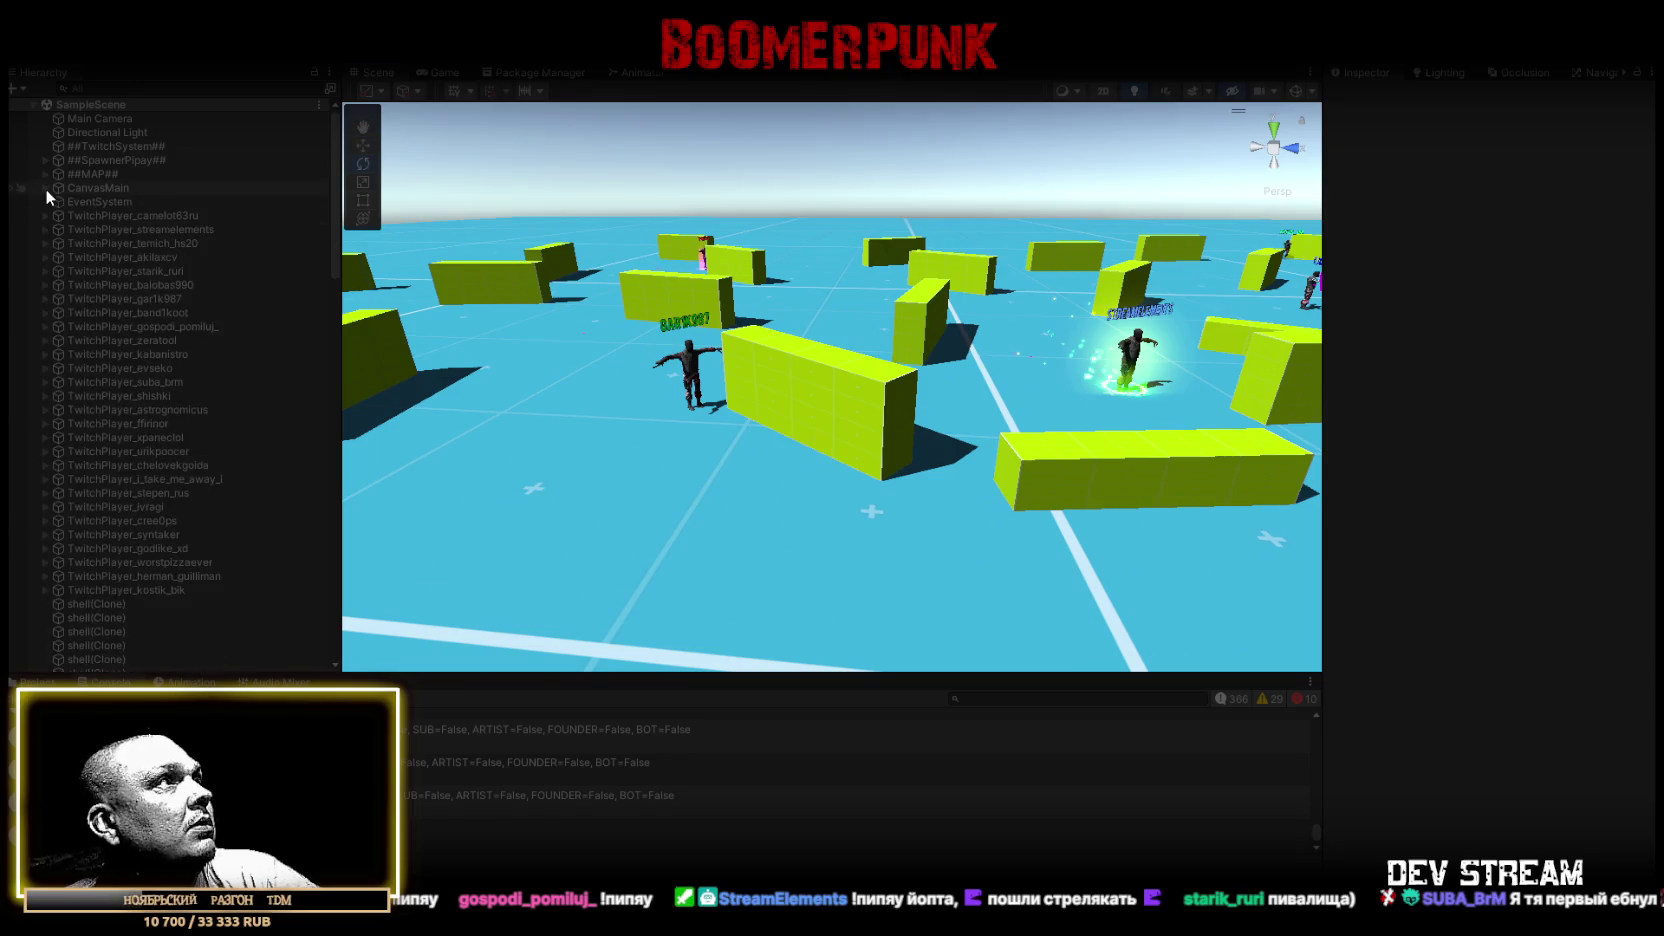
pyautogui.doubleClick(138, 217)
pyautogui.moveTo(340, 267)
pyautogui.mouseDown()
pyautogui.moveTo(1028, 315)
pyautogui.moveTo(787, 418)
pyautogui.moveTo(765, 372)
pyautogui.moveTo(816, 312)
pyautogui.moveTo(149, 216)
pyautogui.mouseUp()
# Inspect the second TwitchPlayer from several angles, then pull back to see the arena walls
pyautogui.doubleClick(128, 231)
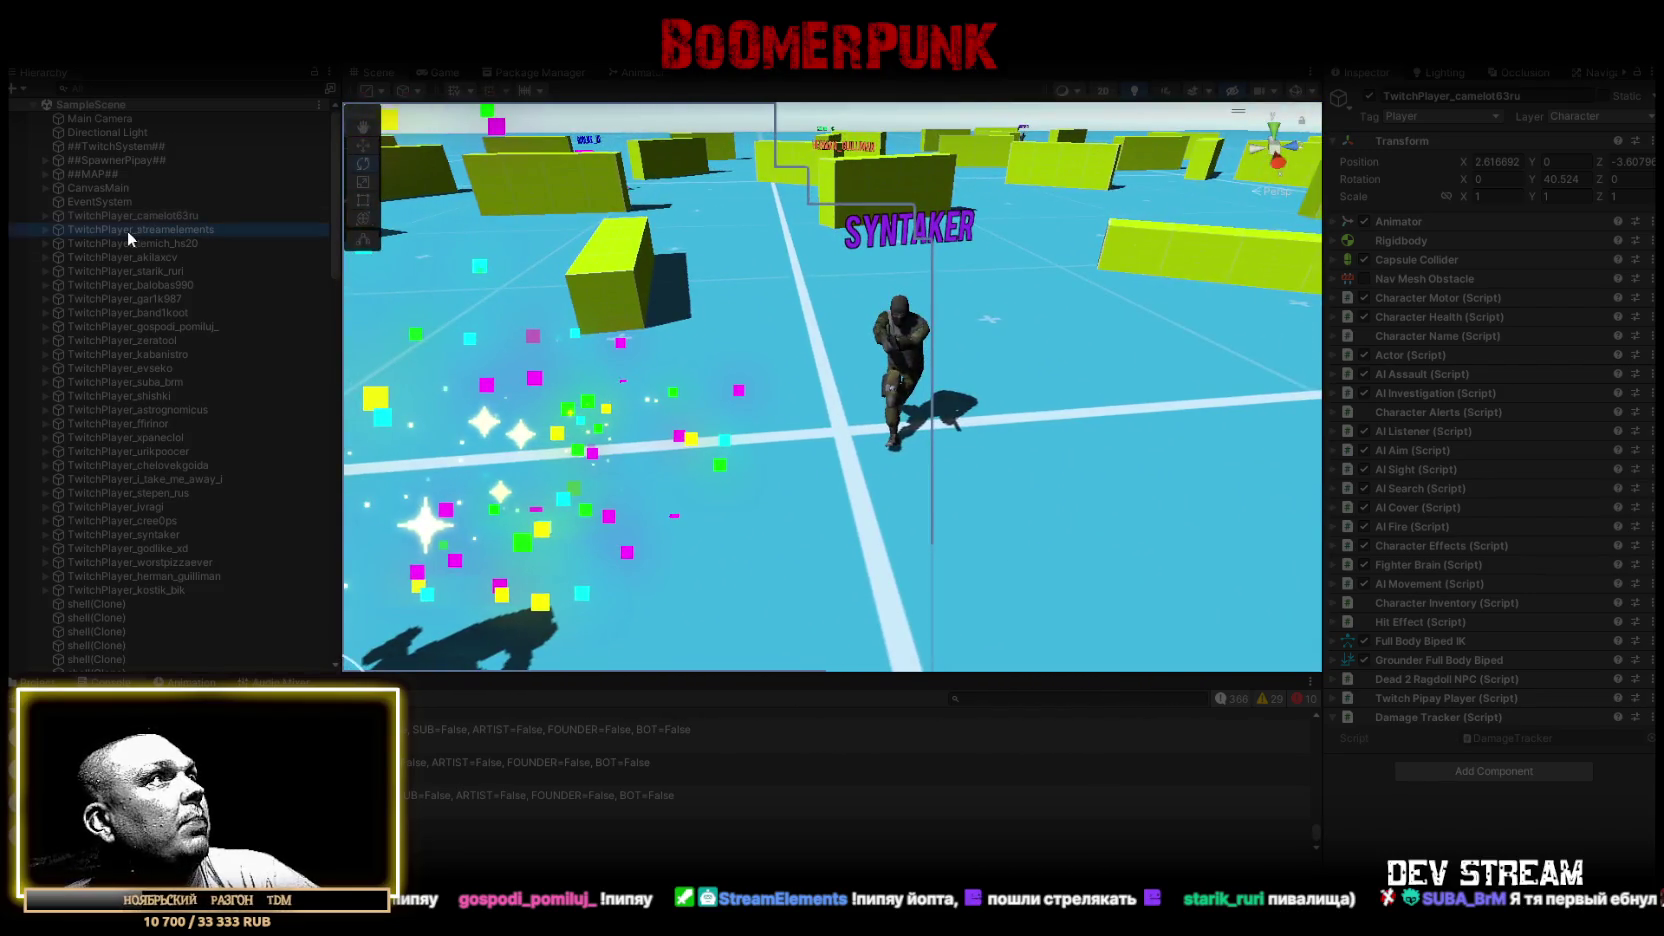
pyautogui.scroll(-3, 848, 380)
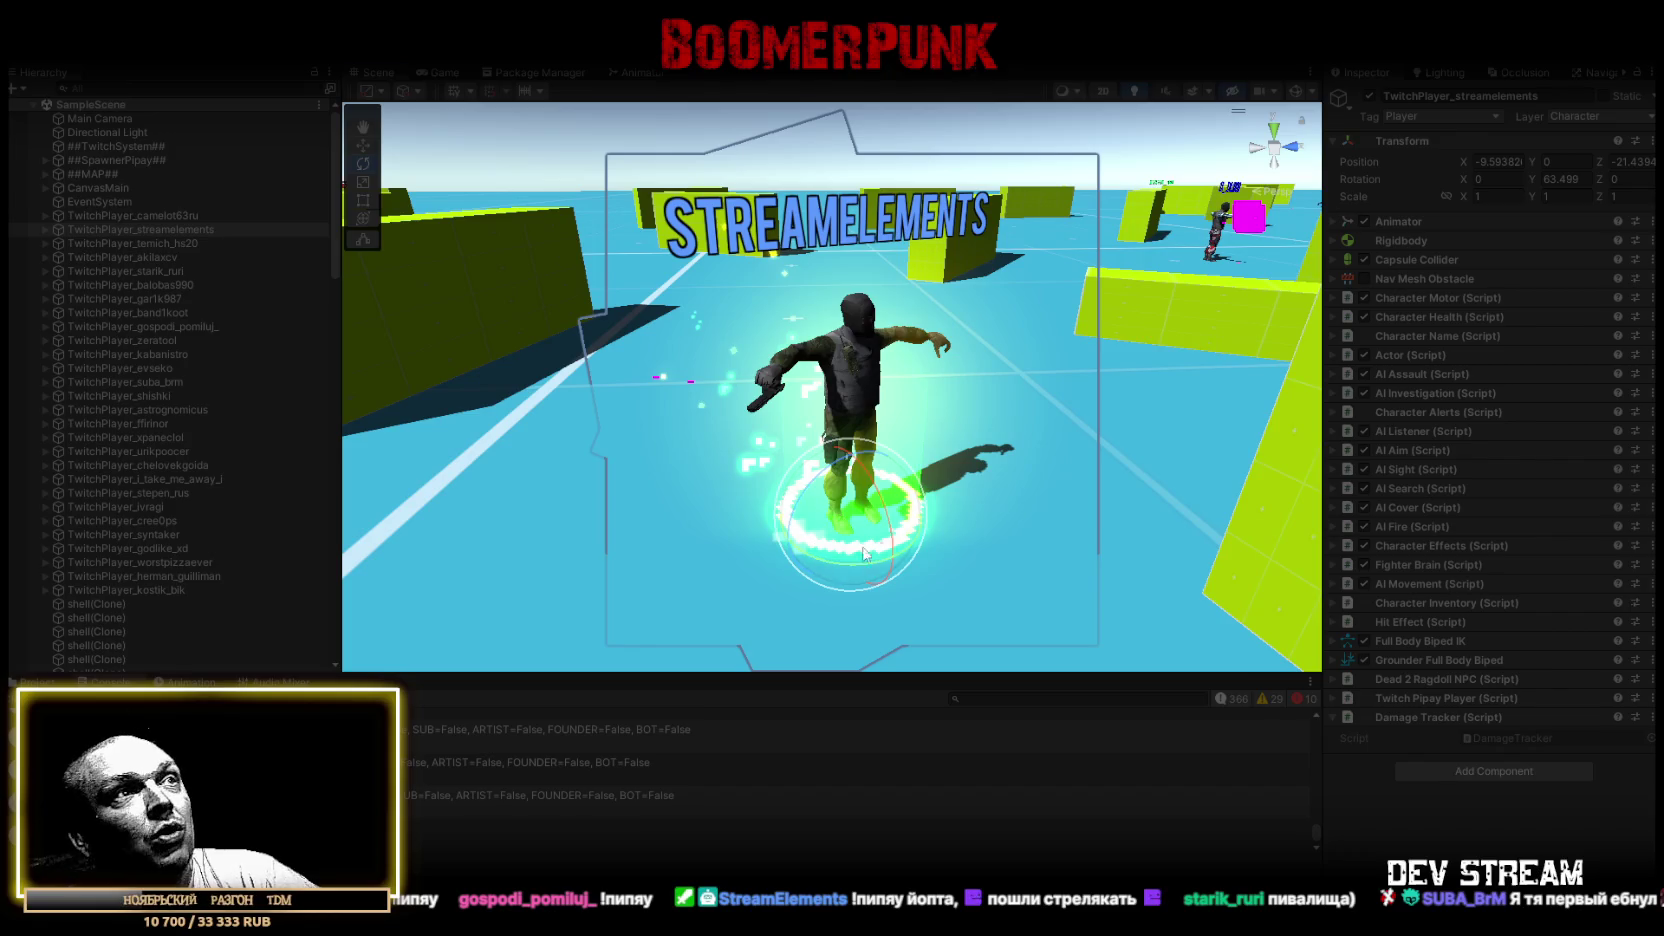
pyautogui.moveTo(848, 380); pyautogui.dragTo(1050, 362)
pyautogui.moveTo(1004, 412); pyautogui.dragTo(630, 388)
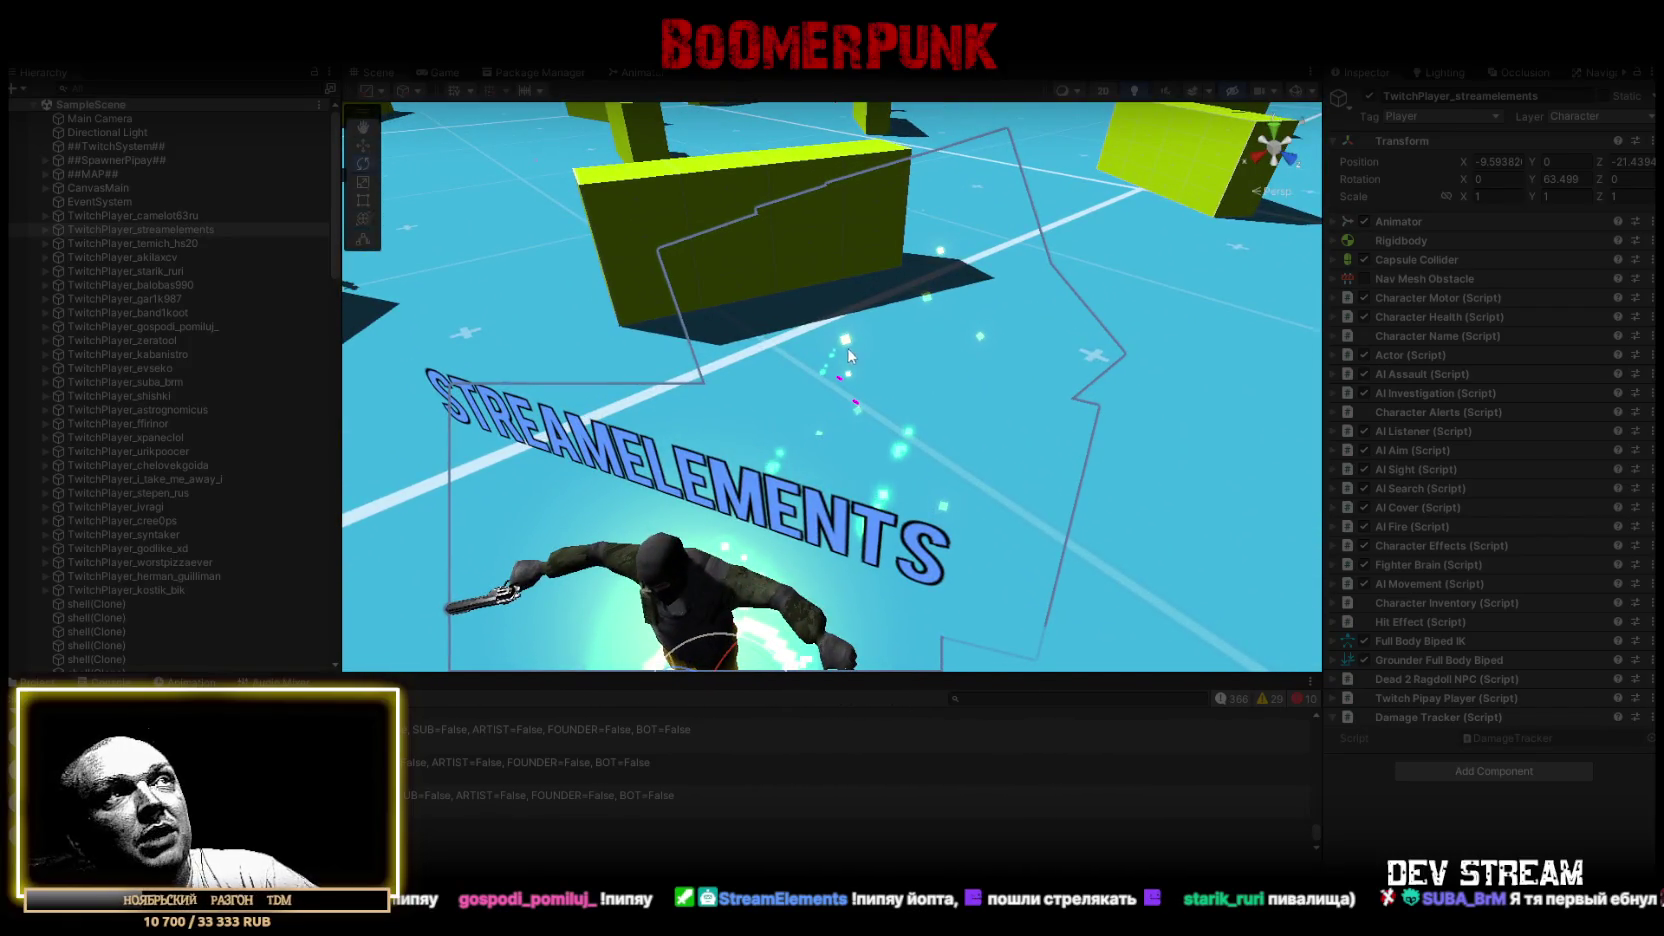
pyautogui.moveTo(848, 383)
pyautogui.mouseDown()
pyautogui.moveTo(975, 171)
pyautogui.moveTo(953, 343)
pyautogui.mouseUp()
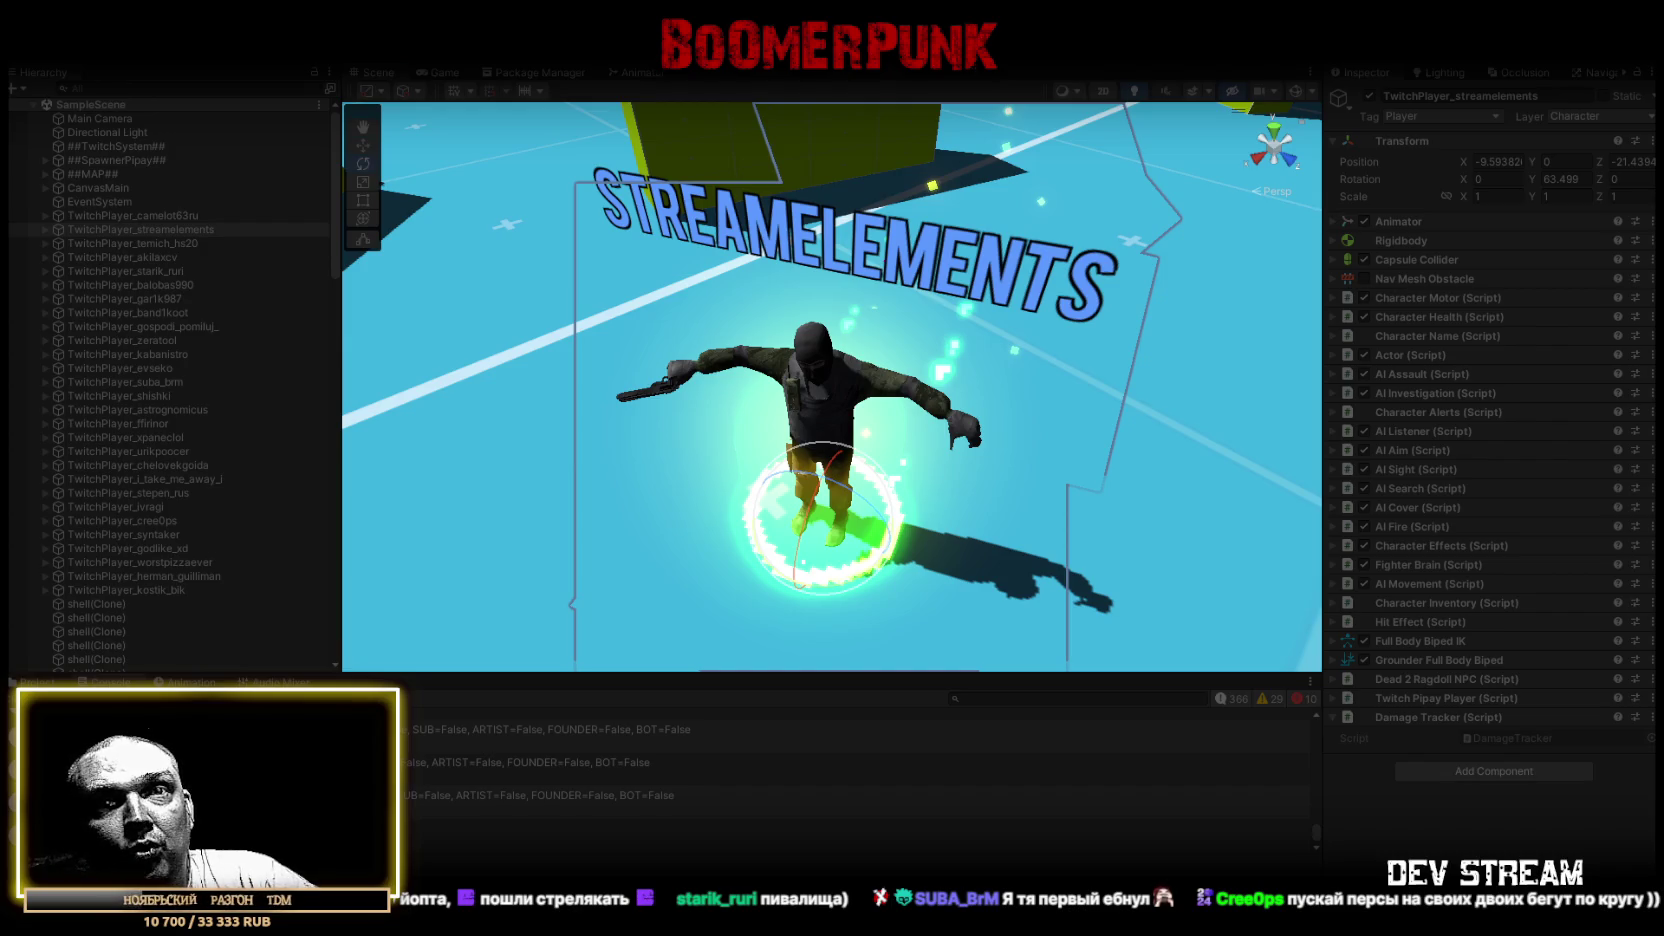
pyautogui.scroll(-3, 858, 465)
pyautogui.moveTo(858, 465)
pyautogui.mouseDown()
pyautogui.moveTo(957, 381)
pyautogui.moveTo(237, 431)
pyautogui.mouseUp()
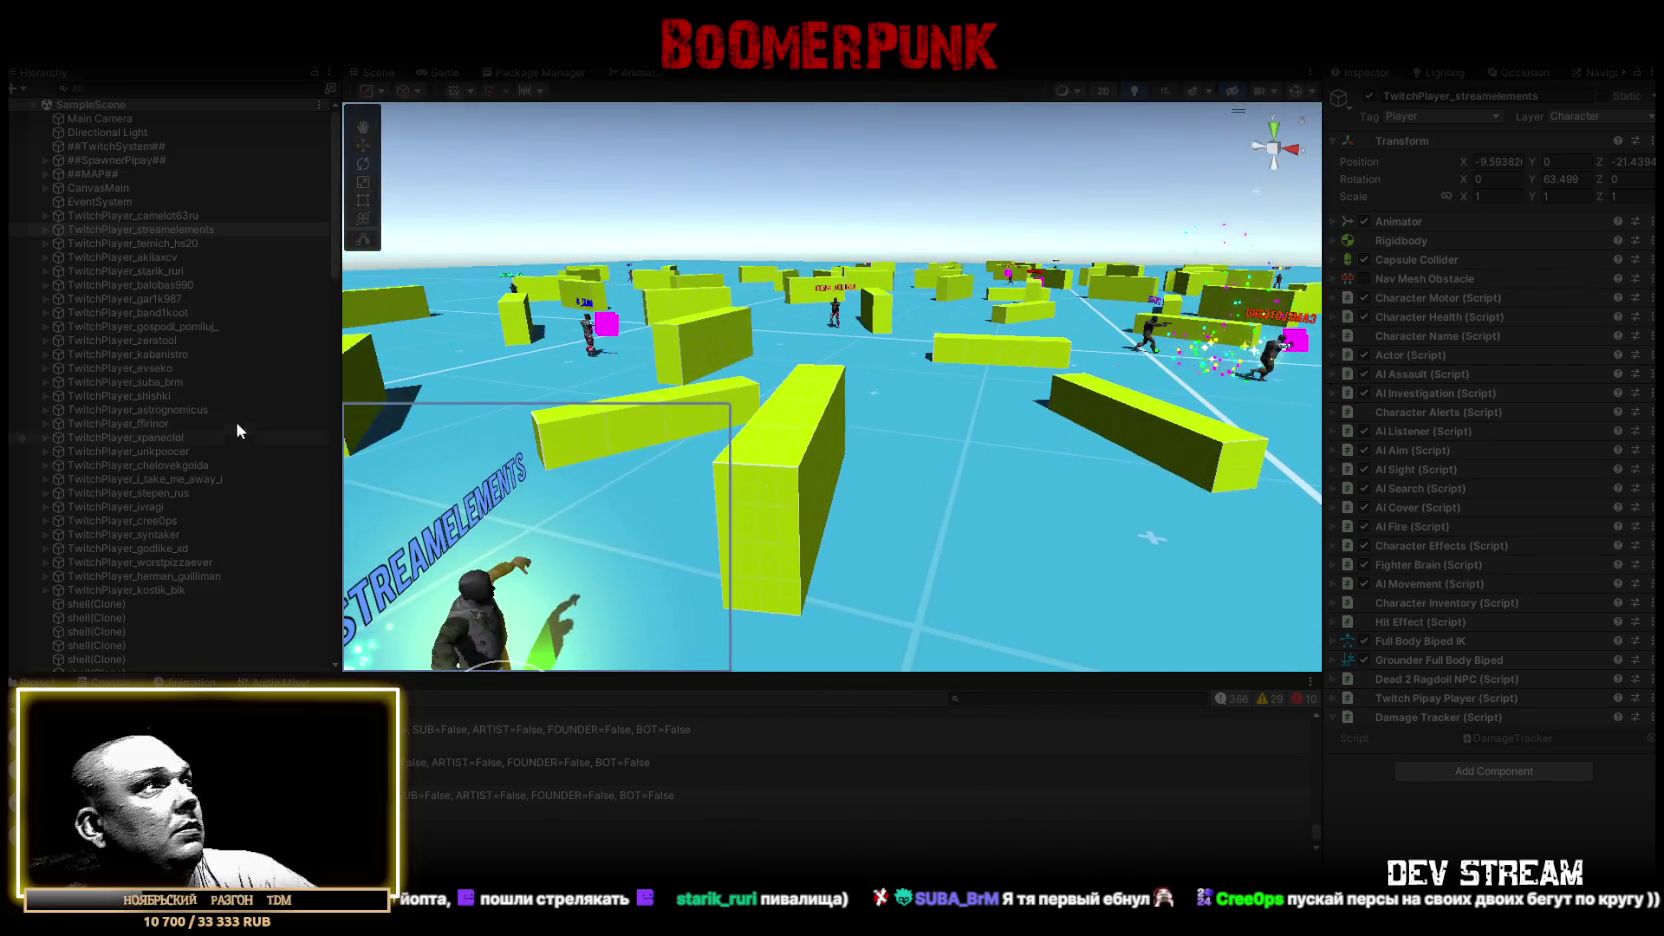
# Frame the third through sixth TwitchPlayers, ending with a top-down view
pyautogui.doubleClick(157, 245)
pyautogui.moveTo(1150, 420)
pyautogui.mouseDown()
pyautogui.moveTo(1224, 421)
pyautogui.moveTo(926, 384)
pyautogui.mouseUp()
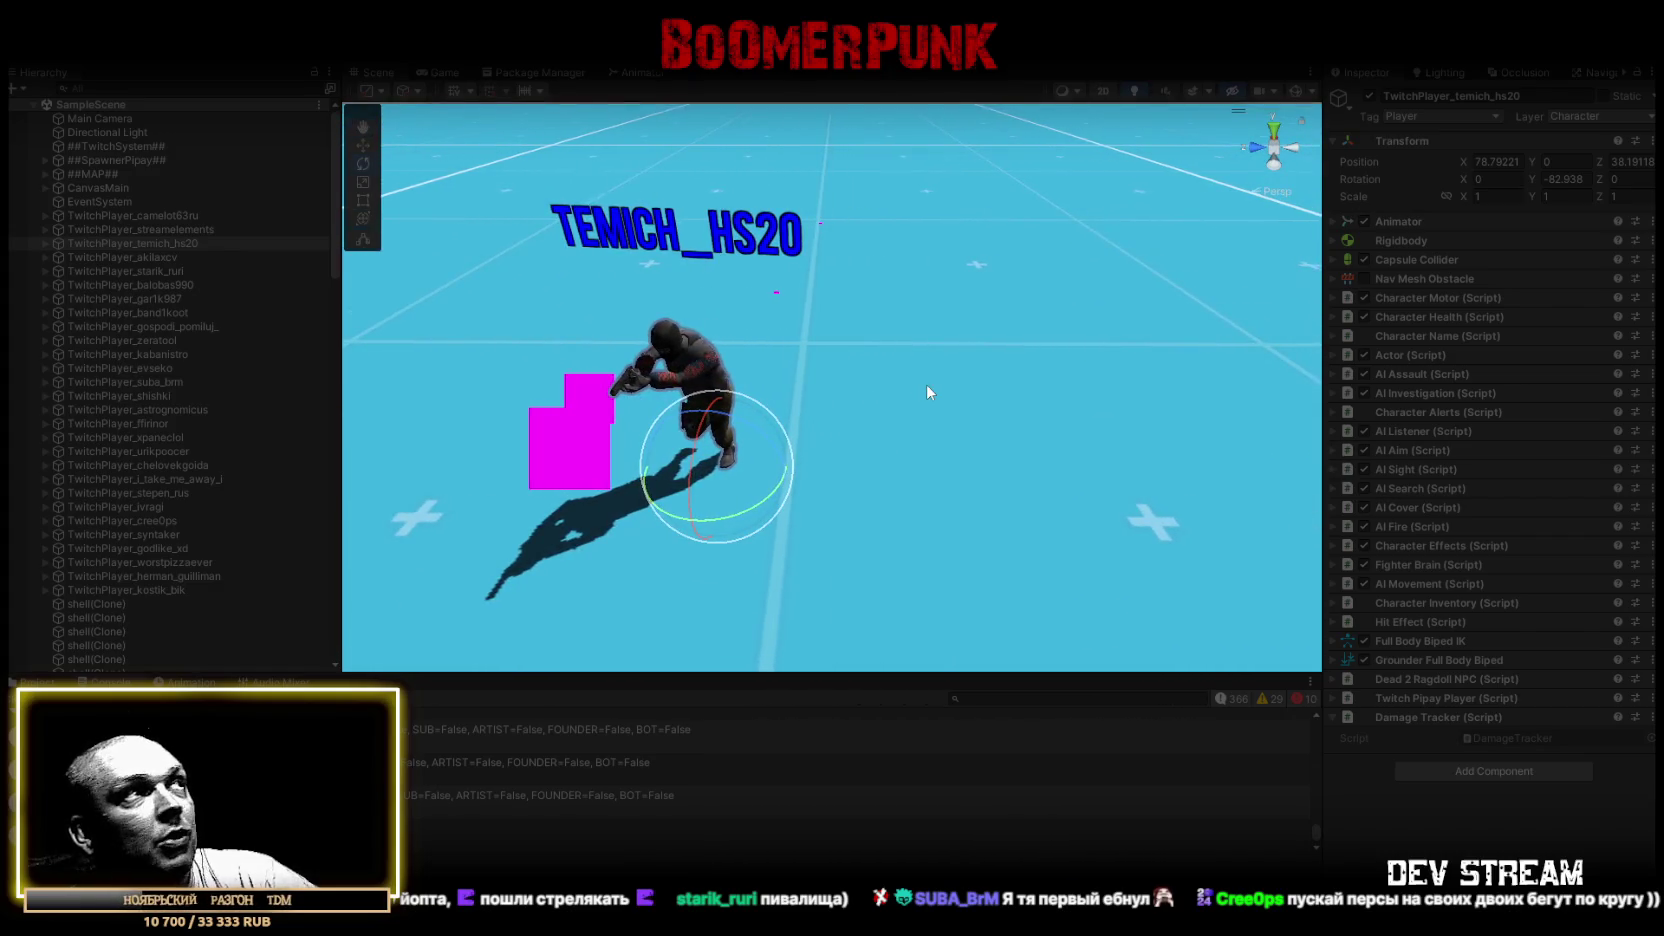
pyautogui.doubleClick(143, 257)
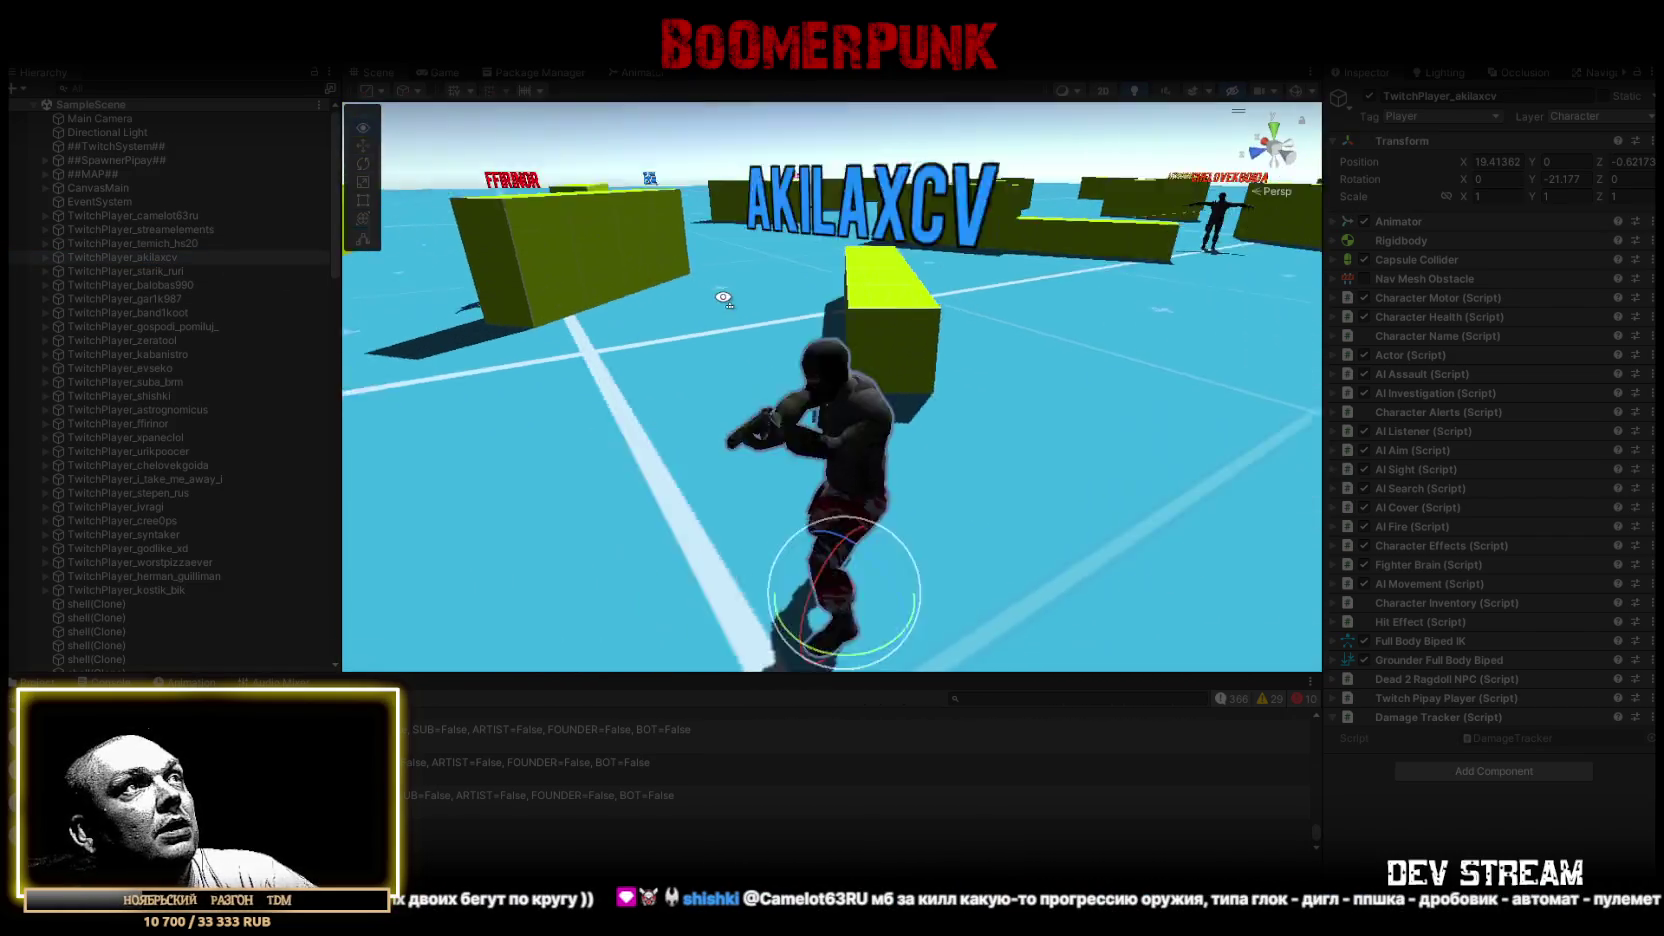
pyautogui.doubleClick(143, 271)
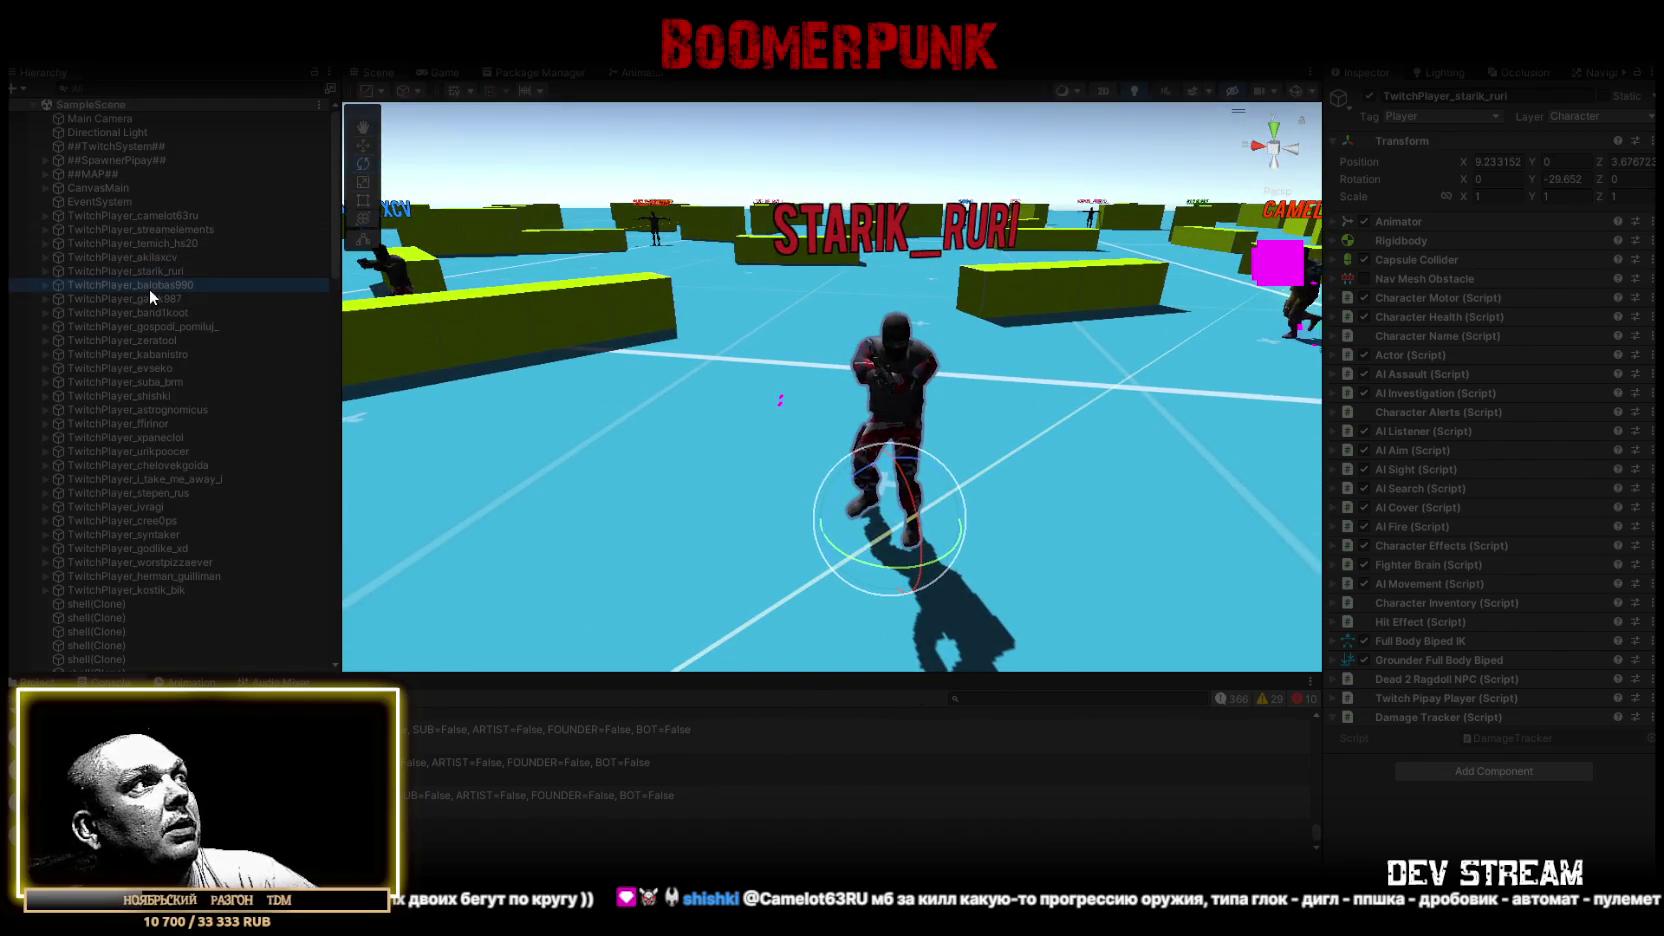
pyautogui.doubleClick(150, 285)
pyautogui.moveTo(644, 441); pyautogui.dragTo(170, 334)
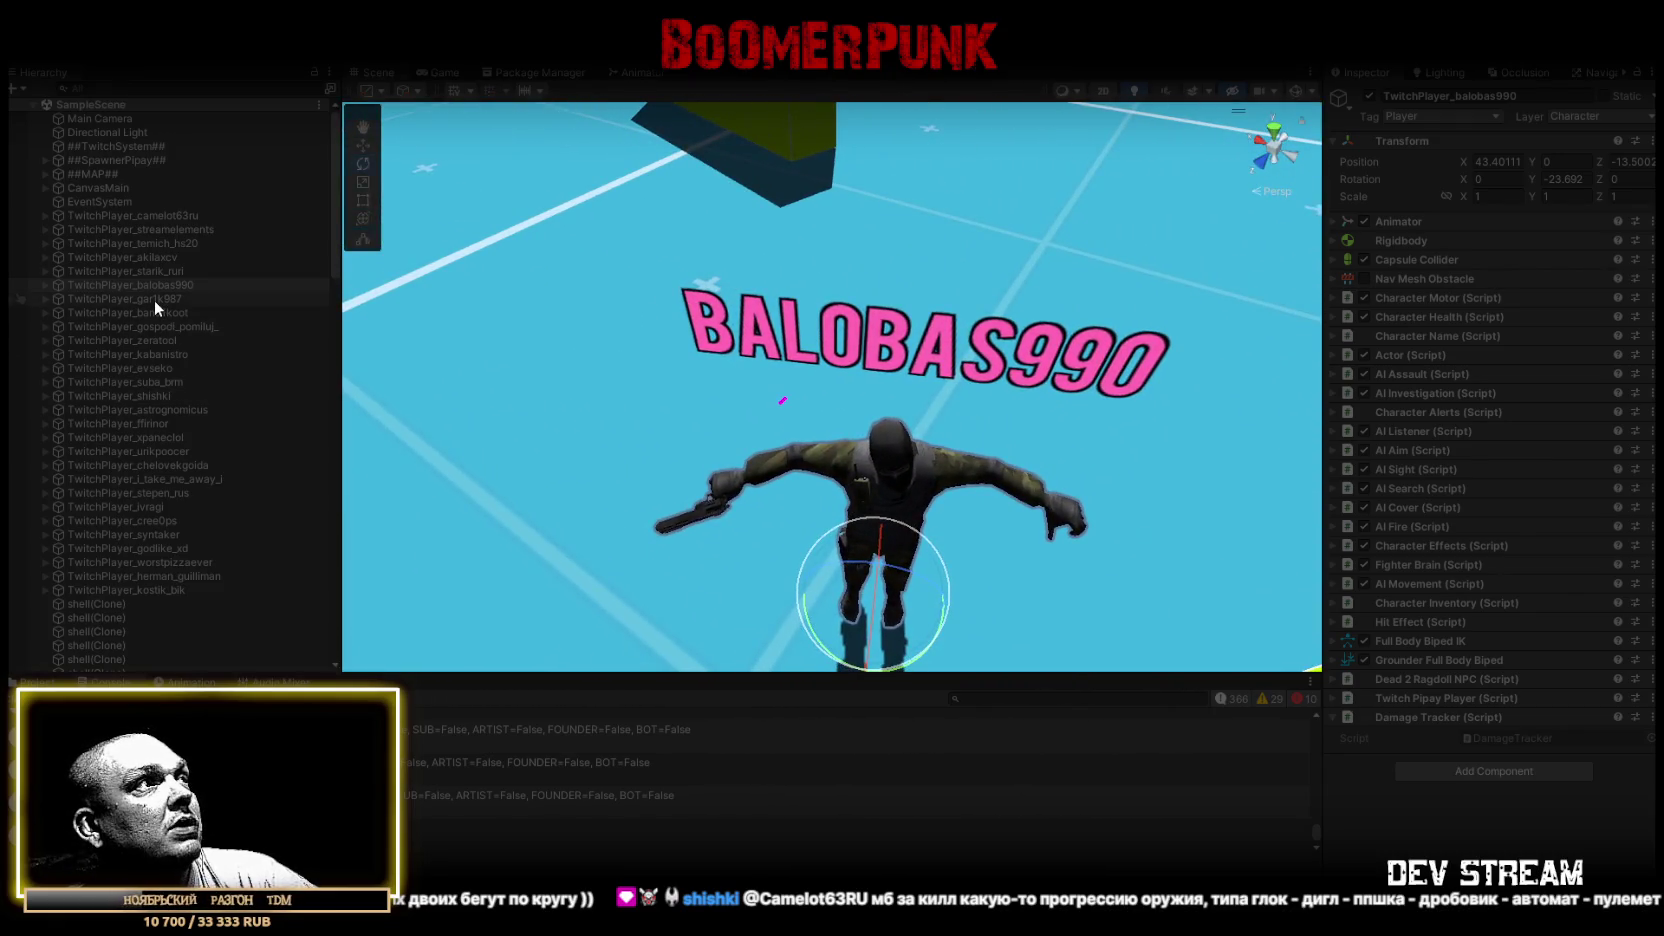
# Frame the seventh through eleventh TwitchPlayers, with an over-the-shoulder look at the tenth
pyautogui.doubleClick(155, 299)
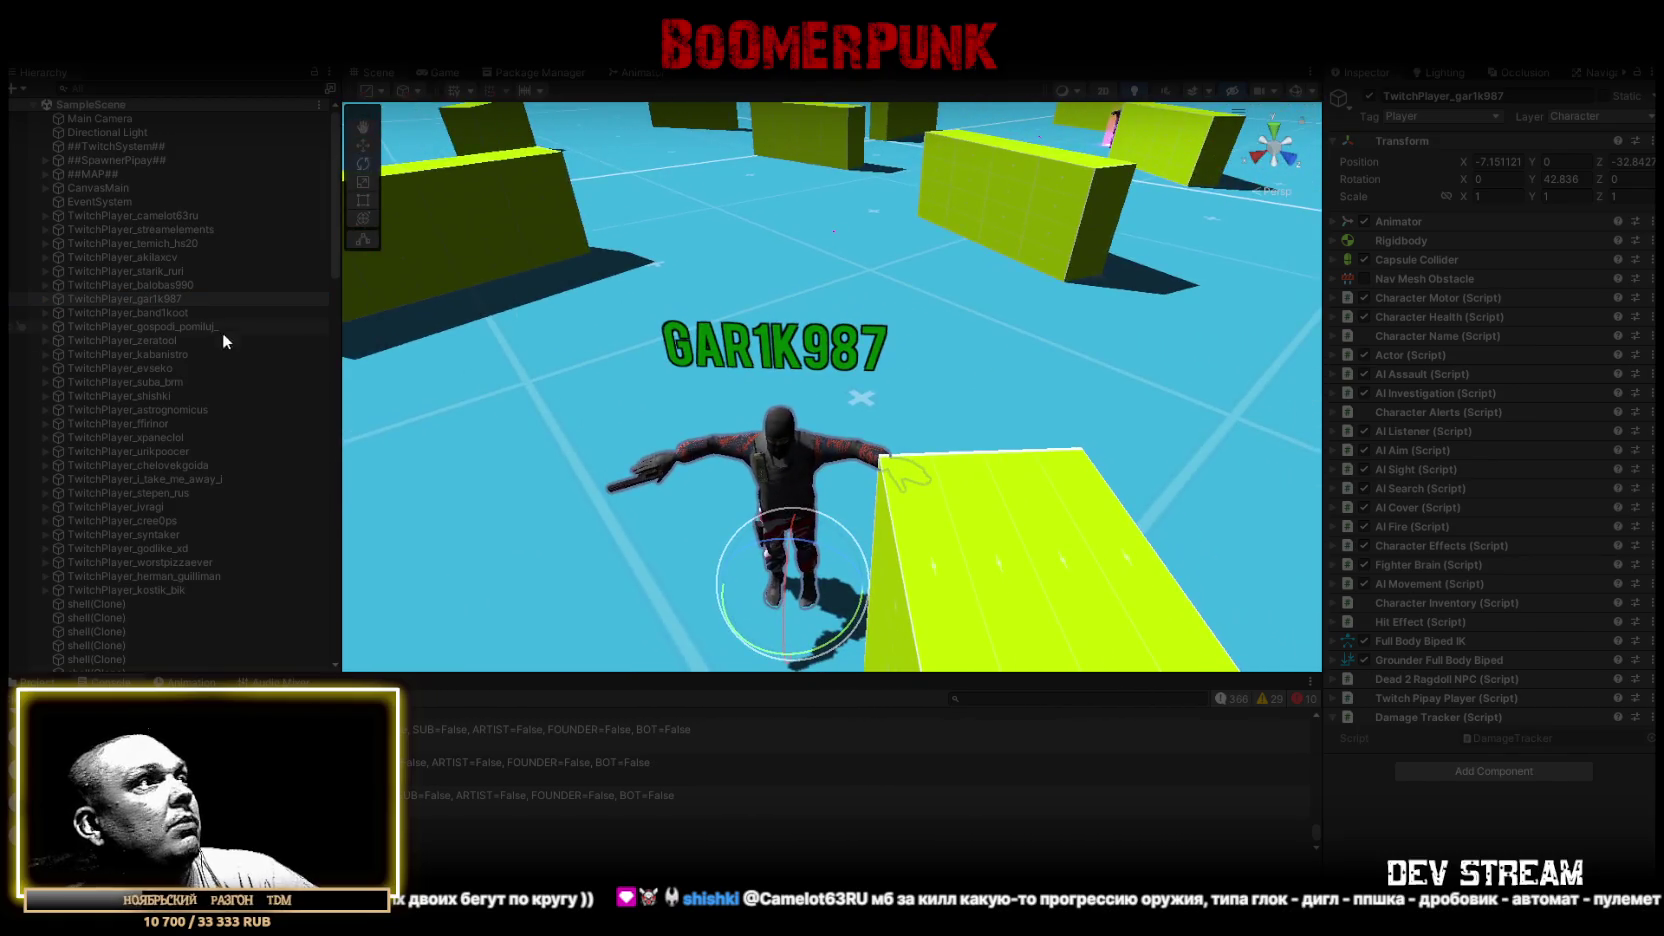
pyautogui.doubleClick(143, 314)
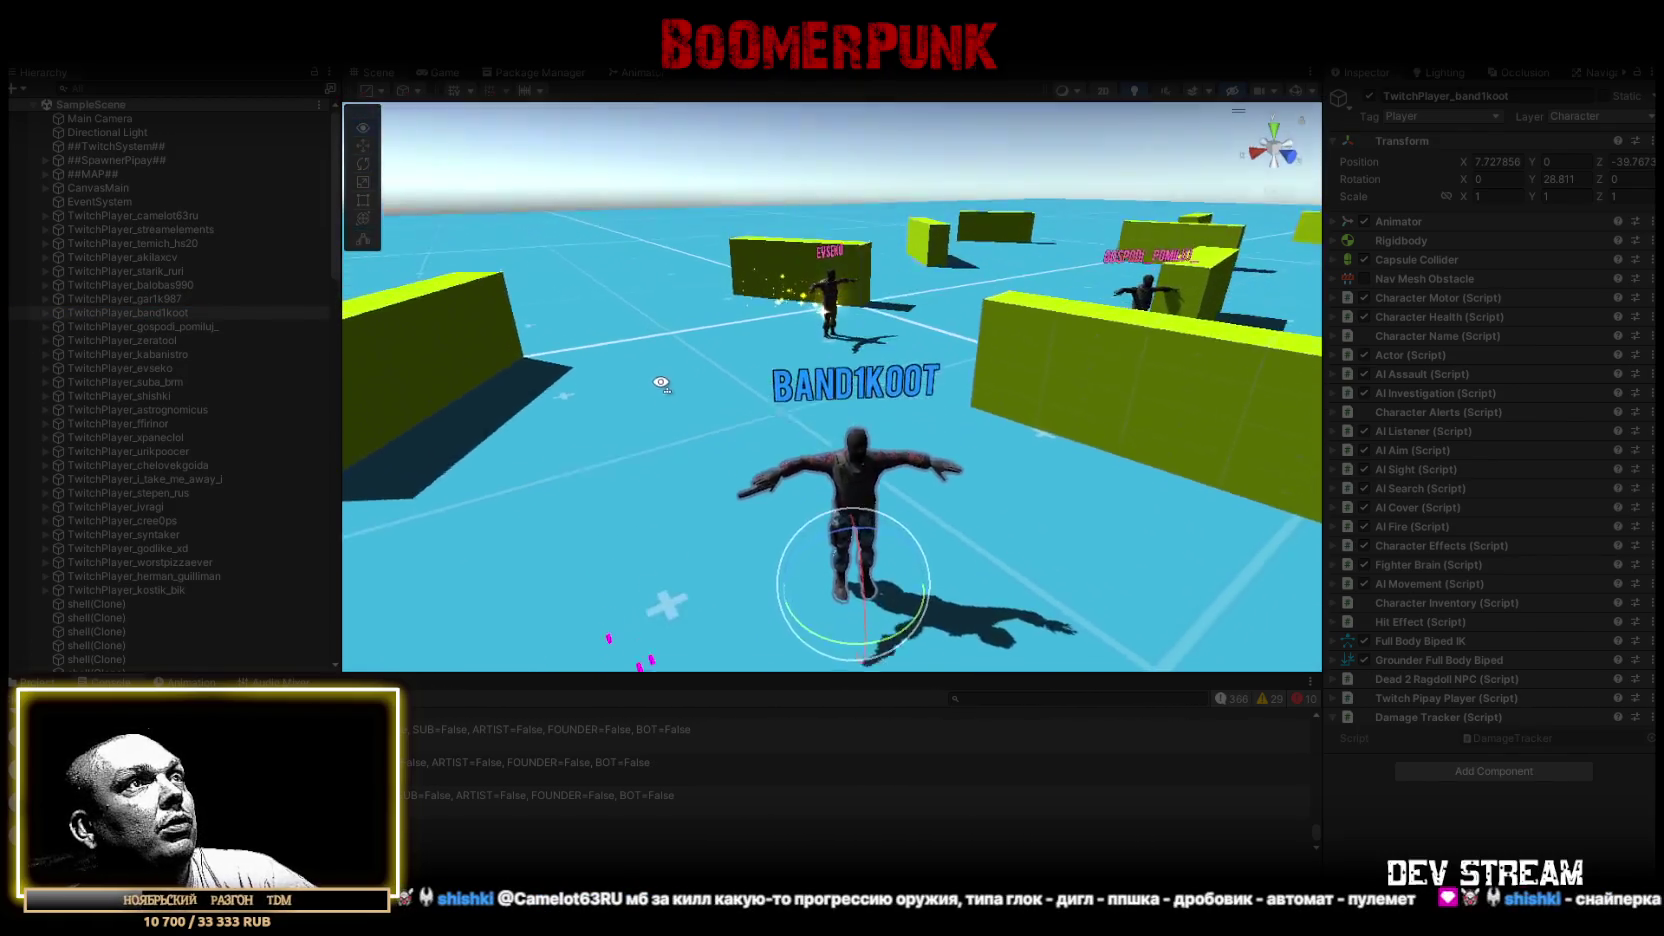
pyautogui.doubleClick(143, 328)
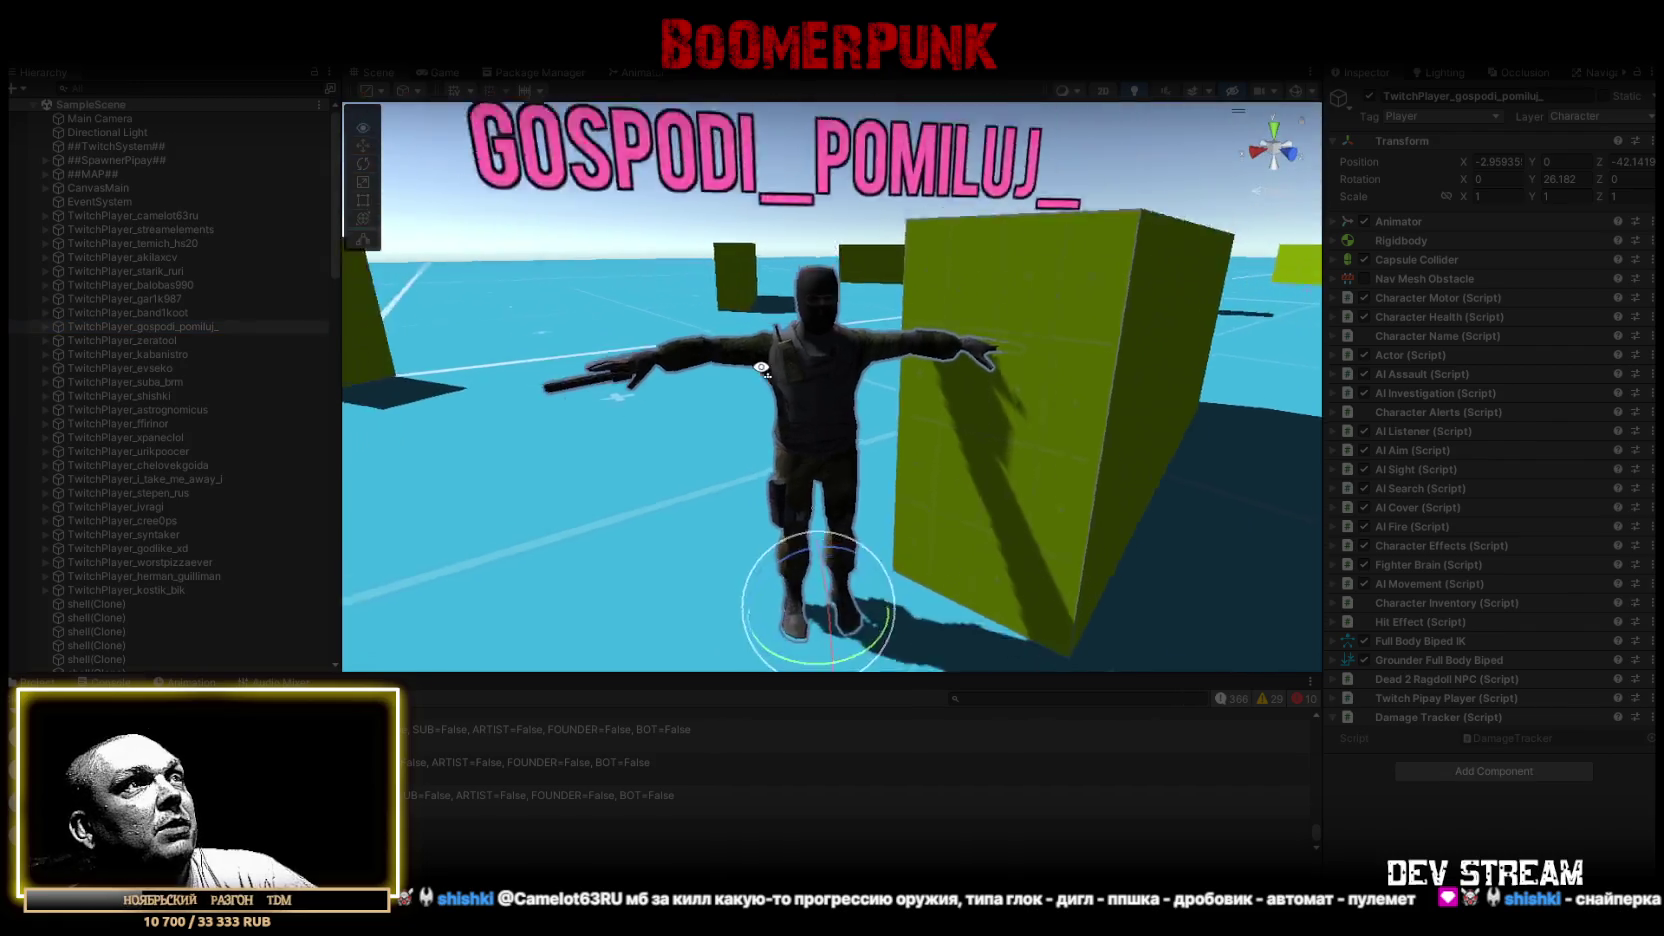
pyautogui.doubleClick(160, 341)
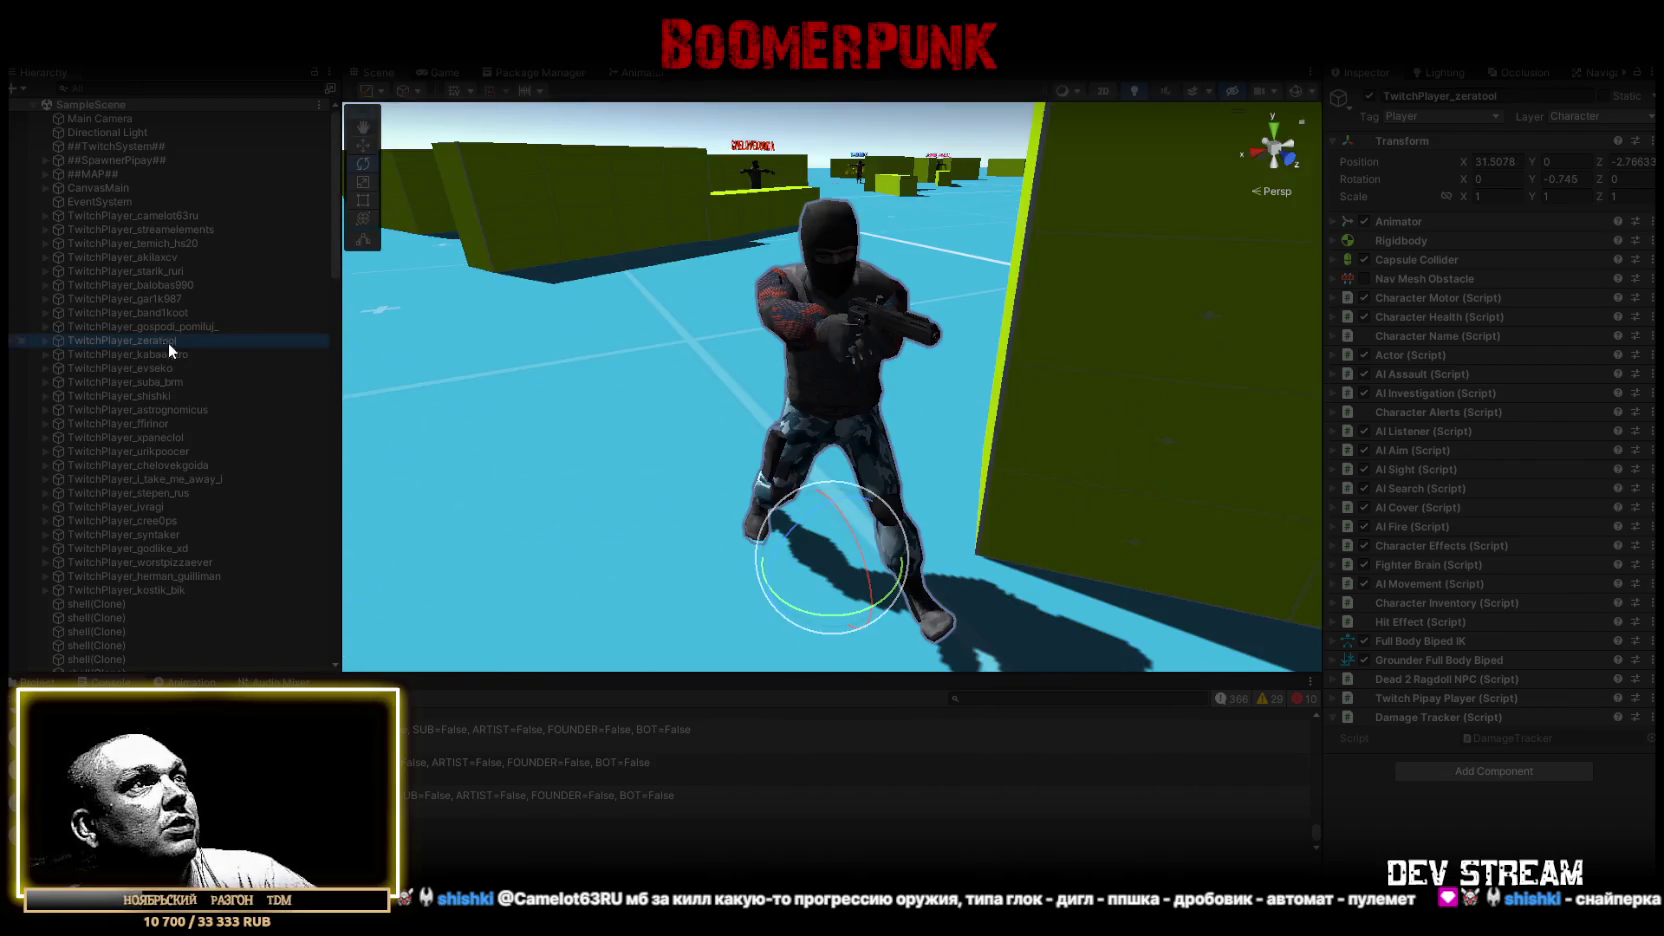
pyautogui.moveTo(759, 353)
pyautogui.mouseDown()
pyautogui.moveTo(1000, 400)
pyautogui.moveTo(1366, 426)
pyautogui.moveTo(1339, 380)
pyautogui.moveTo(1257, 325)
pyautogui.mouseUp()
pyautogui.doubleClick(160, 341)
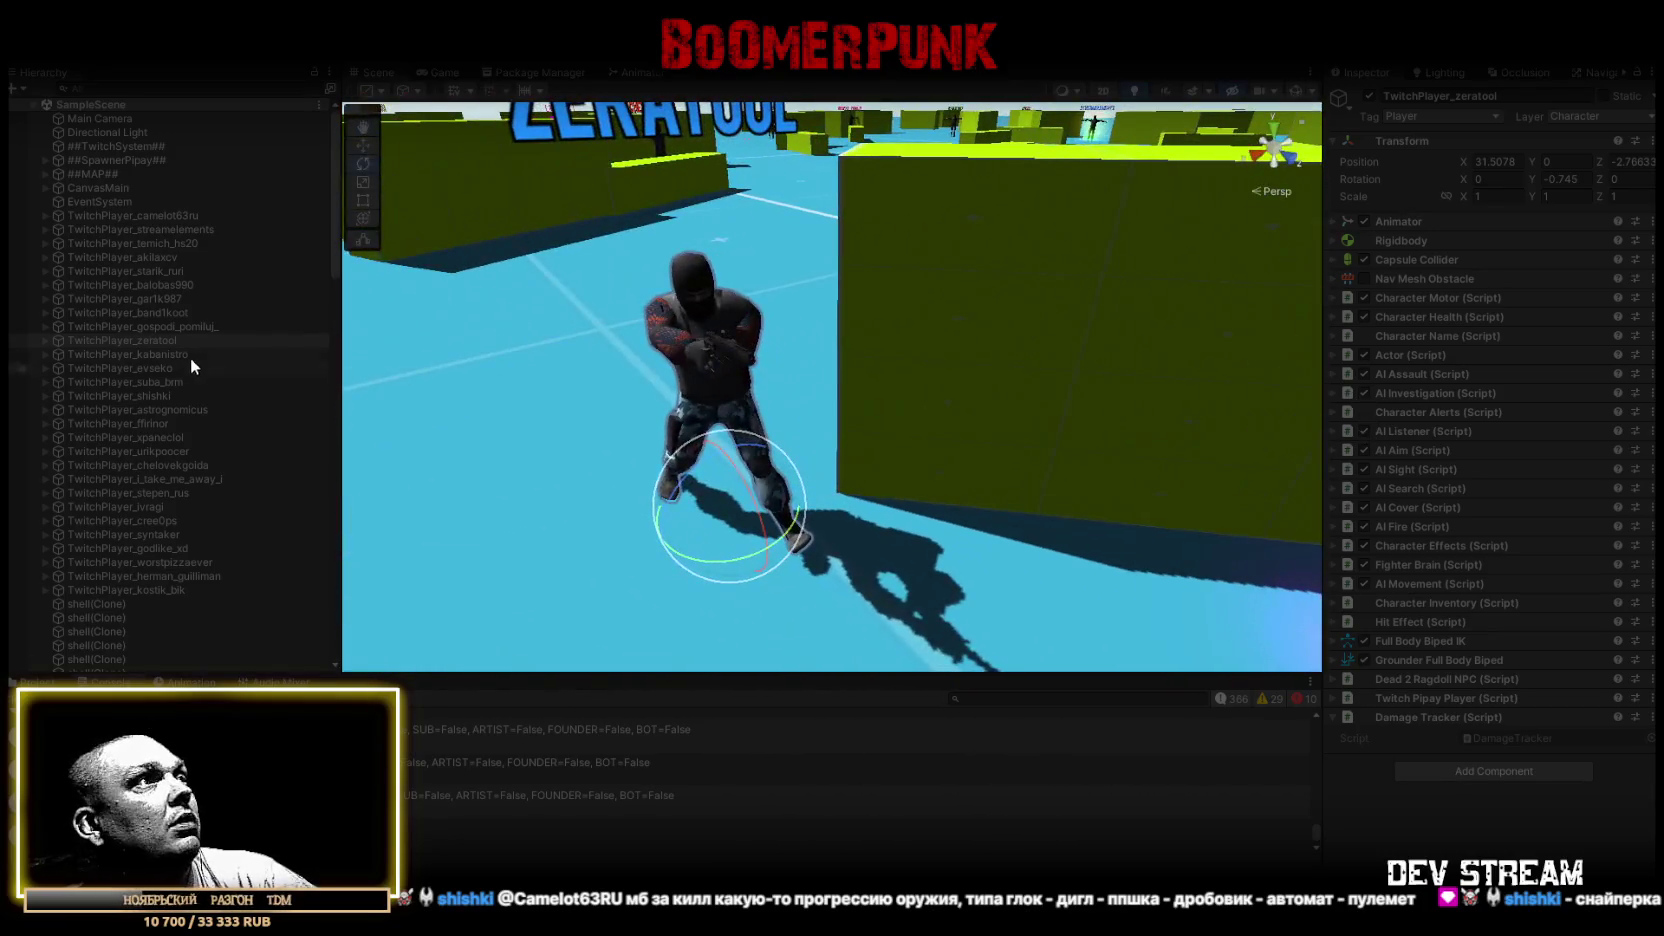
pyautogui.doubleClick(158, 354)
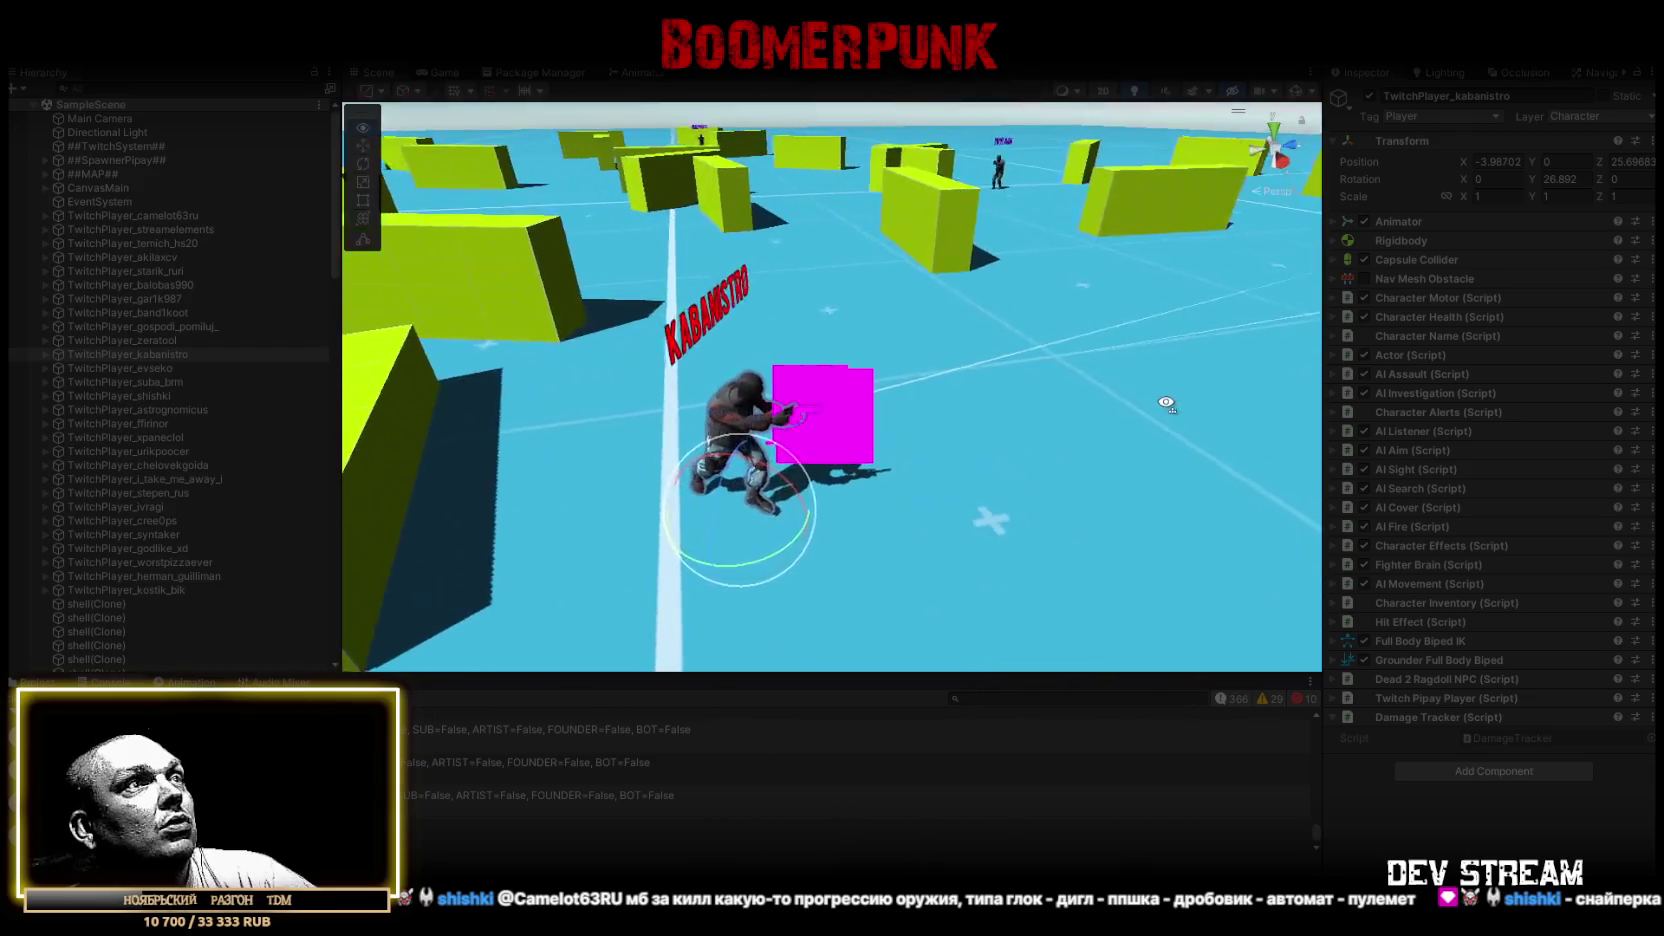
# Frame and zoom in on the twelfth TwitchPlayer, then move on to the next one
pyautogui.scroll(3, 1270, 394)
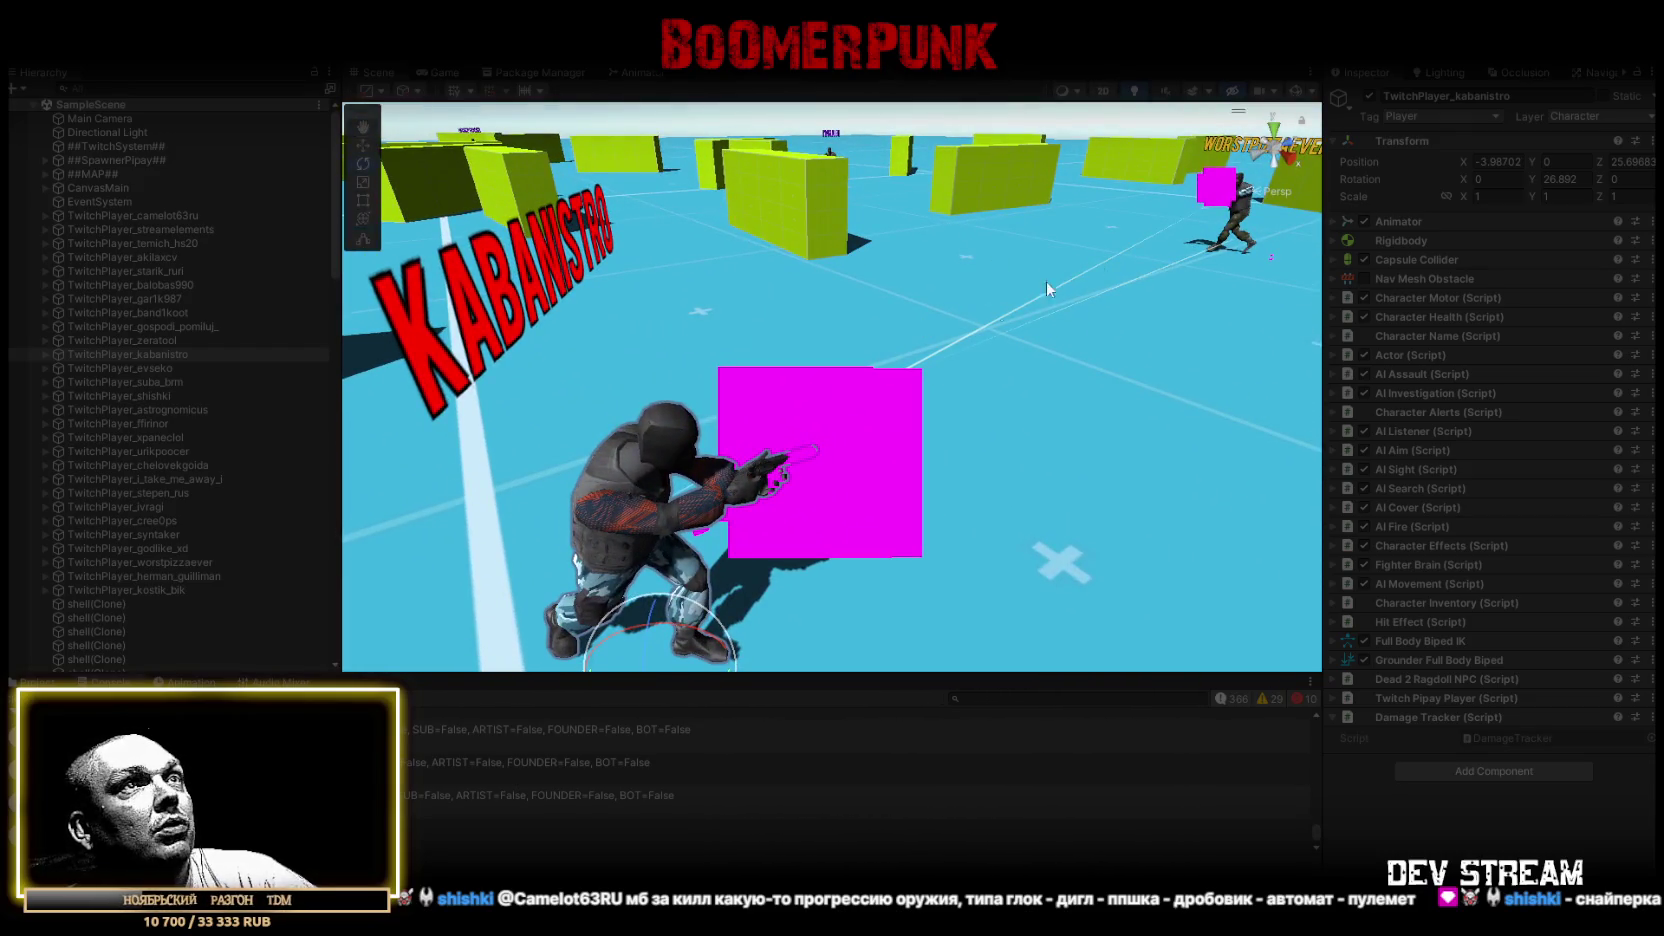
pyautogui.doubleClick(153, 369)
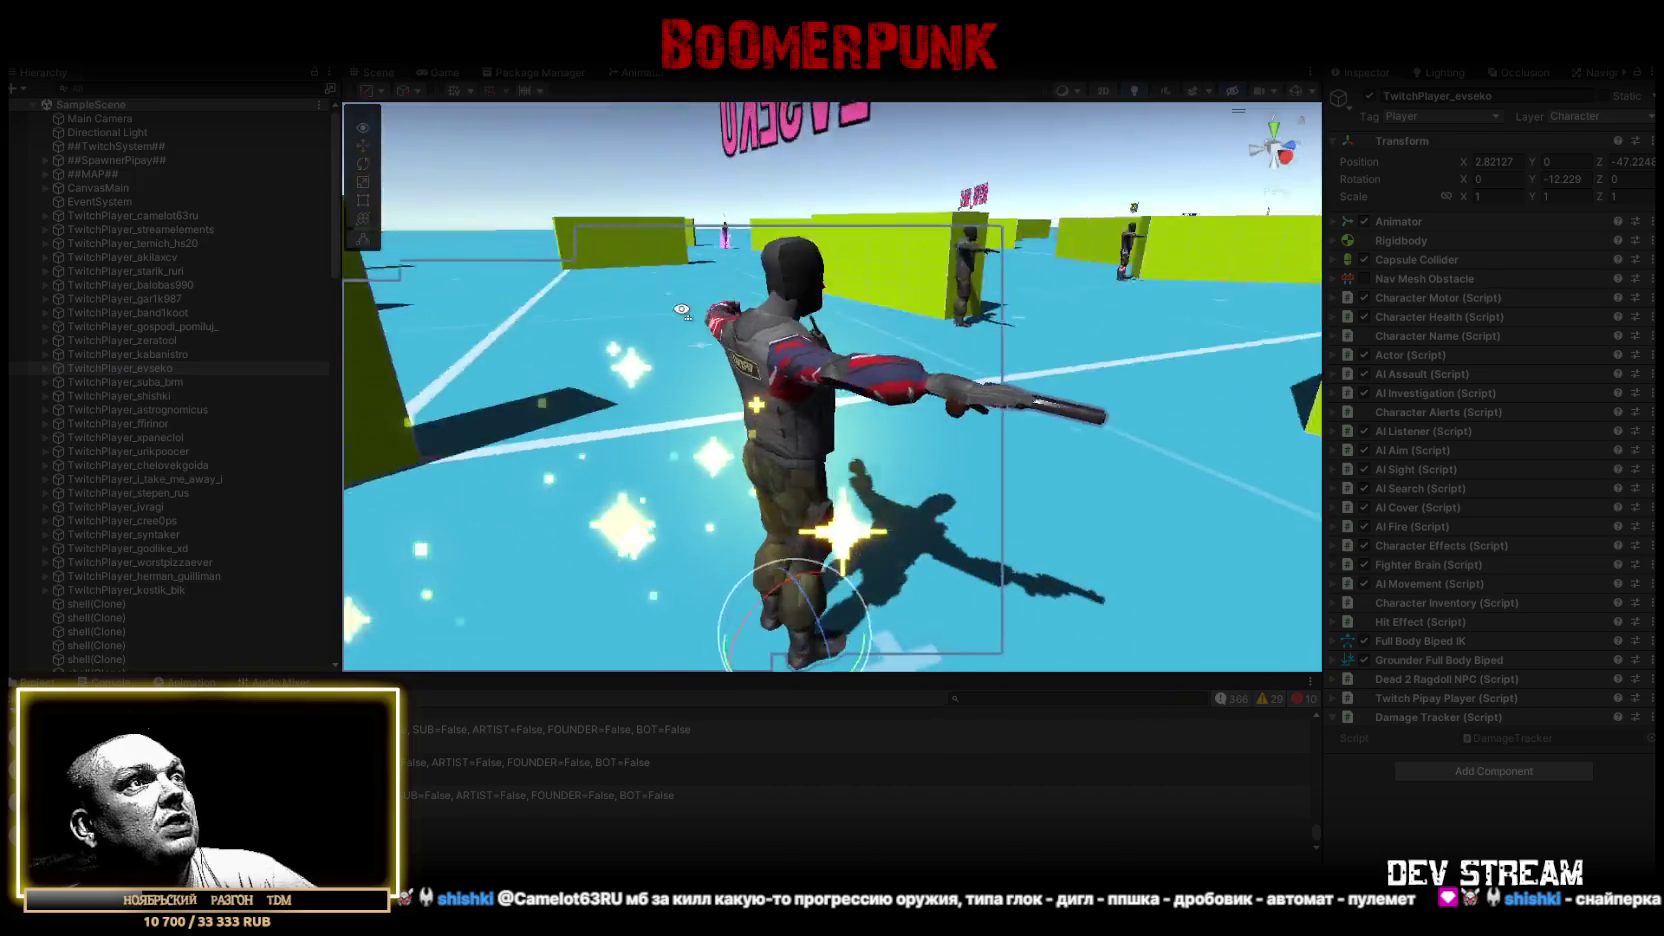
pyautogui.scroll(5, 593, 383)
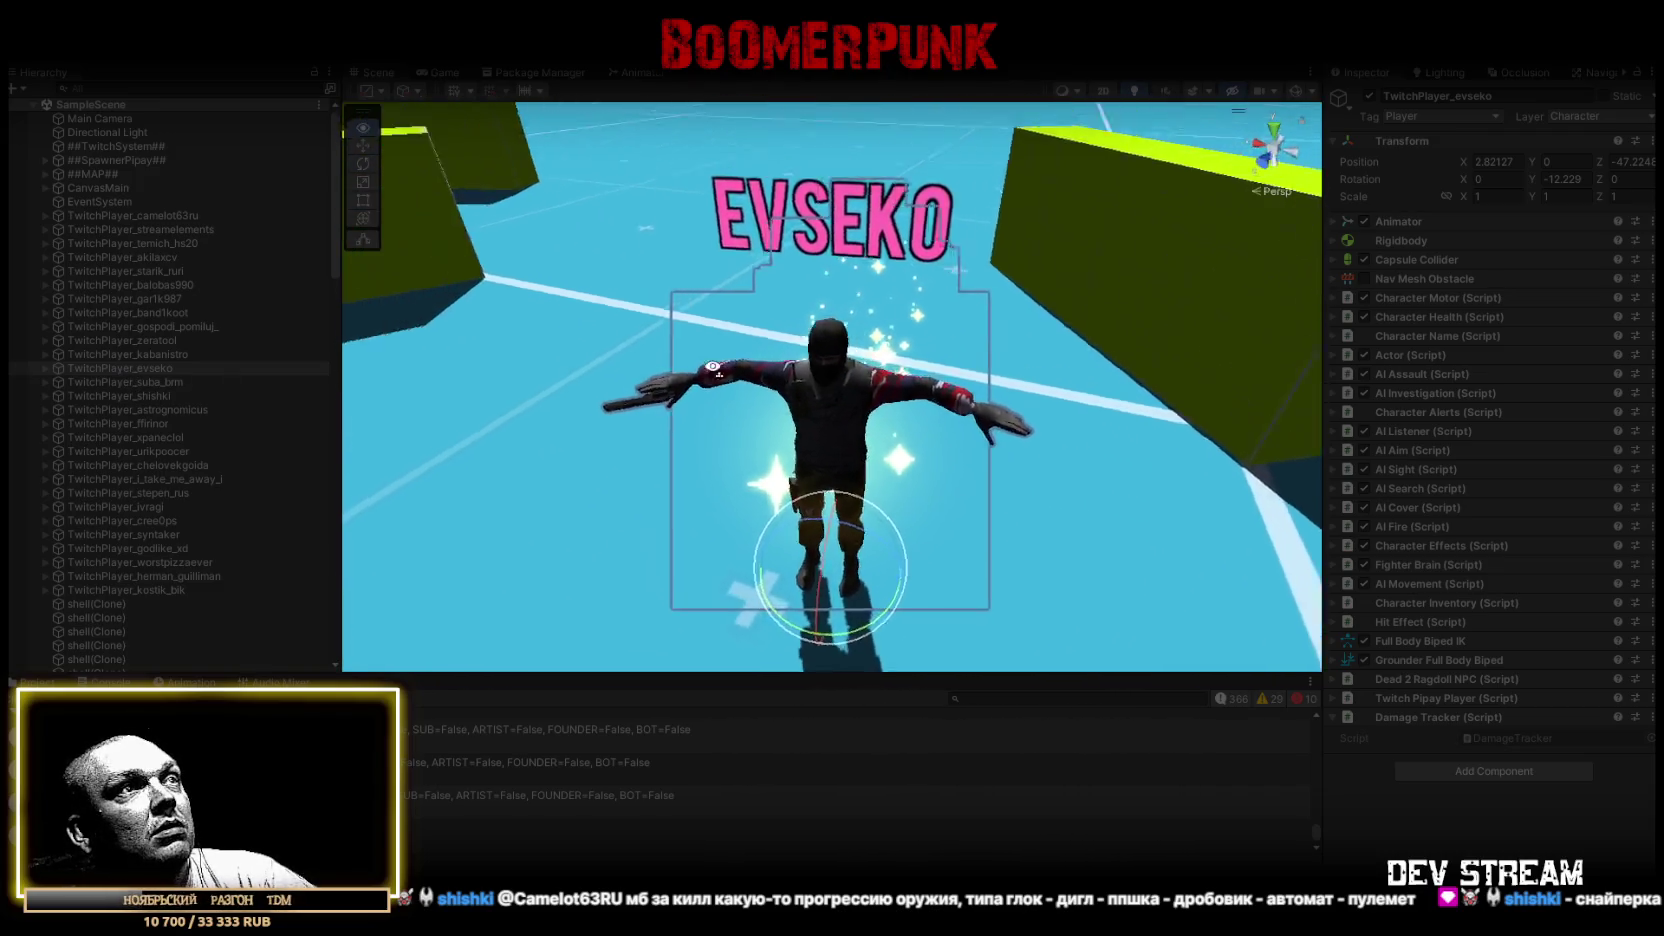
pyautogui.press('f')
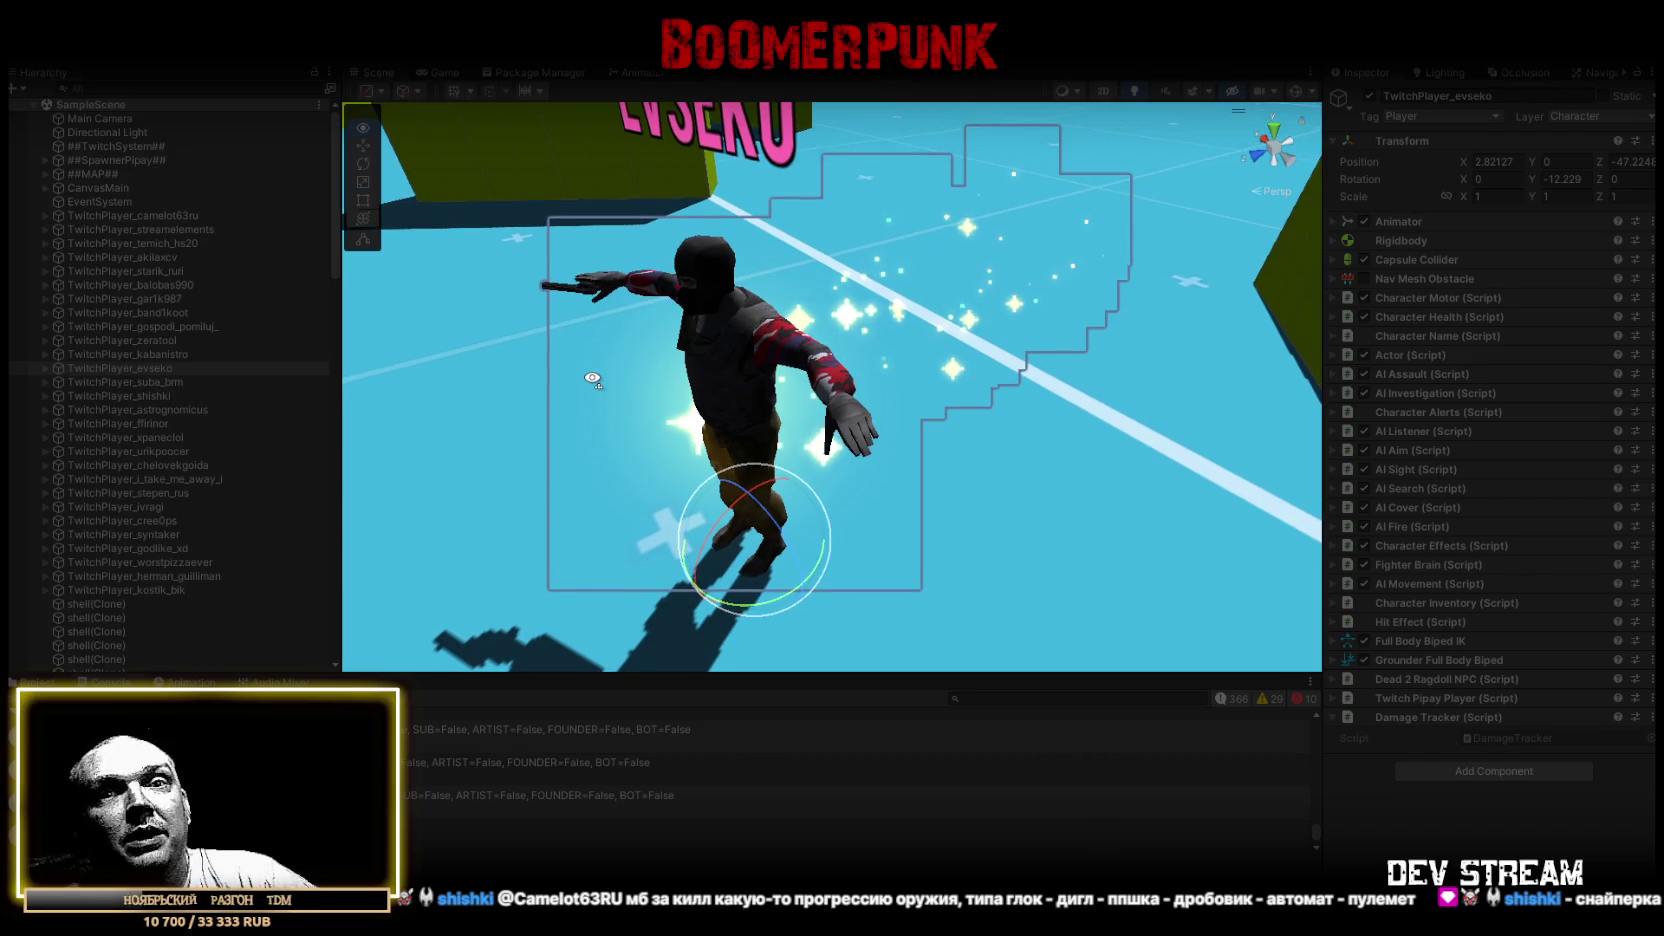
pyautogui.scroll(3, 579, 366)
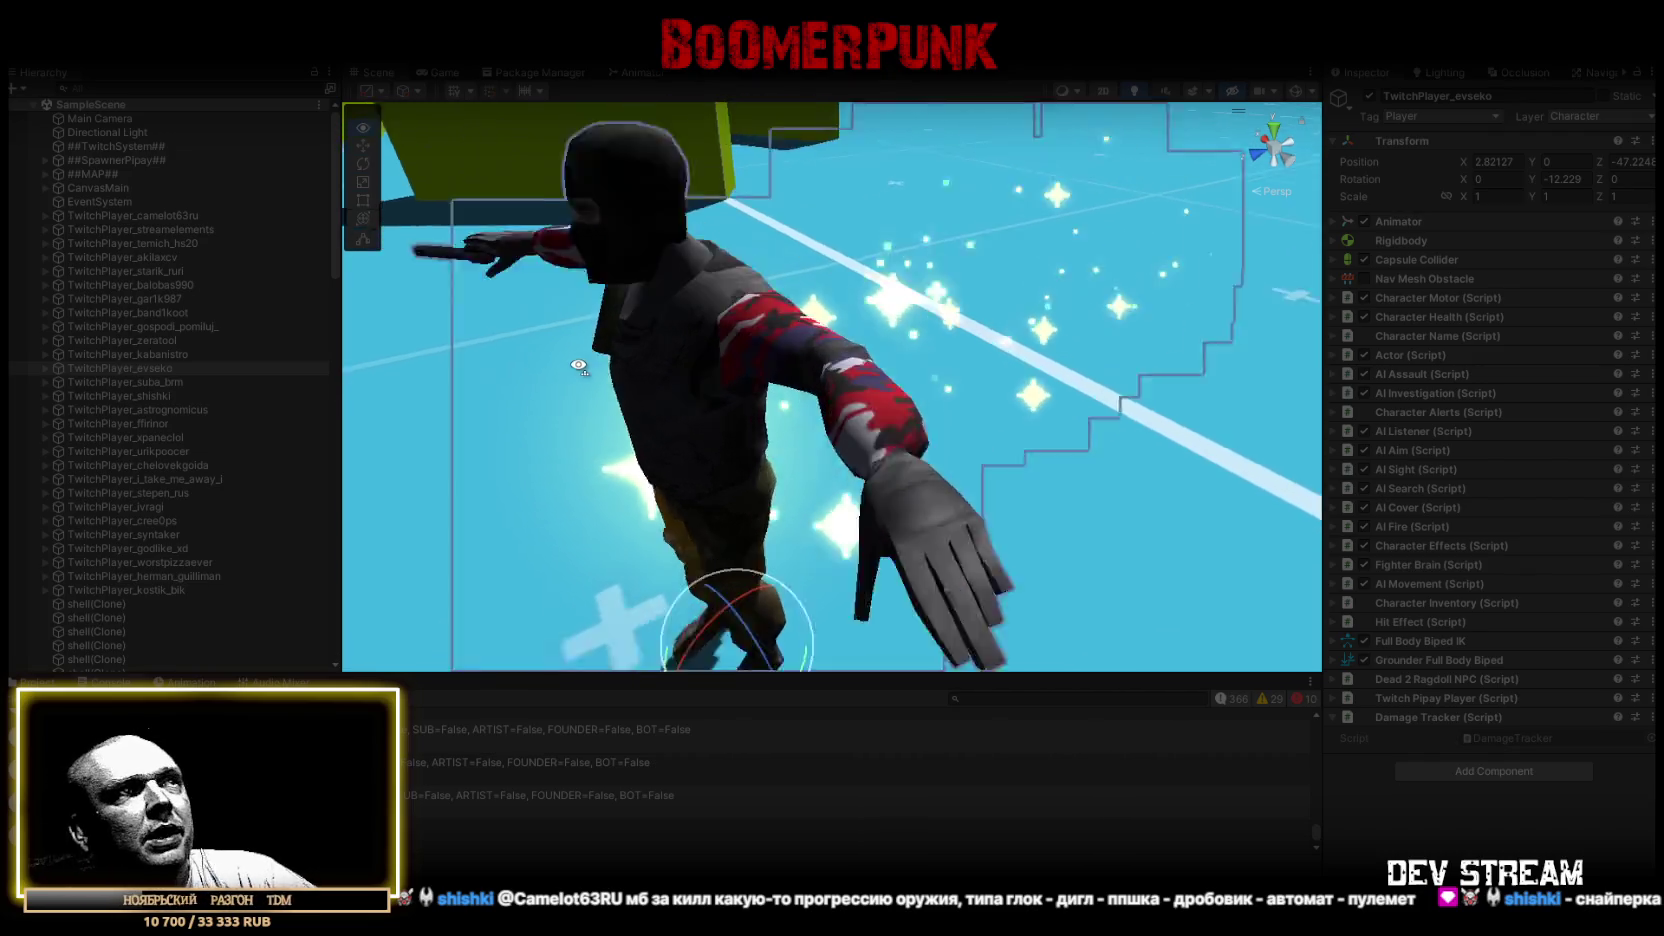
pyautogui.scroll(-2, 579, 366)
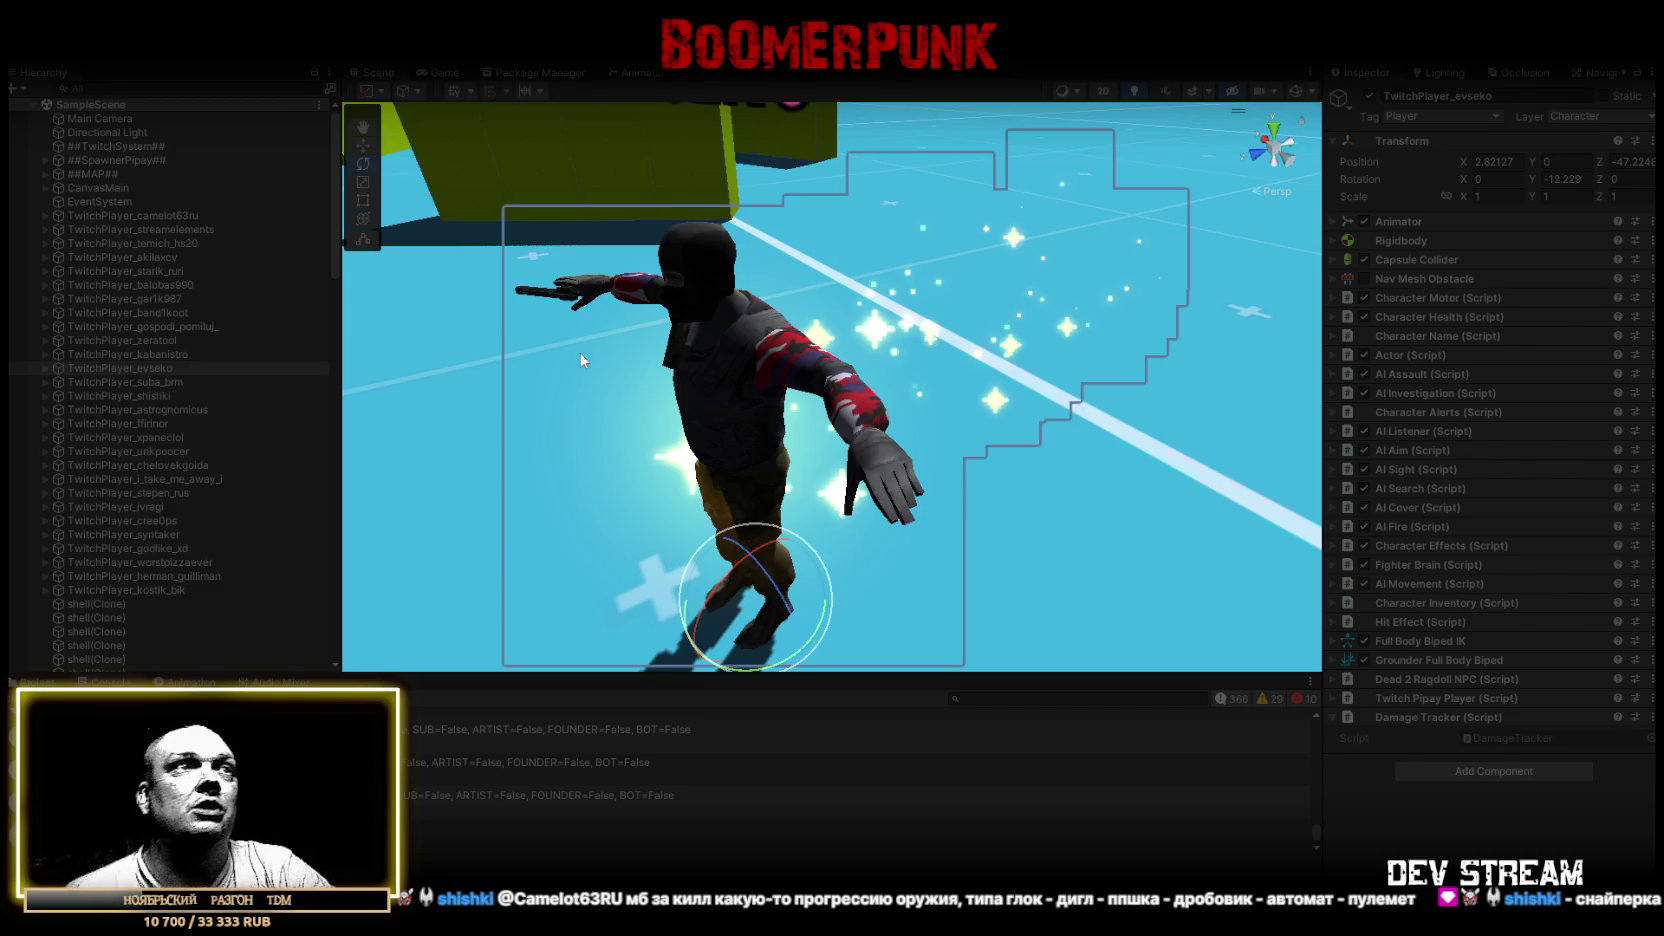
pyautogui.doubleClick(136, 383)
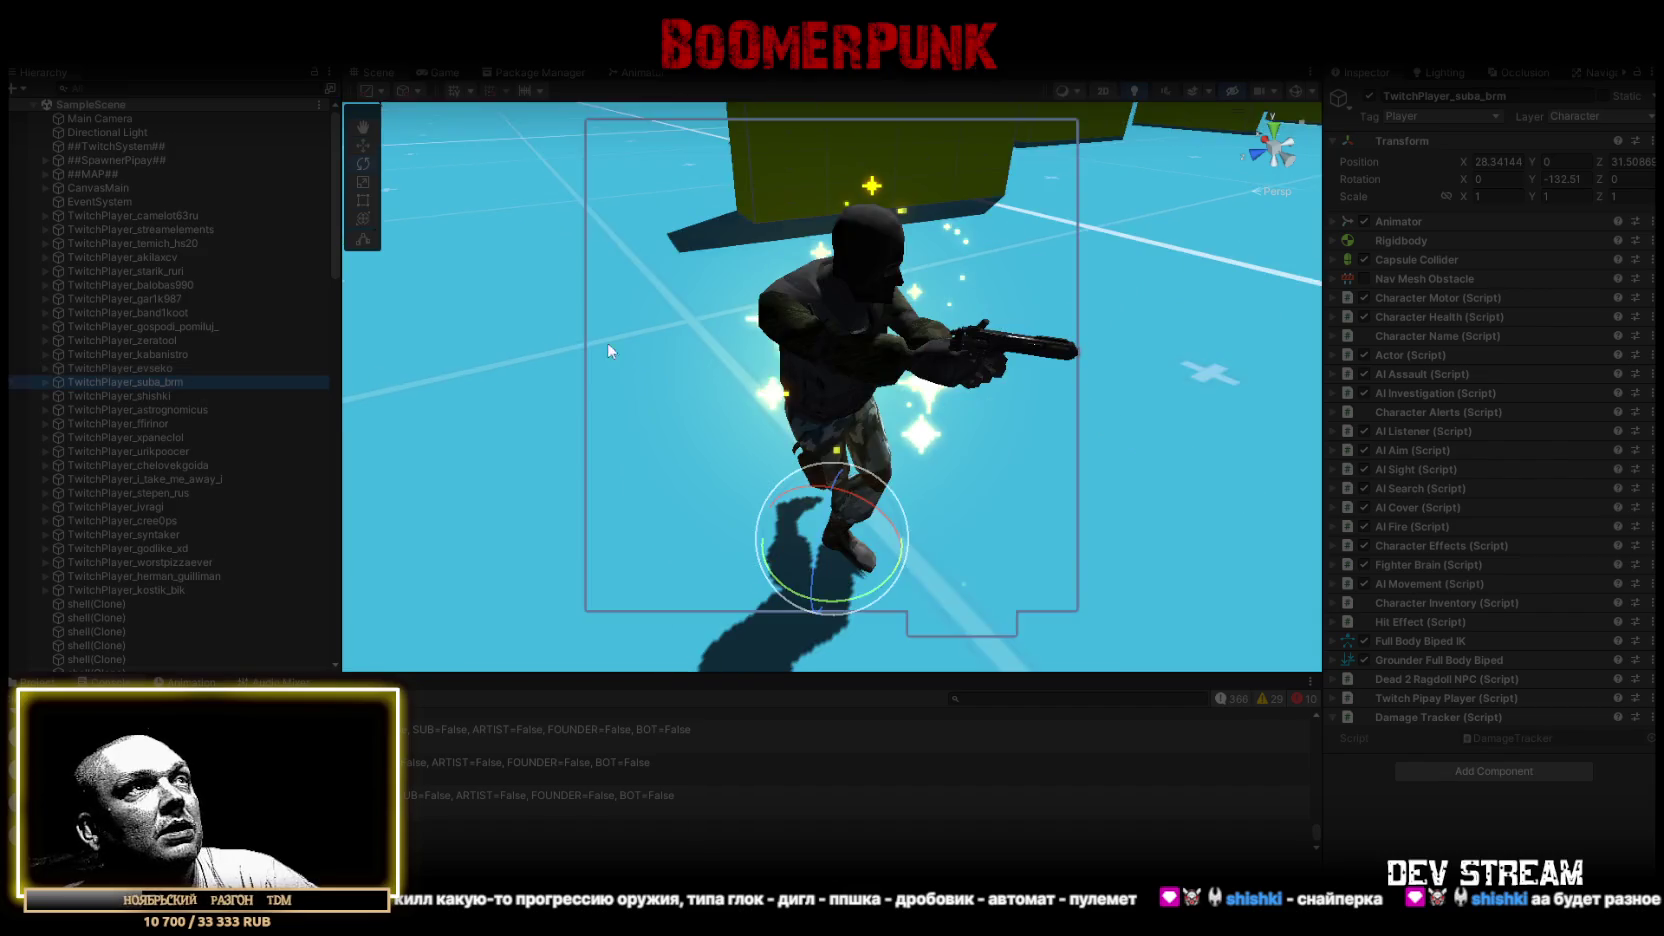
# Orbit around the next few TwitchPlayers in turn, including the glowing pink character
pyautogui.moveTo(589, 323); pyautogui.dragTo(820, 335)
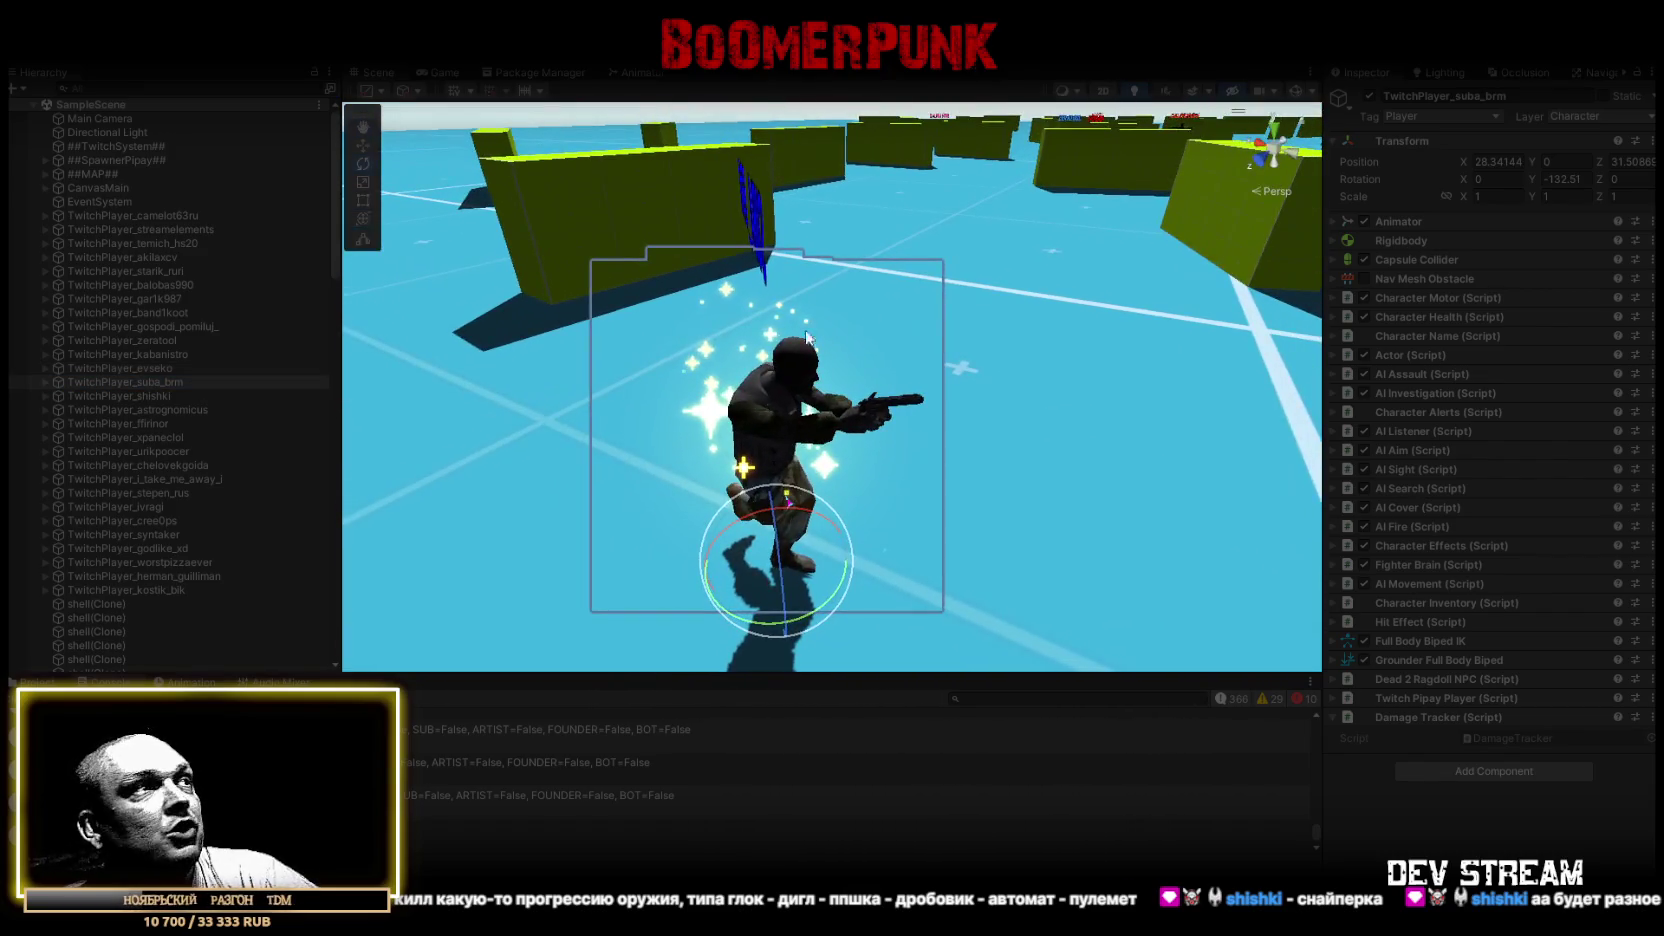
pyautogui.doubleClick(143, 397)
pyautogui.moveTo(760, 300); pyautogui.dragTo(1131, 358)
pyautogui.scroll(3, 1131, 358)
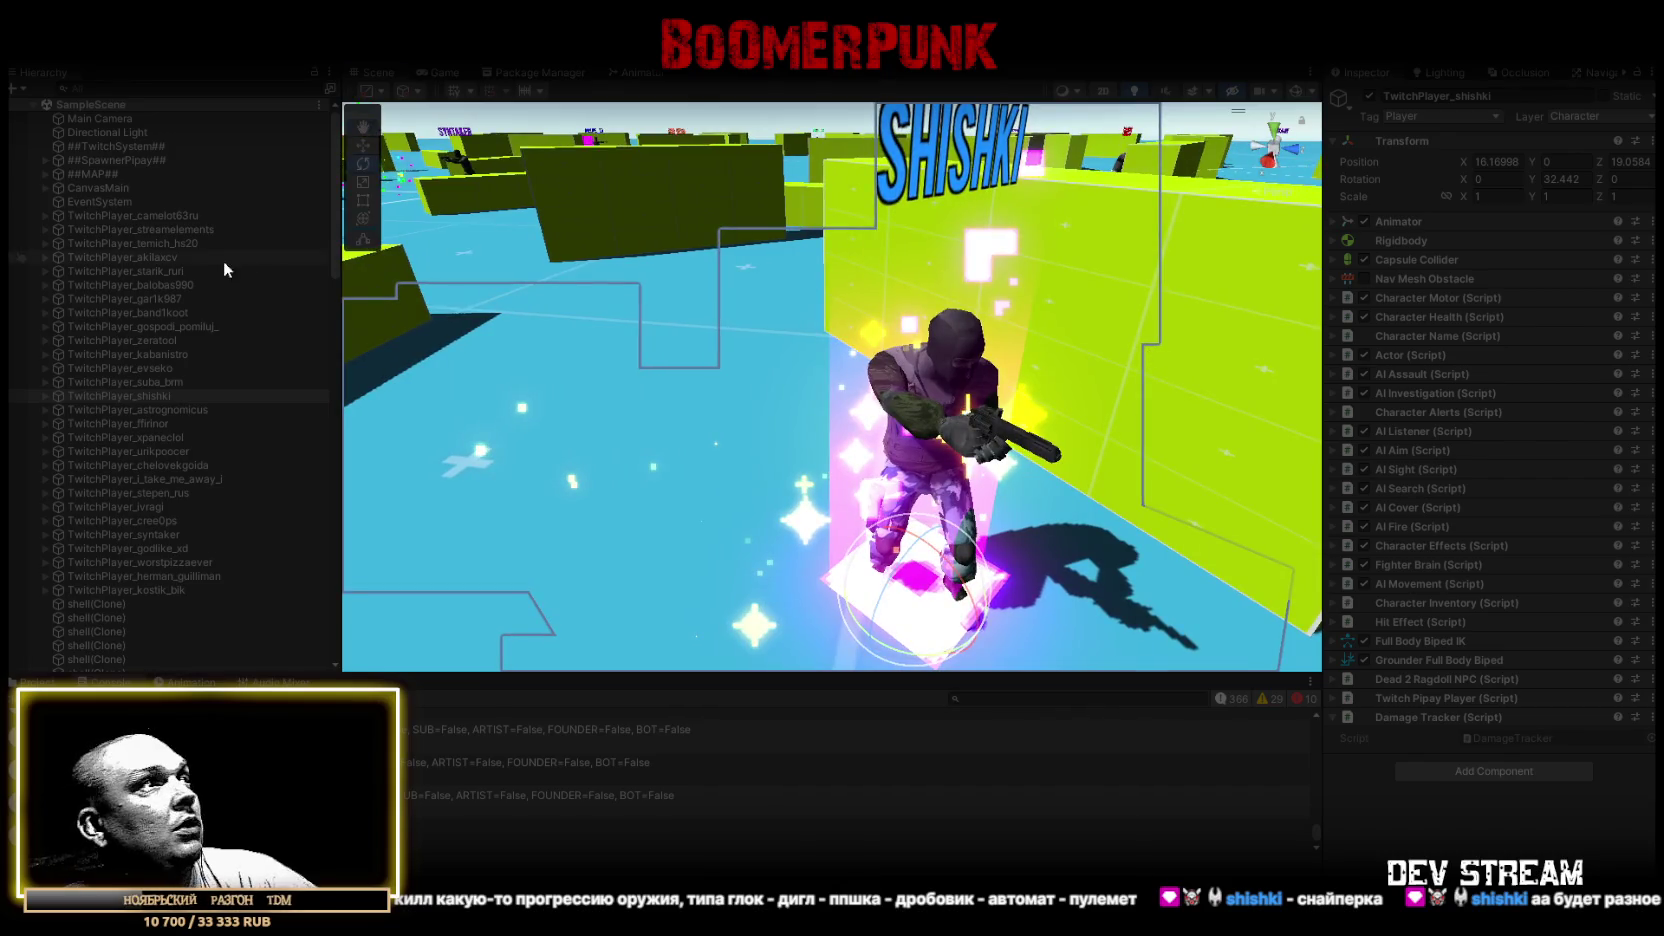
pyautogui.doubleClick(133, 411)
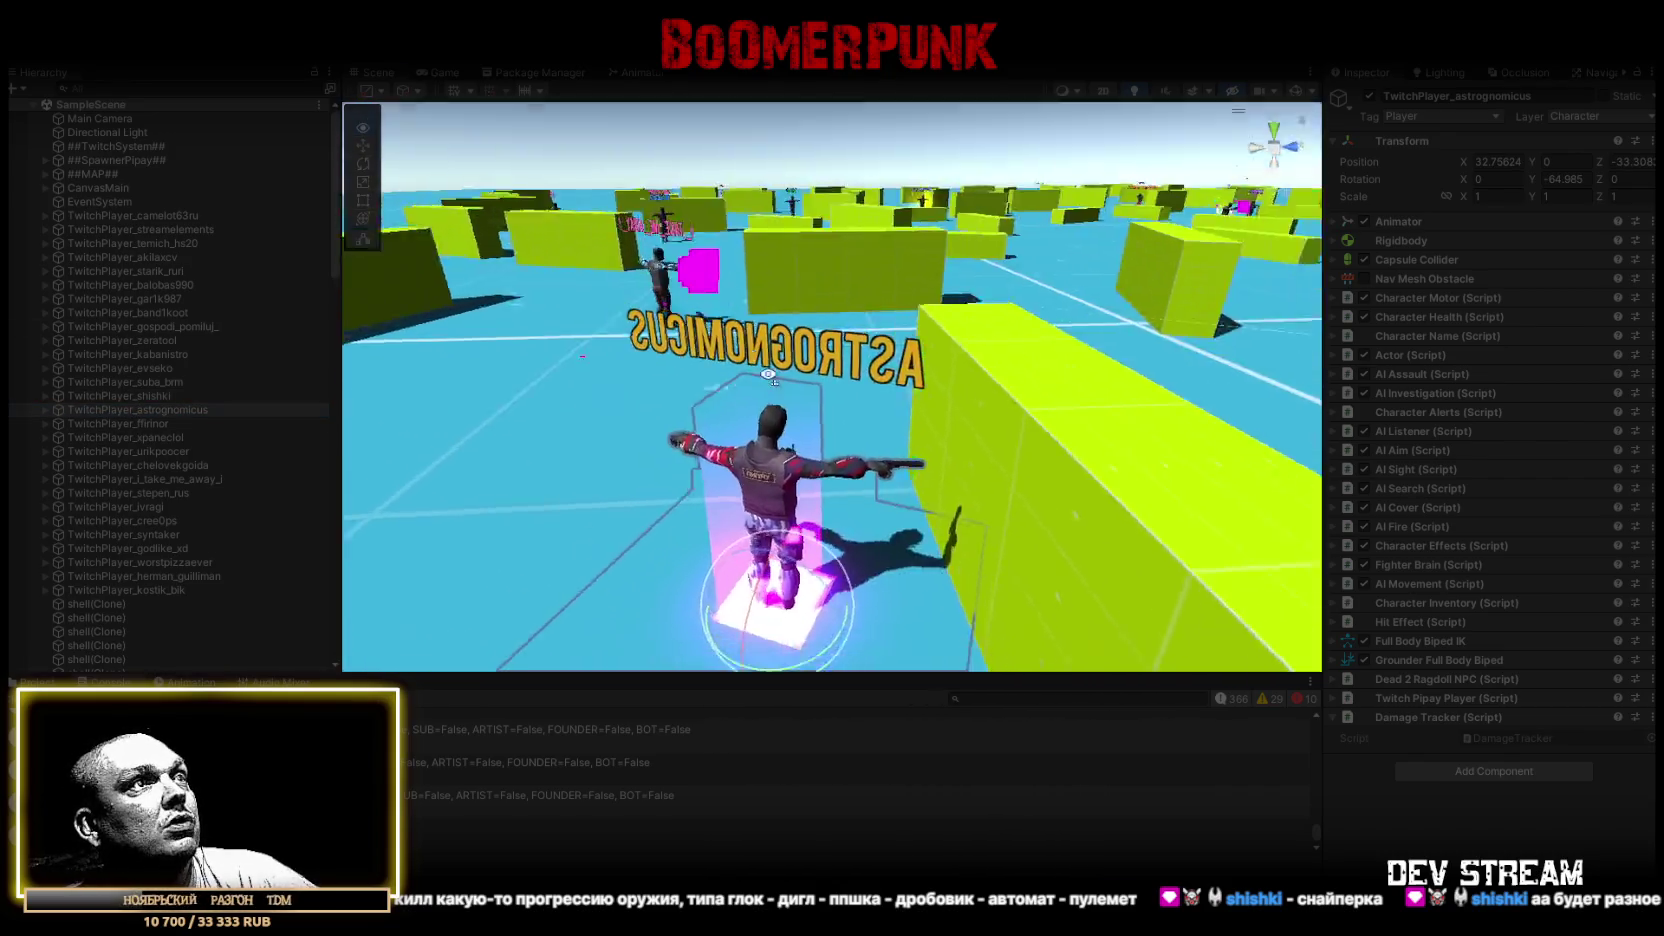
pyautogui.doubleClick(150, 424)
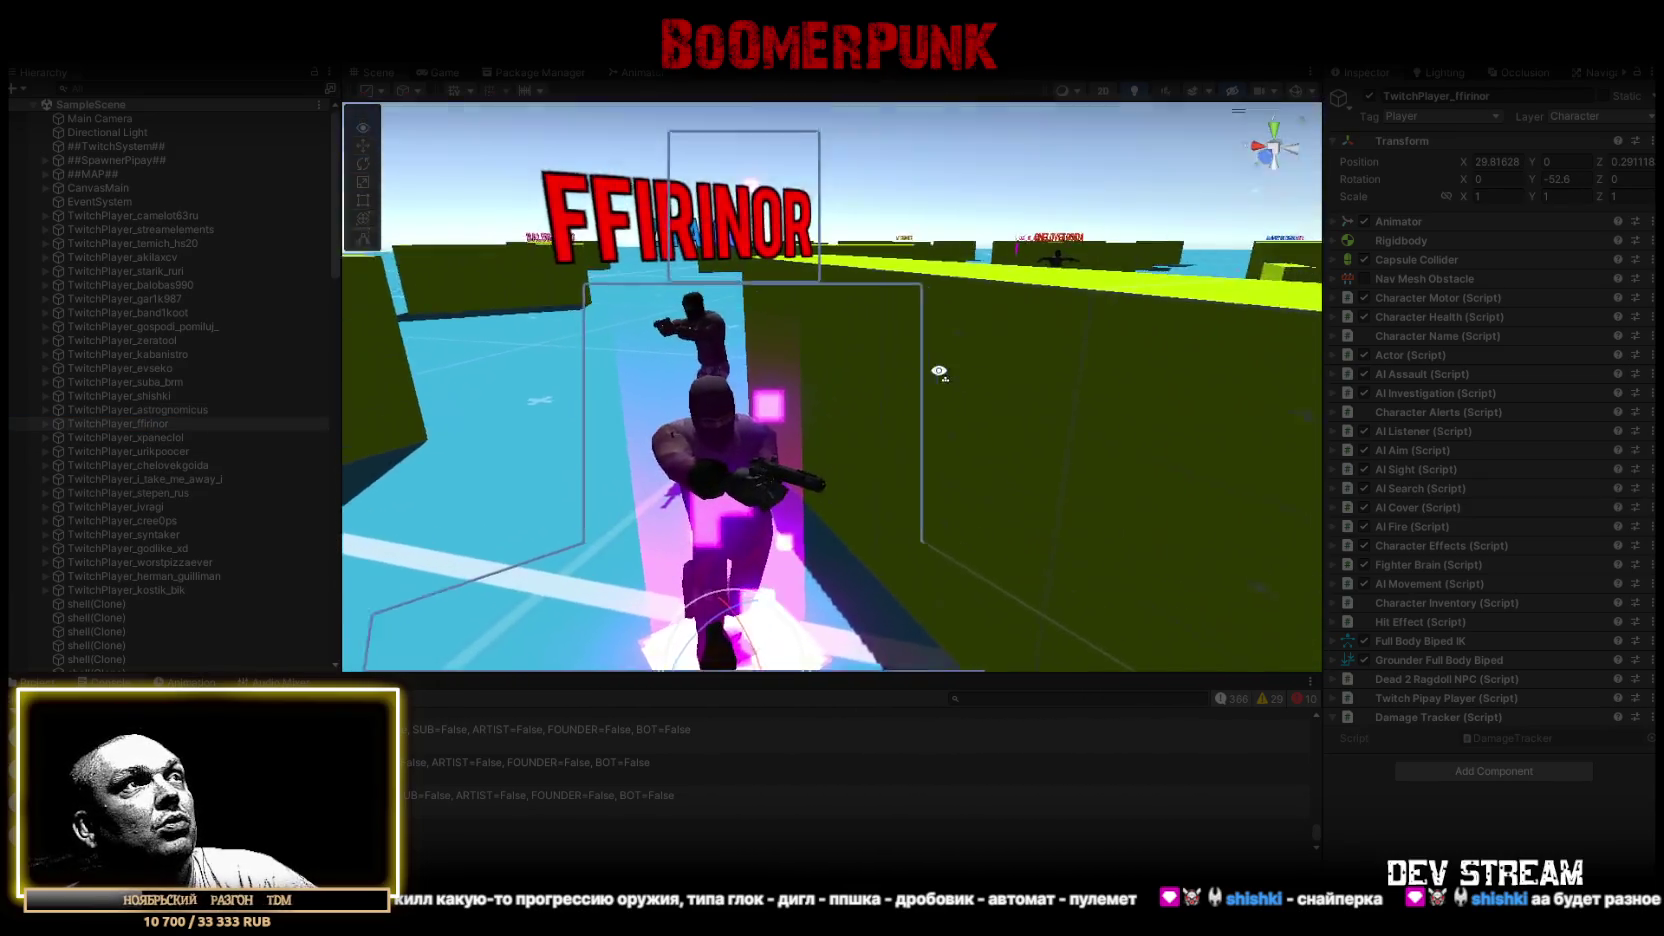
pyautogui.moveTo(939, 372); pyautogui.dragTo(831, 421)
# Frame the following TwitchPlayers and view the last one from high behind
pyautogui.doubleClick(135, 441)
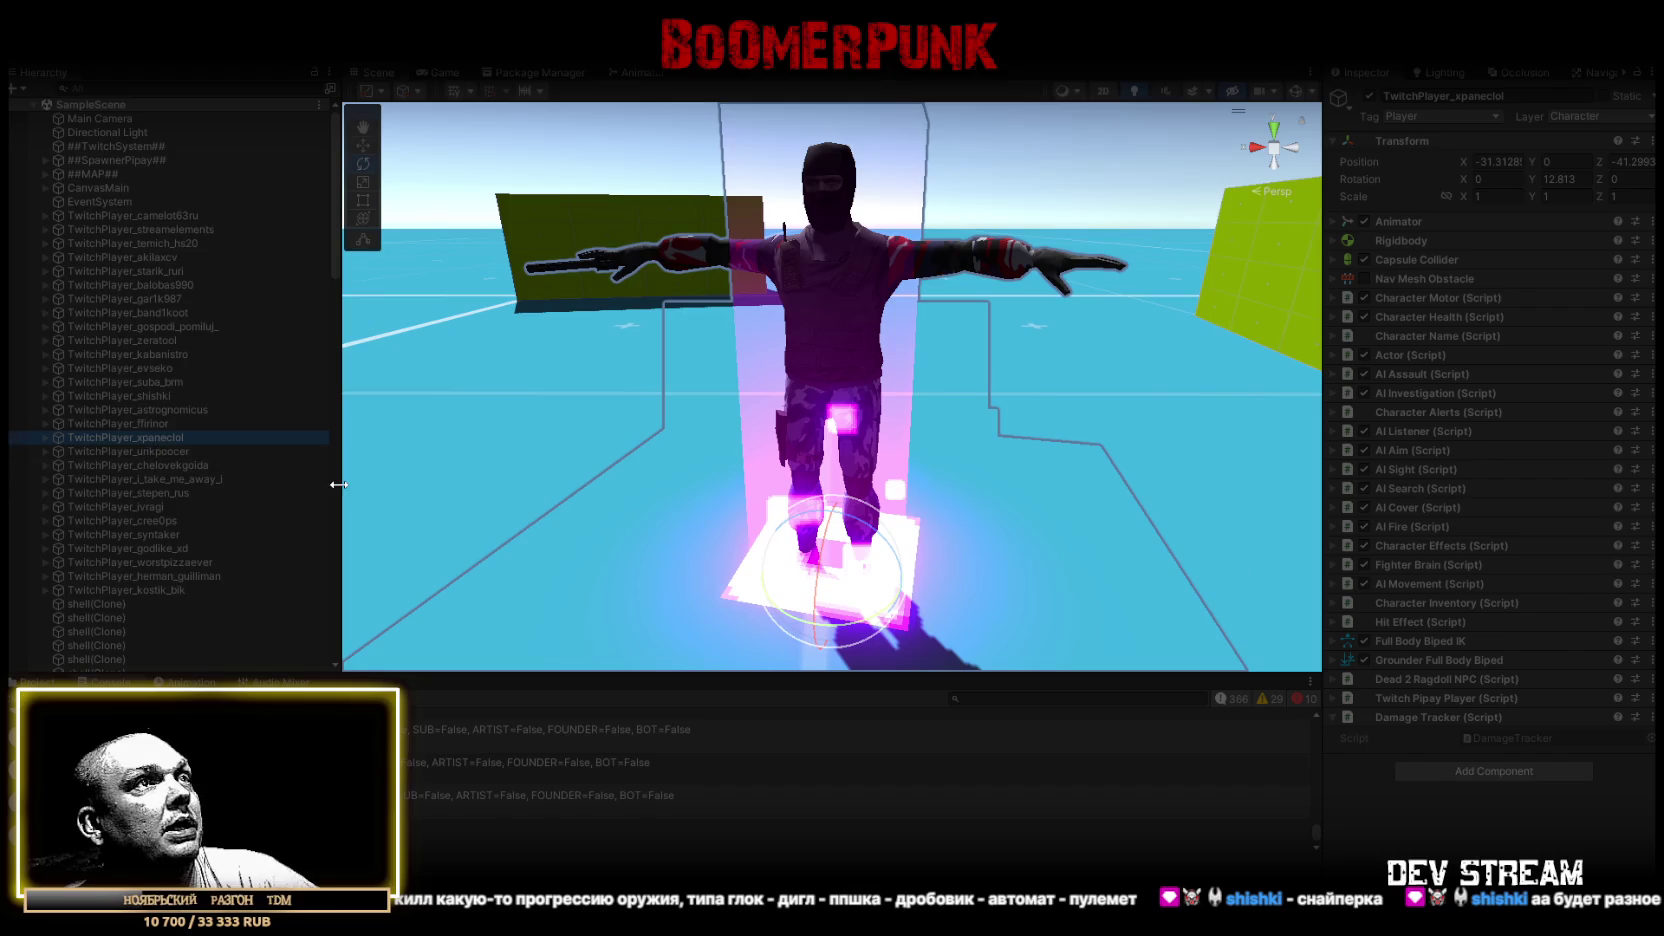
pyautogui.moveTo(871, 424)
pyautogui.mouseDown()
pyautogui.moveTo(971, 418)
pyautogui.moveTo(955, 432)
pyautogui.mouseUp()
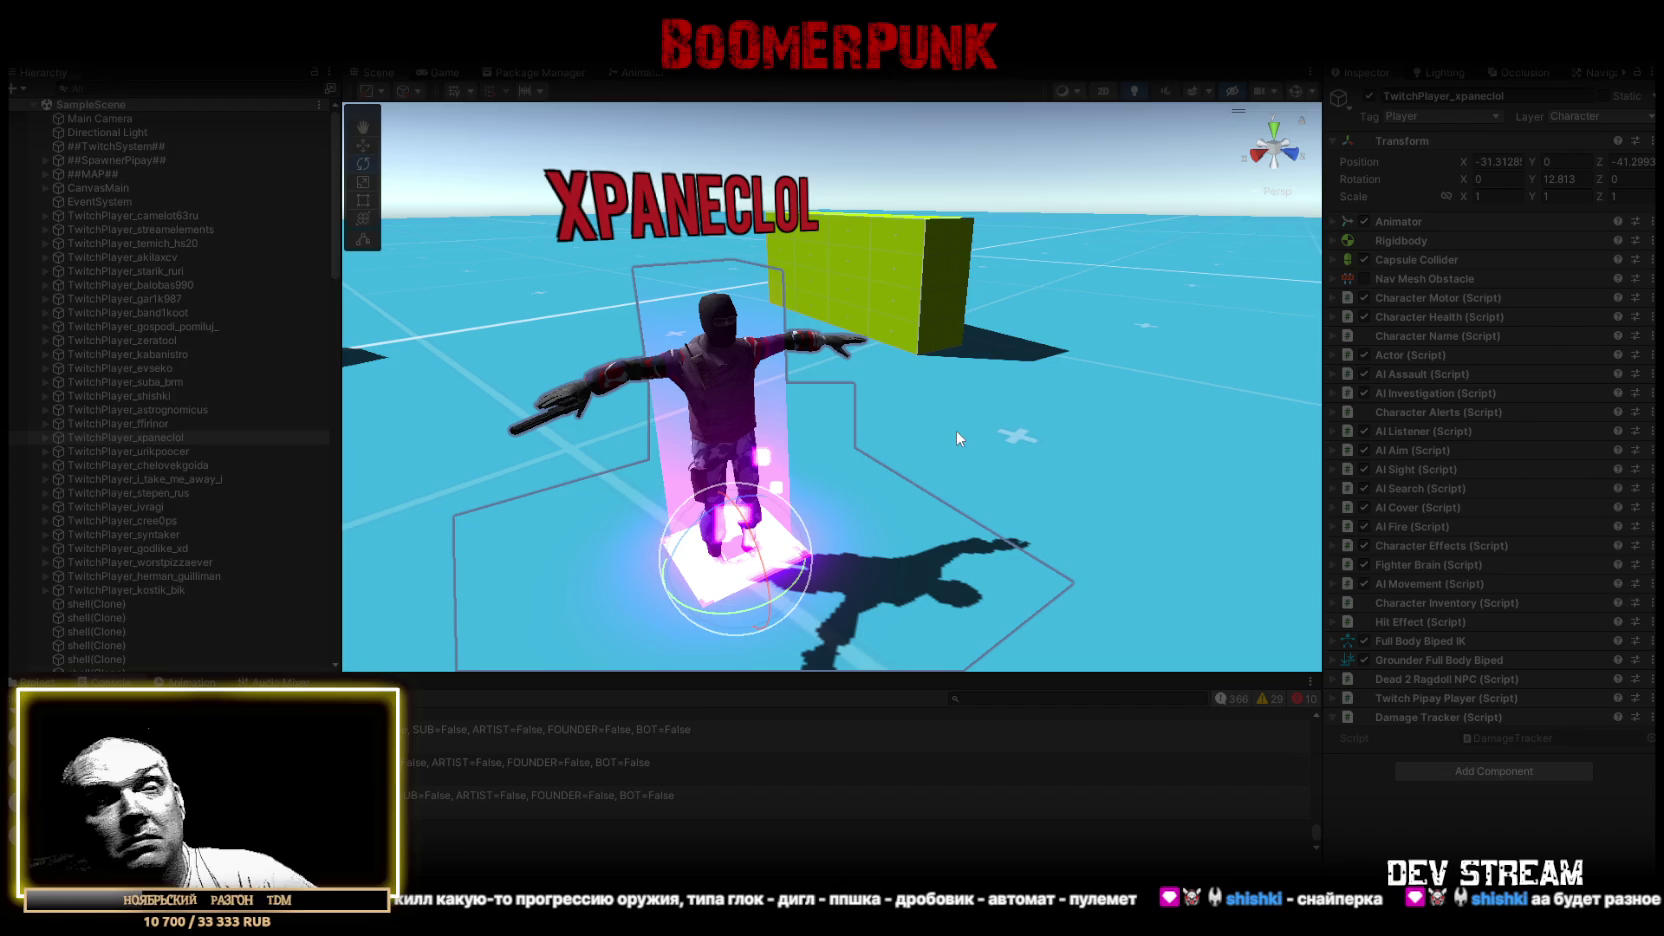
pyautogui.doubleClick(130, 451)
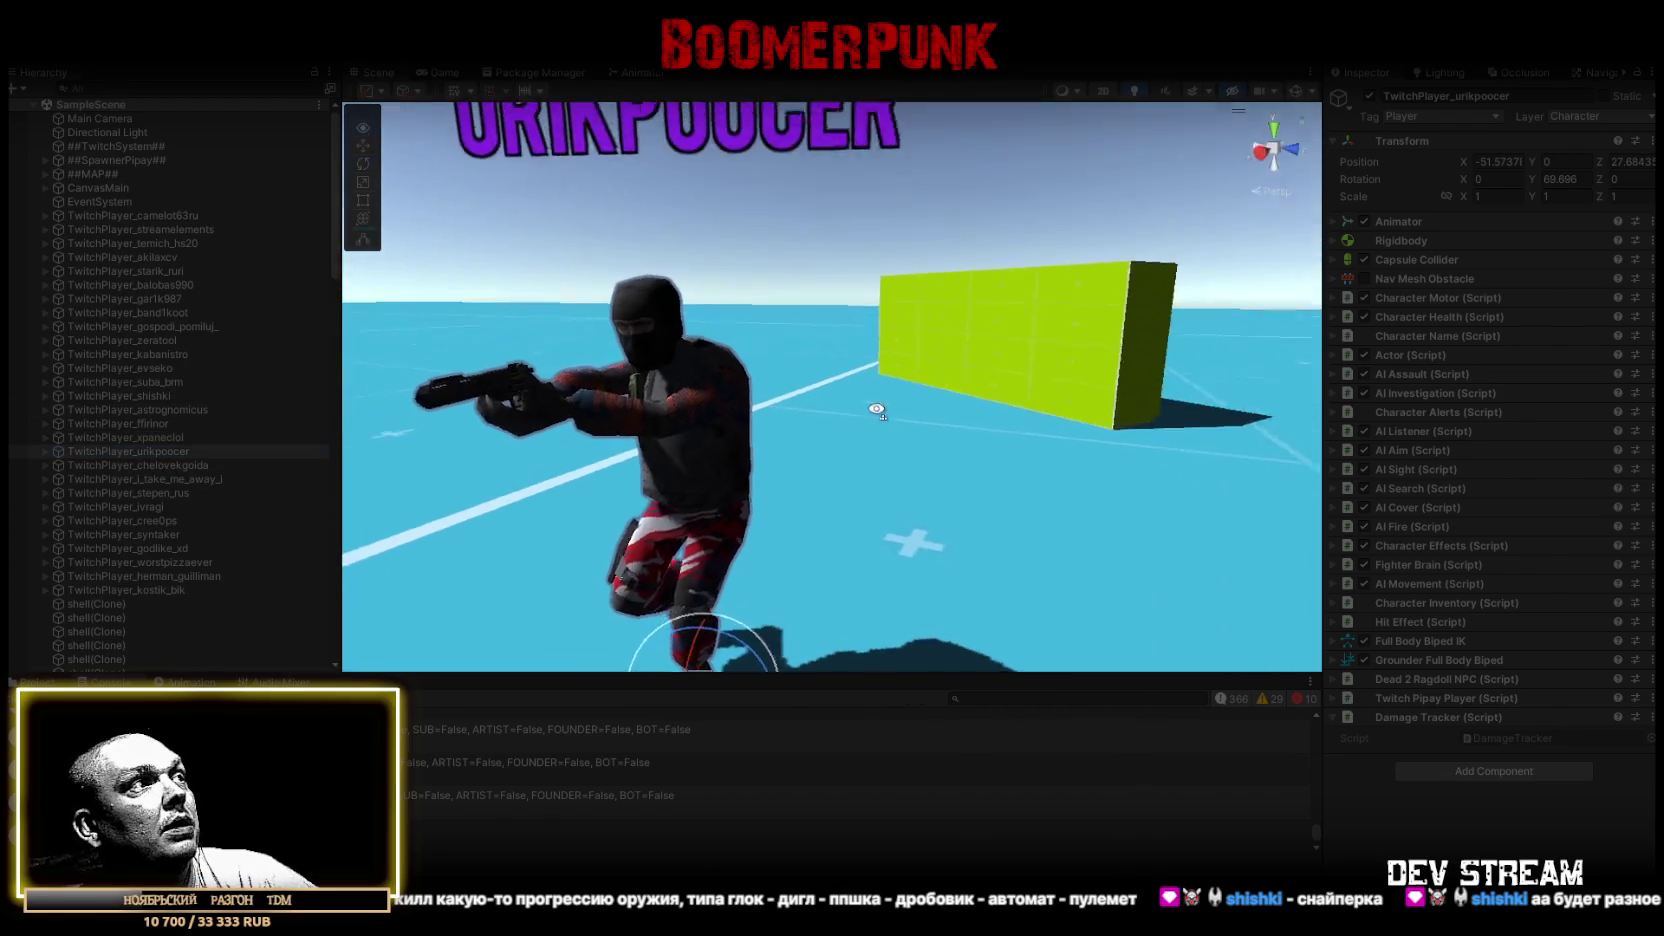
pyautogui.doubleClick(160, 466)
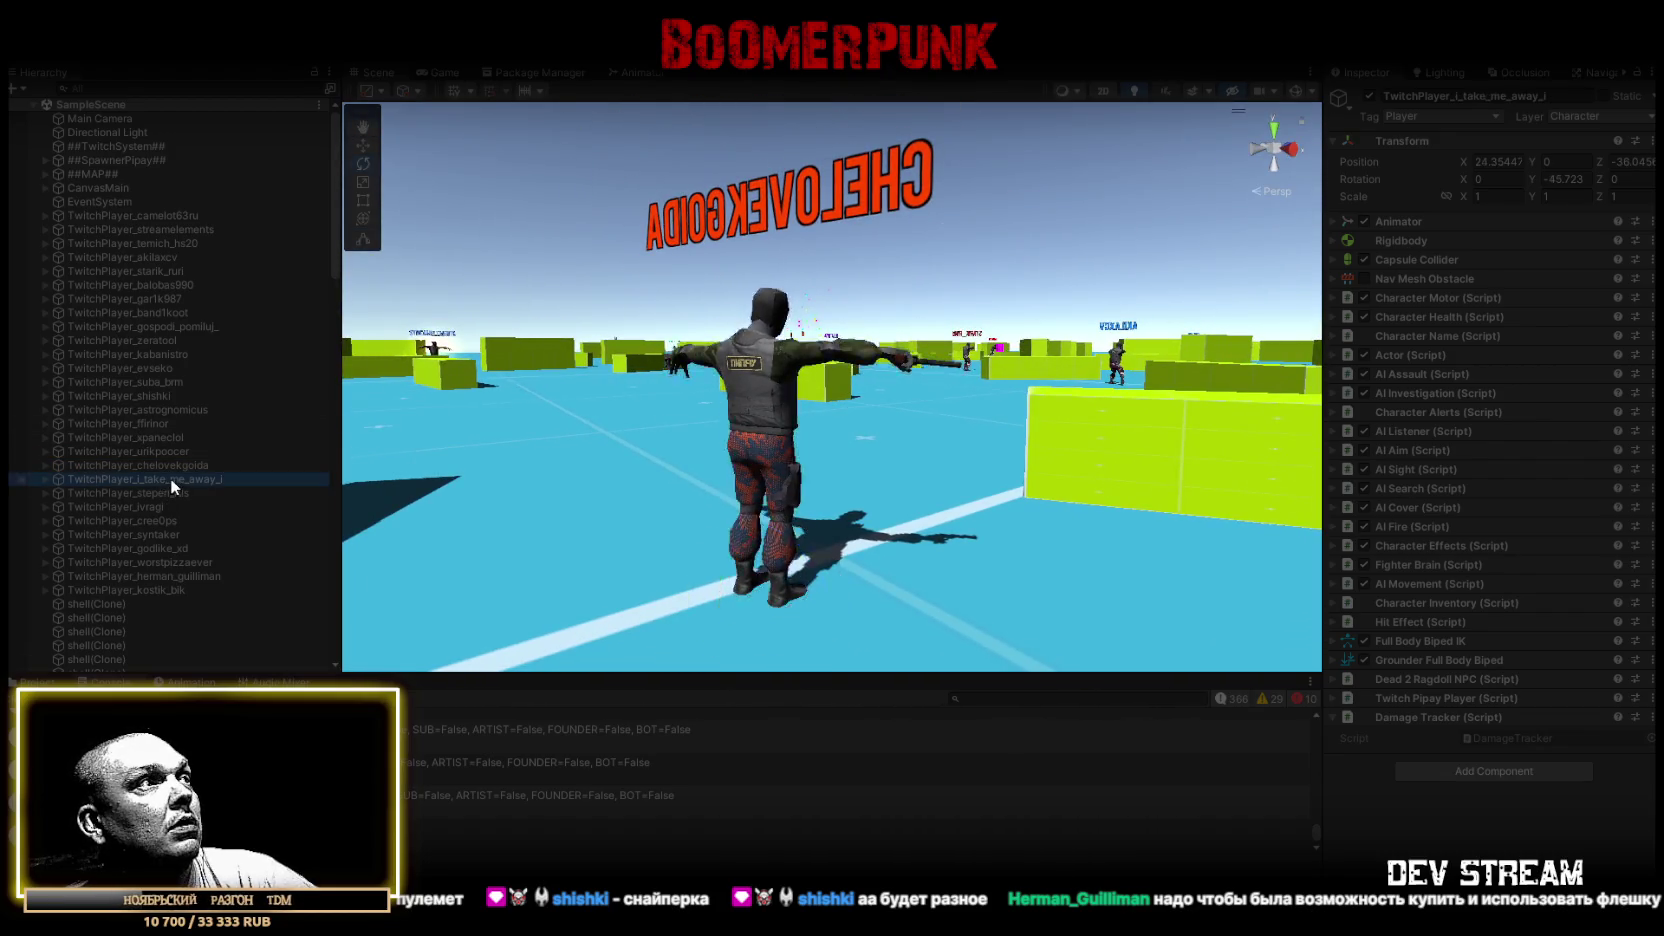
pyautogui.doubleClick(173, 483)
pyautogui.moveTo(800, 500)
pyautogui.mouseDown()
pyautogui.moveTo(1258, 517)
pyautogui.moveTo(810, 475)
pyautogui.moveTo(958, 509)
pyautogui.moveTo(1101, 503)
pyautogui.moveTo(1099, 457)
pyautogui.moveTo(806, 585)
pyautogui.mouseUp()
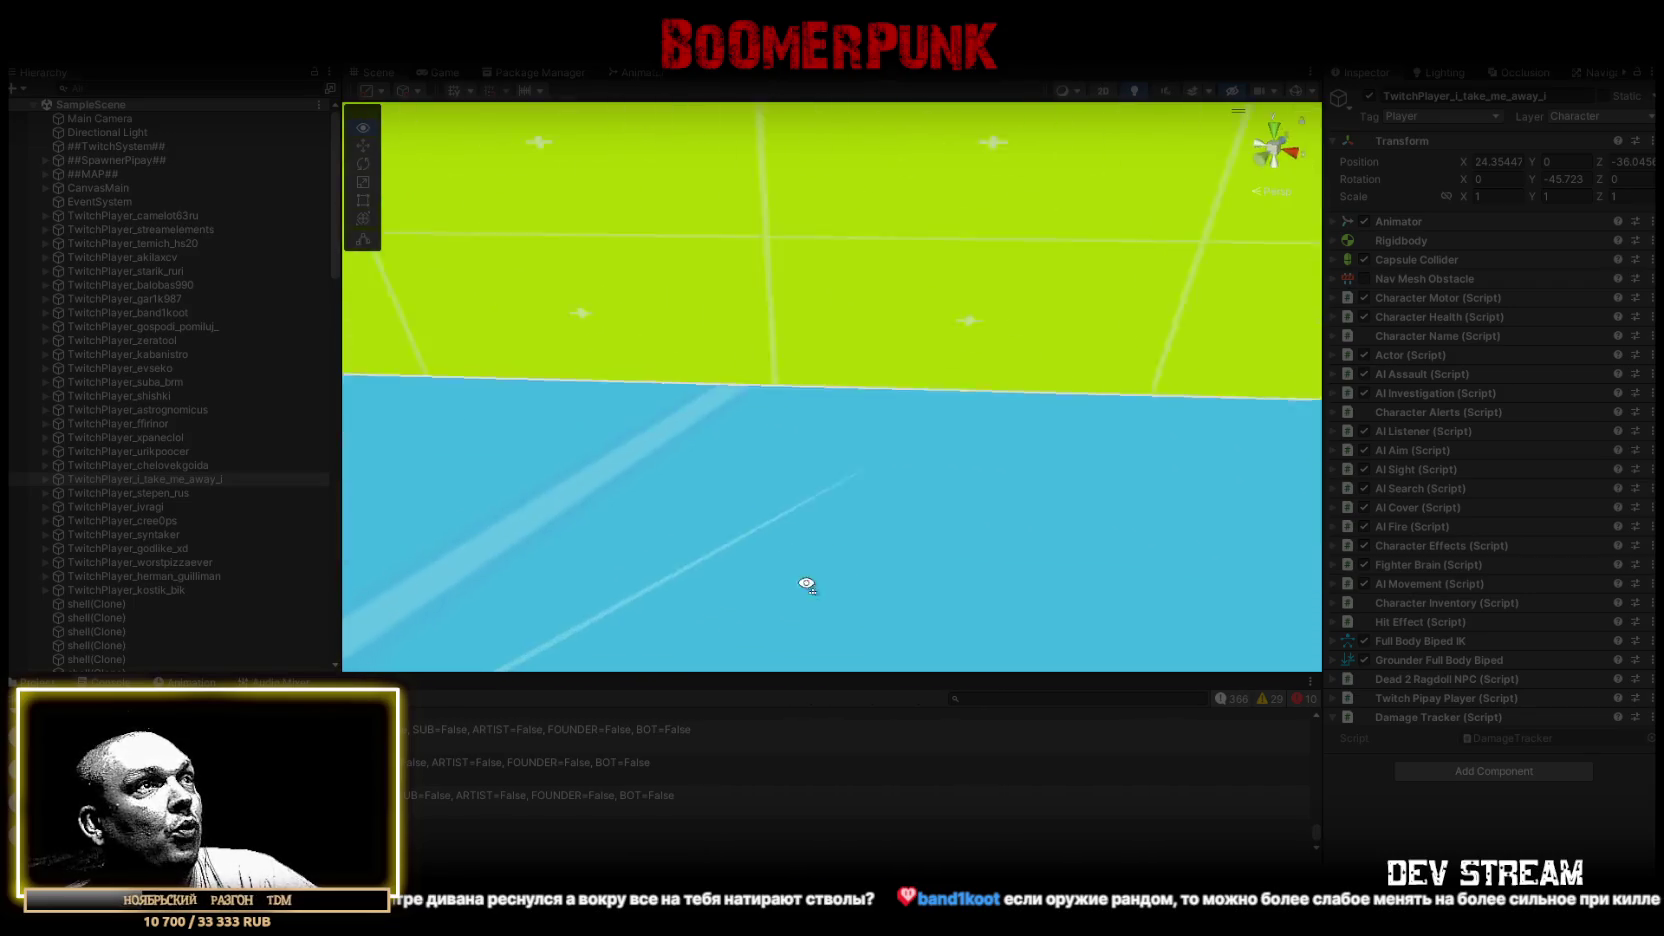
pyautogui.press('f')
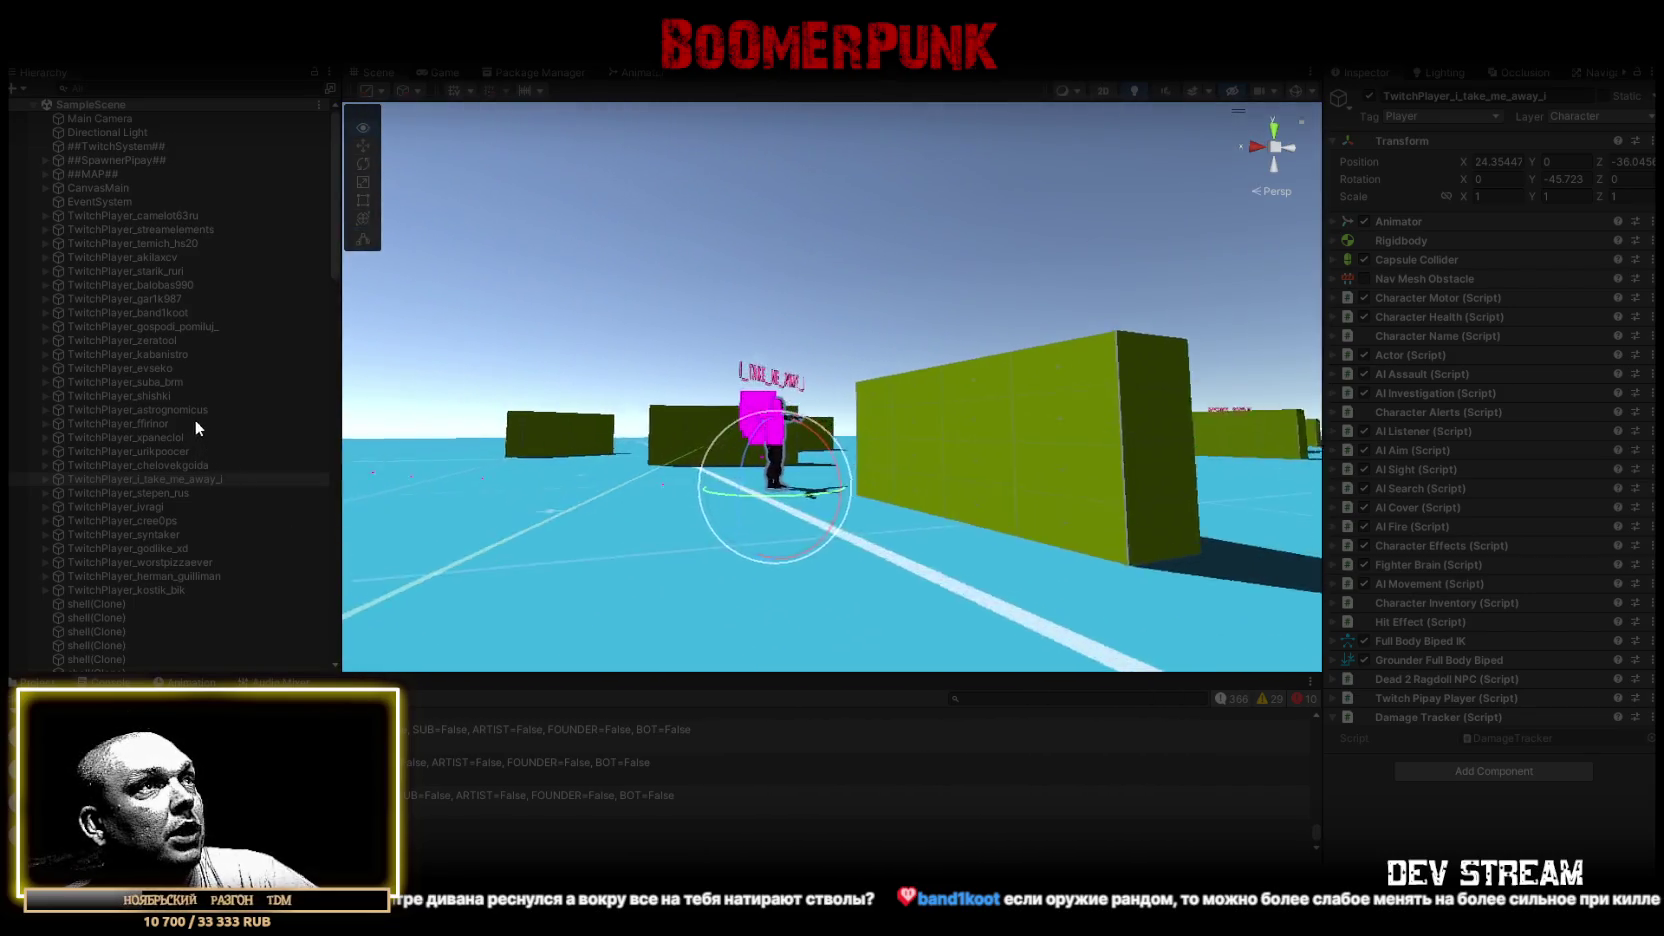
pyautogui.moveTo(560, 480); pyautogui.dragTo(814, 553)
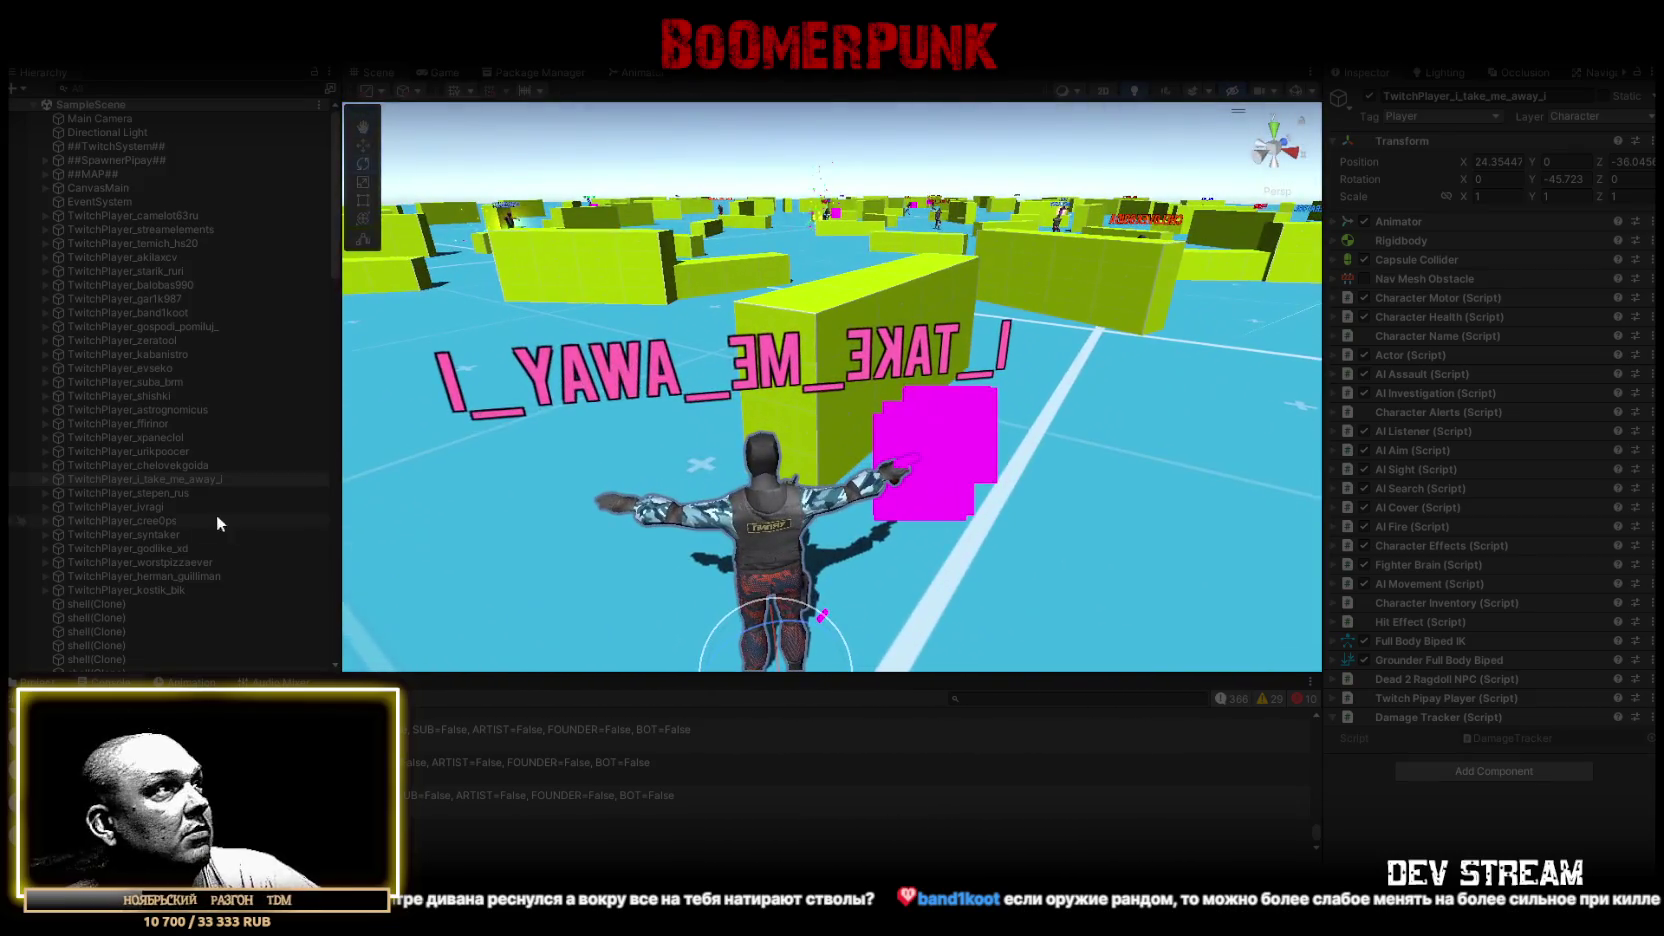
# Step through five more TwitchPlayers, orbiting close to the magenta box
pyautogui.doubleClick(153, 494)
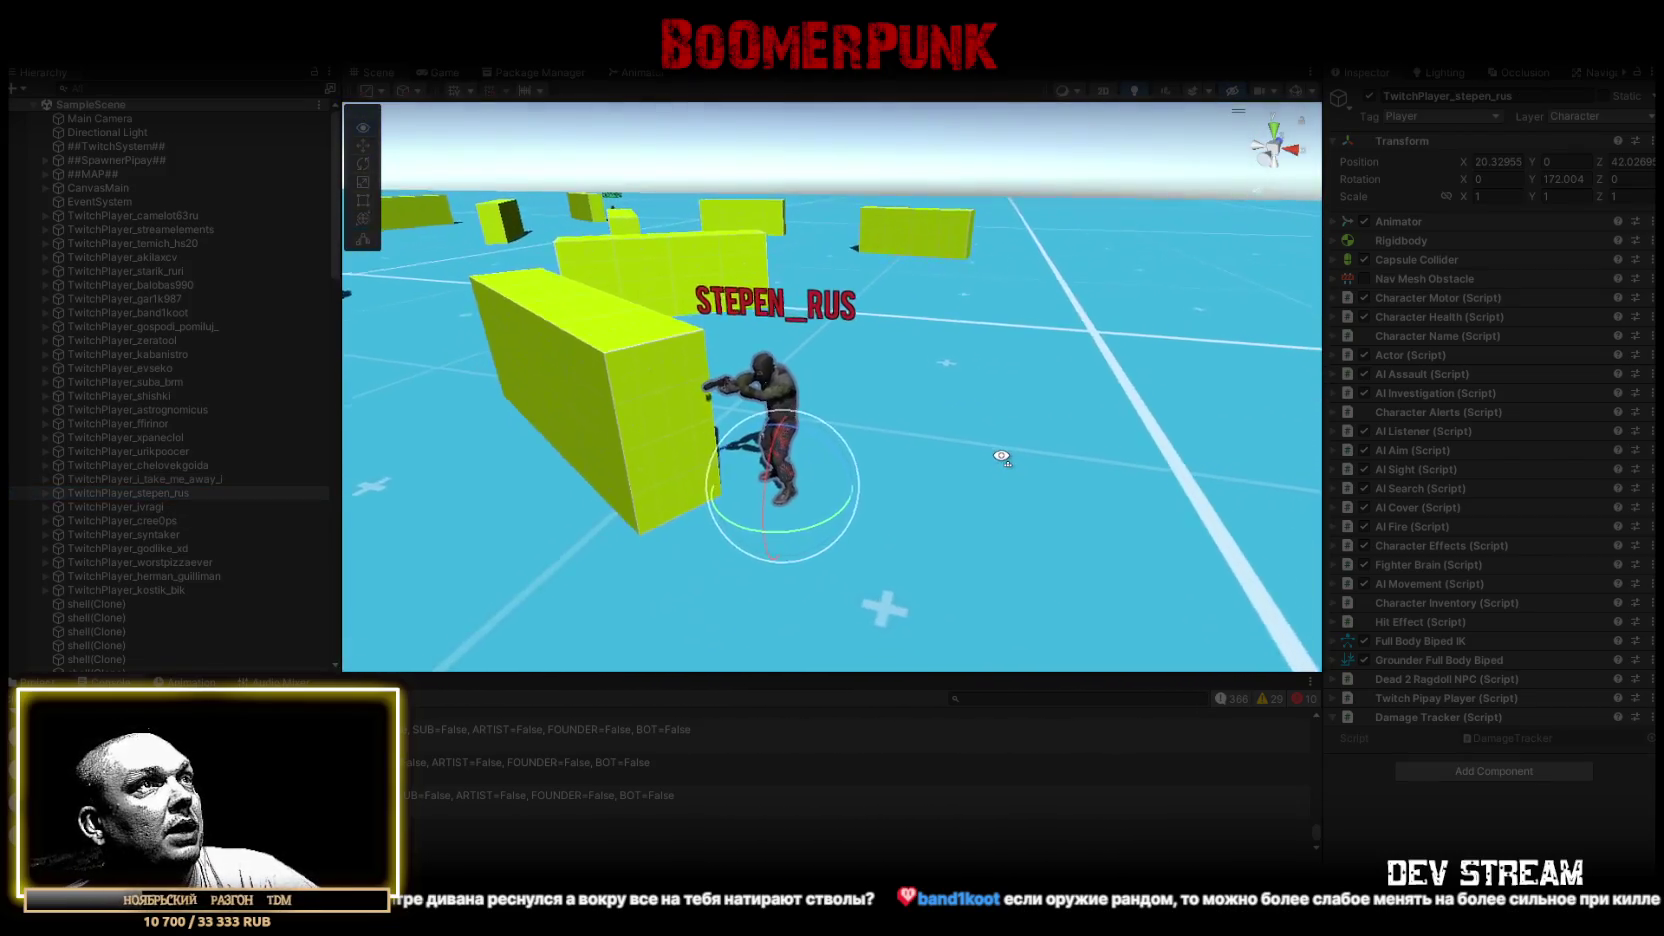
pyautogui.doubleClick(152, 509)
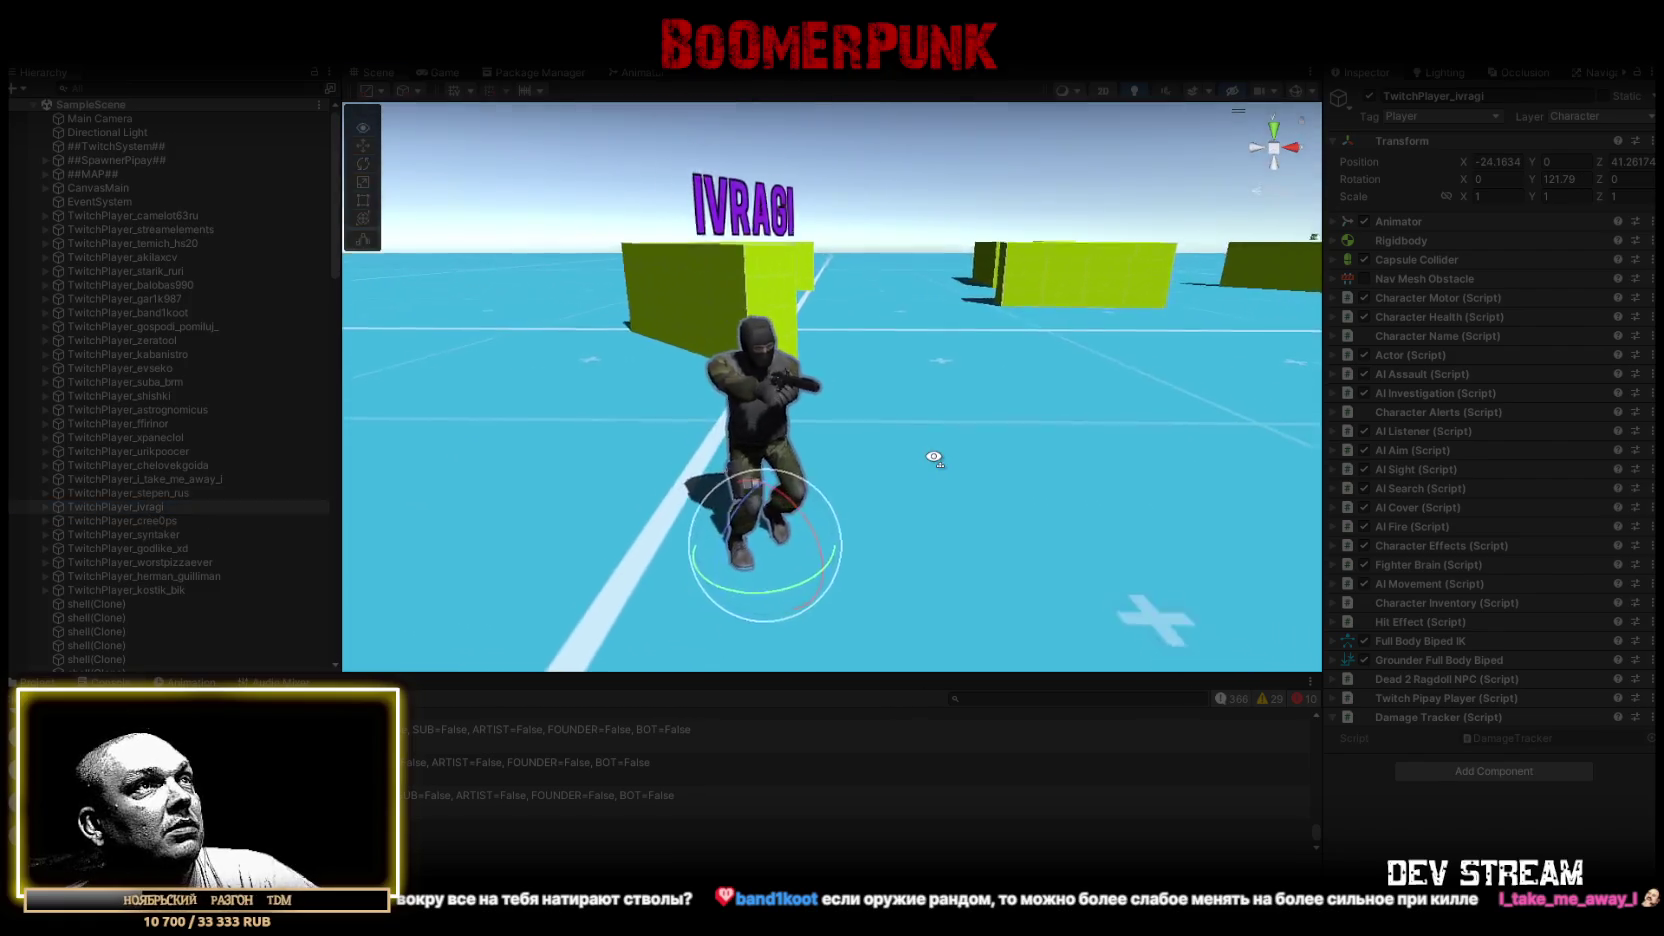
pyautogui.doubleClick(143, 521)
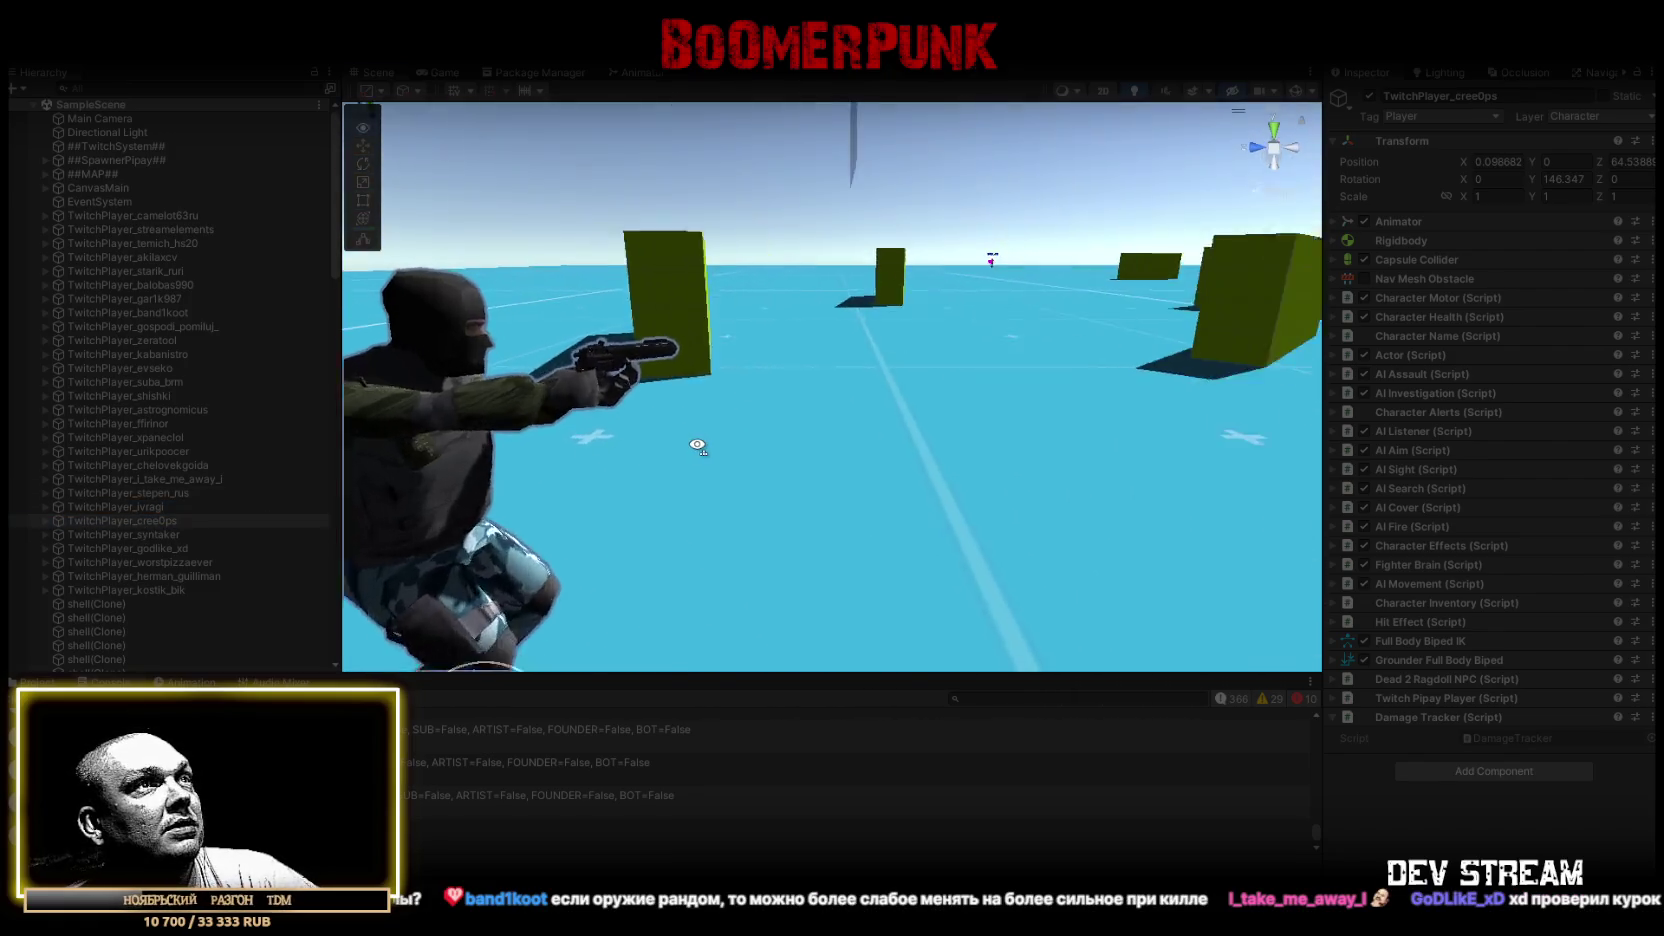
pyautogui.doubleClick(122, 534)
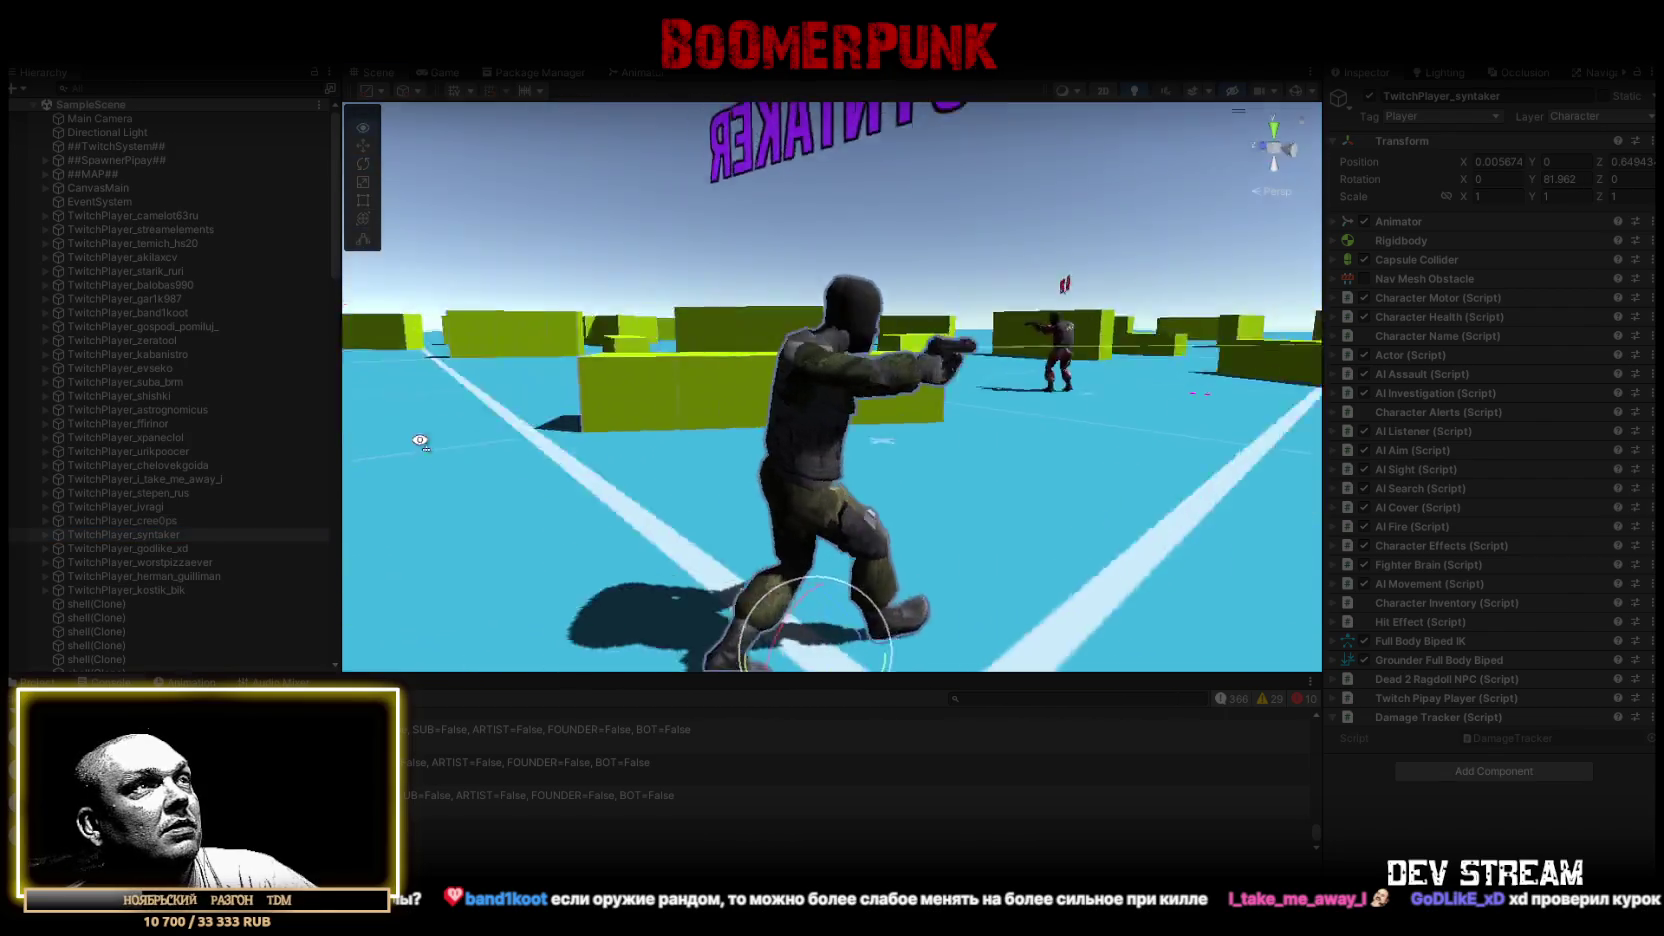
pyautogui.doubleClick(130, 548)
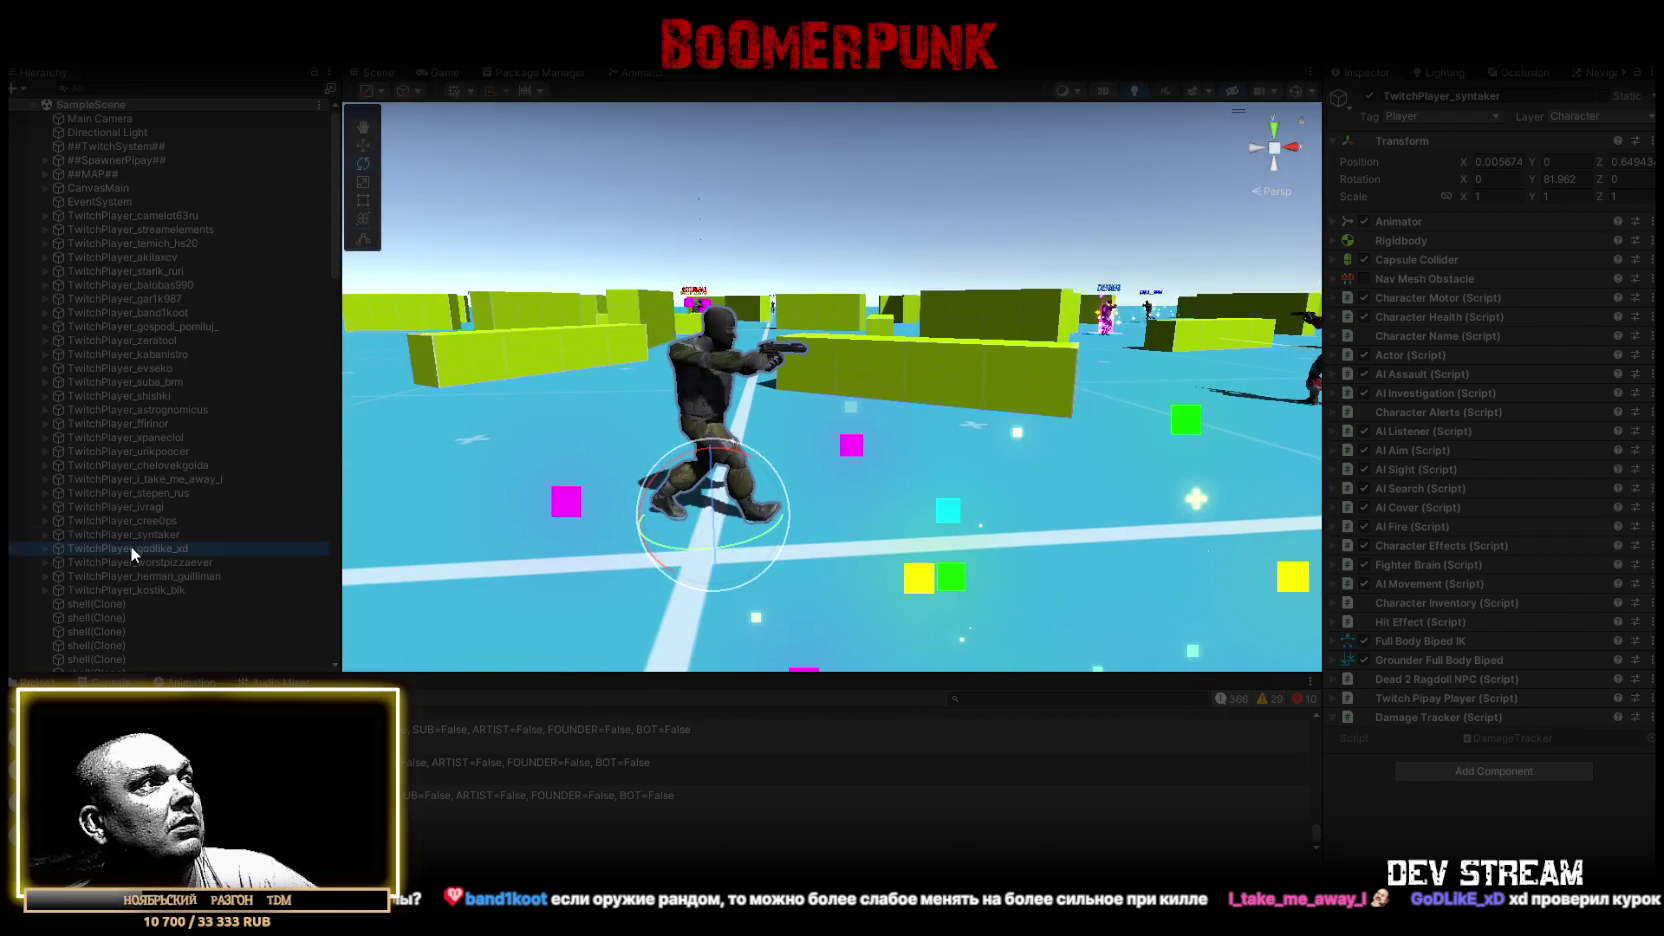
pyautogui.moveTo(940, 484)
pyautogui.mouseDown()
pyautogui.moveTo(1485, 582)
pyautogui.moveTo(1342, 552)
pyautogui.moveTo(1060, 590)
pyautogui.moveTo(847, 590)
pyautogui.mouseUp()
# Frame and orbit the next two TwitchPlayer characters
pyautogui.doubleClick(190, 563)
pyautogui.moveTo(1080, 412)
pyautogui.mouseDown()
pyautogui.moveTo(1197, 302)
pyautogui.moveTo(460, 431)
pyautogui.moveTo(525, 453)
pyautogui.moveTo(537, 428)
pyautogui.mouseUp()
pyautogui.doubleClick(166, 578)
pyautogui.scroll(-5, 530, 420)
# Check the last TwitchPlayer from behind, then maximize the Game view on the running match
pyautogui.doubleClick(166, 591)
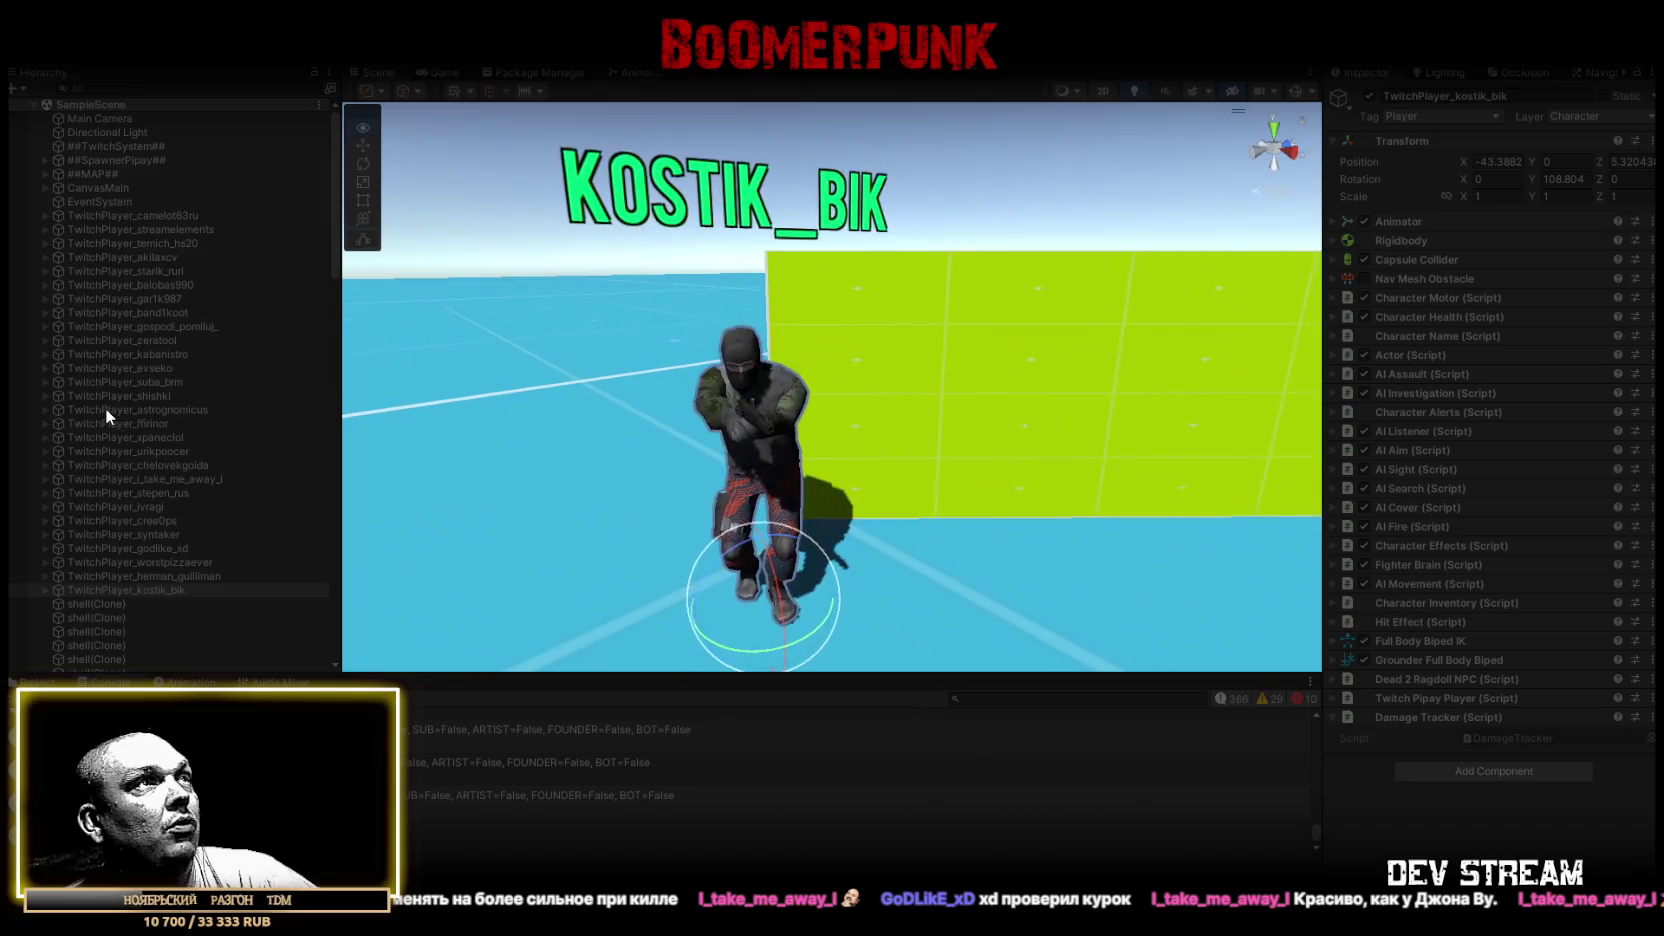
pyautogui.moveTo(860, 440); pyautogui.dragTo(935, 448)
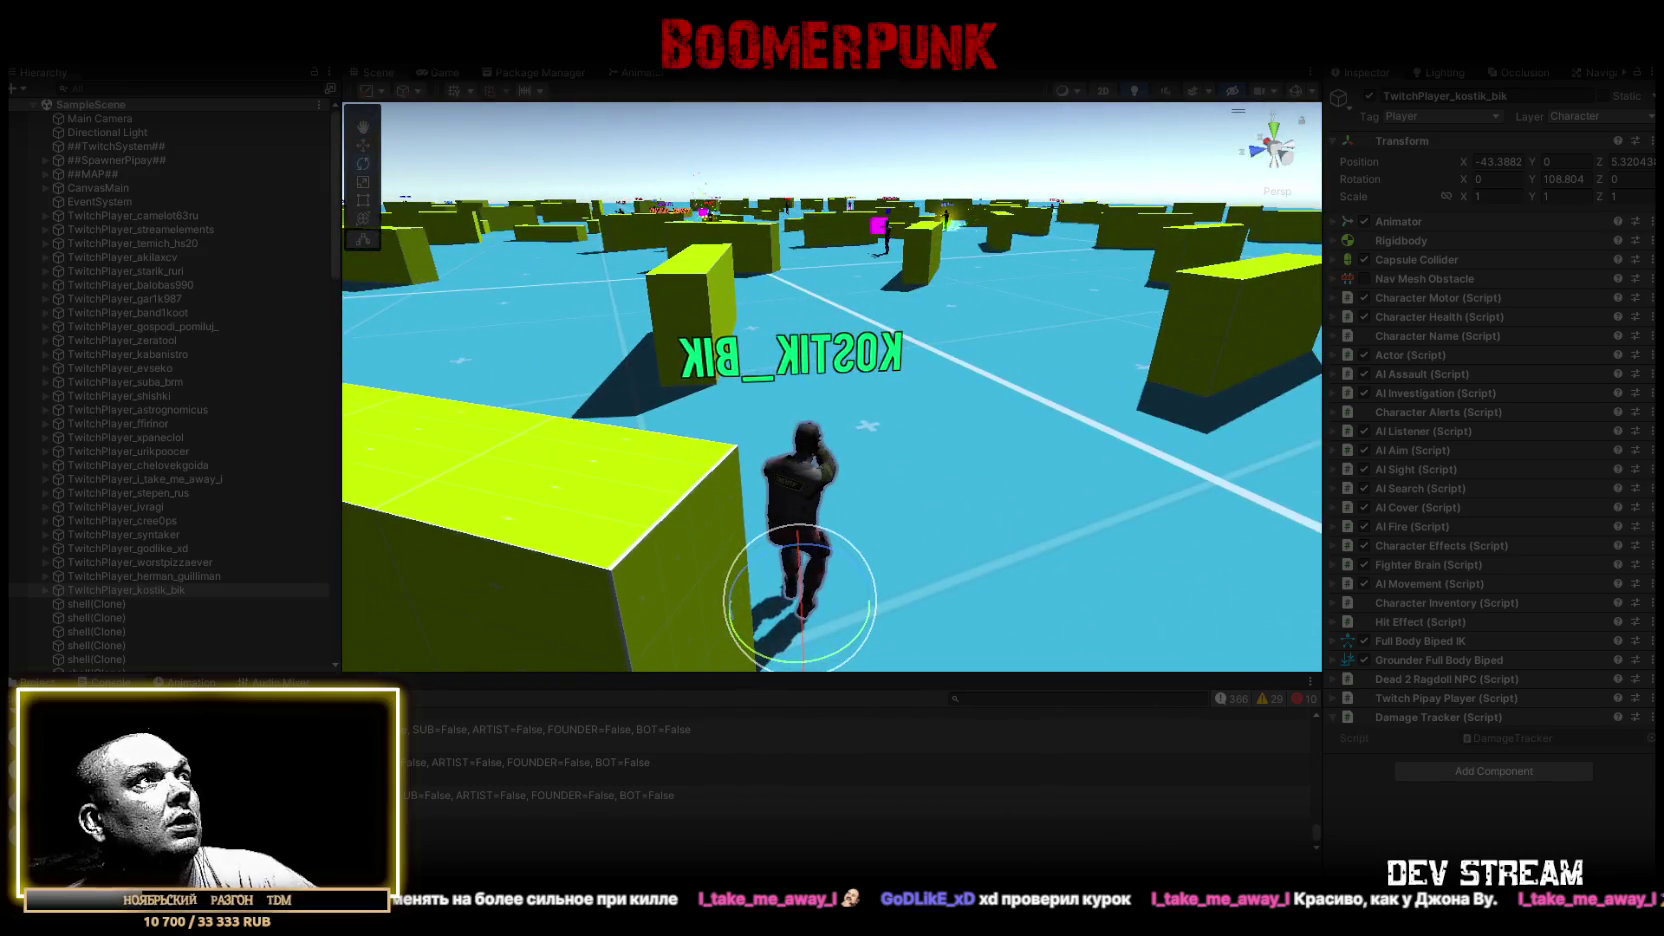
pyautogui.click(442, 76)
pyautogui.doubleClick(445, 76)
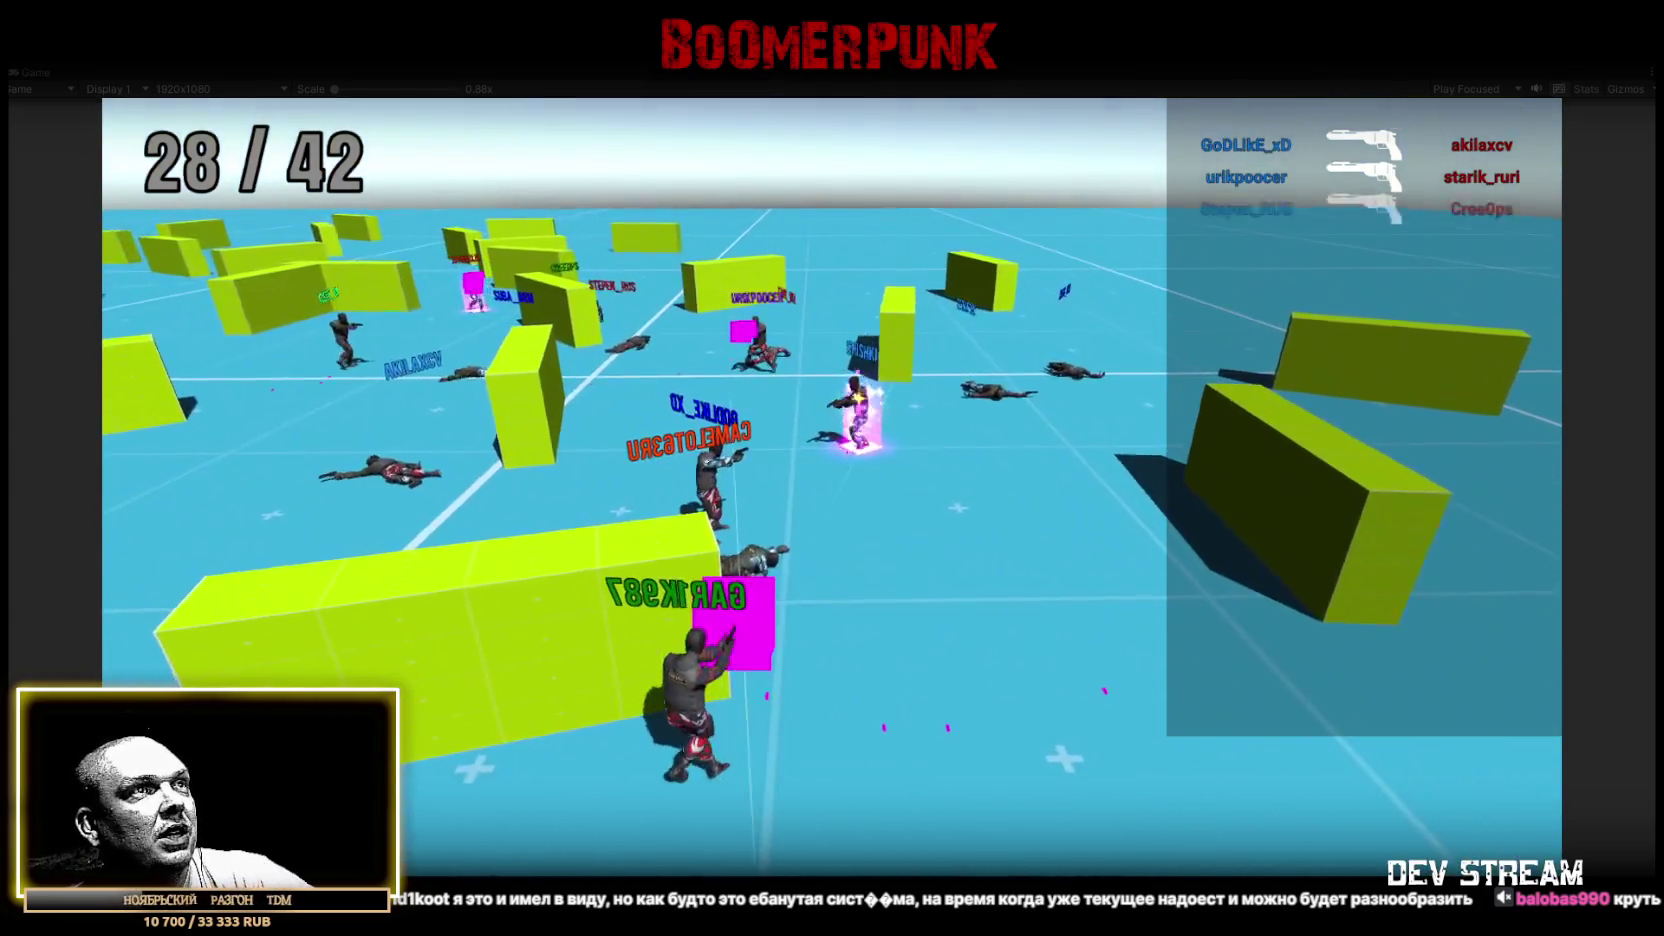
pyautogui.press('Tab')
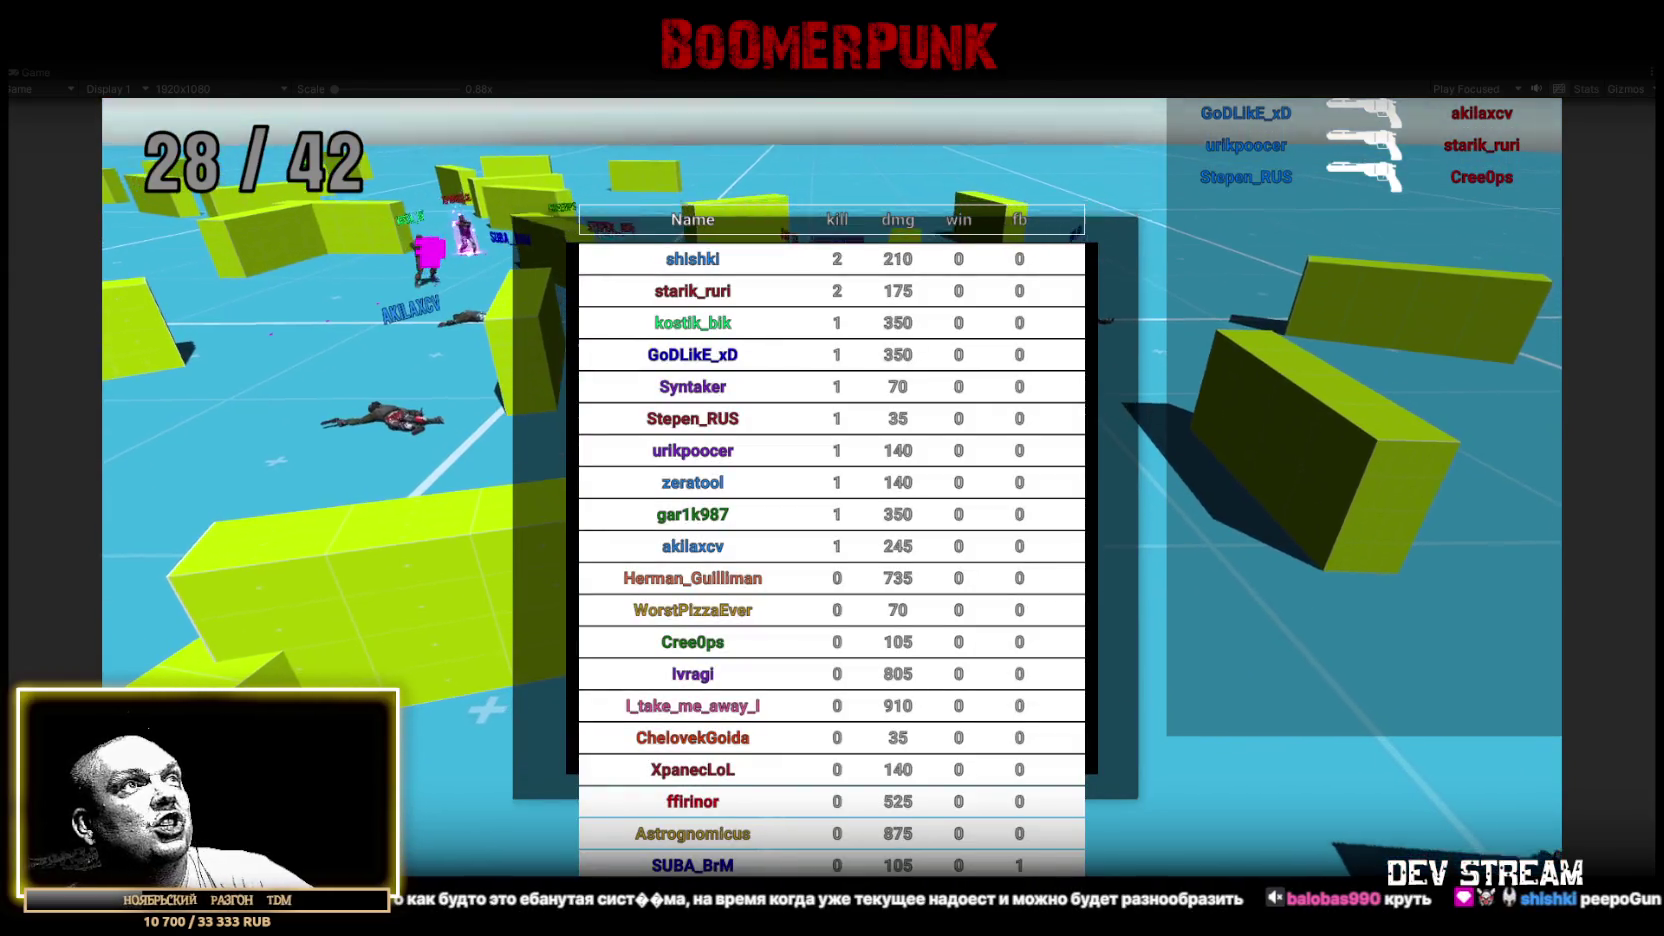
pyautogui.press('Tab')
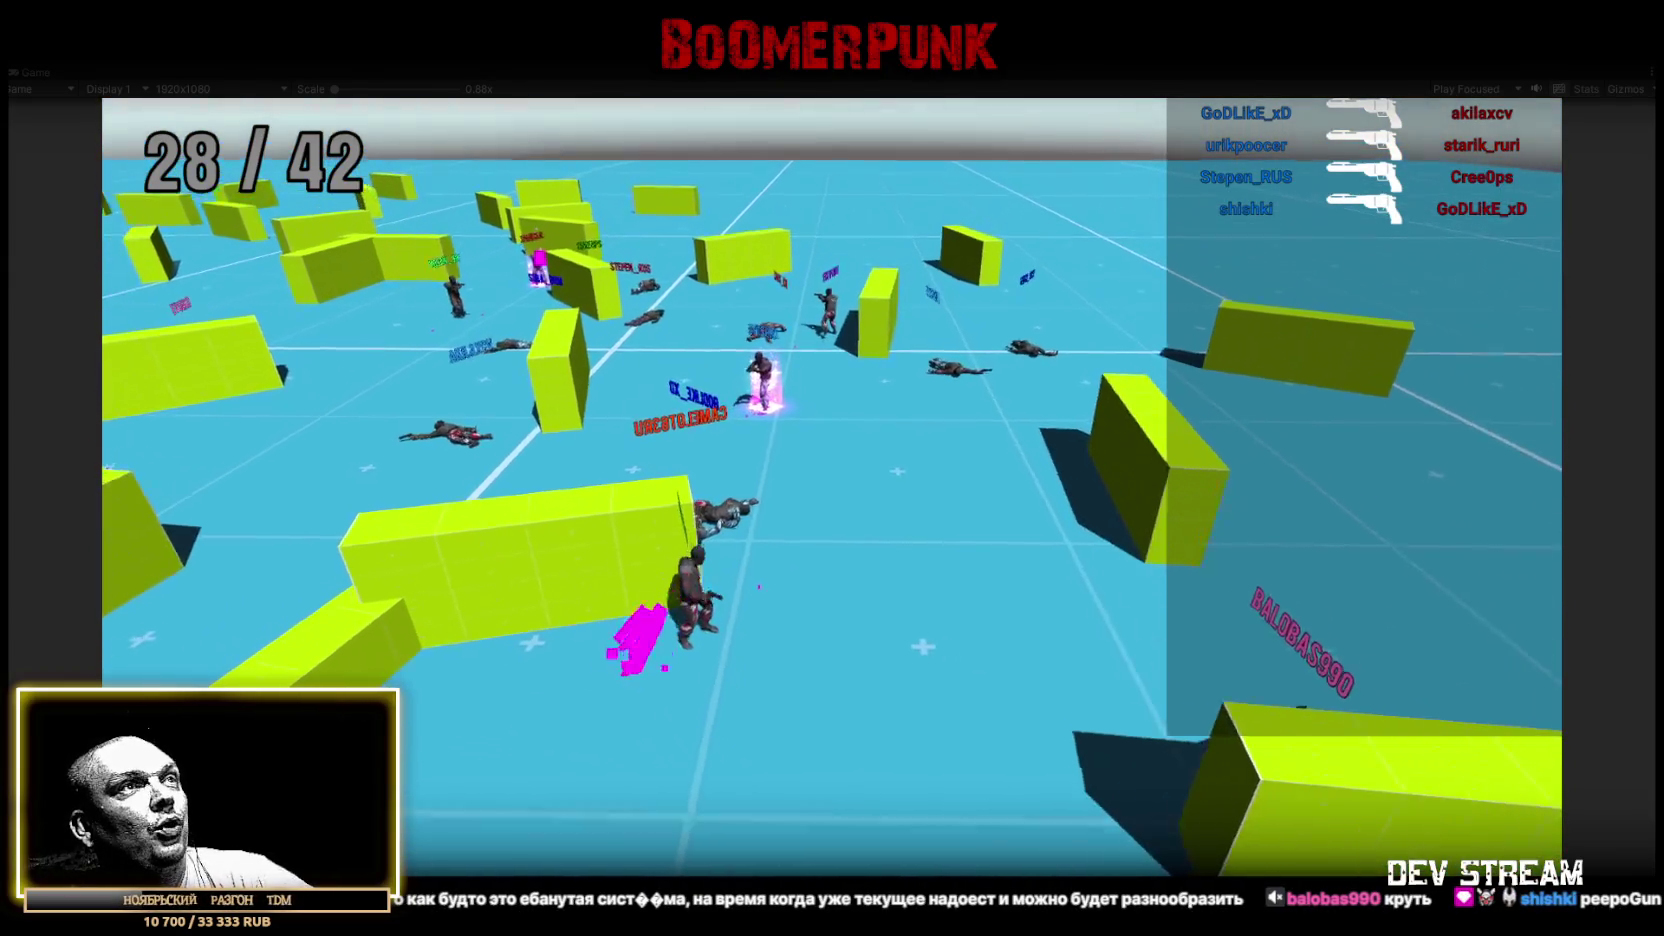
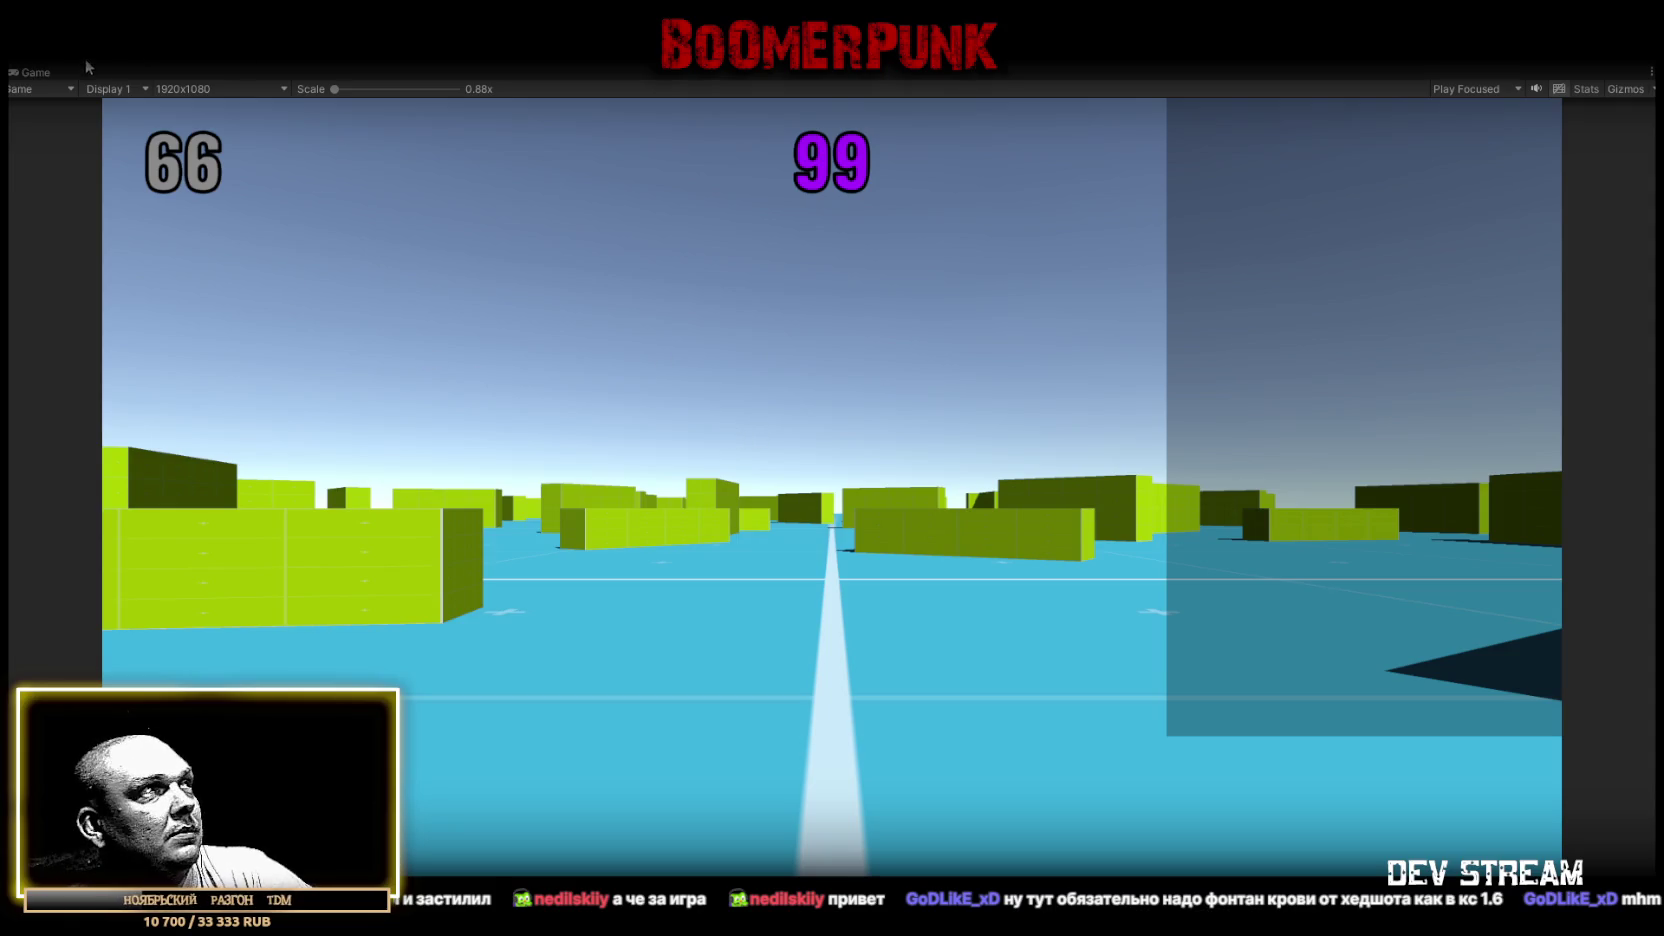
# Restore the editor layout, clear the Console and switch back to the Scene view
pyautogui.doubleClick(38, 75)
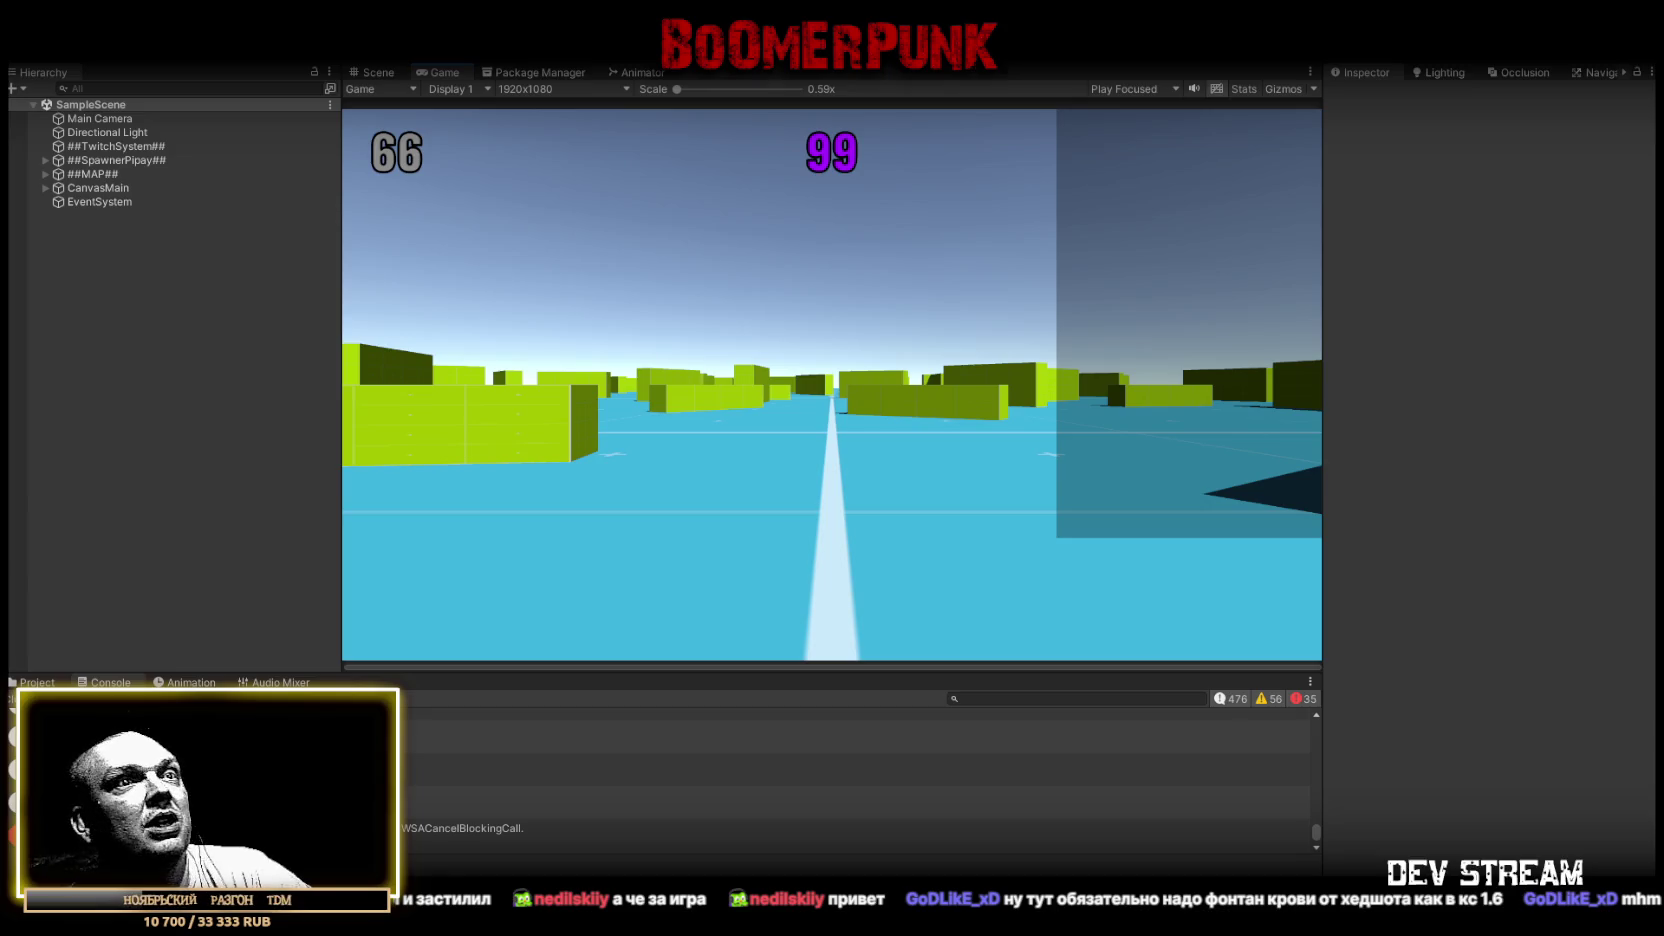
pyautogui.click(30, 698)
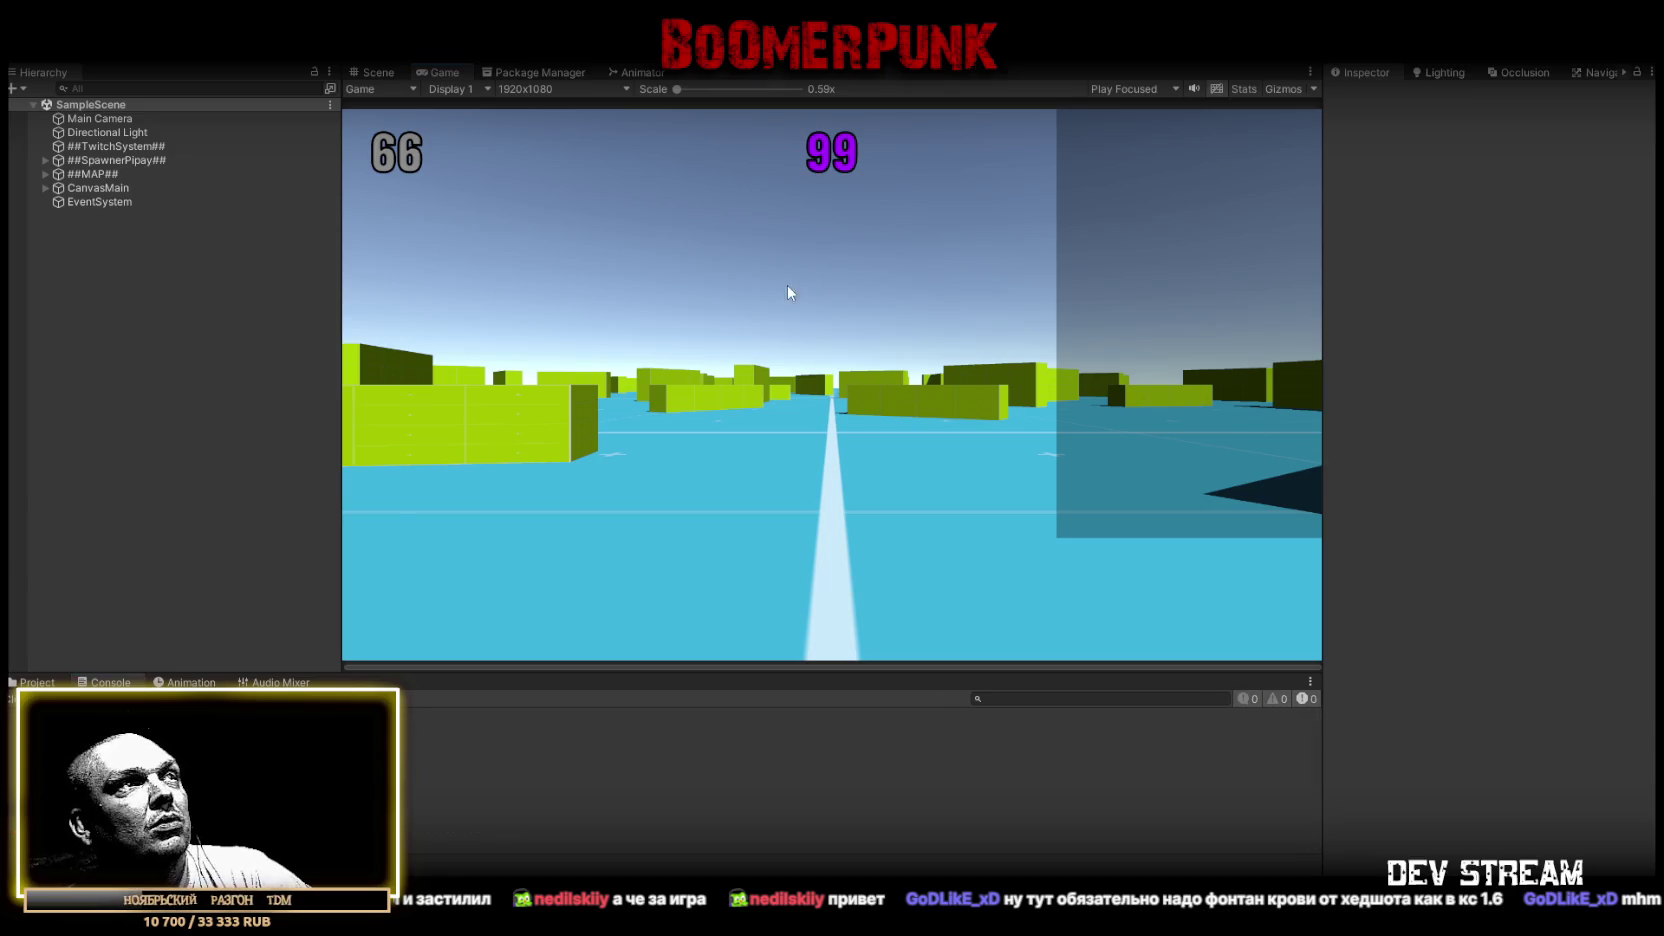
pyautogui.click(378, 72)
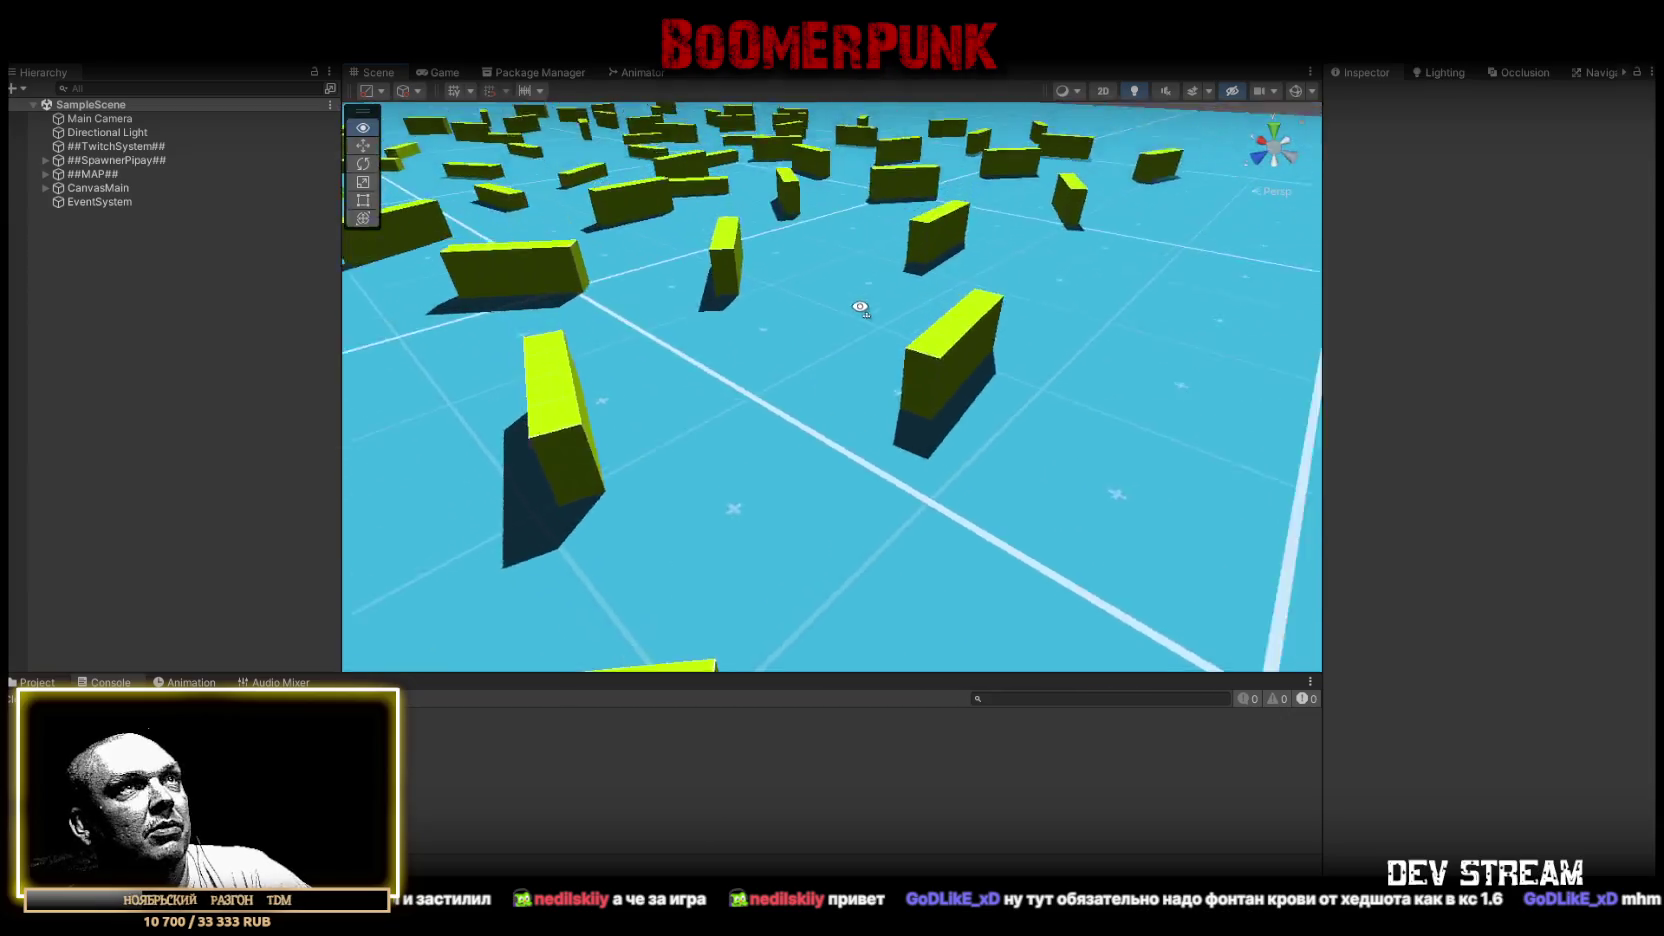
pyautogui.moveTo(862, 310); pyautogui.dragTo(680, 270)
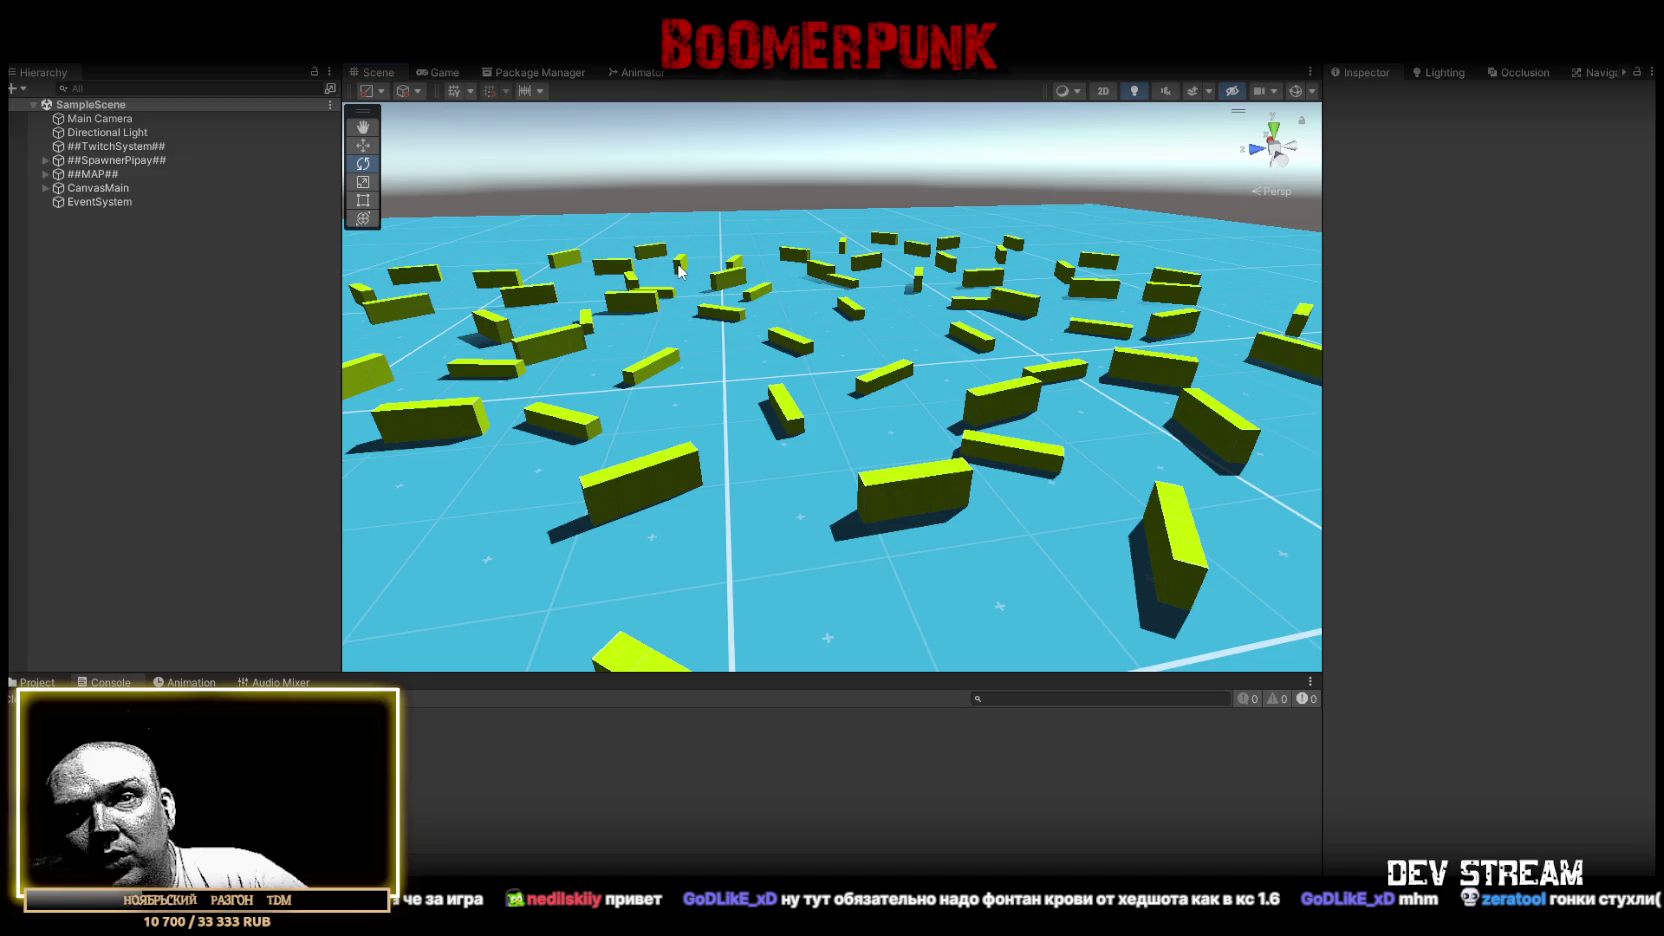
pyautogui.moveTo(678, 270); pyautogui.dragTo(660, 280)
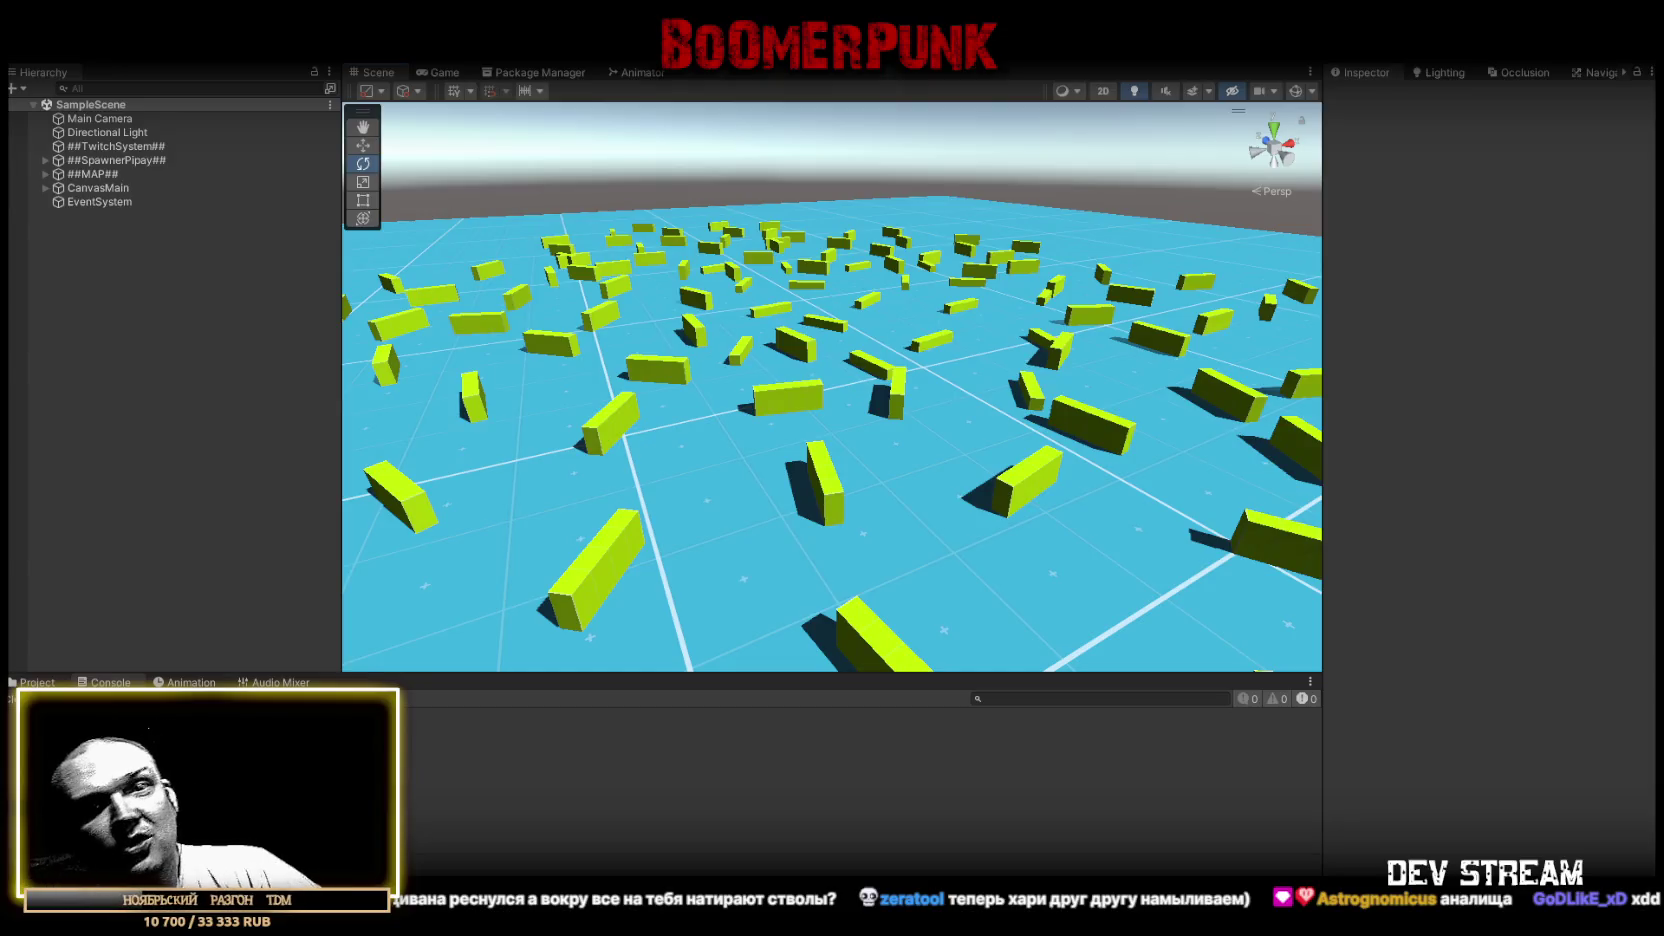
pyautogui.moveTo(700, 330)
pyautogui.mouseDown()
pyautogui.moveTo(500, 301)
pyautogui.moveTo(802, 342)
pyautogui.mouseUp()
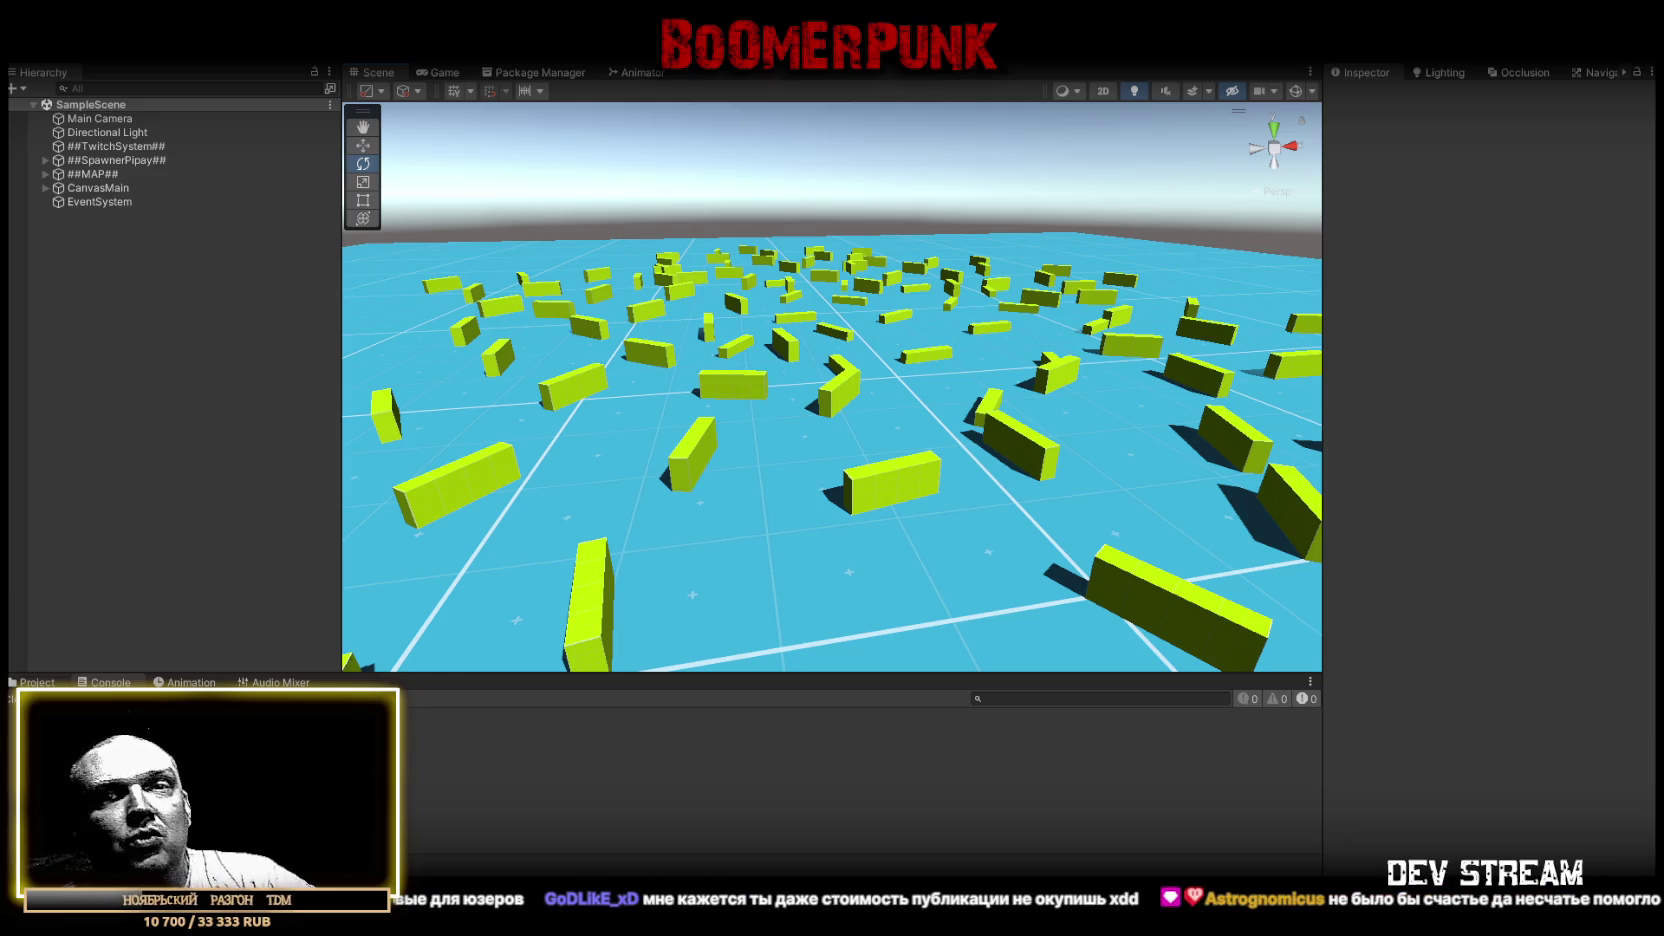
pyautogui.click(45, 188)
# Expand MainCanvasSpot > LeaderBoard, activate LeaderBoardTogle and view the leaderboard in the Game view
pyautogui.click(57, 201)
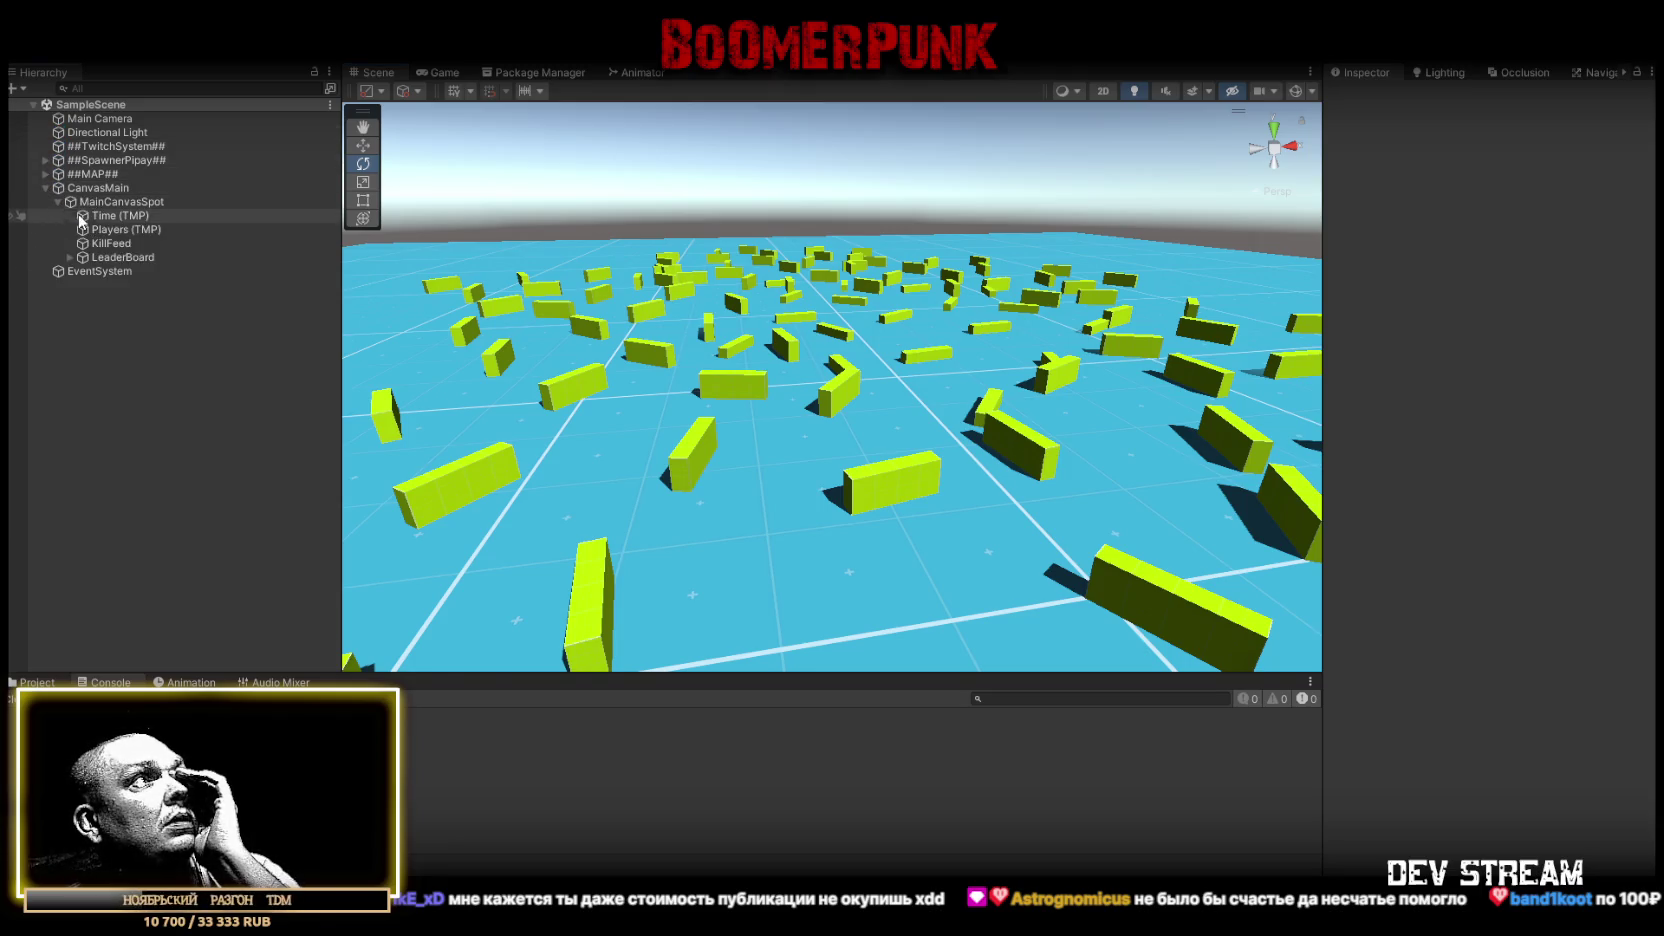
pyautogui.click(69, 257)
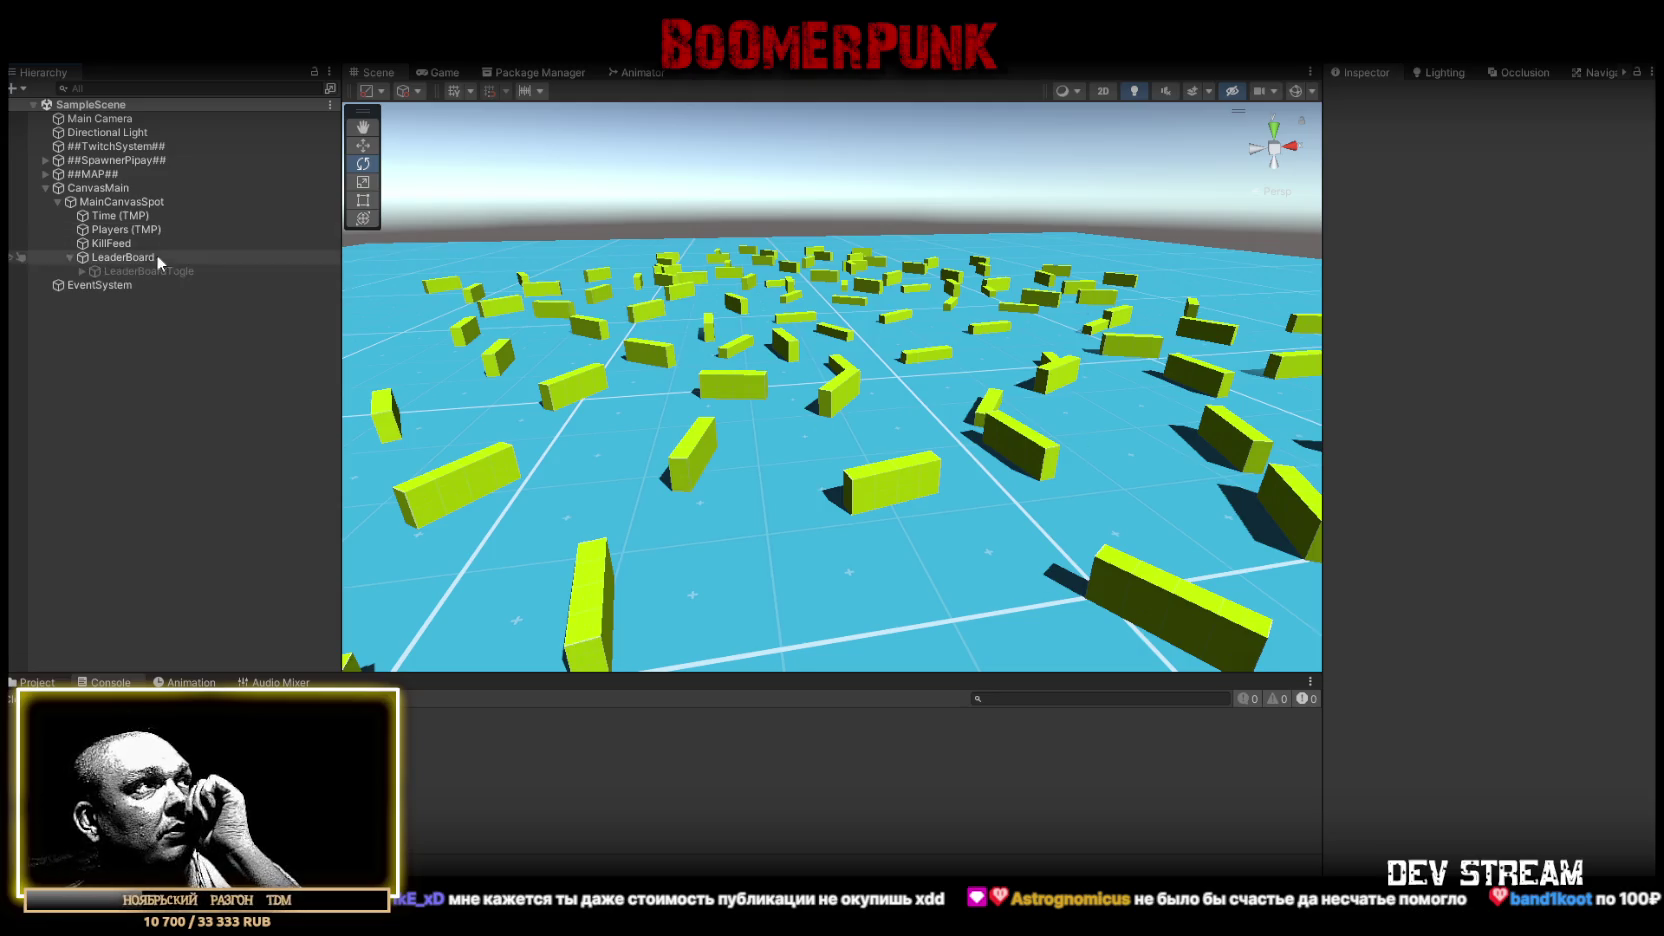
pyautogui.click(133, 268)
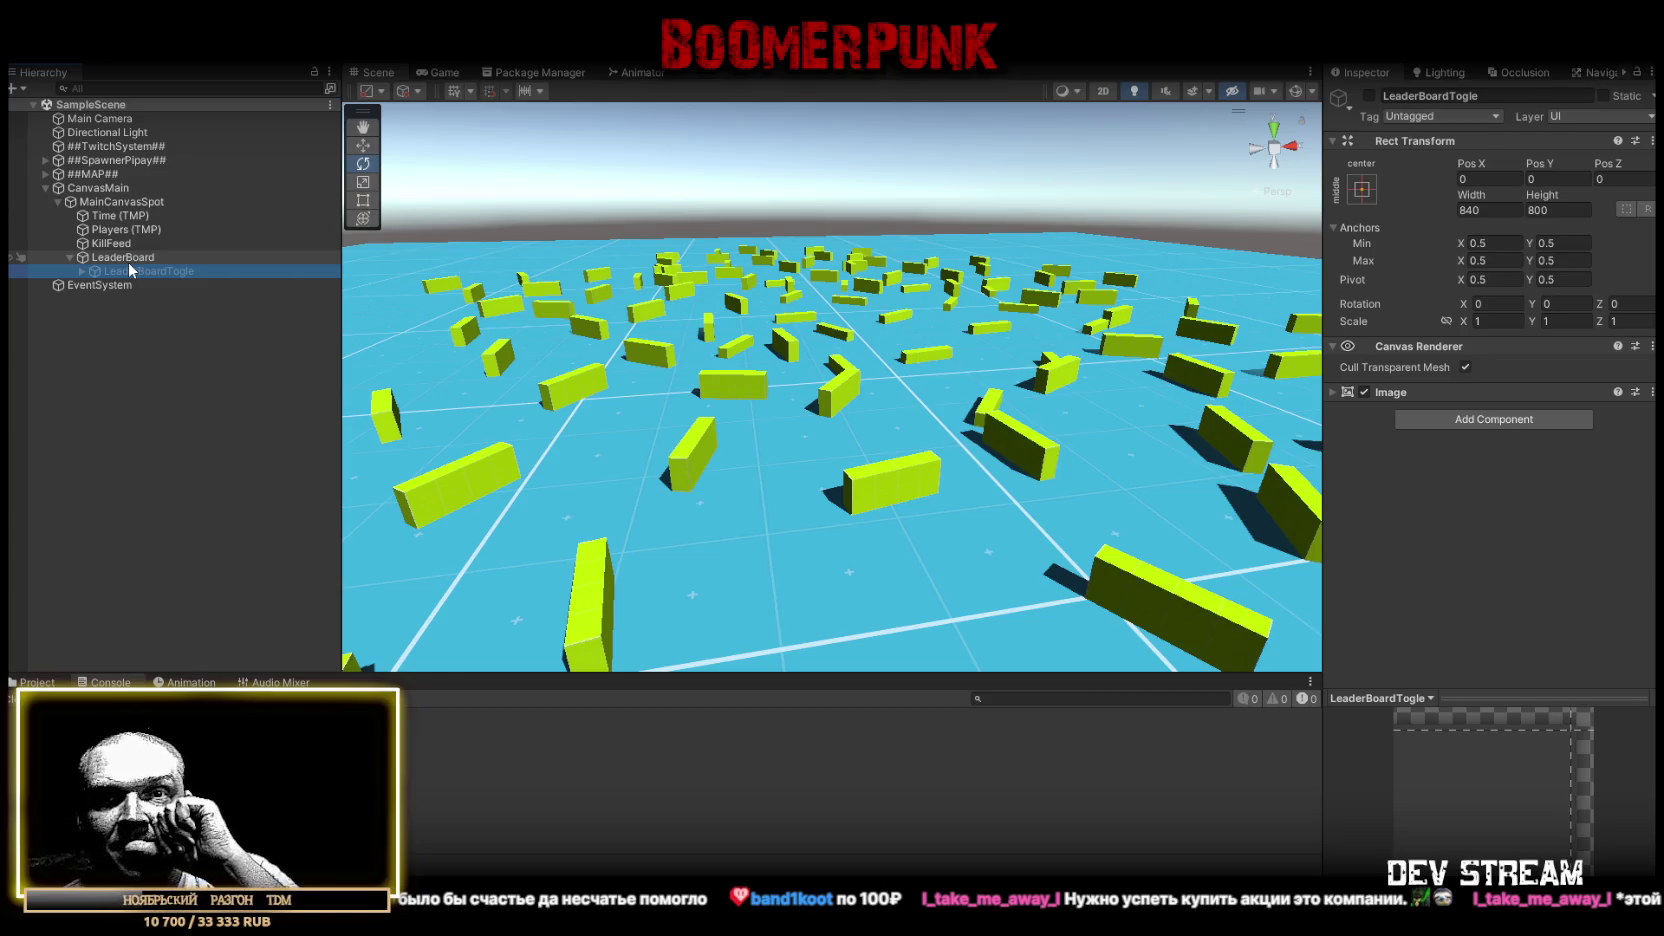
pyautogui.click(1369, 95)
pyautogui.click(440, 74)
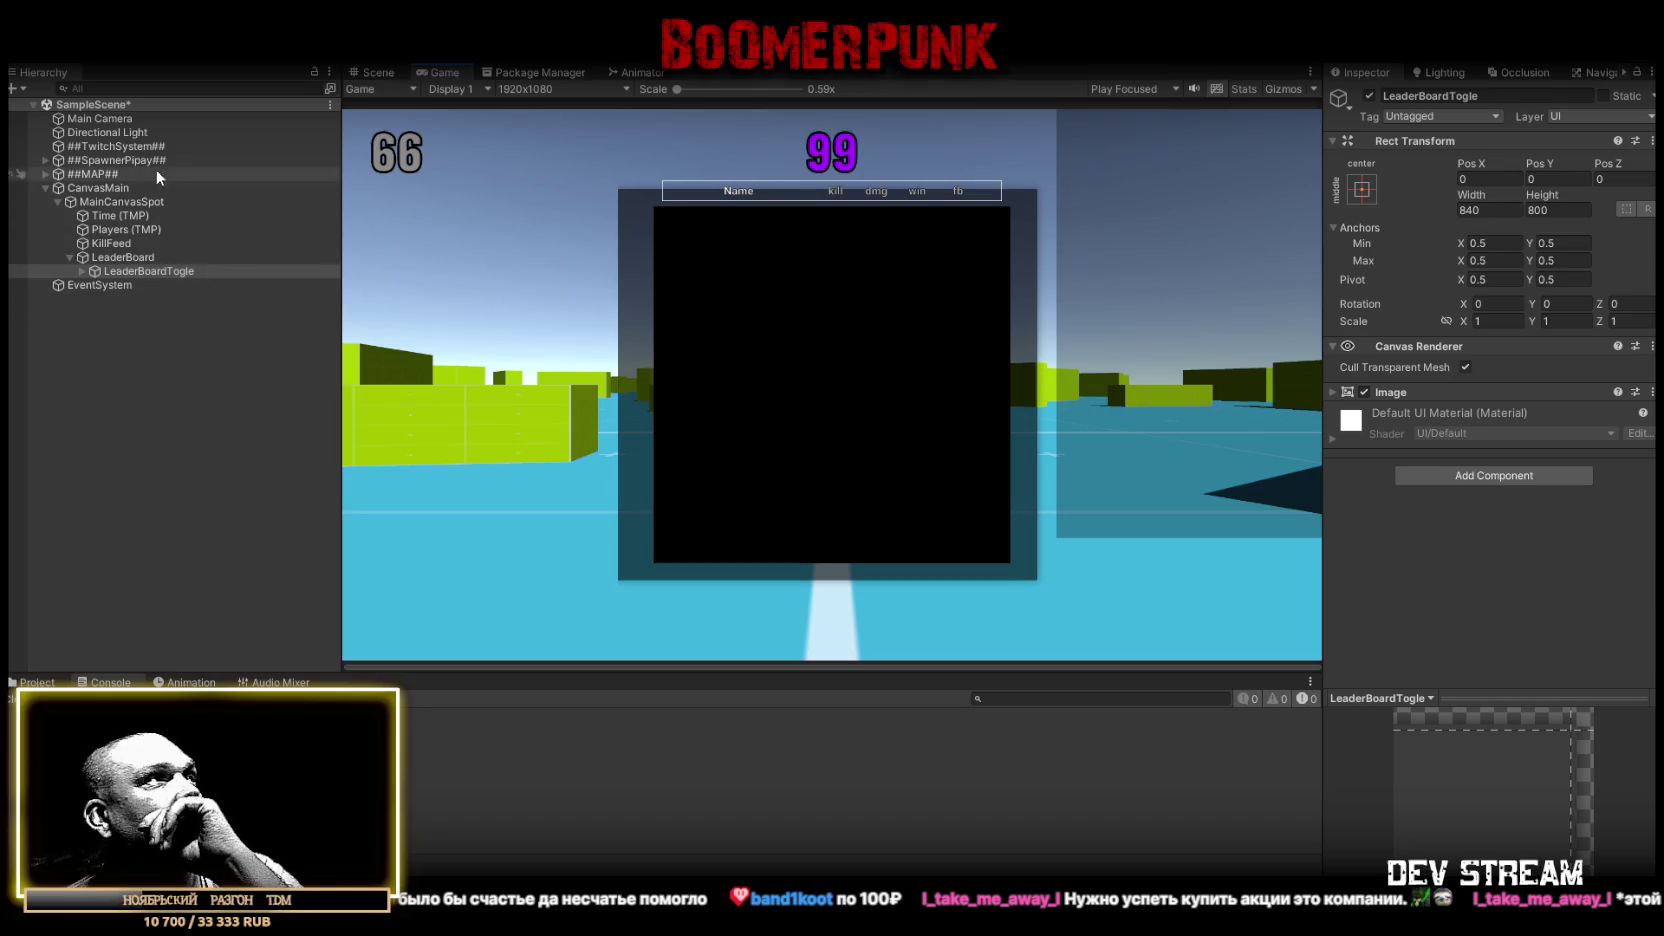
pyautogui.click(110, 245)
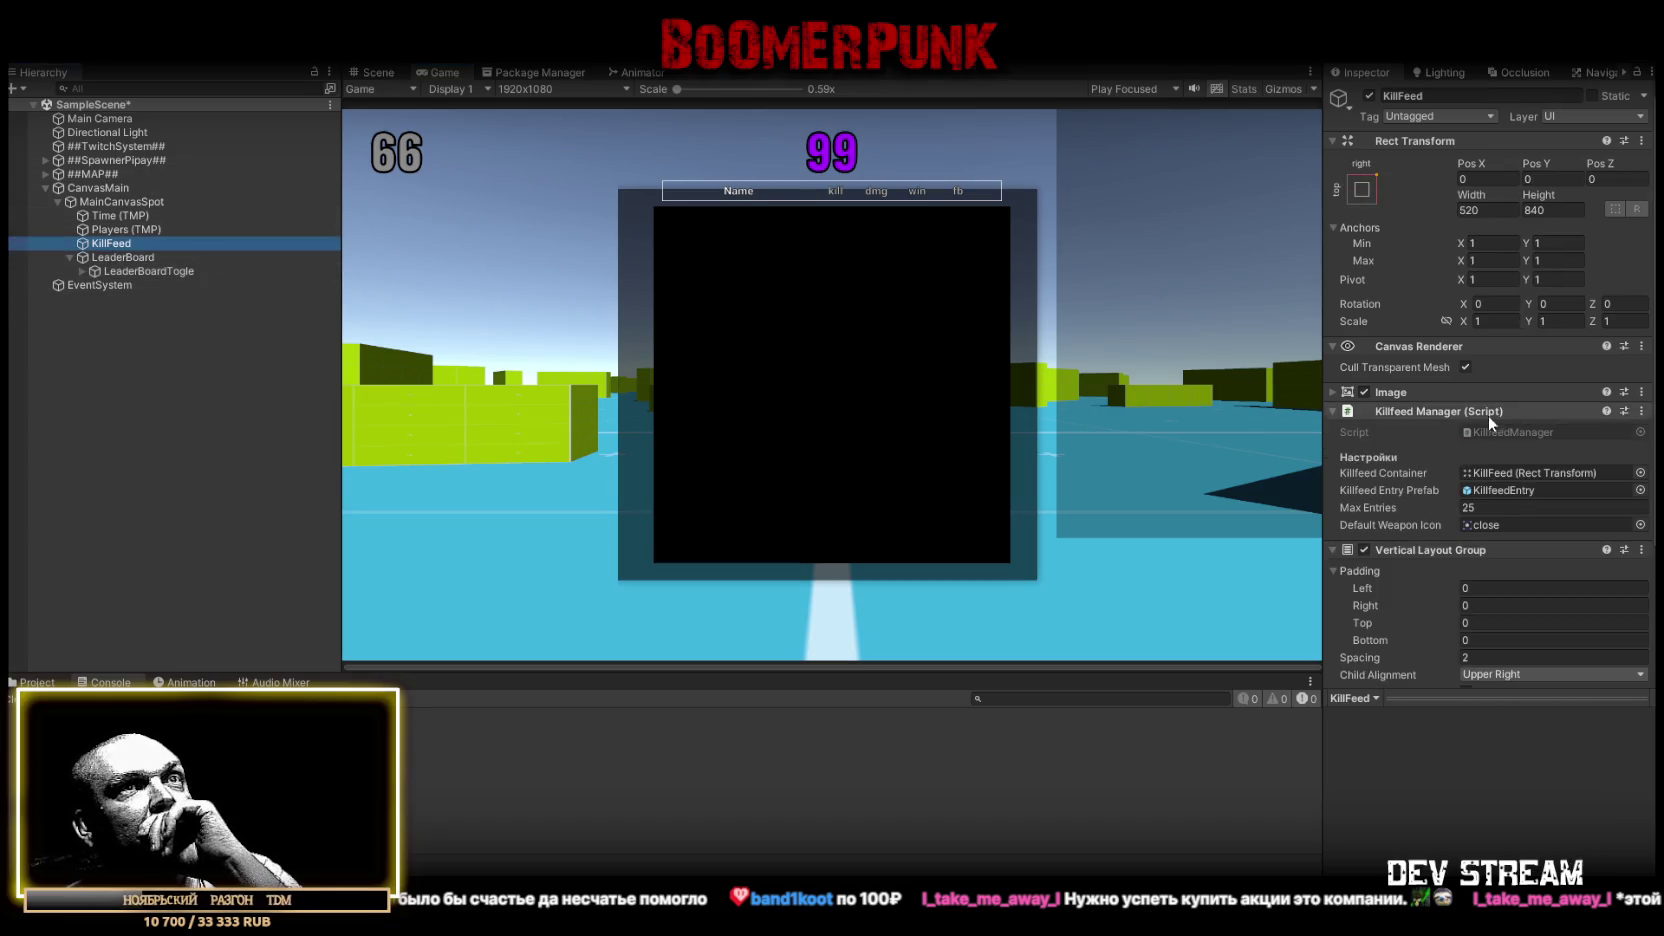
# Toggle KillFeed's background Image off and back on while inspecting its settings
pyautogui.click(1363, 392)
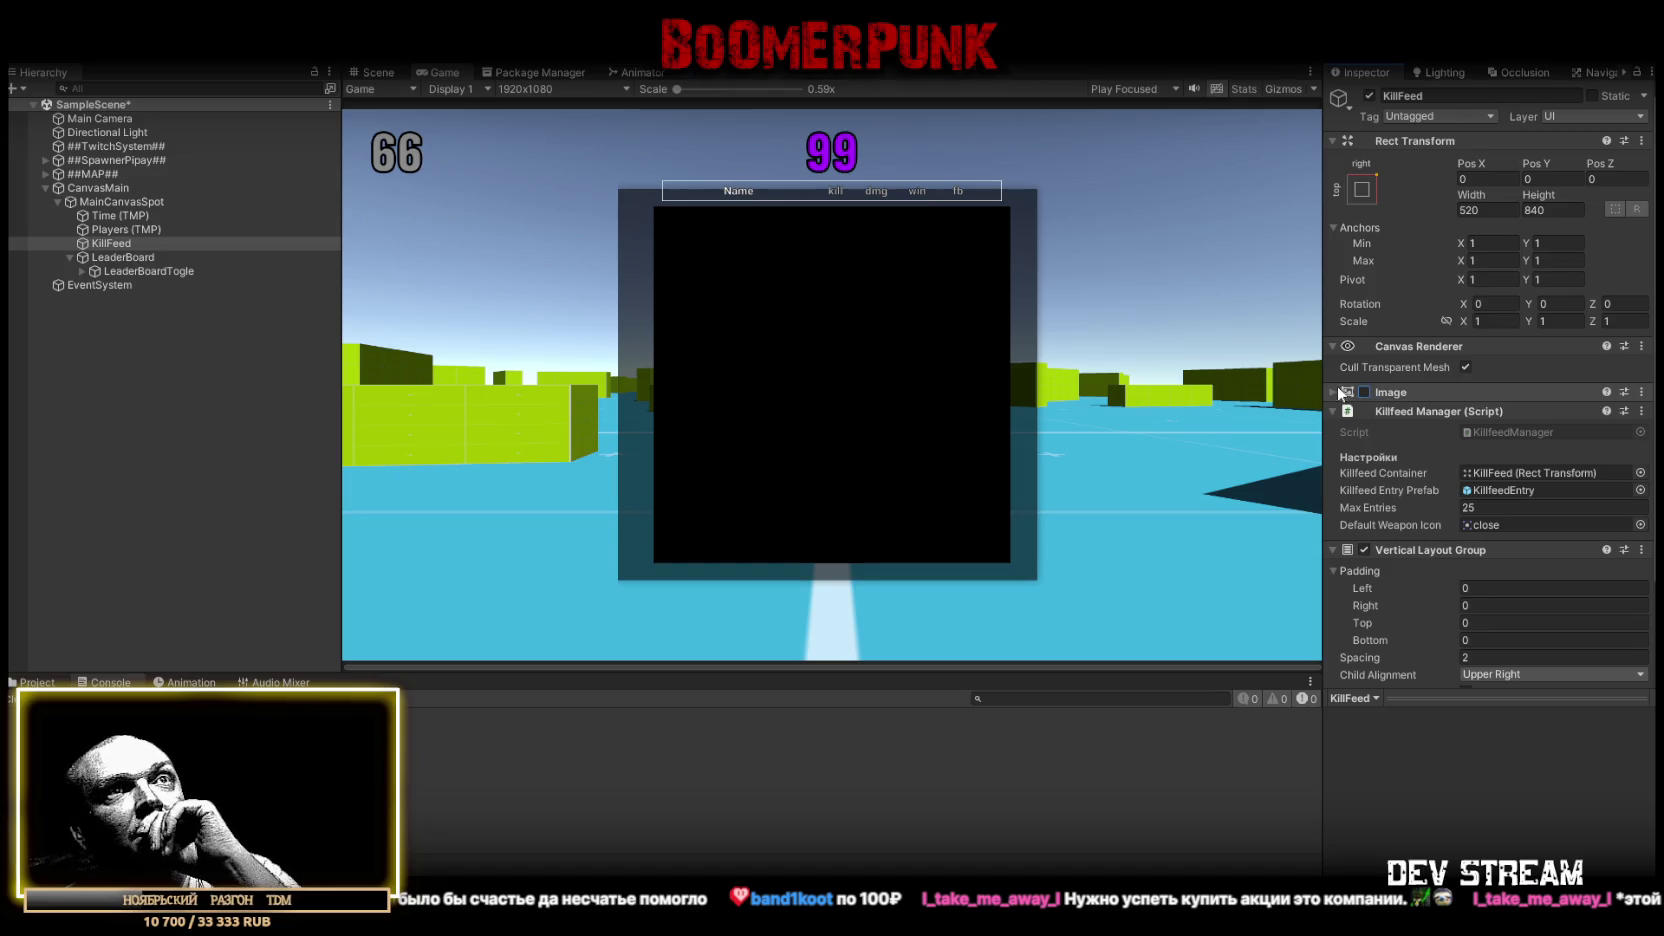
pyautogui.click(1330, 390)
pyautogui.click(1330, 390)
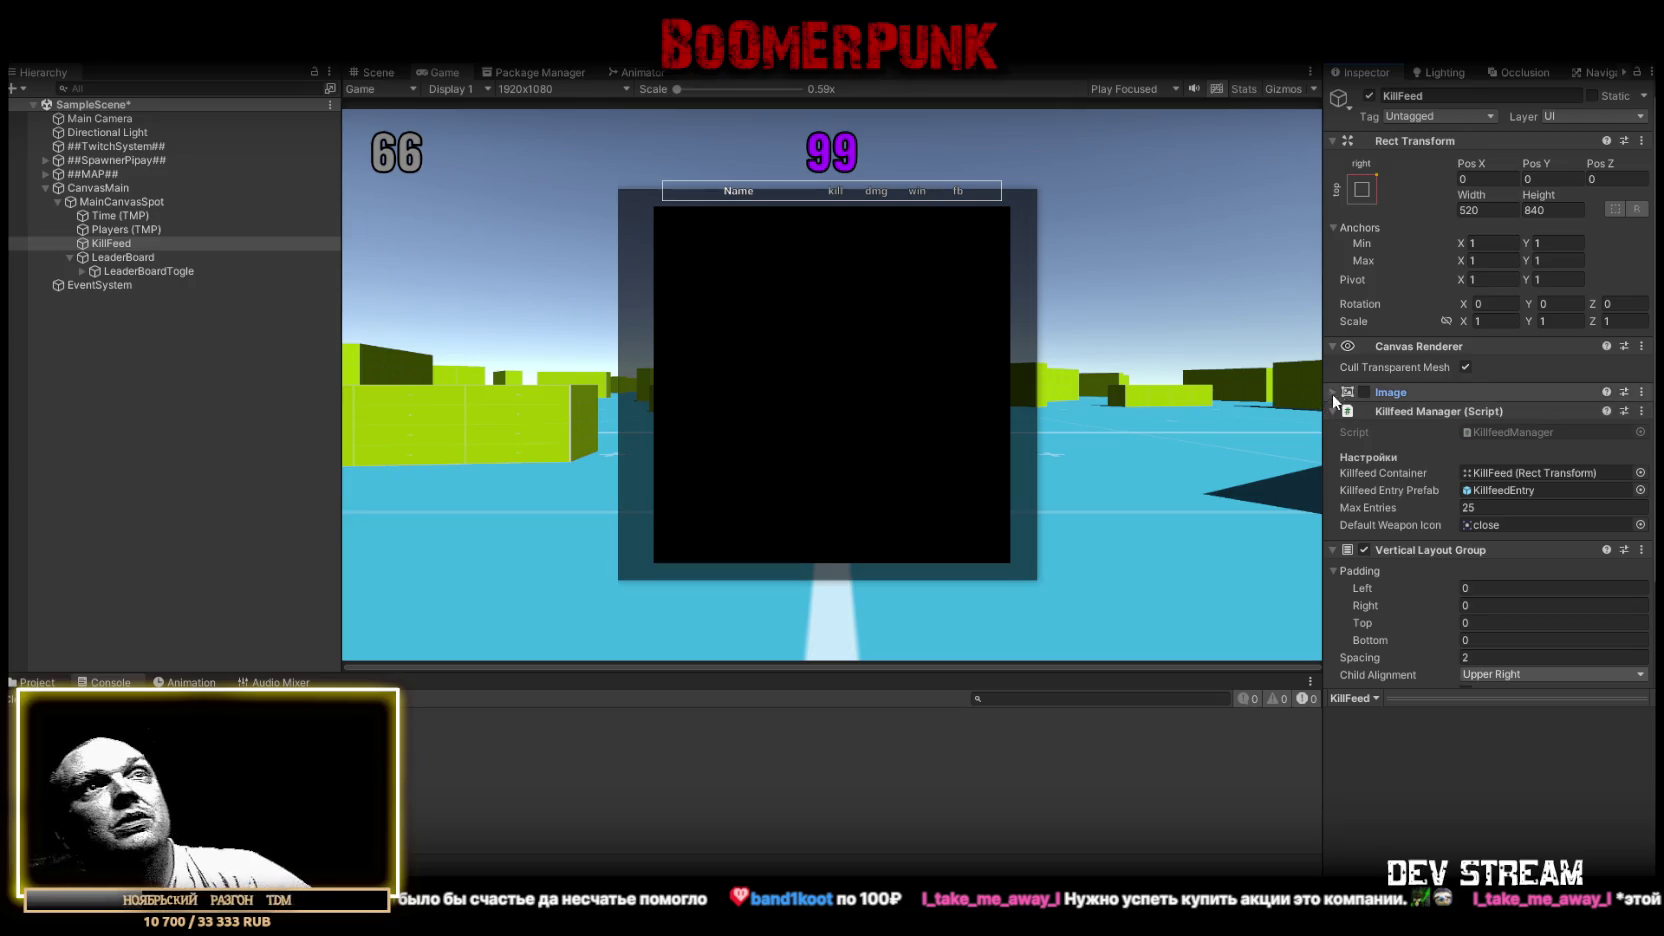
pyautogui.click(1363, 393)
# Set KillFeed's Rect Transform position to Pos X -12 and Pos Y -12
pyautogui.click(1474, 180)
pyautogui.write('50')
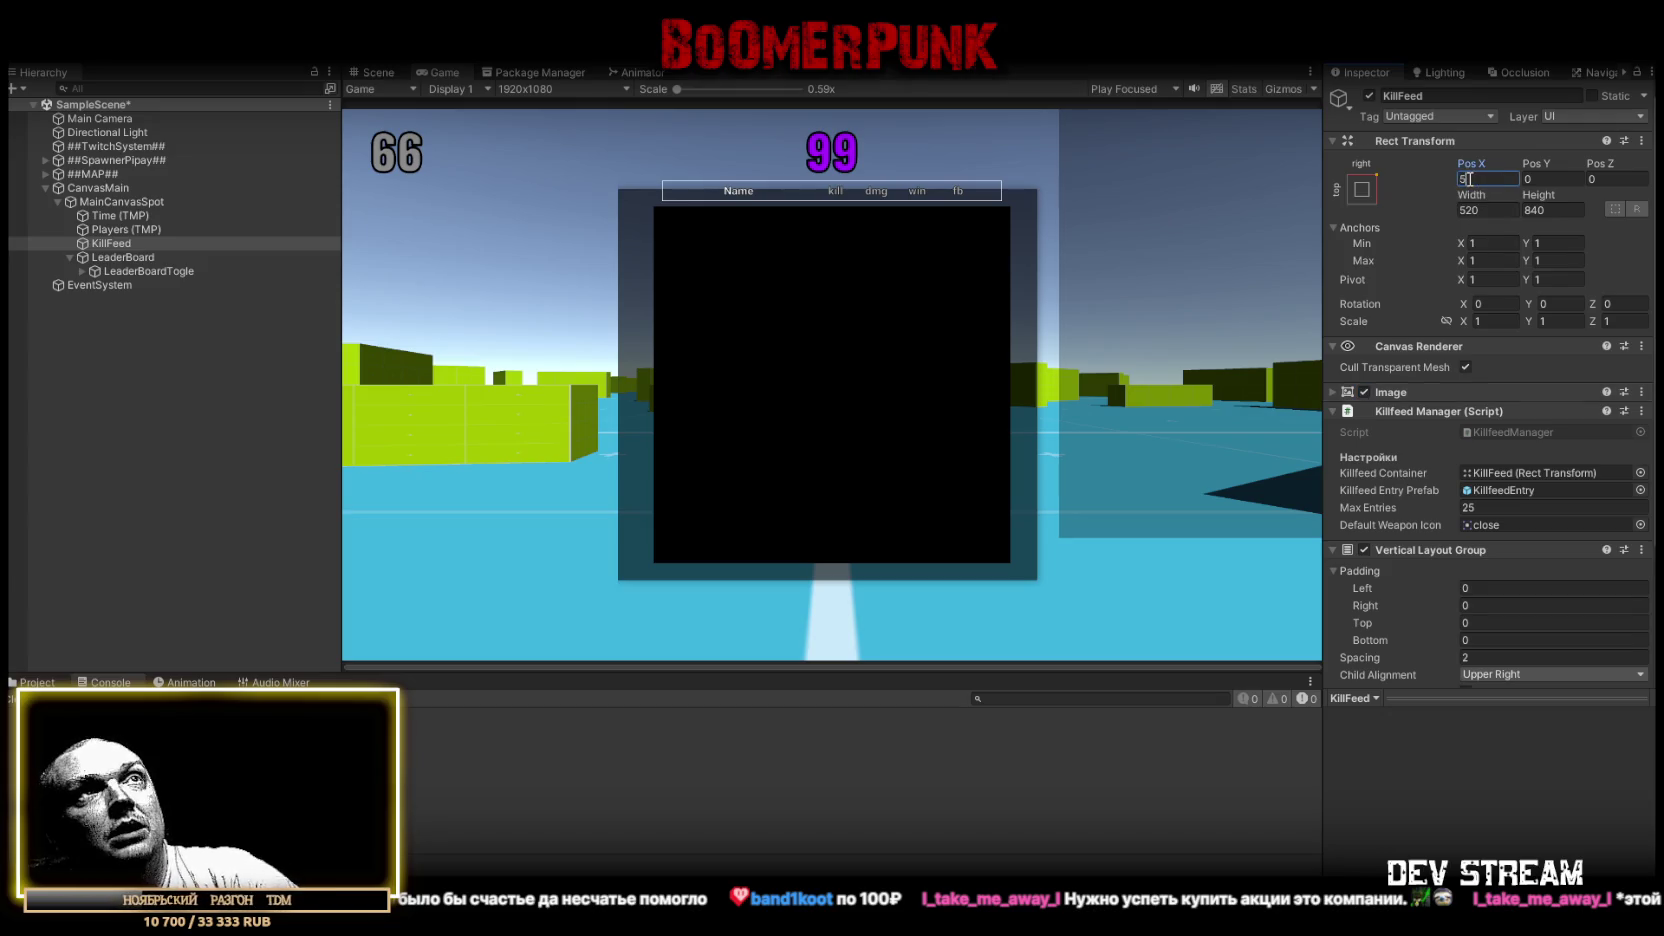
pyautogui.moveTo(1499, 176); pyautogui.dragTo(1405, 180)
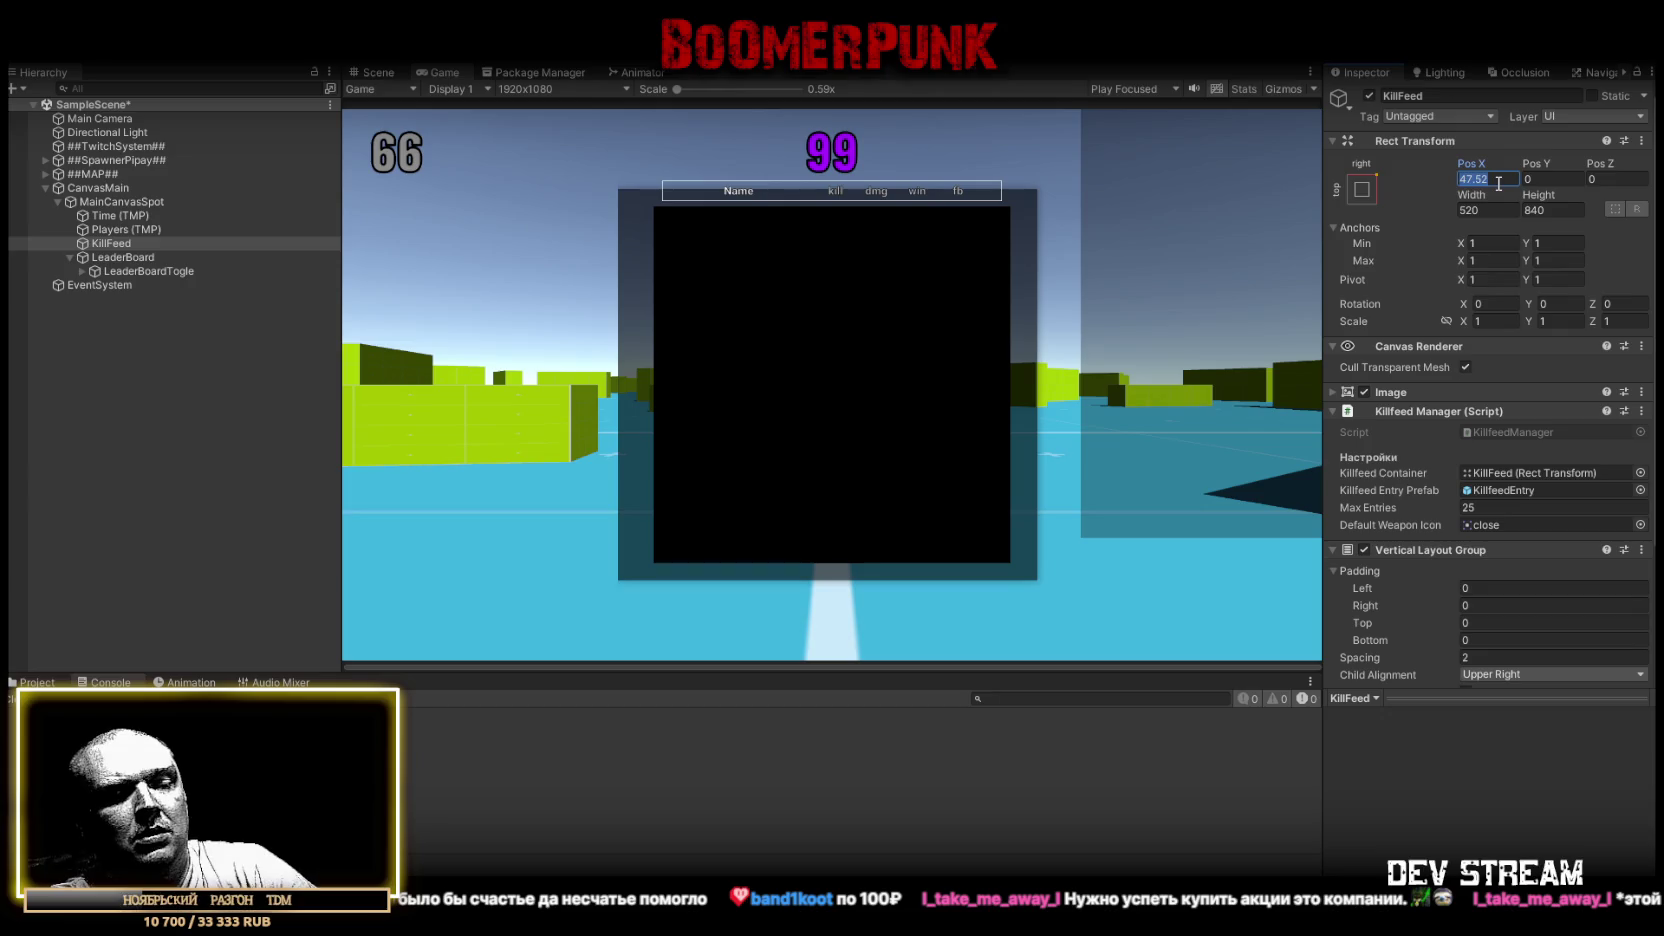
pyautogui.write('-24')
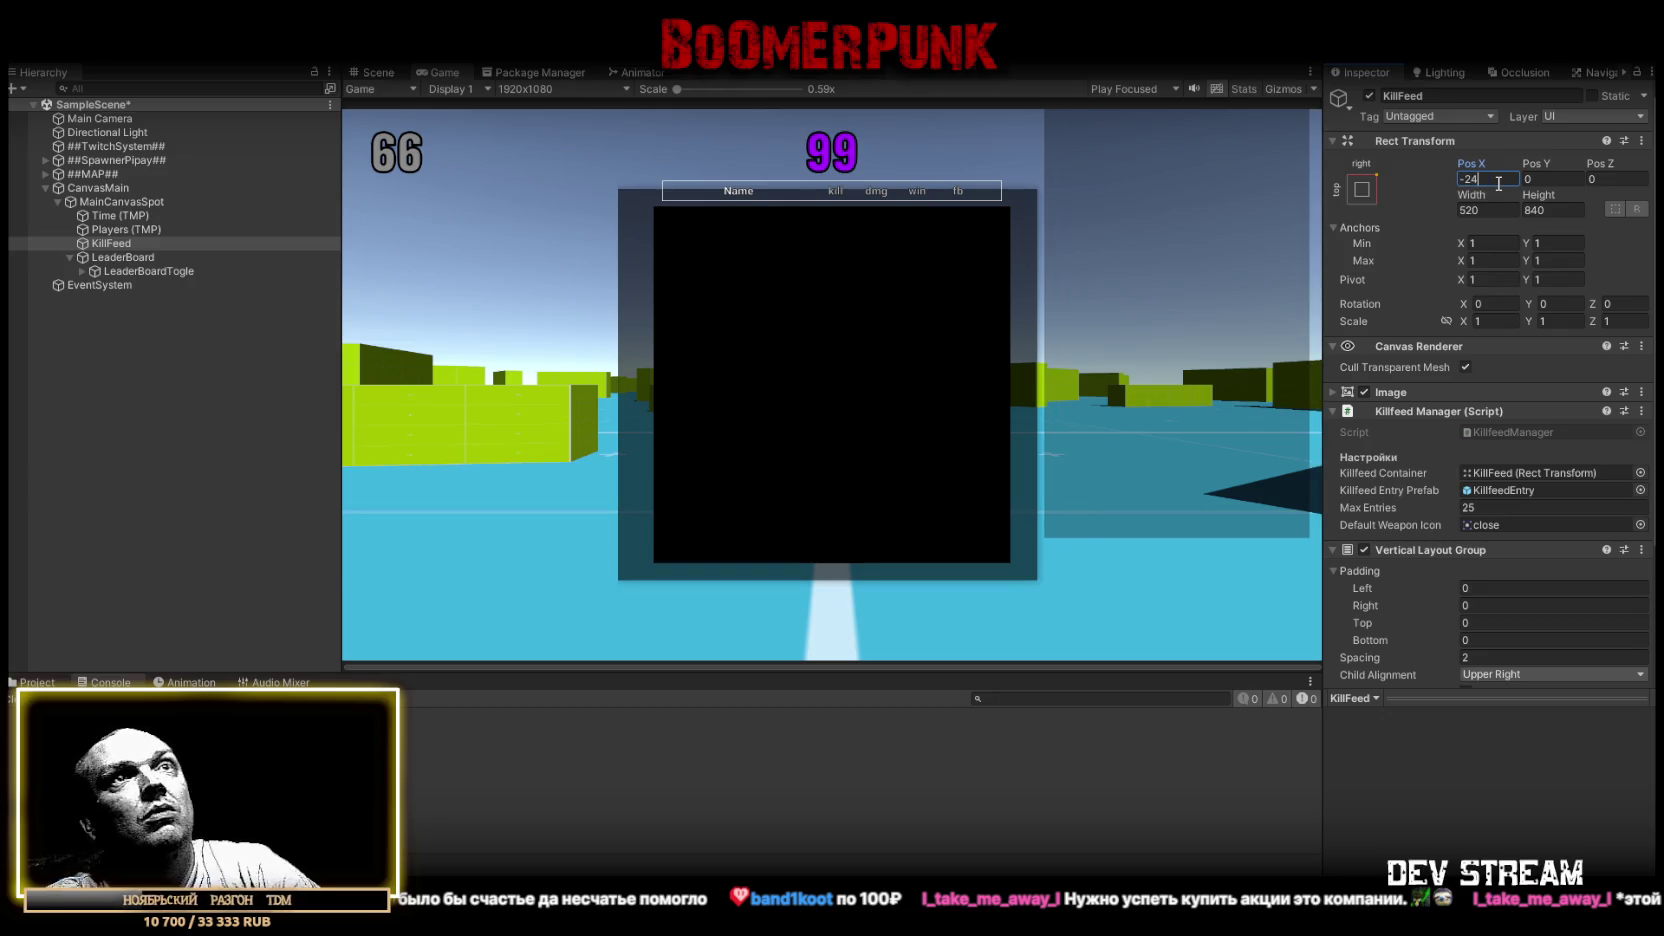
pyautogui.click(1553, 184)
pyautogui.write('-24')
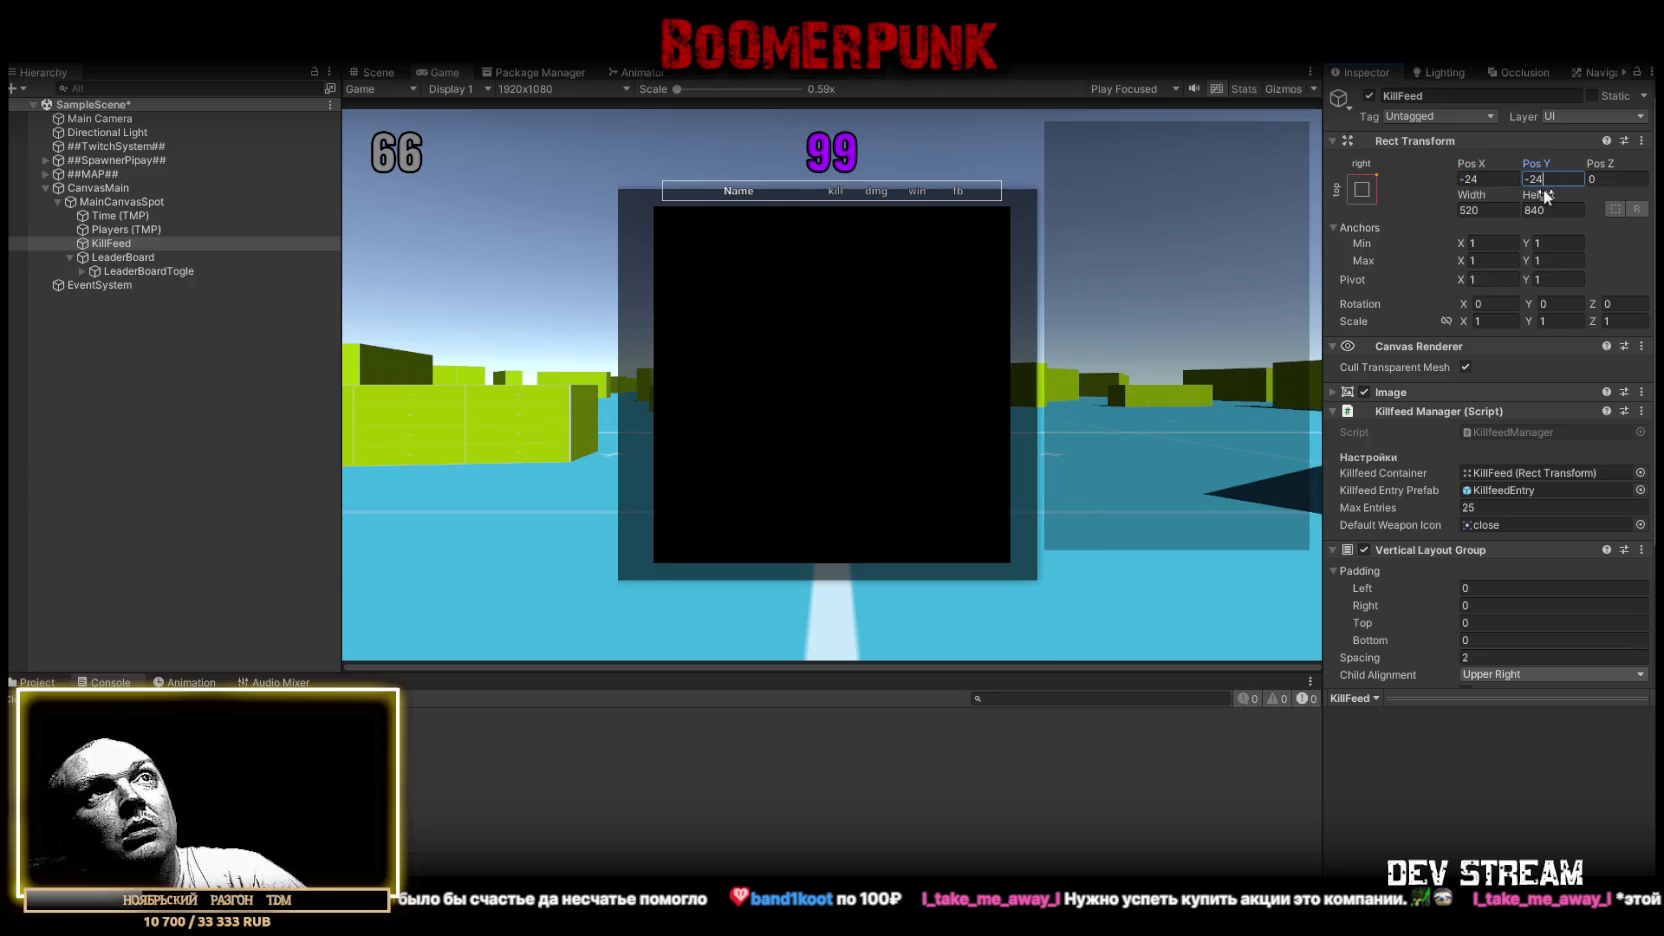
pyautogui.click(1485, 179)
pyautogui.write('-12')
pyautogui.press('Tab')
pyautogui.write('-12')
pyautogui.press('Return')
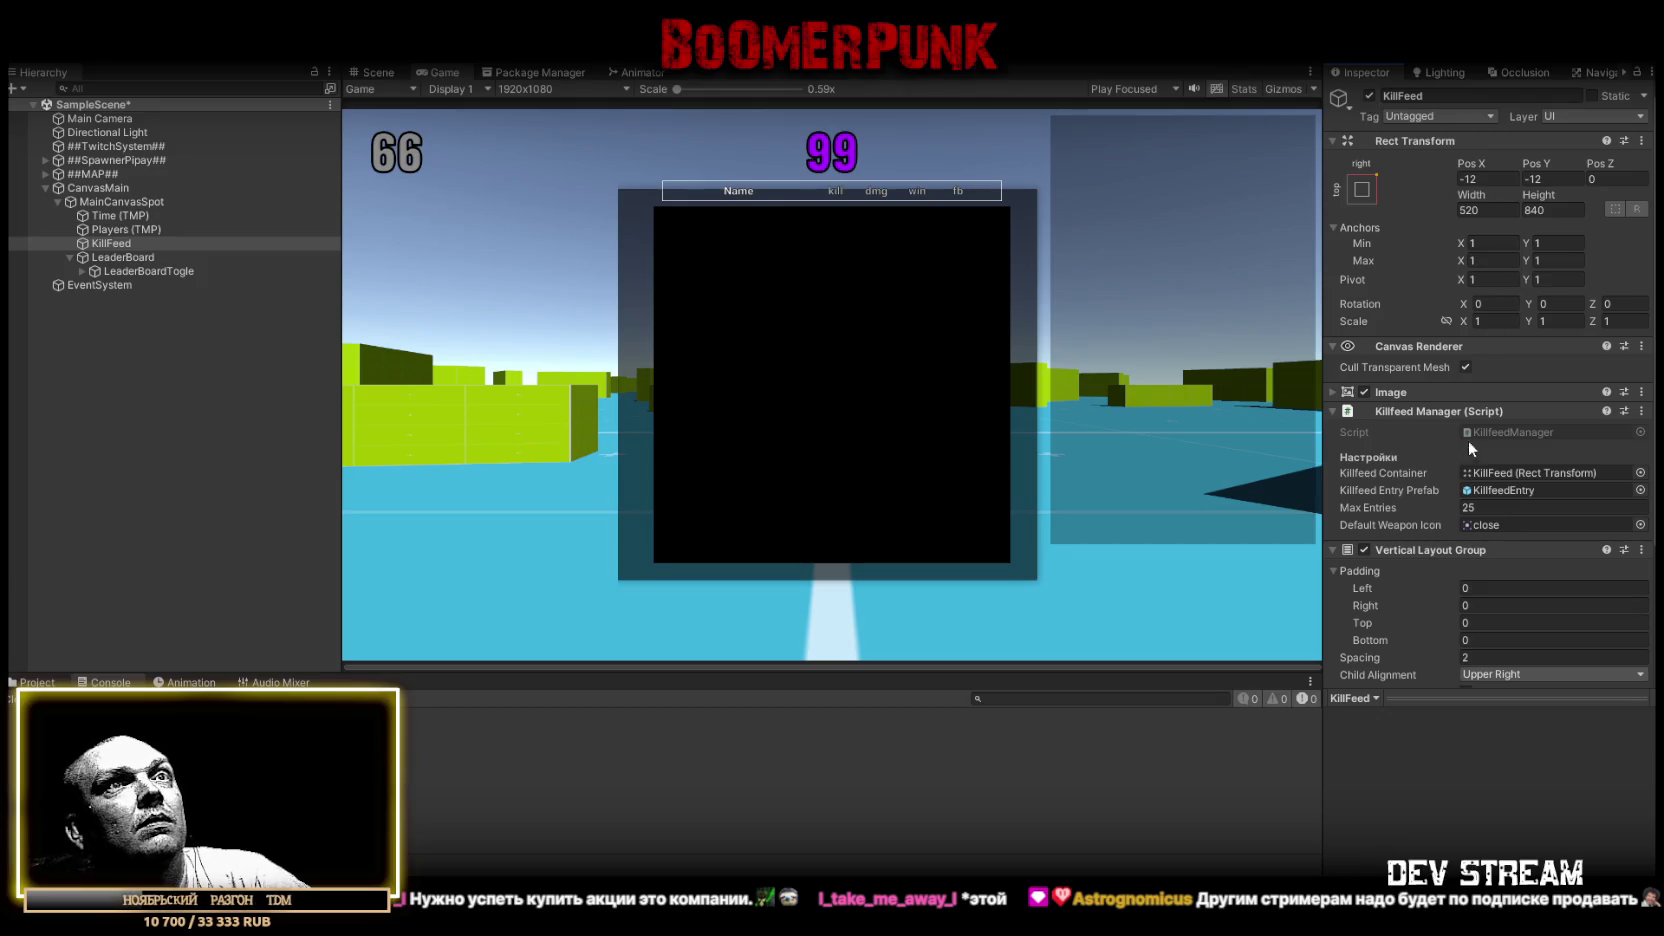
# Disable KillFeed's background Image and collapse the Image and Rect Transform sections
pyautogui.click(1410, 391)
pyautogui.click(1363, 392)
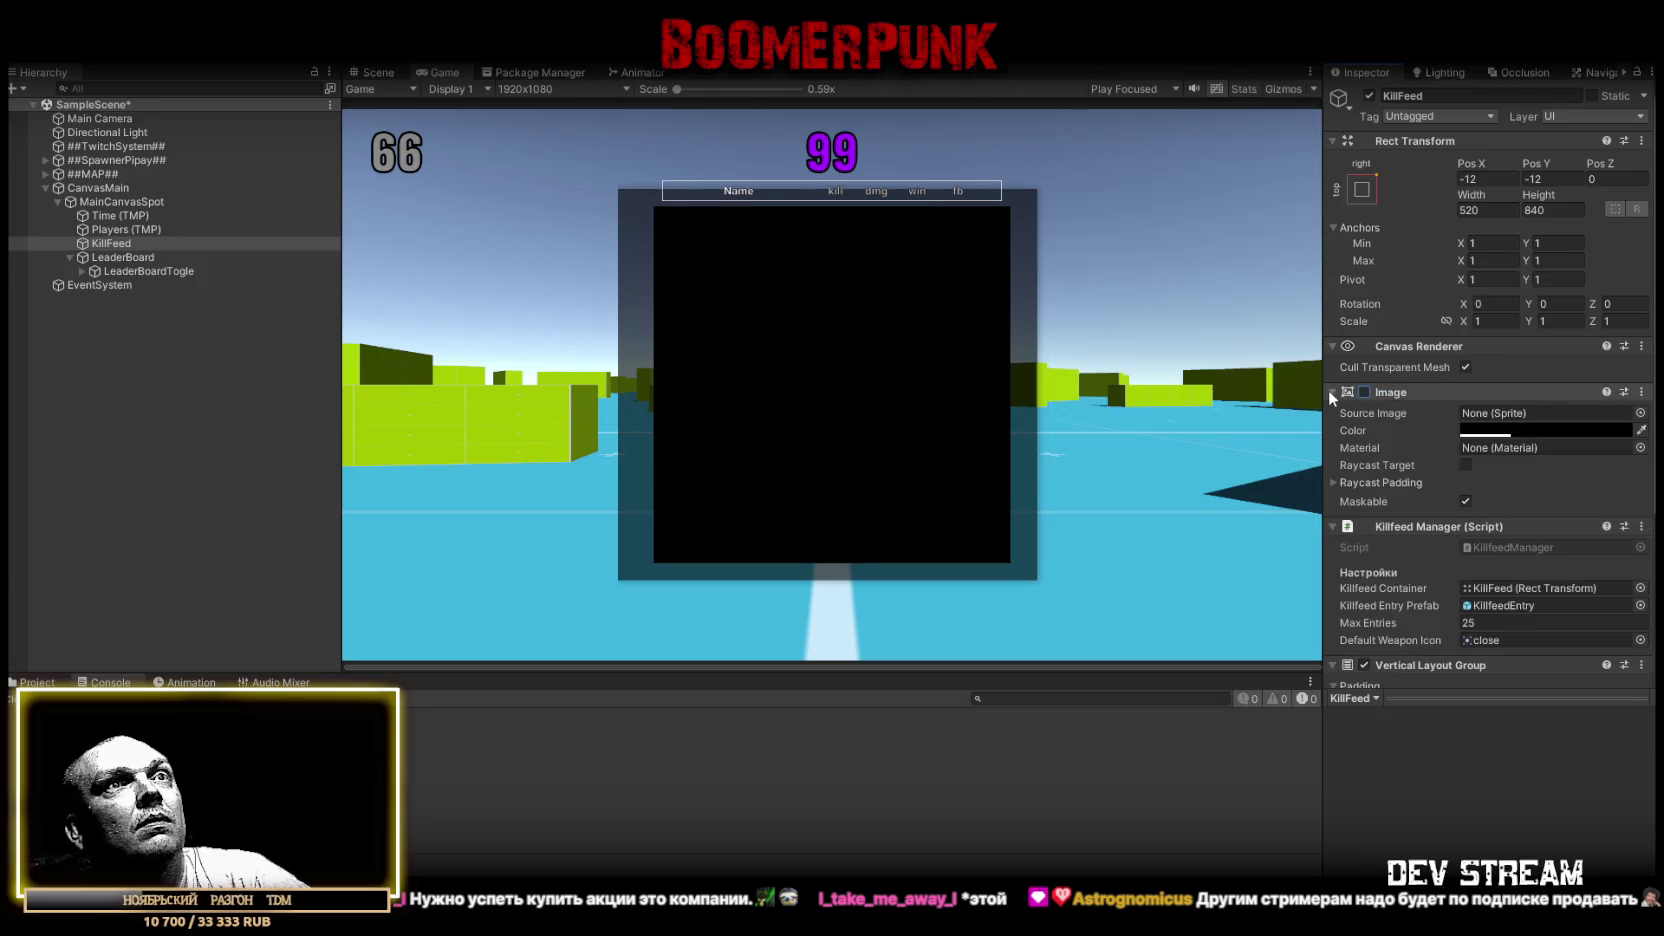
pyautogui.click(1331, 392)
pyautogui.click(1336, 141)
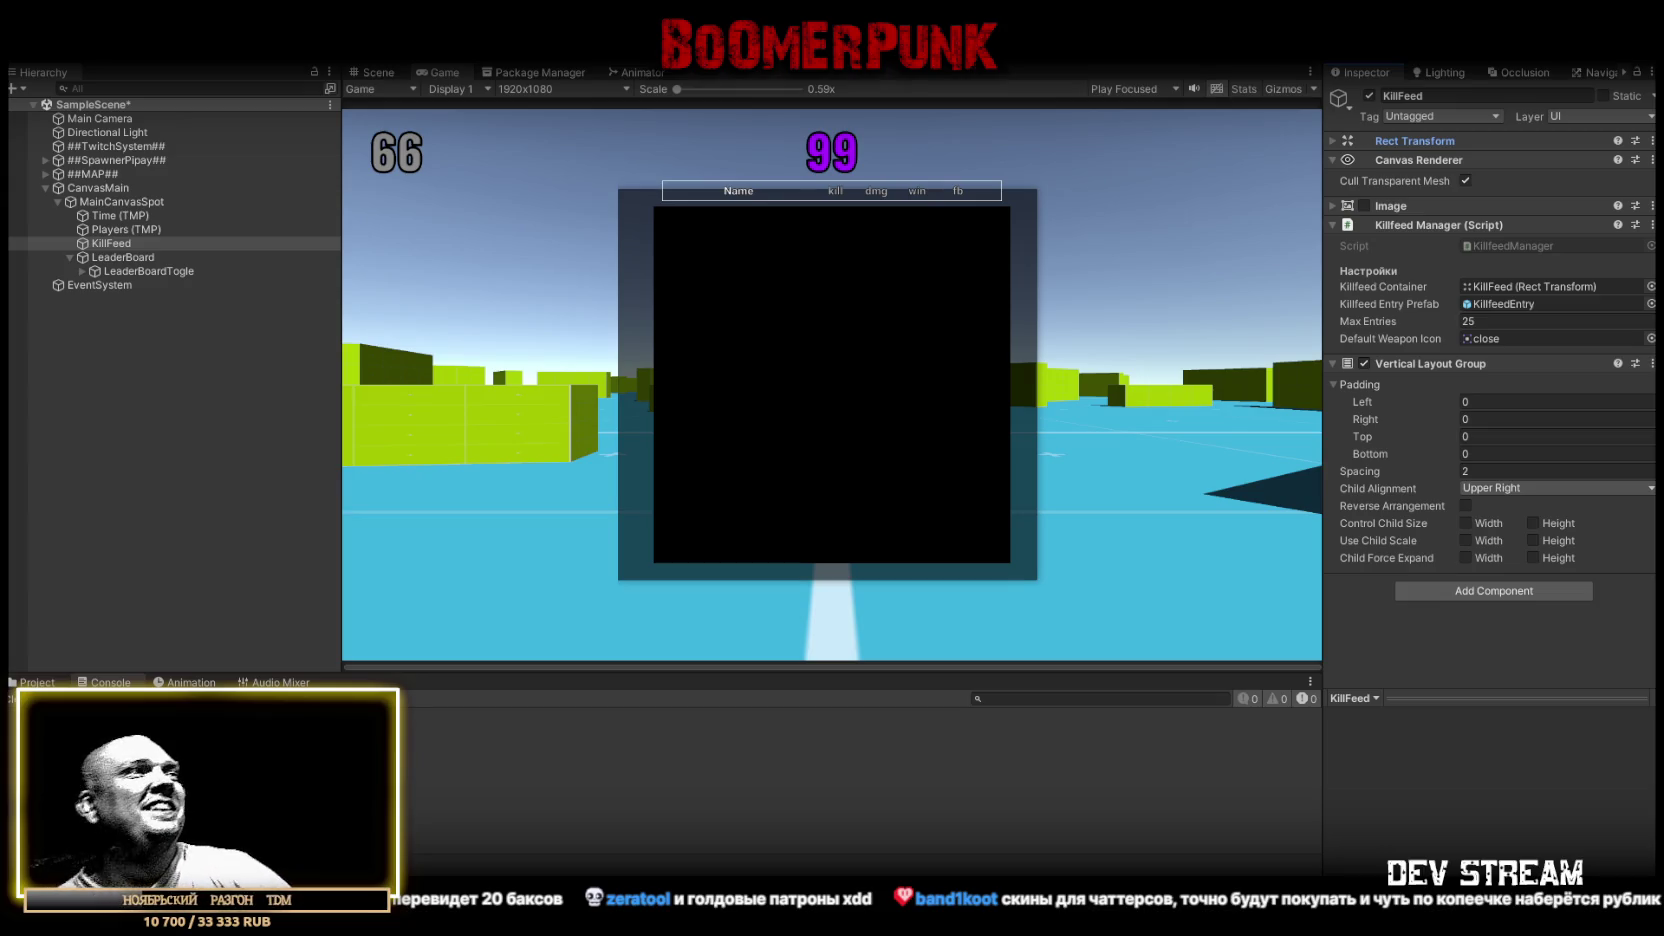
# Switch the bottom panel from the Console to the Project window
pyautogui.click(38, 682)
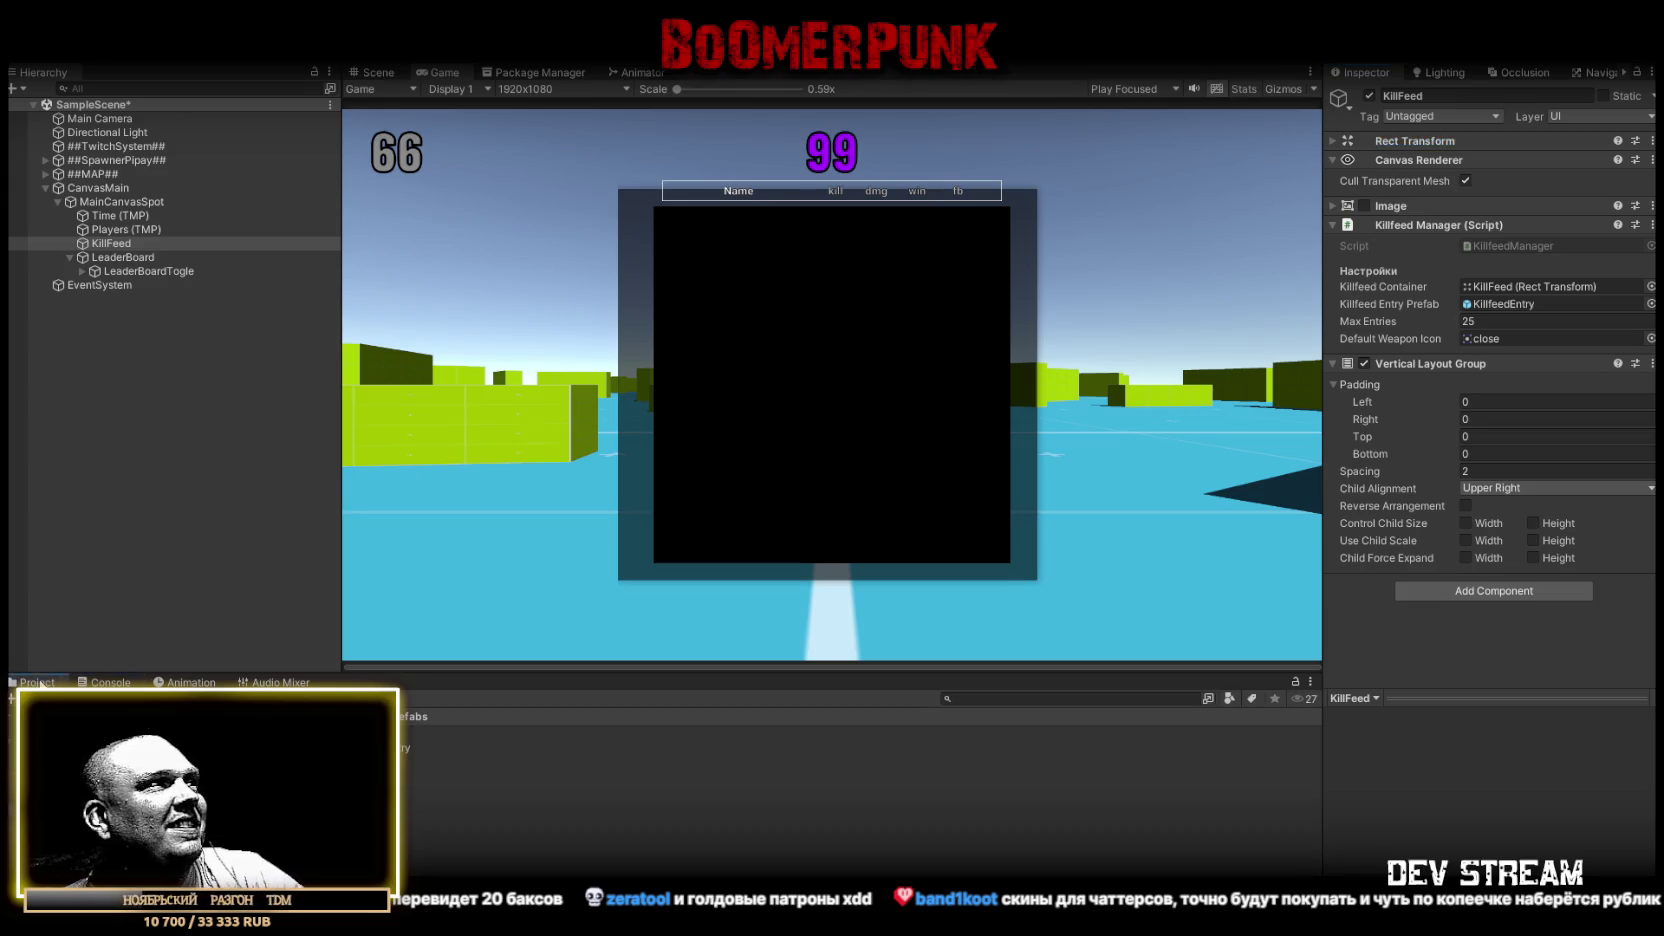
# Open the TRCchaters prefab and set Pistol (1)'s Gun Damage to 11
pyautogui.doubleClick(420, 762)
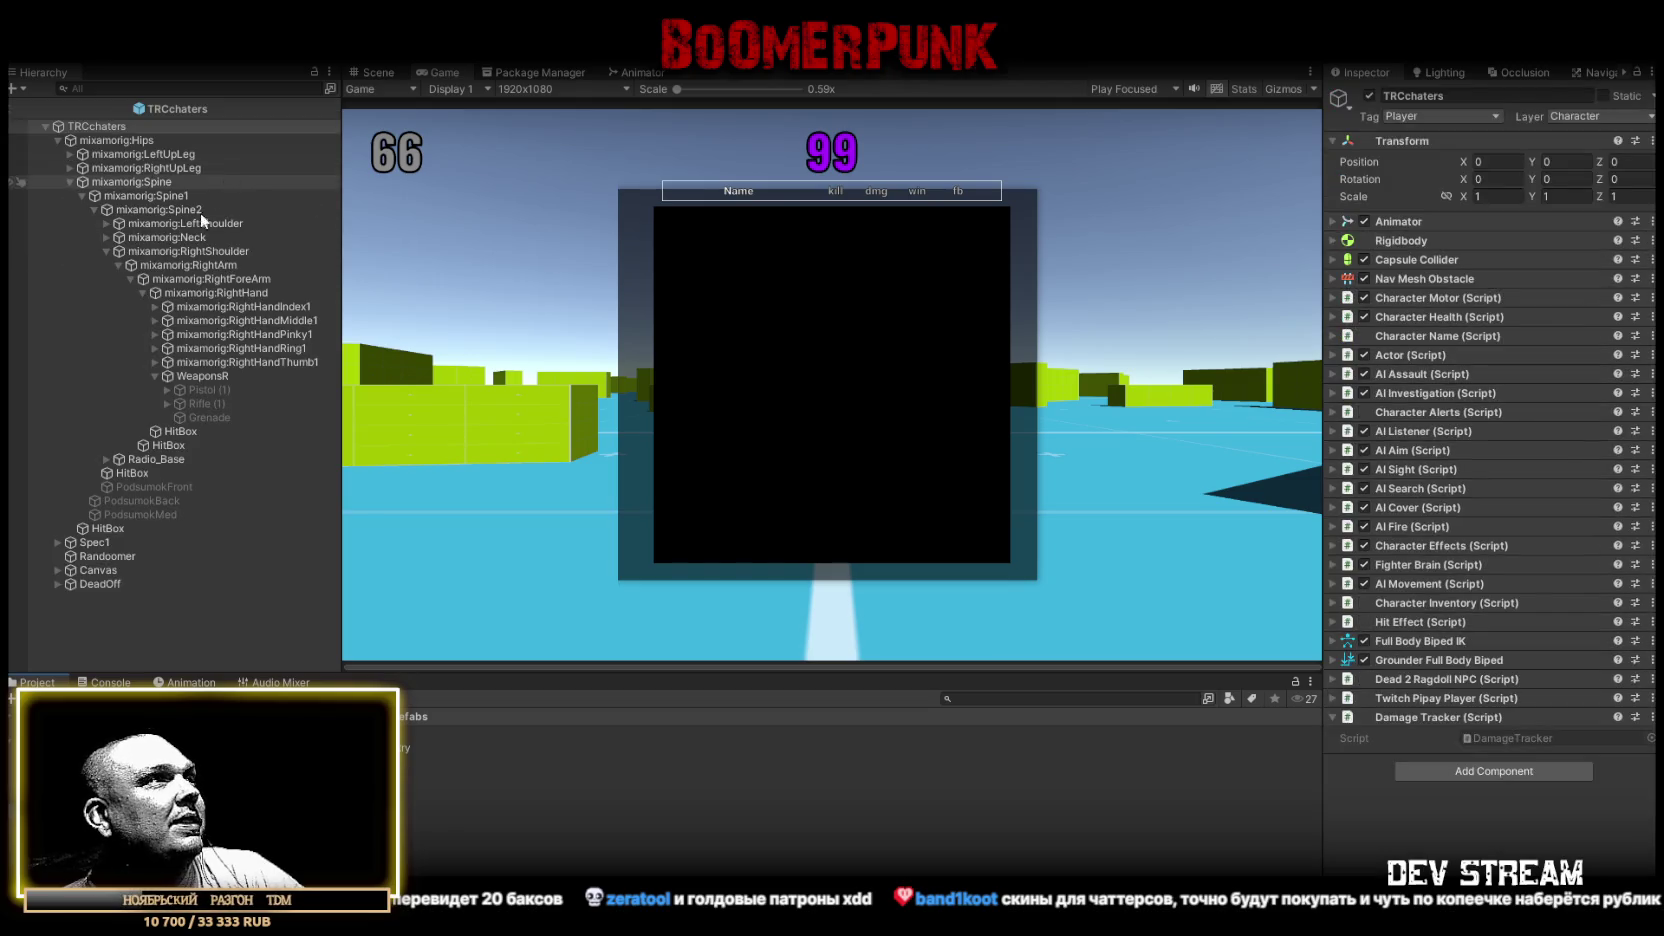
pyautogui.click(203, 389)
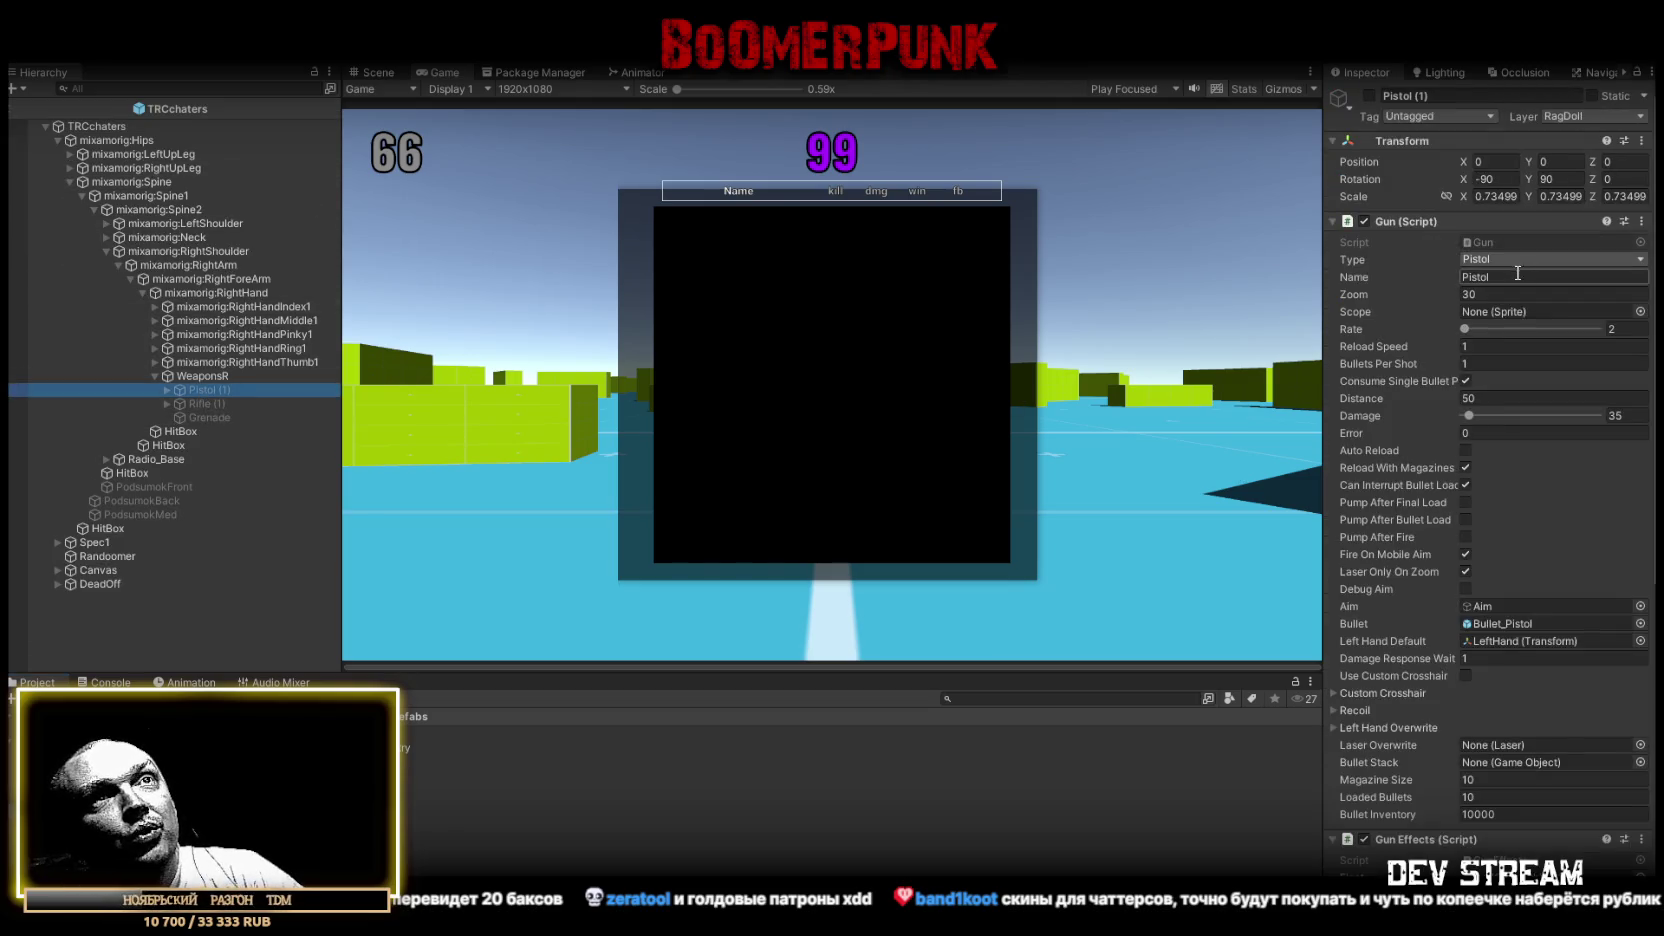
pyautogui.click(1467, 415)
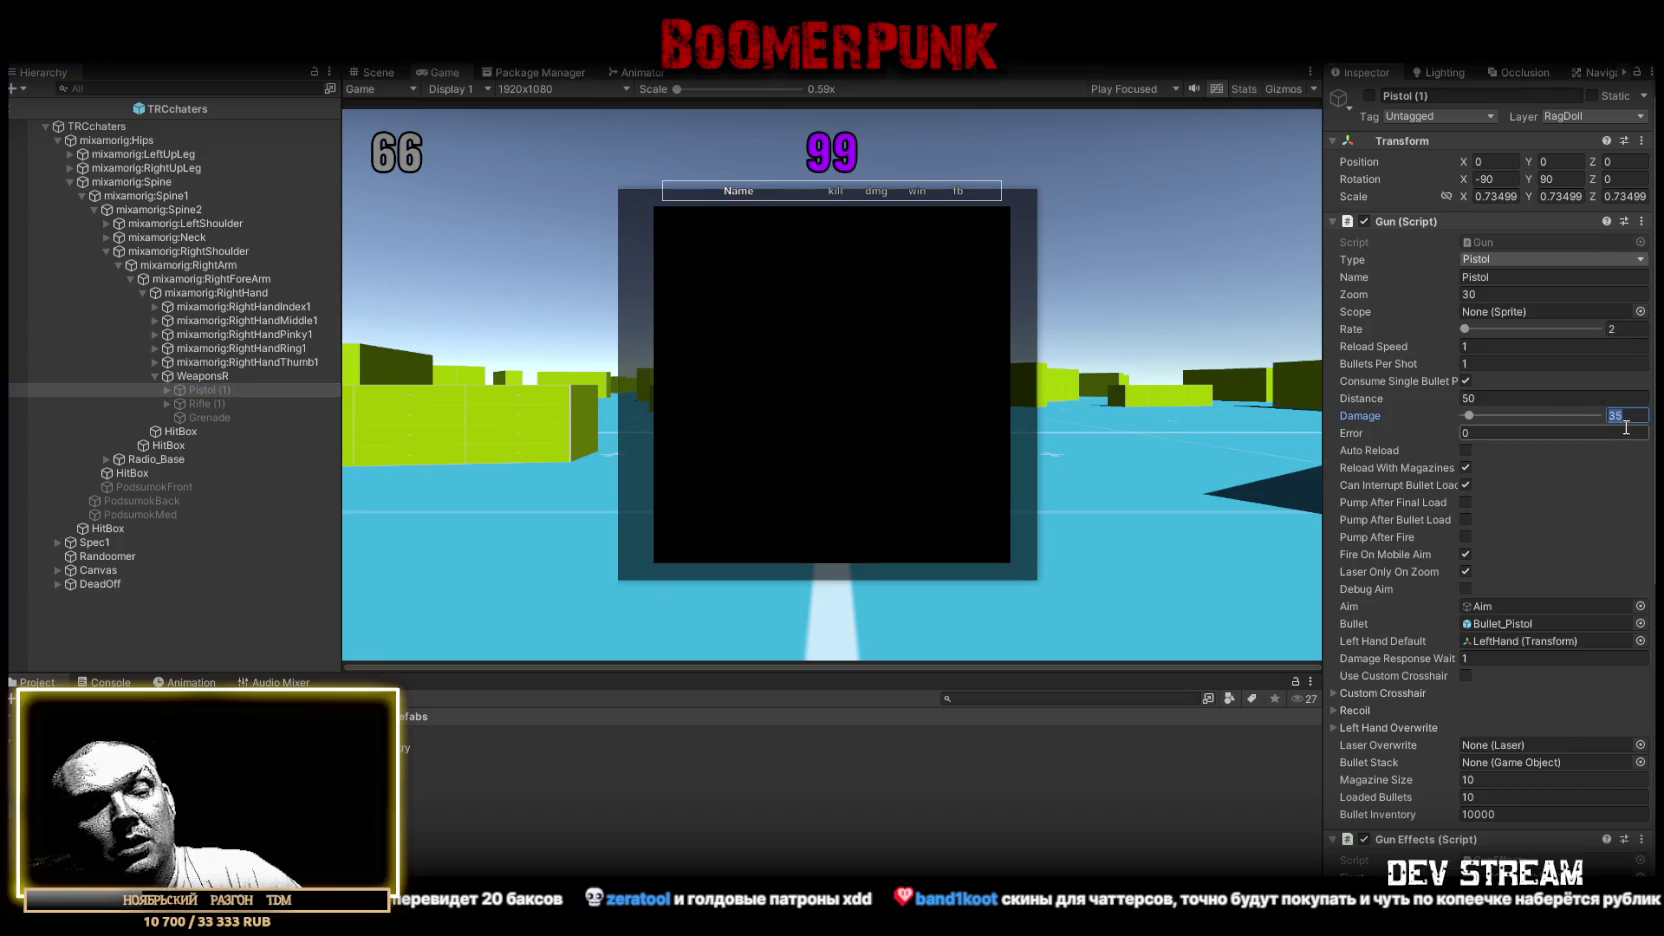
pyautogui.write('12')
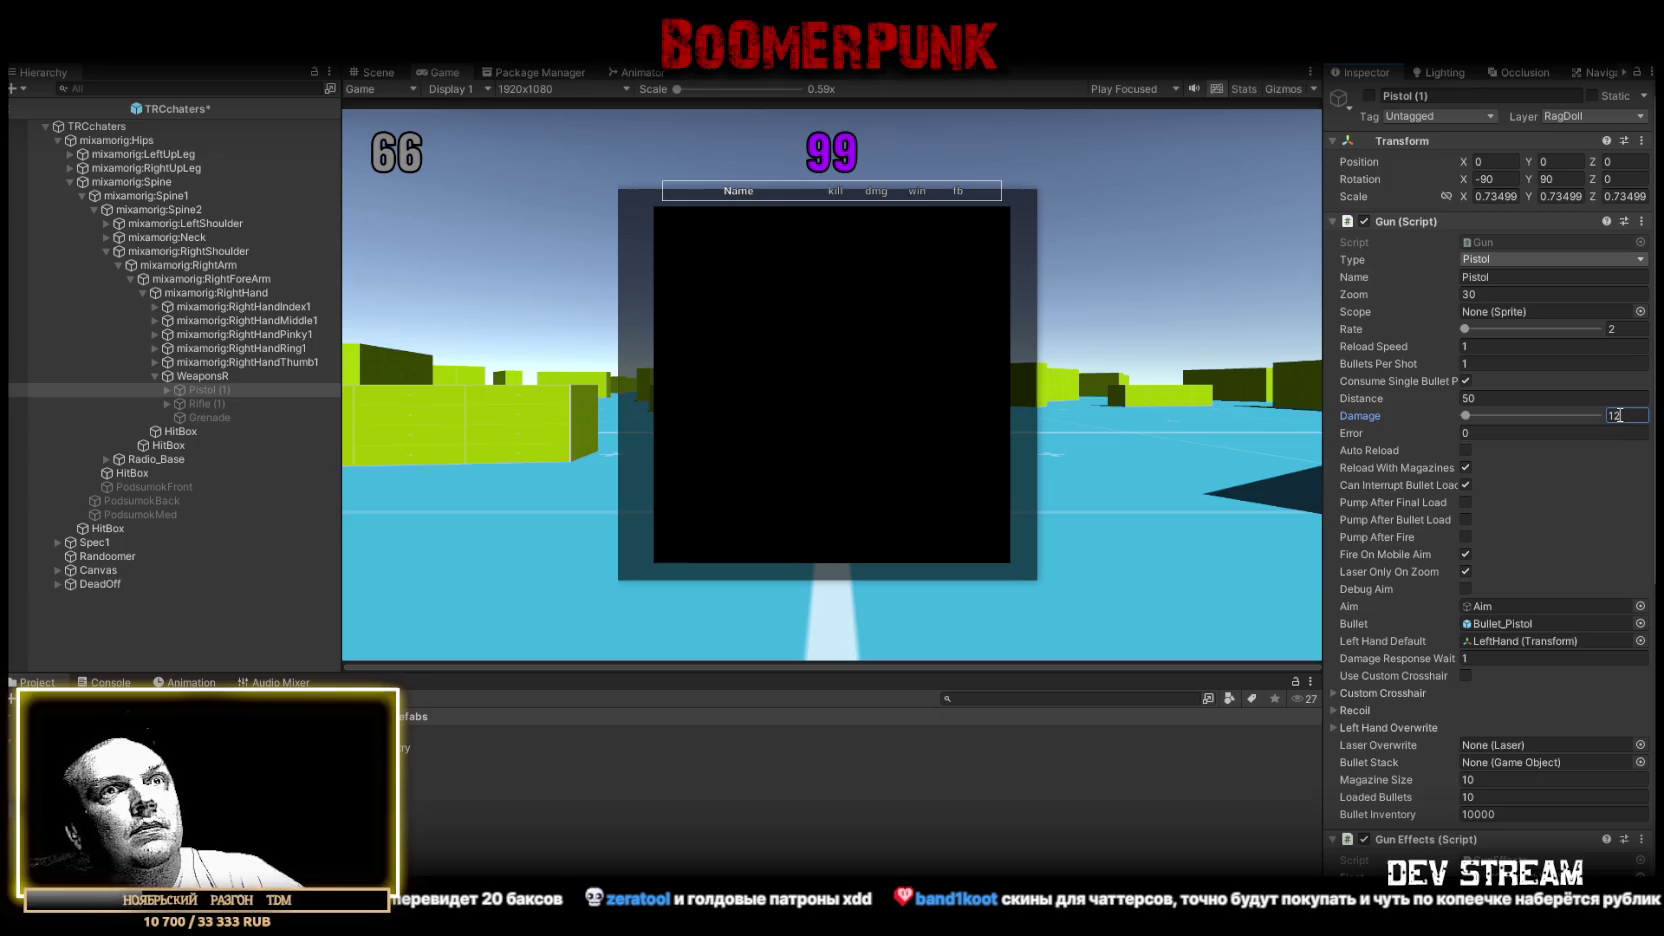
pyautogui.doubleClick(1620, 413)
pyautogui.write('11')
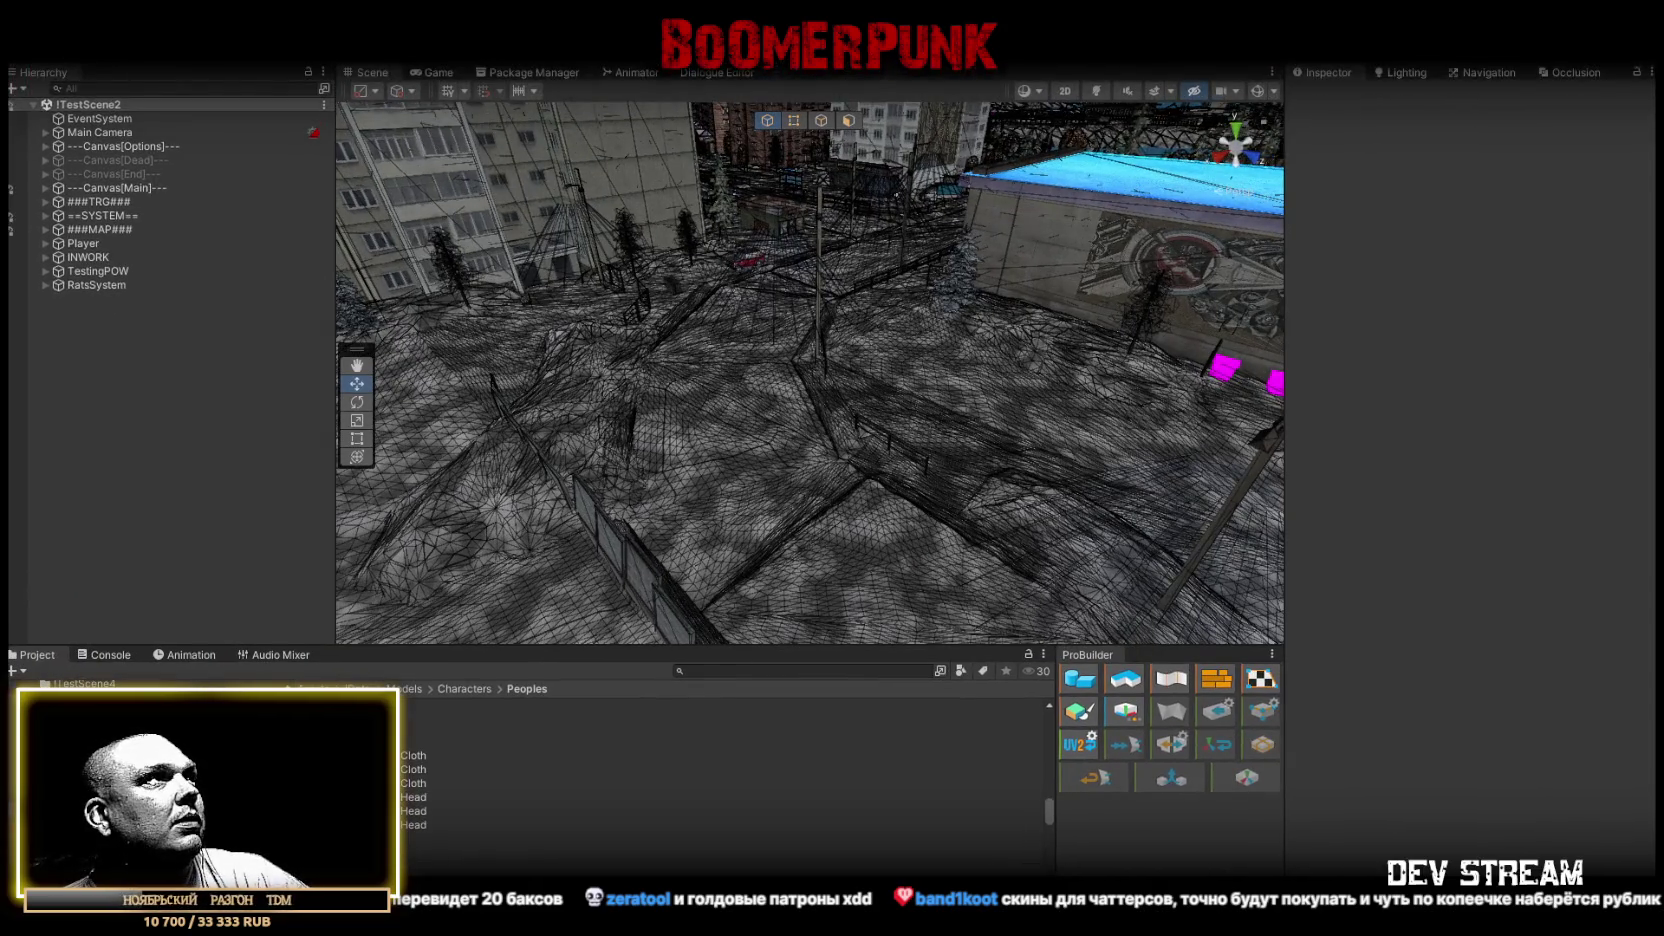
# Load the Menu00.unity scene from the !Data > !ScenesPlay folder
pyautogui.click(36, 50)
pyautogui.click(42, 70)
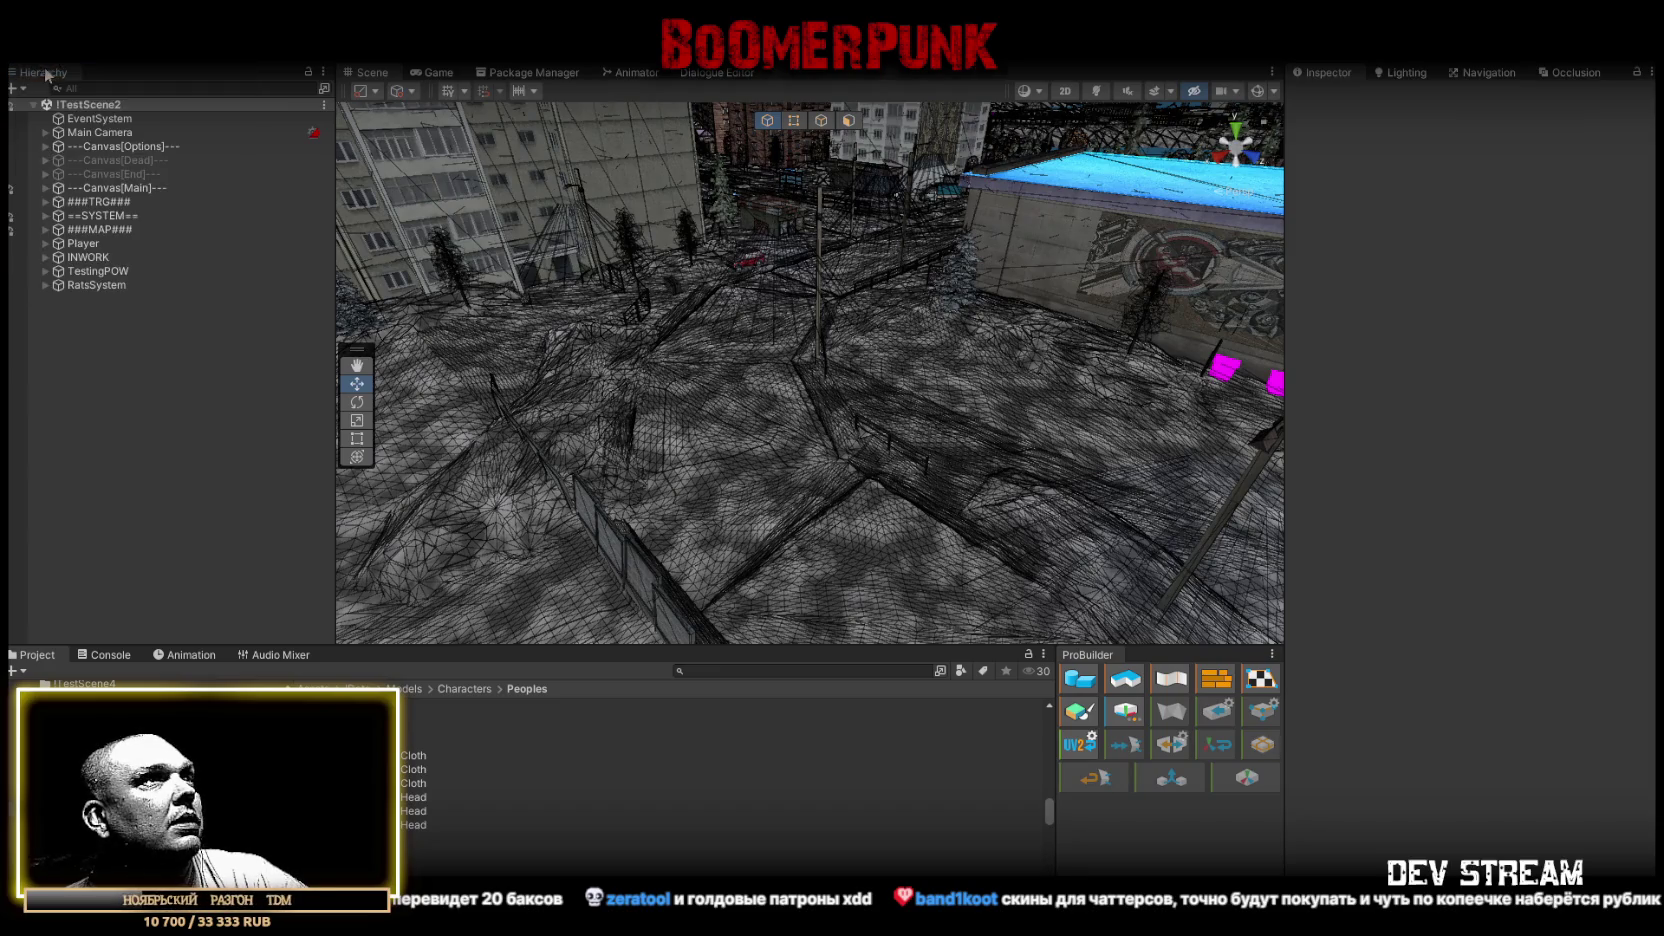
pyautogui.doubleClick(488, 291)
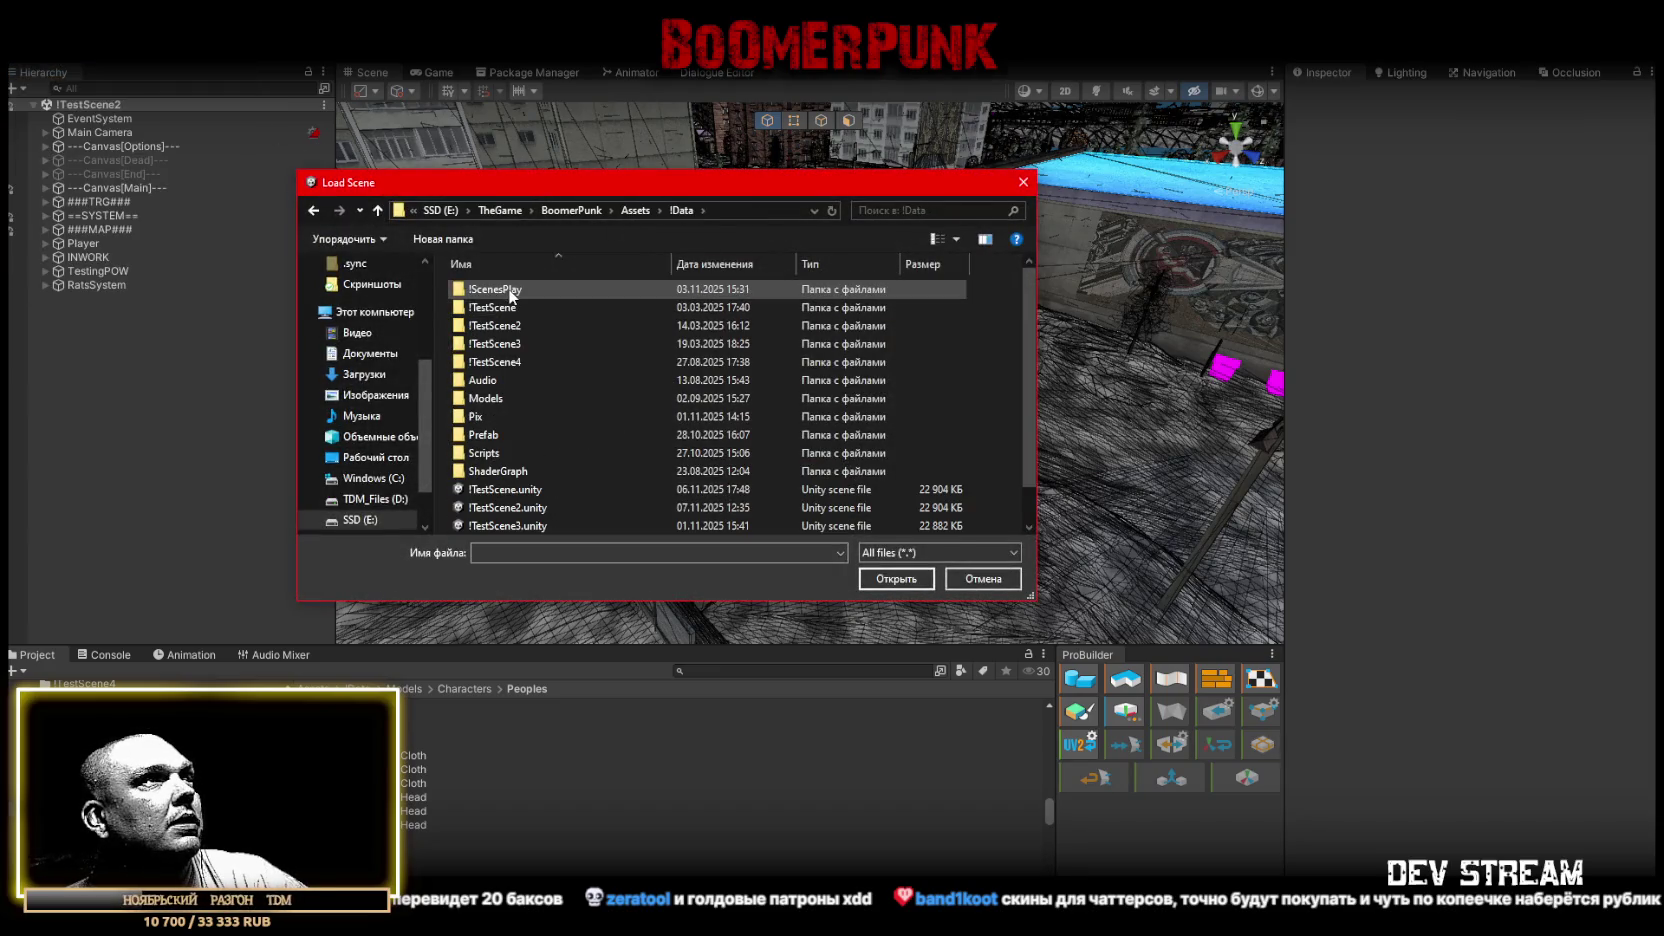
pyautogui.doubleClick(495, 289)
pyautogui.click(500, 288)
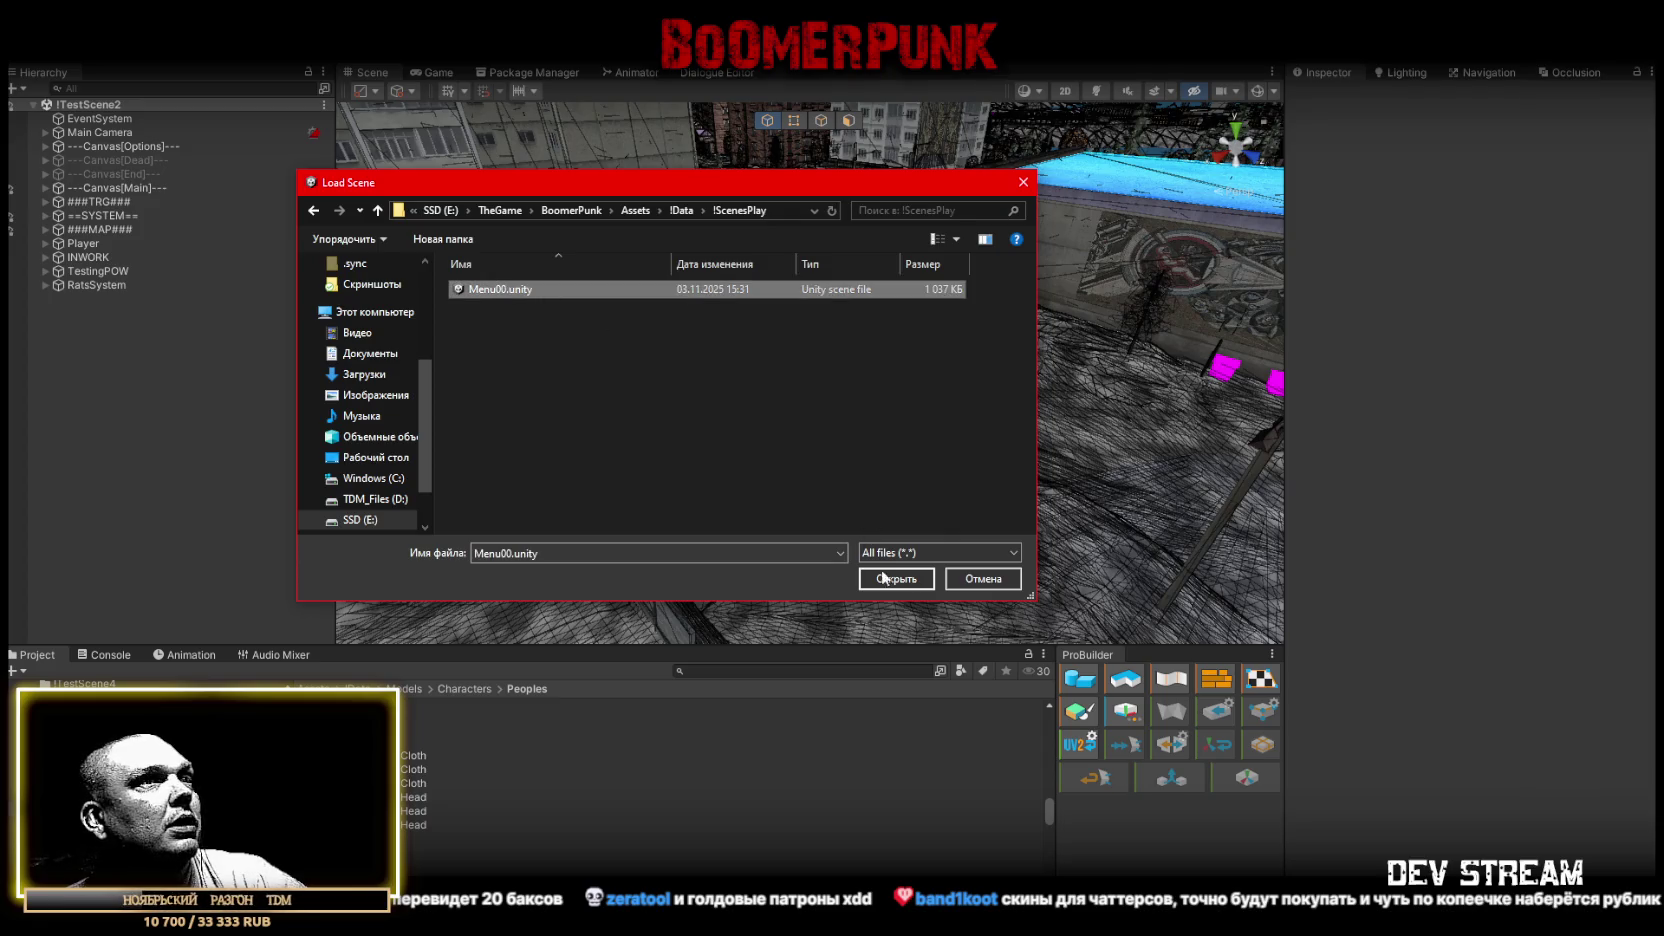
pyautogui.click(893, 579)
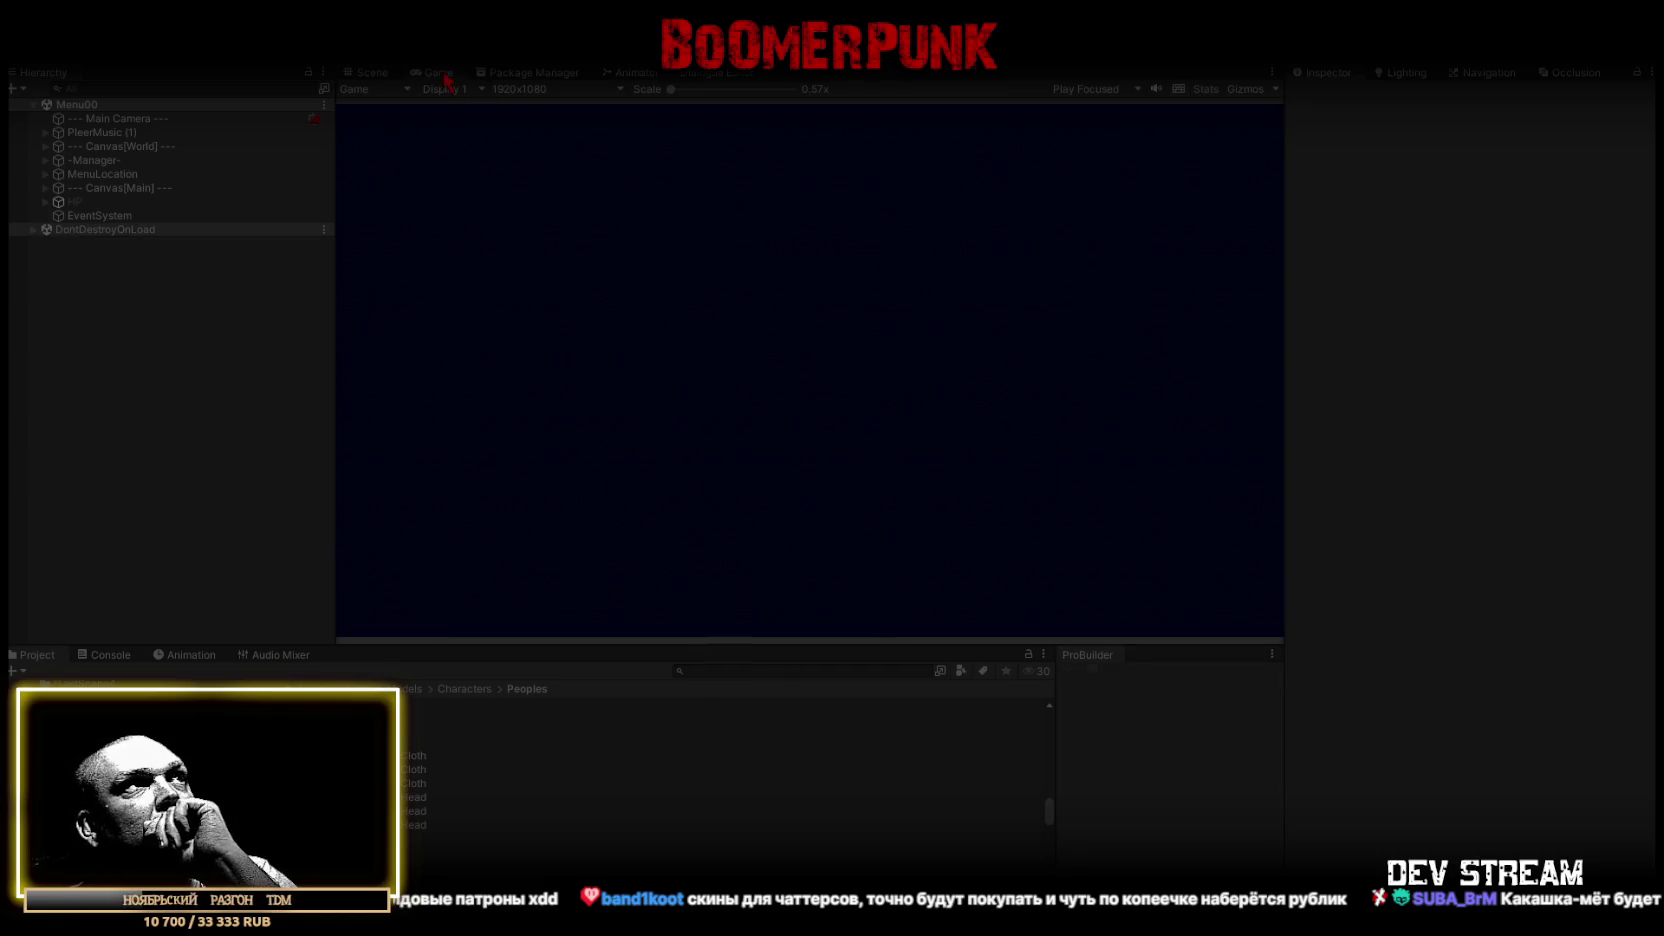
# Maximize the Game view and visit the room's TV, desk, radio and phone close-ups
pyautogui.doubleClick(438, 72)
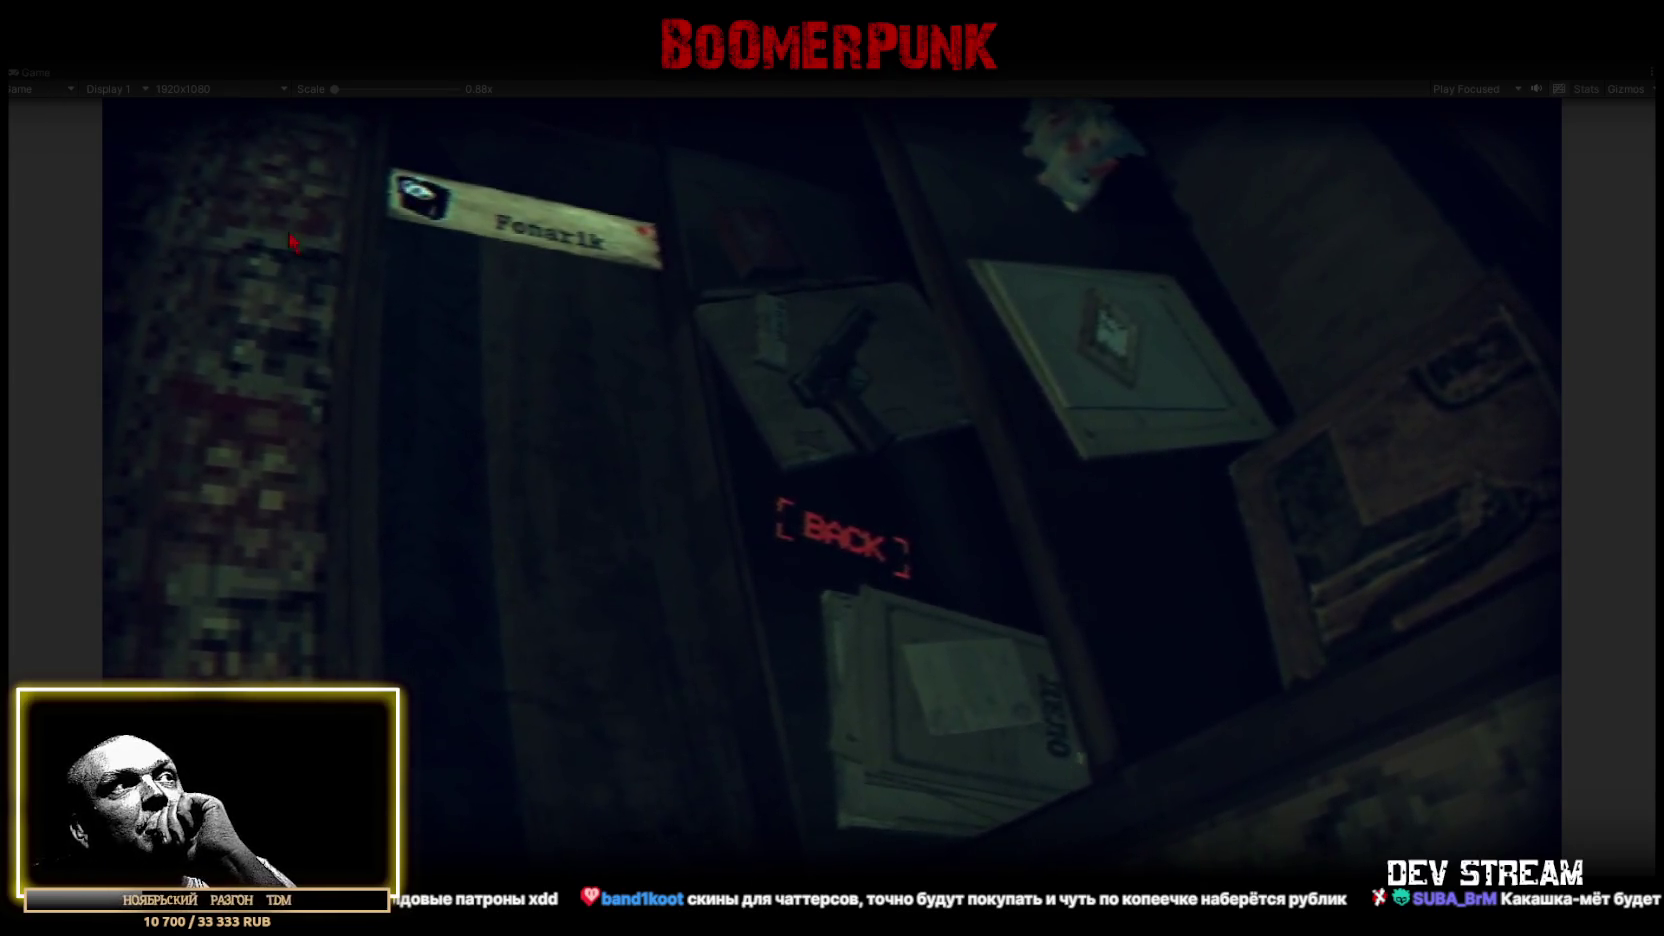
pyautogui.click(780, 535)
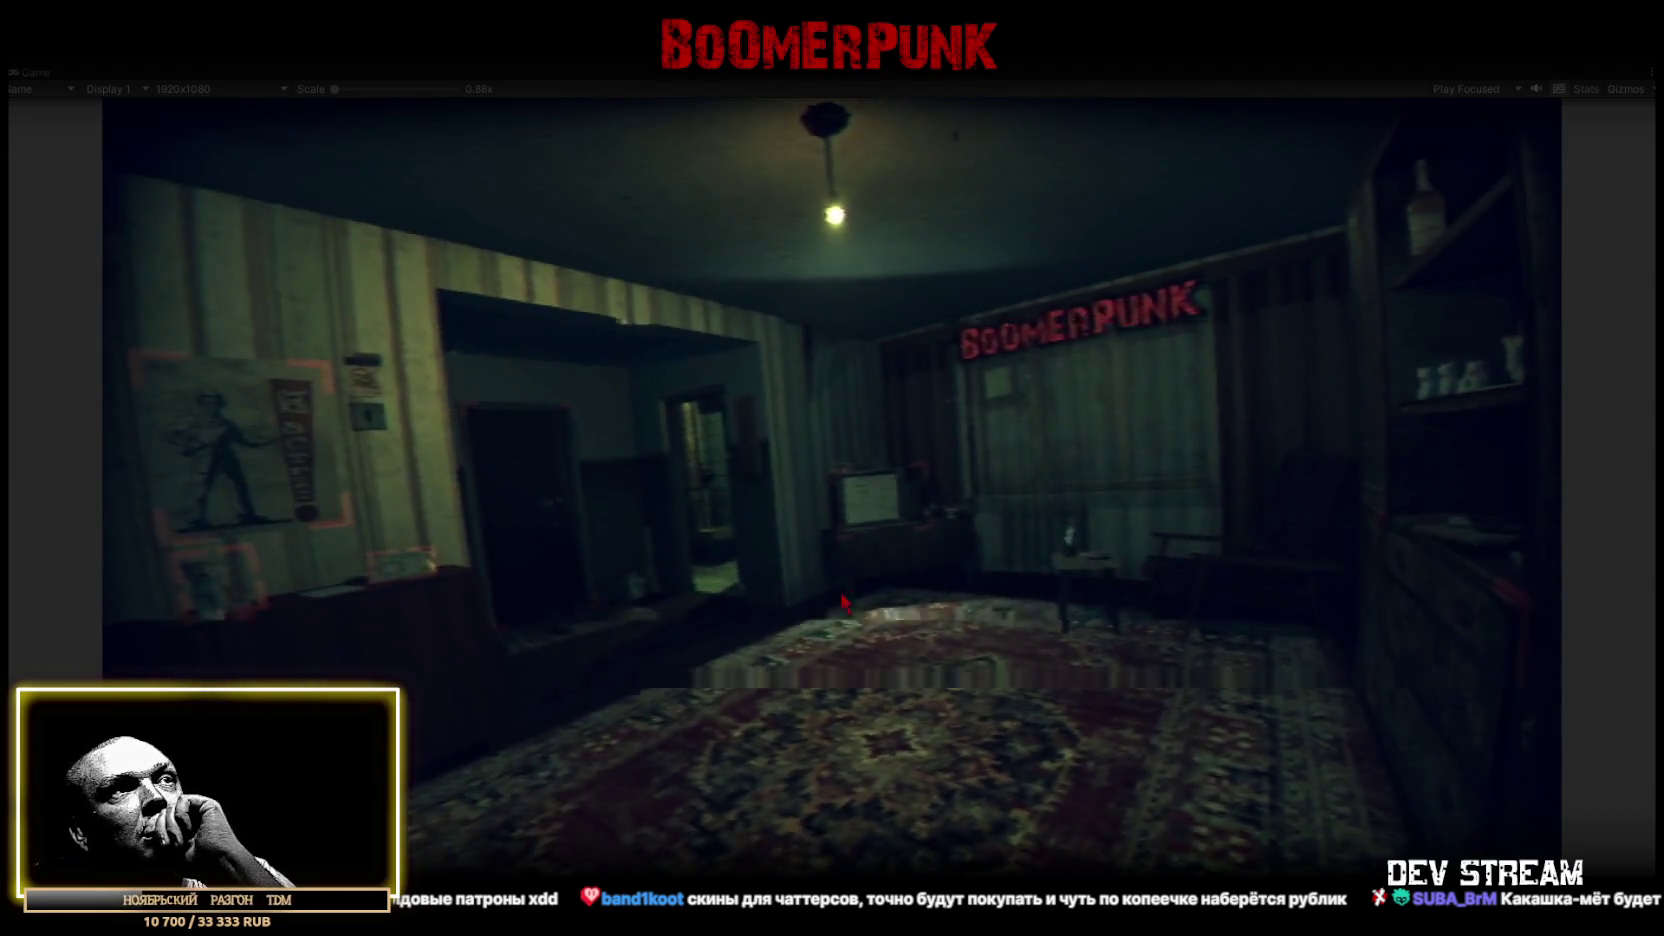
pyautogui.click(825, 565)
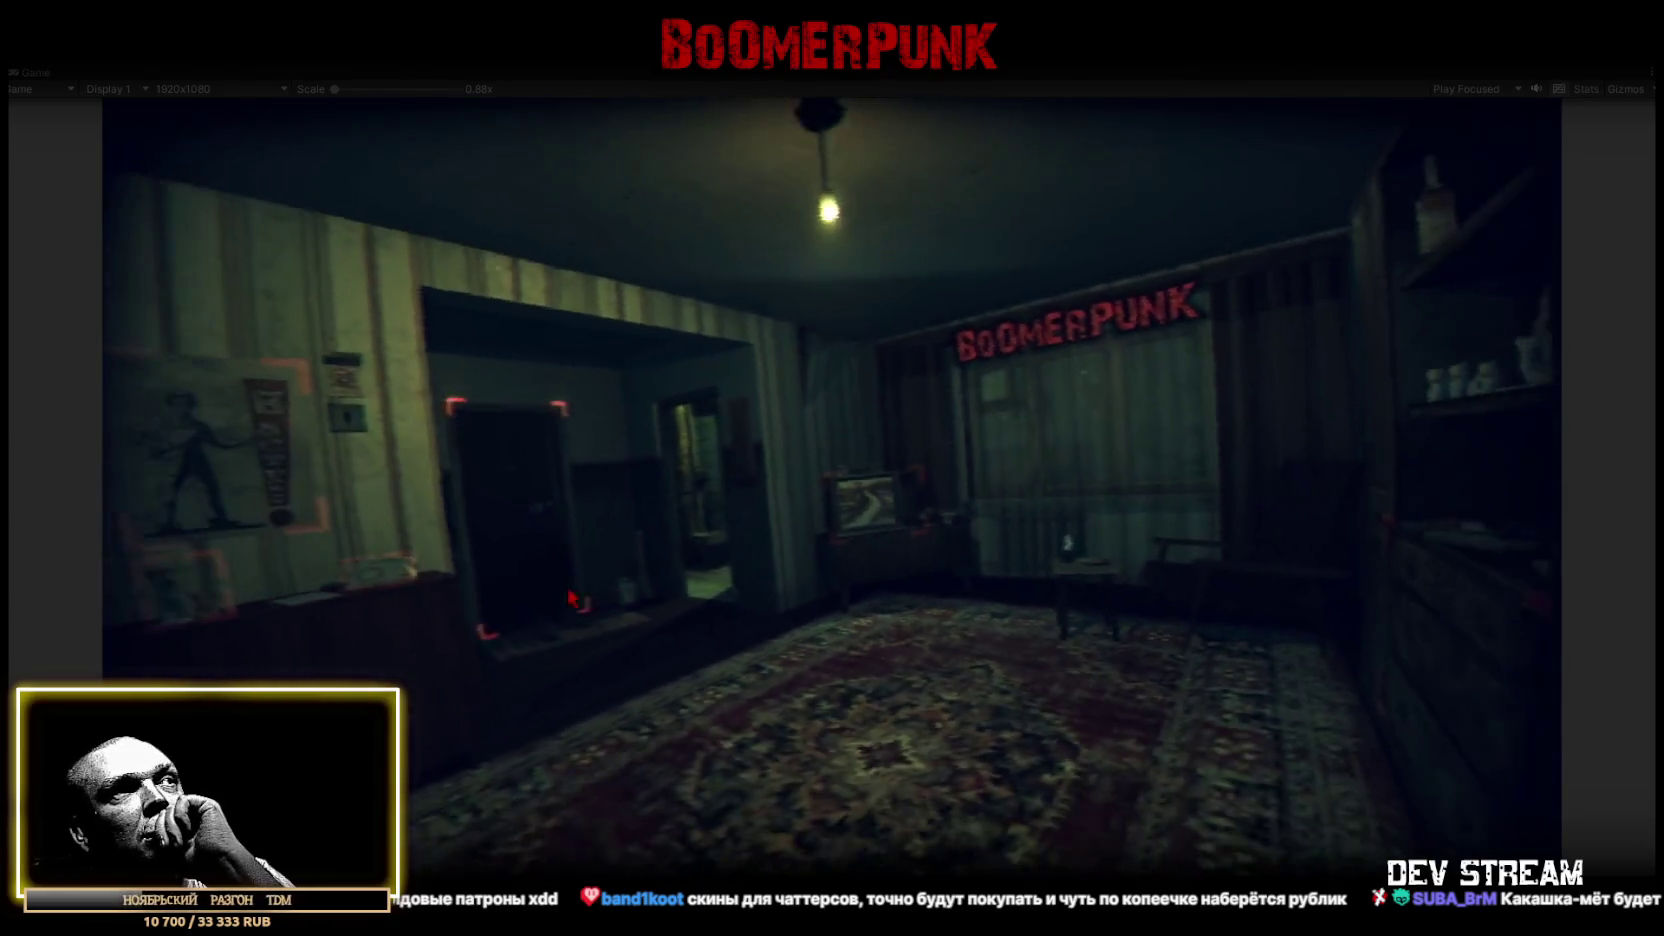
pyautogui.click(248, 617)
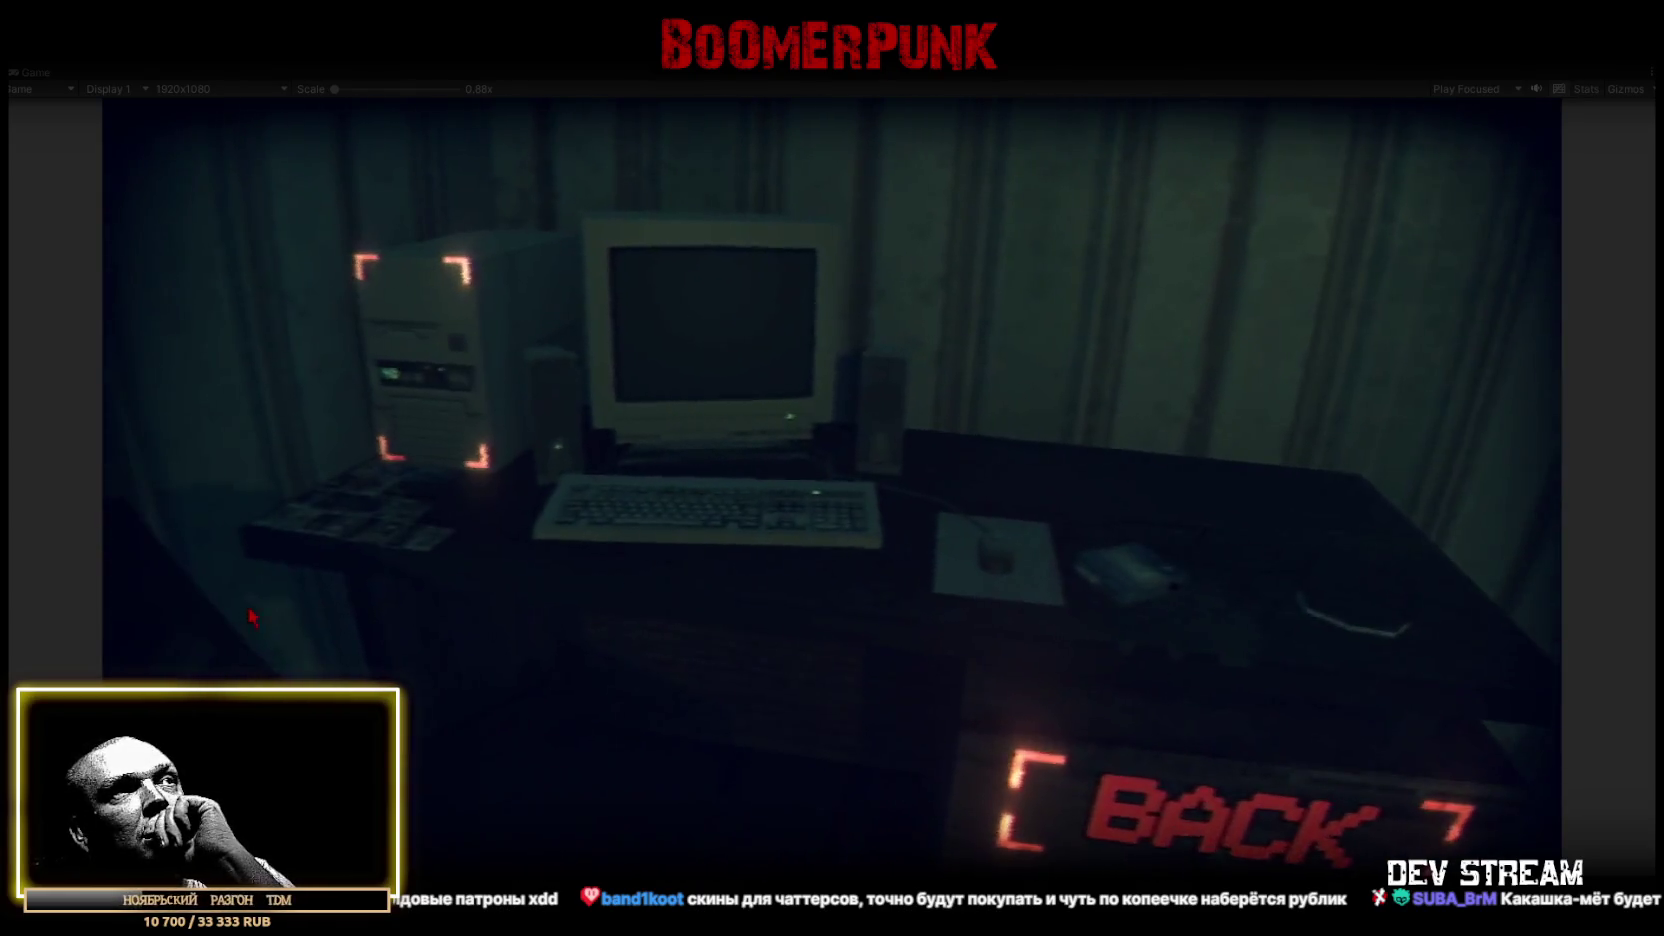
pyautogui.rightClick(459, 585)
pyautogui.click(445, 576)
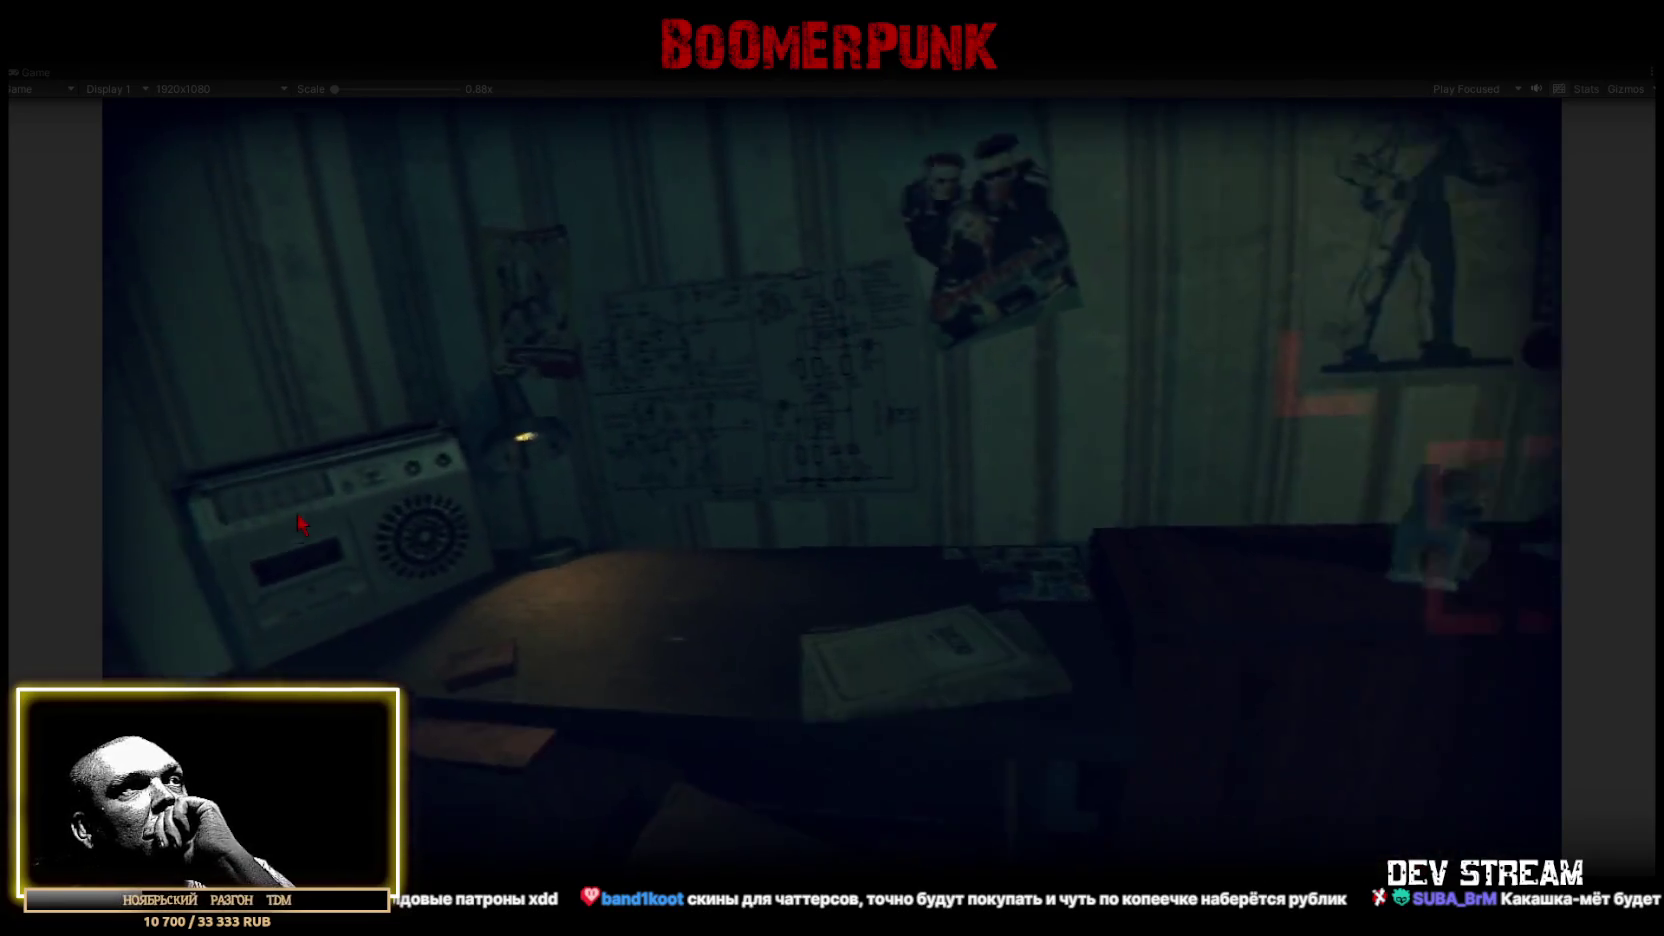
pyautogui.rightClick(296, 514)
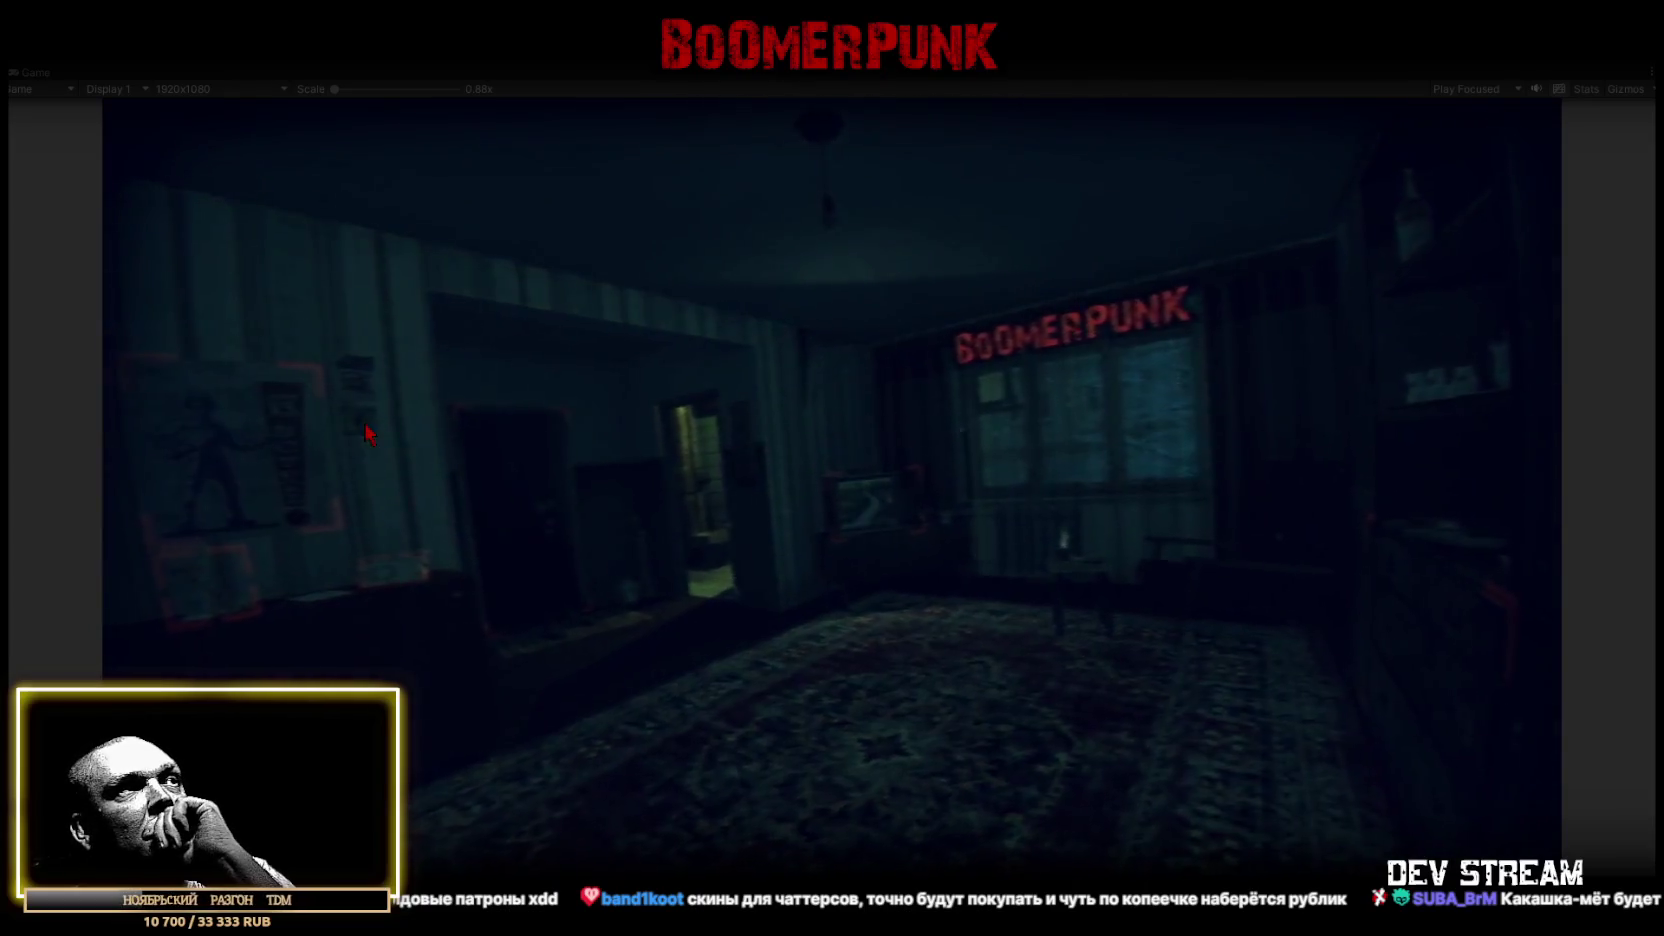
pyautogui.click(364, 422)
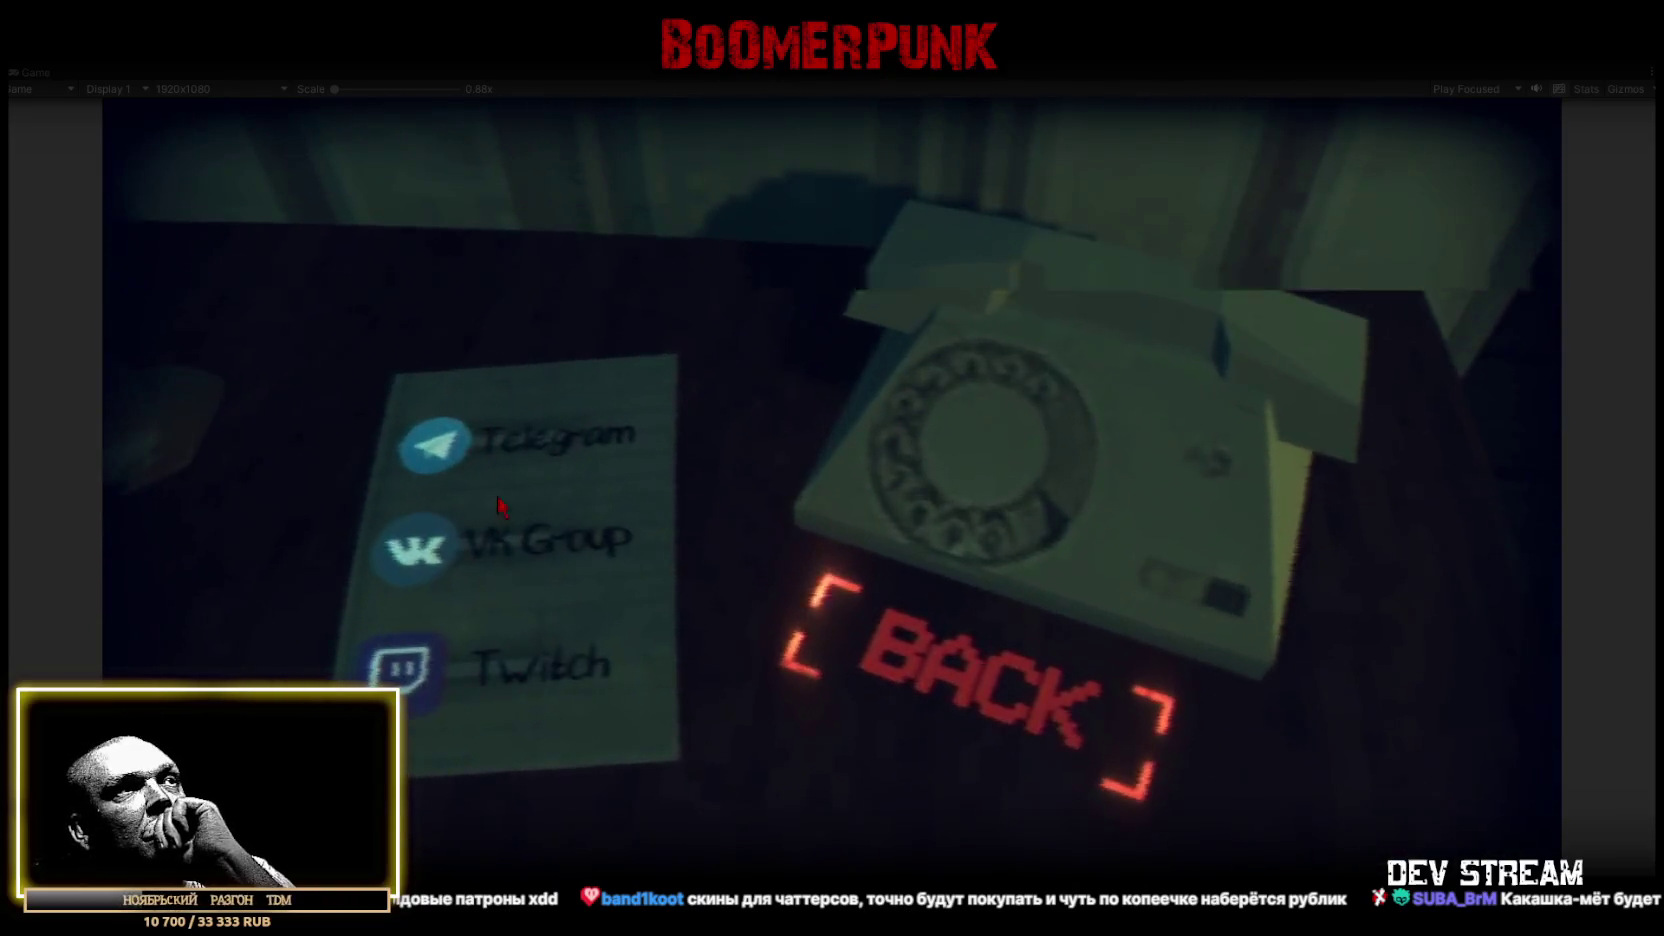
pyautogui.rightClick(499, 506)
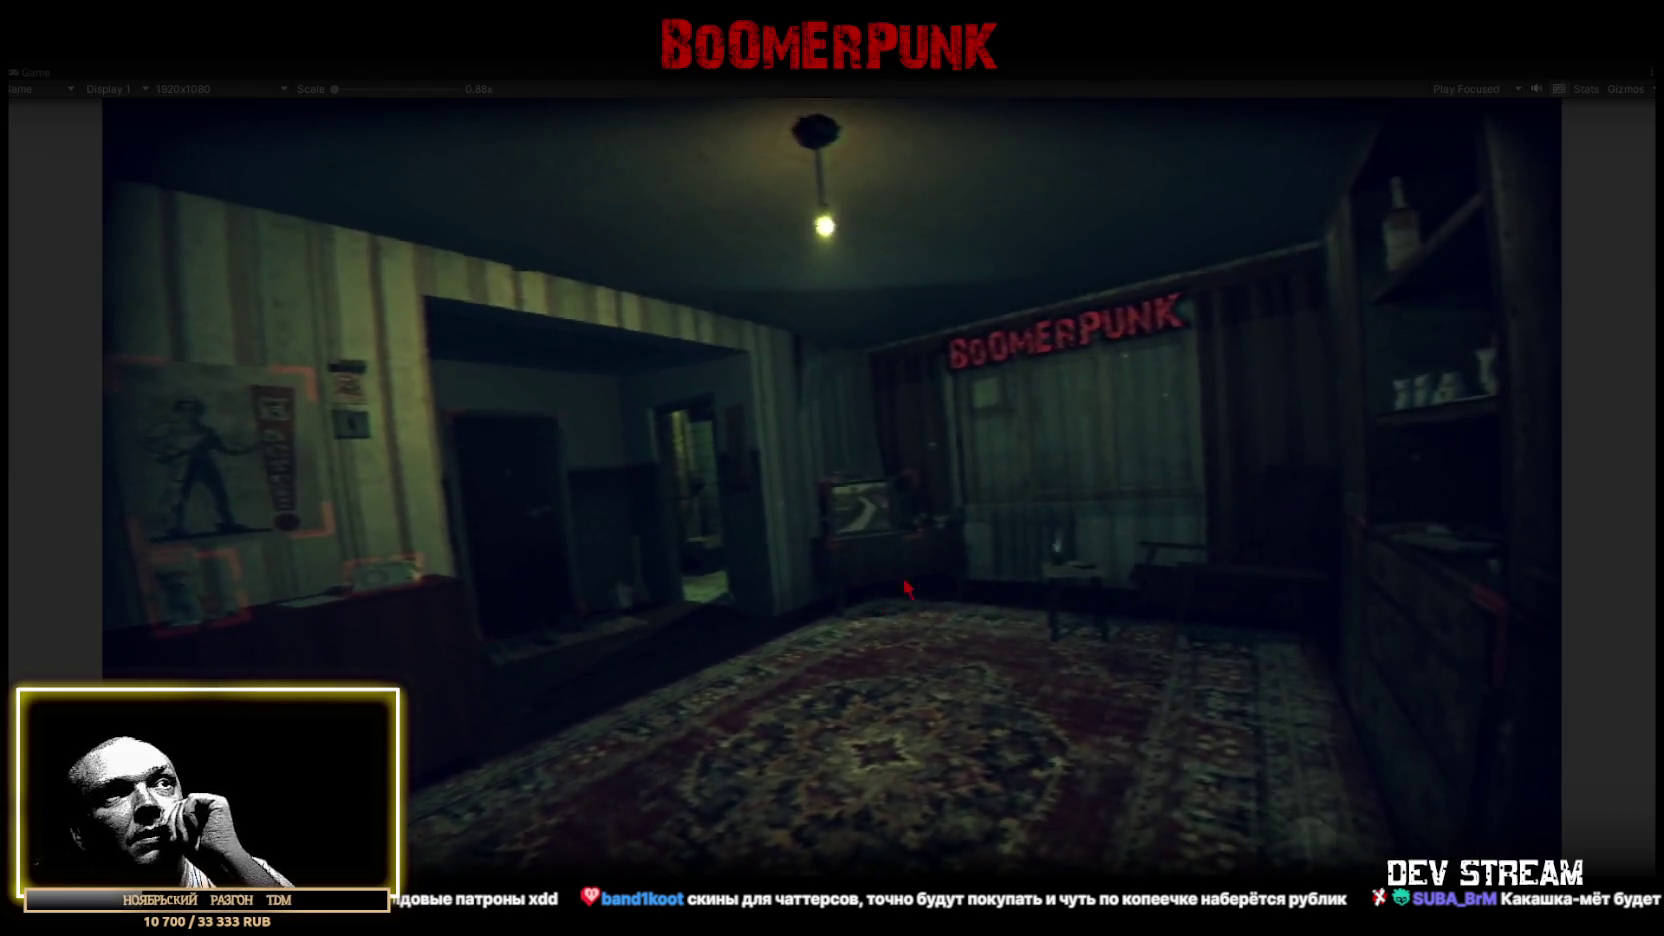
# Zoom into the computer monitor, view the НЕ ЛУНОПОПИК entry, close the menu and stop Play mode
pyautogui.click(168, 656)
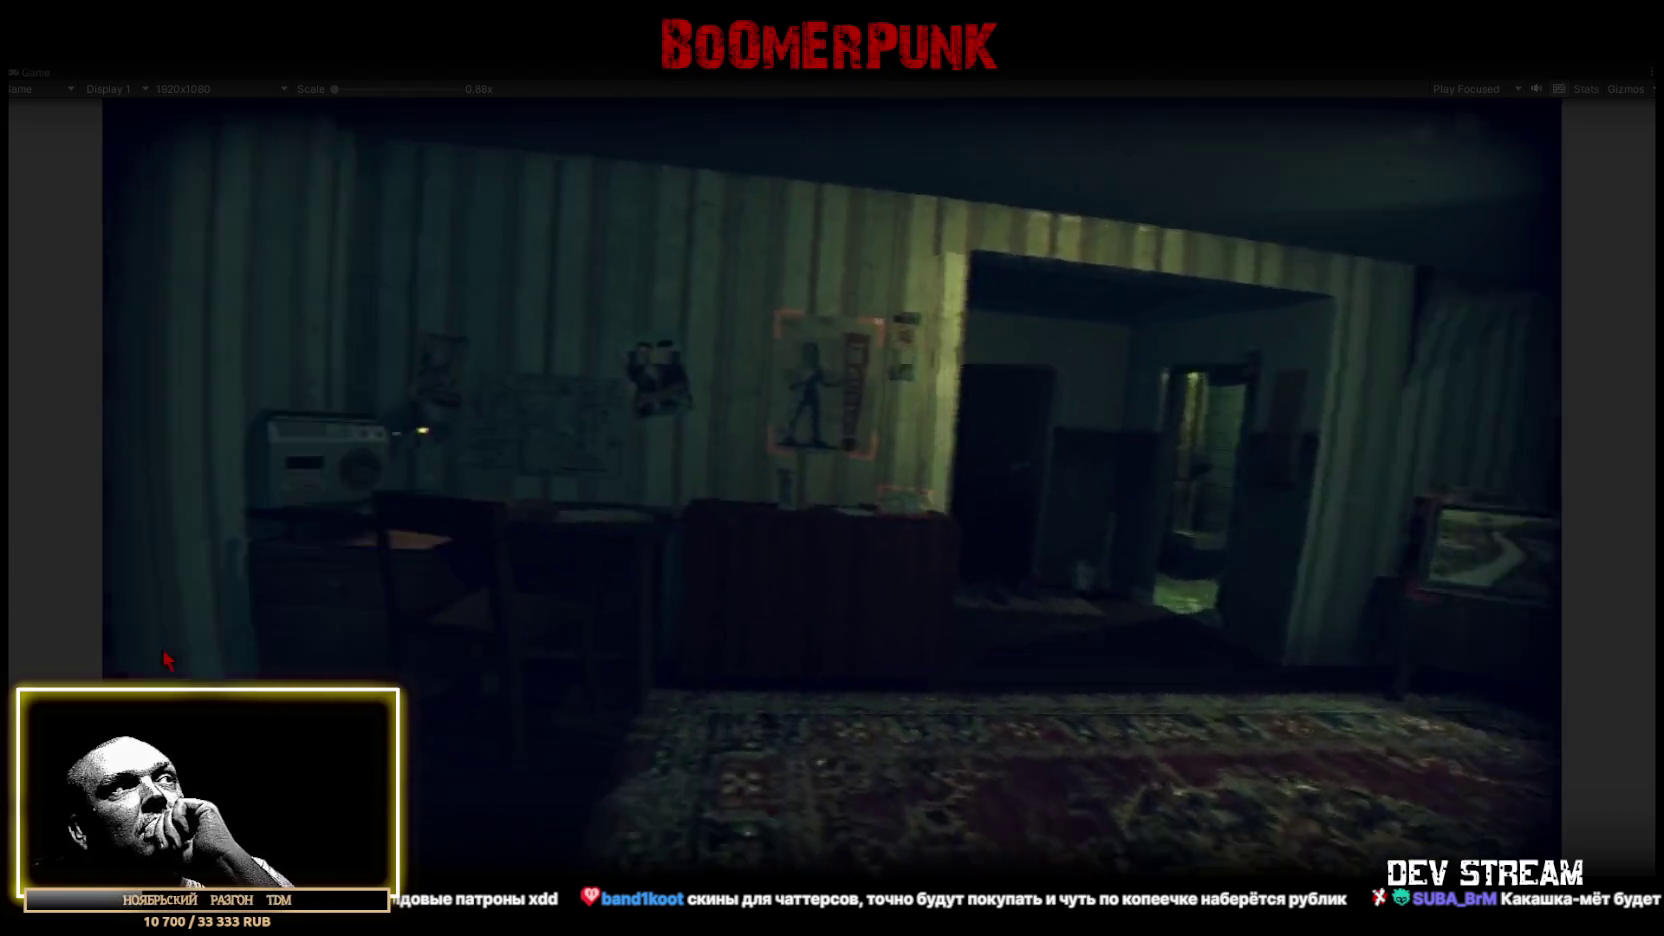
pyautogui.click(705, 641)
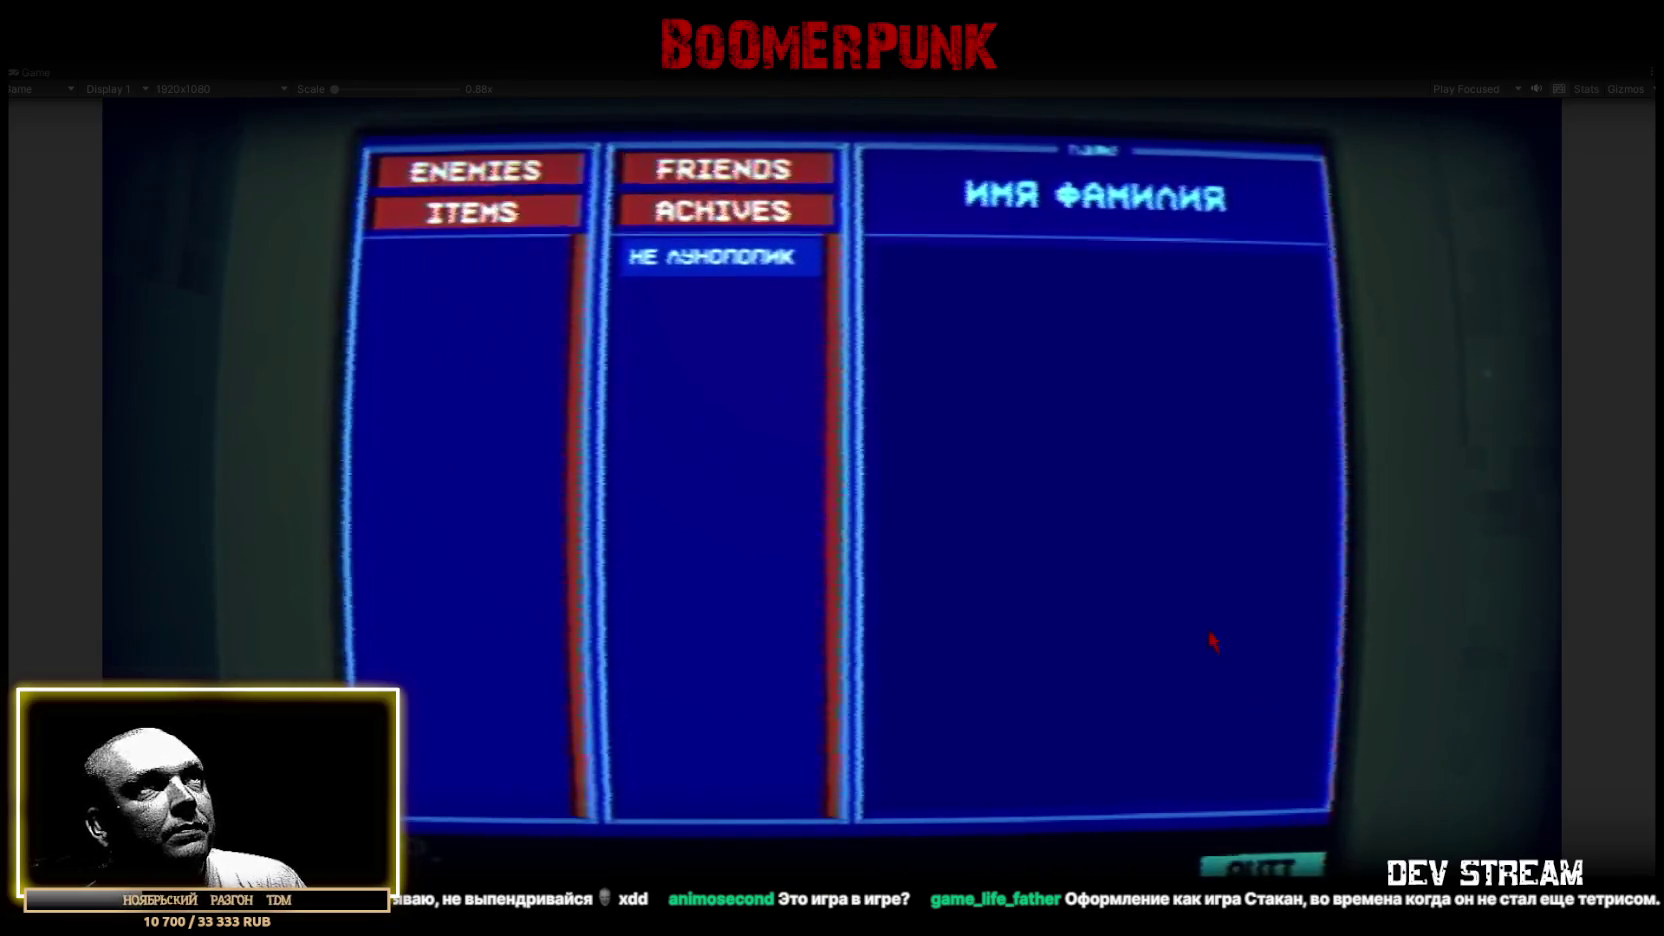
pyautogui.click(715, 257)
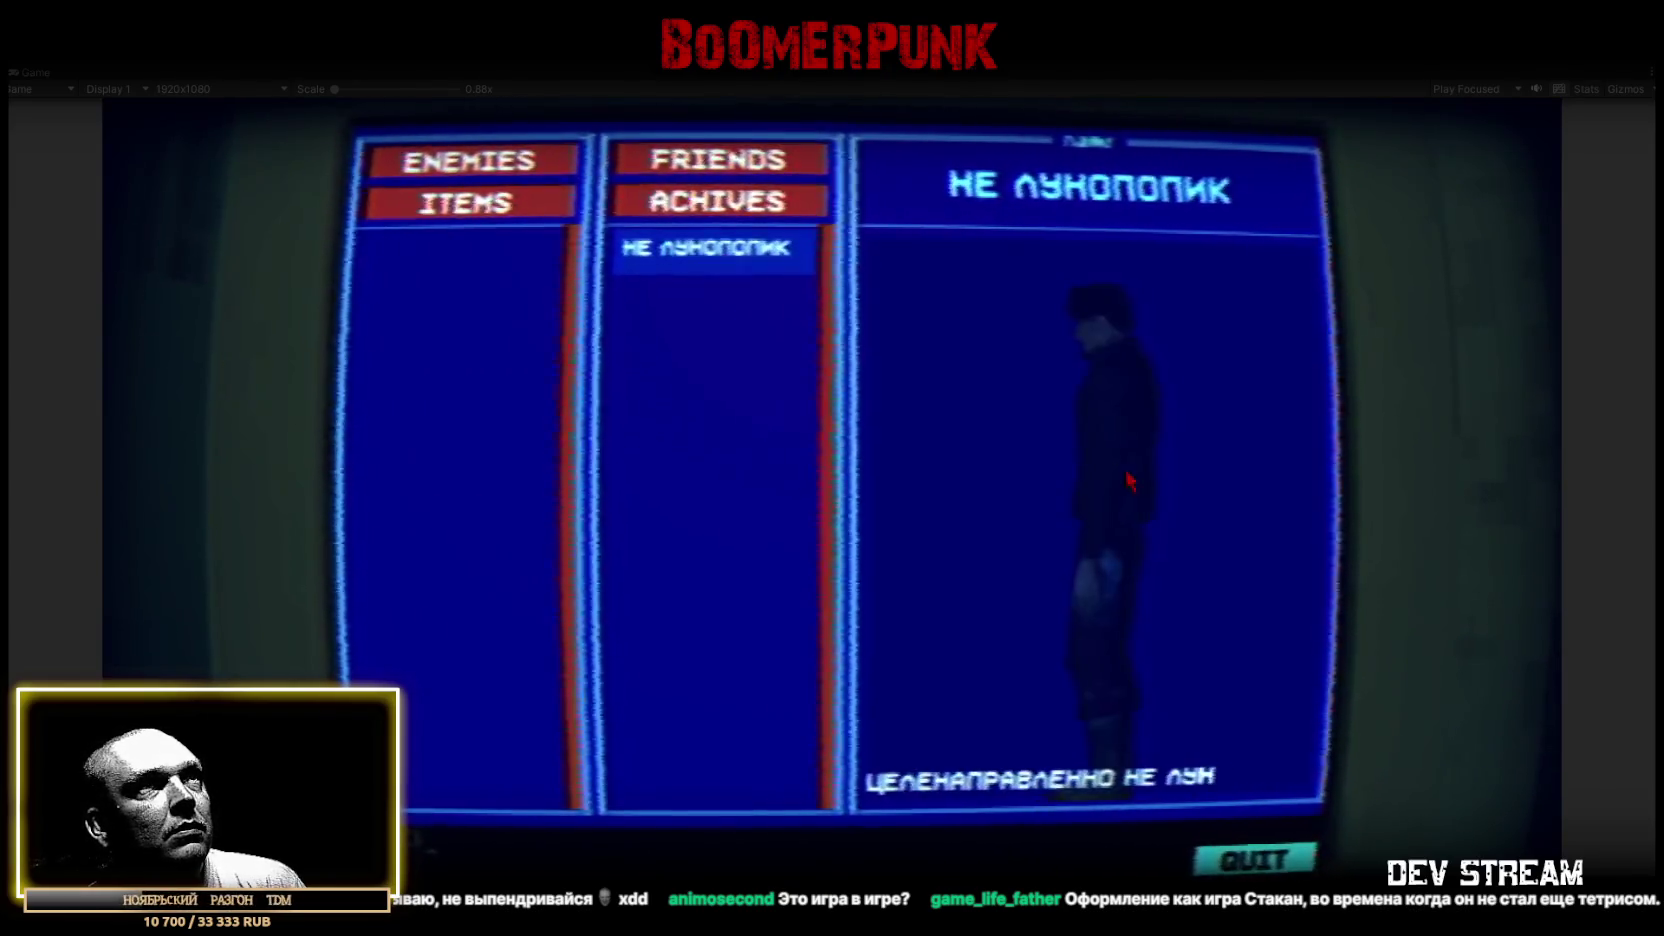
pyautogui.click(1255, 859)
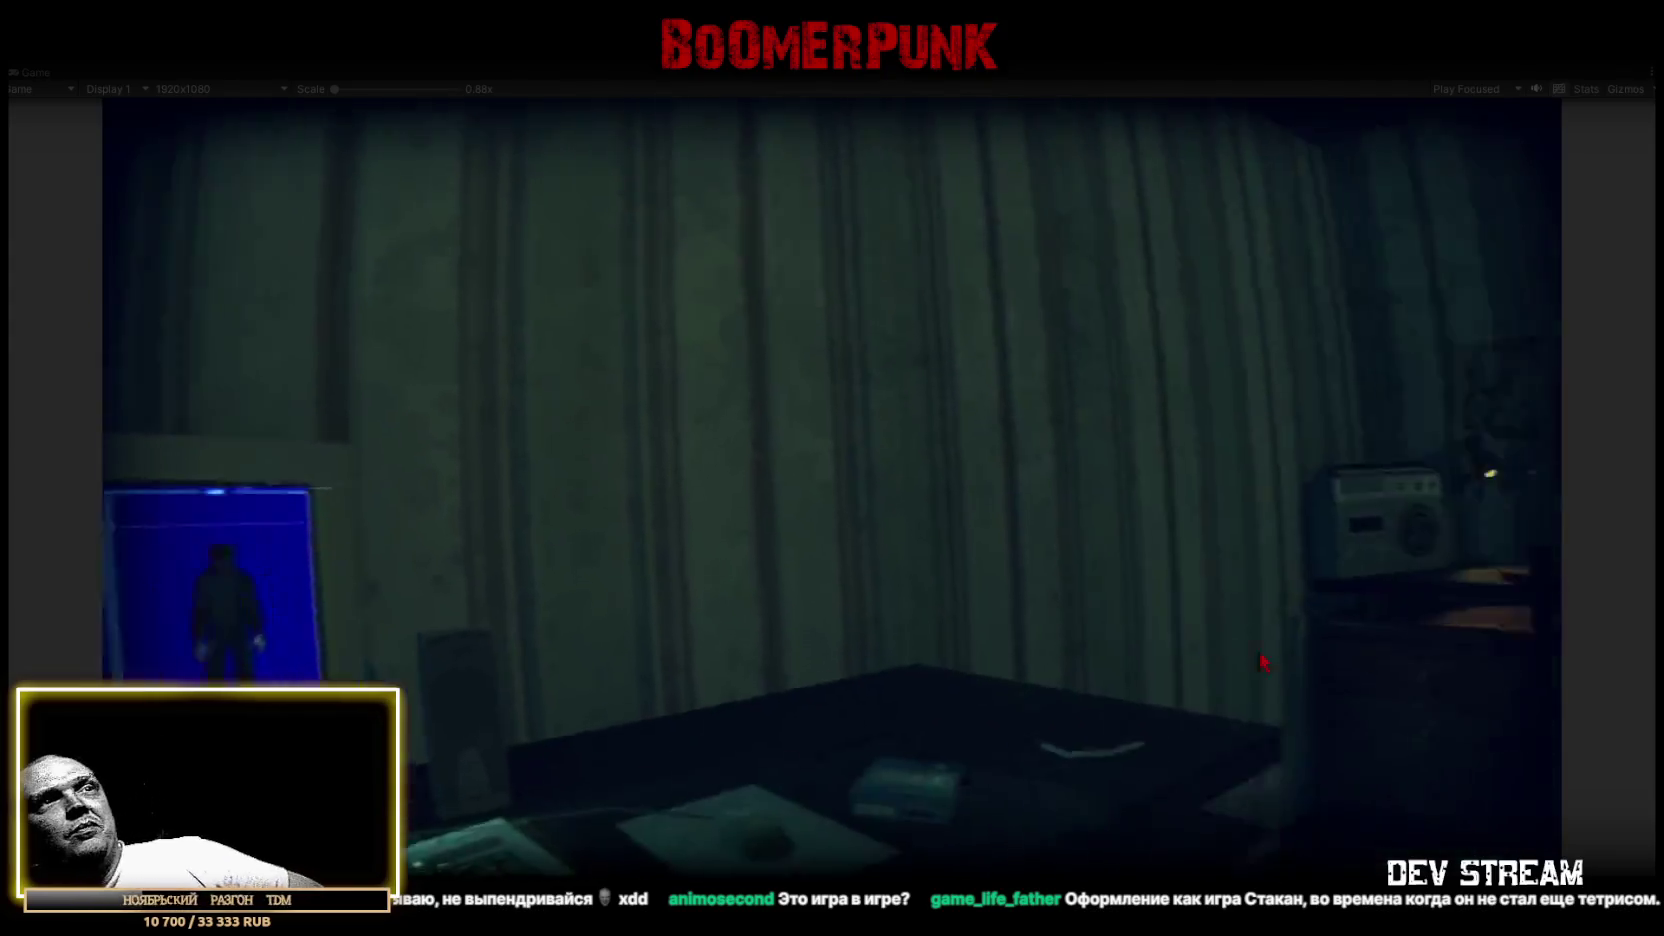
pyautogui.hotkey('ctrl', 'p')
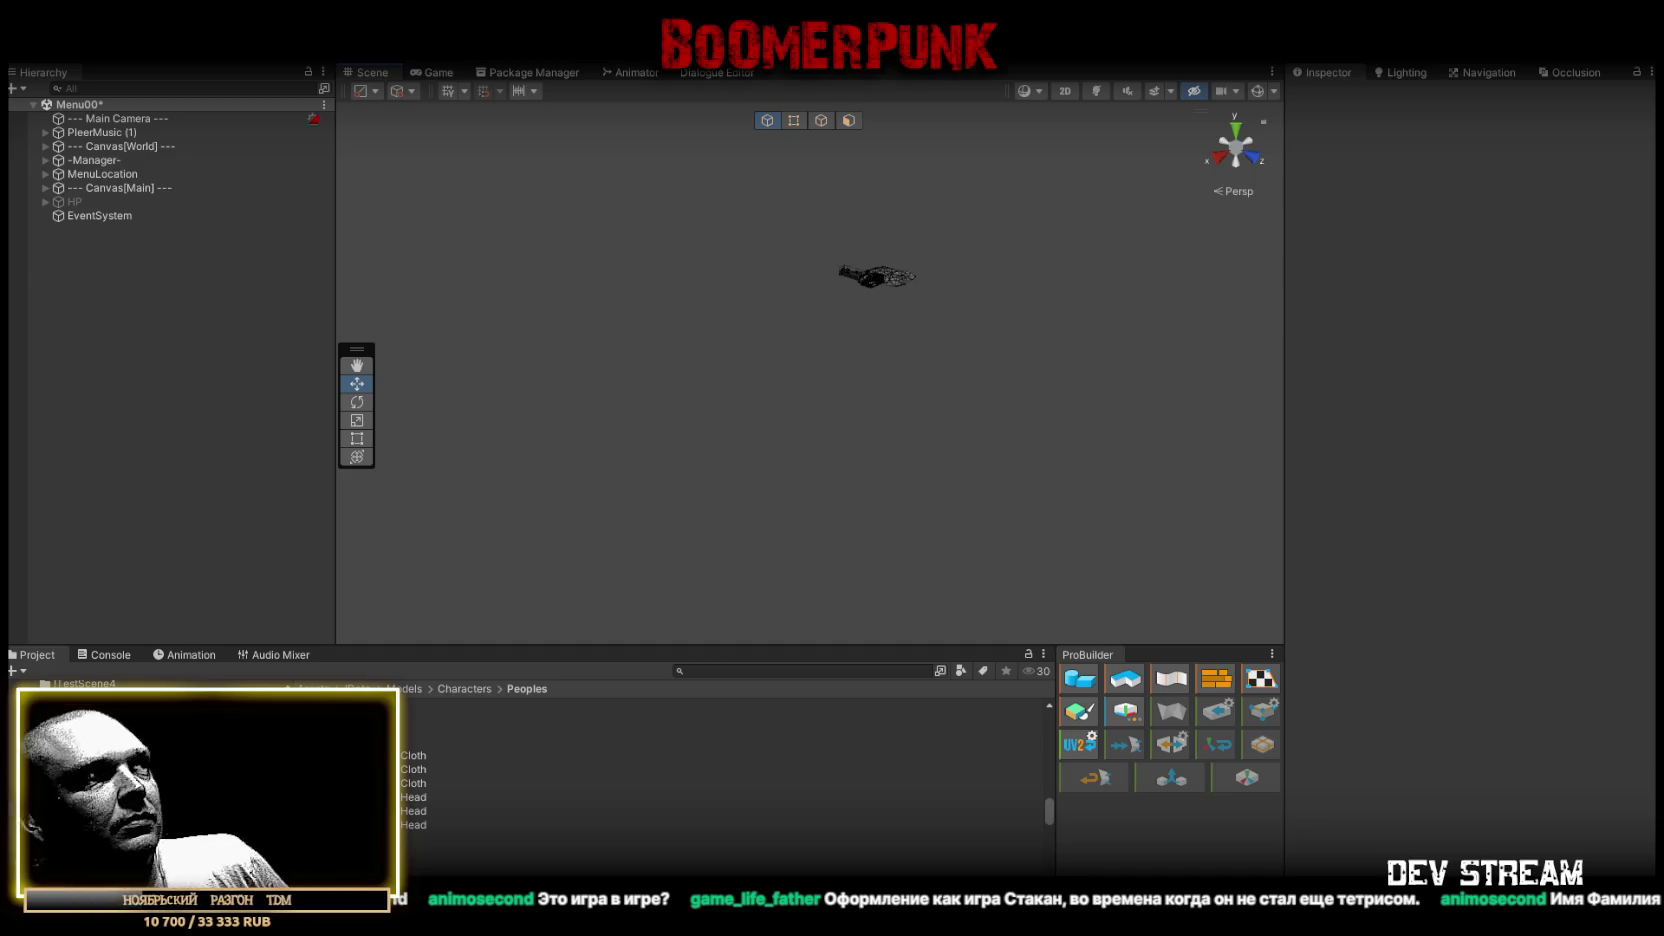
# Expand Canvas[World] > -MenuSettings > StashAnimator and select StashShkaf and its StashShkaf_Stash child
pyautogui.click(45, 160)
pyautogui.click(45, 160)
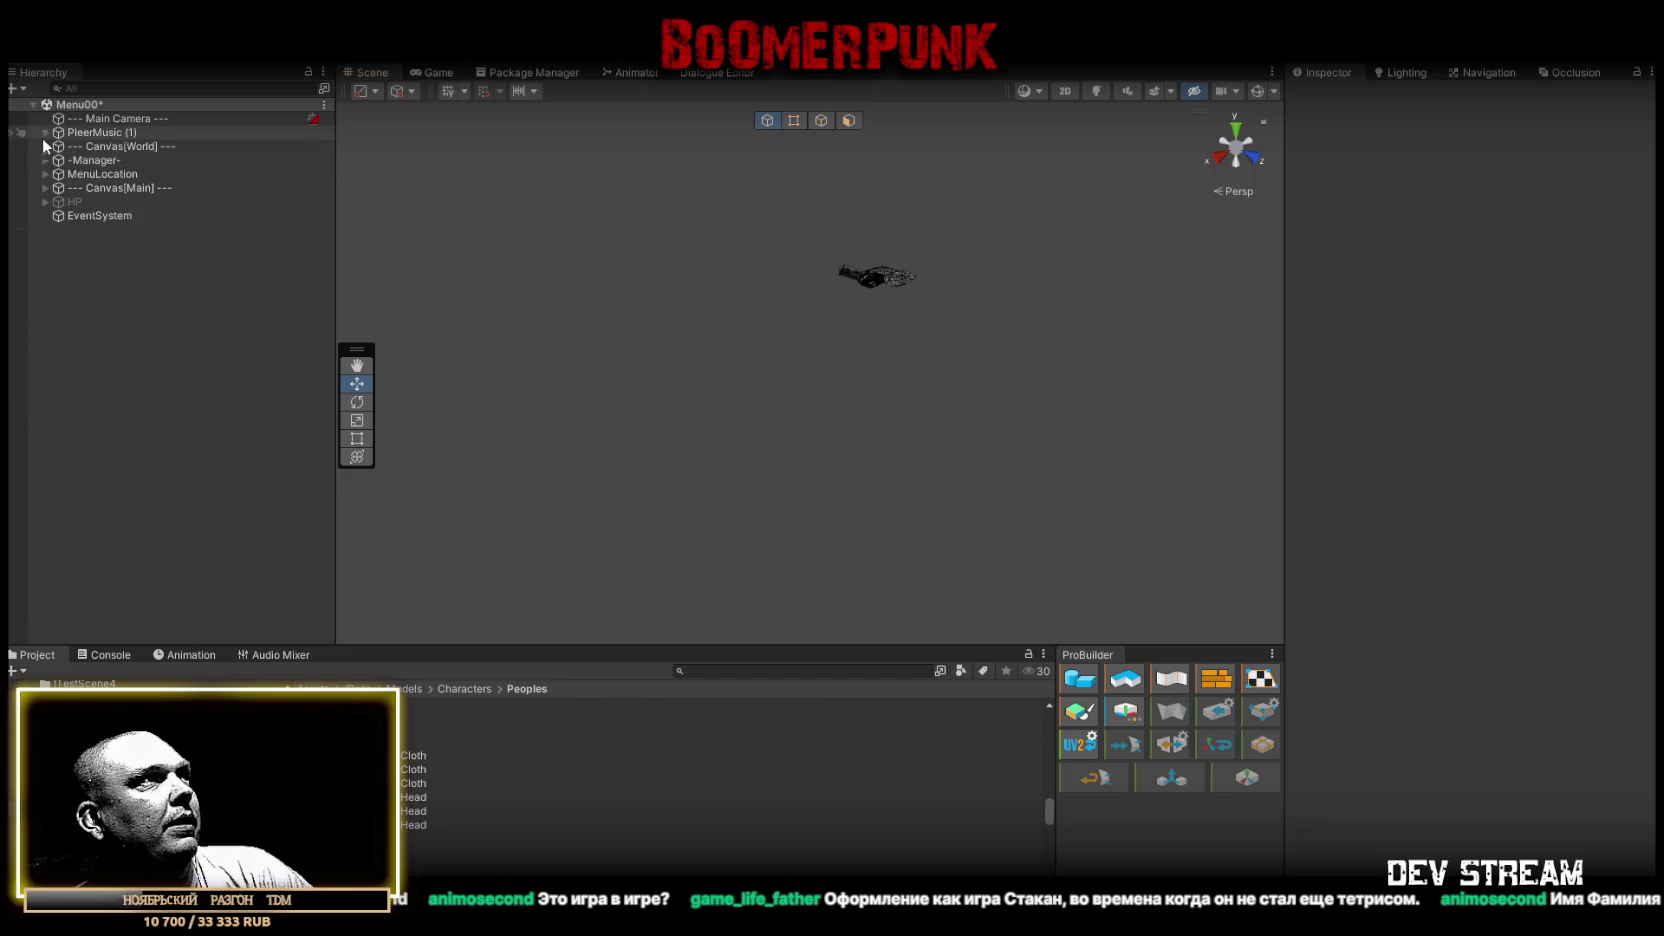
pyautogui.click(46, 147)
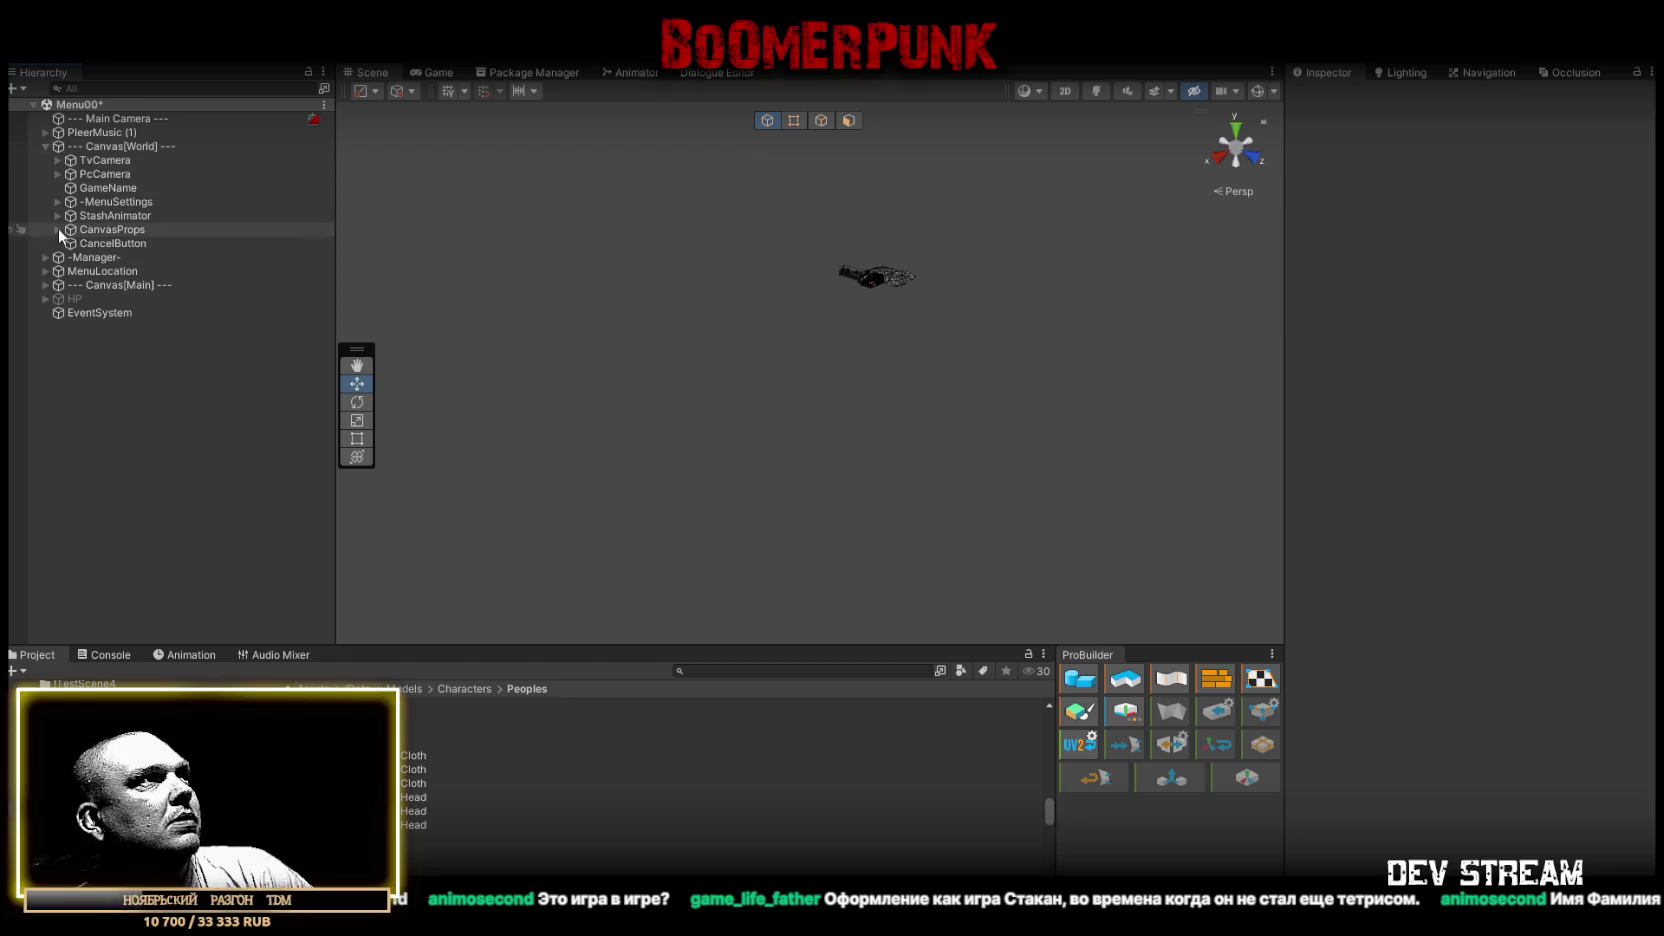
pyautogui.click(45, 257)
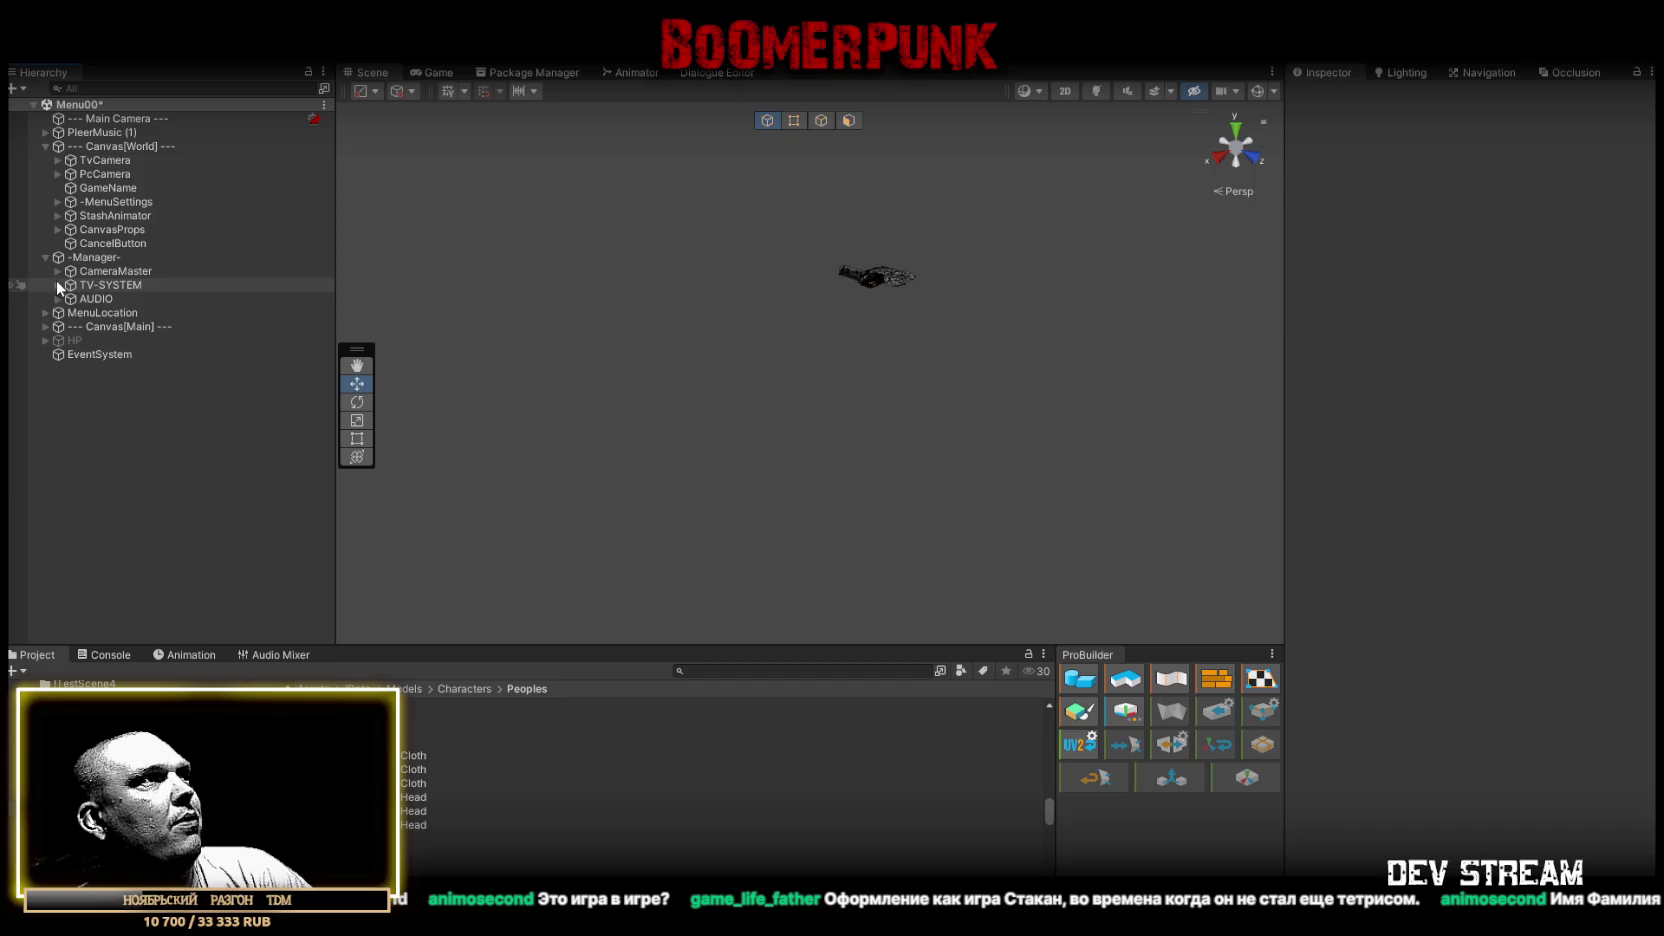
pyautogui.click(45, 313)
pyautogui.click(45, 313)
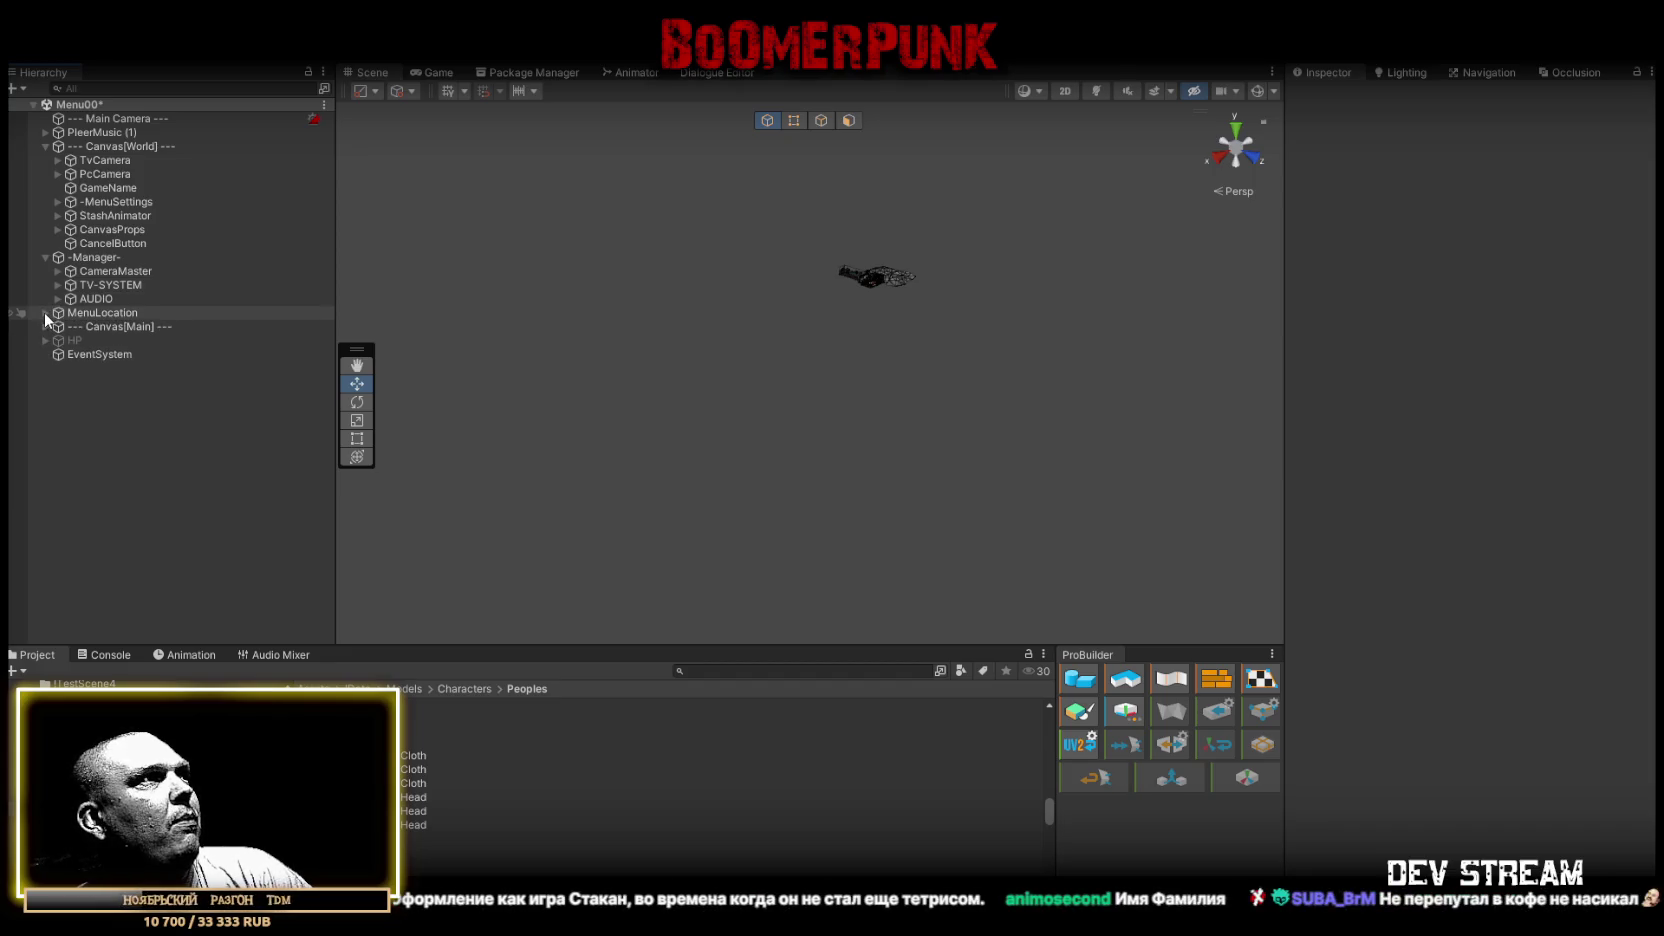
pyautogui.click(57, 201)
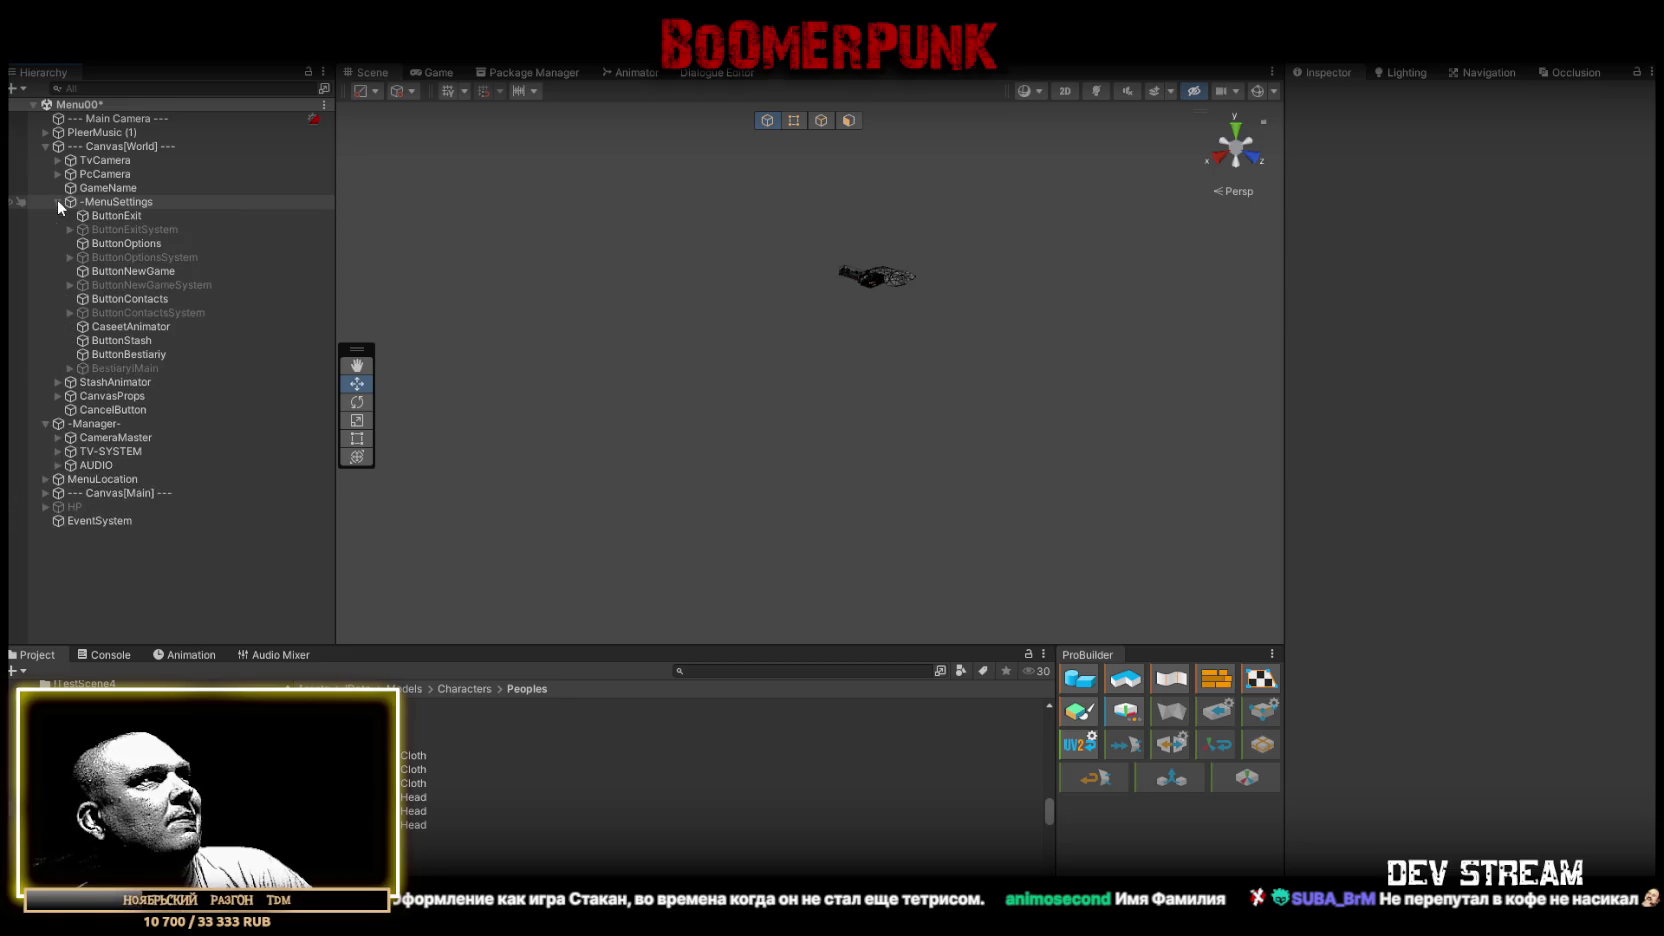
pyautogui.click(57, 382)
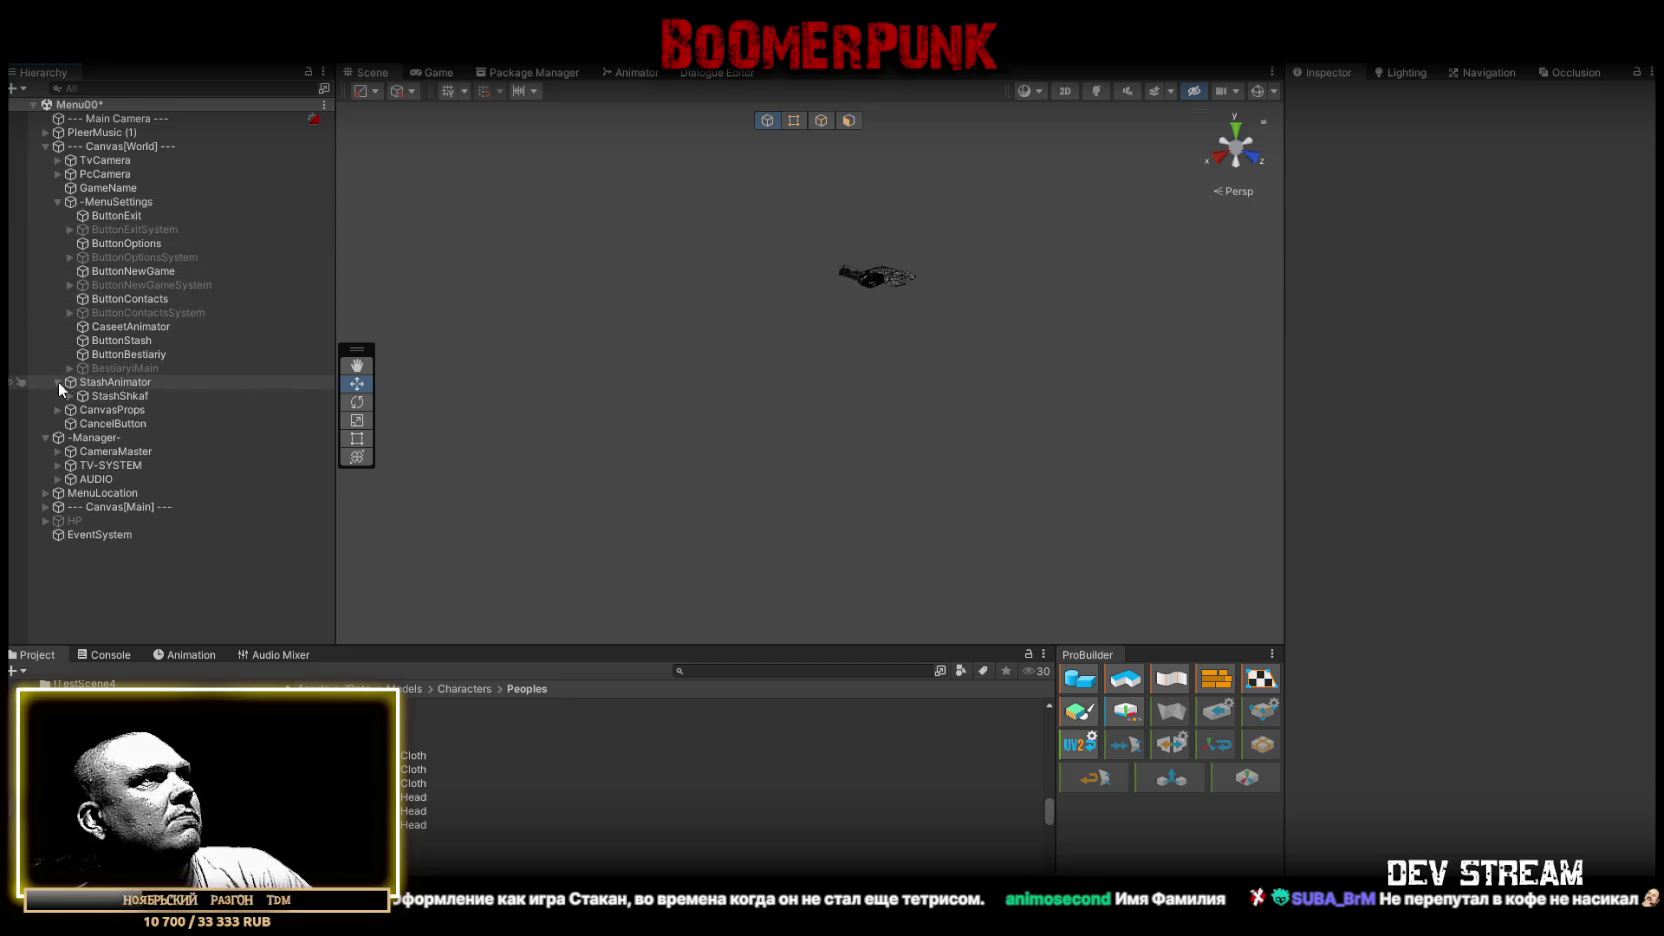
pyautogui.doubleClick(112, 395)
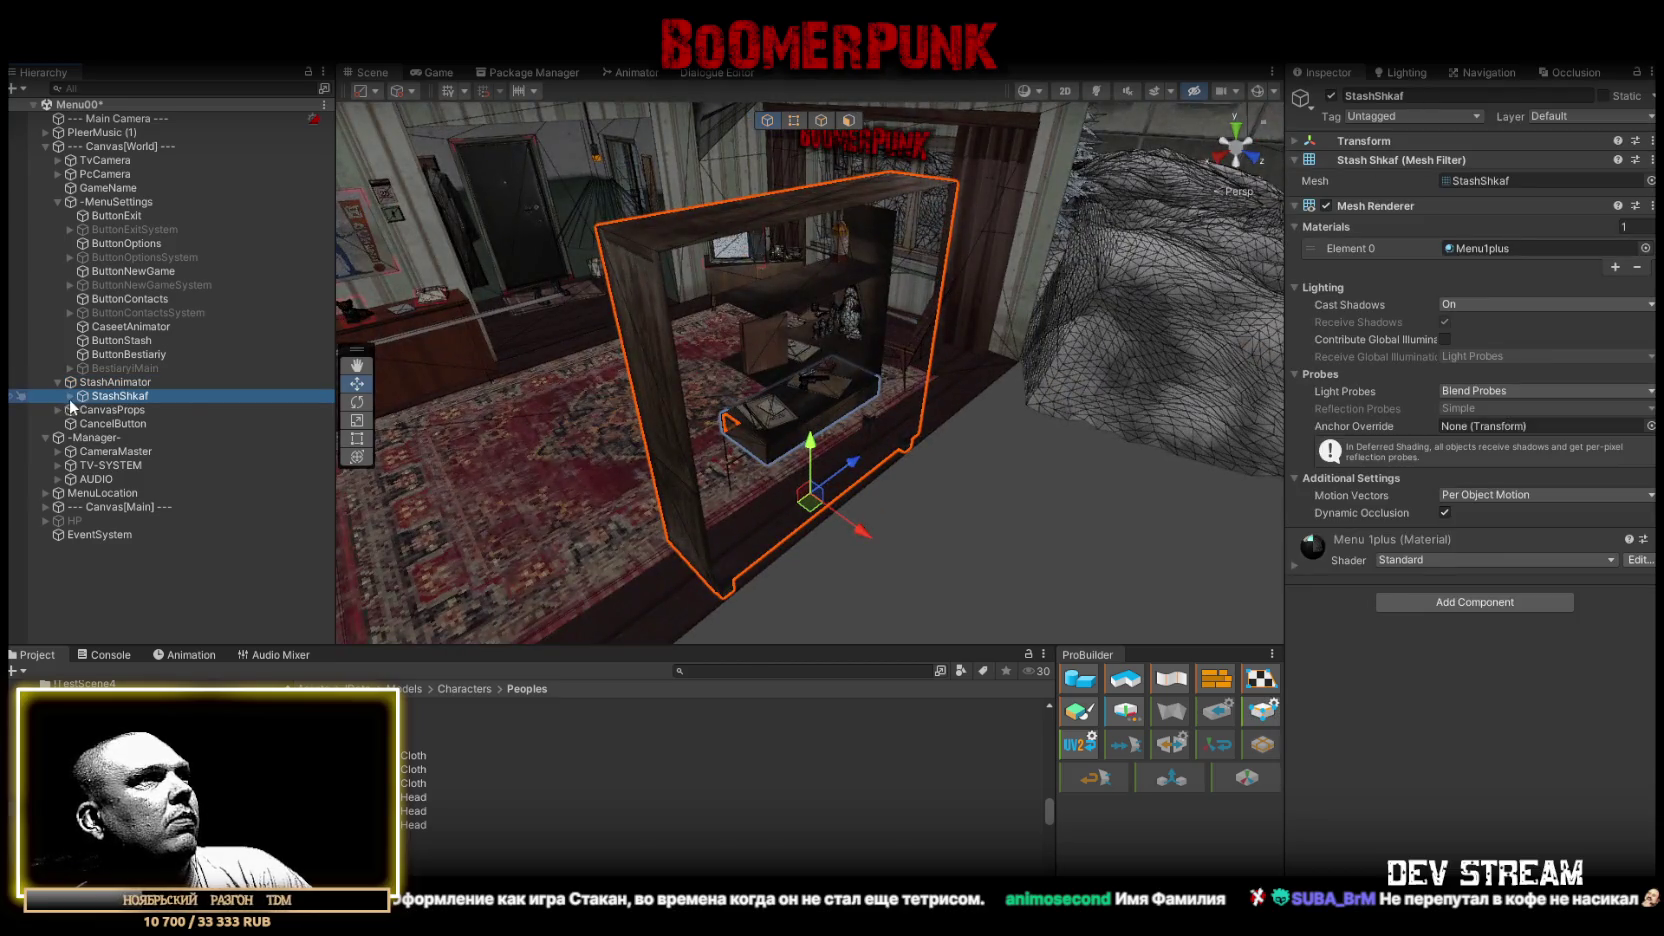
pyautogui.click(70, 396)
pyautogui.click(101, 411)
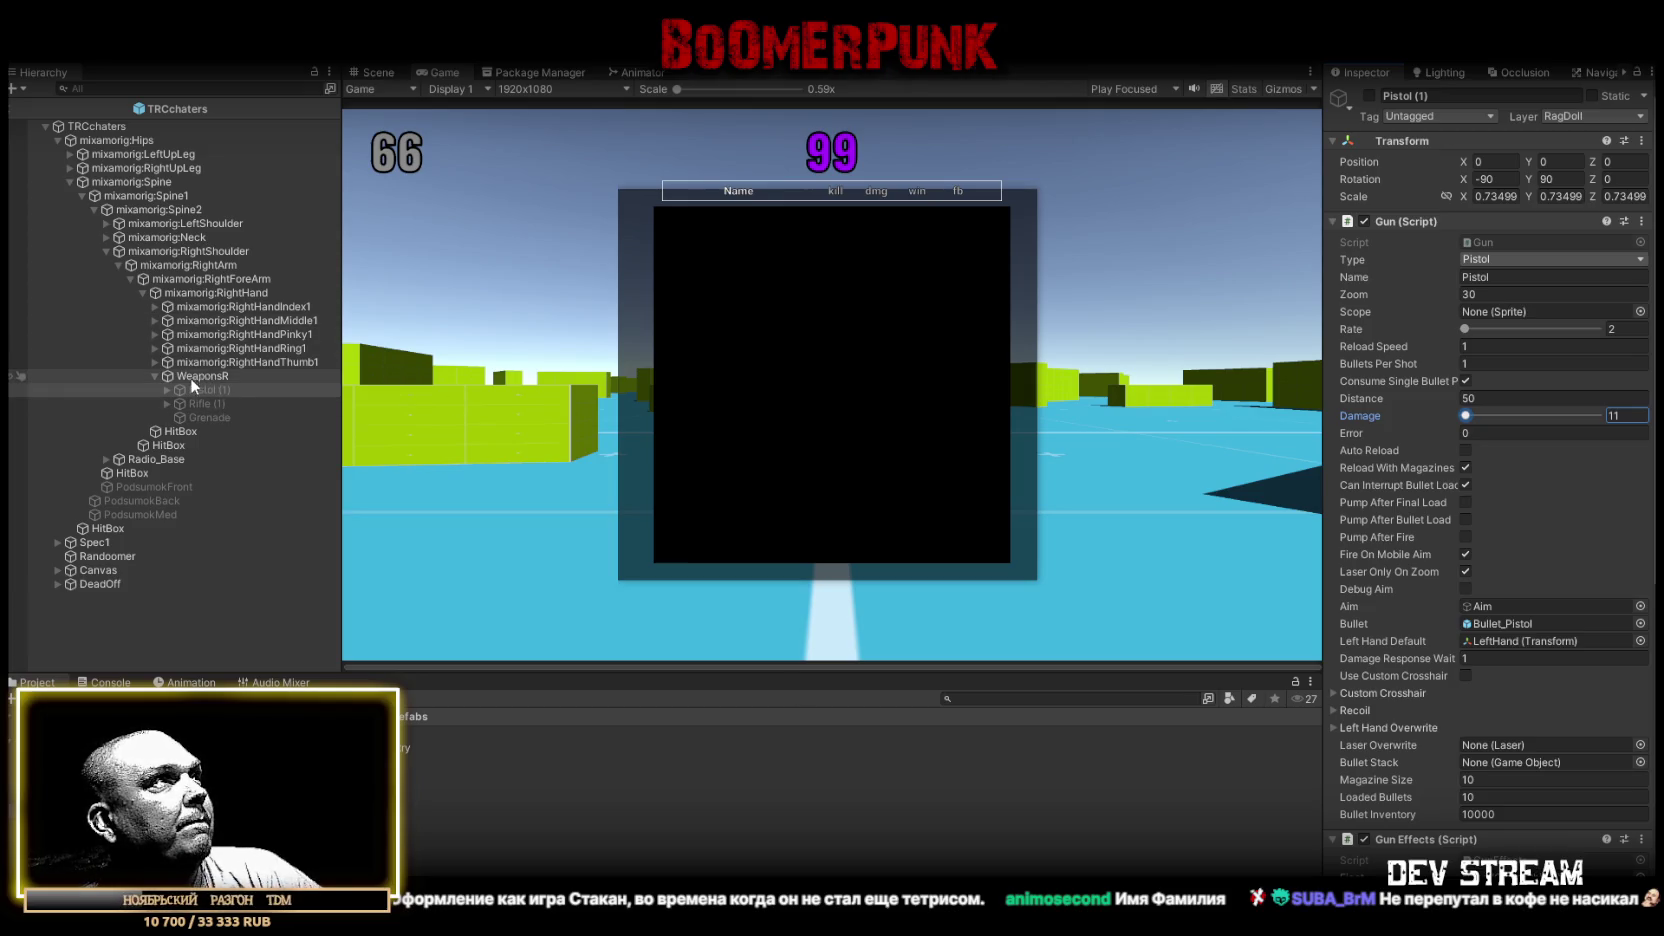
# Select LeaderBoard in SampleScene and collapse its Event Switcher and Leaderboard Manager components
pyautogui.click(377, 72)
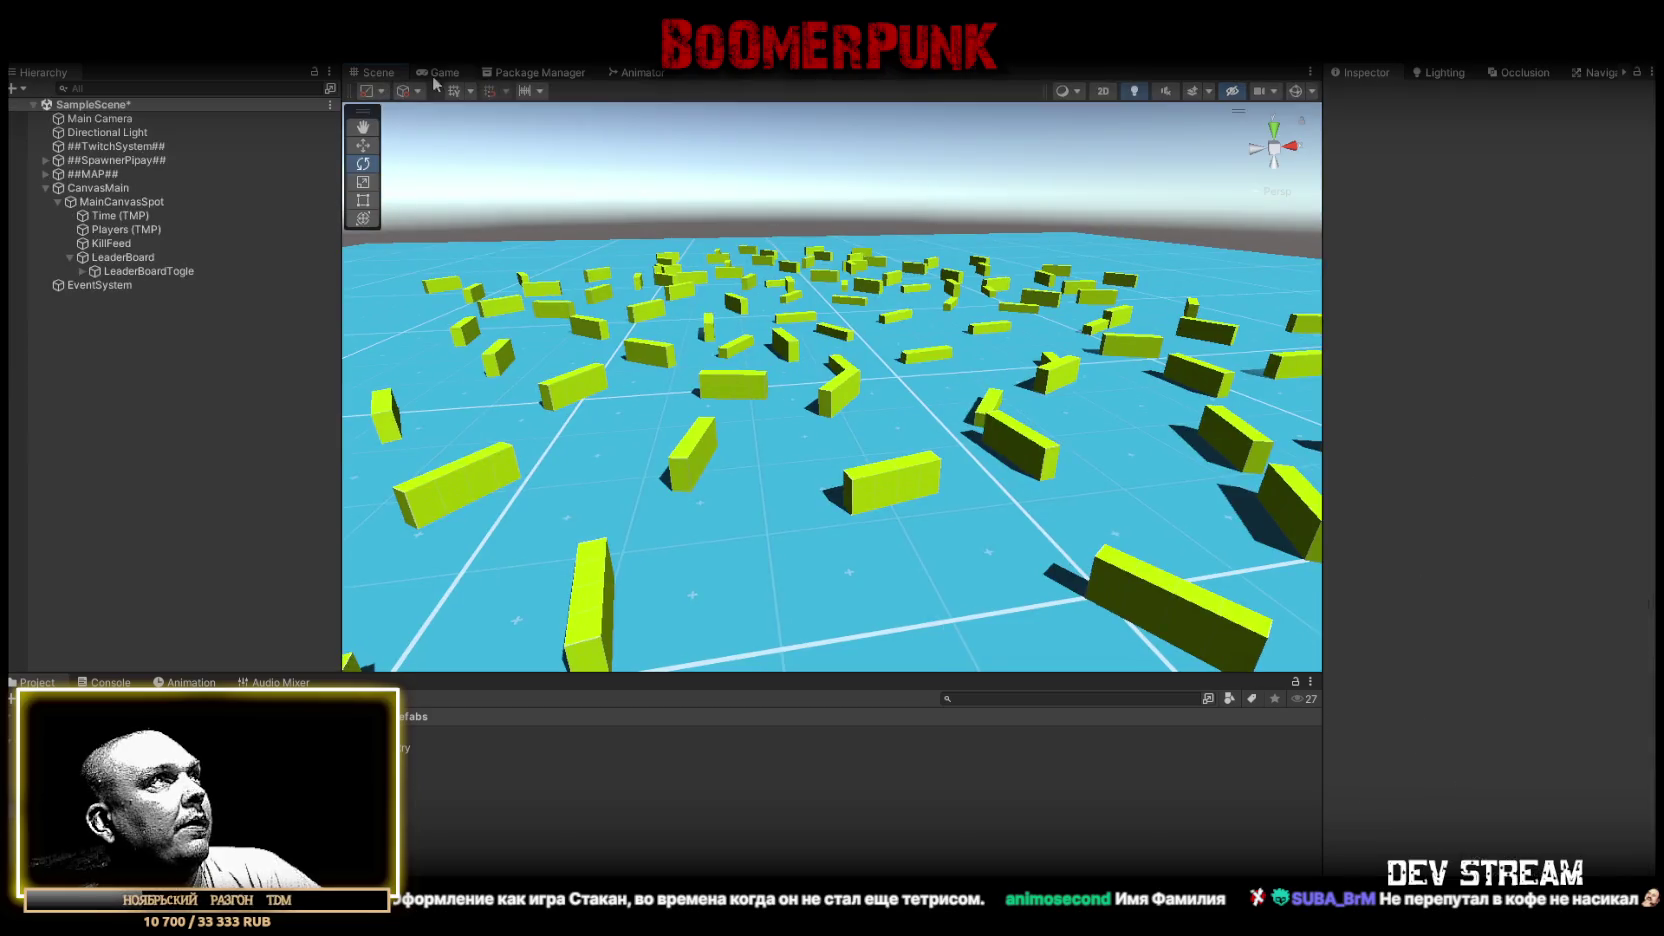
pyautogui.click(437, 72)
pyautogui.click(117, 259)
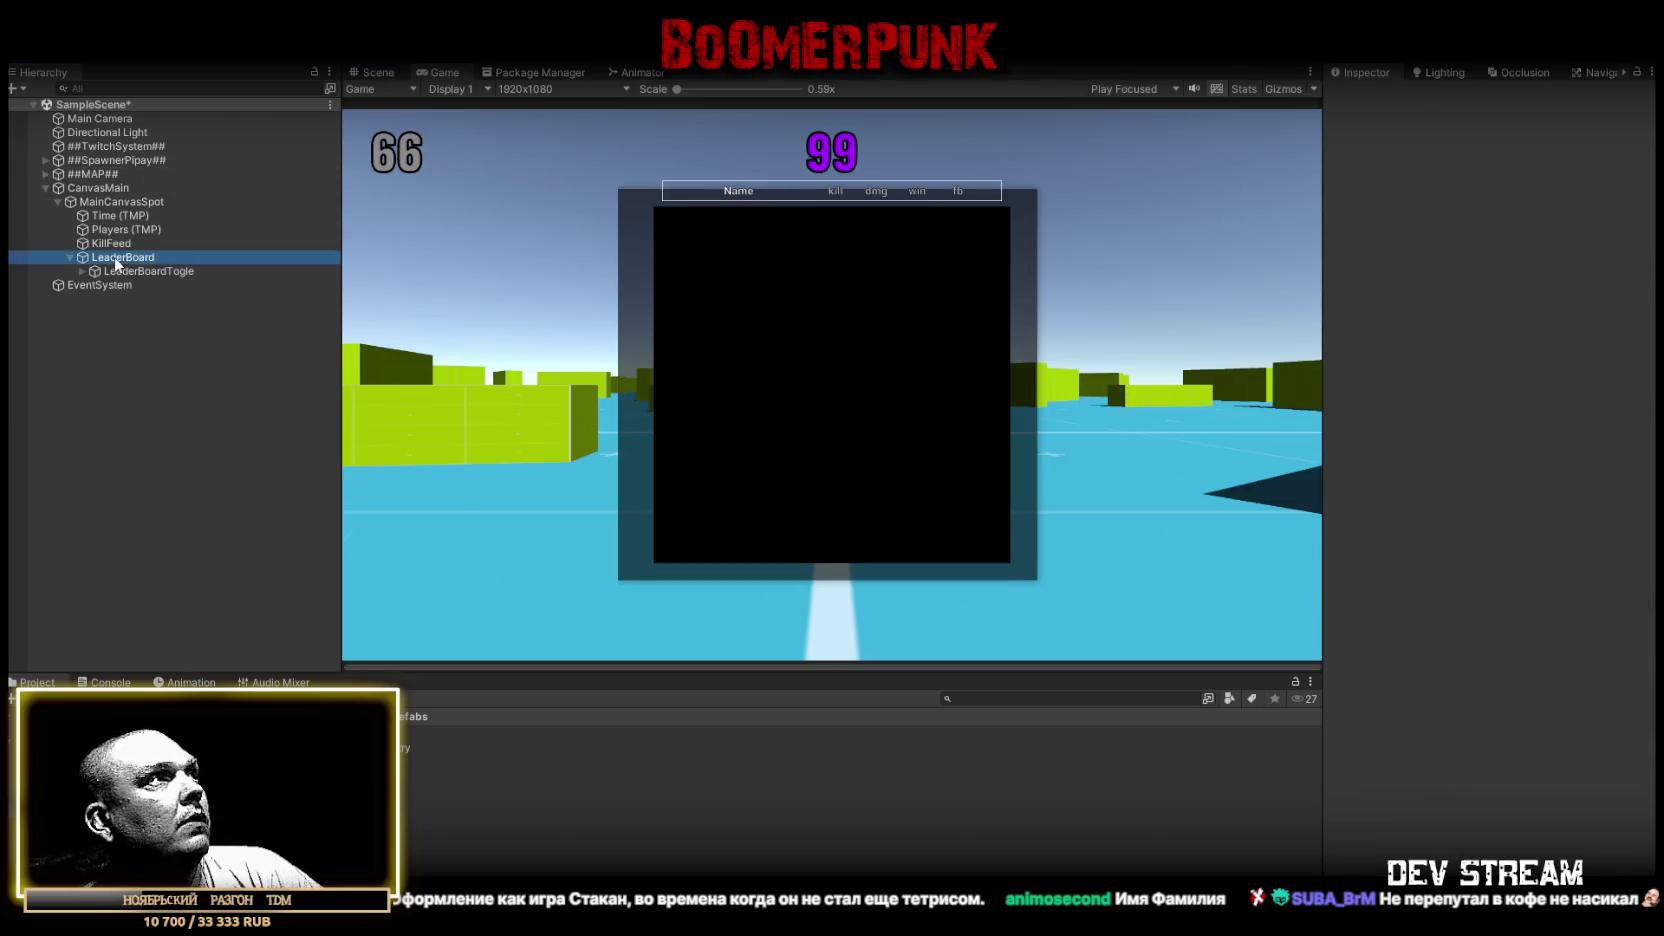
pyautogui.click(1420, 368)
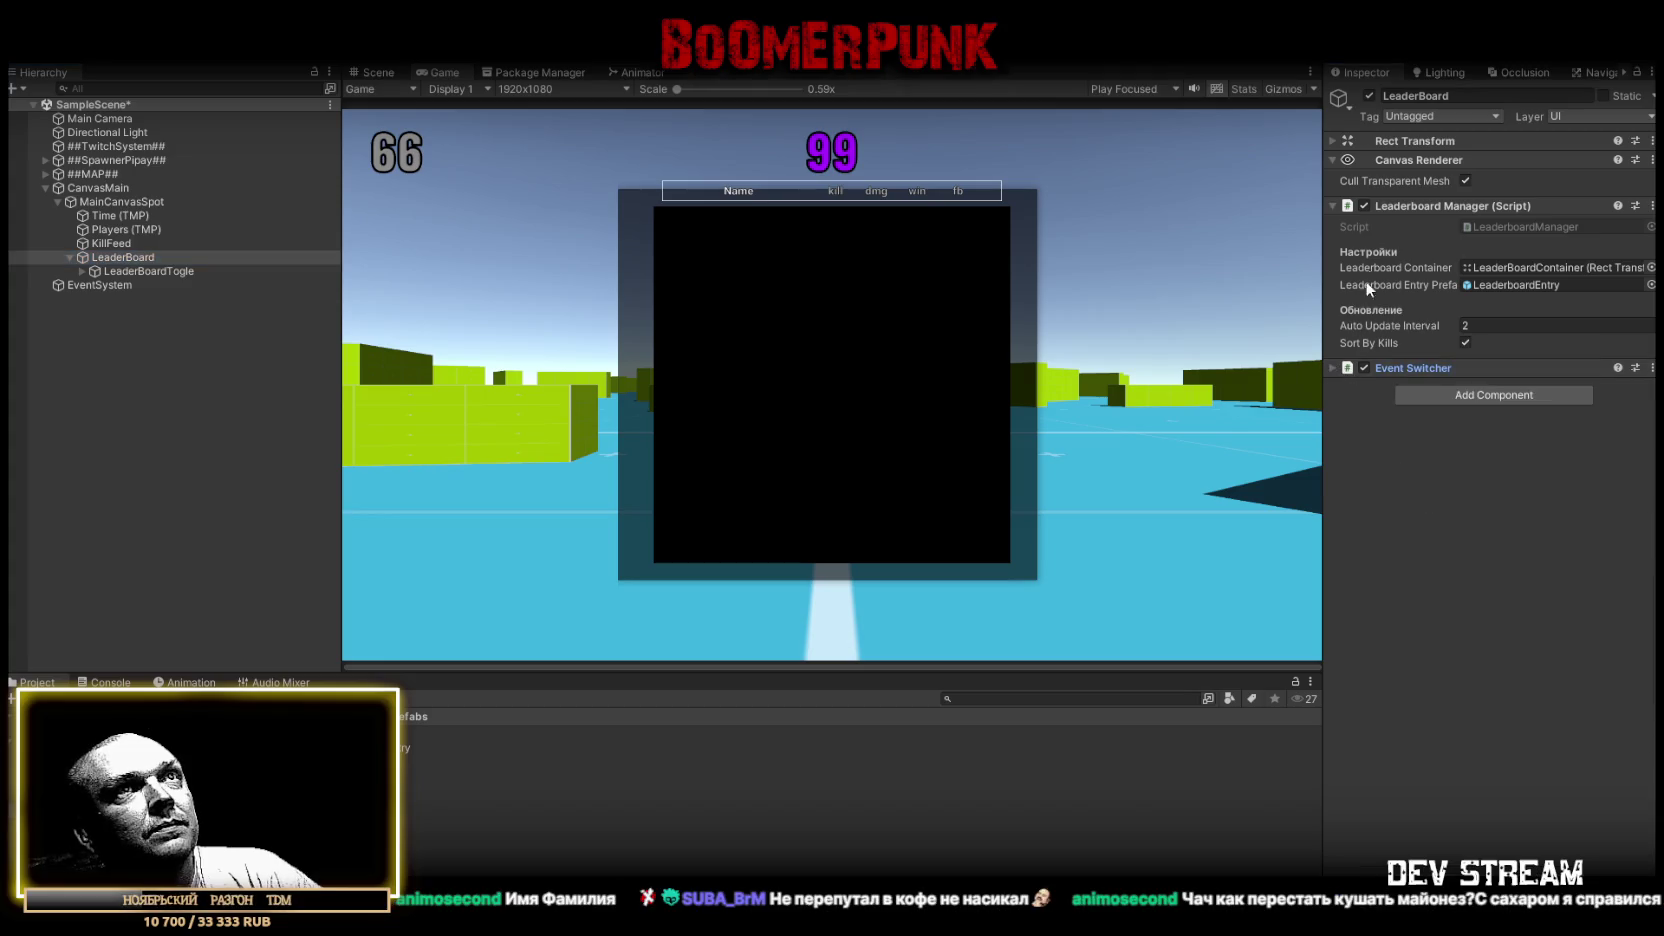
pyautogui.click(1332, 205)
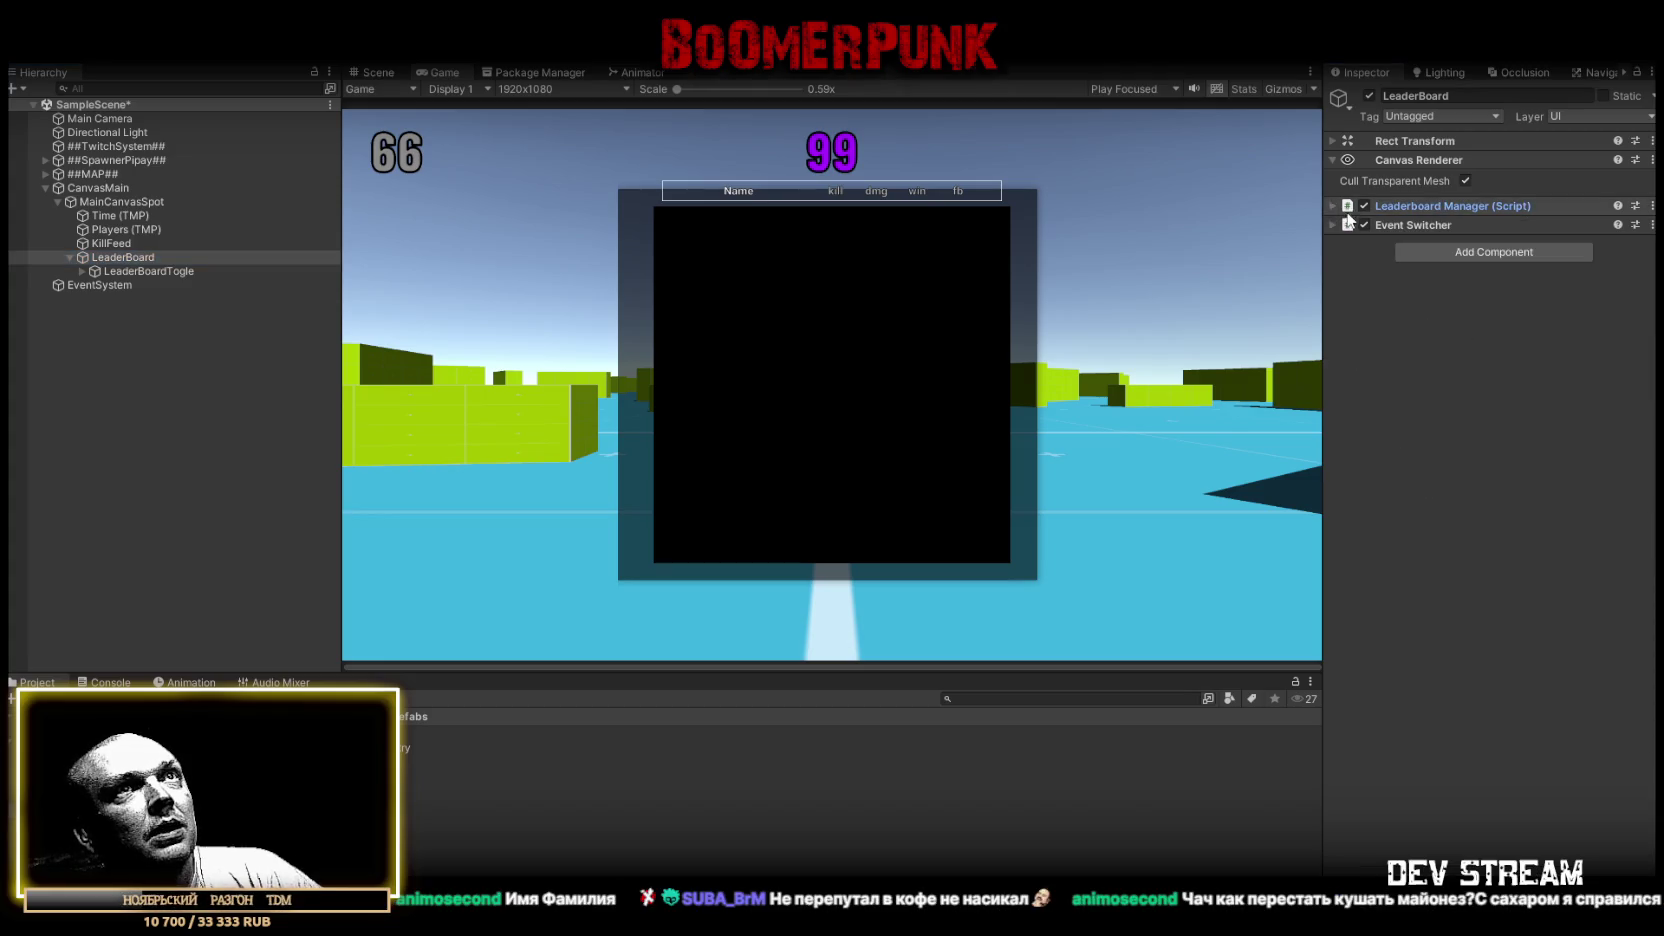
# Add a Scroll Rect to LeaderBoard, then undo it so the component is removed
pyautogui.click(1463, 252)
pyautogui.write('scroll')
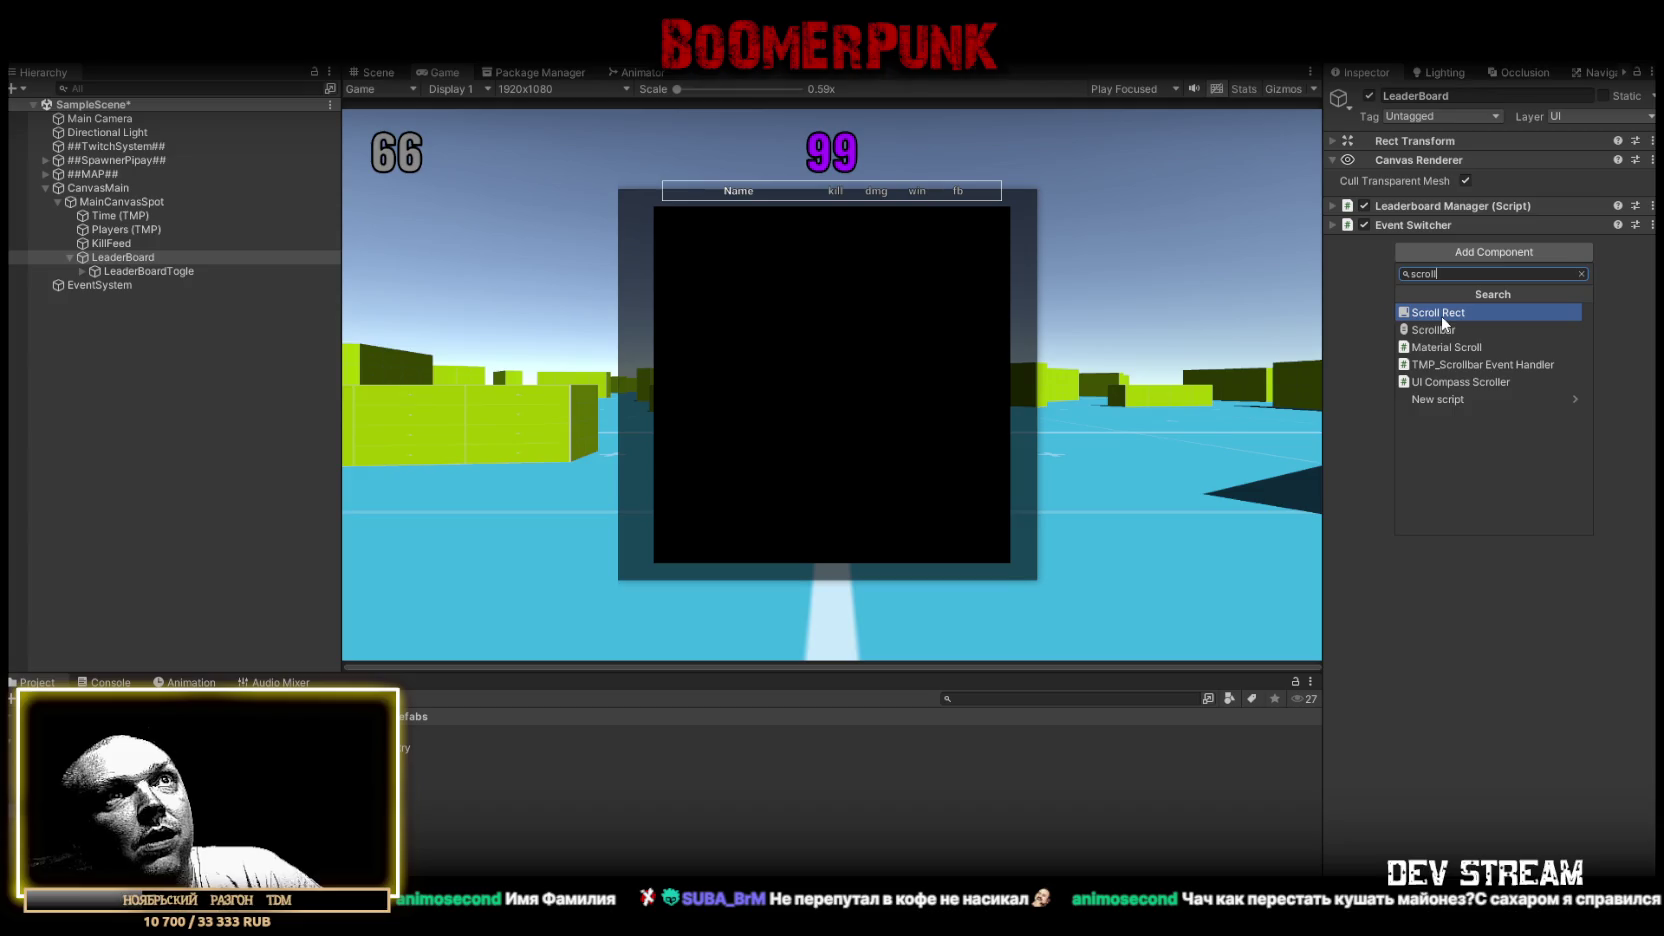
pyautogui.click(1440, 315)
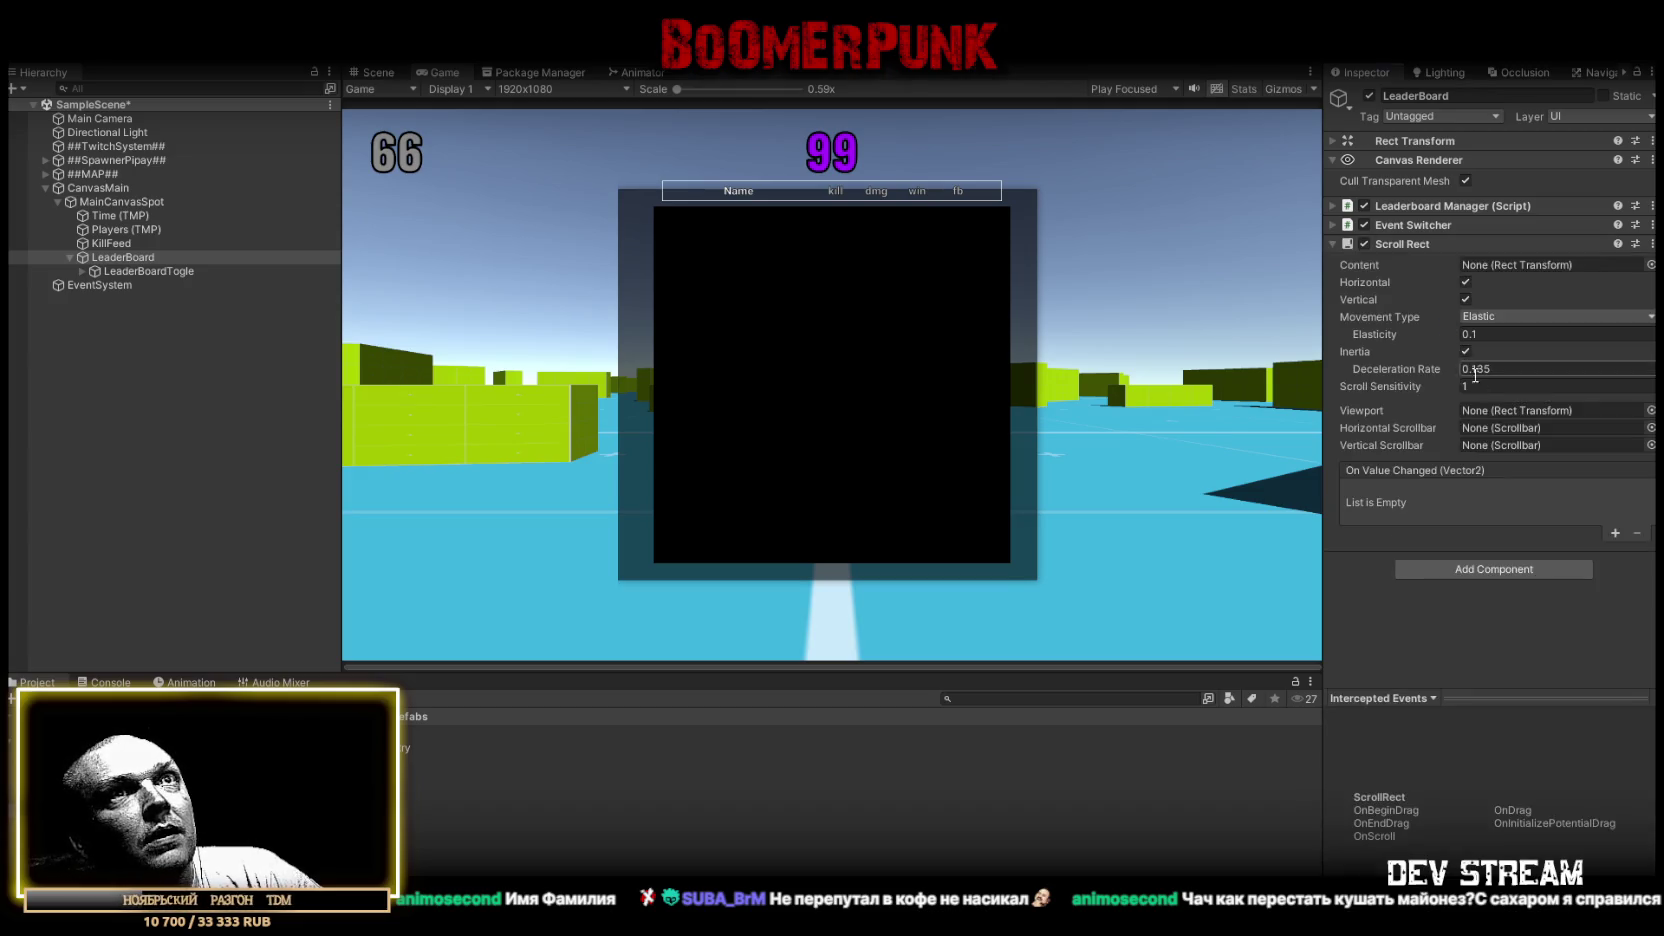
pyautogui.hotkey('ctrl', 'z')
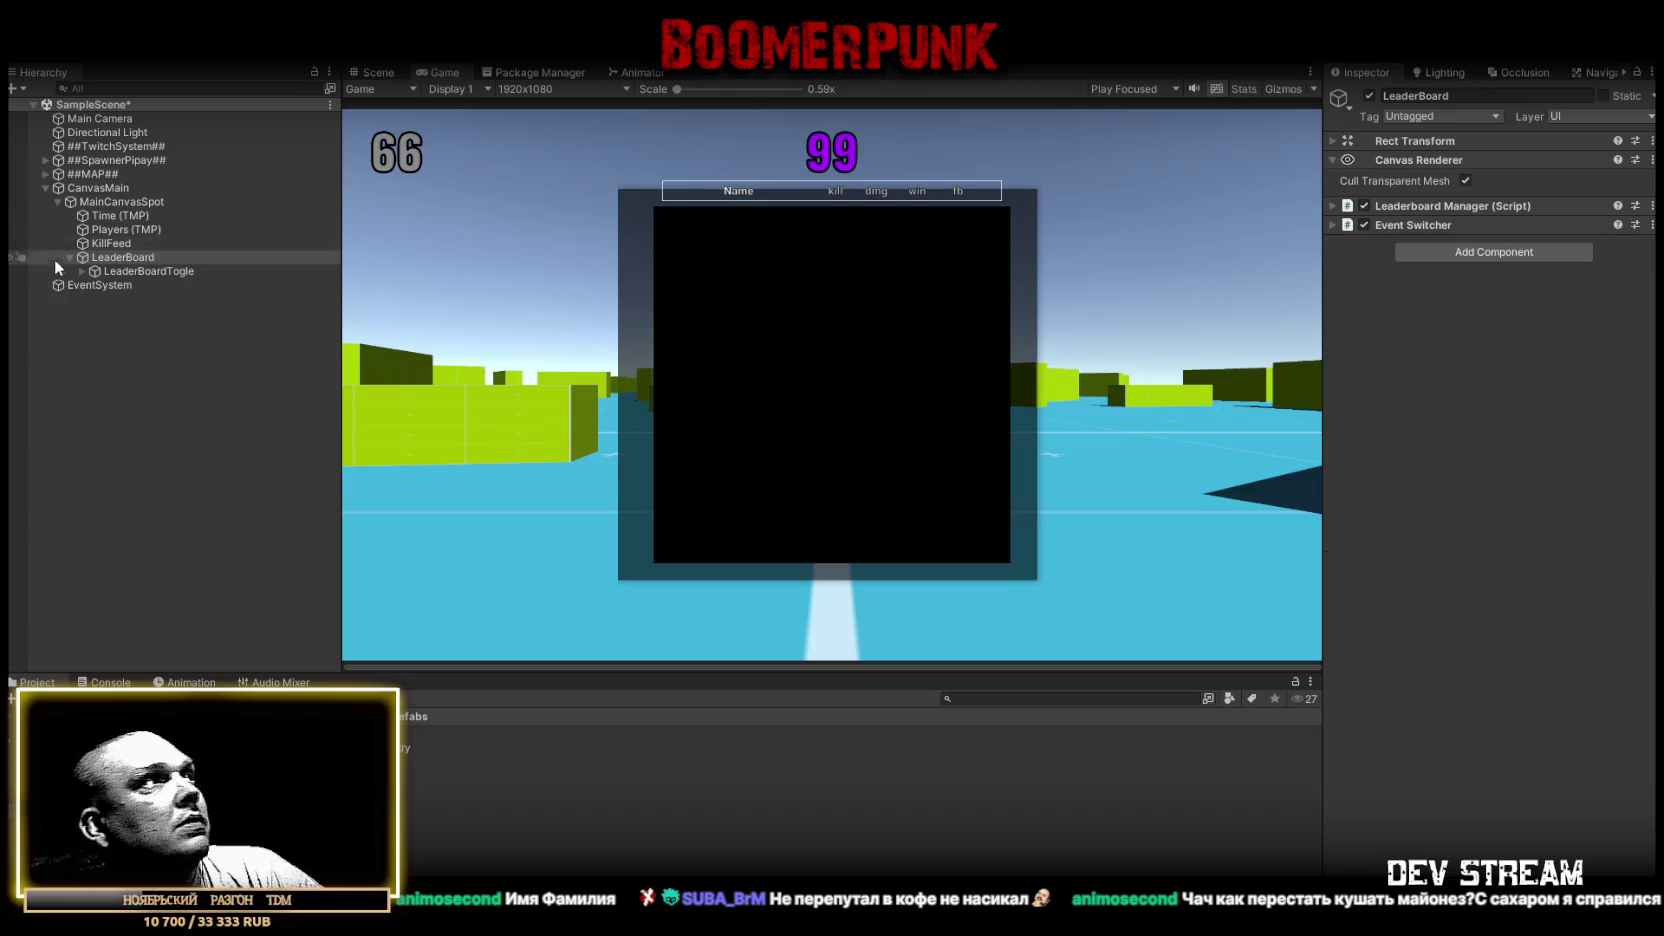
pyautogui.rightClick(131, 259)
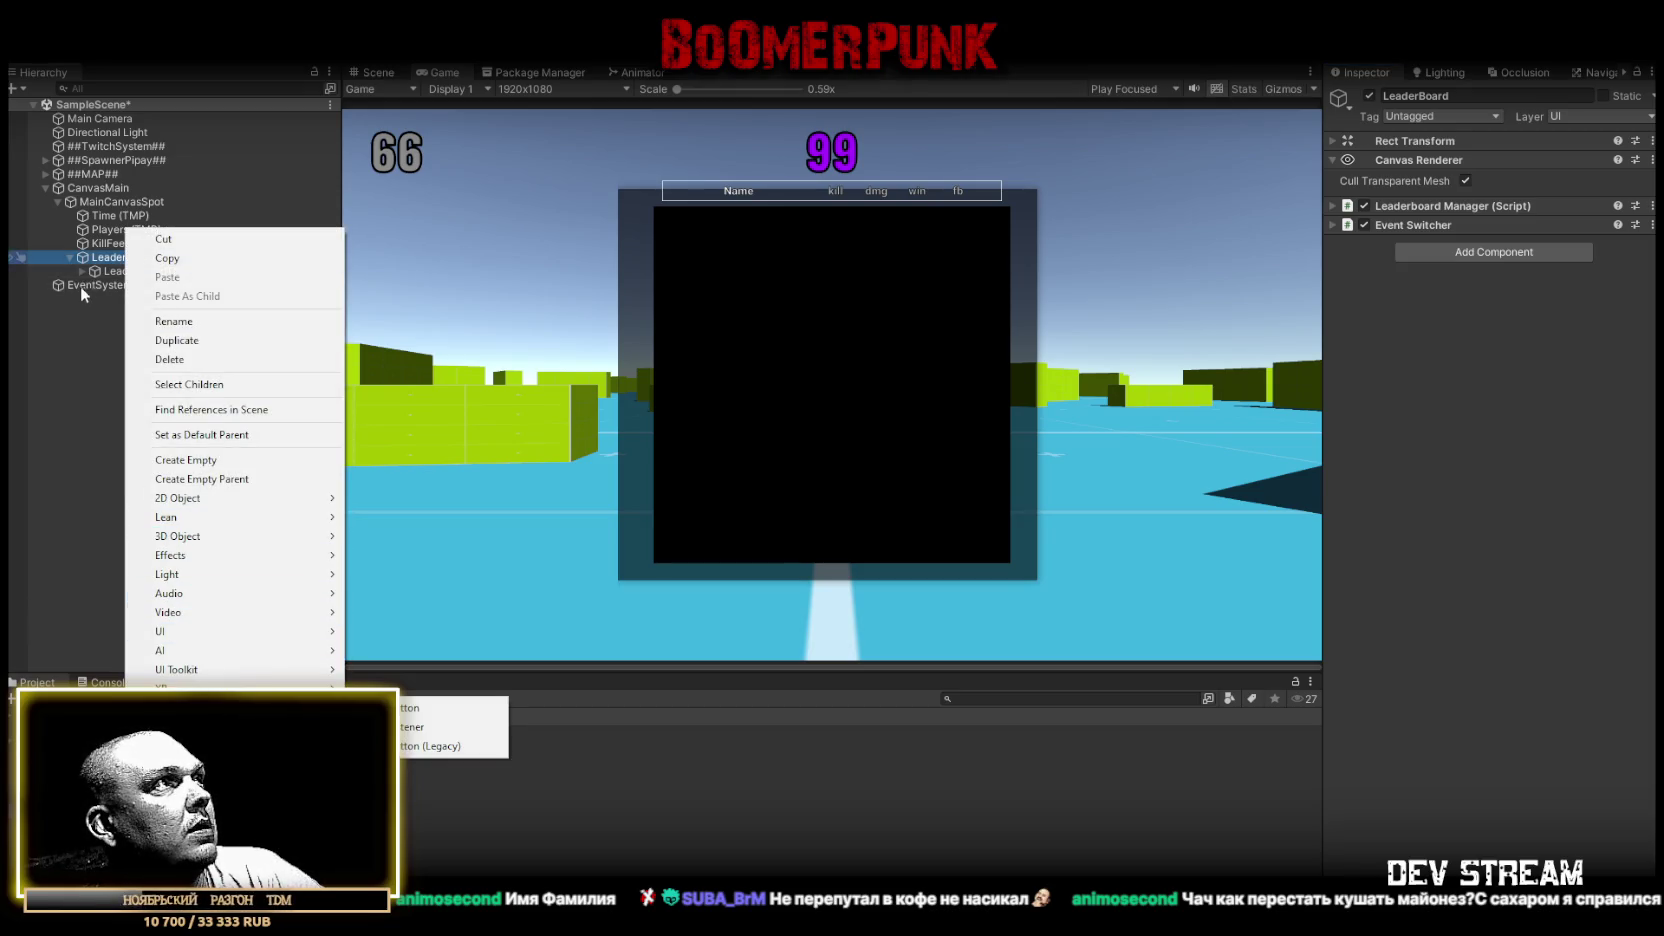
pyautogui.click(109, 271)
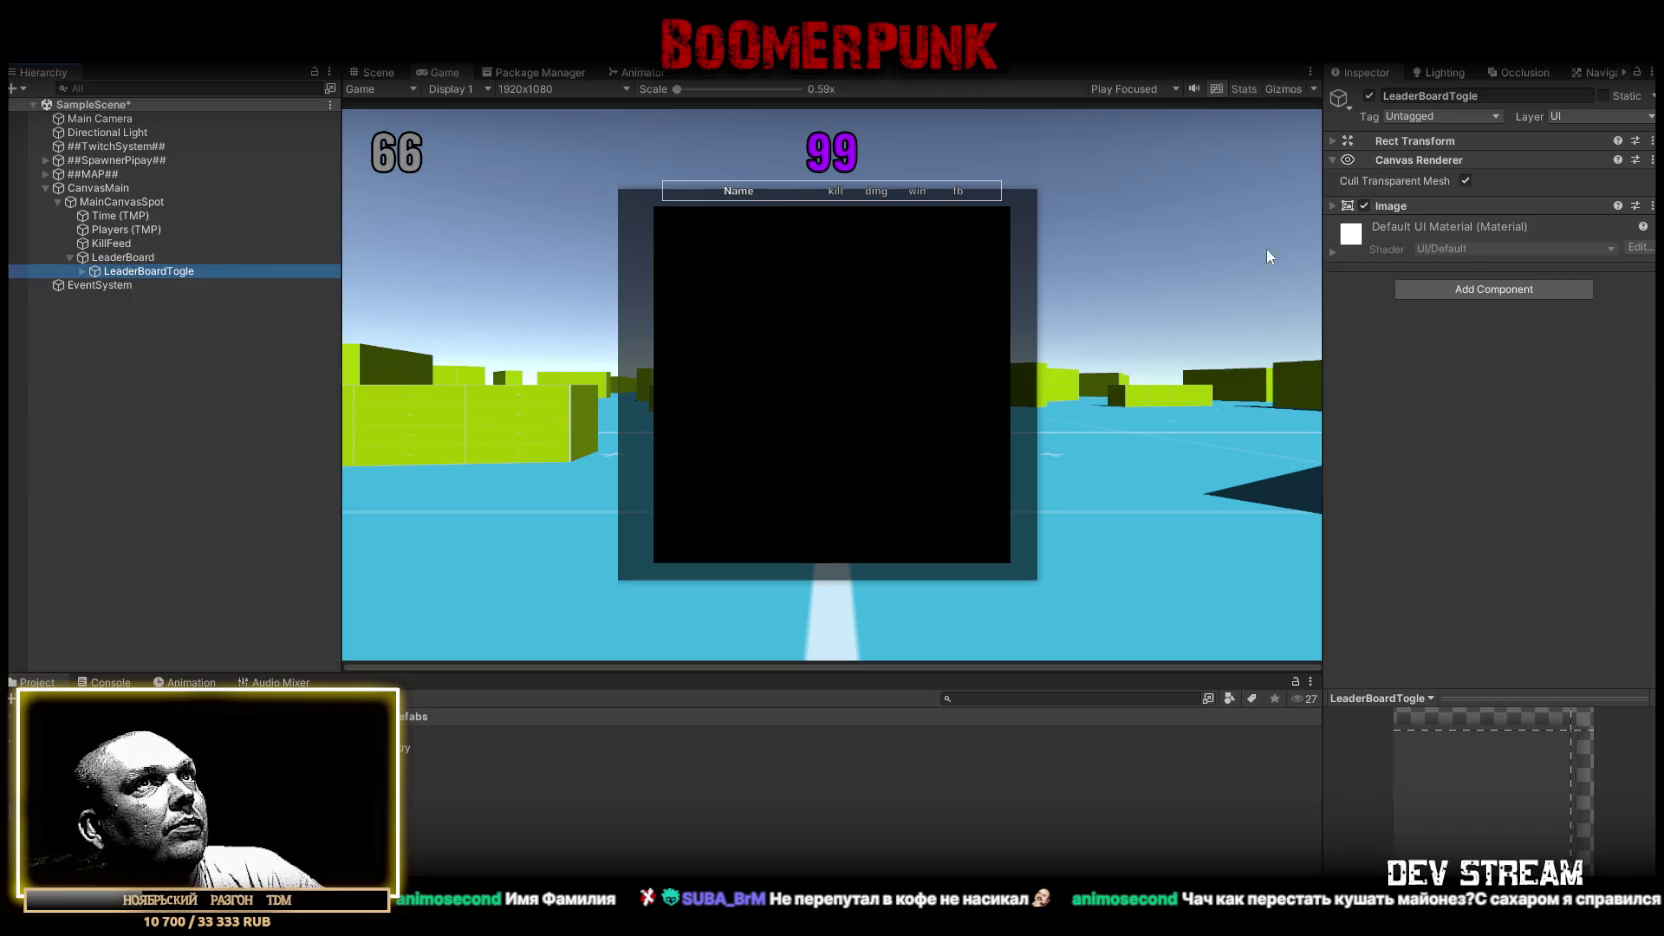
pyautogui.rightClick(142, 270)
pyautogui.moveTo(247, 617)
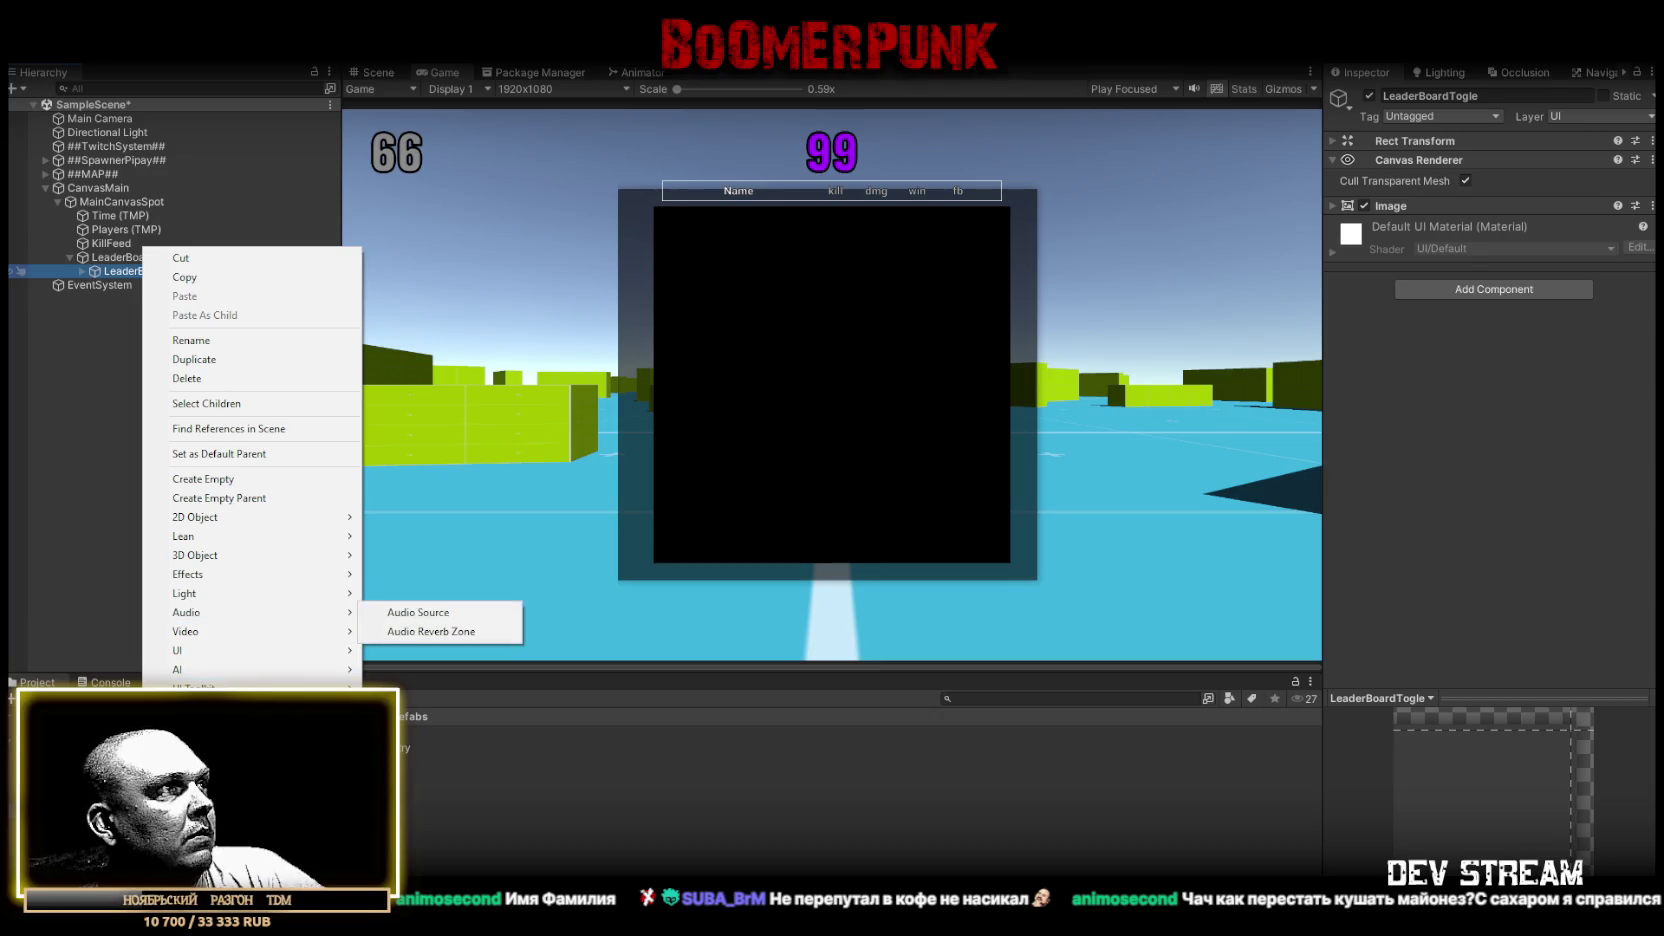
pyautogui.moveTo(240, 707)
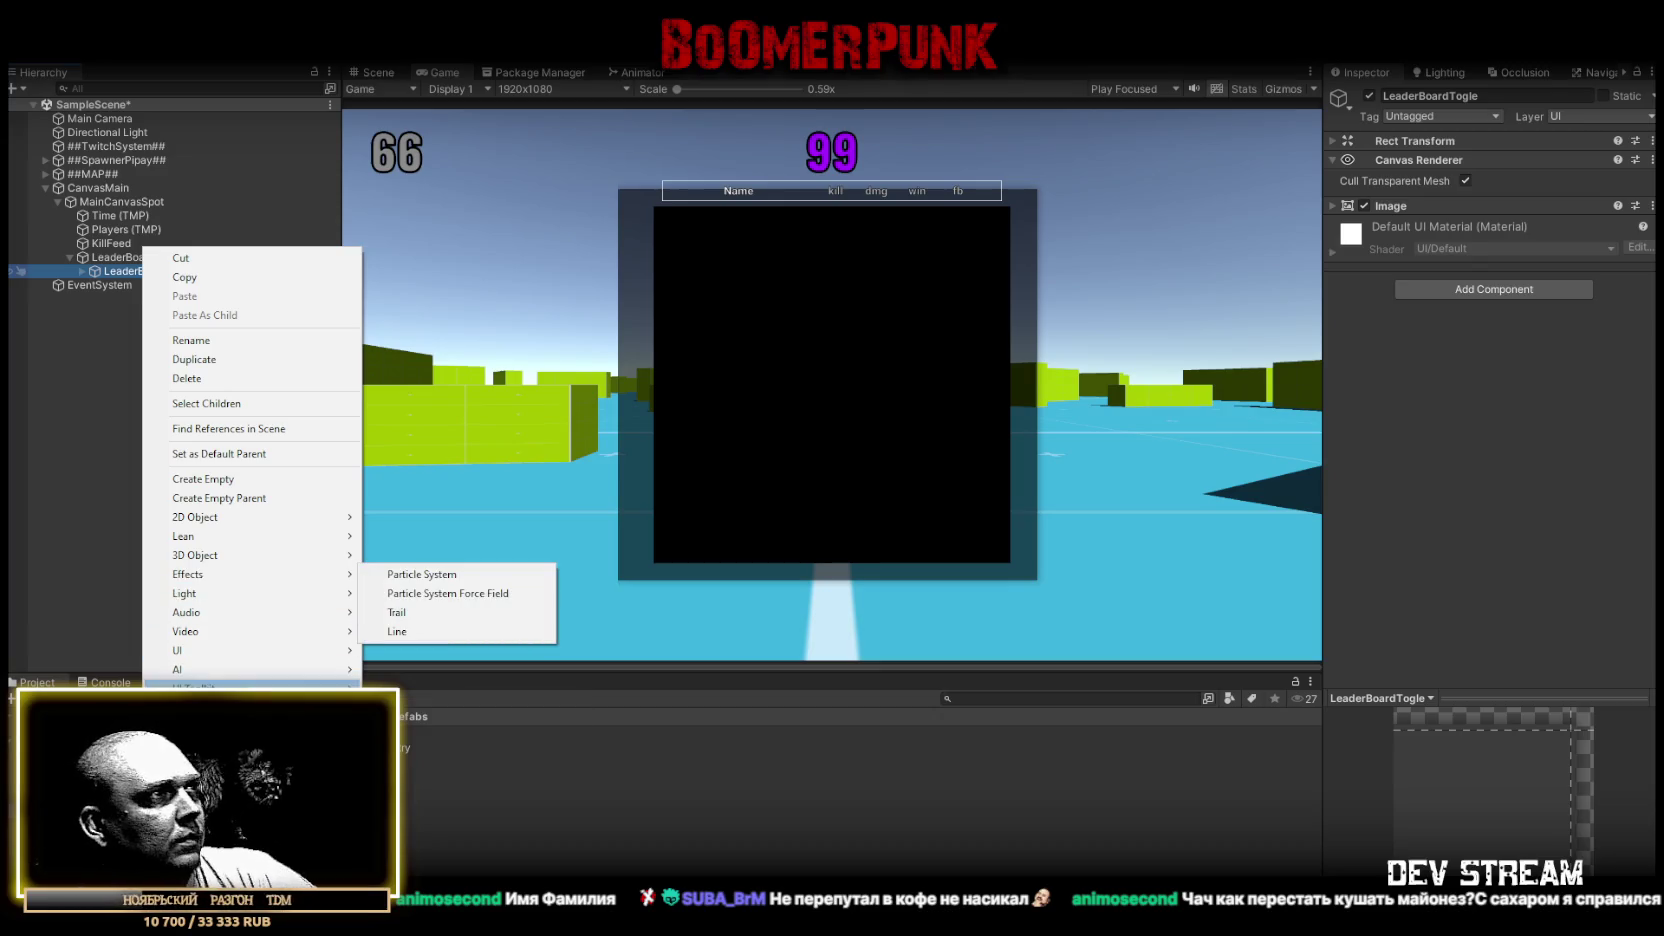
pyautogui.moveTo(245, 652)
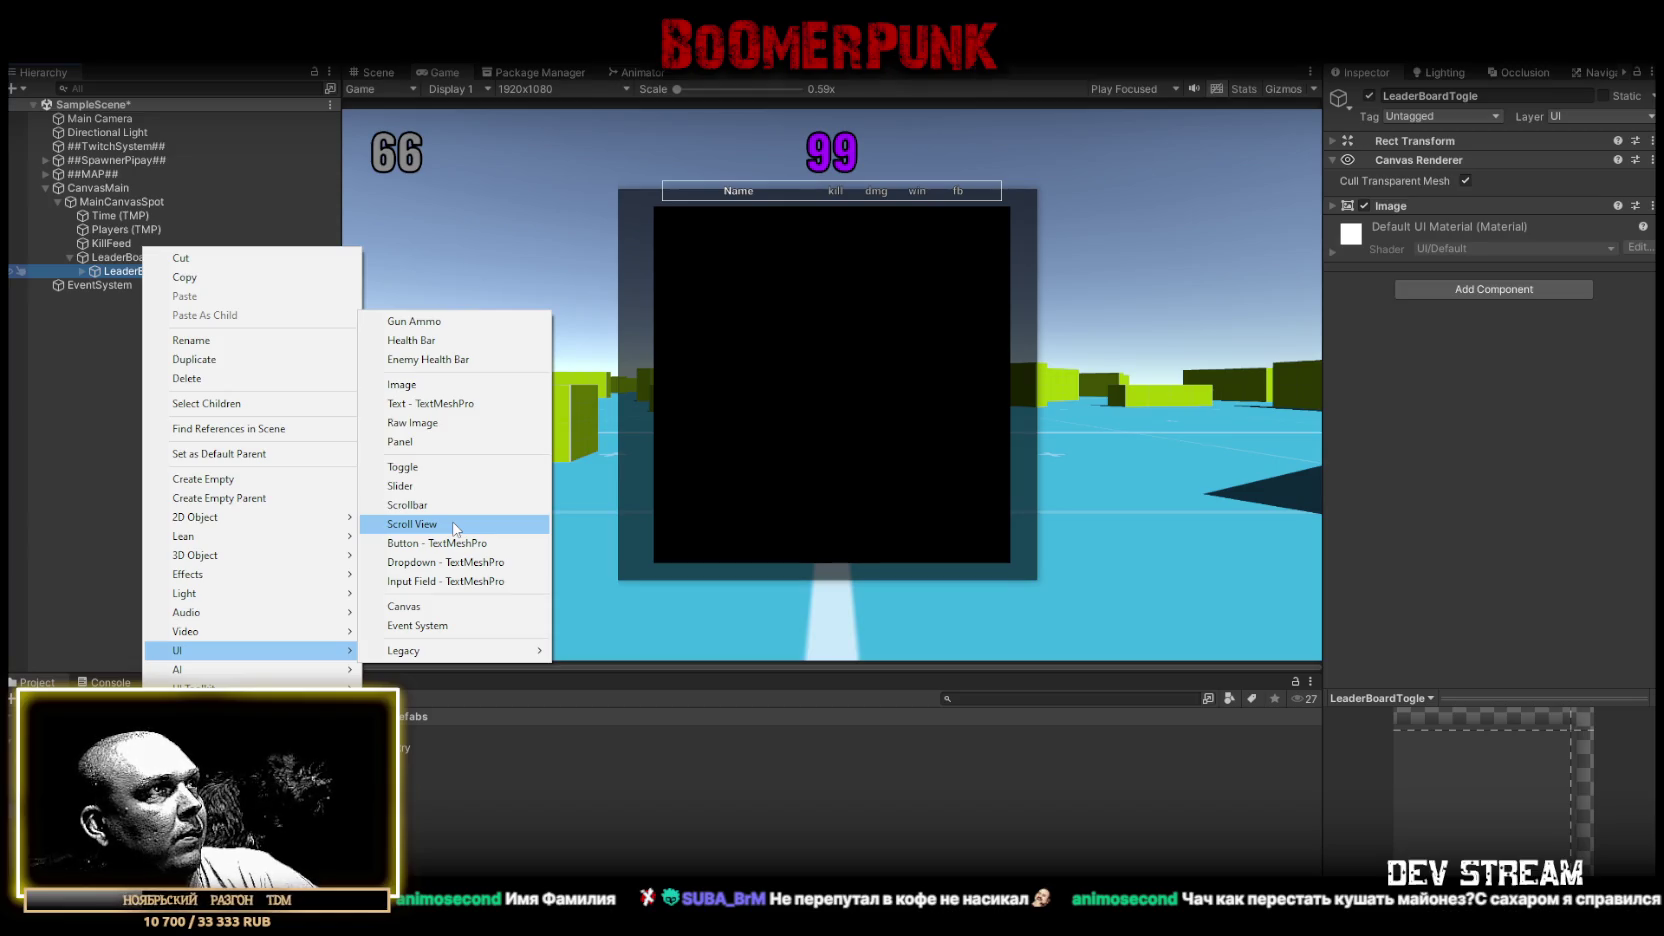
pyautogui.click(455, 528)
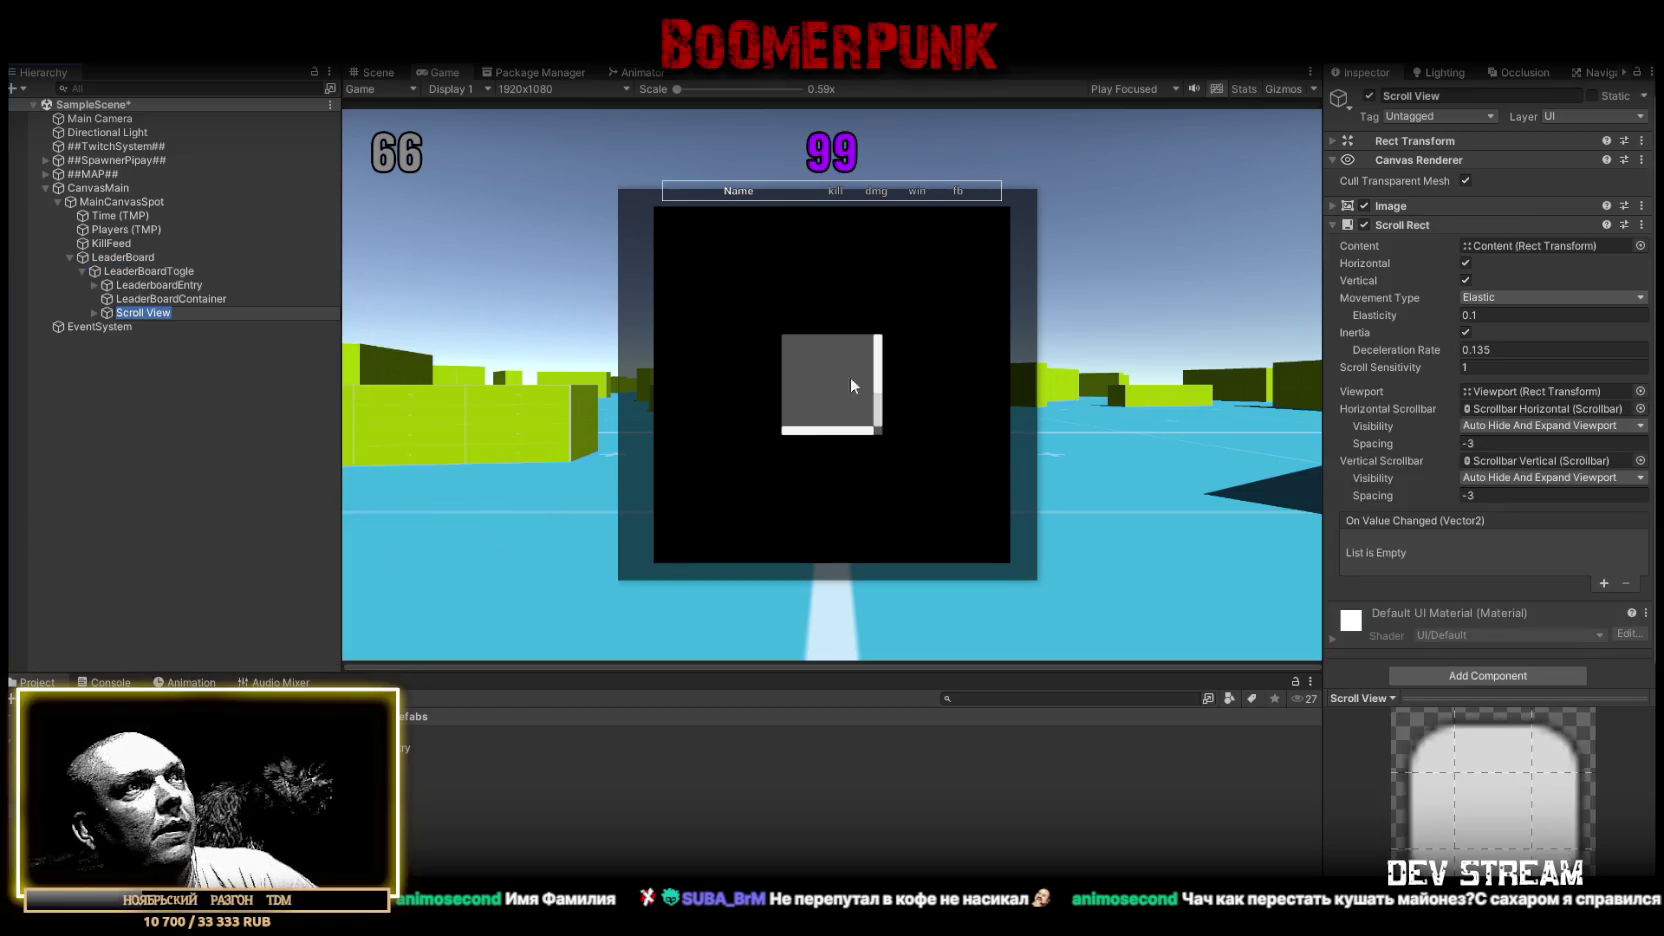
pyautogui.click(140, 313)
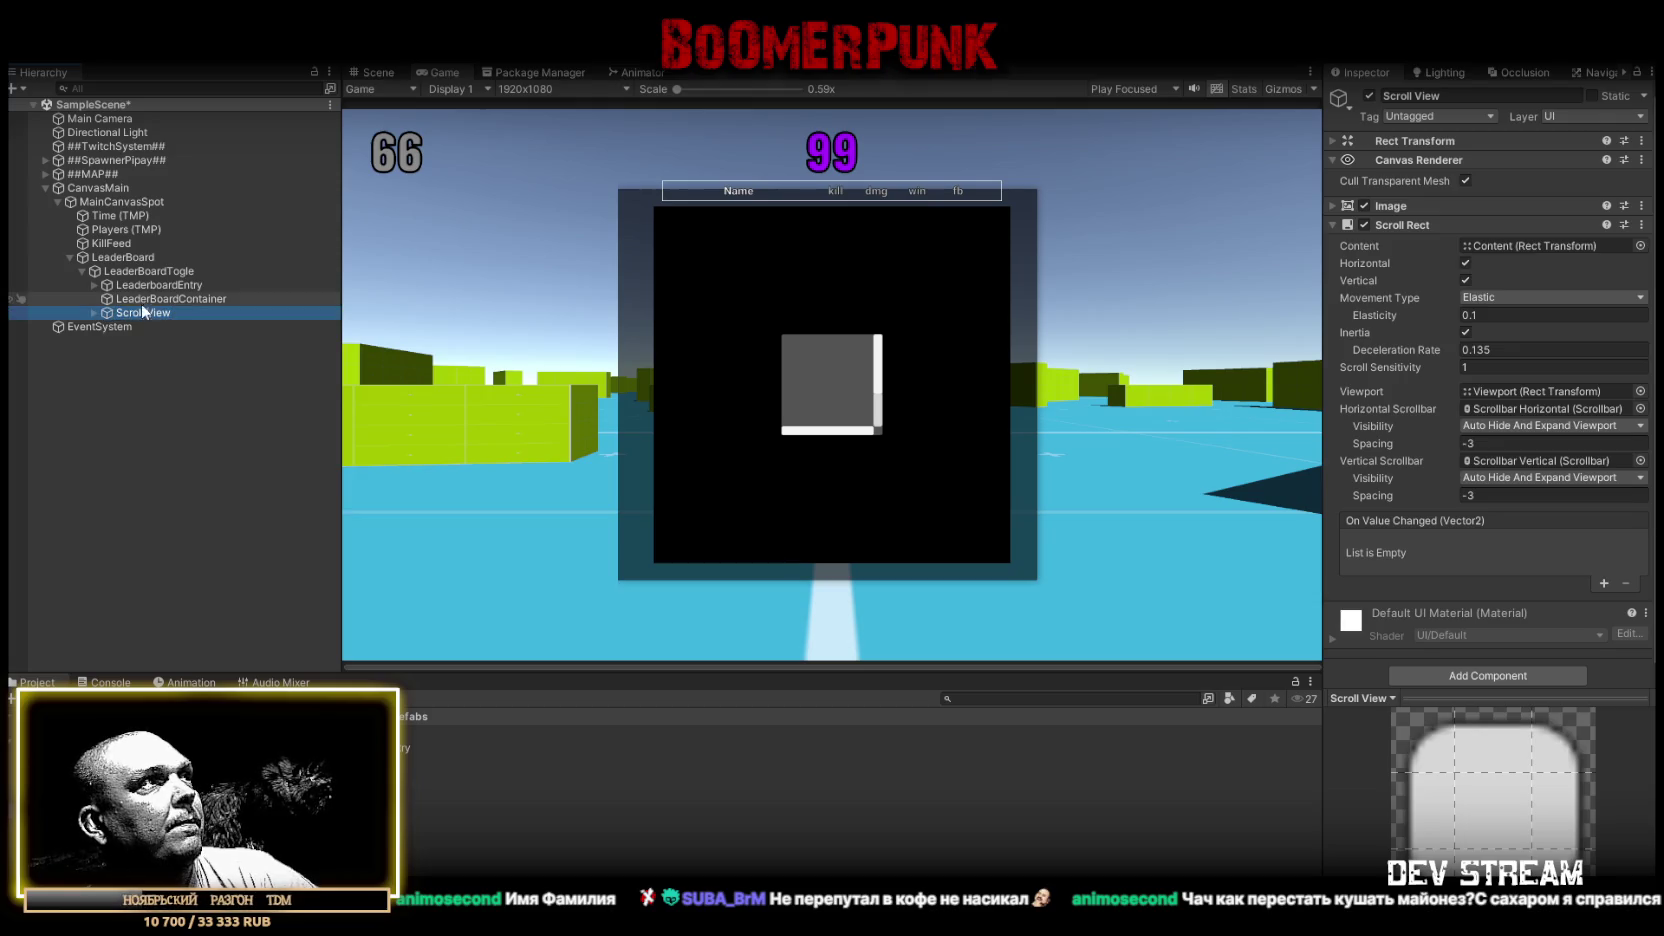
pyautogui.click(142, 312)
pyautogui.click(147, 312)
pyautogui.press('Delete')
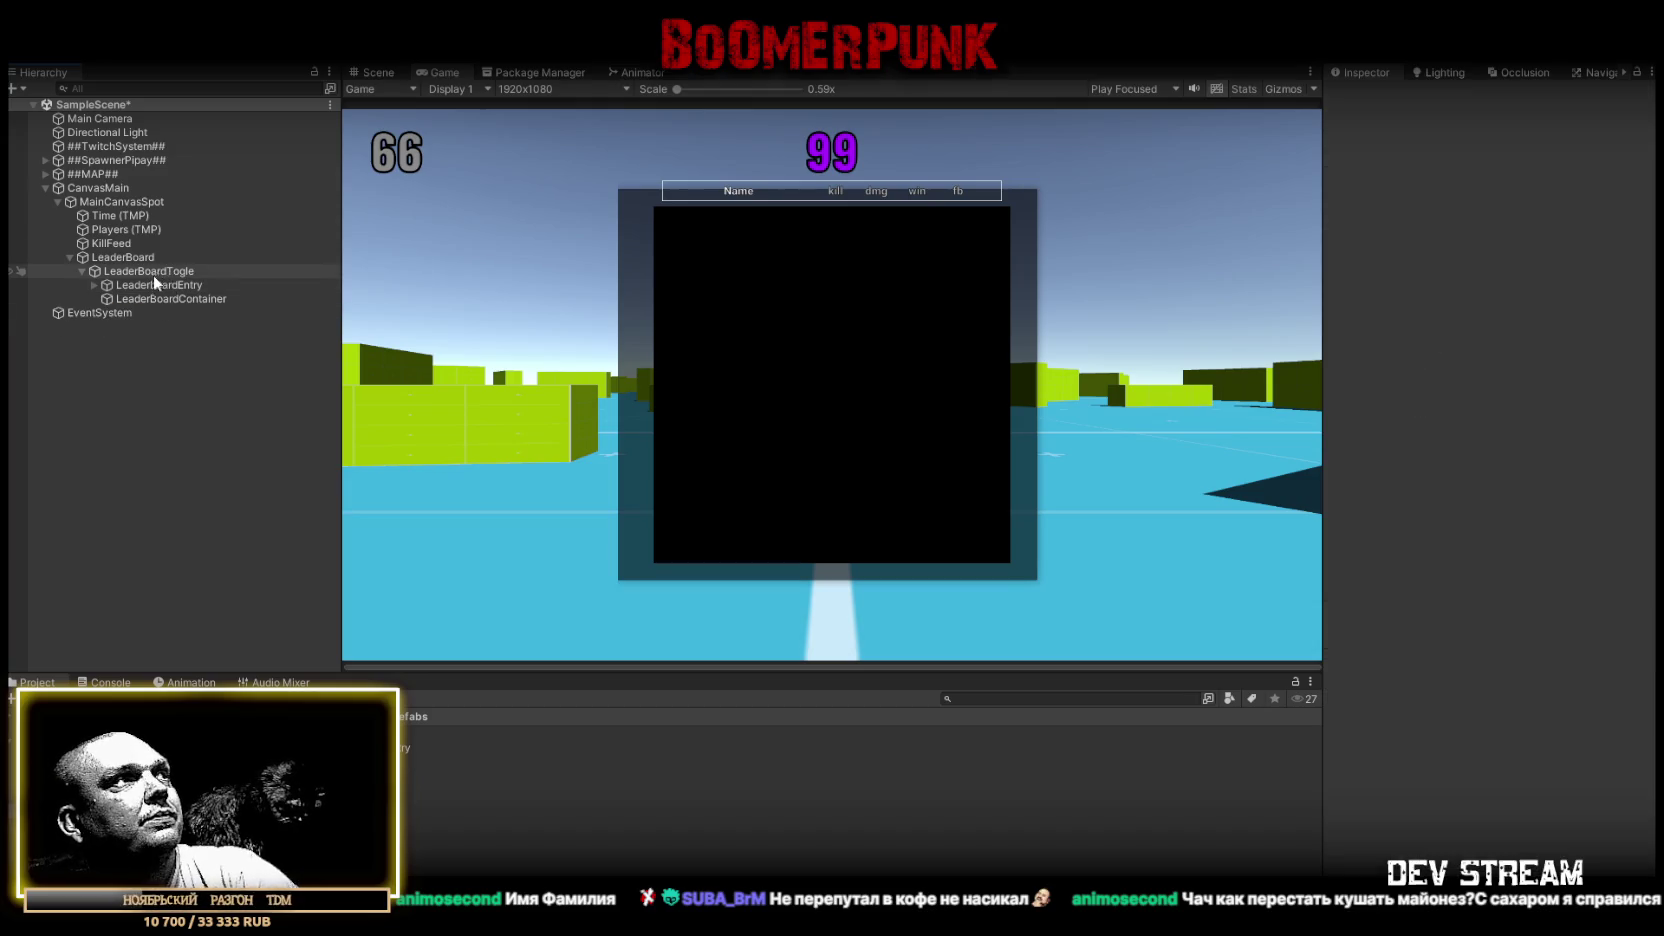
pyautogui.click(157, 272)
pyautogui.rightClick(157, 278)
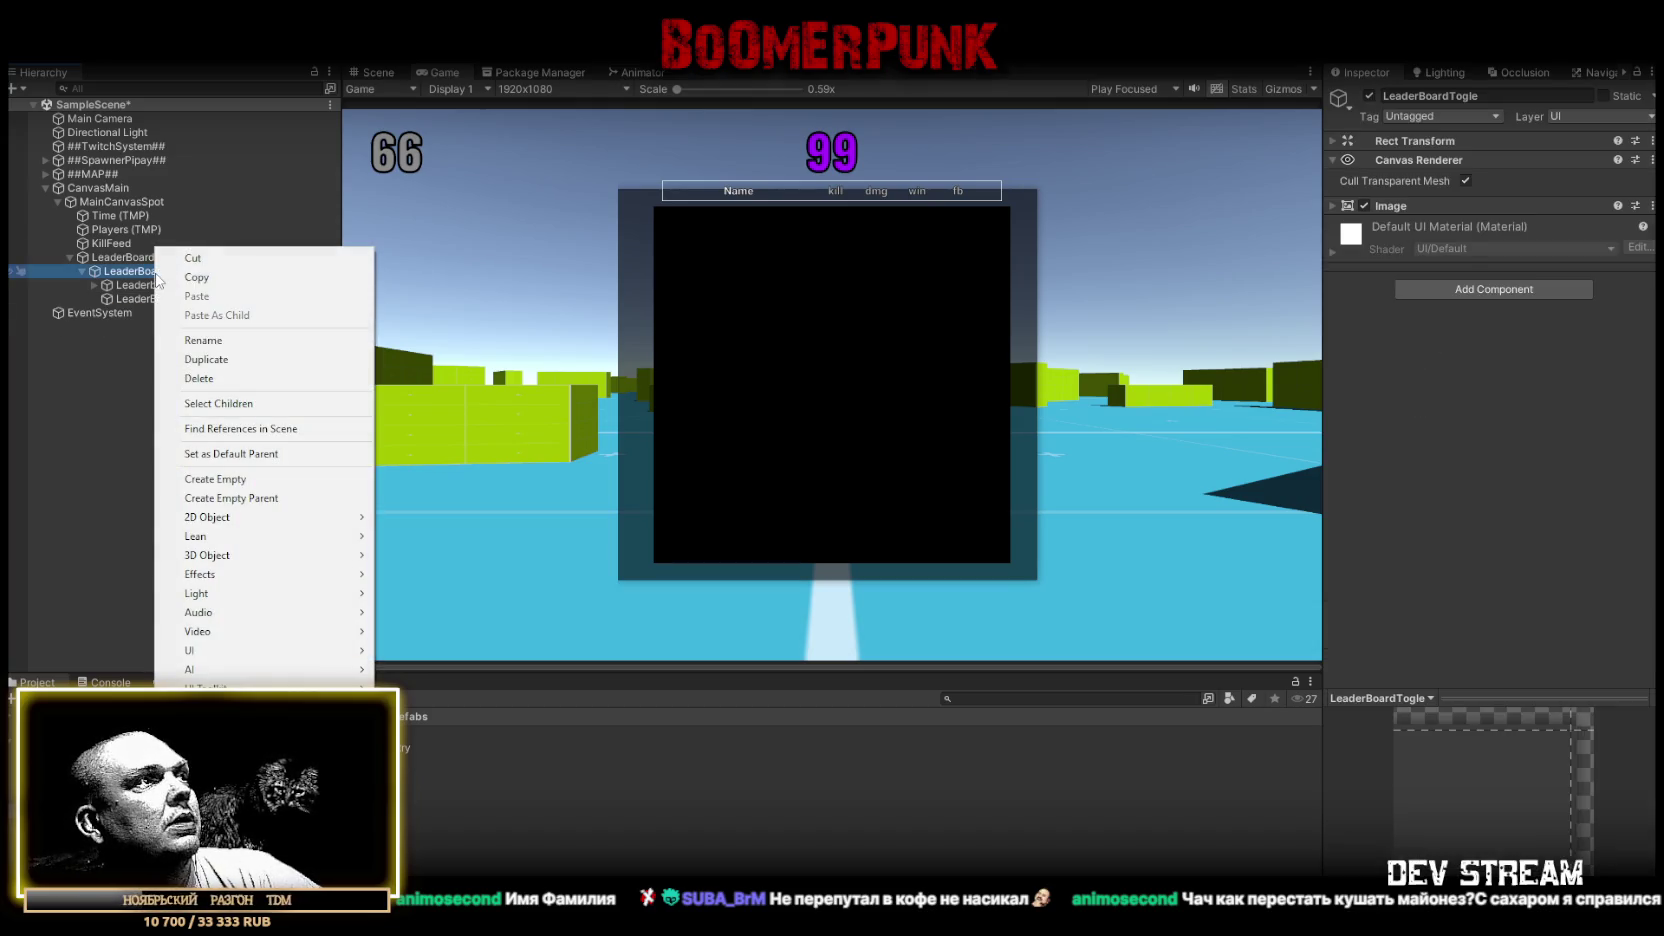
# Add a UI Scrollbar under LeaderBoardTogle with Direction set to Top To Bottom
pyautogui.moveTo(312, 655)
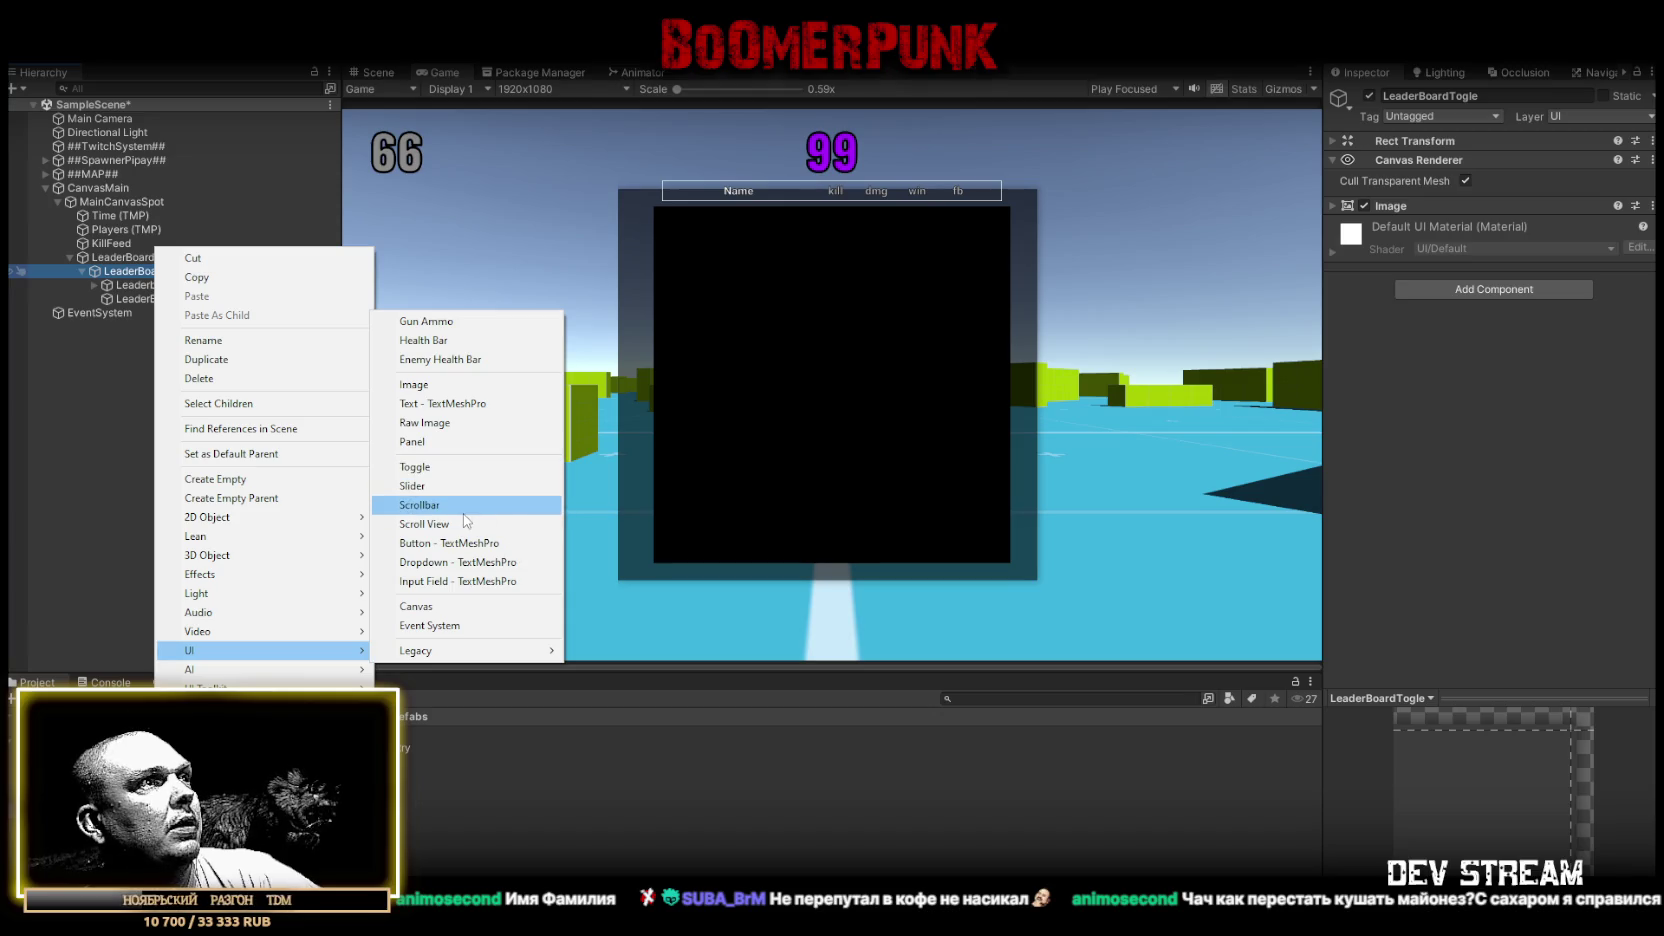
pyautogui.click(462, 507)
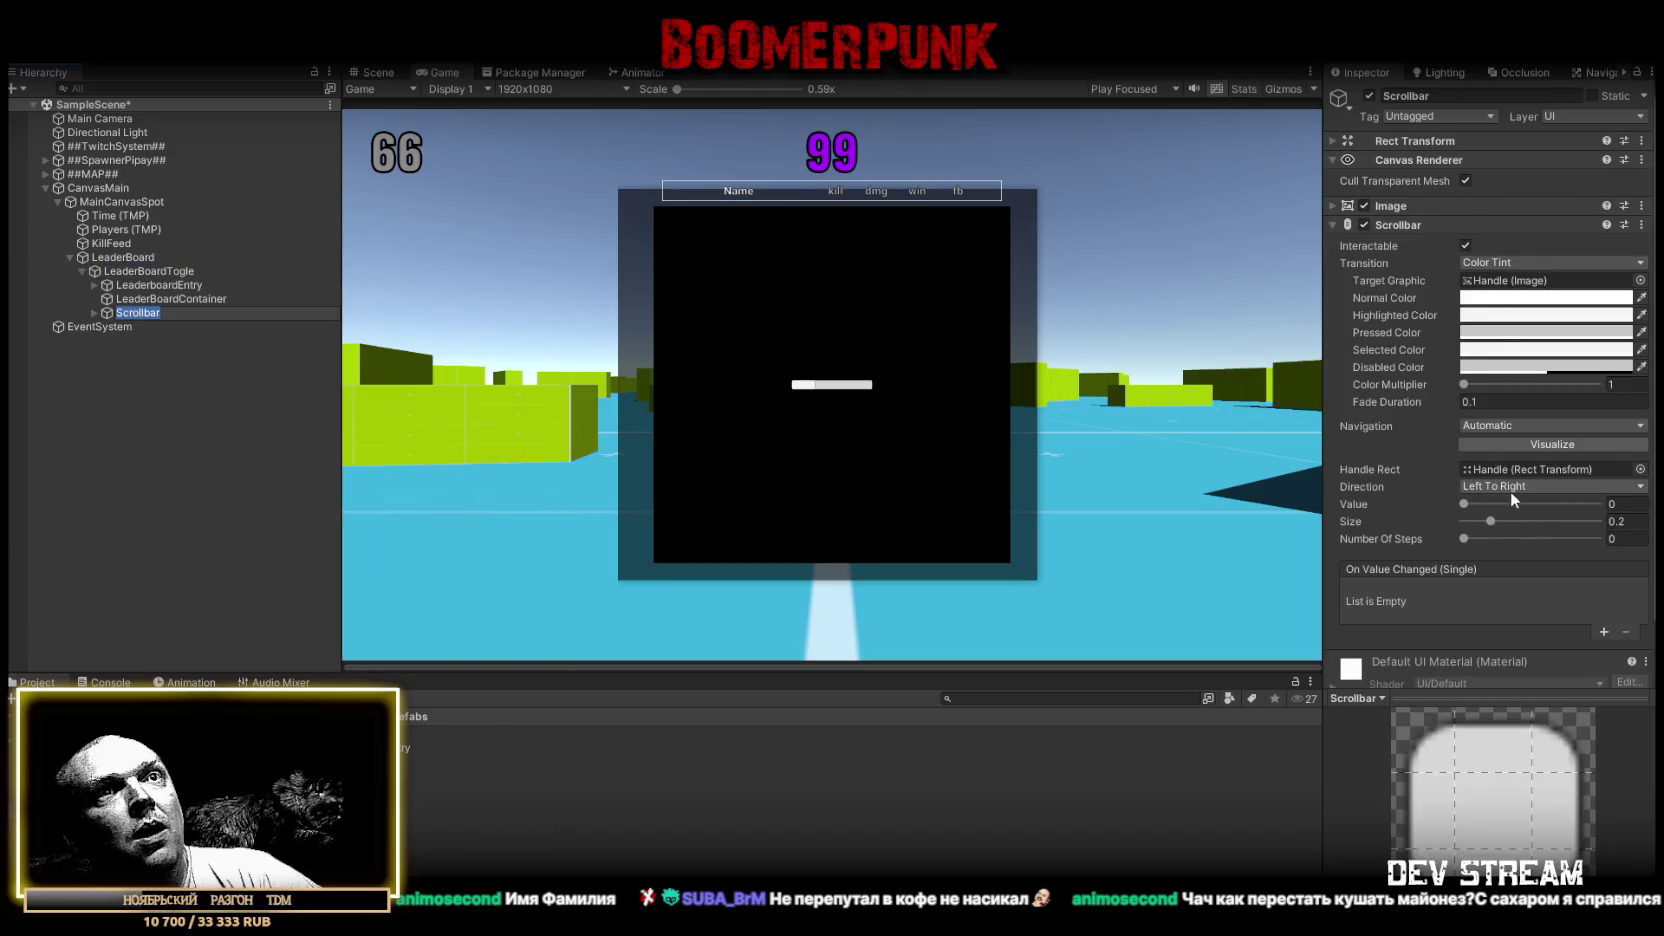
pyautogui.scroll(-1, 1512, 488)
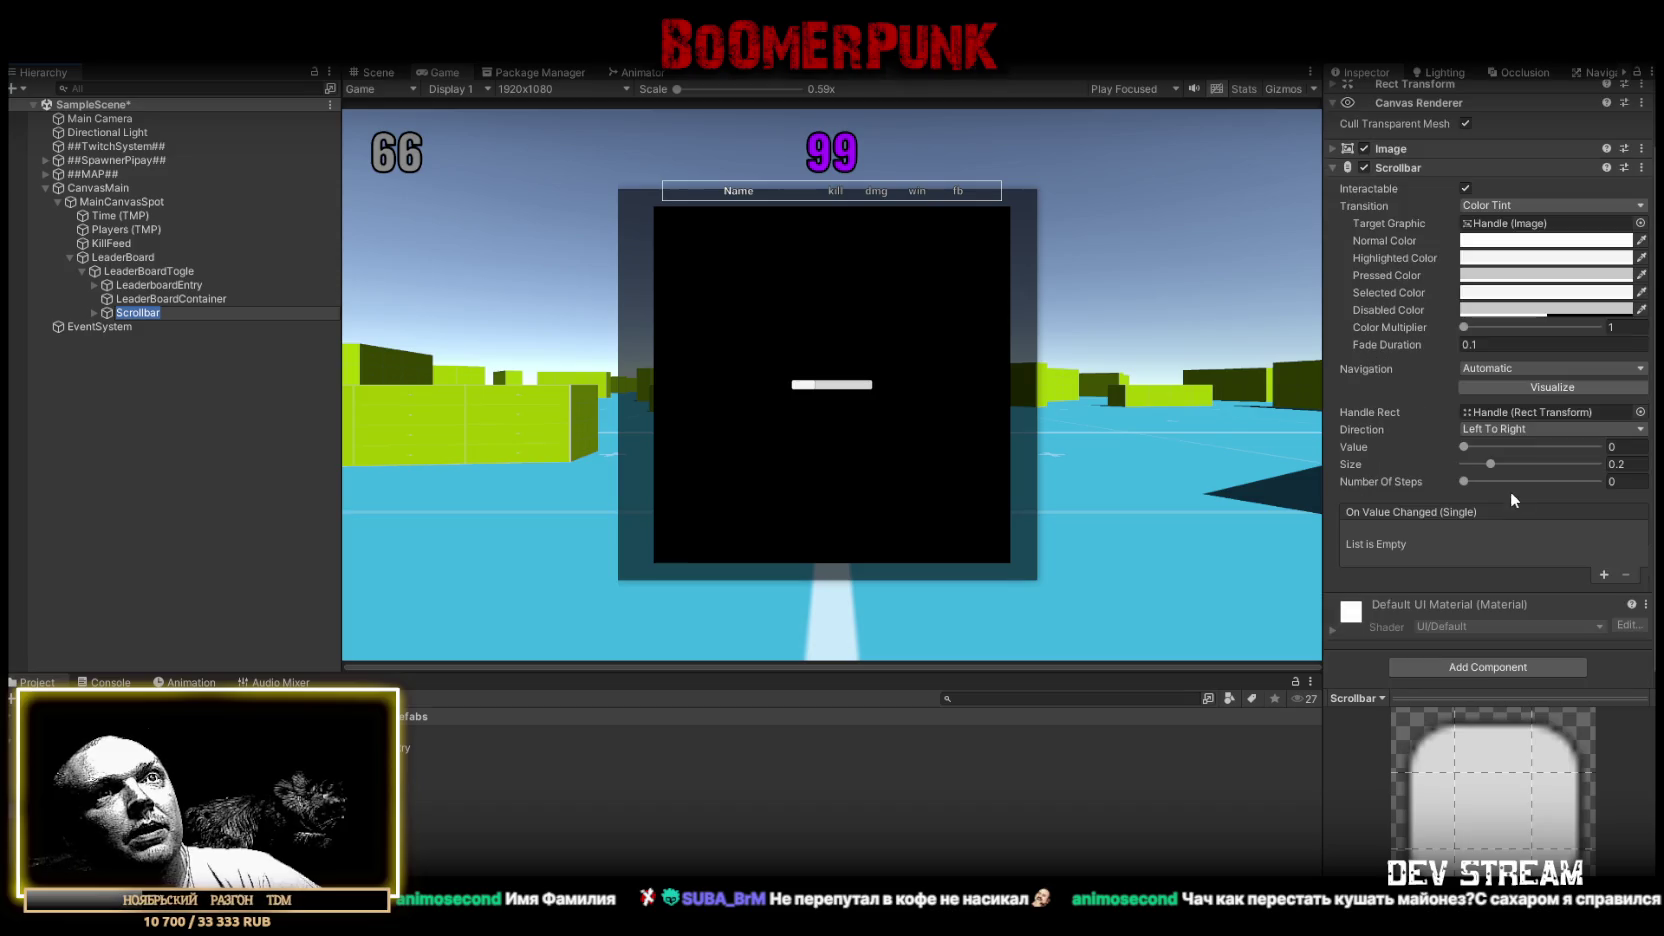
pyautogui.click(1510, 429)
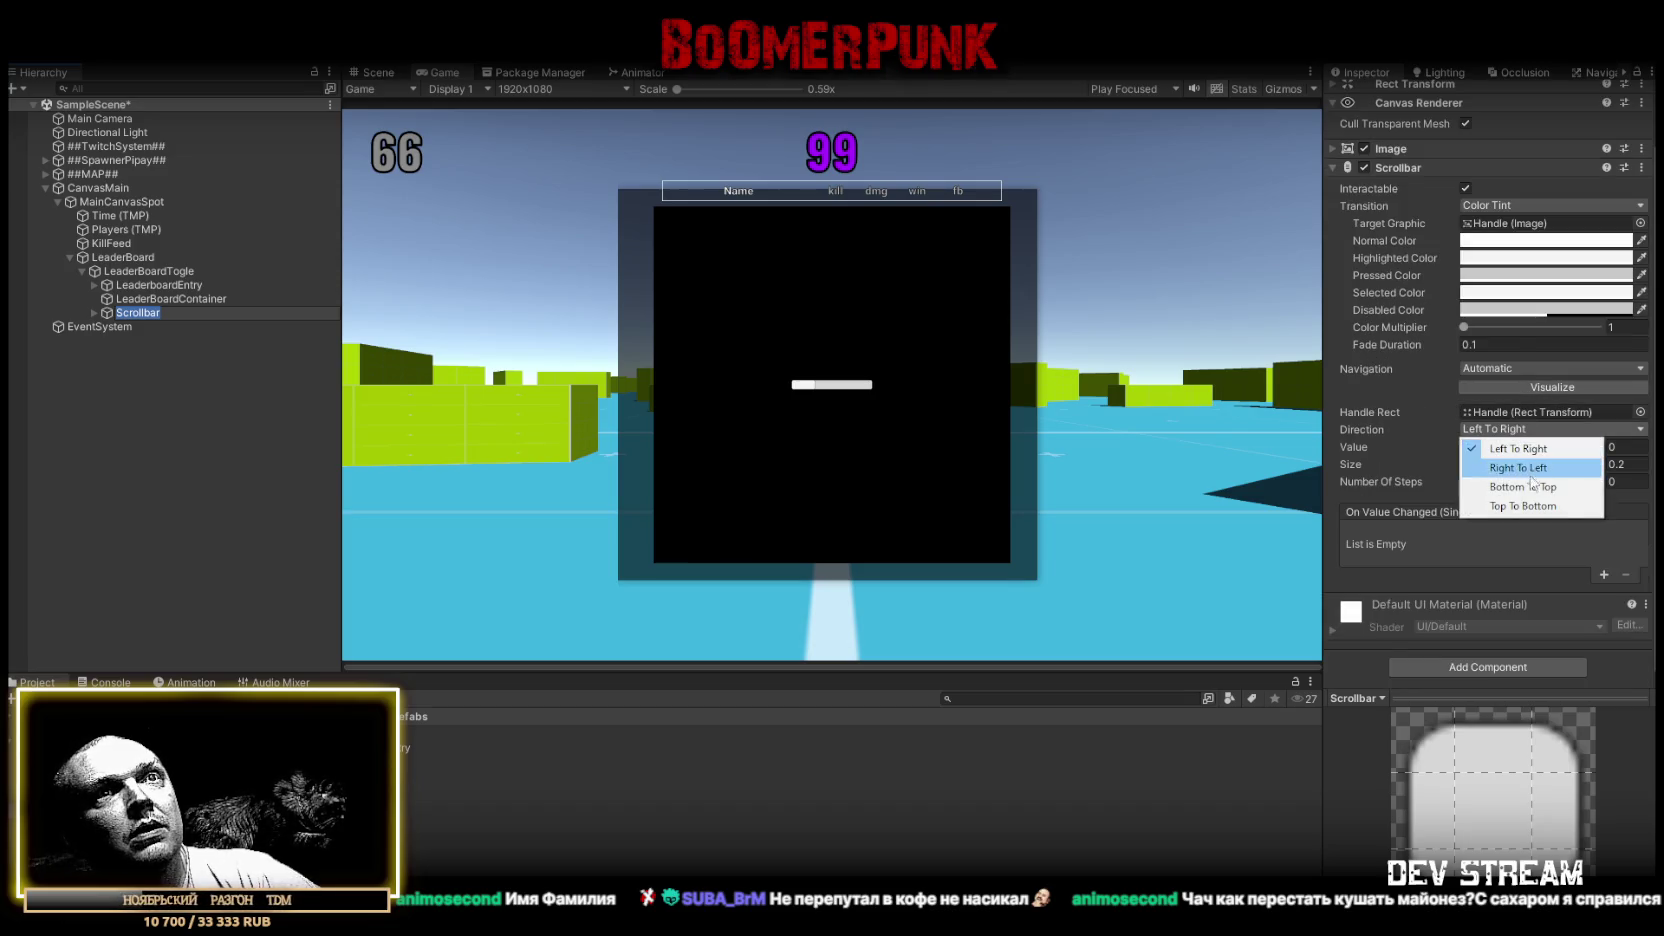
pyautogui.click(1521, 506)
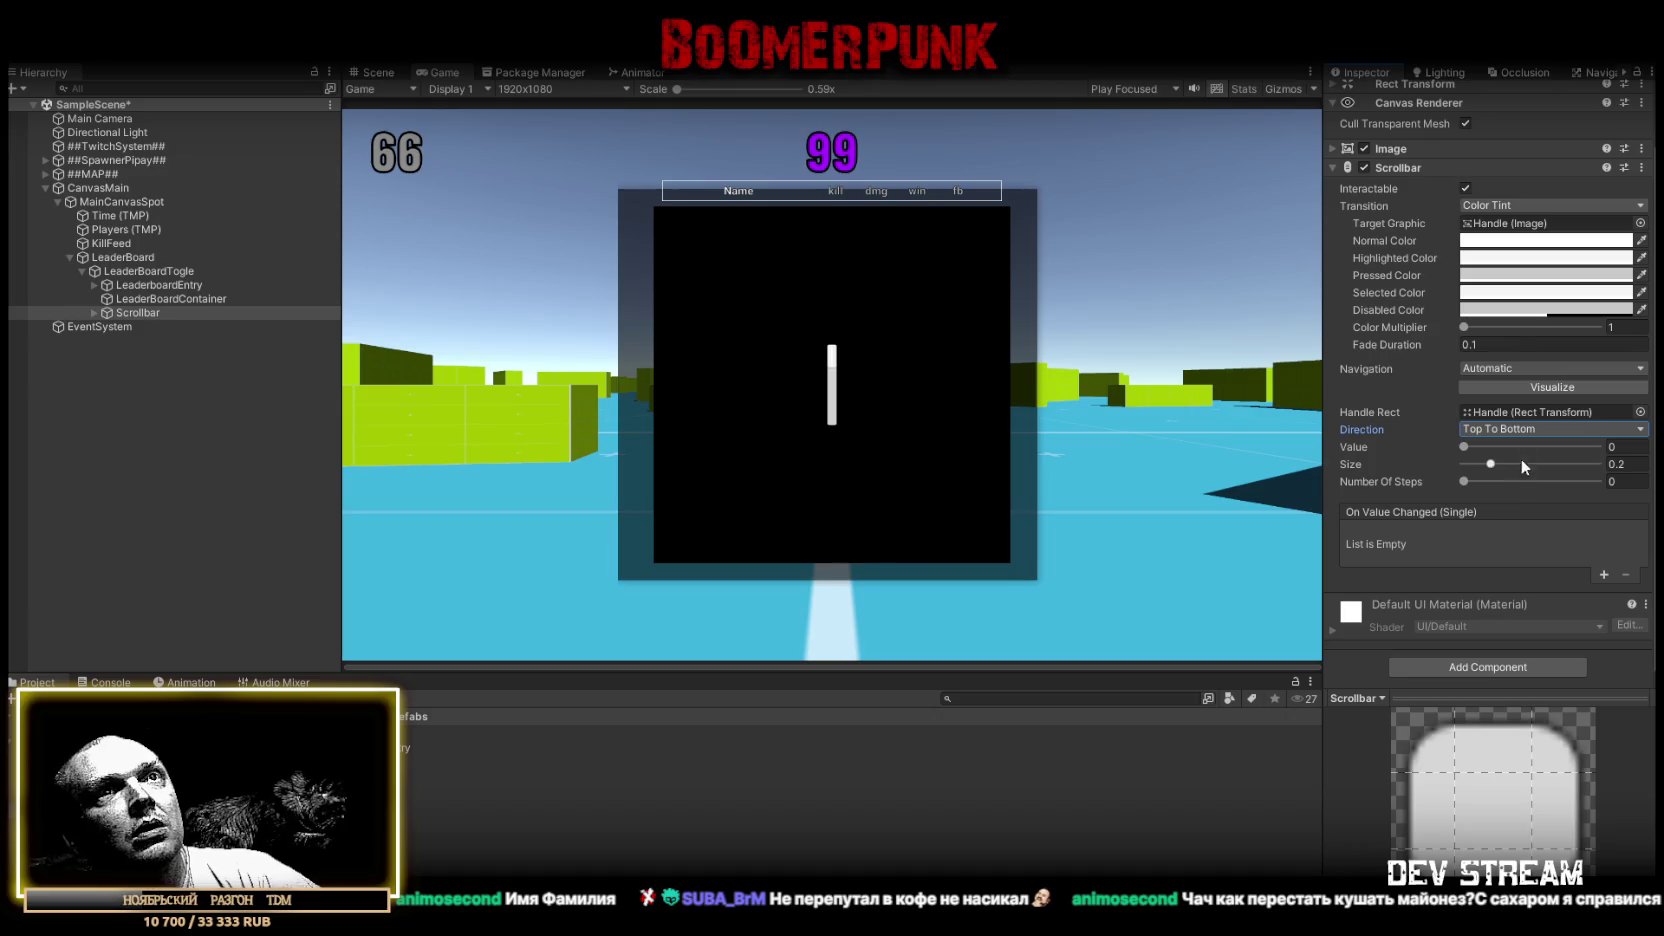
pyautogui.scroll(1, 1530, 420)
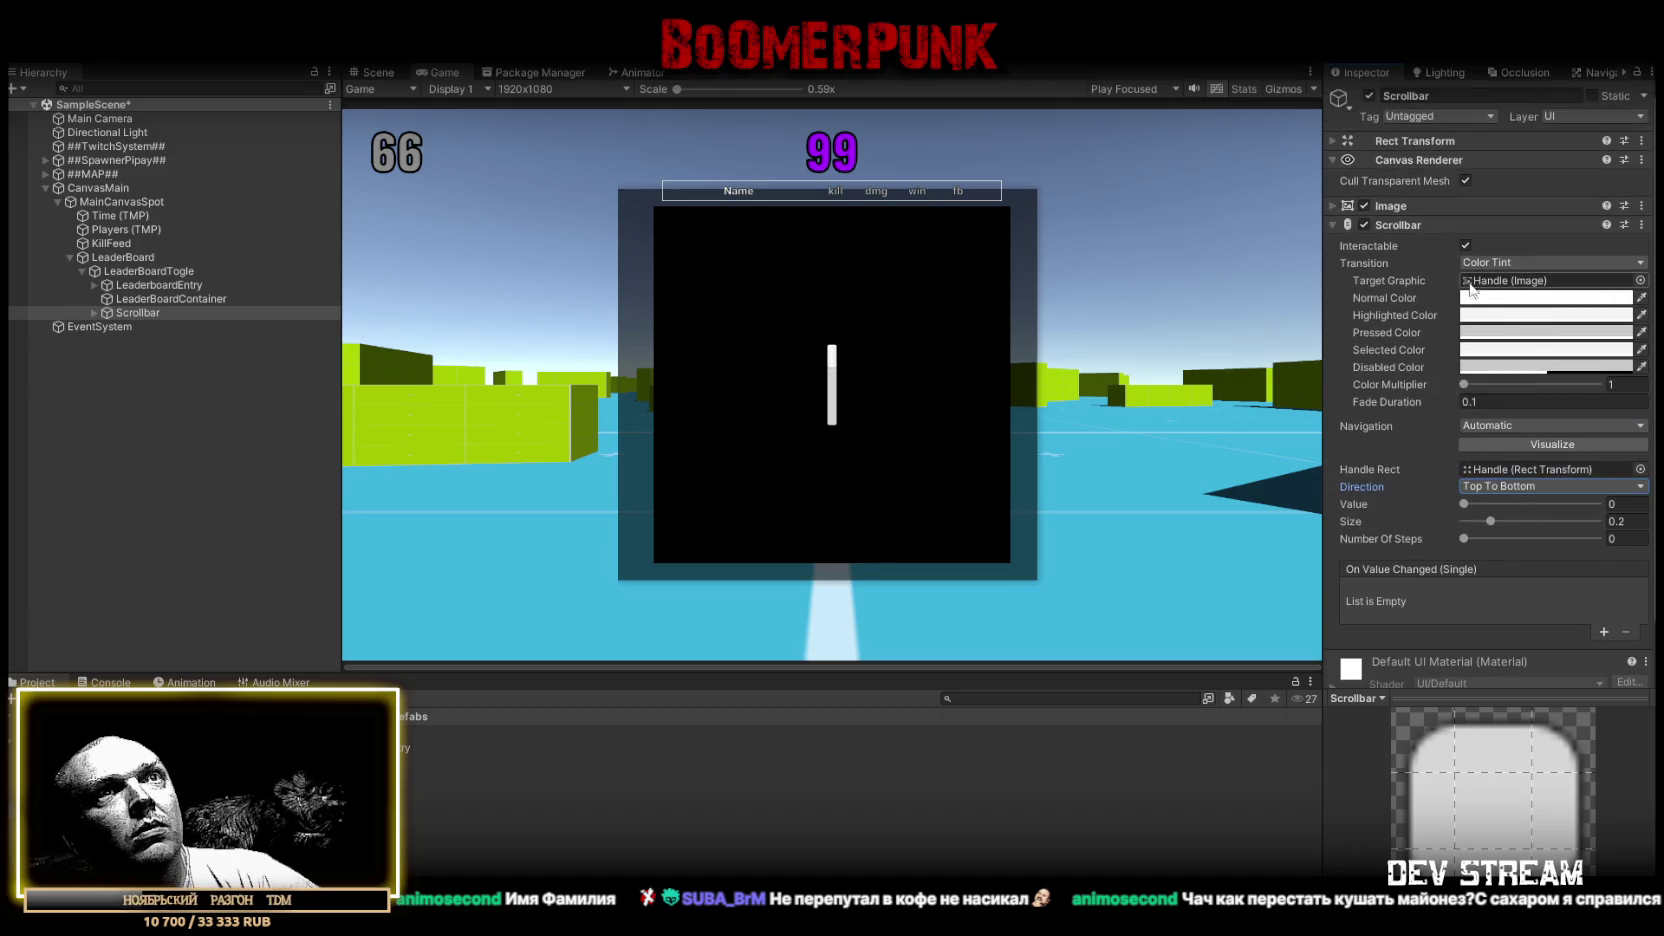
# Anchor the Scrollbar right-stretch with Pos X 0 and Width 25
pyautogui.click(1333, 141)
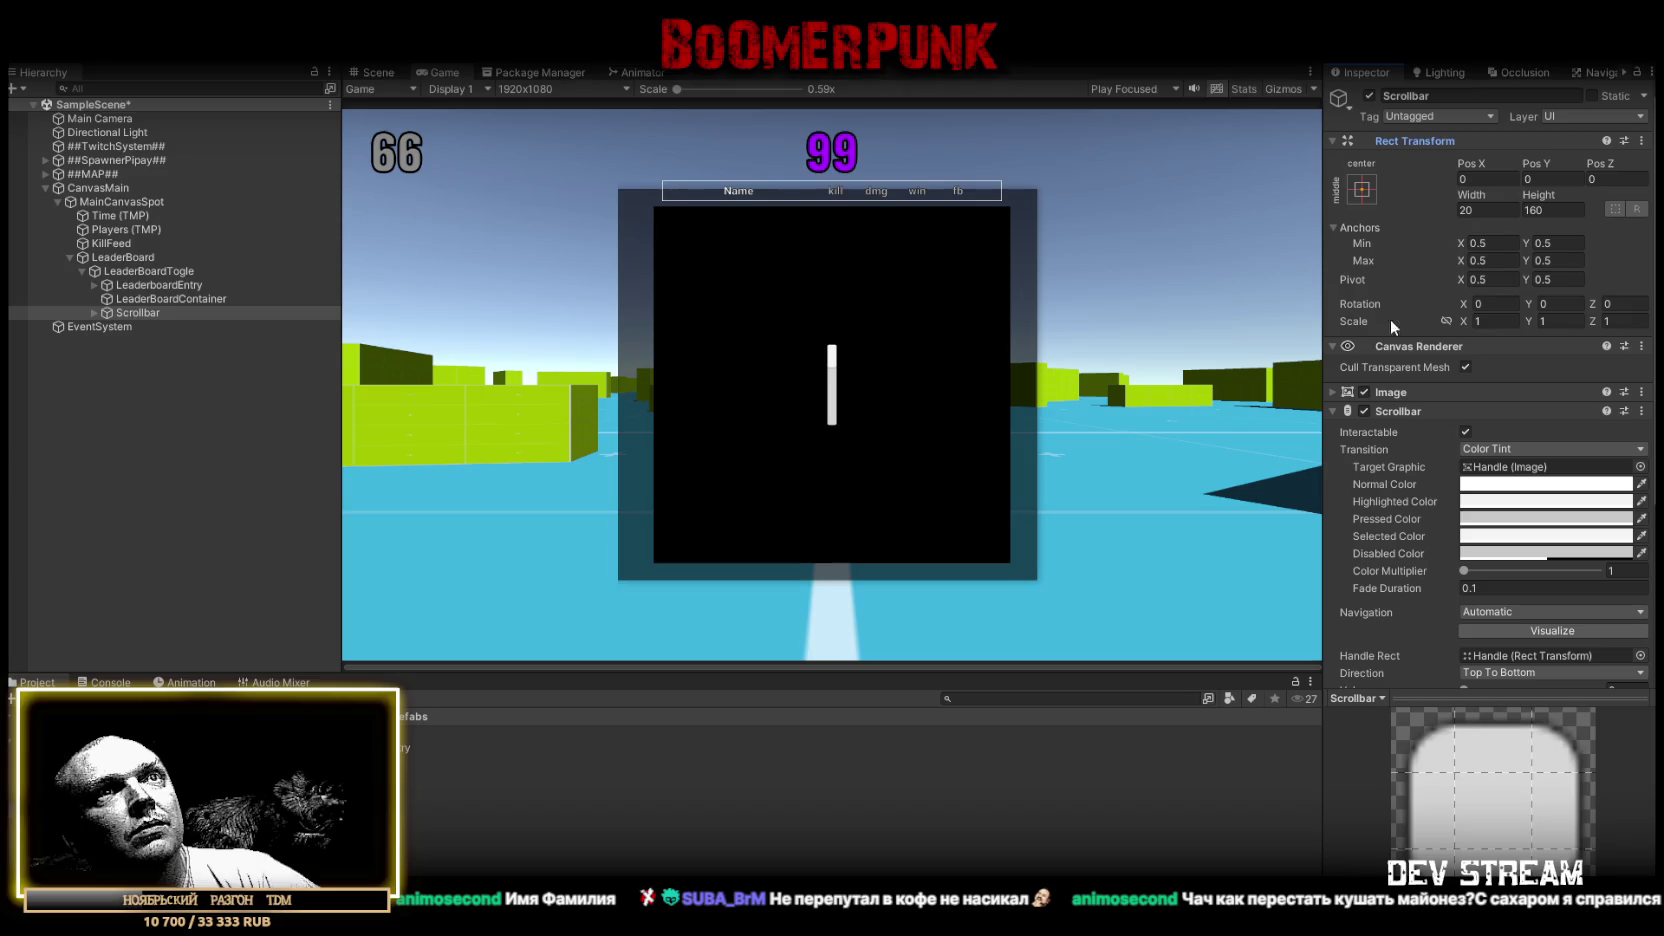
pyautogui.click(1336, 390)
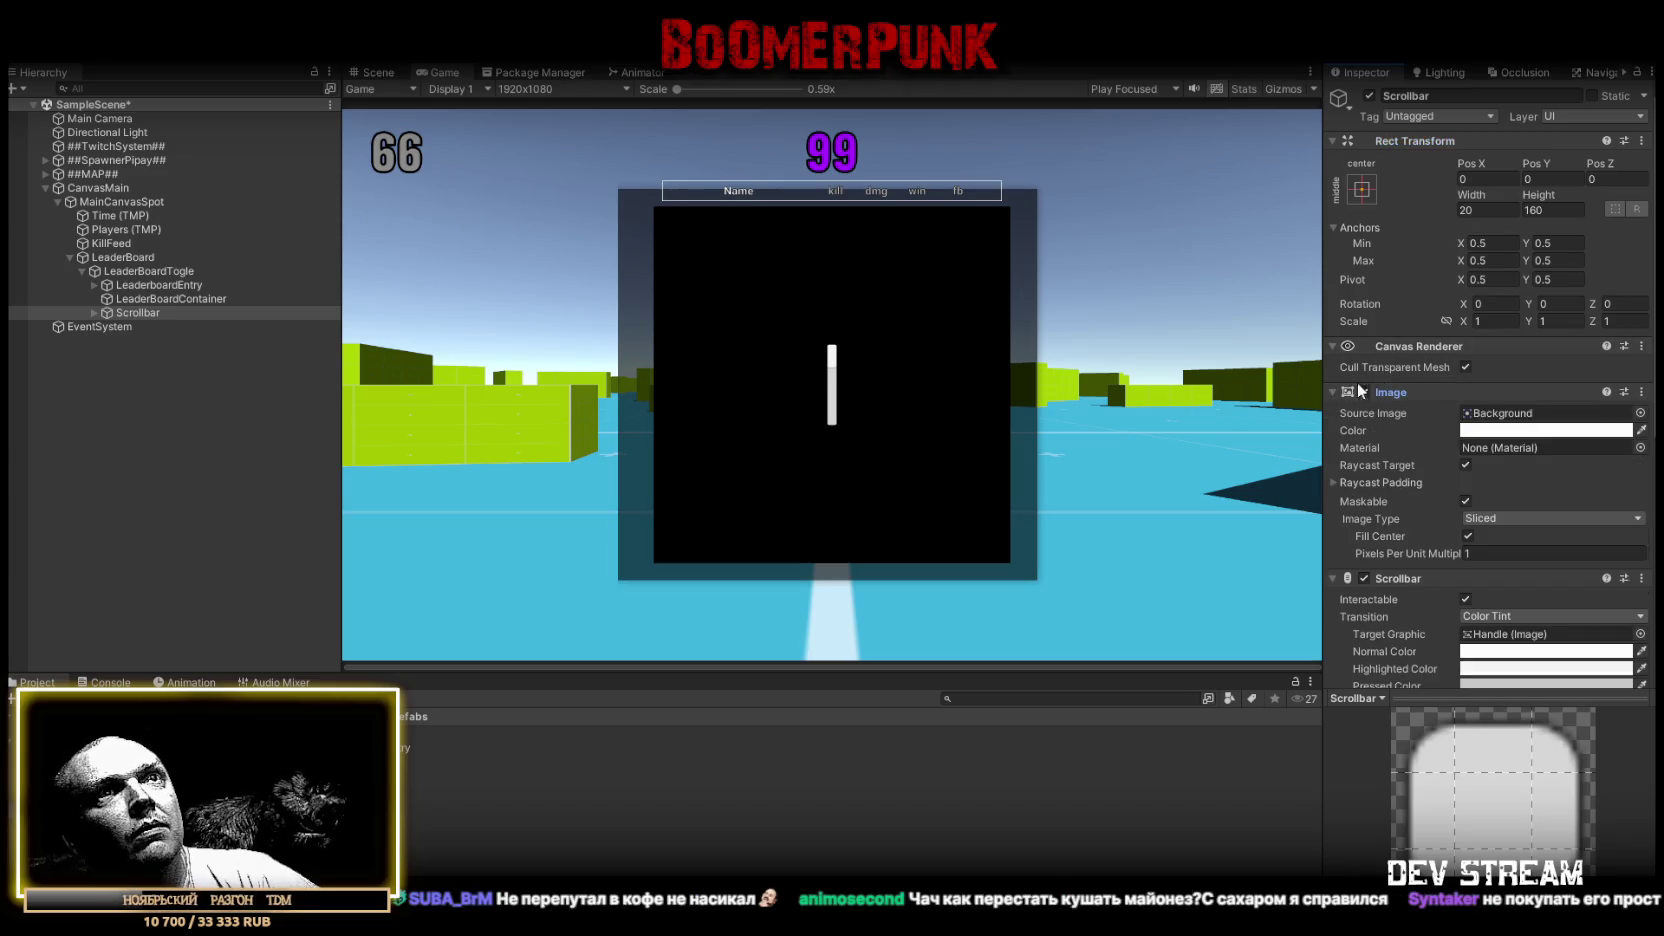
pyautogui.click(1361, 189)
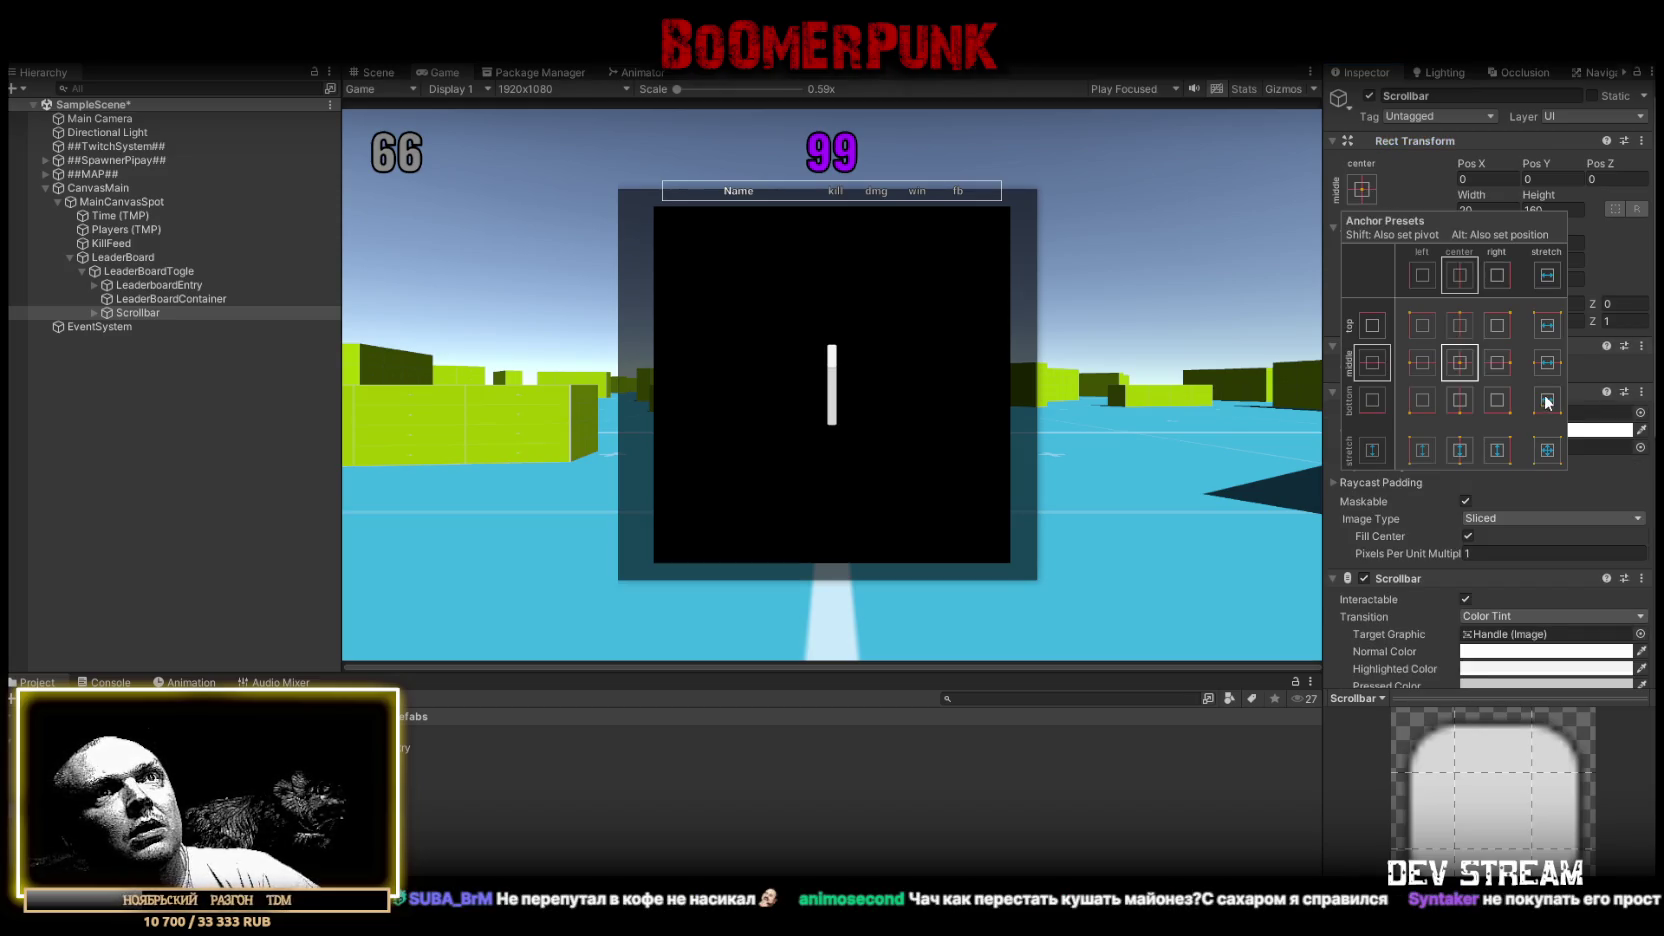
pyautogui.click(1497, 452)
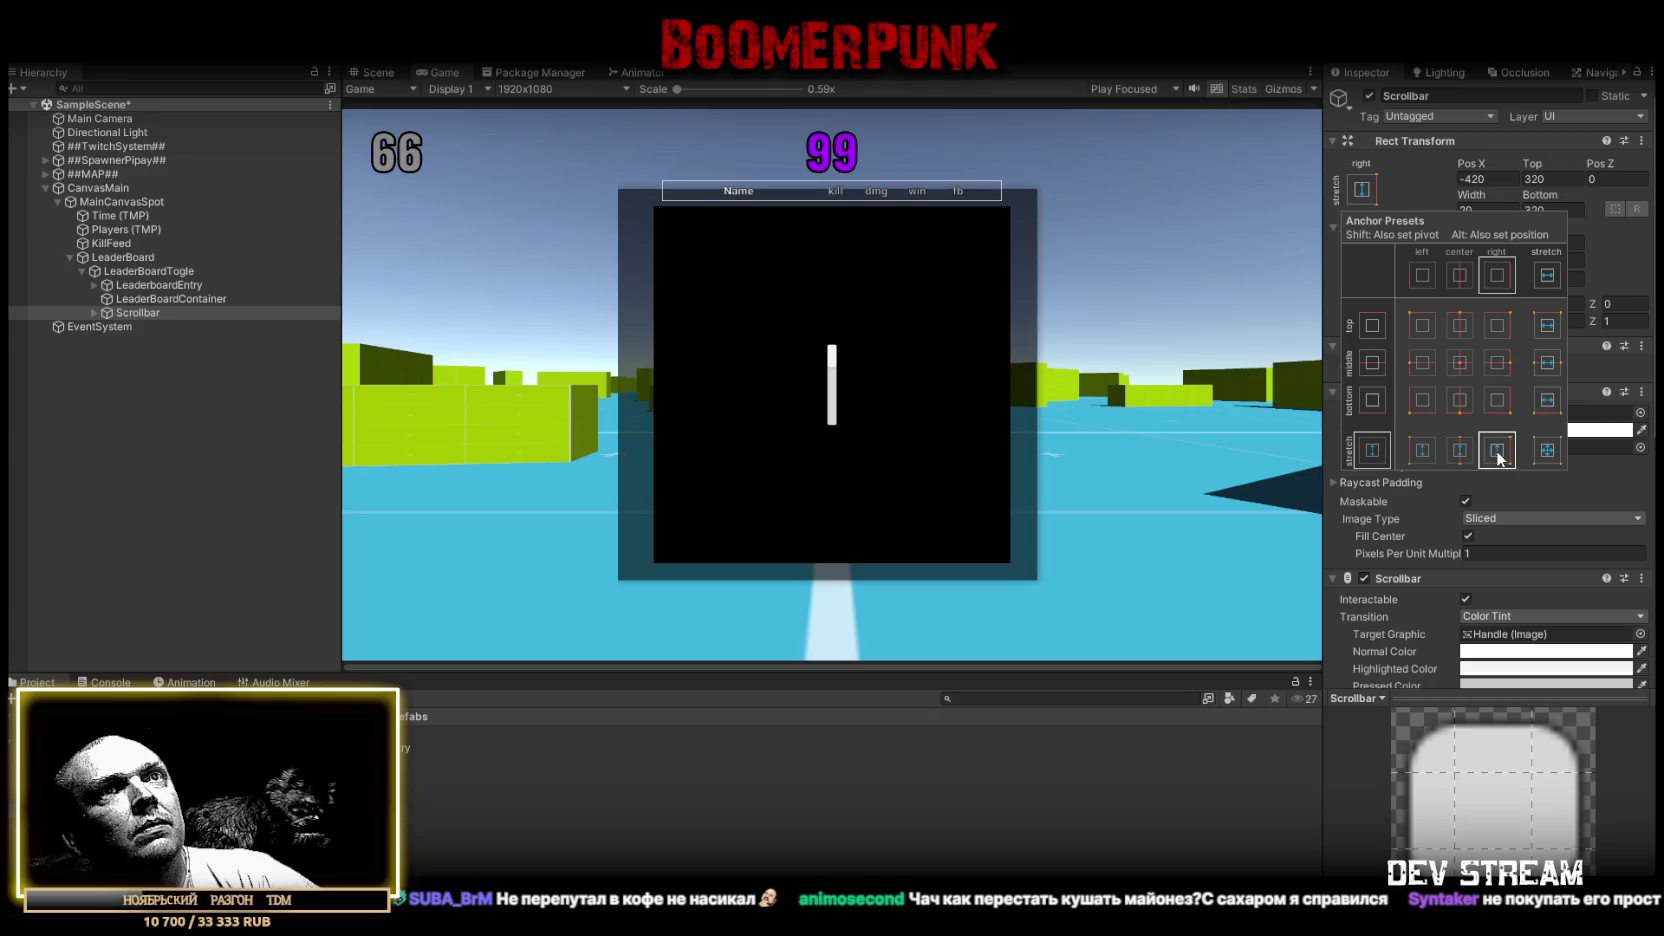
pyautogui.click(1488, 179)
pyautogui.write('0')
pyautogui.click(1562, 181)
pyautogui.write('0')
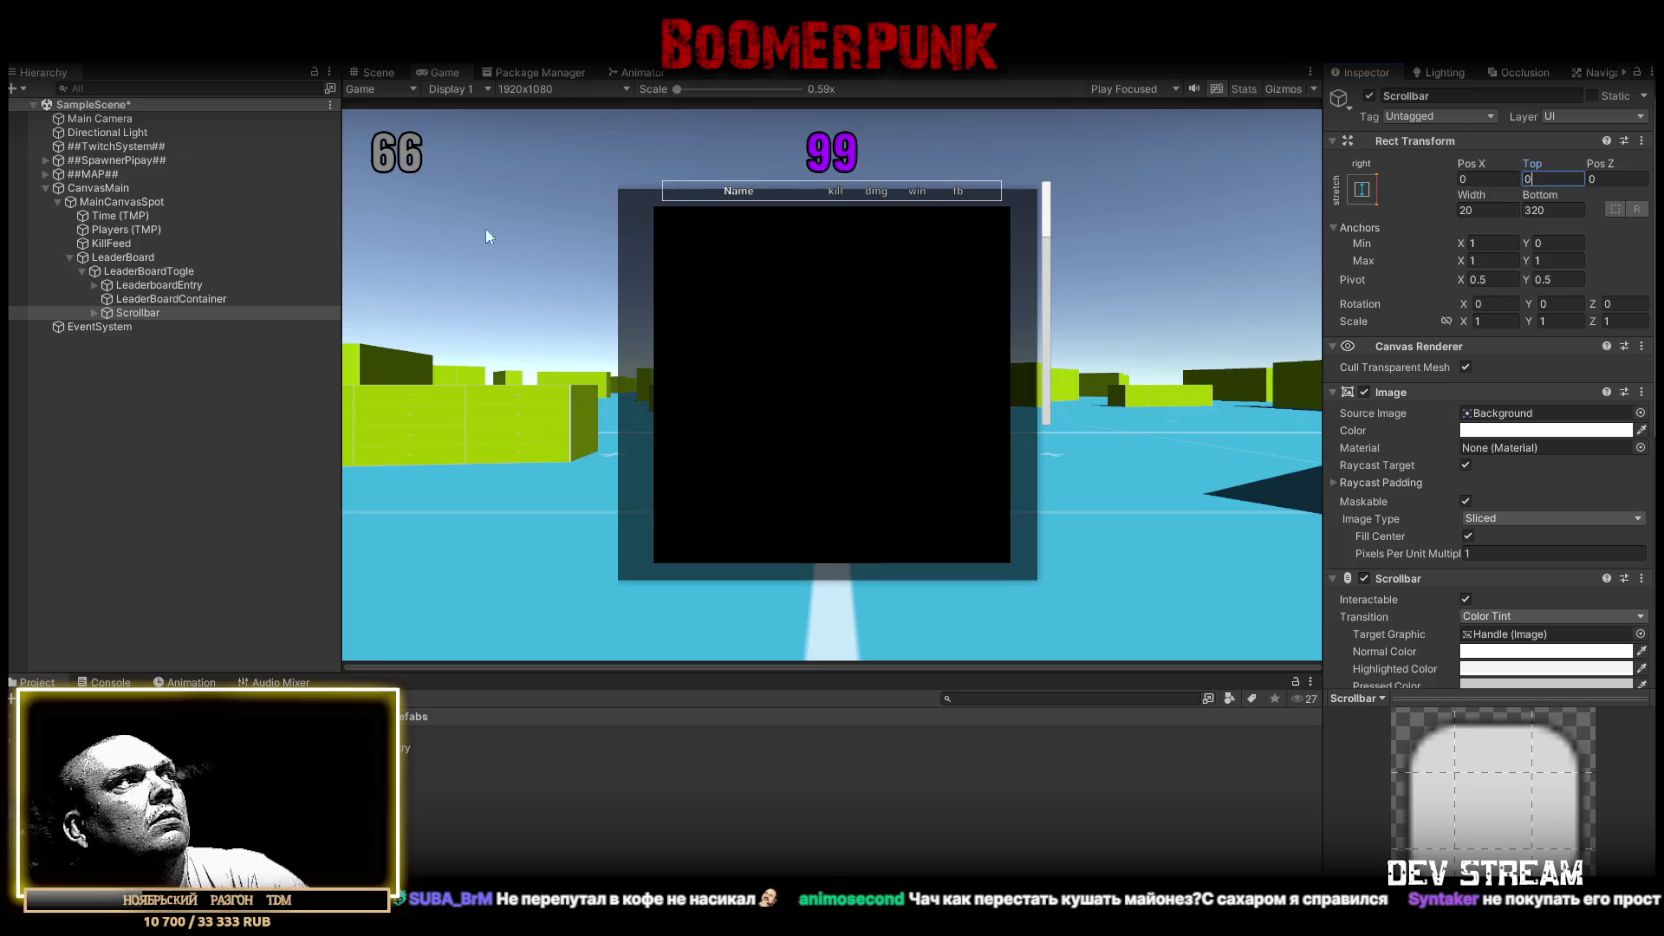
pyautogui.click(1572, 209)
pyautogui.write('0')
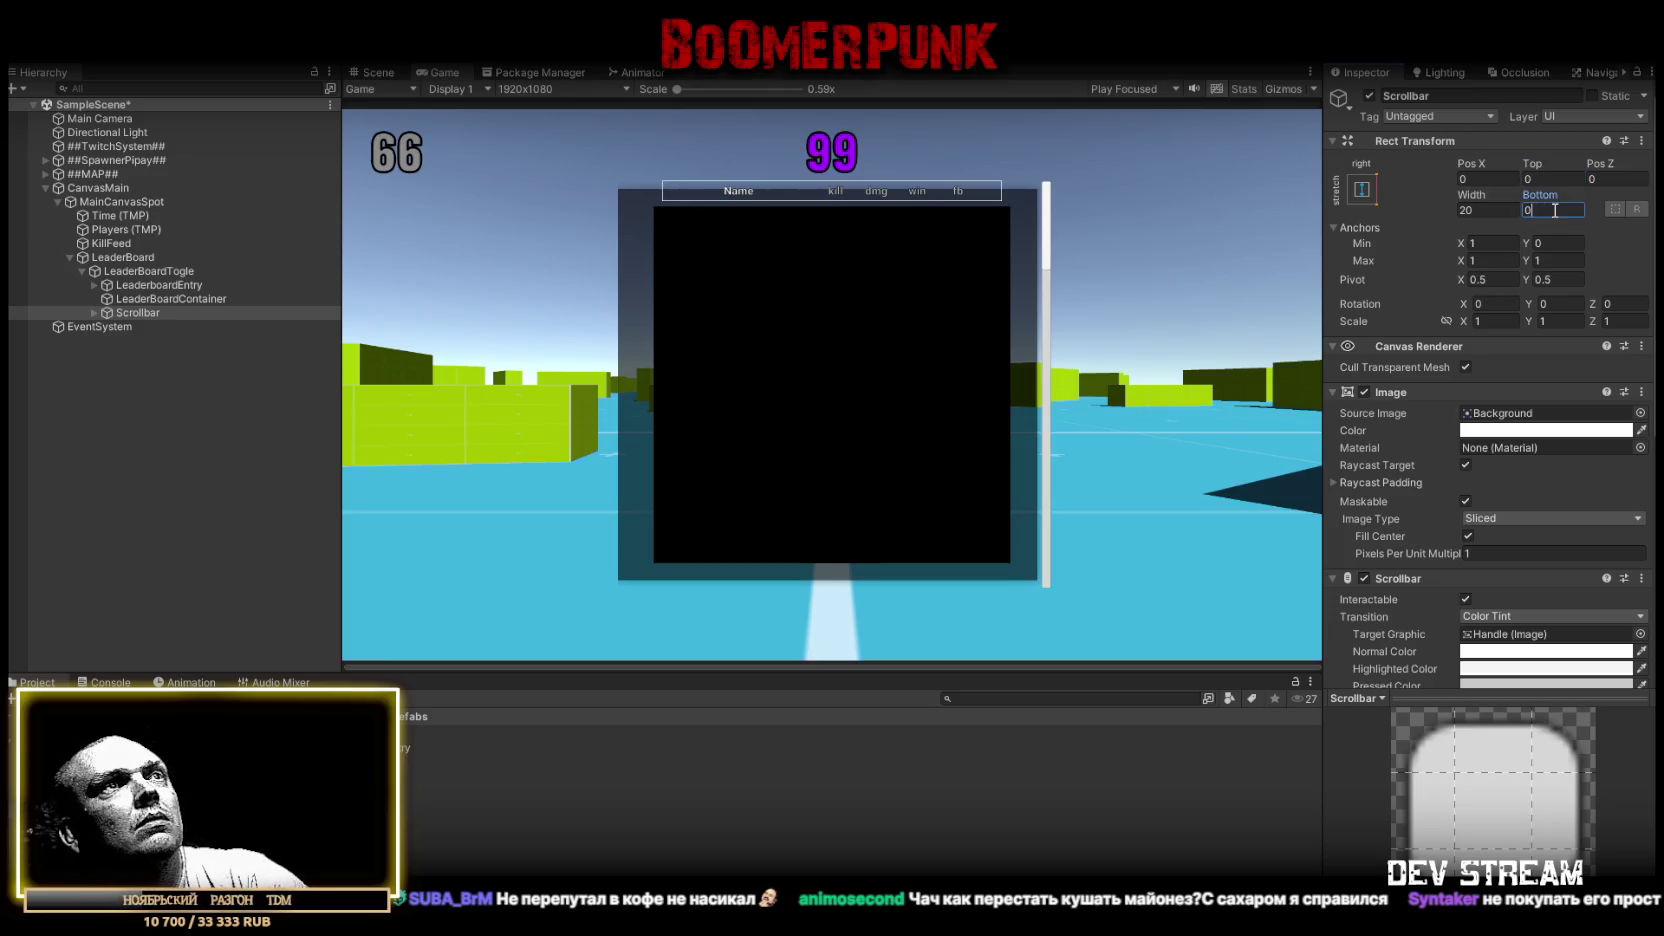
pyautogui.click(1486, 210)
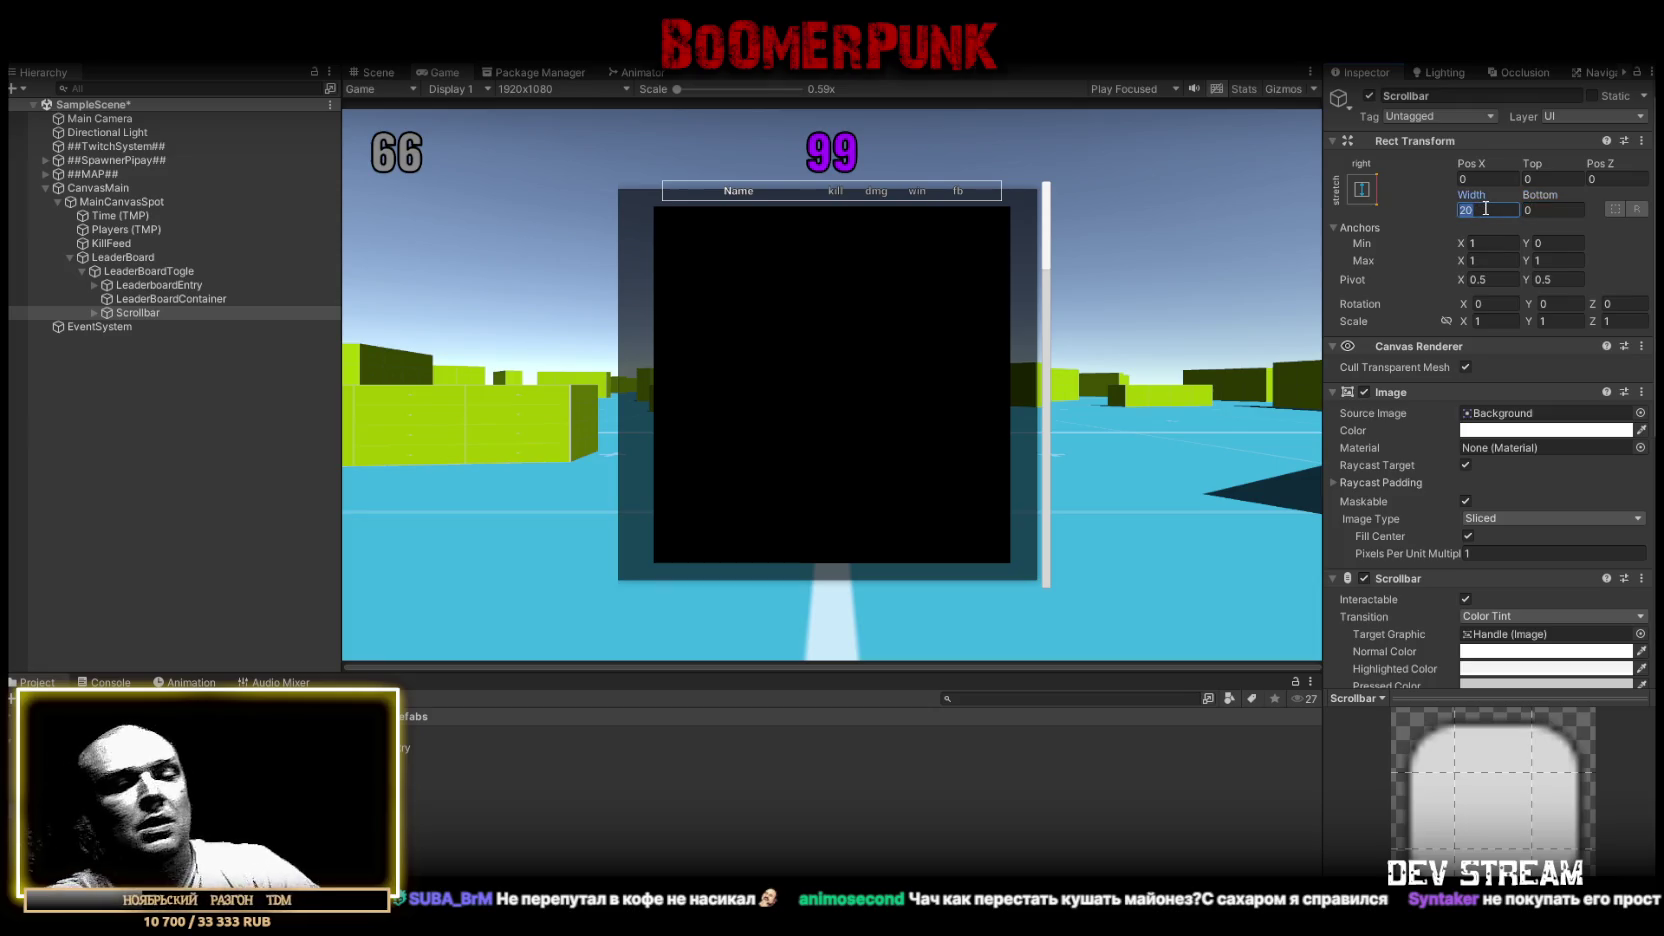
pyautogui.write('10')
pyautogui.press('BackSpace')
pyautogui.press('BackSpace')
pyautogui.write('25')
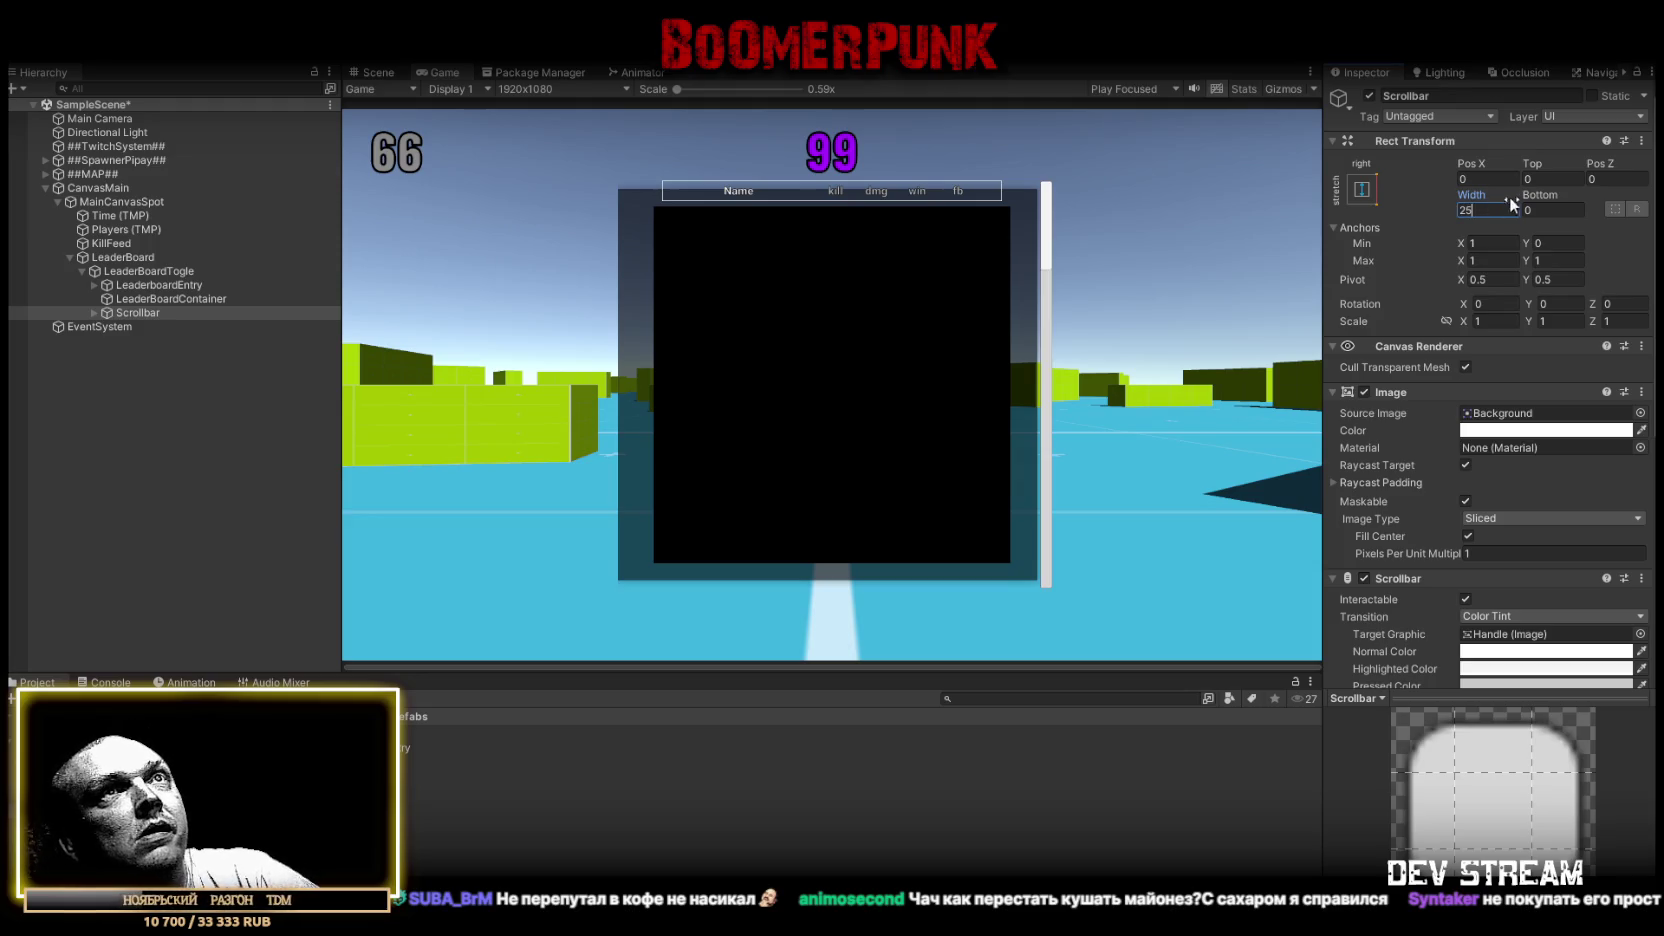
# Set the Scrollbar's Top and Bottom insets to 50 and Pos X to -55
pyautogui.moveTo(1537, 172); pyautogui.dragTo(1482, 162)
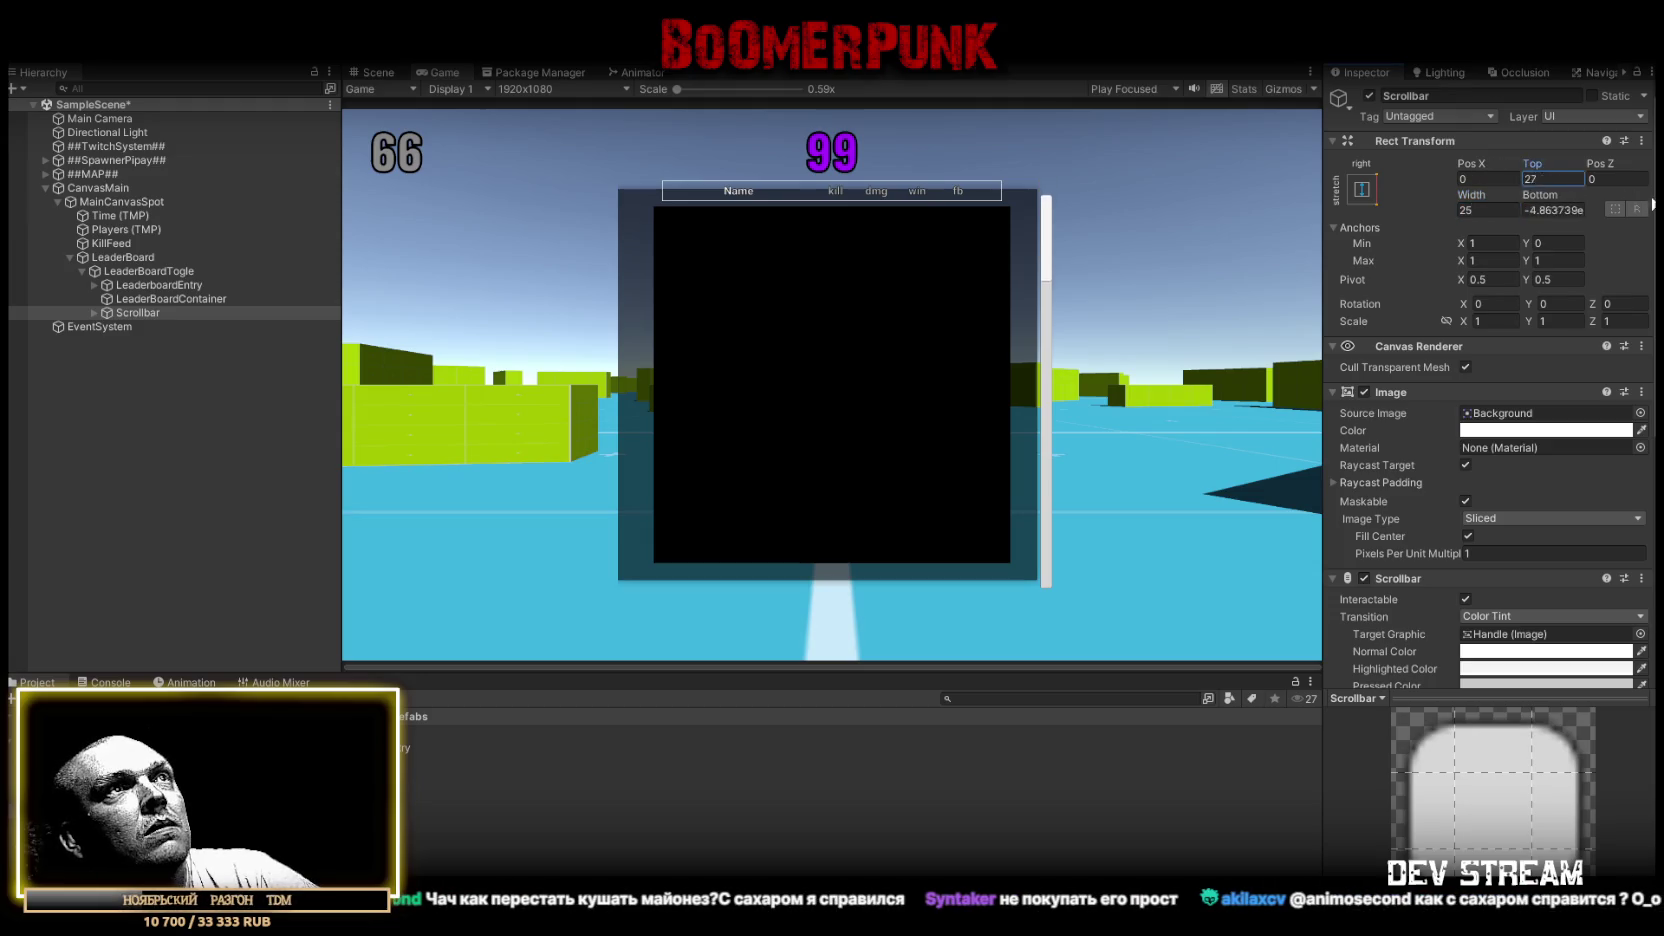
pyautogui.doubleClick(1543, 180)
pyautogui.write('50.1')
pyautogui.press('BackSpace')
pyautogui.press('BackSpace')
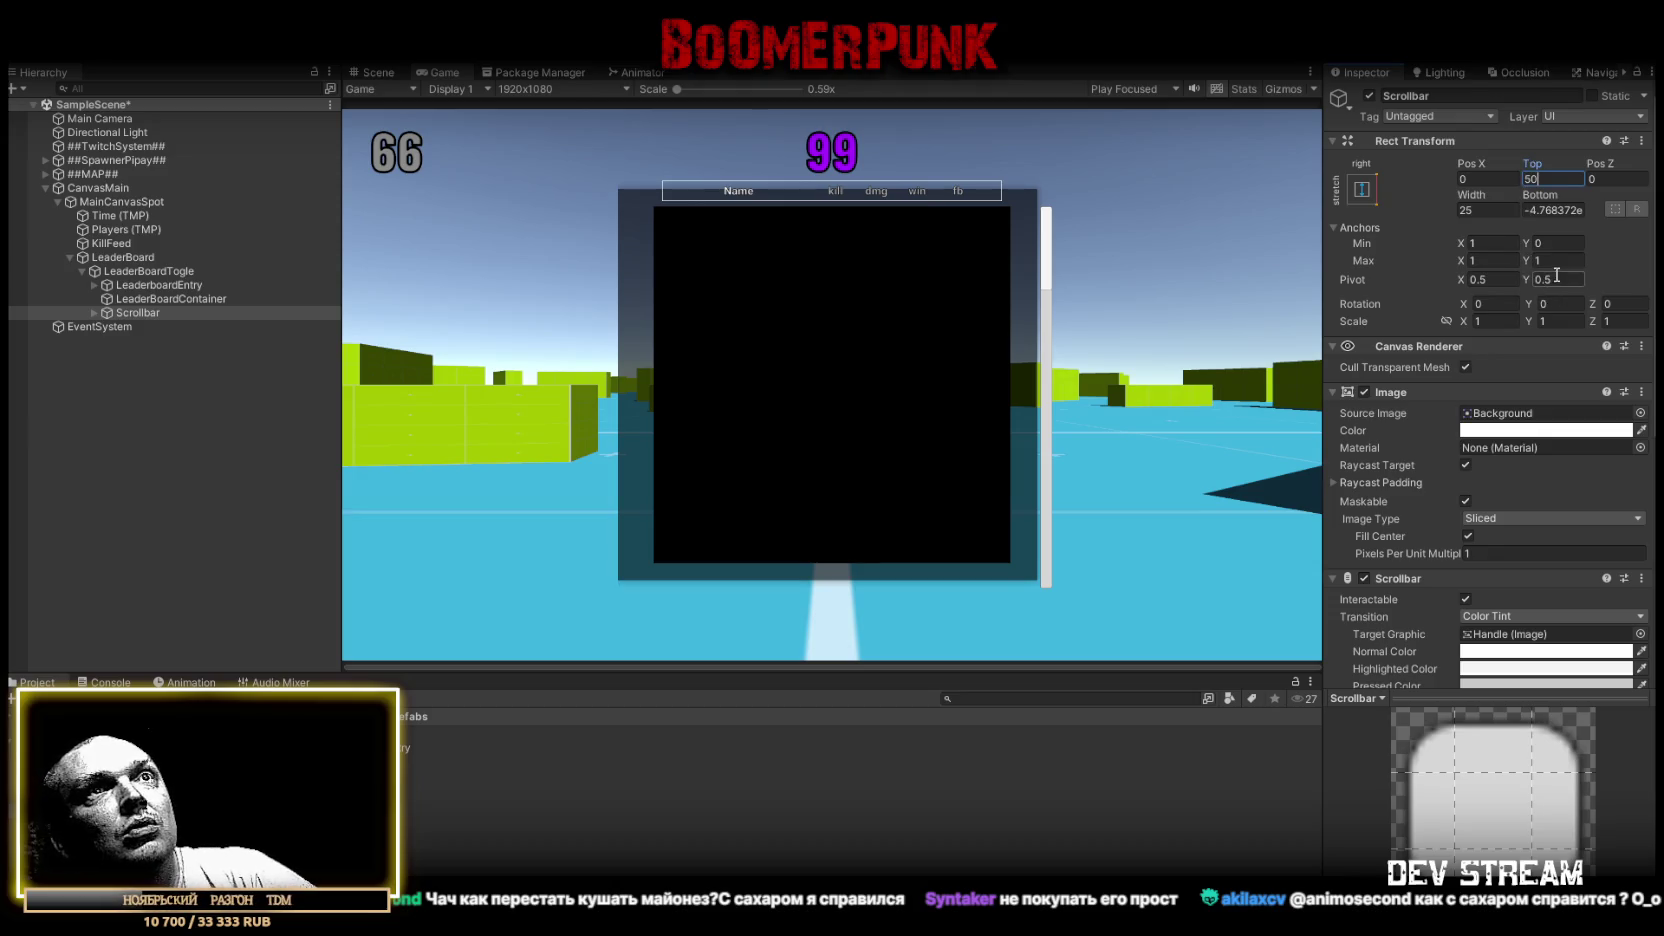
pyautogui.click(1555, 209)
pyautogui.write('50')
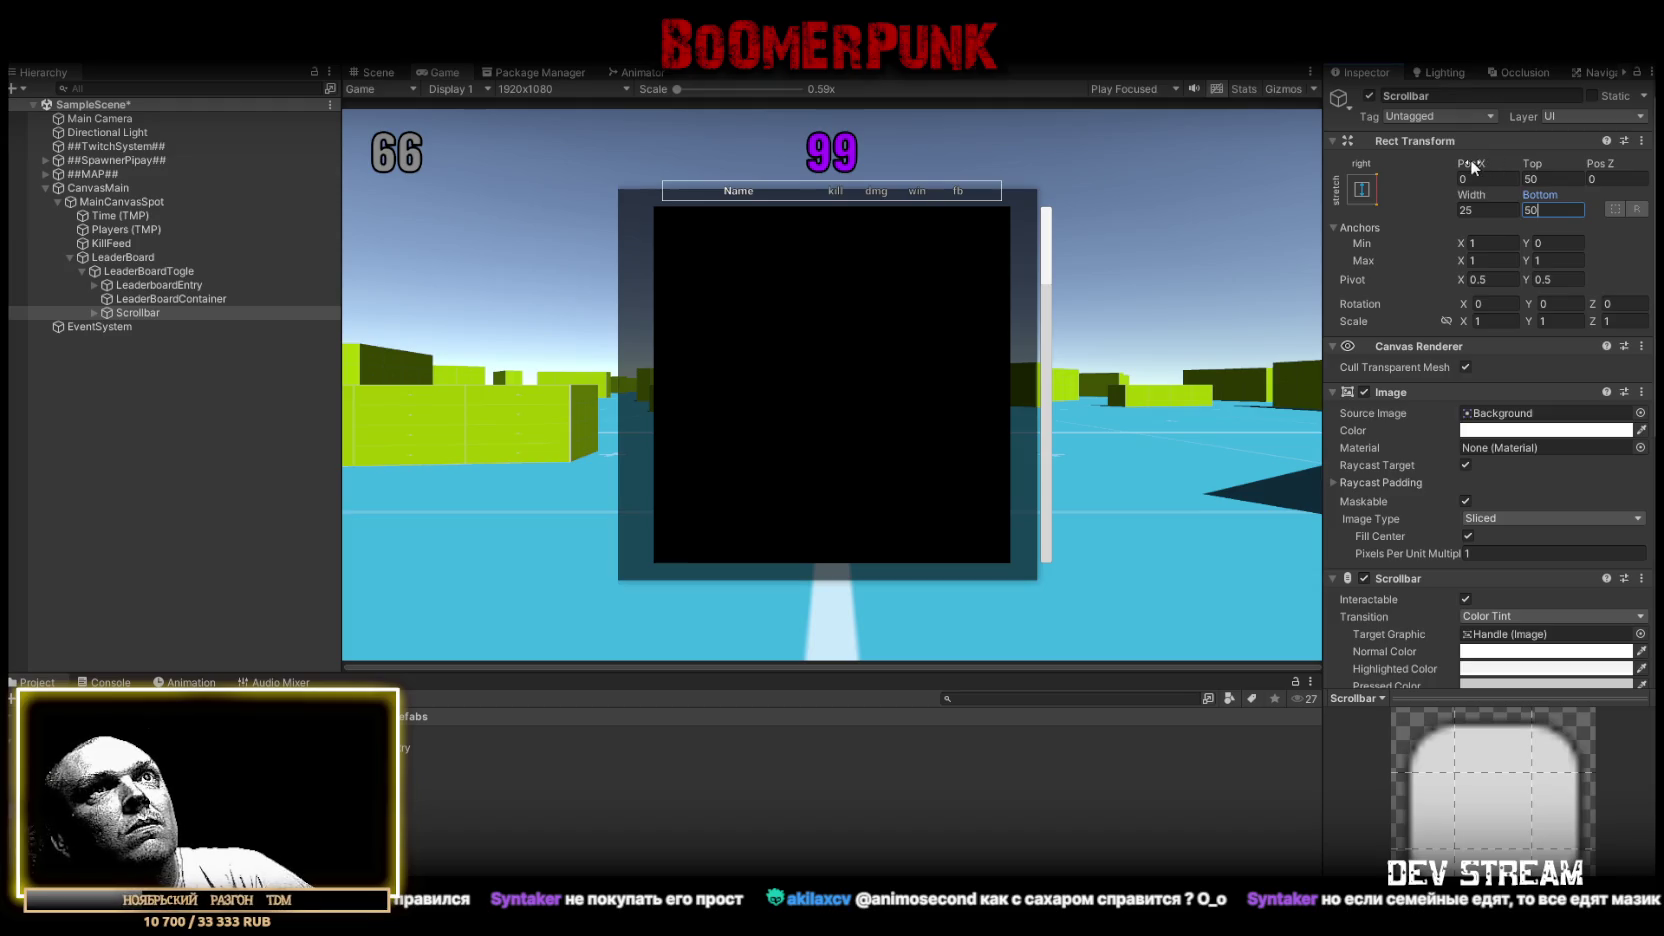
pyautogui.moveTo(1470, 163)
pyautogui.mouseDown()
pyautogui.moveTo(527, 178)
pyautogui.moveTo(24, 165)
pyautogui.moveTo(1640, 162)
pyautogui.moveTo(1554, 152)
pyautogui.mouseUp()
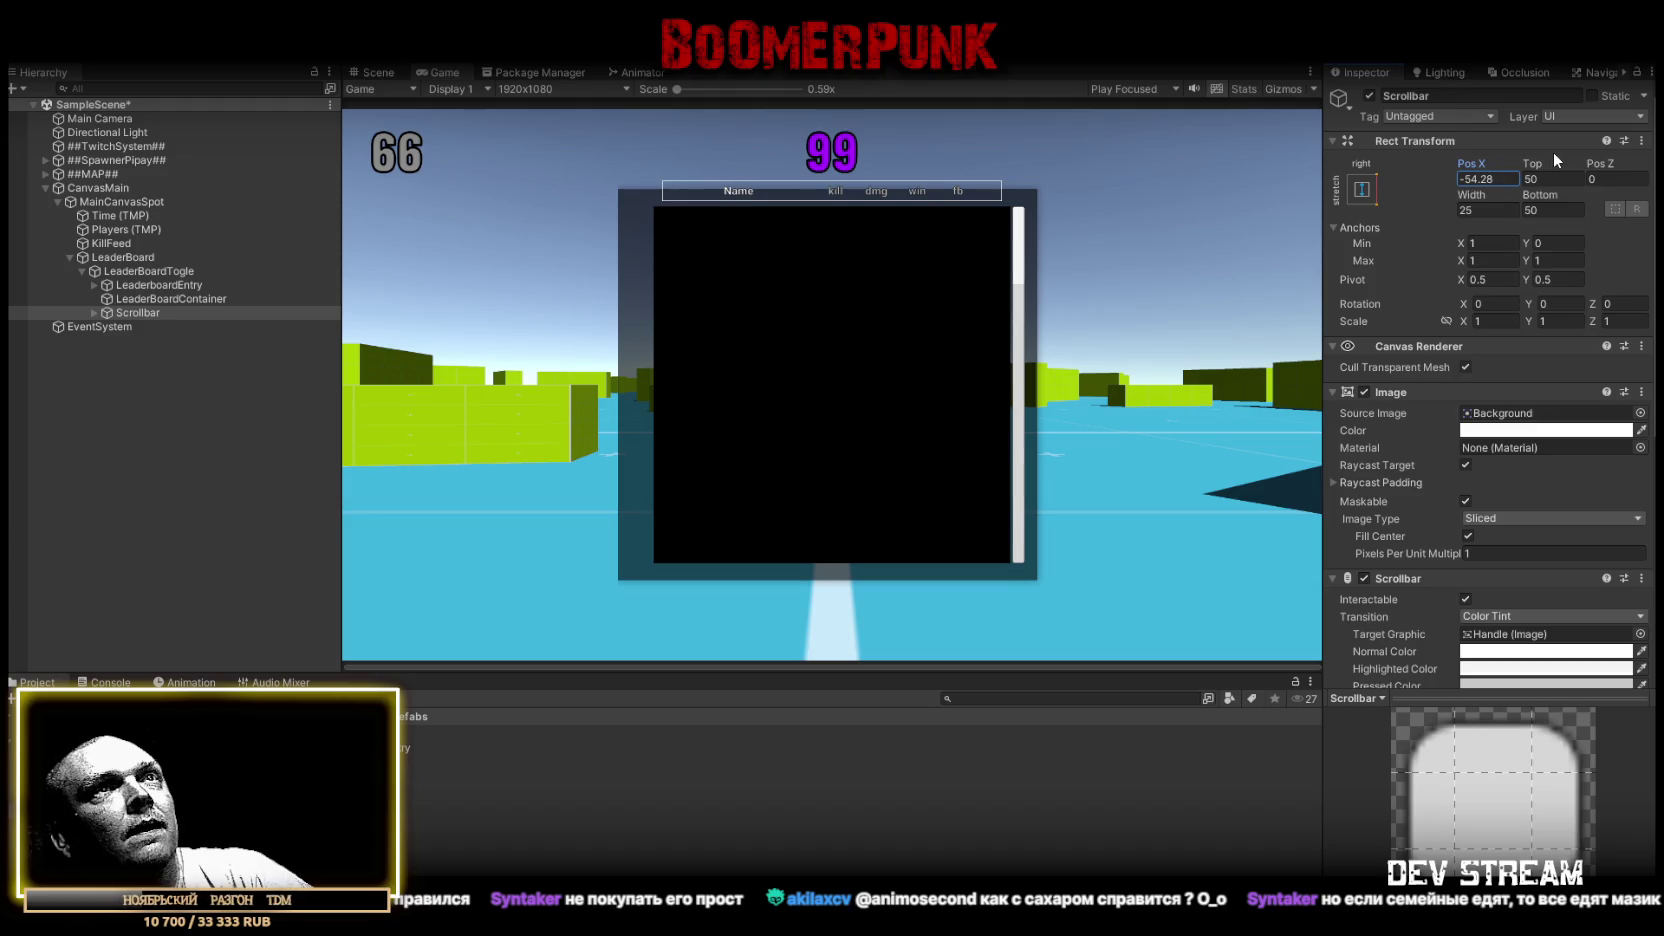
pyautogui.click(1481, 179)
pyautogui.write('-55')
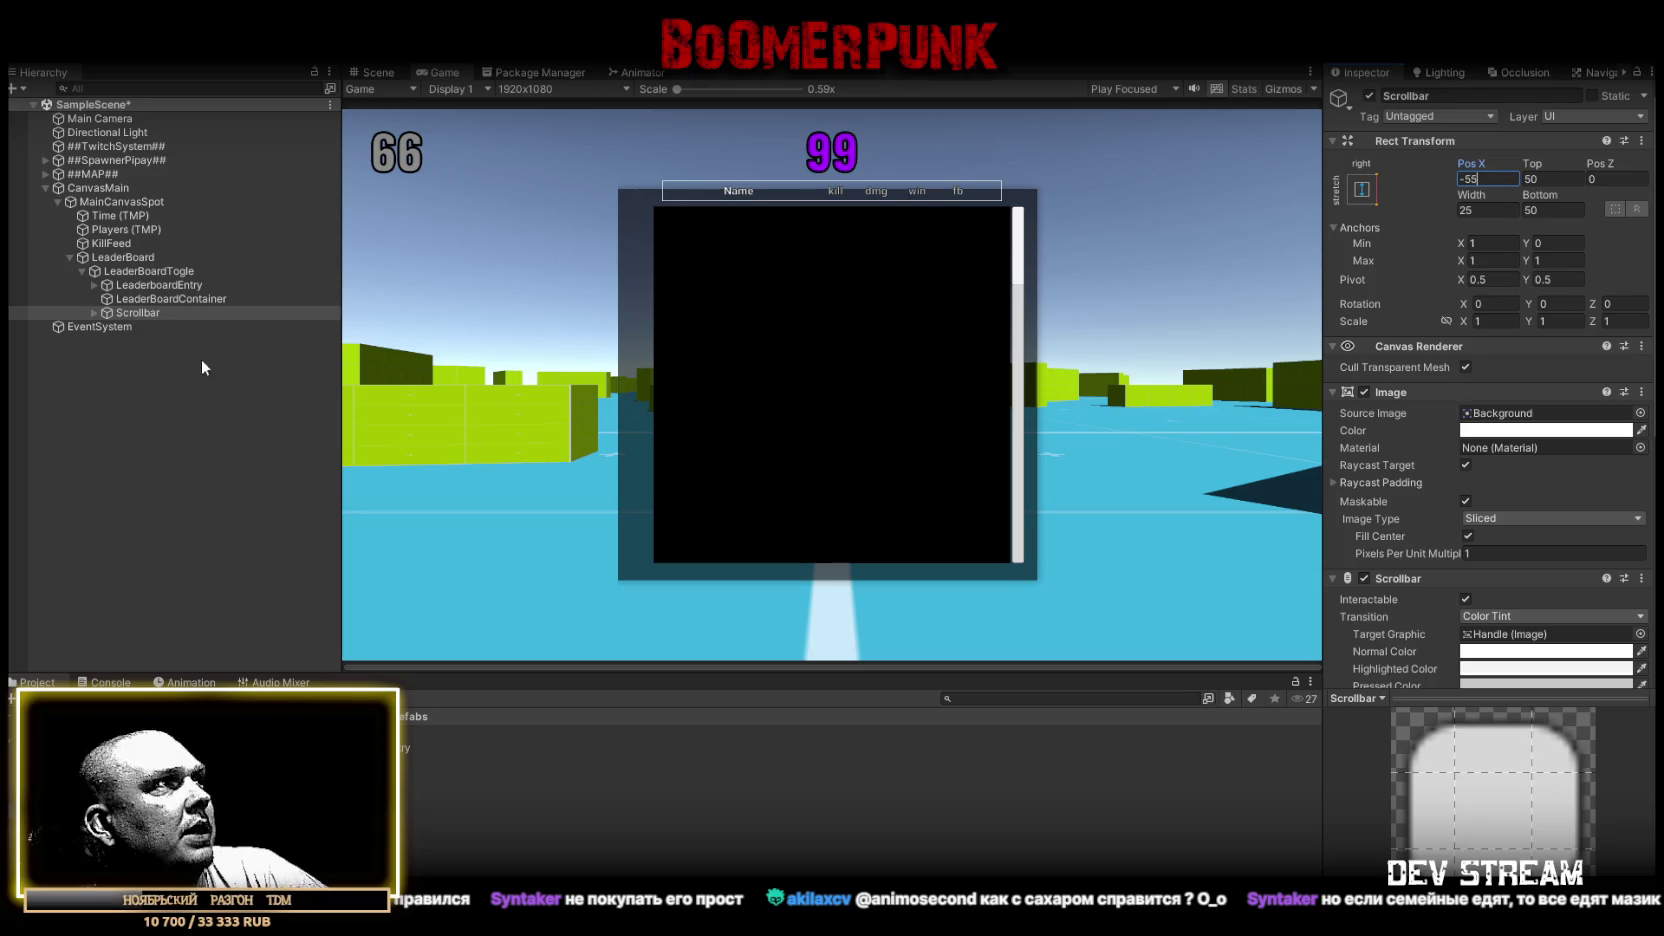
pyautogui.click(125, 272)
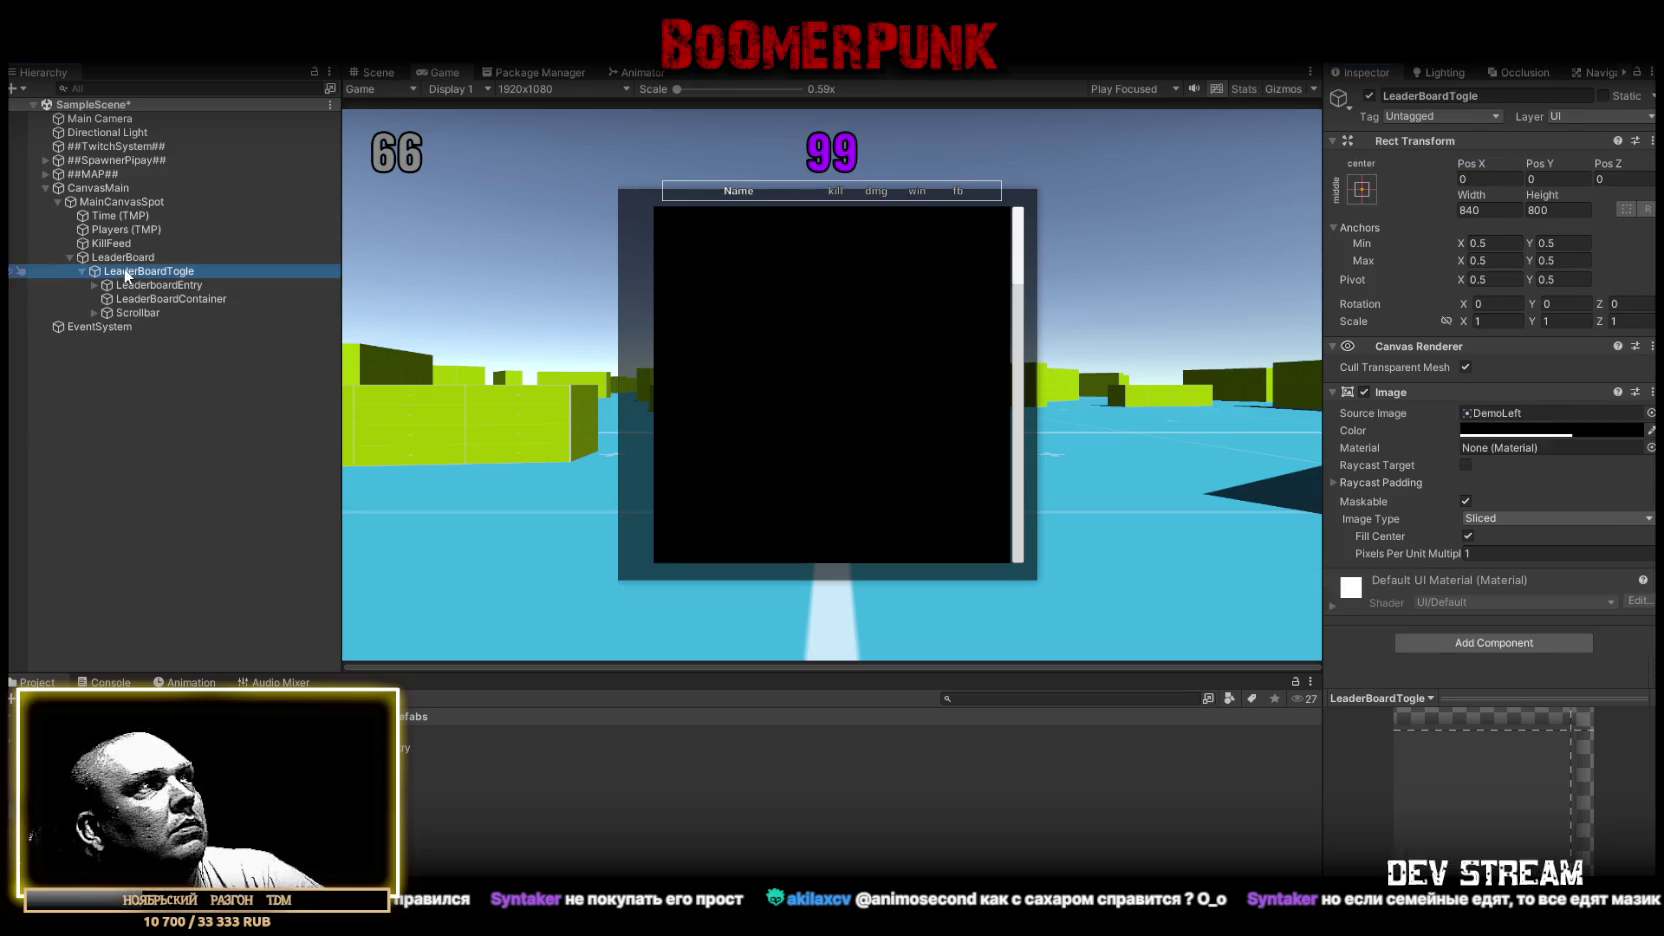
# Add a Scroll Rect component to LeaderBoardTogle
pyautogui.click(121, 258)
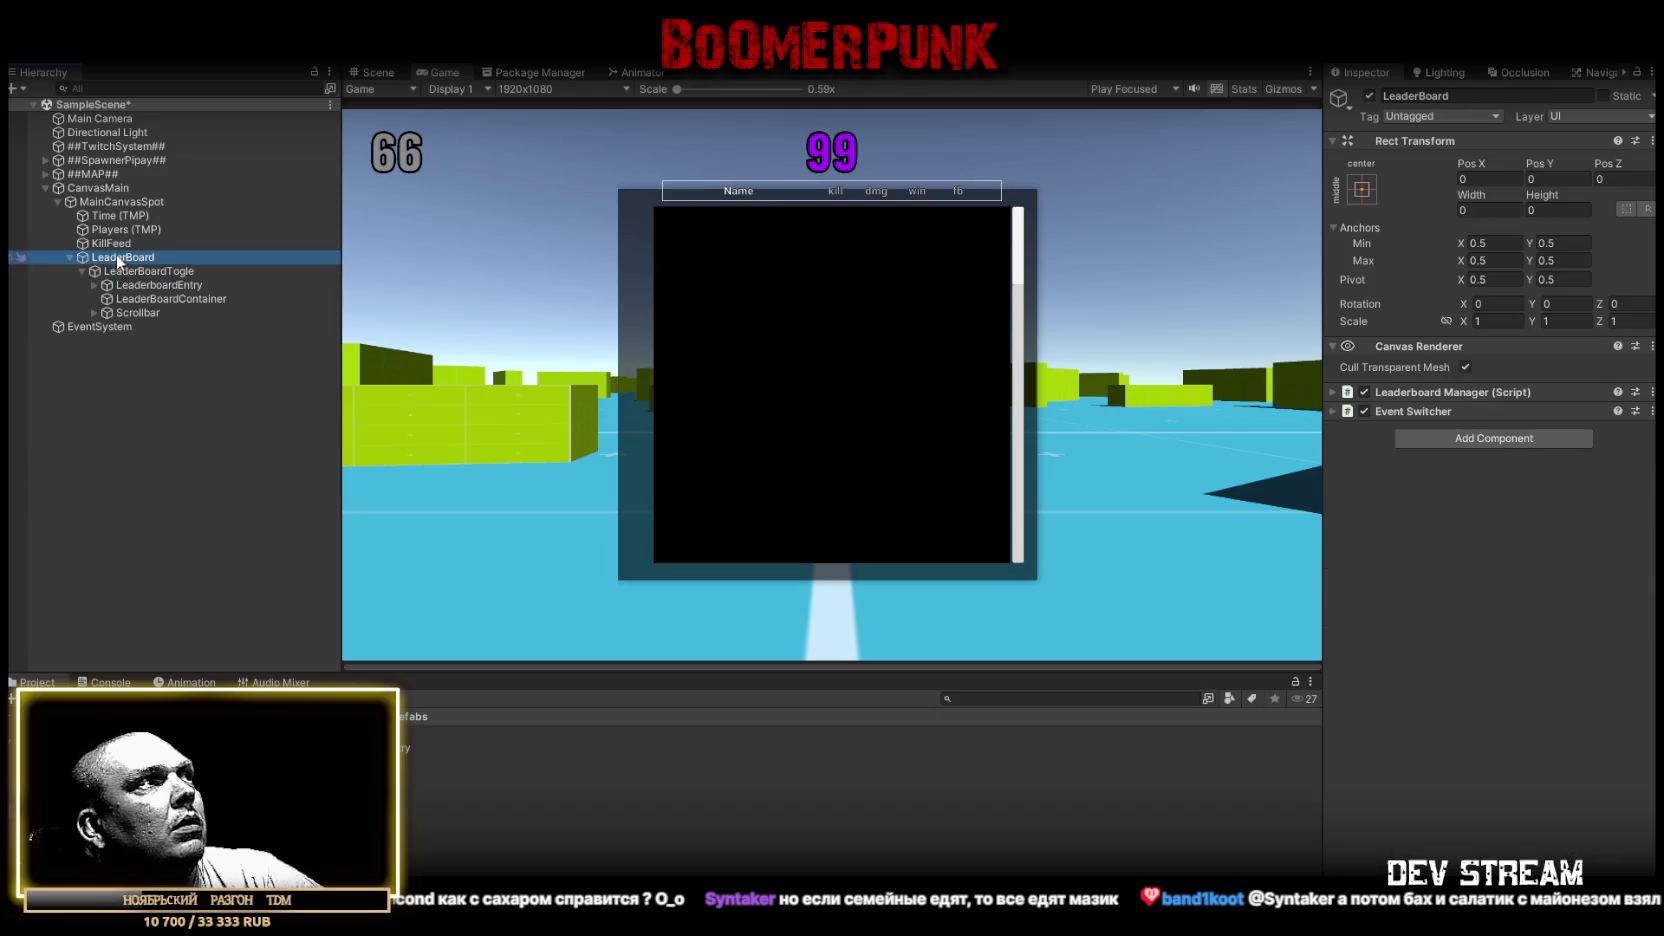
pyautogui.click(121, 272)
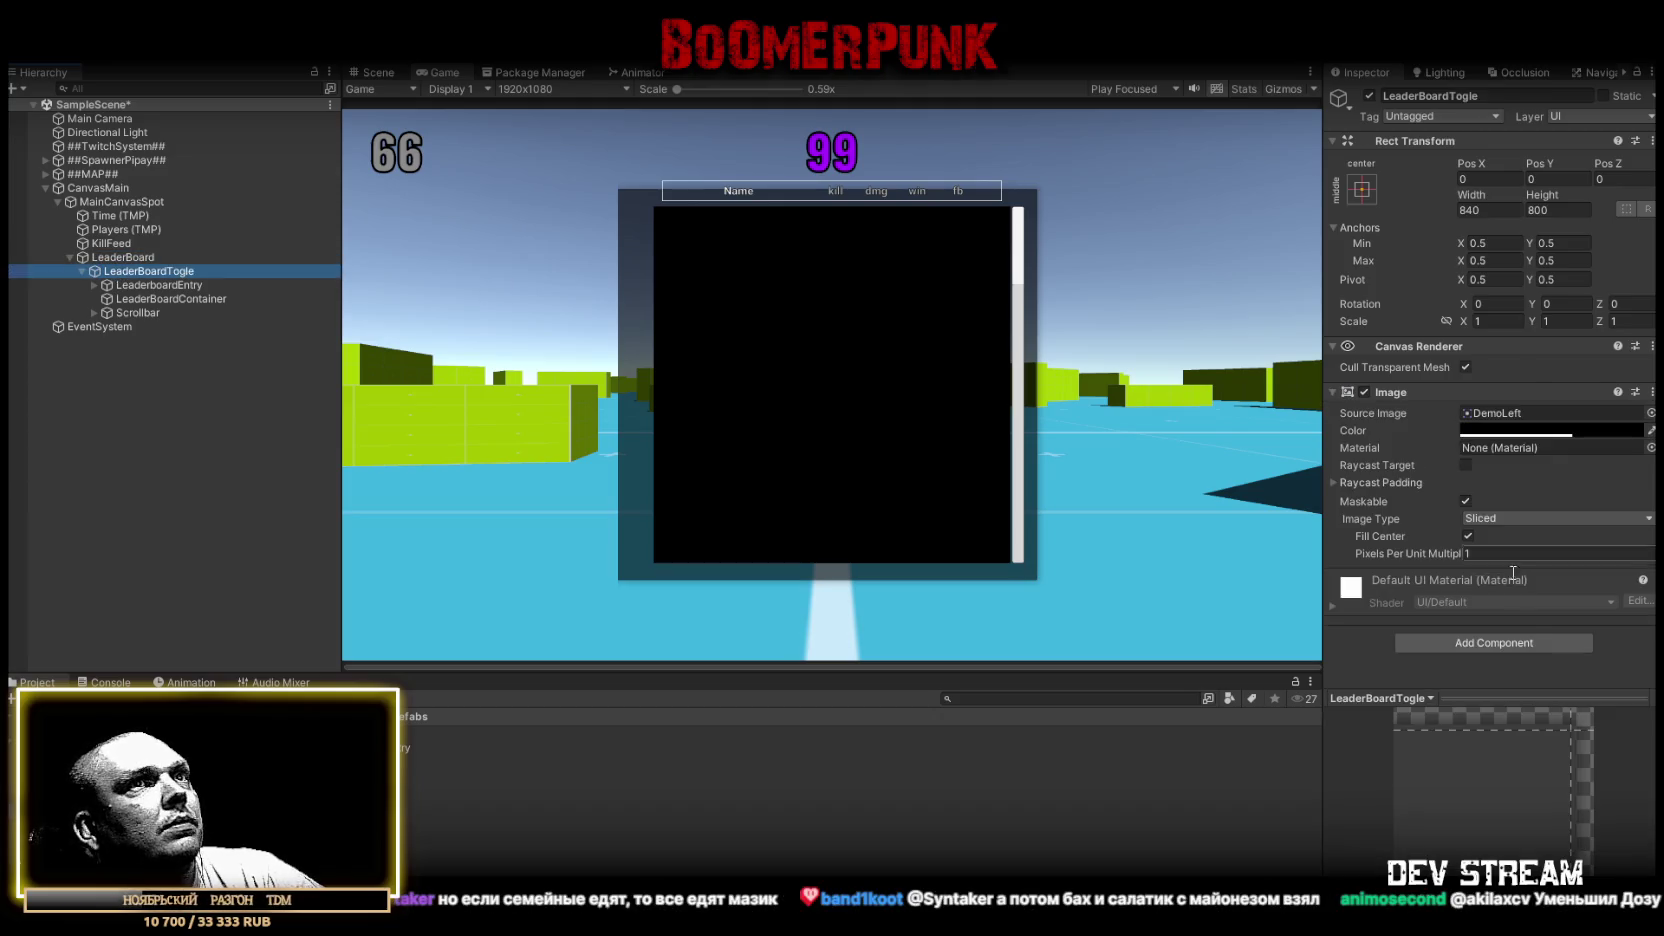
pyautogui.click(1499, 644)
pyautogui.click(1476, 702)
pyautogui.scroll(-5, 1498, 474)
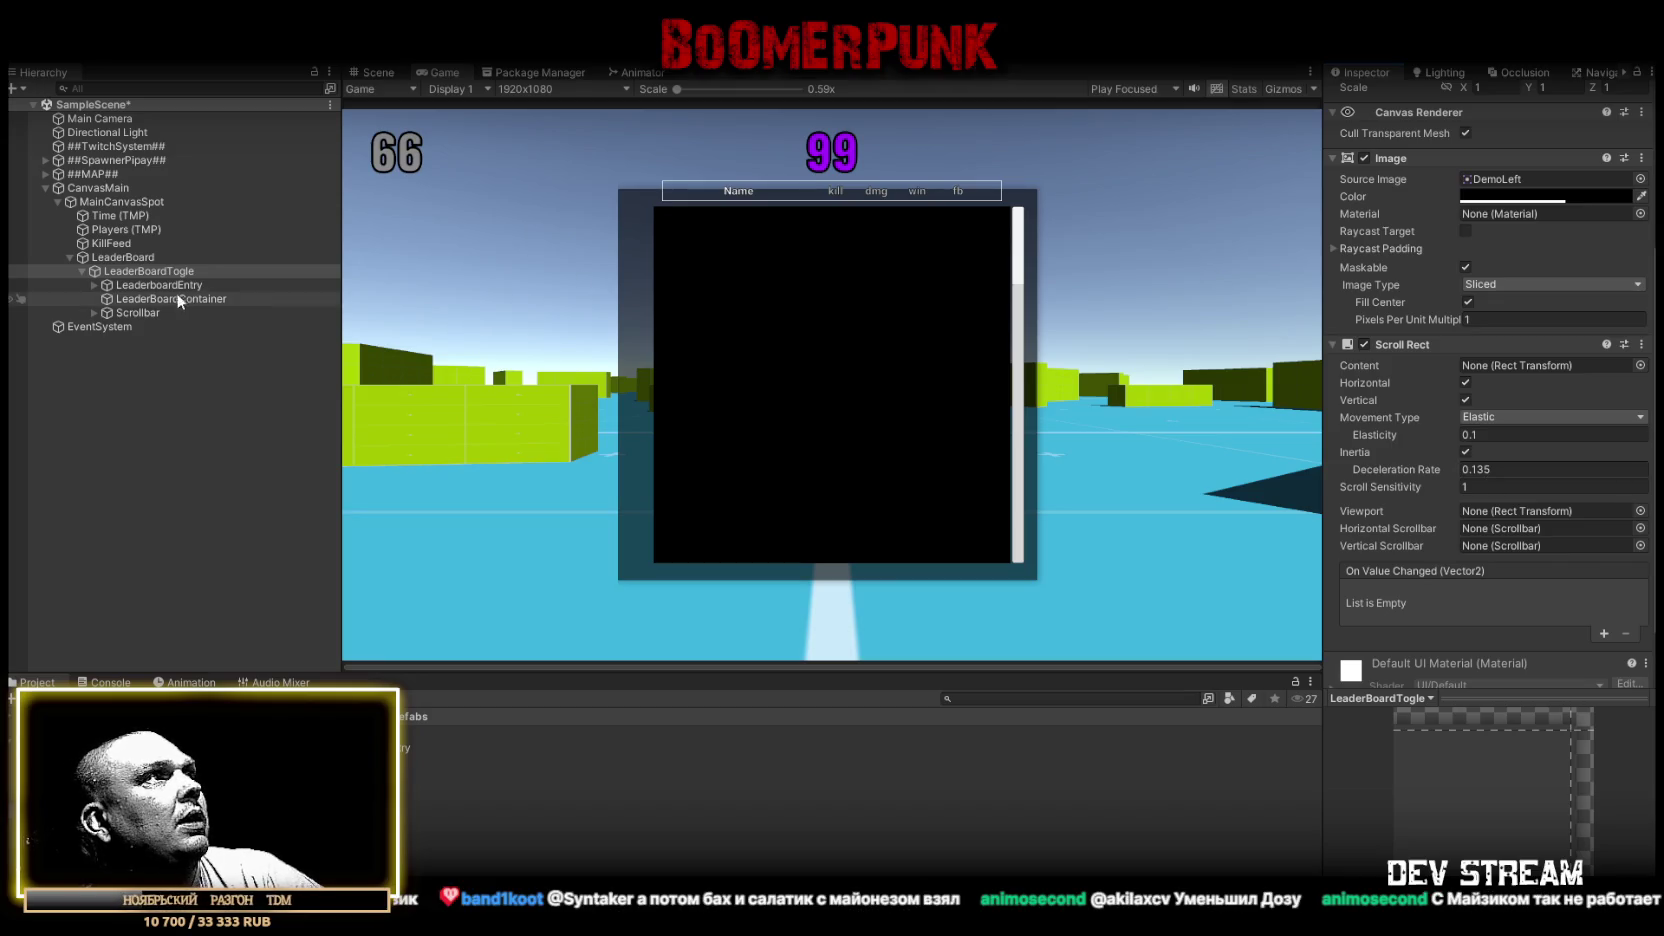
# Set LeaderBoardContainer as the Scroll Rect content, disable horizontal scrolling, elasticity 0.2, scroll sensitivity 10
pyautogui.click(89, 284)
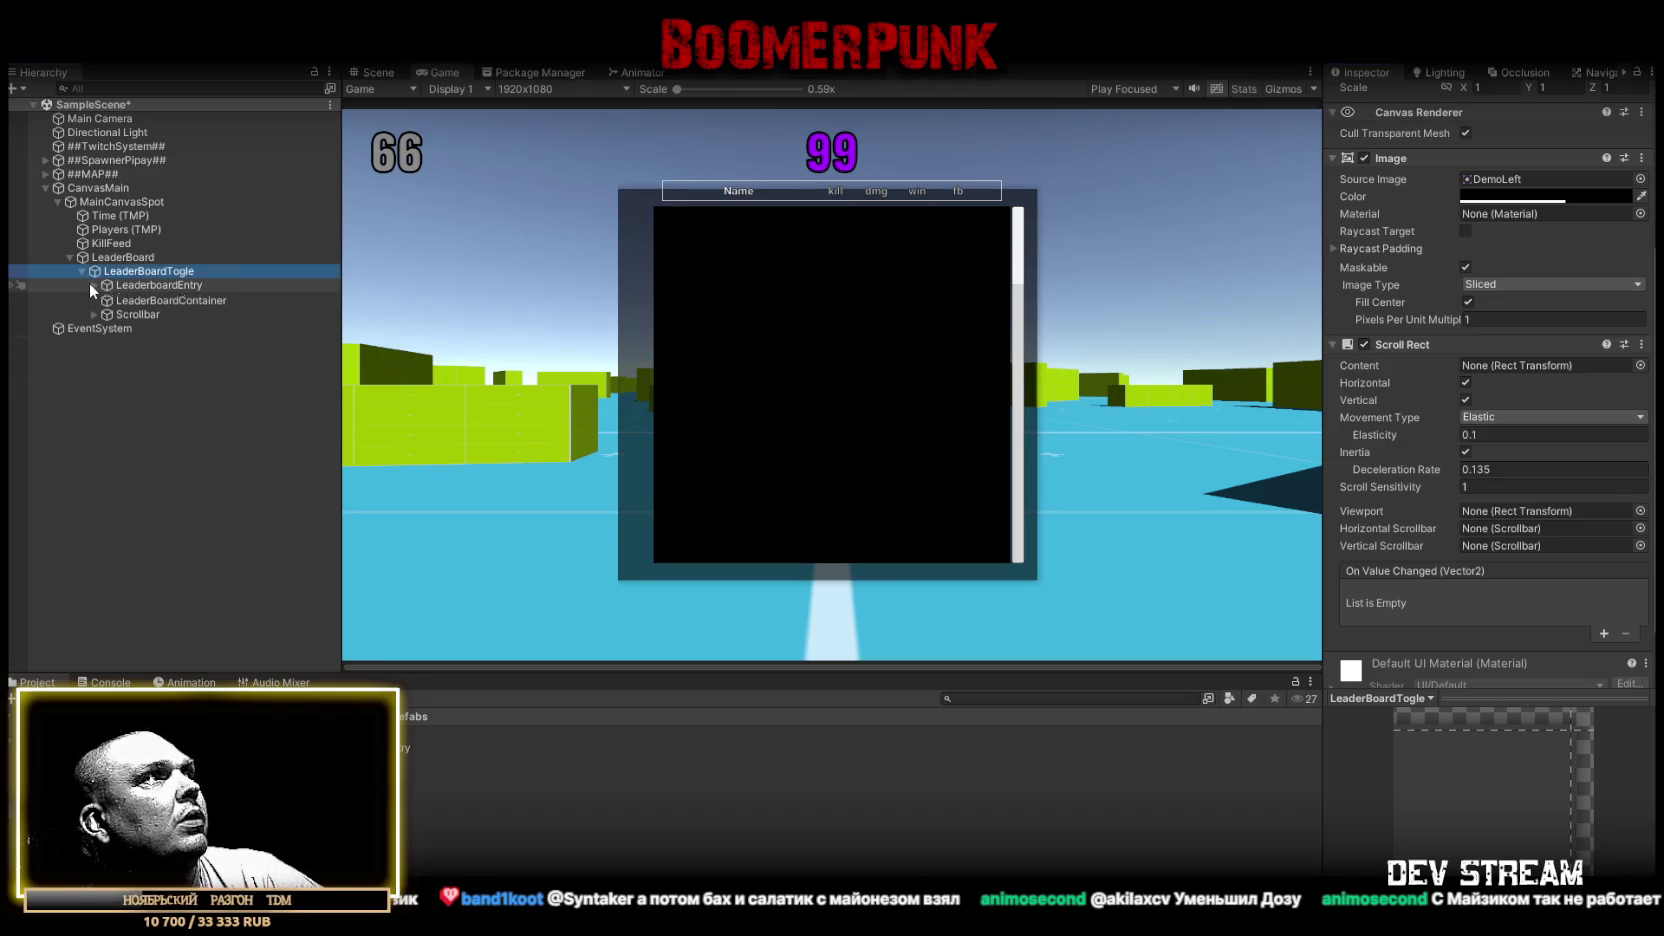
pyautogui.click(92, 285)
pyautogui.moveTo(133, 299); pyautogui.dragTo(1531, 366)
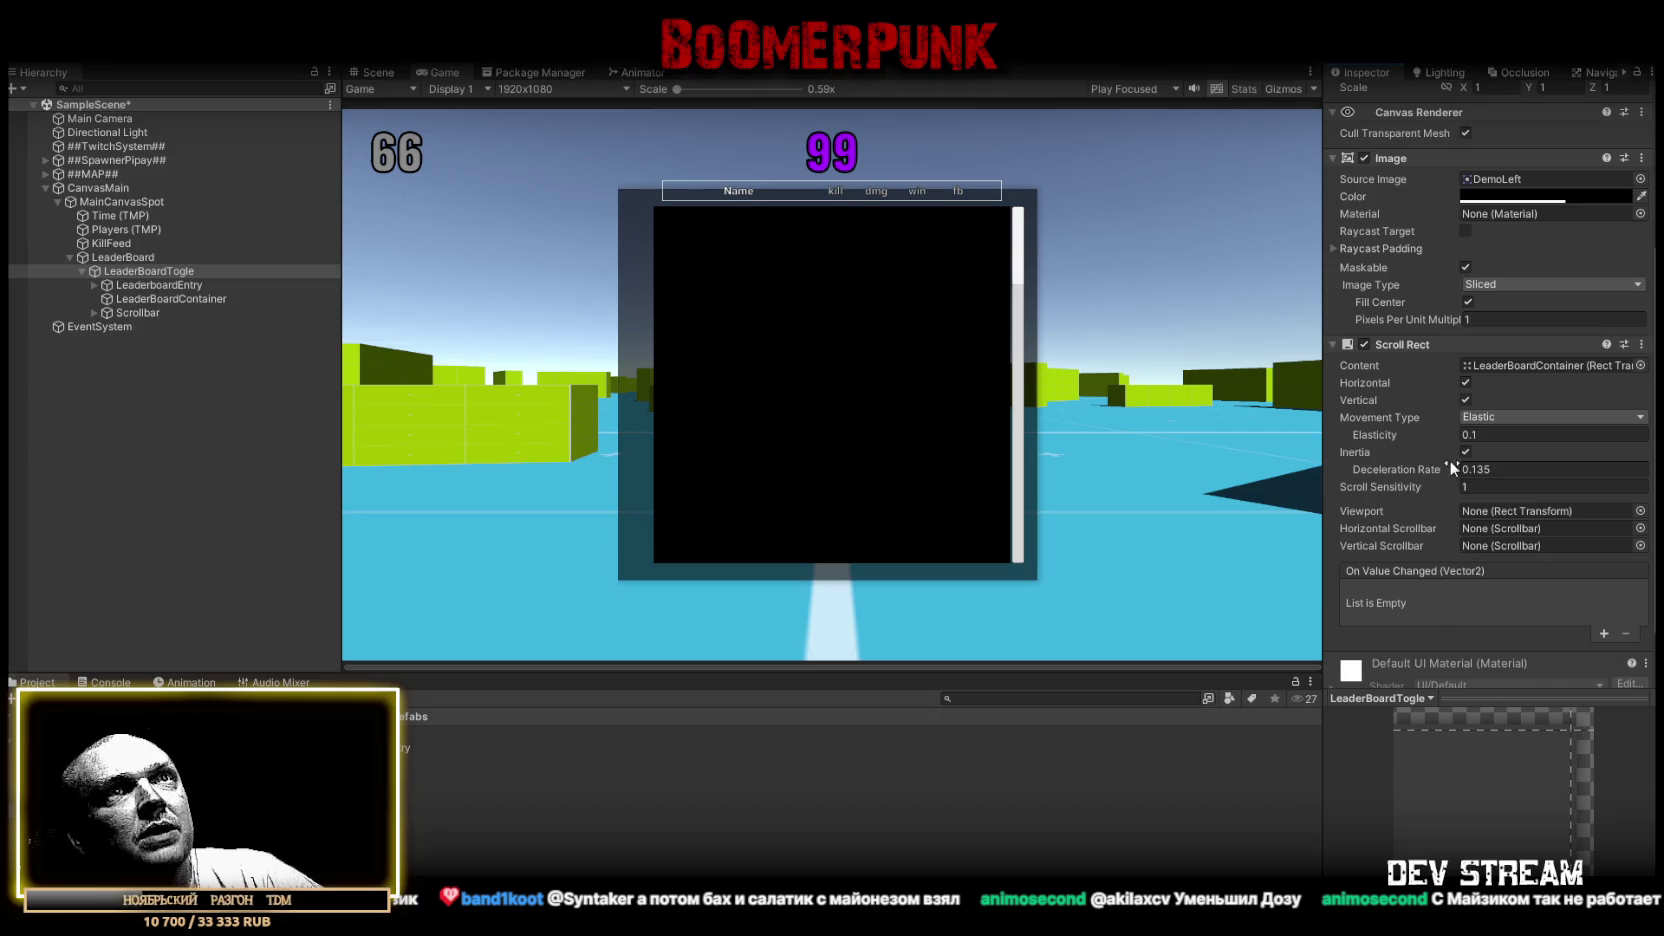
pyautogui.click(1466, 382)
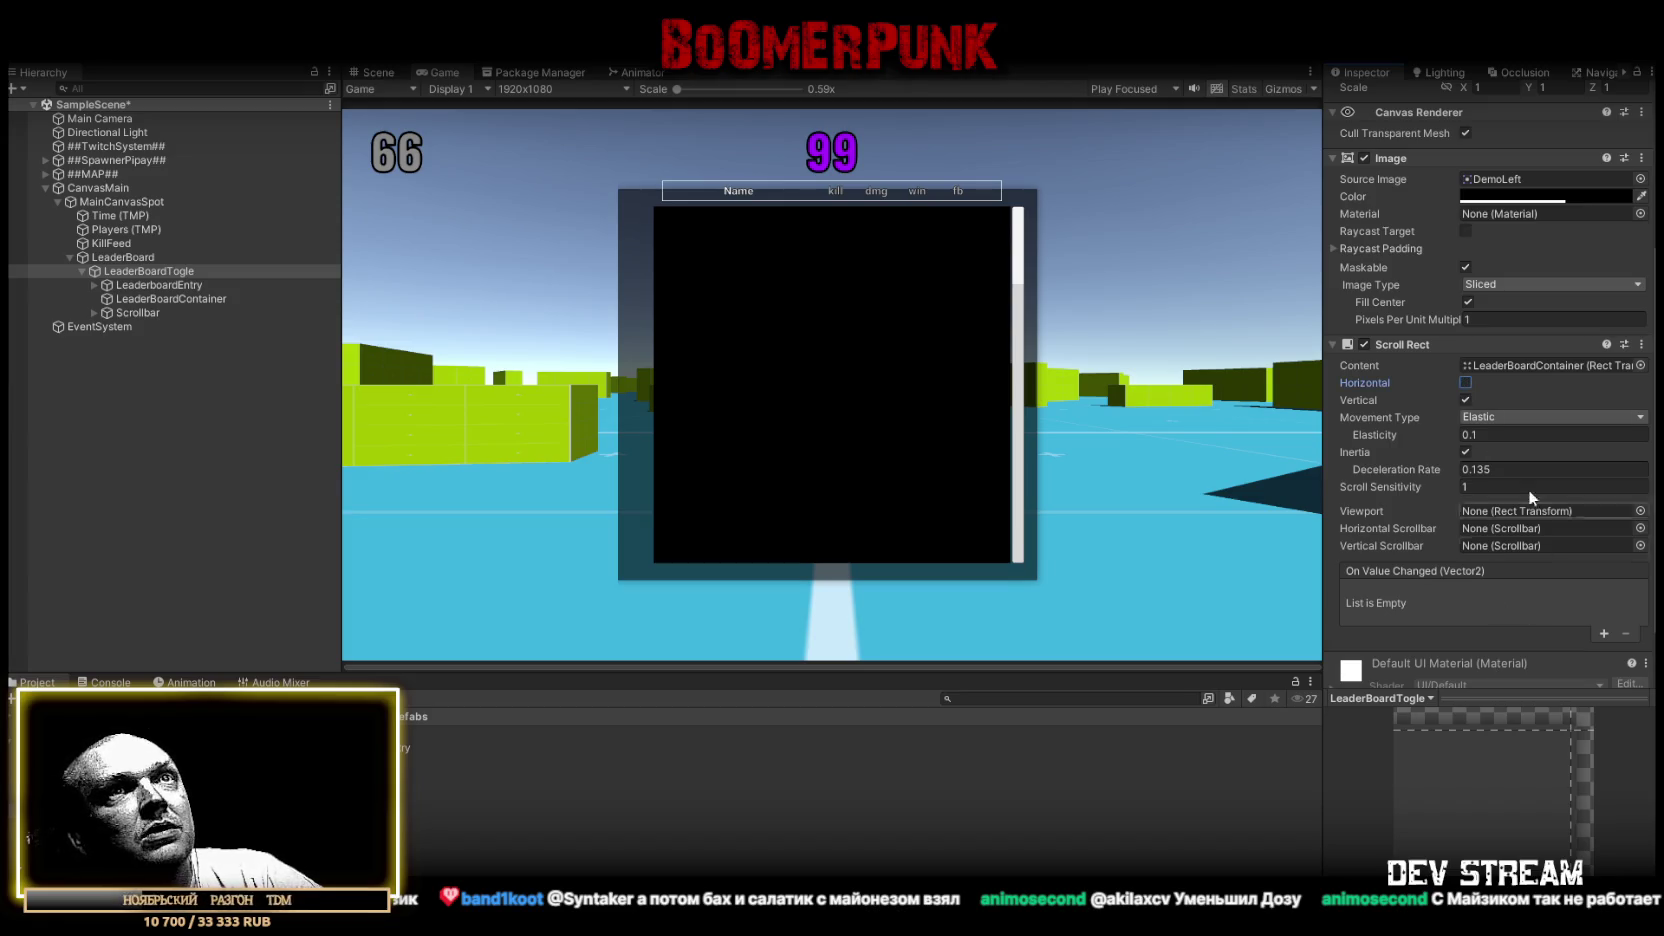
pyautogui.click(1473, 434)
pyautogui.write('0.2')
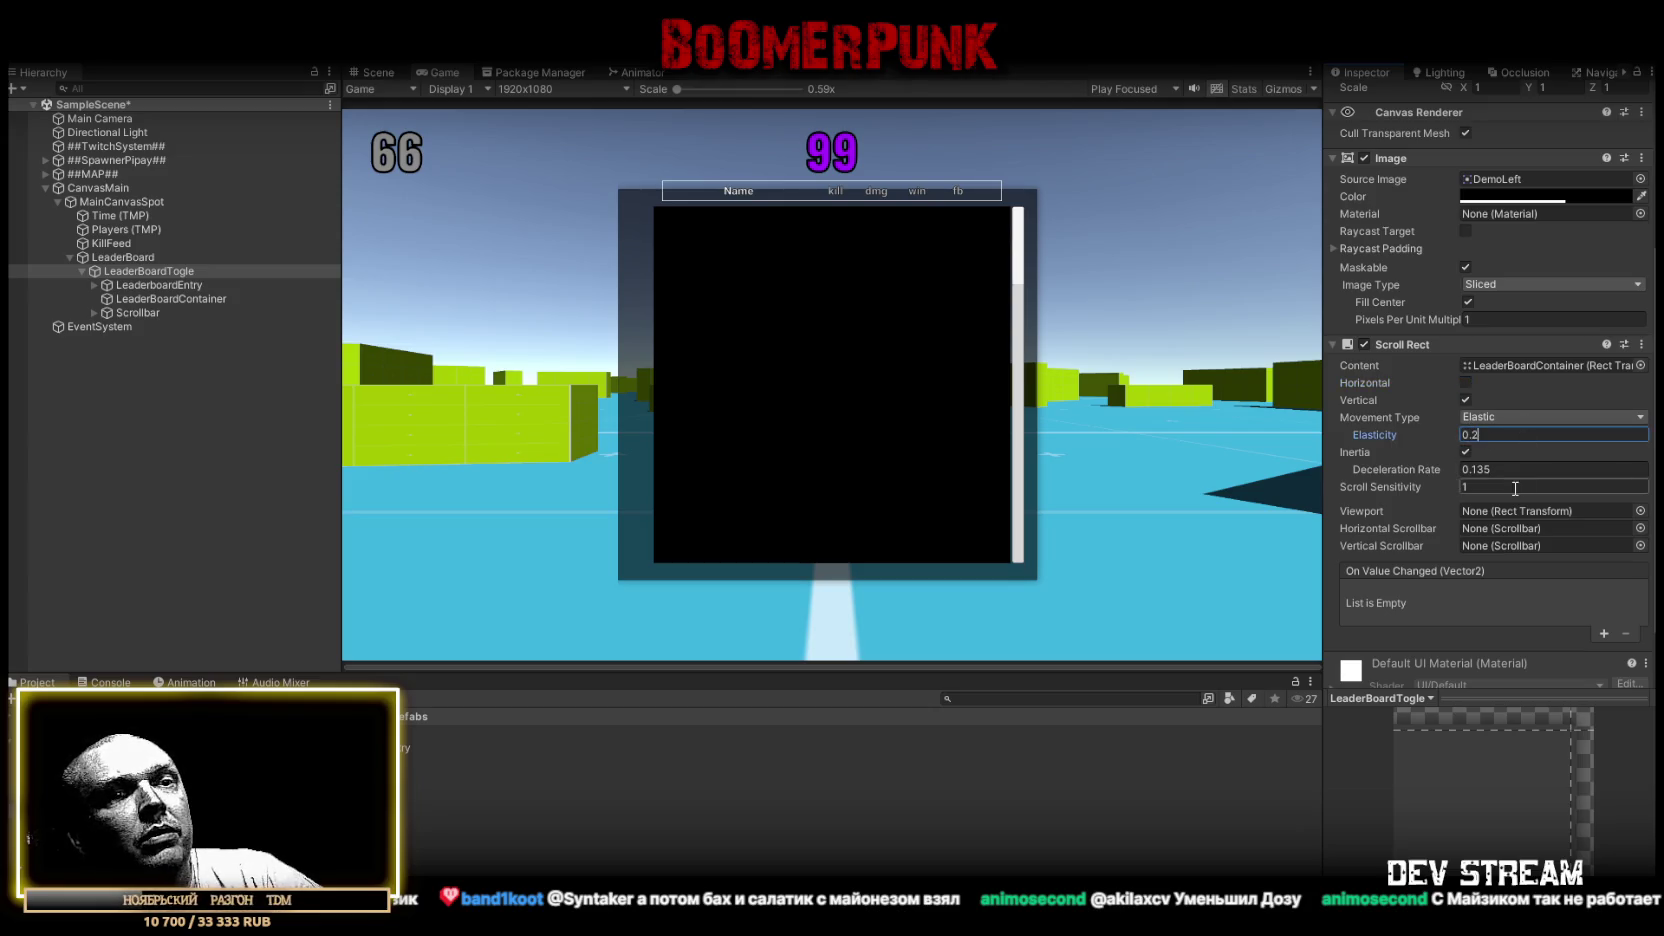
pyautogui.click(1482, 487)
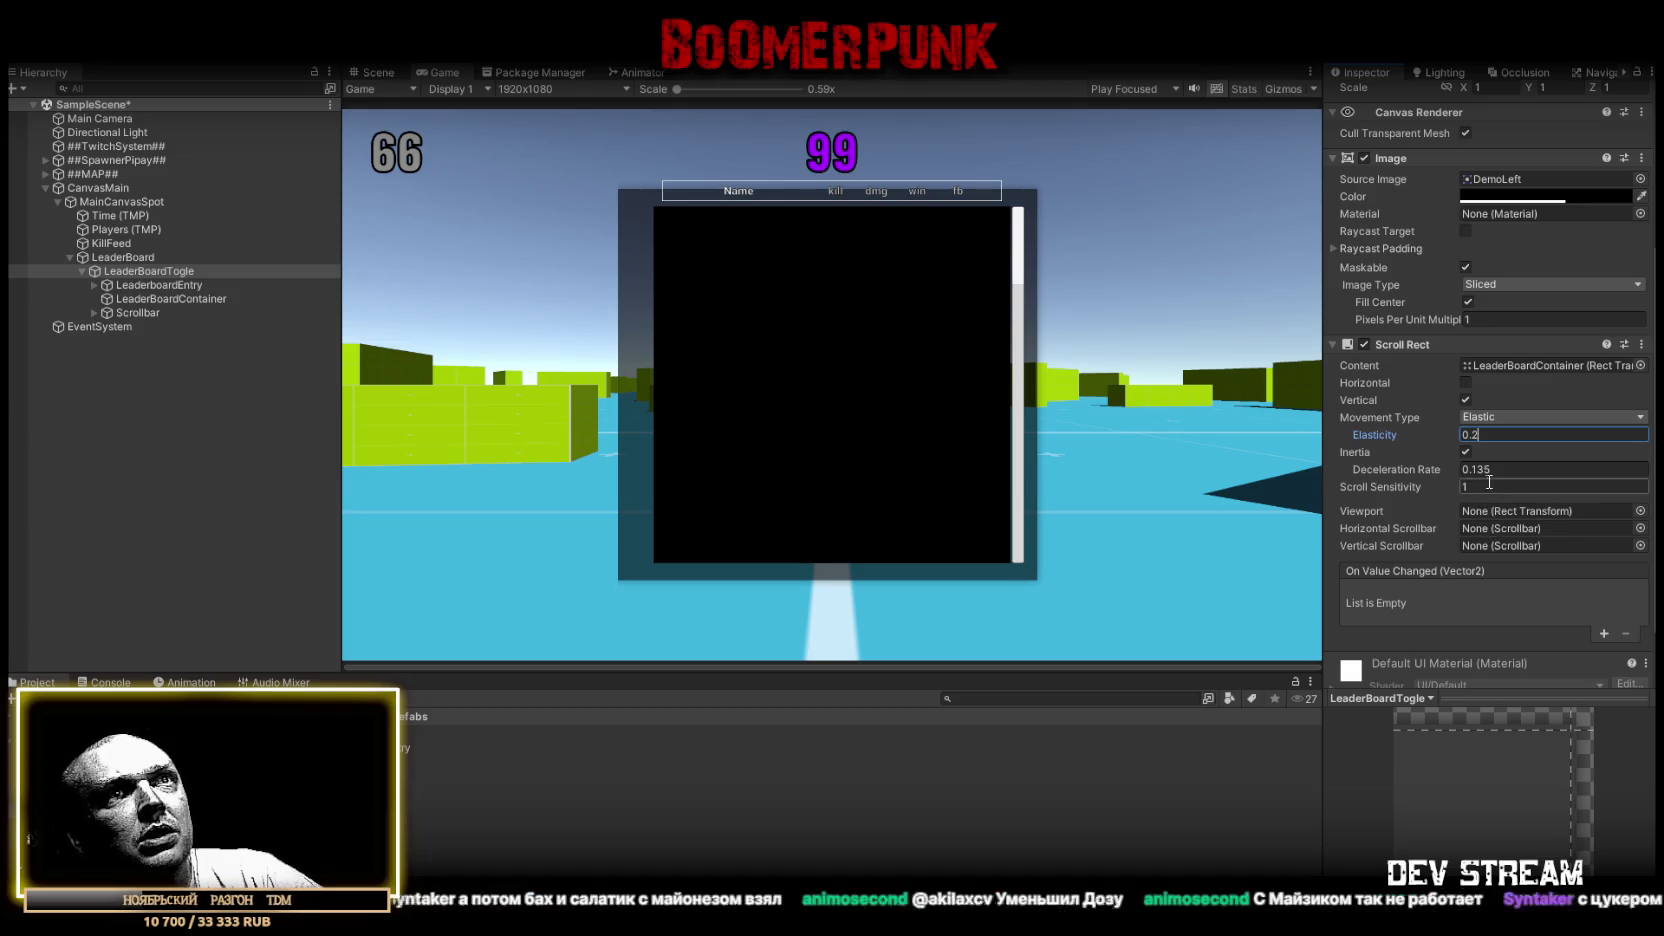
pyautogui.write('10')
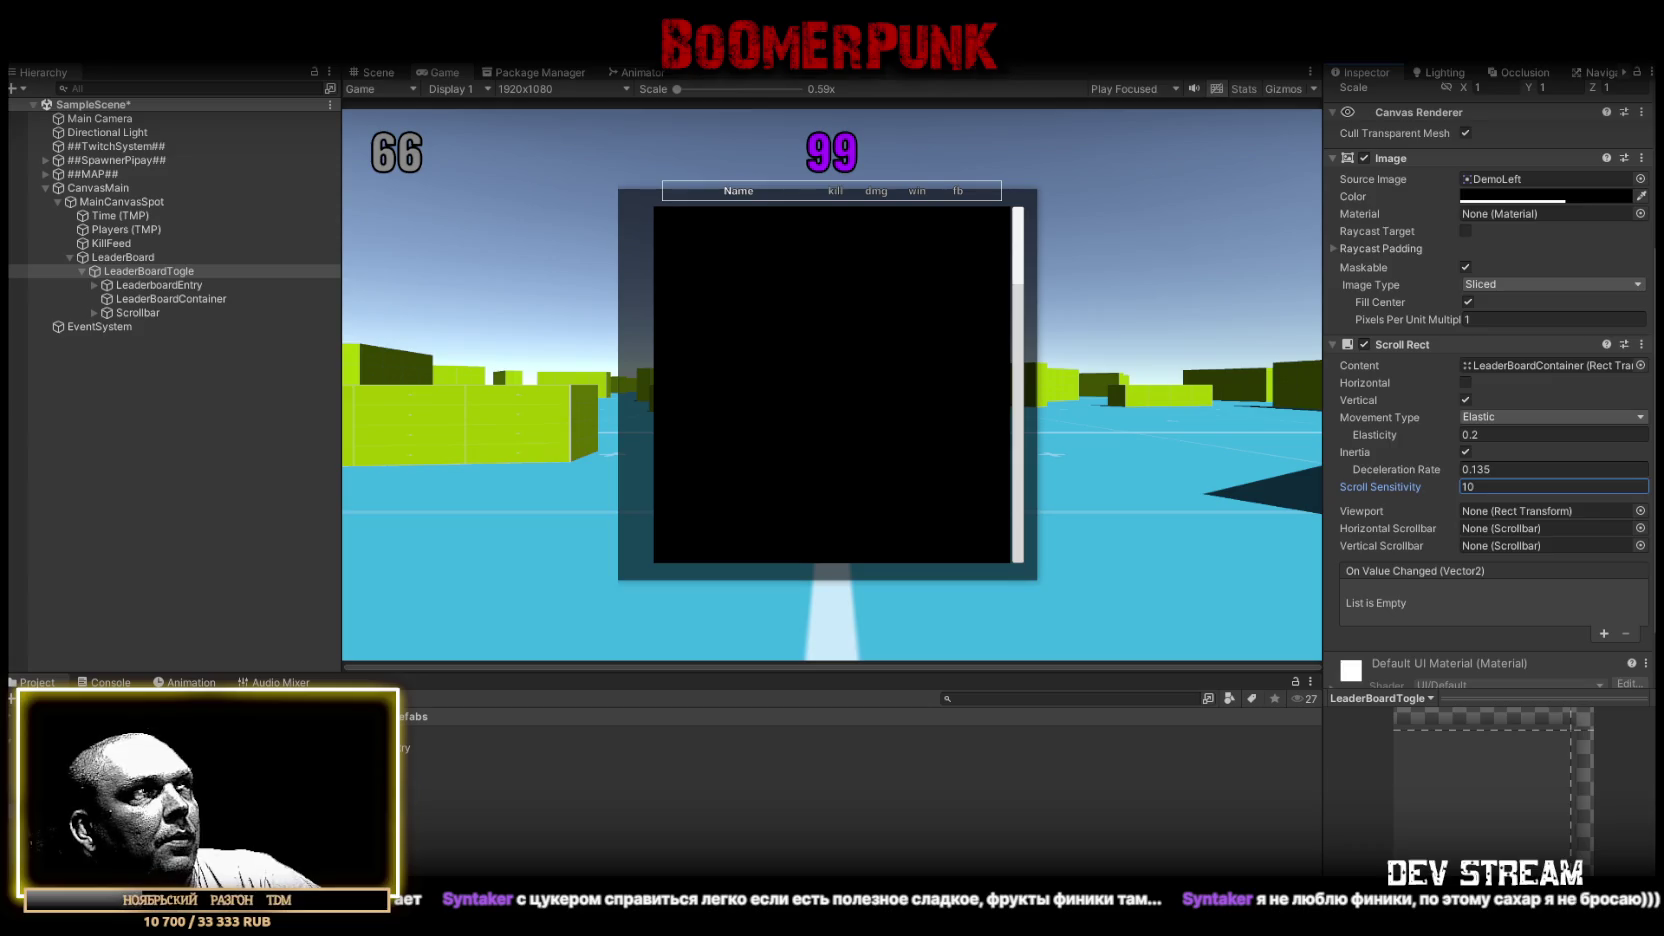
pyautogui.click(100, 286)
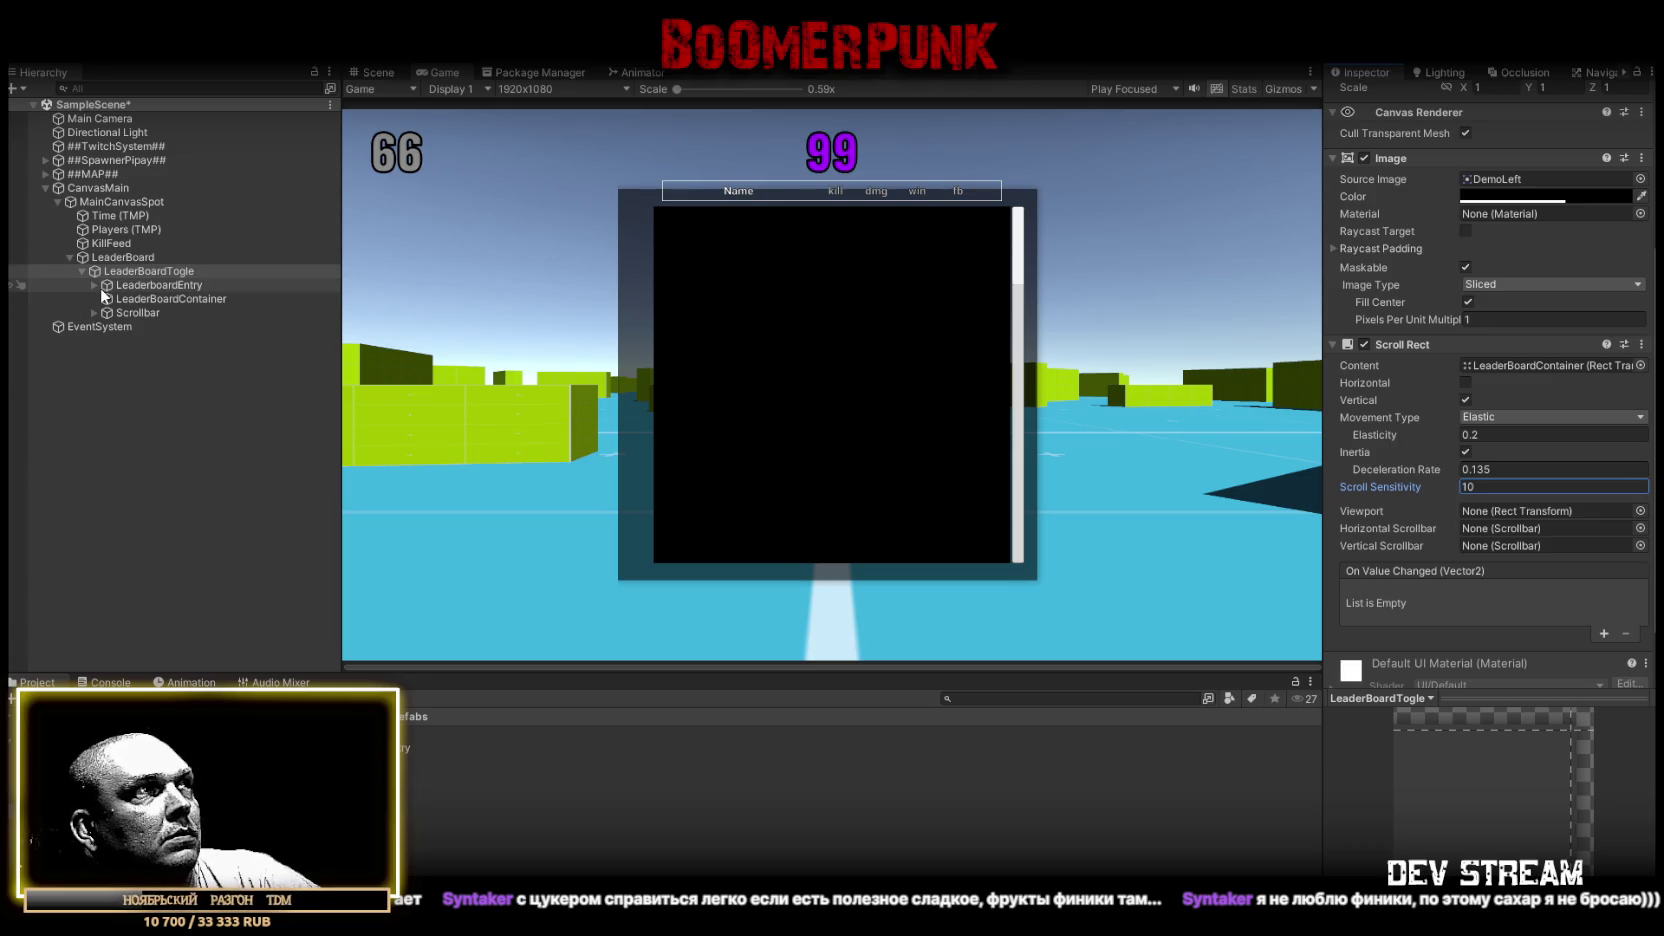
pyautogui.click(125, 298)
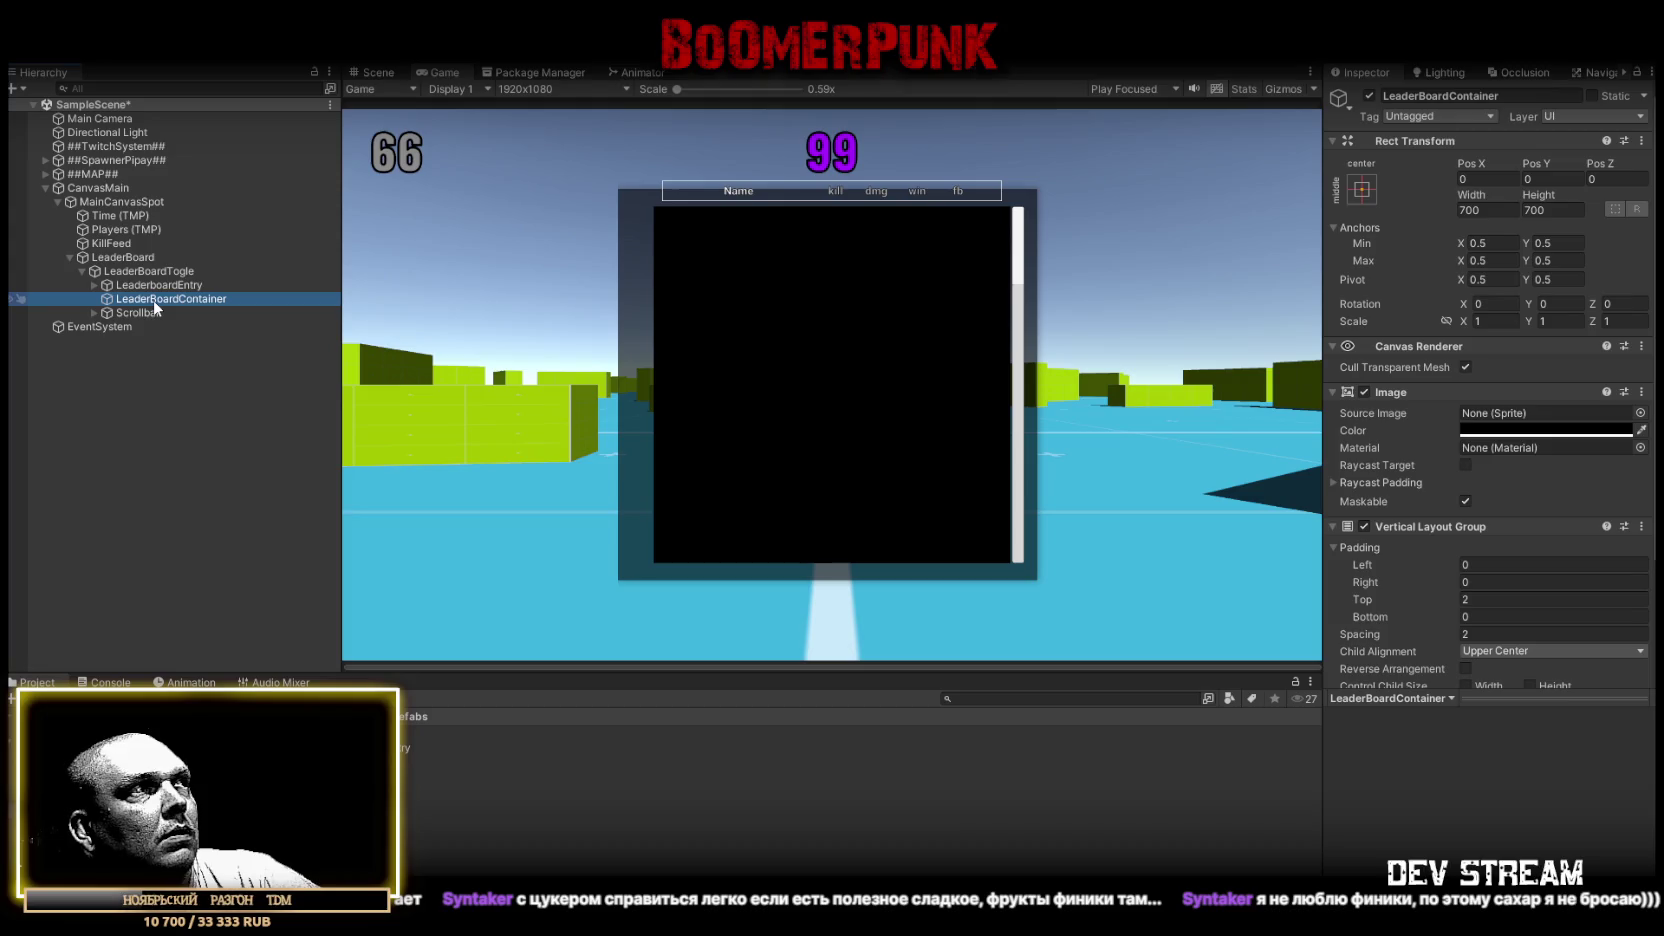
# Duplicate LeaderBoardContainer, place the copy above the original, and name it LeaderBoardViewport
pyautogui.press('Up')
pyautogui.press('Down')
pyautogui.rightClick(149, 300)
pyautogui.click(129, 310)
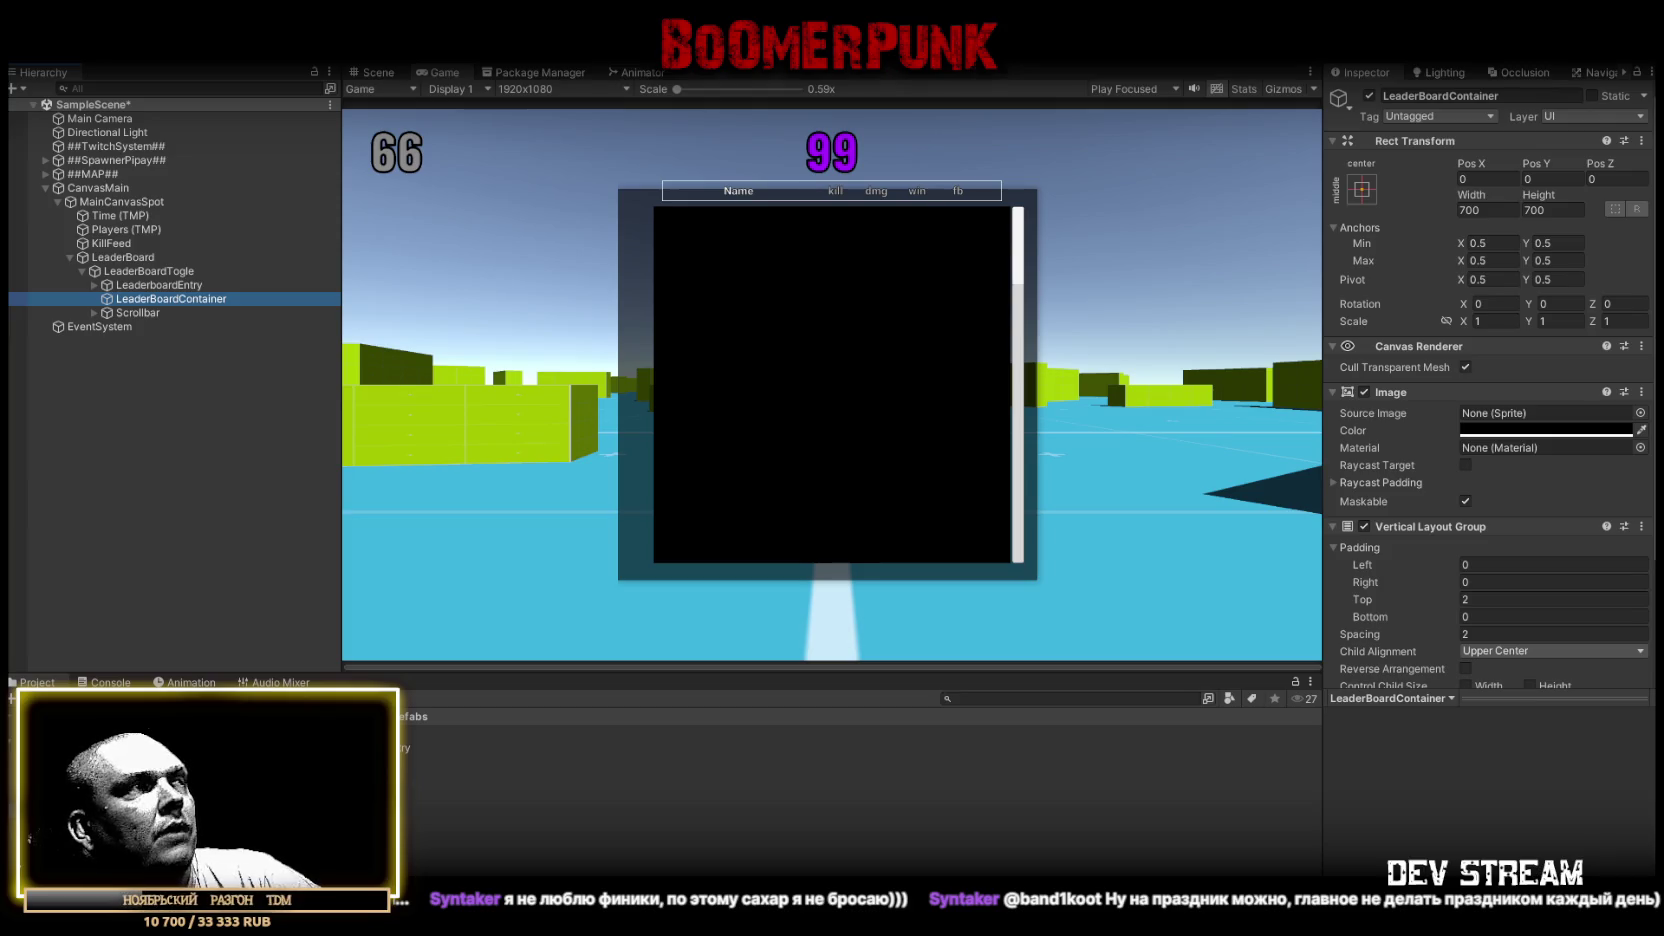
pyautogui.click(157, 286)
pyautogui.hotkey('ctrl', 'v')
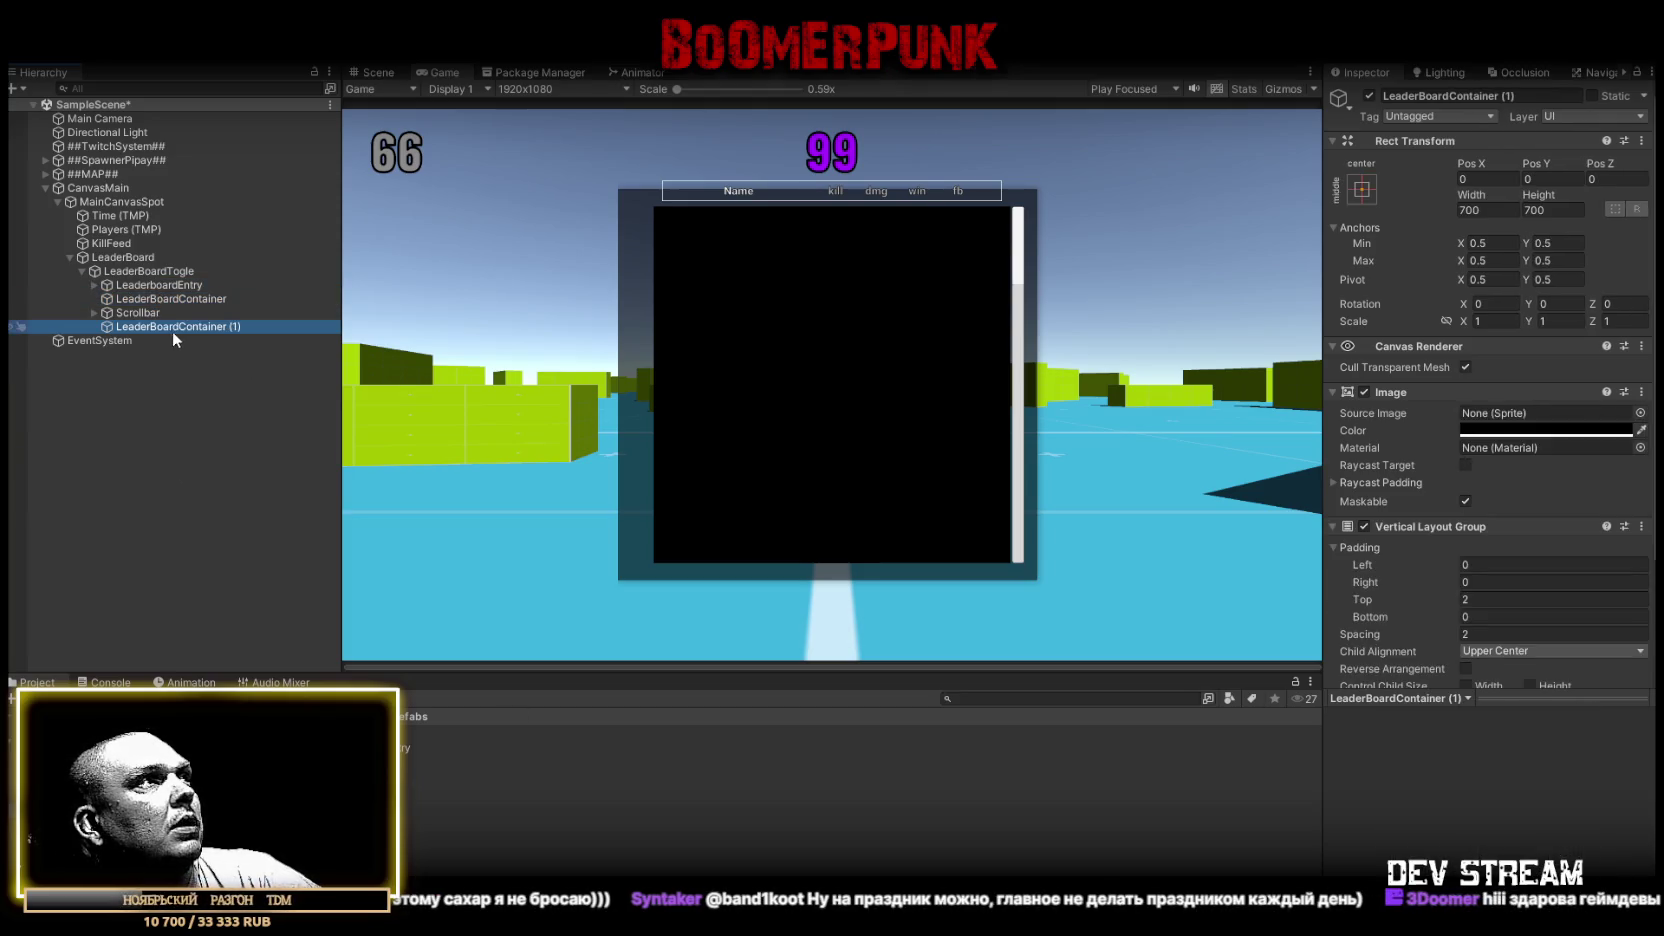
pyautogui.moveTo(172, 325)
pyautogui.mouseDown()
pyautogui.moveTo(185, 296)
pyautogui.moveTo(328, 300)
pyautogui.mouseUp()
pyautogui.click(185, 297)
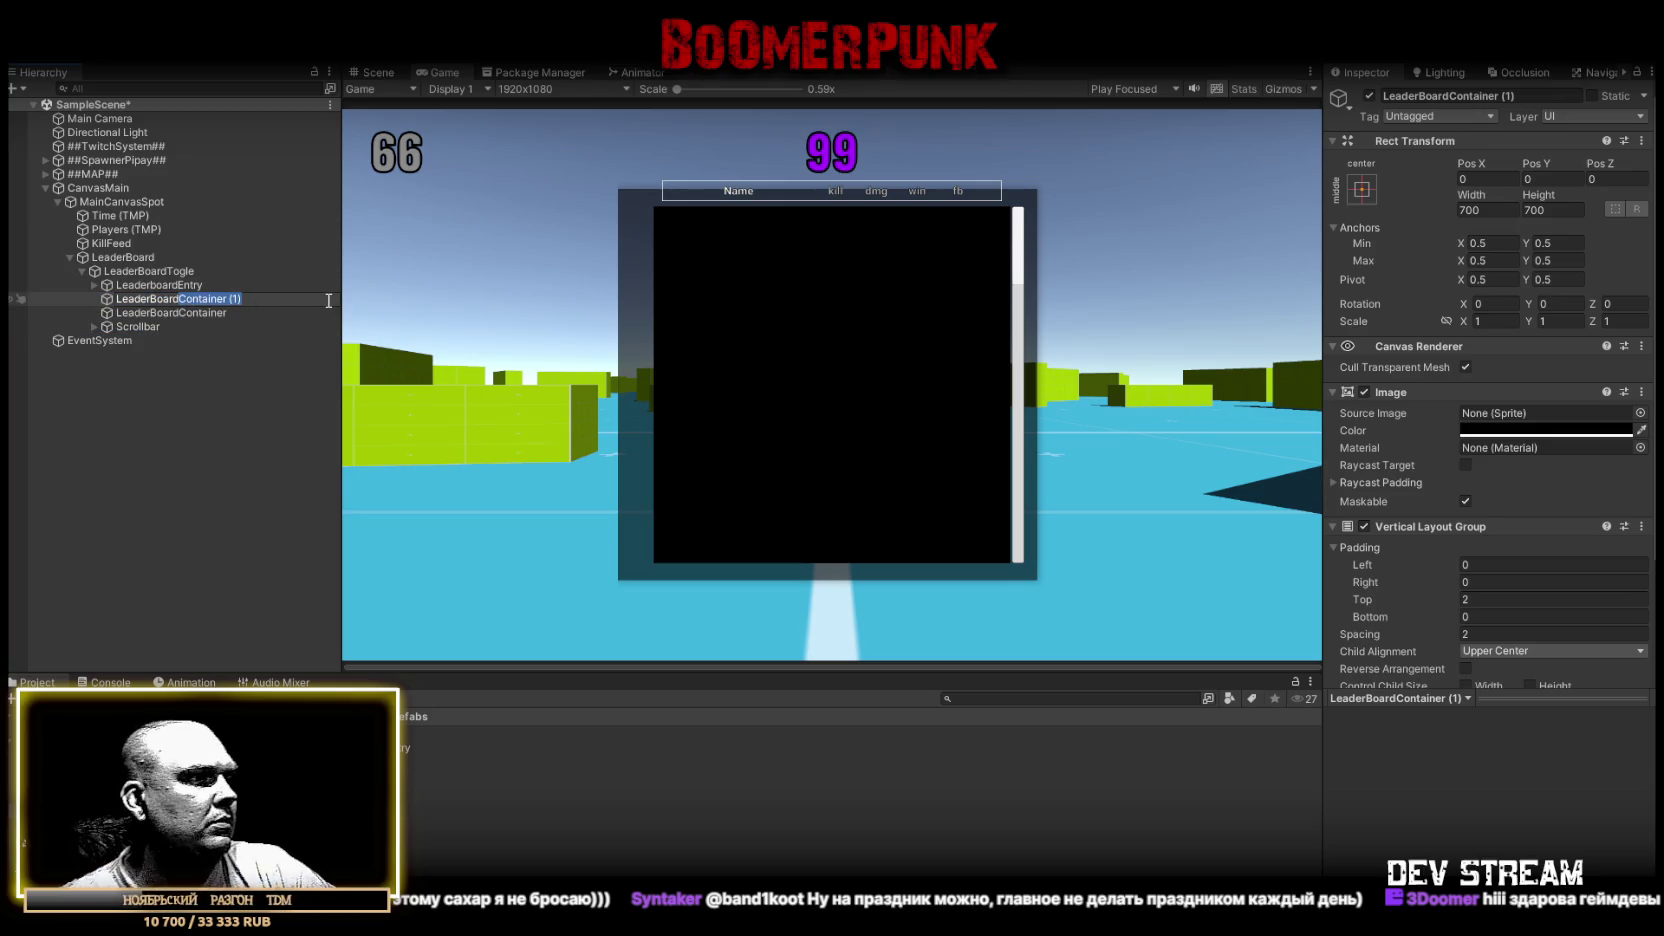
pyautogui.write('Viewpor')
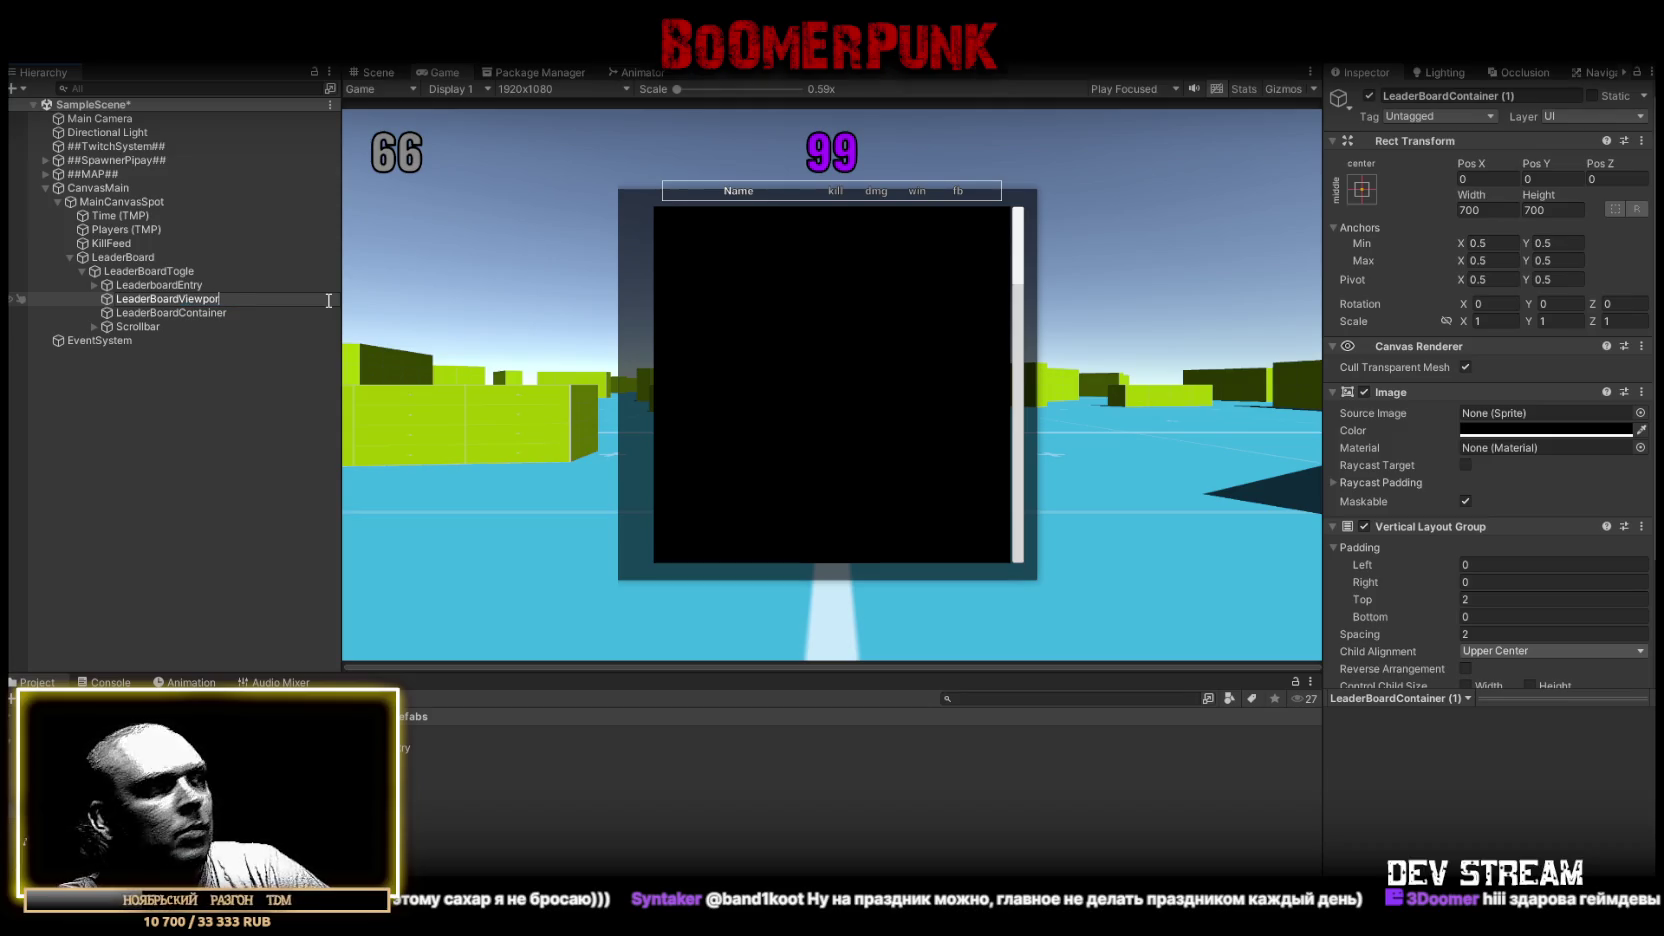
pyautogui.write('t')
pyautogui.press('Return')
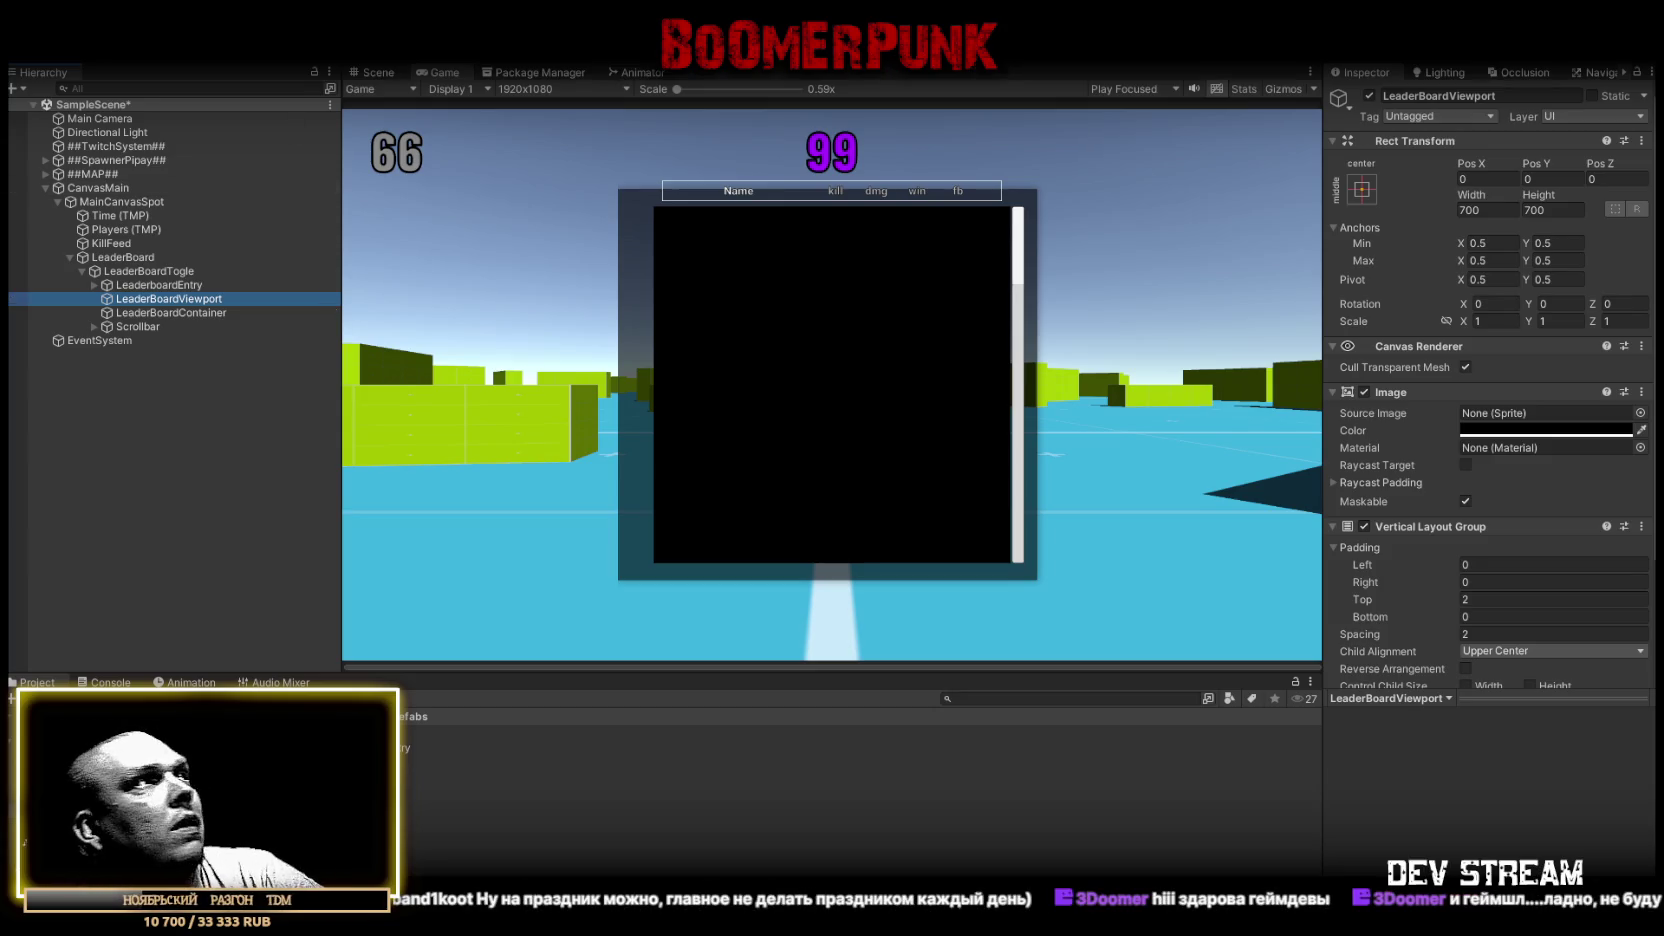
pyautogui.click(153, 273)
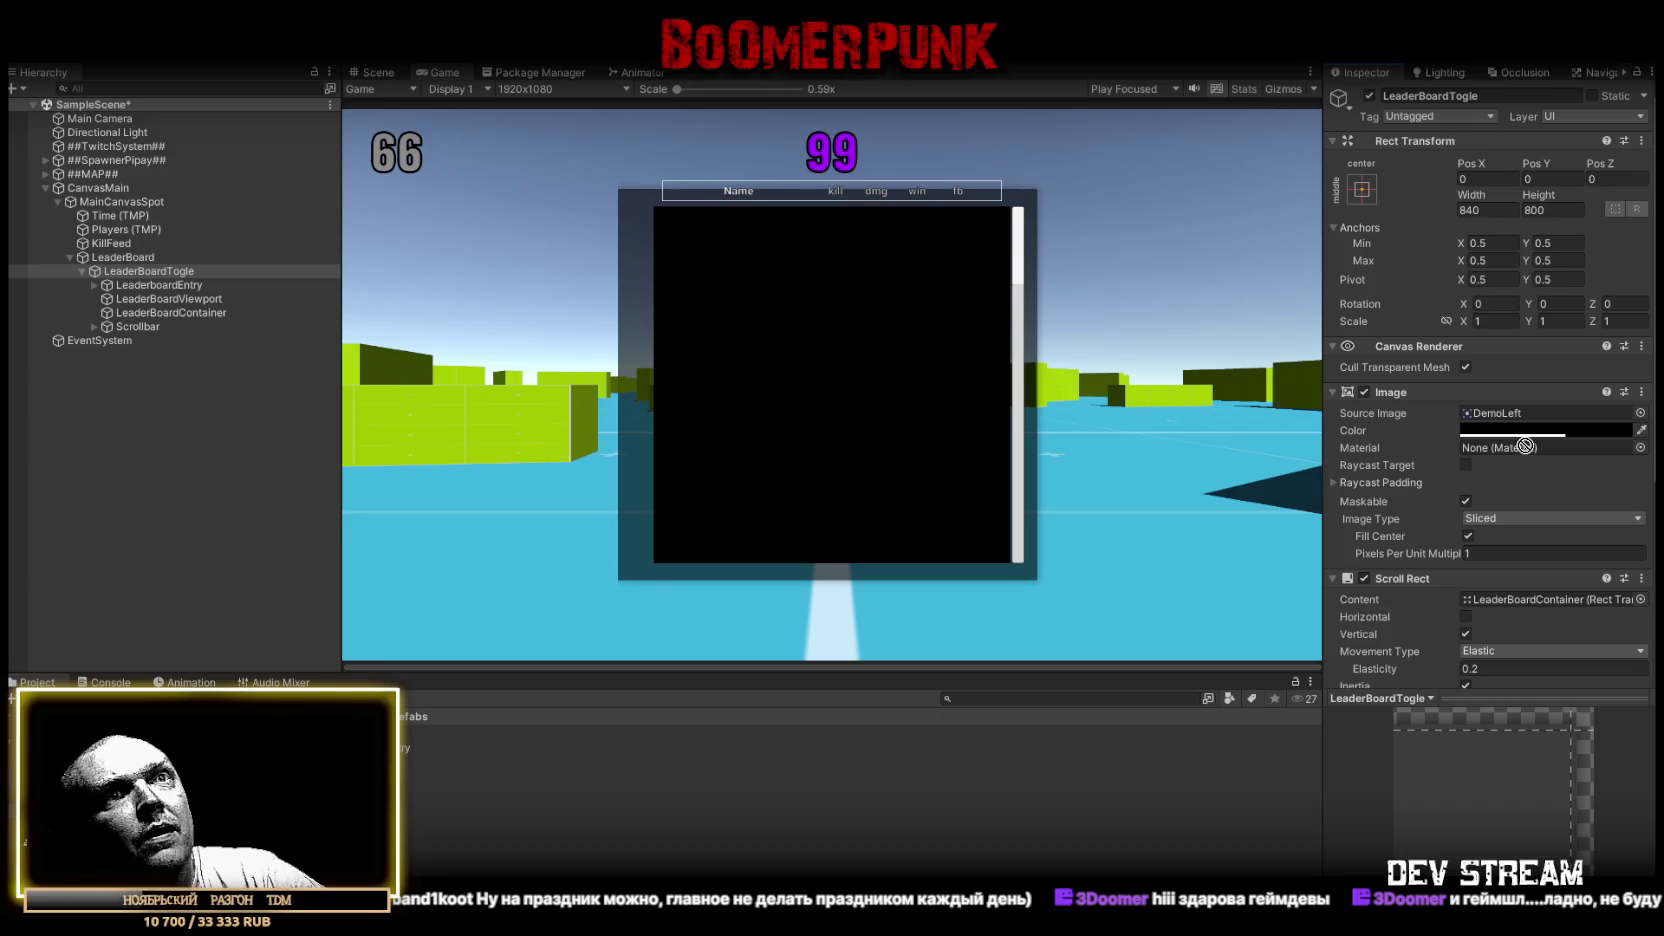
# Assign LeaderBoardViewport as the Scroll Rect viewport and apply the stretch/stretch anchor preset to it
pyautogui.scroll(-5, 1525, 555)
pyautogui.moveTo(1525, 555); pyautogui.dragTo(1492, 452)
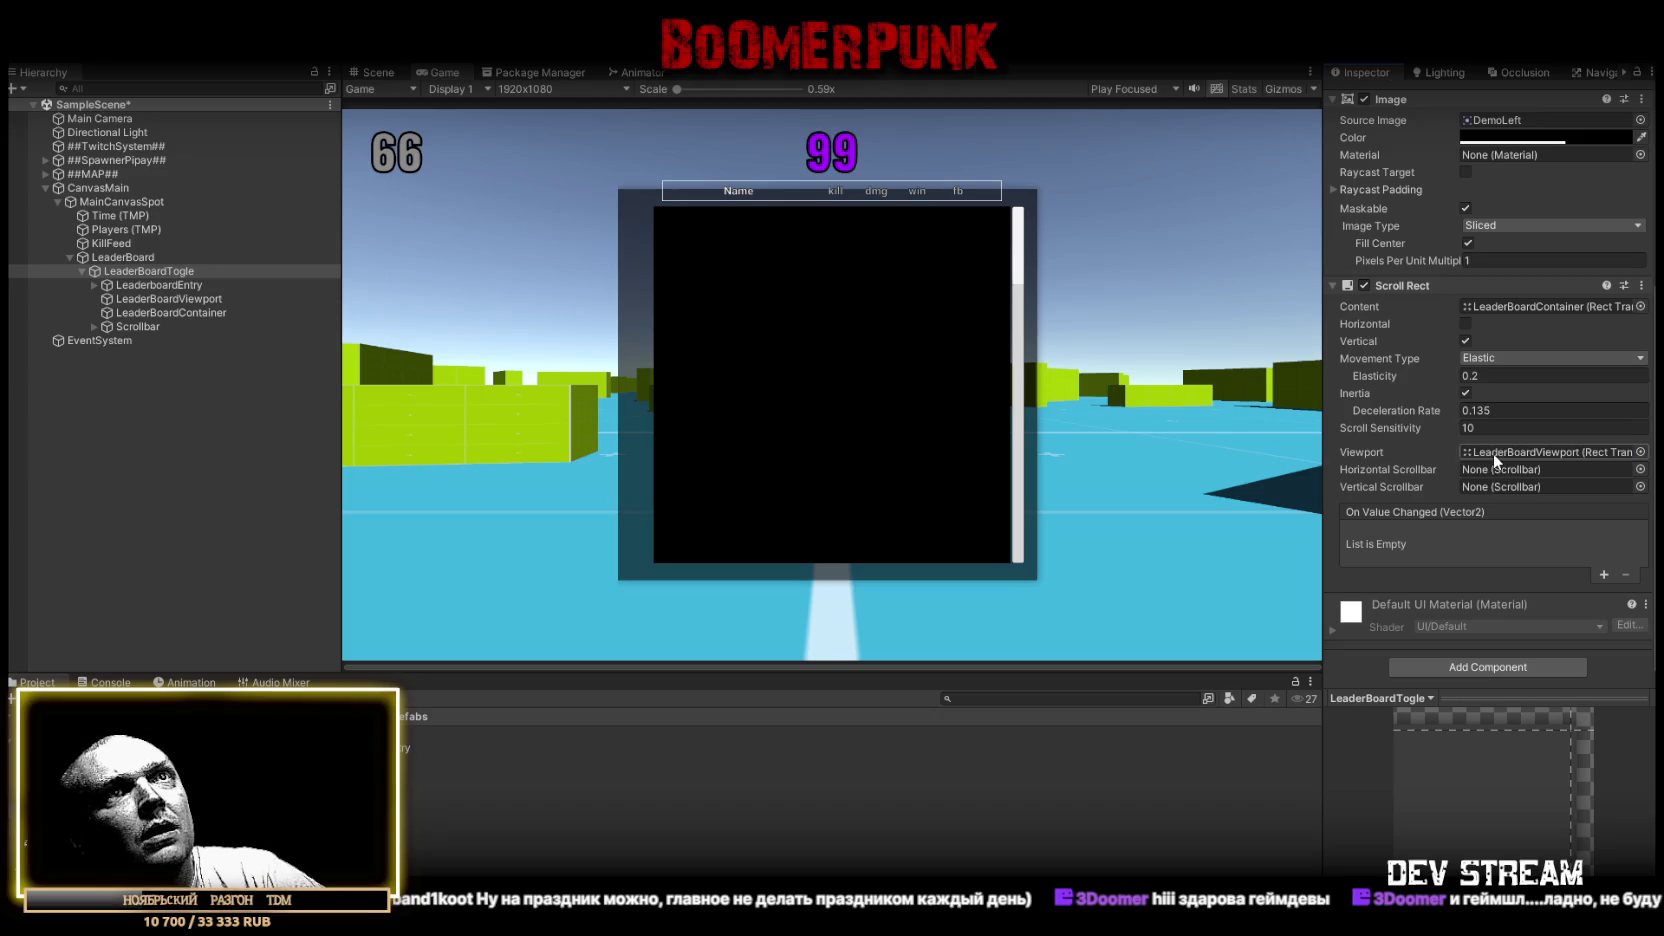
pyautogui.click(161, 312)
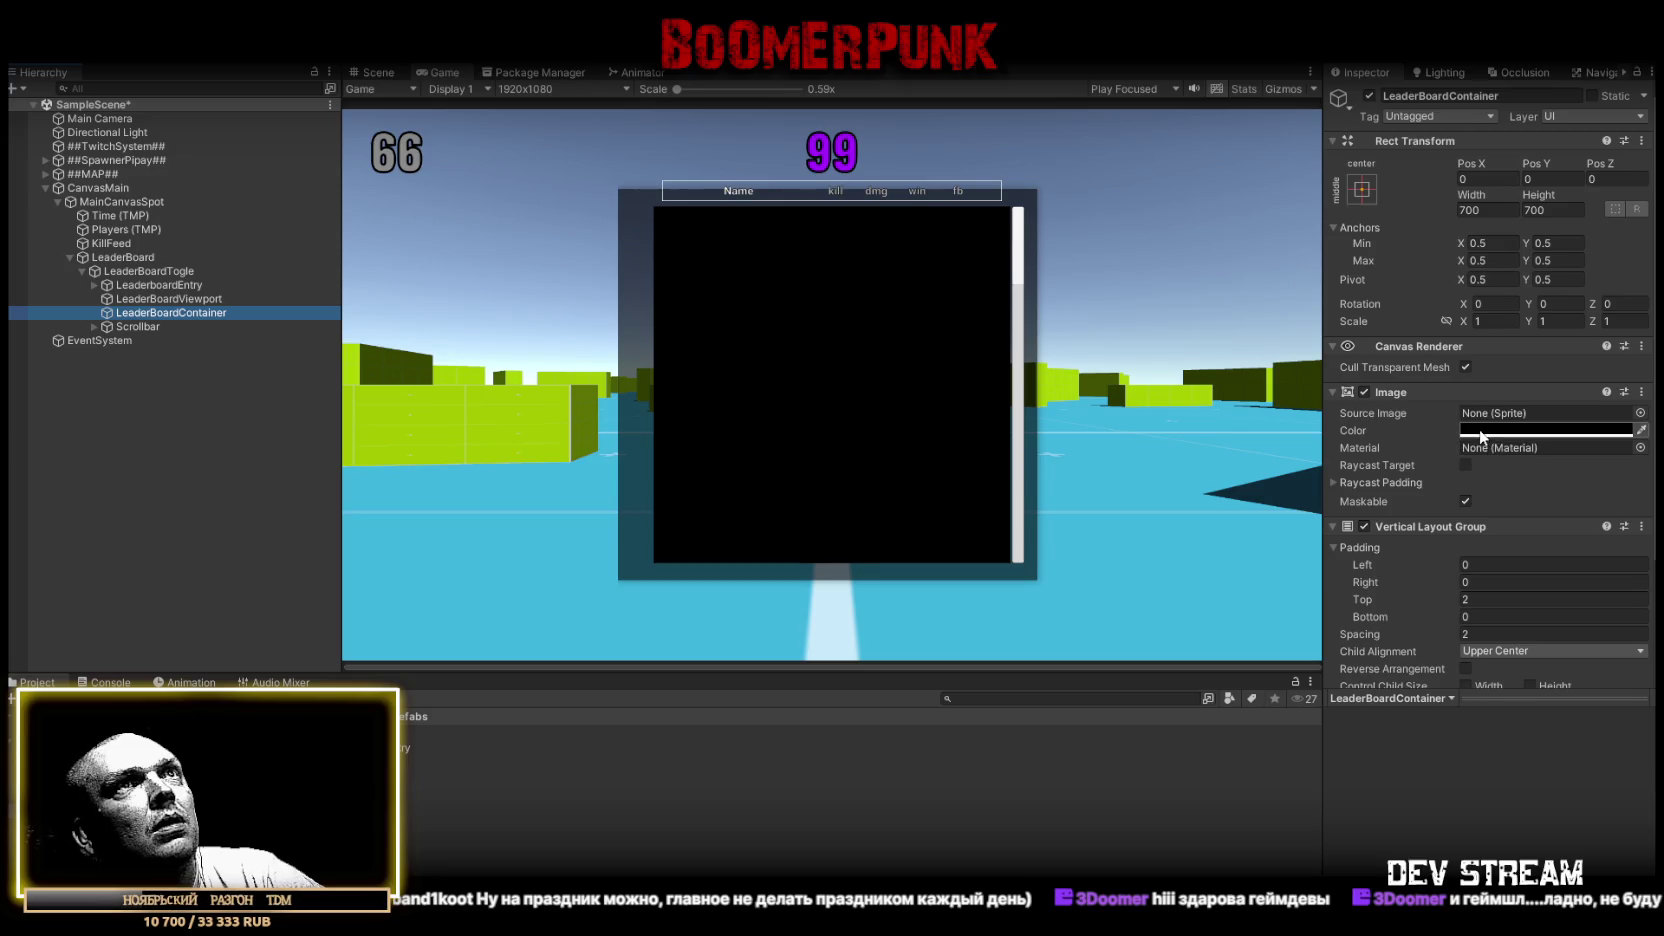
pyautogui.click(213, 297)
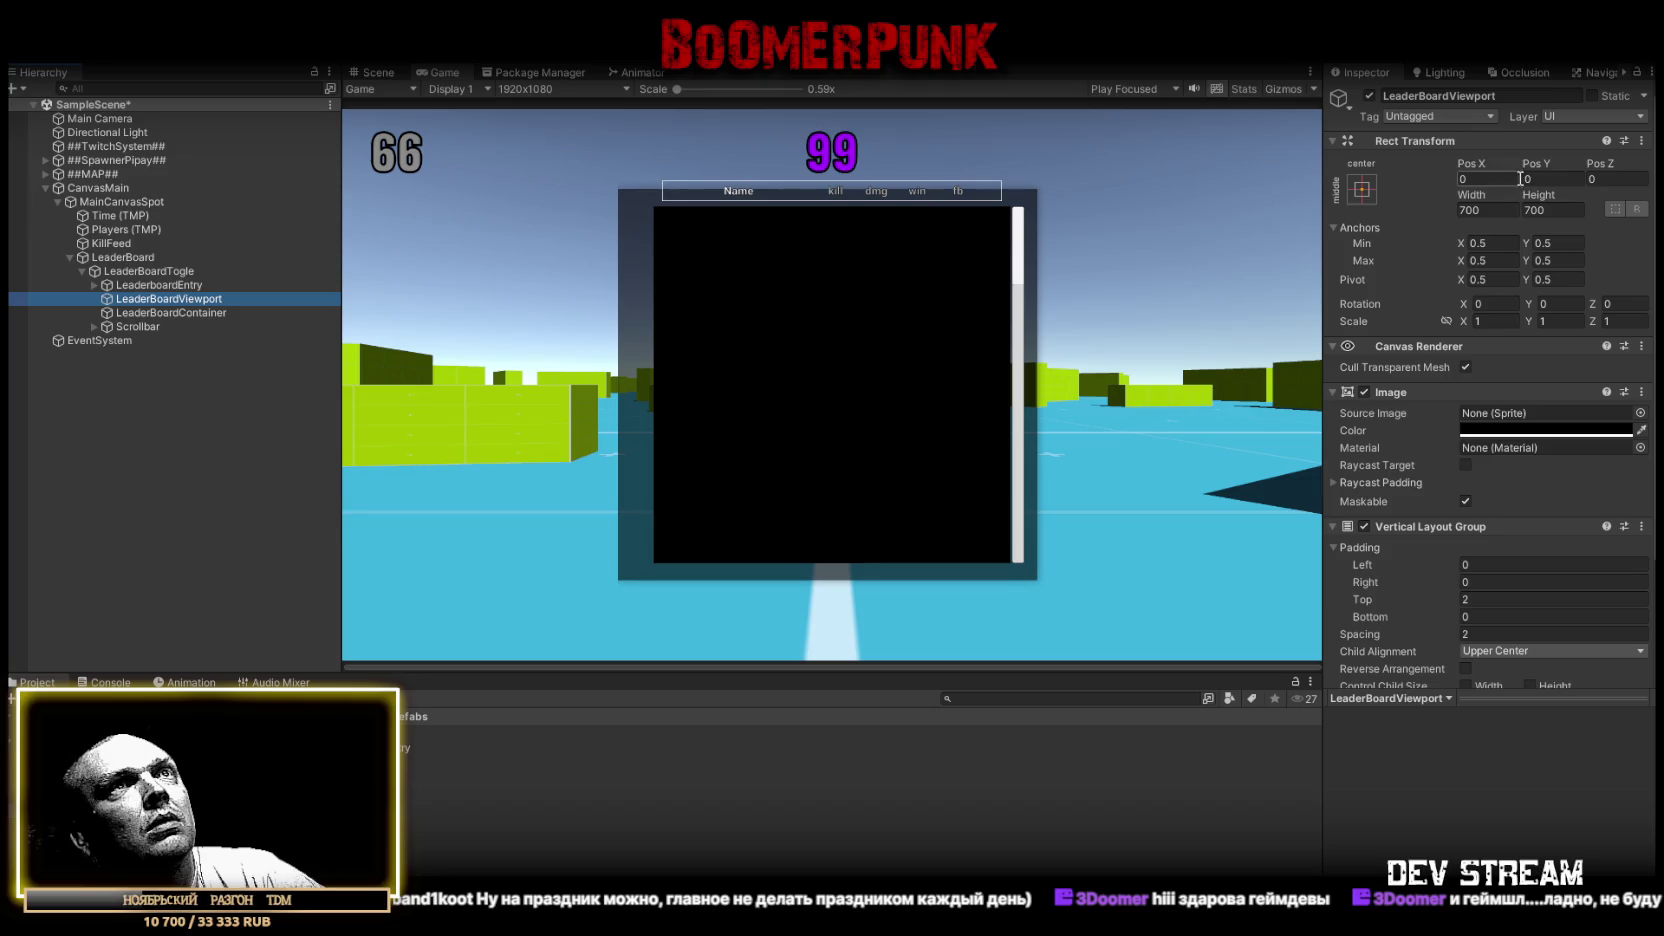
pyautogui.click(1361, 189)
pyautogui.click(1547, 450)
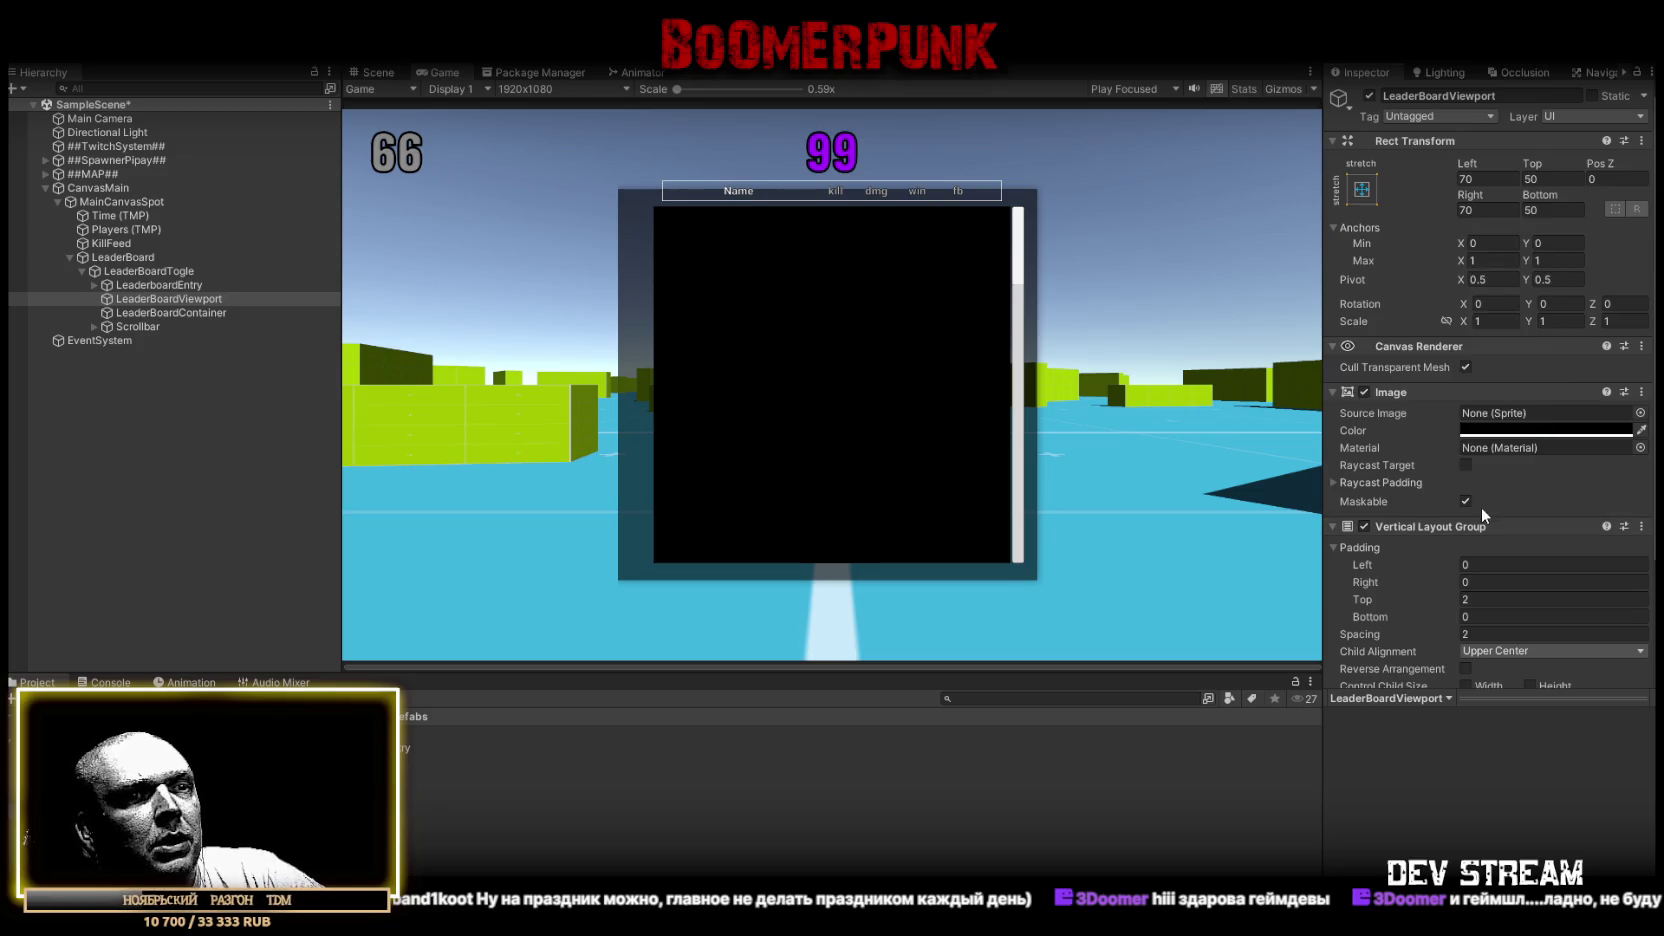
pyautogui.scroll(-3, 1480, 520)
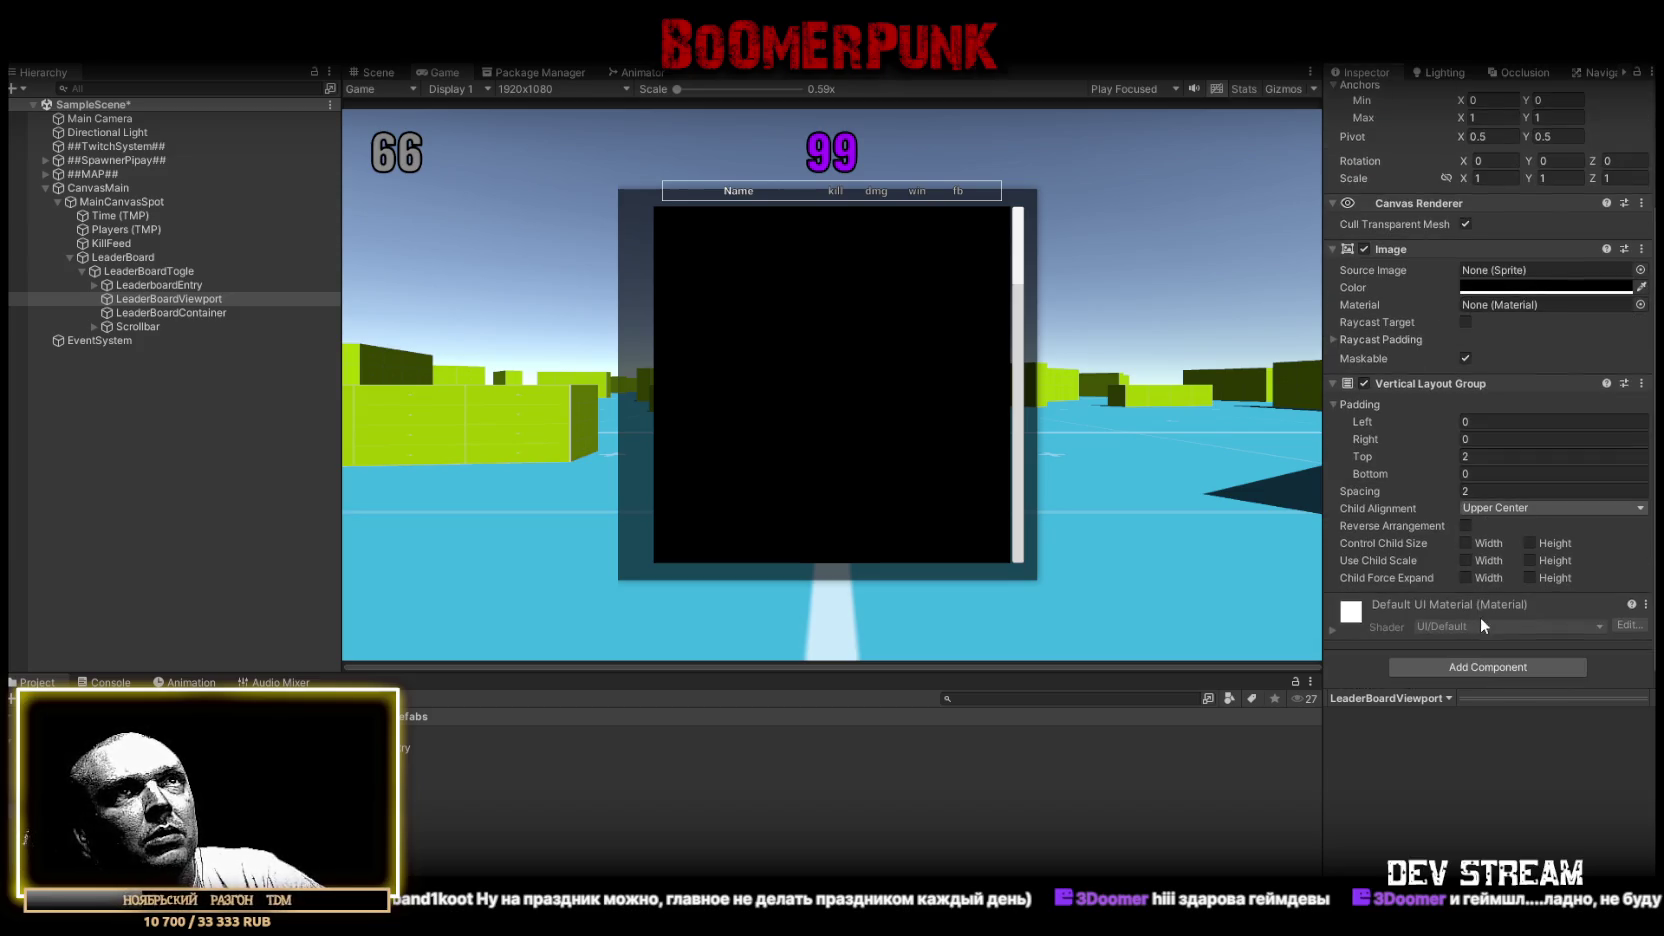
# Swap LeaderBoardViewport's Vertical Layout Group for a Mask above Image with Show Mask Graphic off
pyautogui.click(1641, 384)
pyautogui.click(1540, 466)
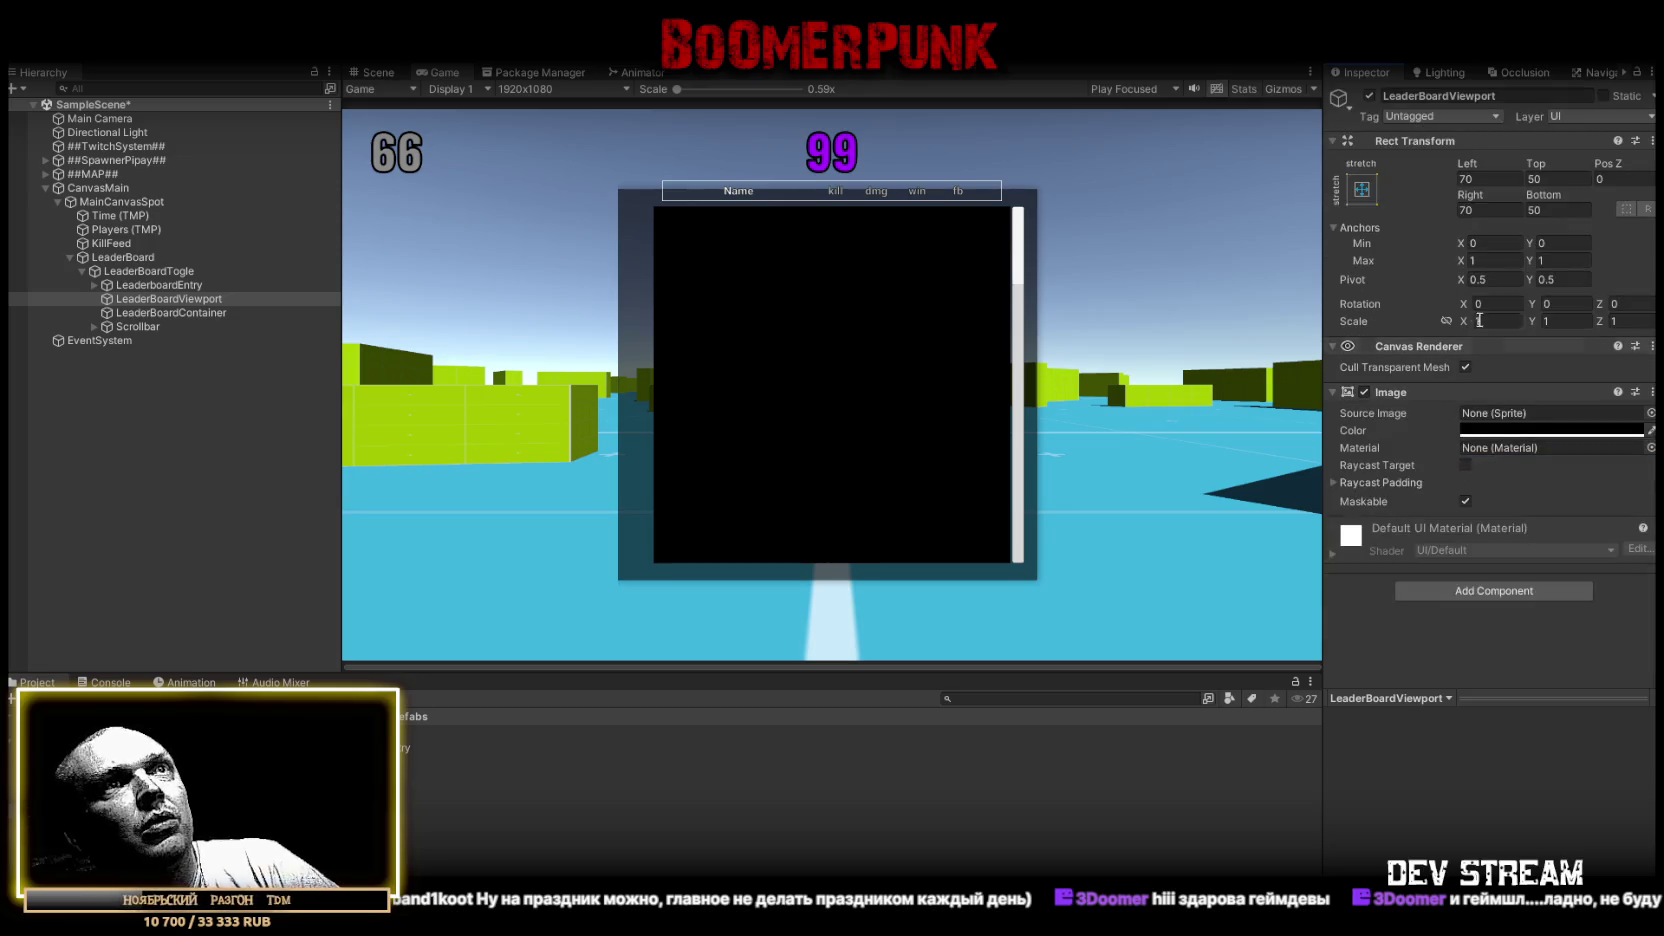
pyautogui.click(1496, 590)
pyautogui.write('mas')
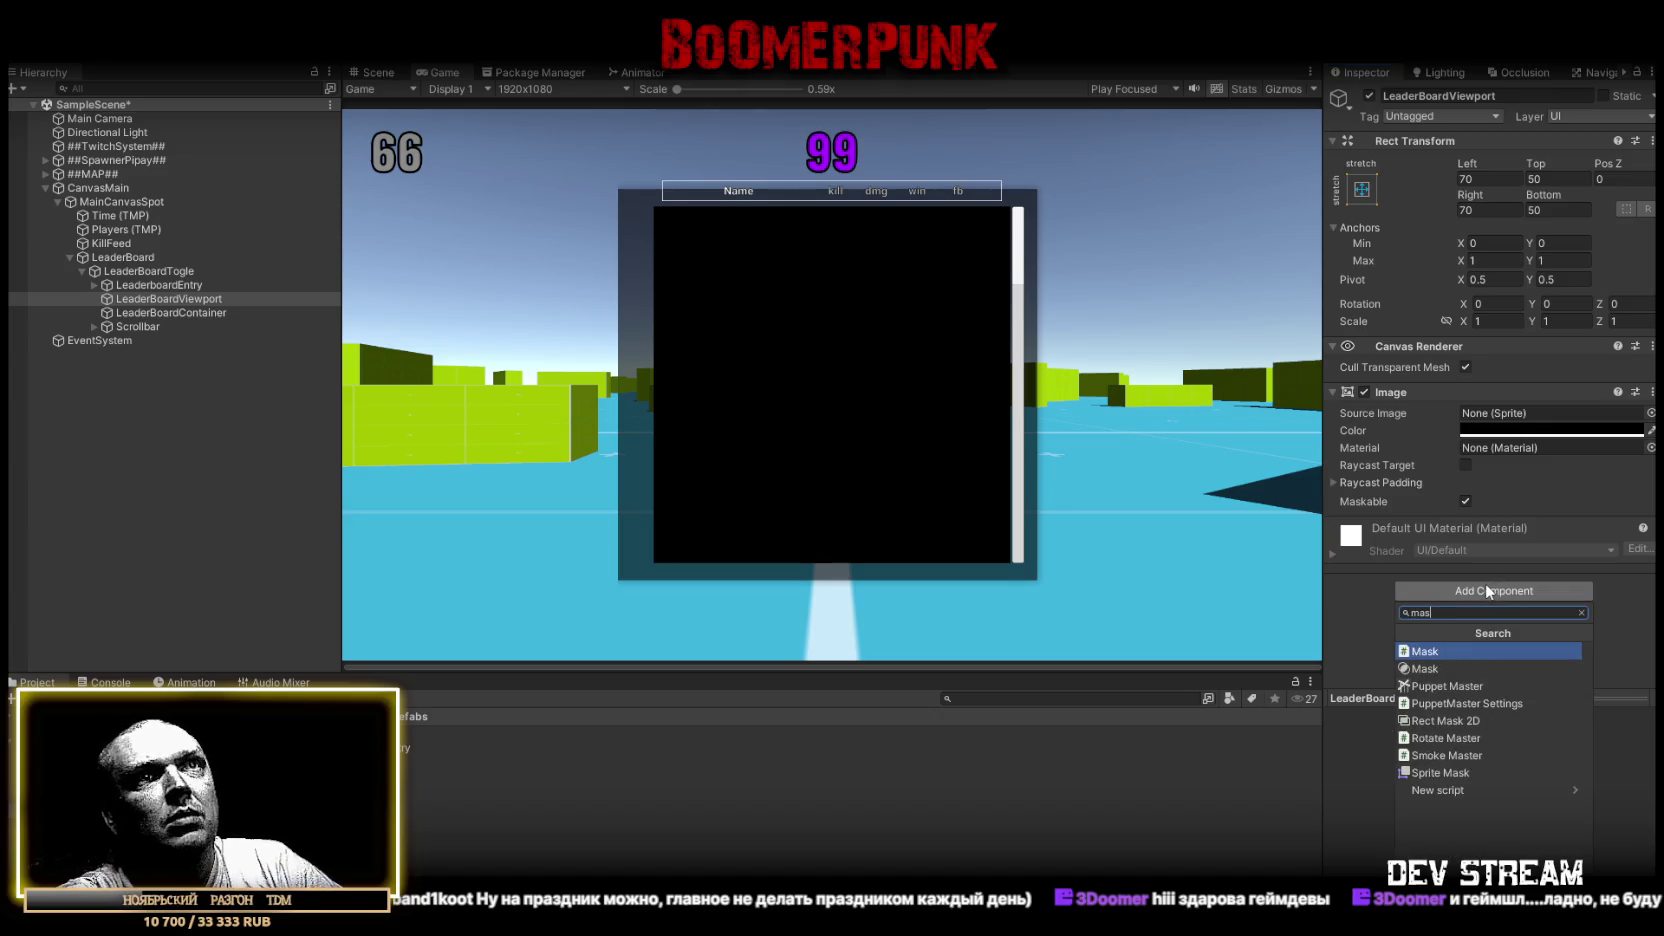
pyautogui.click(1426, 668)
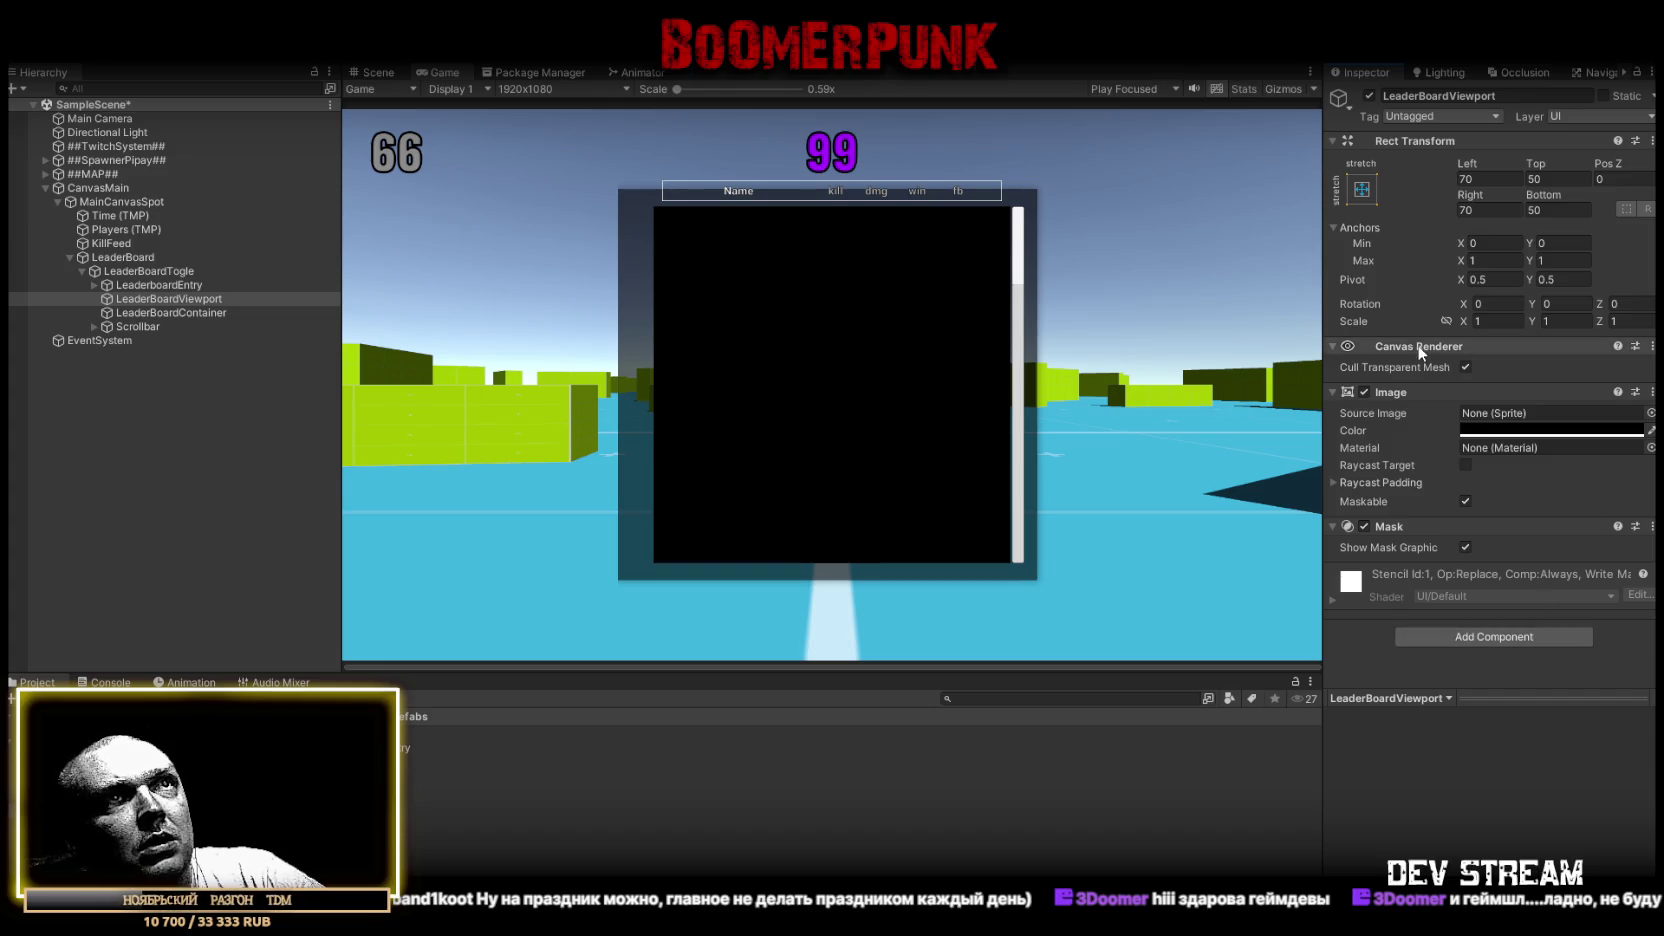
pyautogui.moveTo(1385, 526); pyautogui.dragTo(1401, 377)
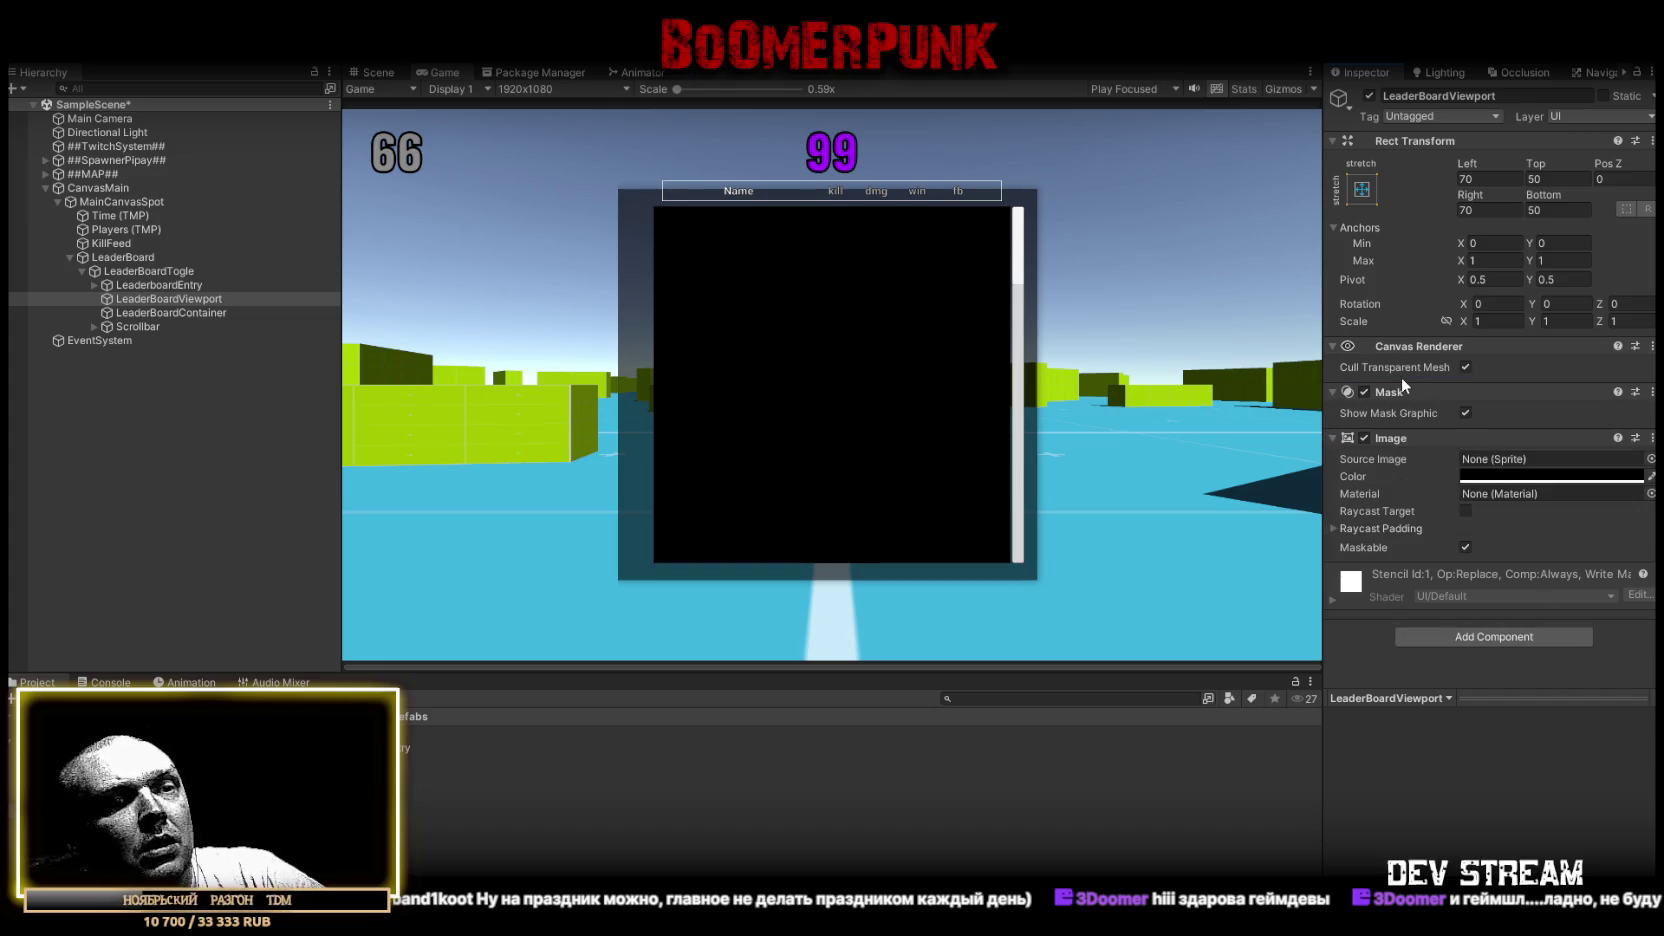
pyautogui.click(1462, 412)
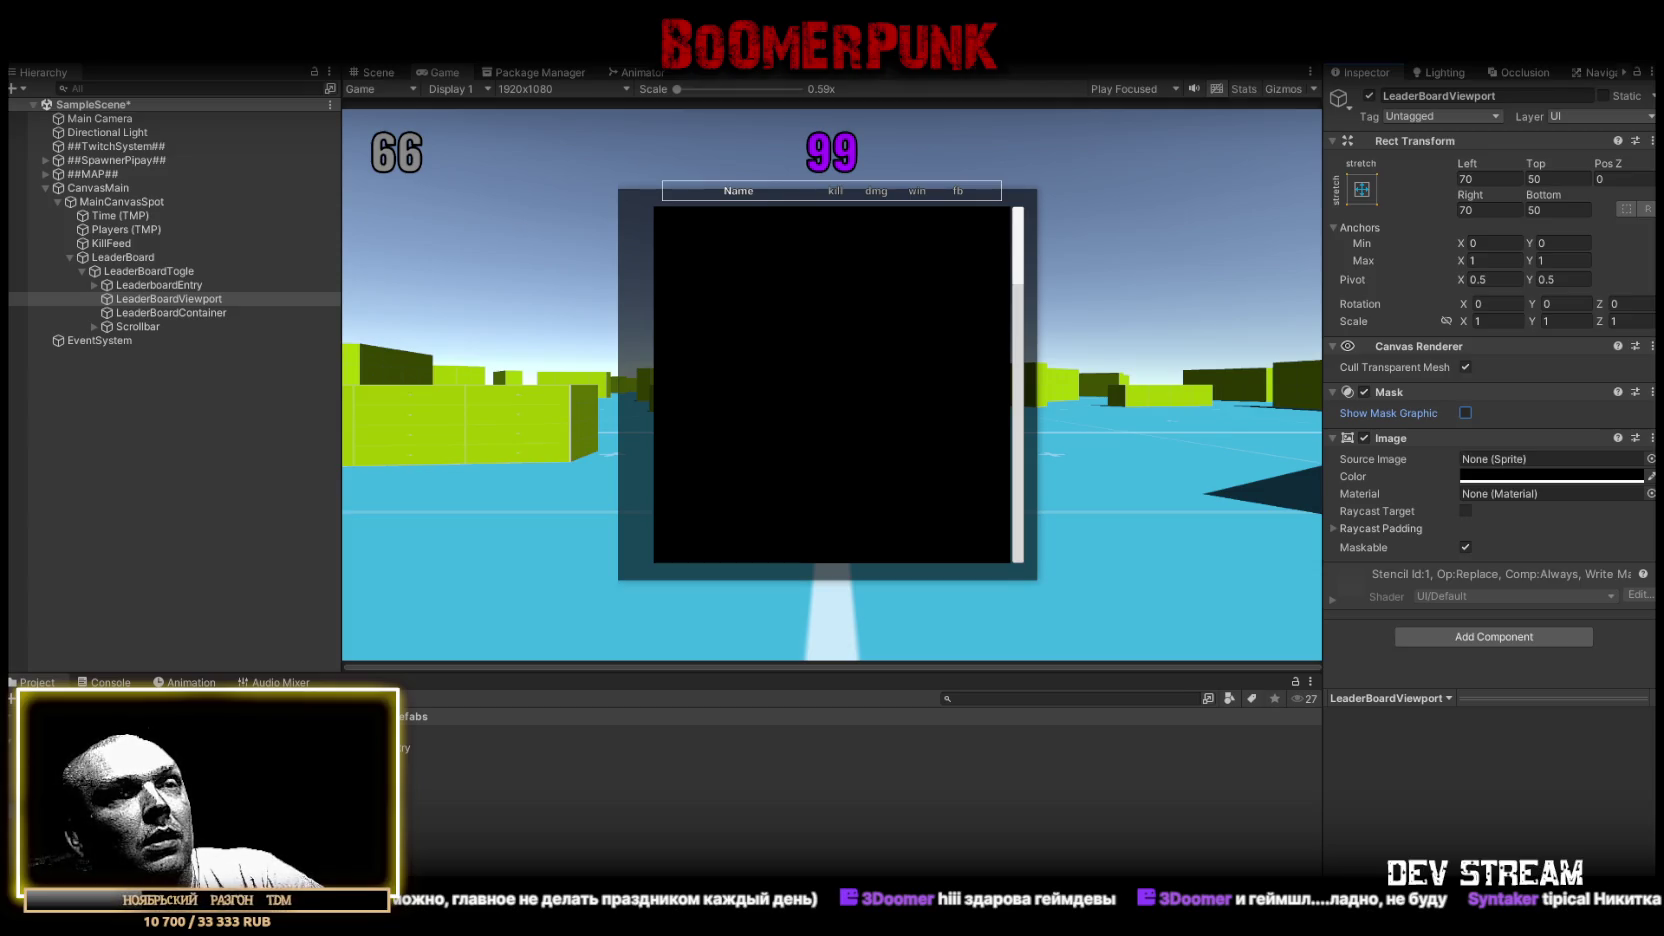
# Select LeaderBoardContainer and bring up its Image component's options menu
pyautogui.click(166, 314)
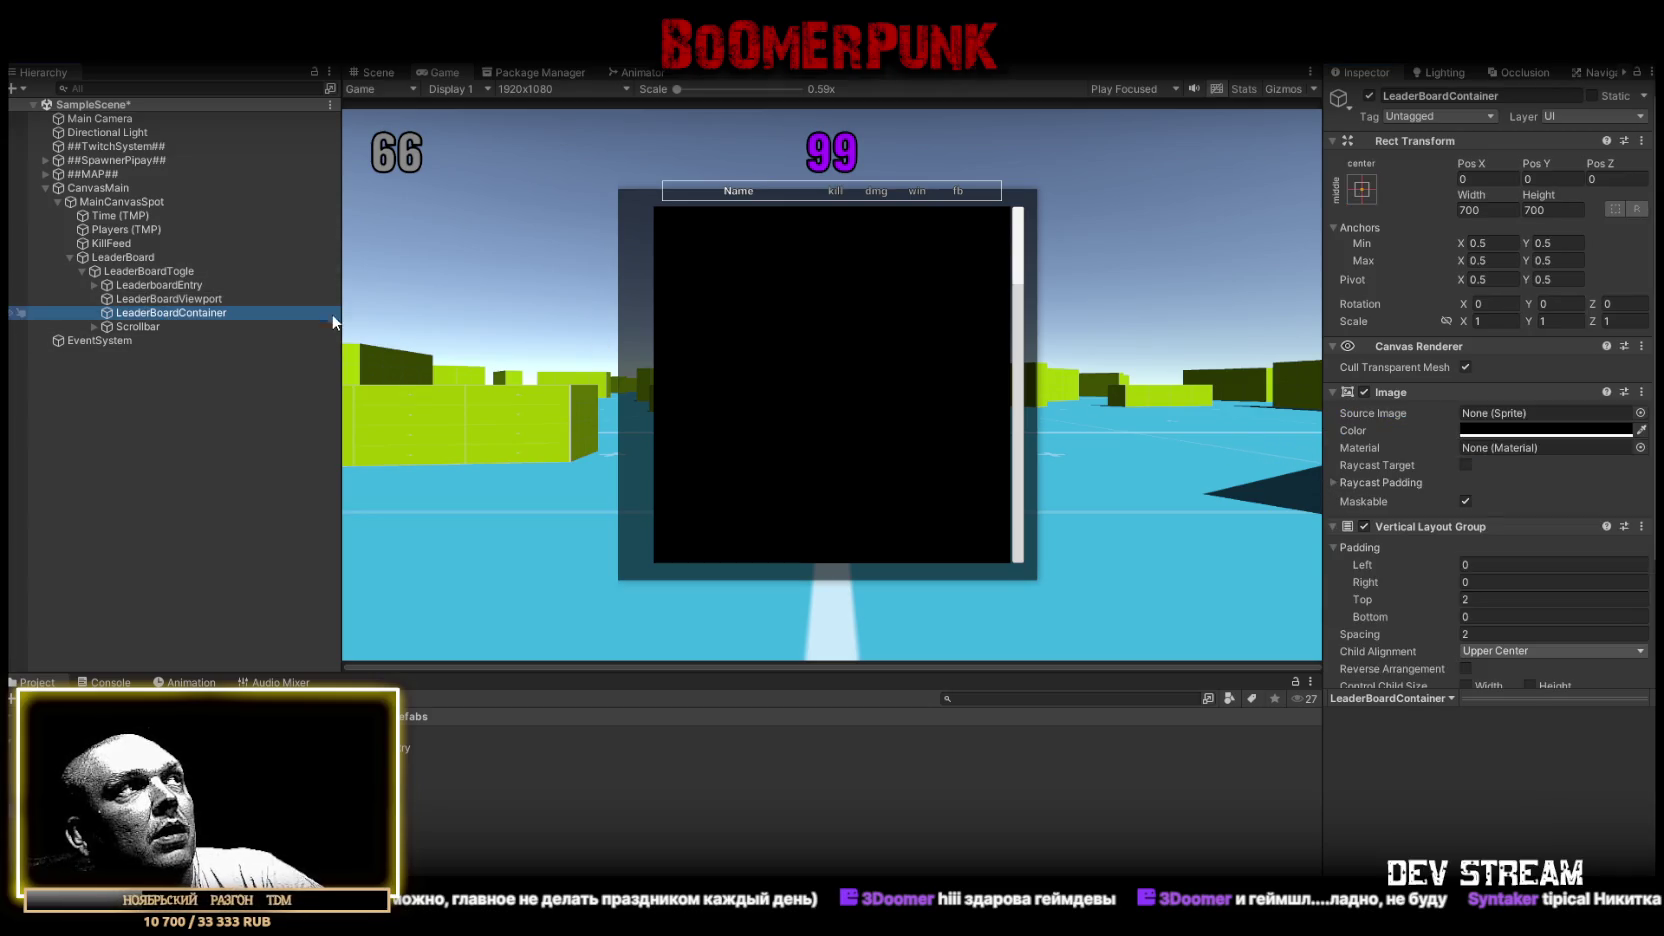
pyautogui.click(197, 299)
pyautogui.click(195, 313)
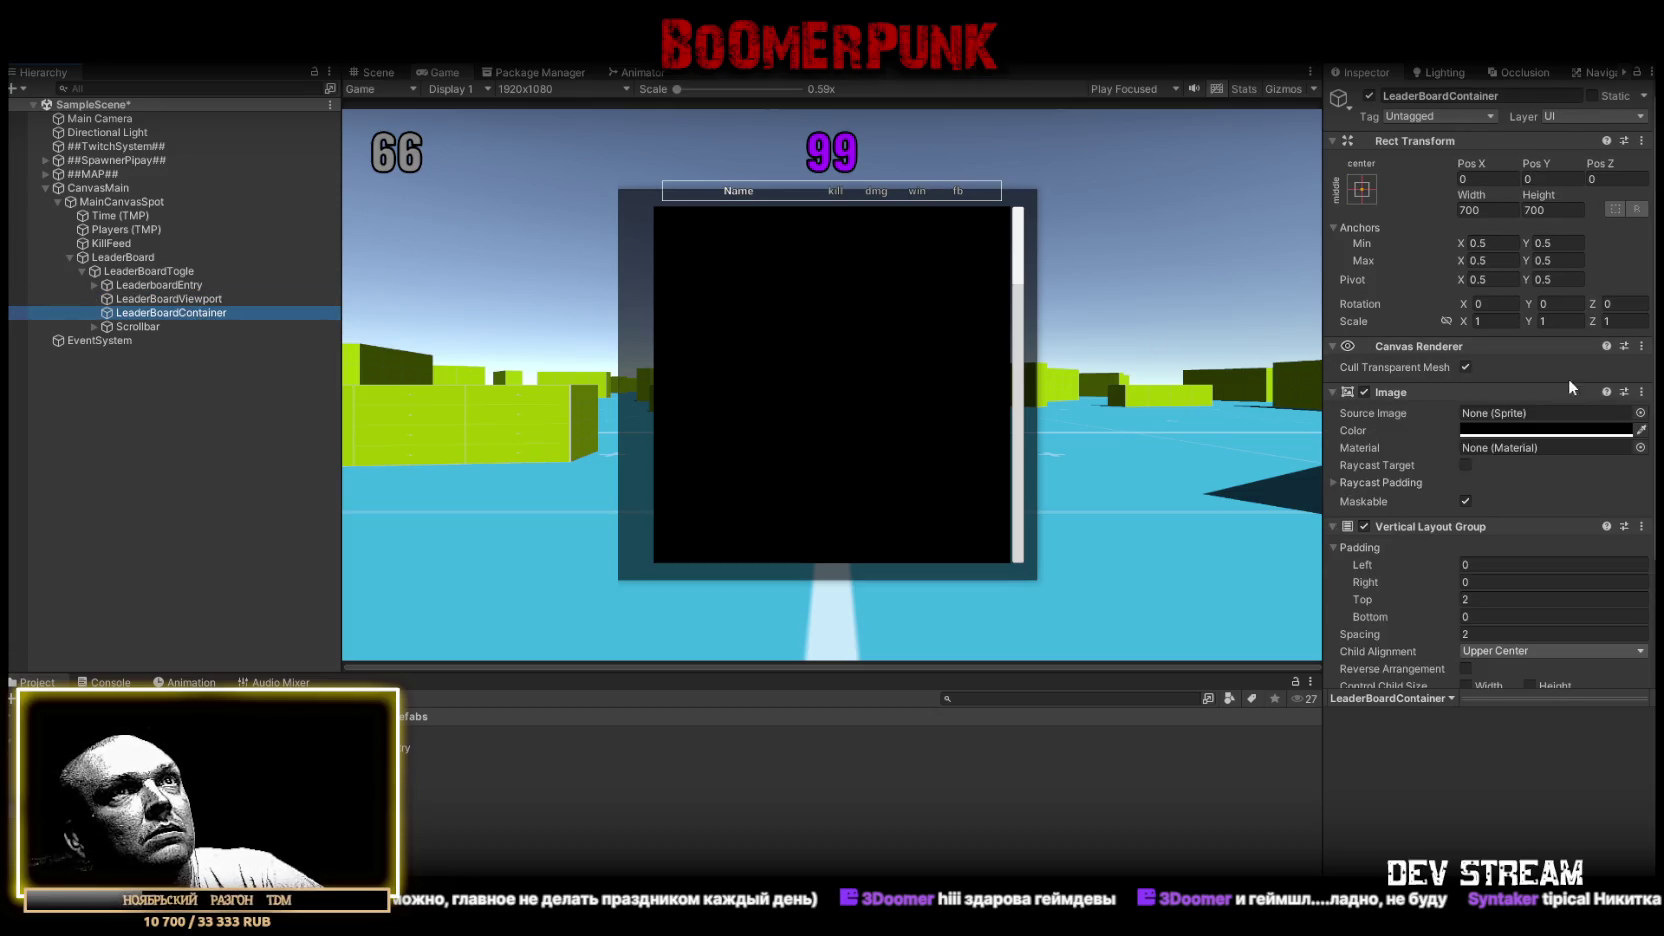
pyautogui.click(1641, 392)
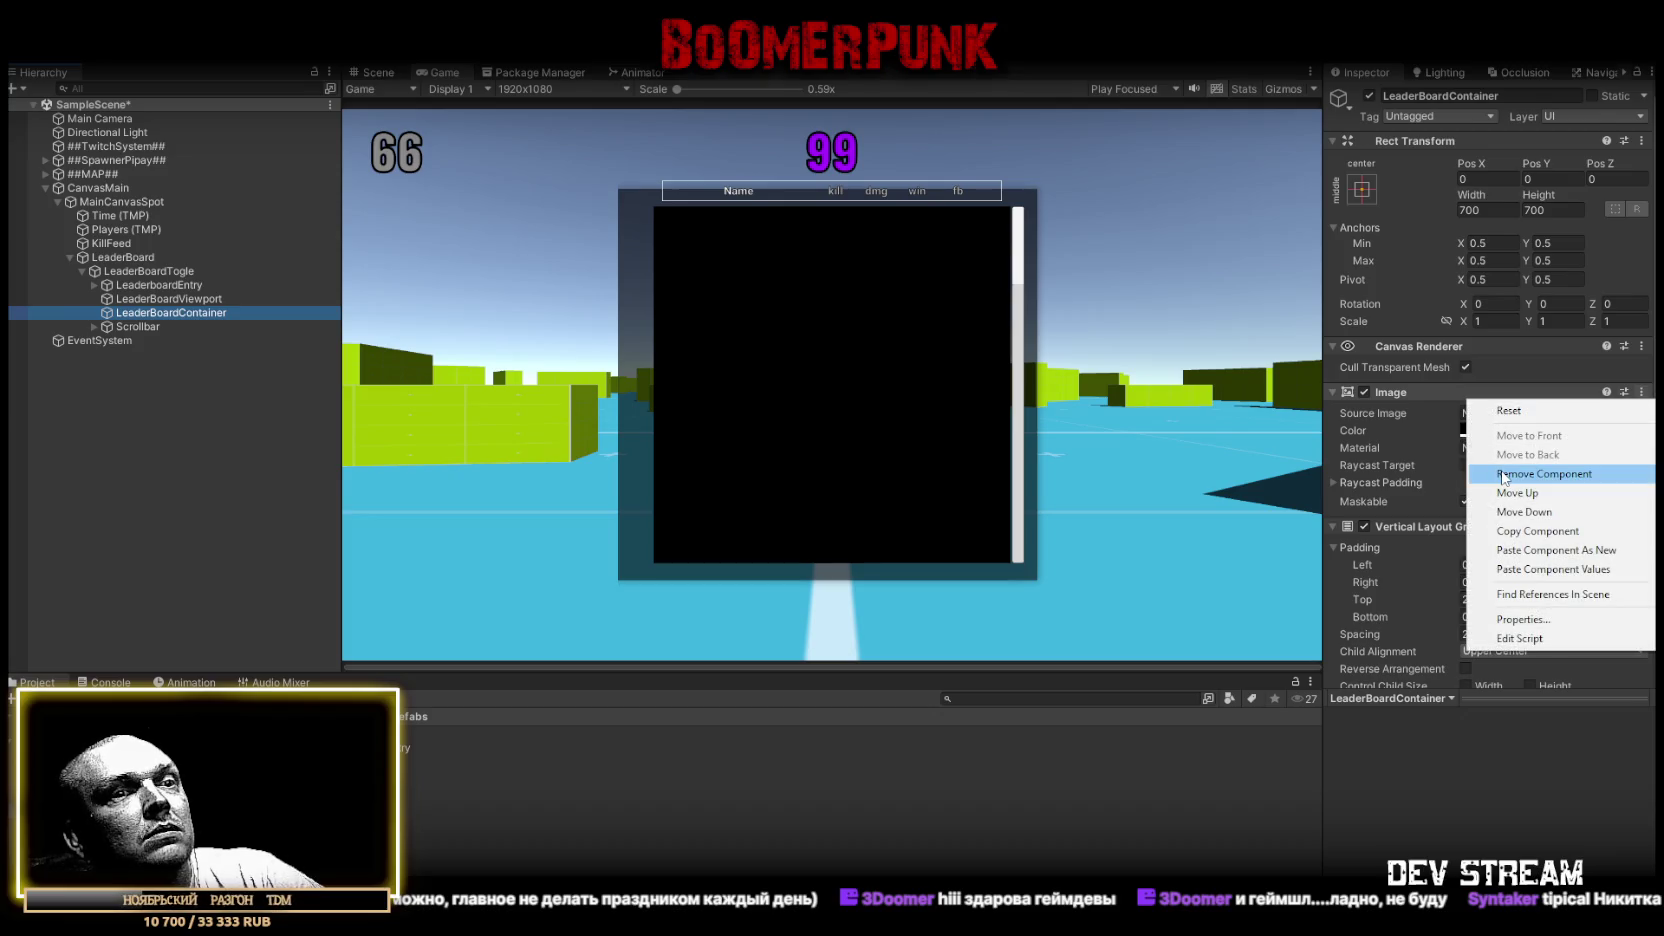
# Remove LeaderBoardContainer's Image and add a Content Size Fitter with Vertical Fit set to Preferred Size
pyautogui.click(1502, 475)
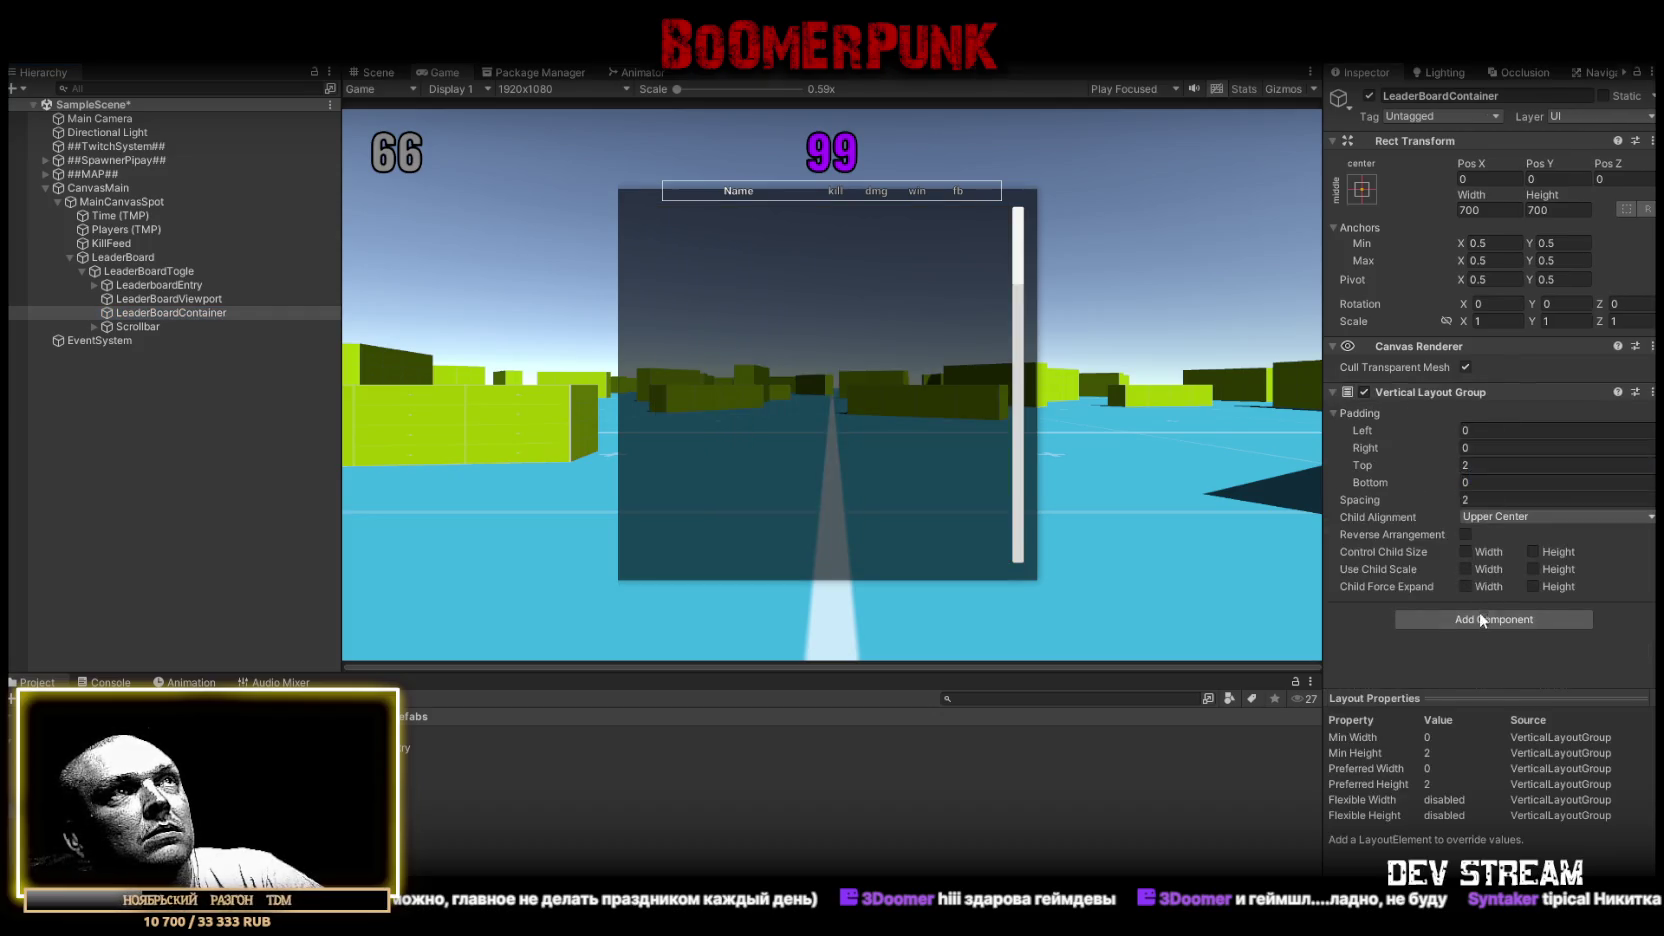
pyautogui.click(1481, 618)
pyautogui.write('conte')
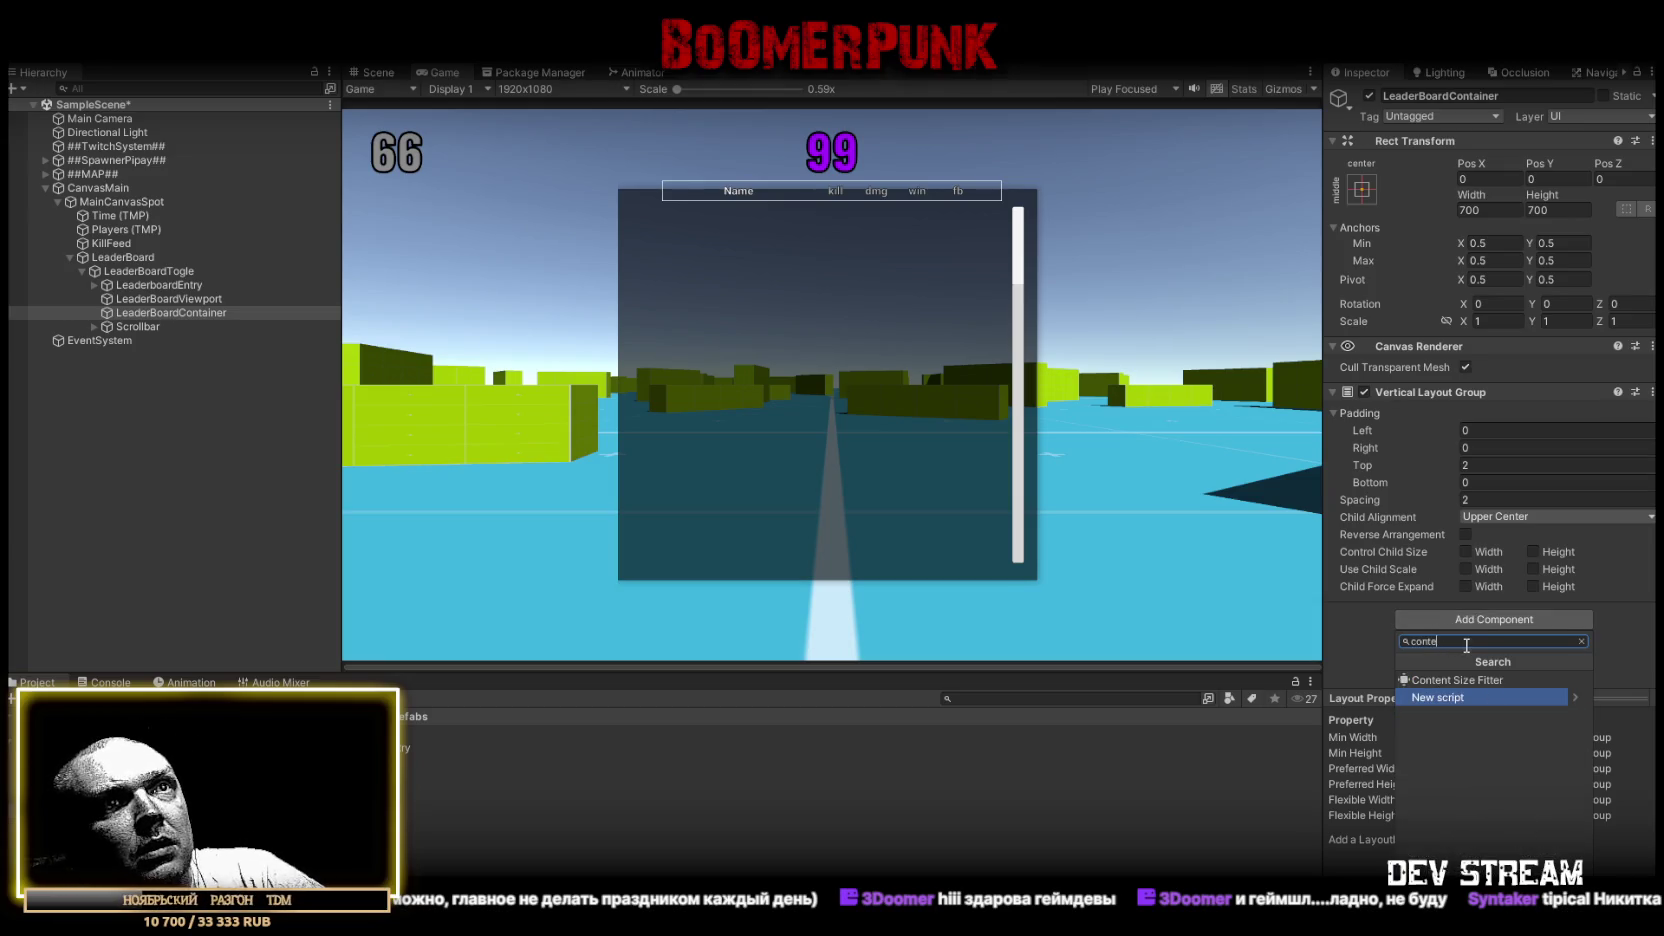
pyautogui.click(1468, 679)
pyautogui.scroll(-2, 1574, 564)
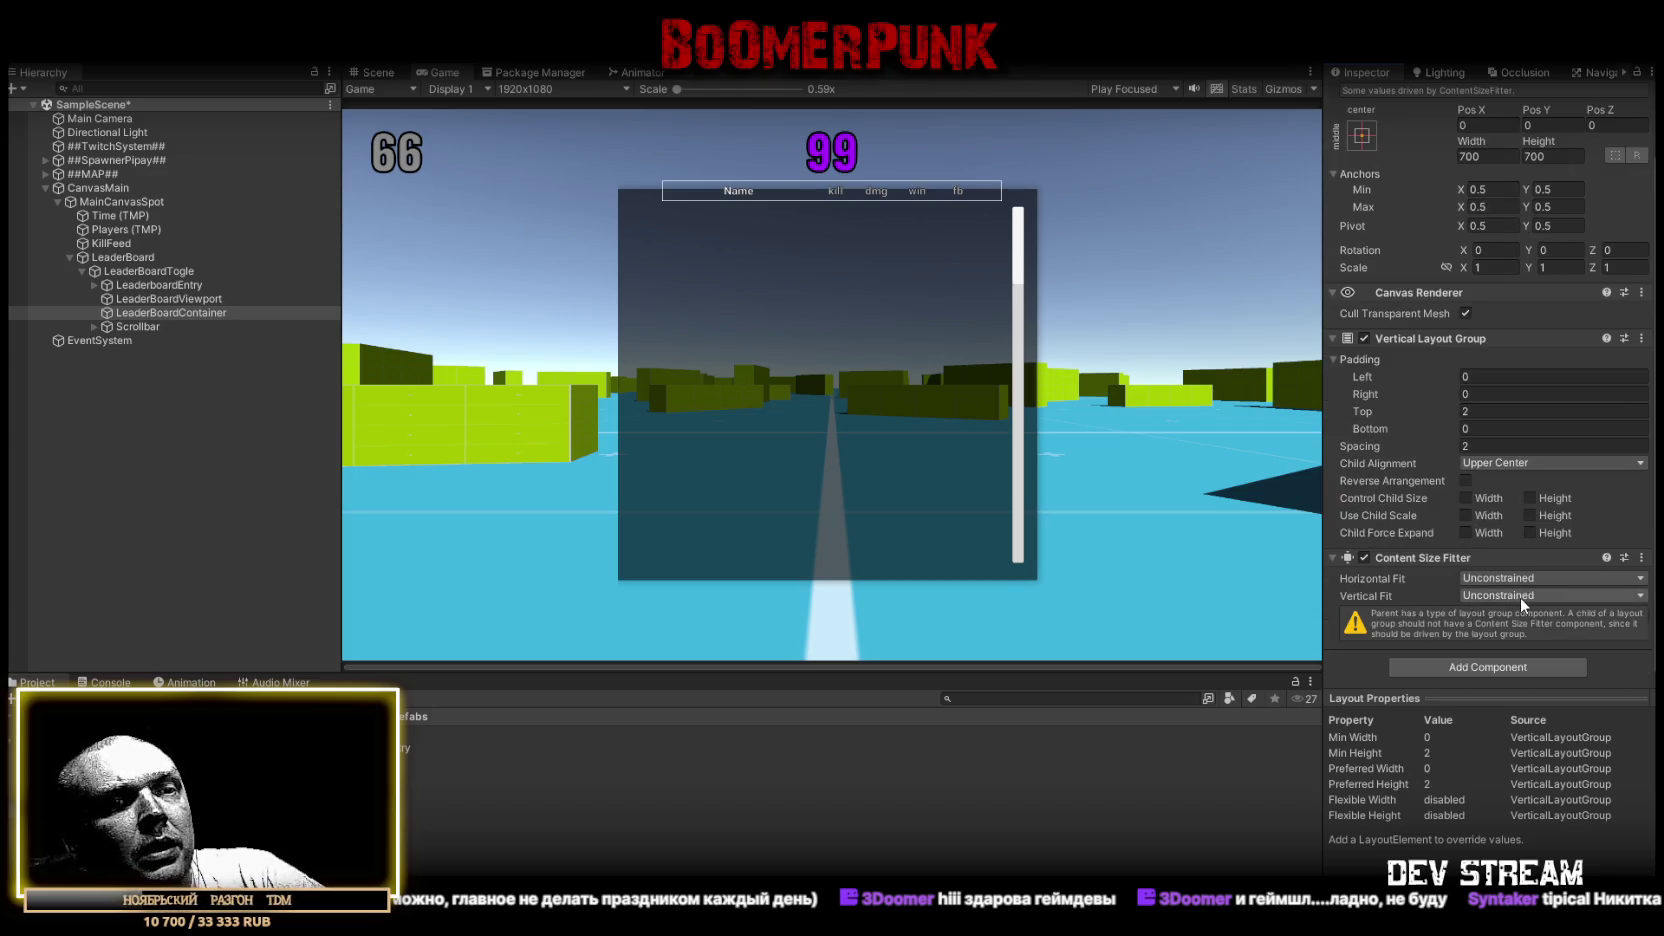
pyautogui.click(1520, 598)
pyautogui.click(1502, 651)
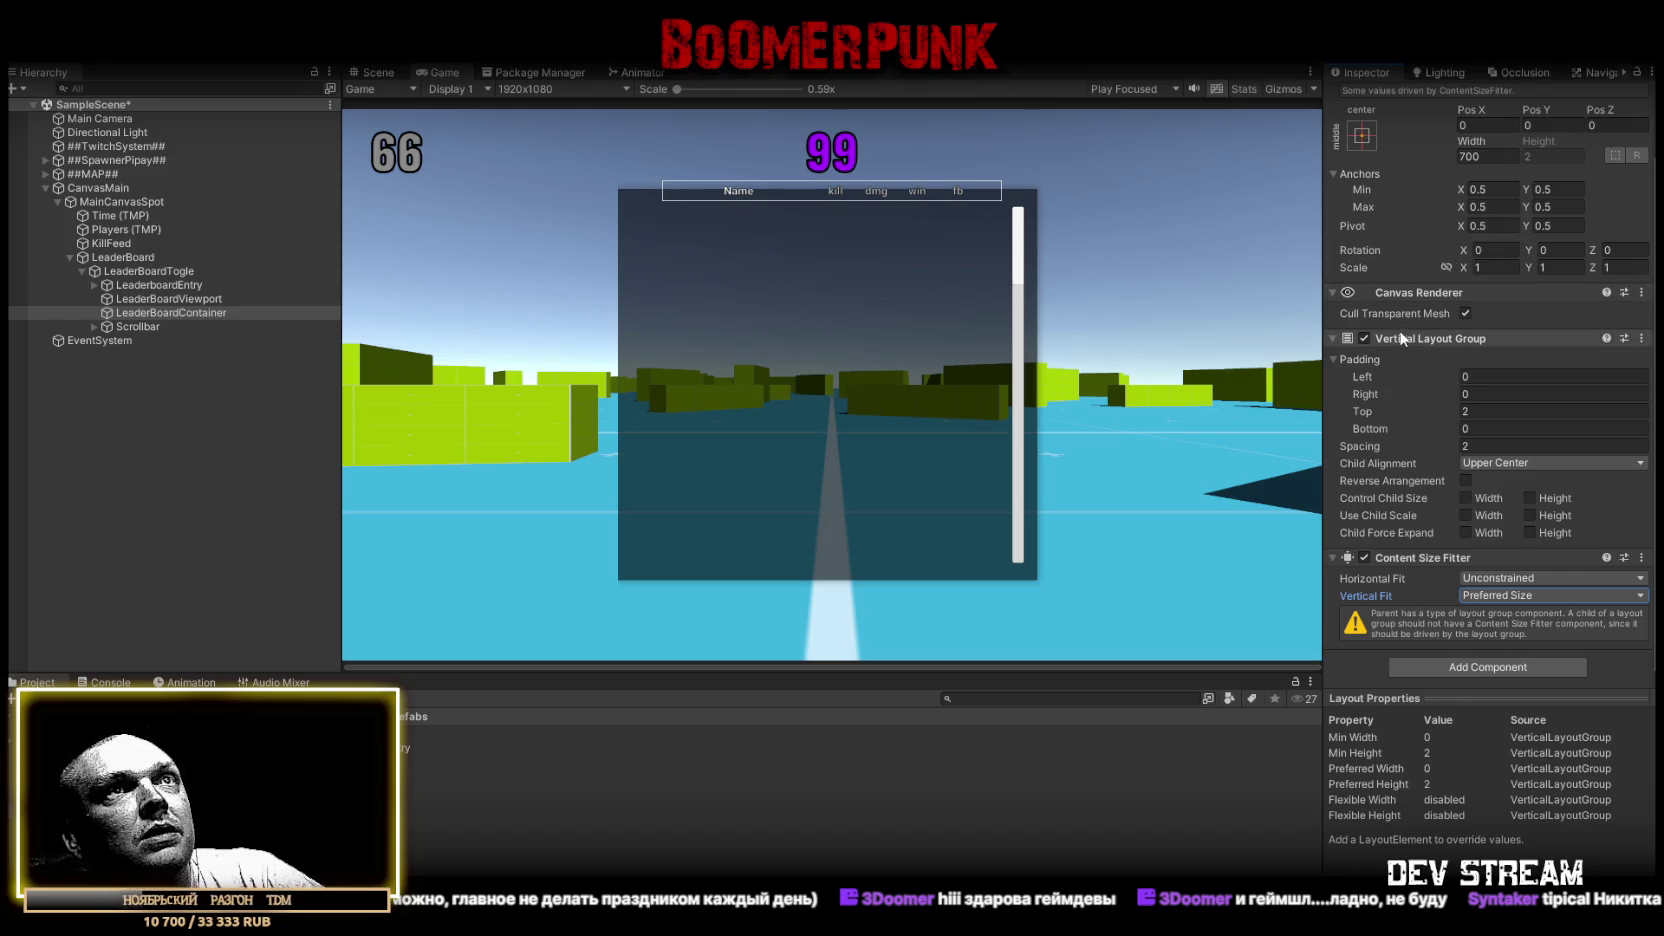
pyautogui.click(1362, 134)
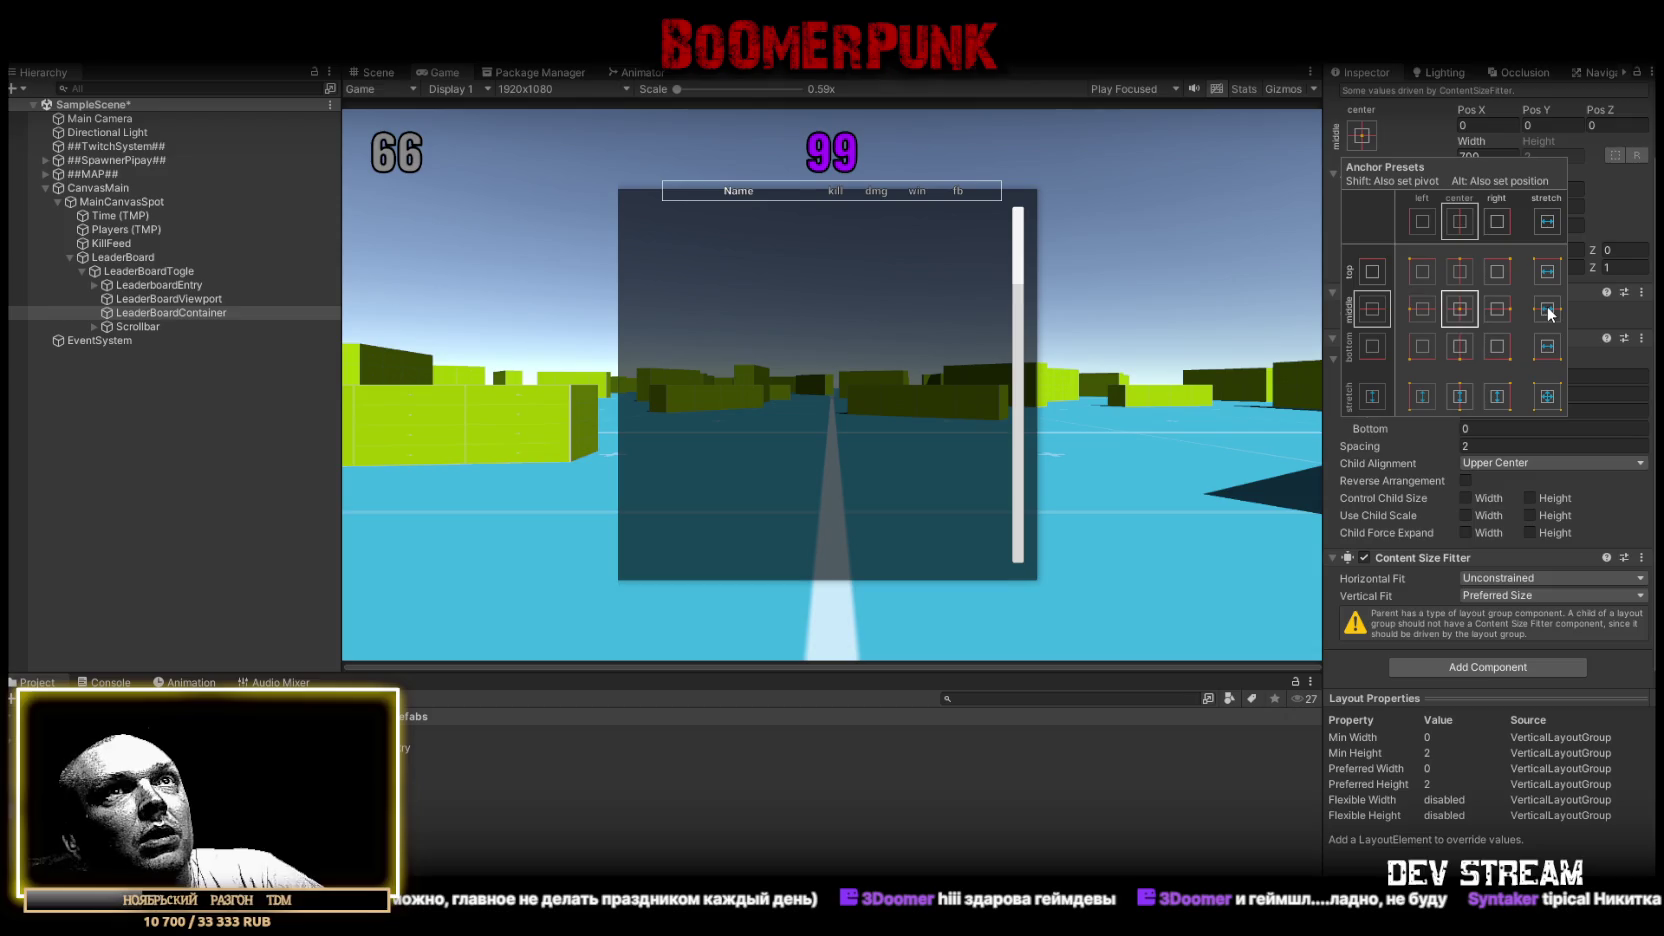
# Anchor LeaderBoardContainer top-stretch, nest it under LeaderBoardViewport, set Pos Y 0 and bottom padding 2
pyautogui.click(1548, 272)
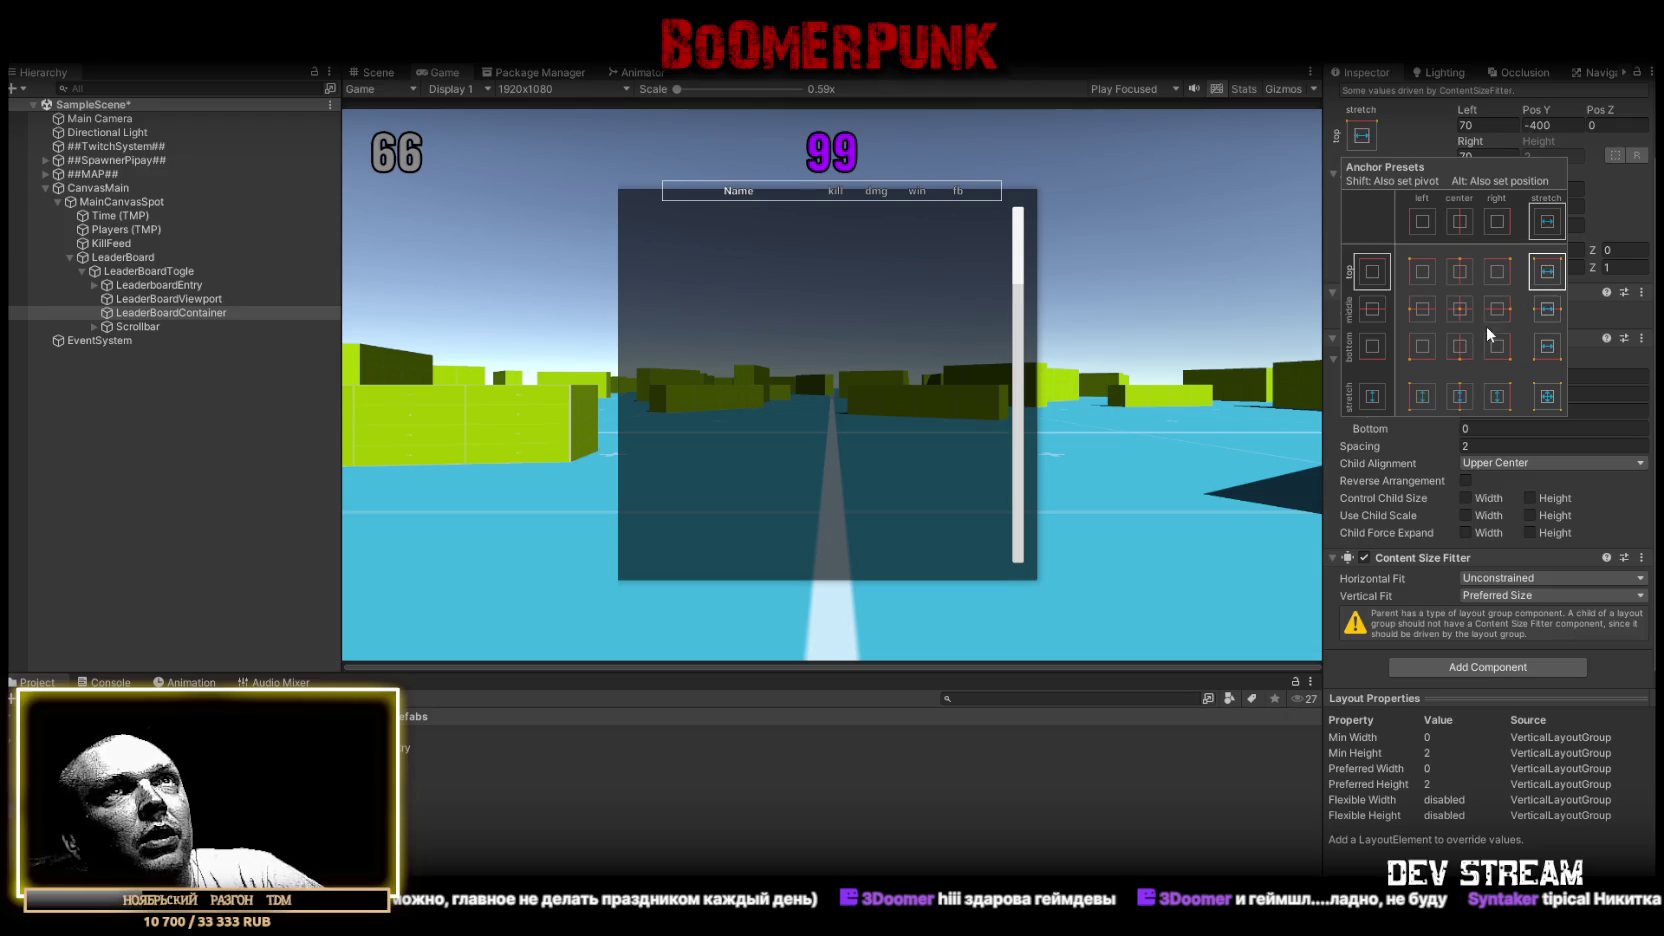
pyautogui.click(1487, 123)
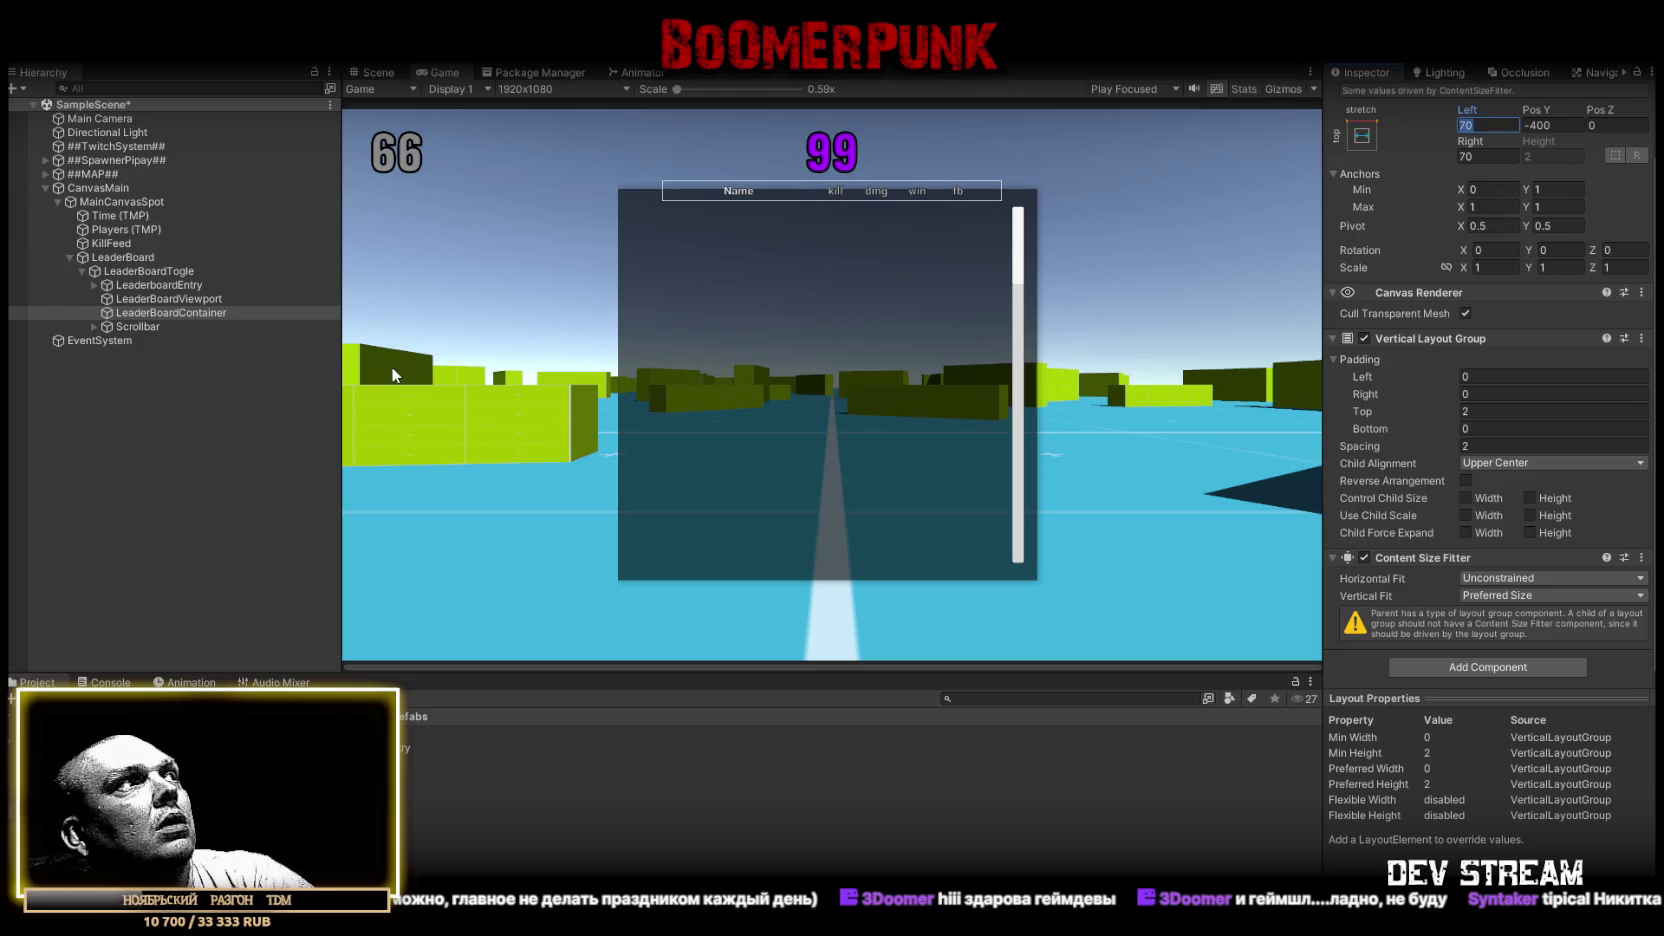
pyautogui.moveTo(184, 313); pyautogui.dragTo(190, 299)
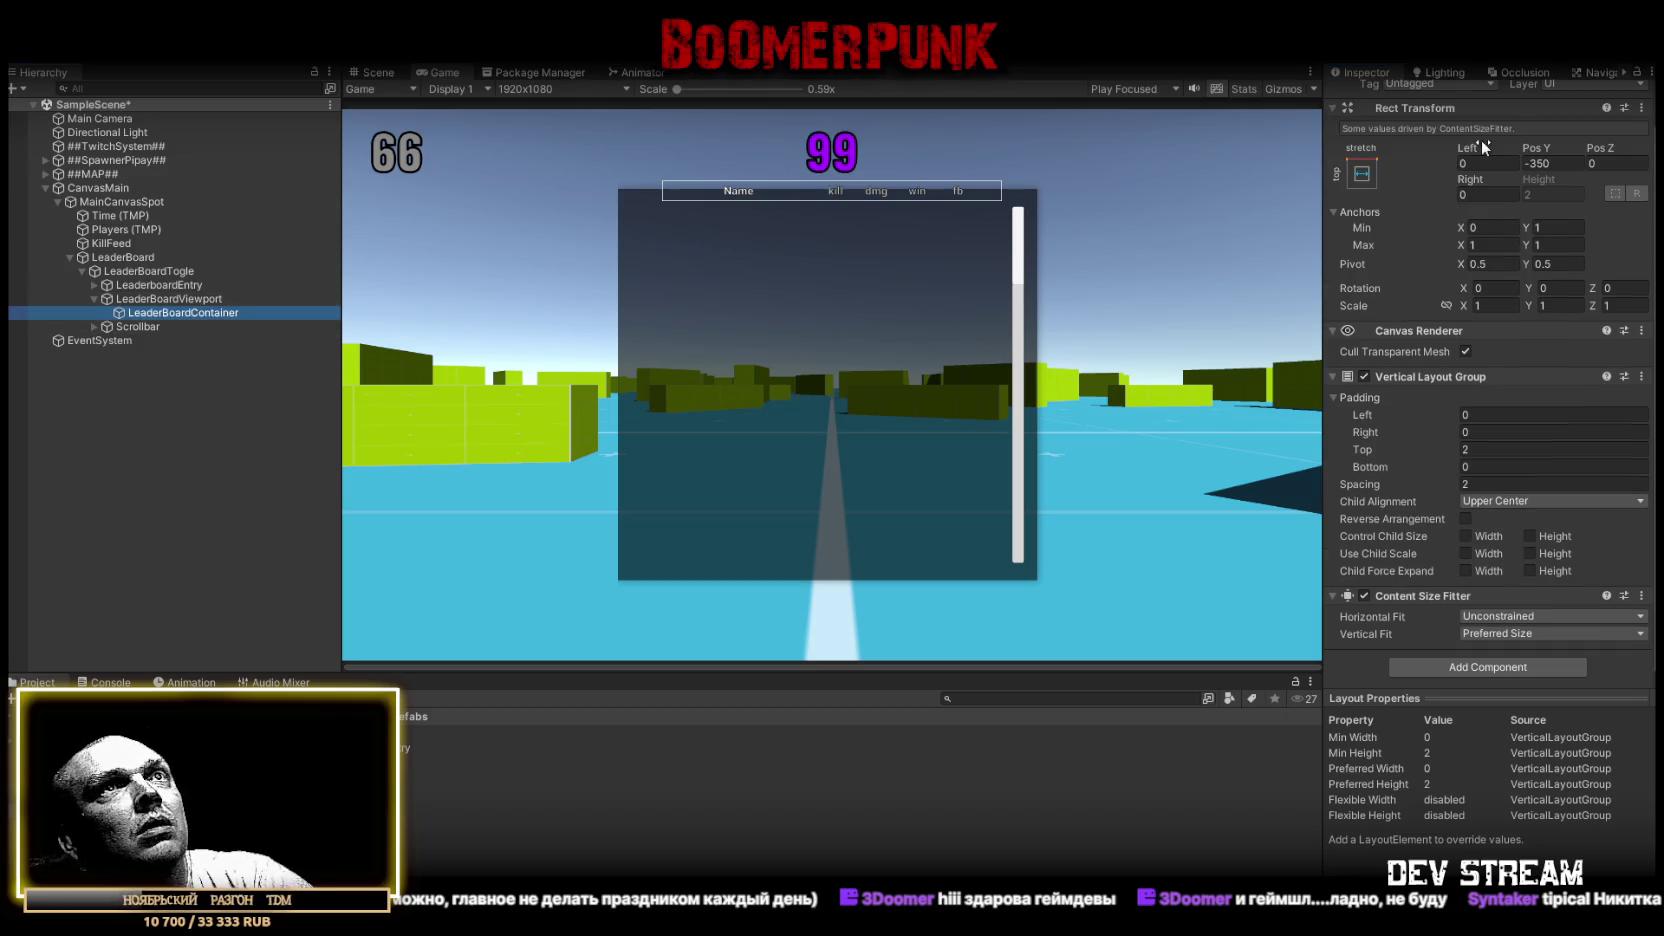
pyautogui.click(1549, 164)
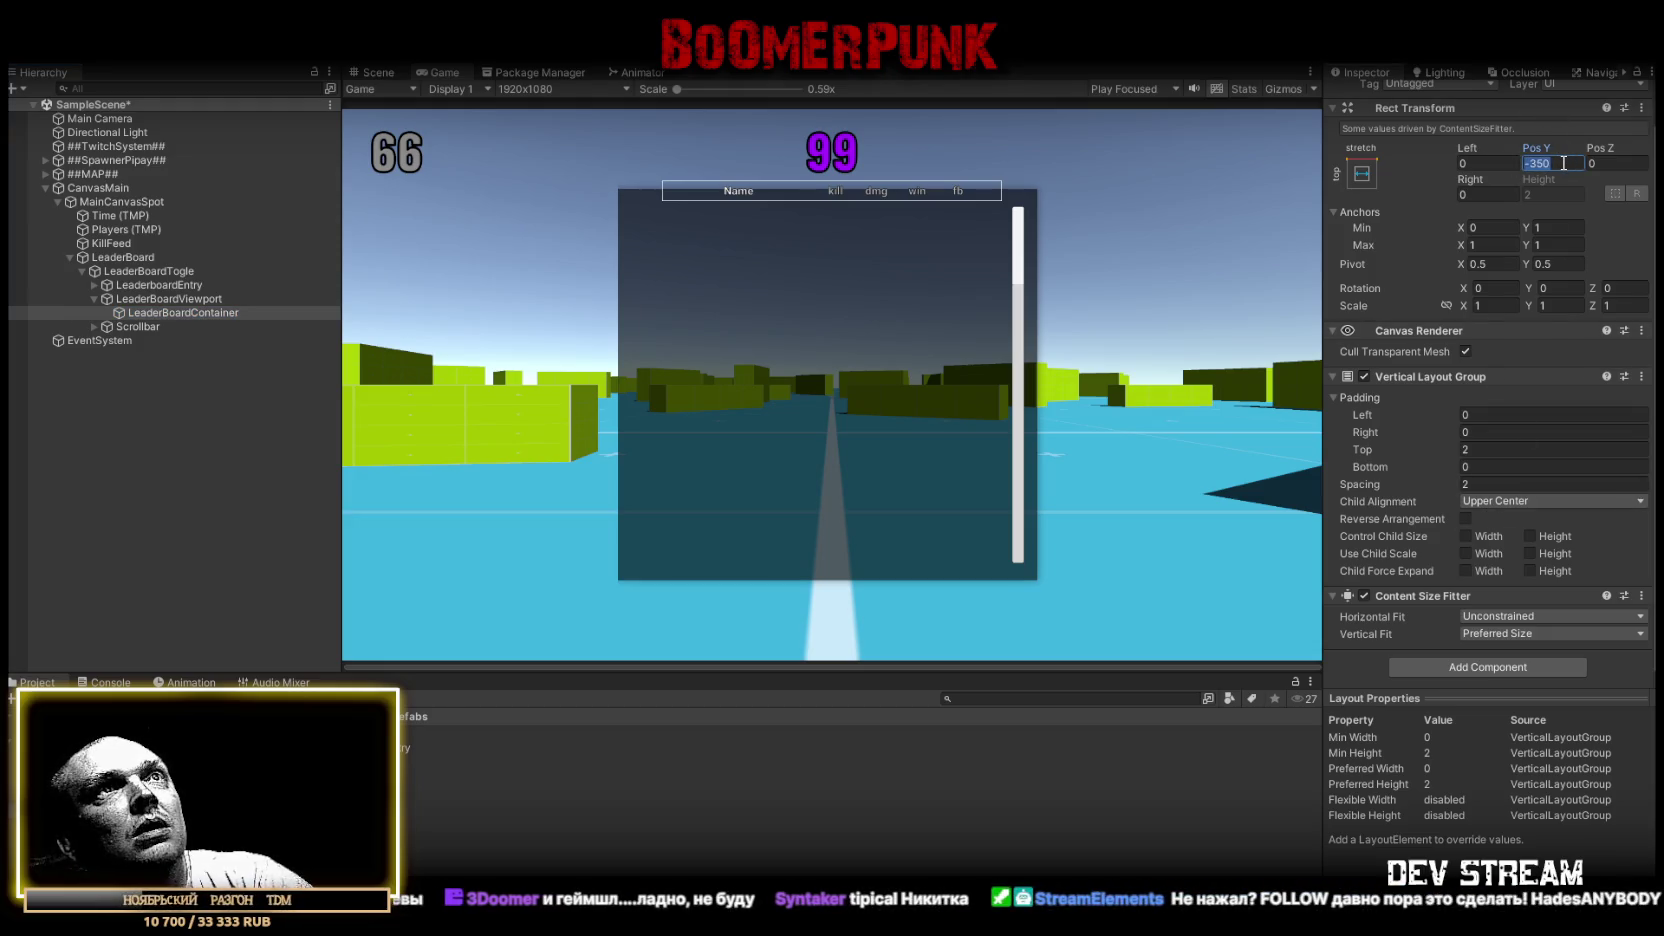
pyautogui.write('0')
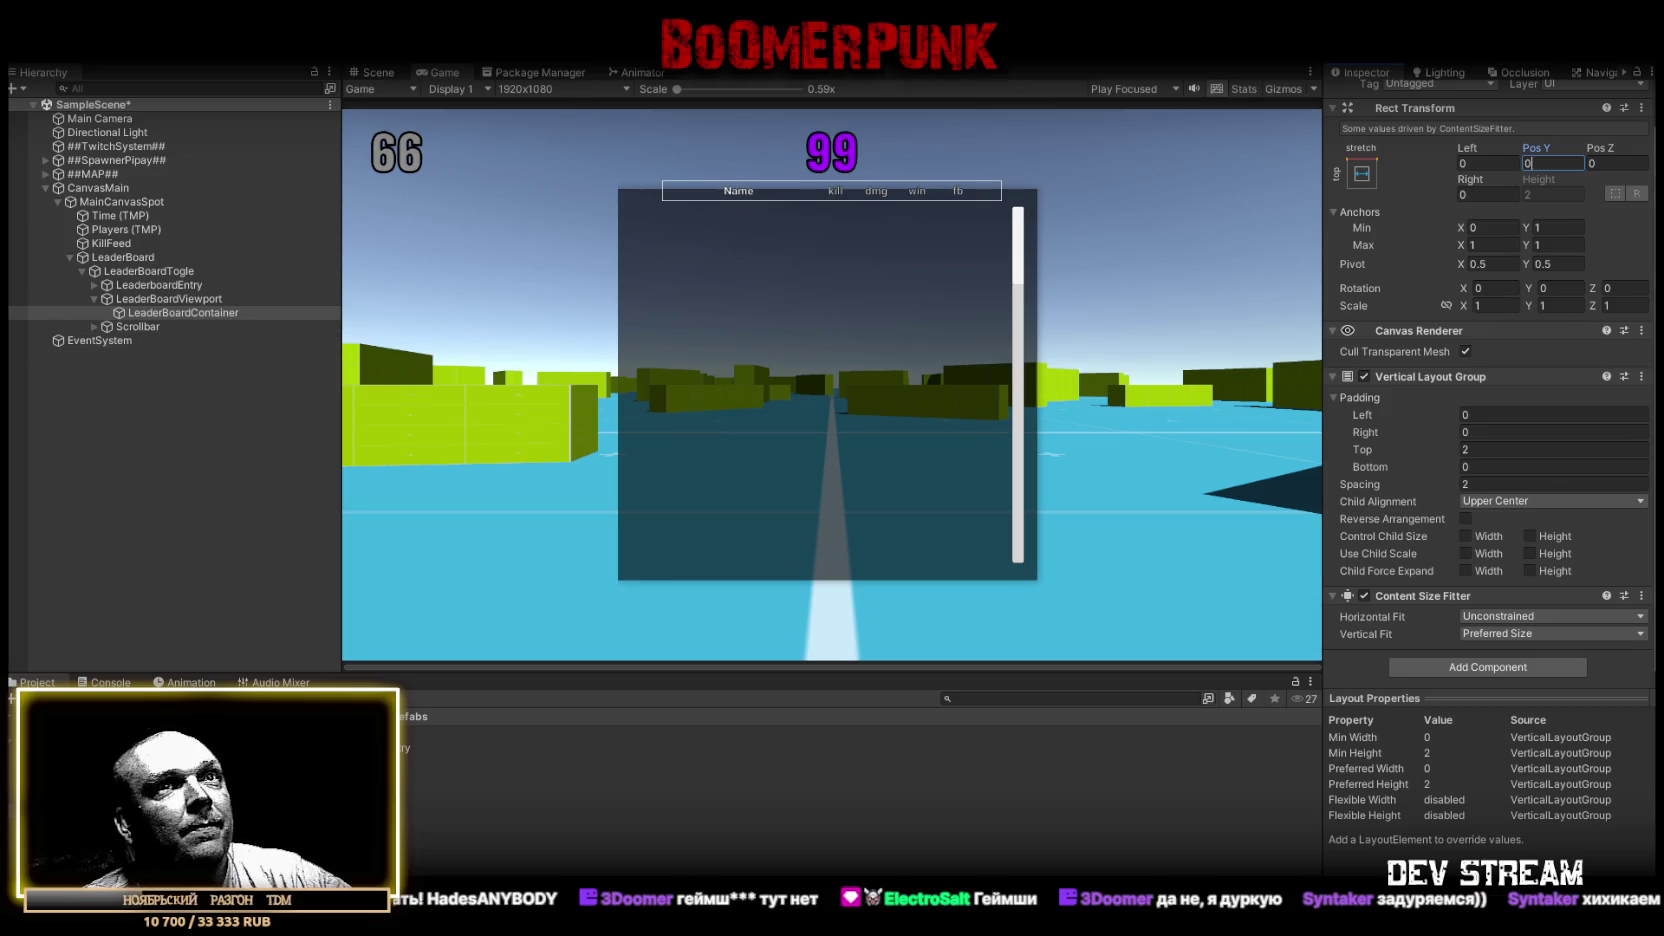
pyautogui.click(1485, 466)
pyautogui.write('2')
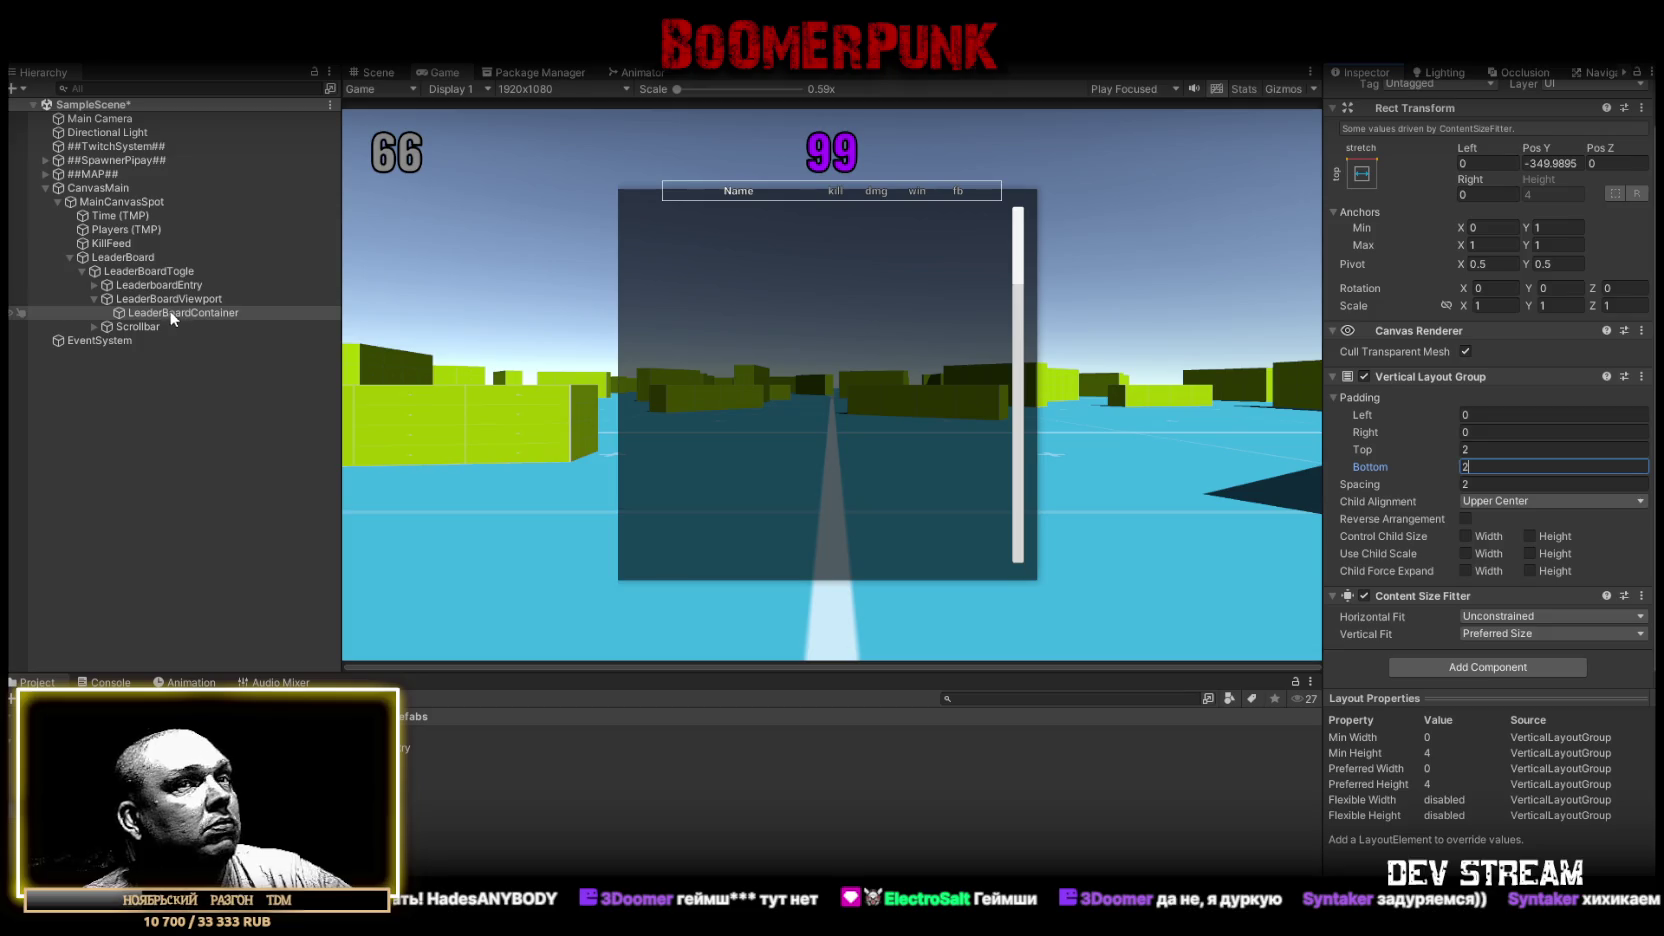
# Link Scrollbar as LeaderBoardTogle's vertical scrollbar with Auto Hide And Expand Viewport and spacing 1
pyautogui.click(150, 271)
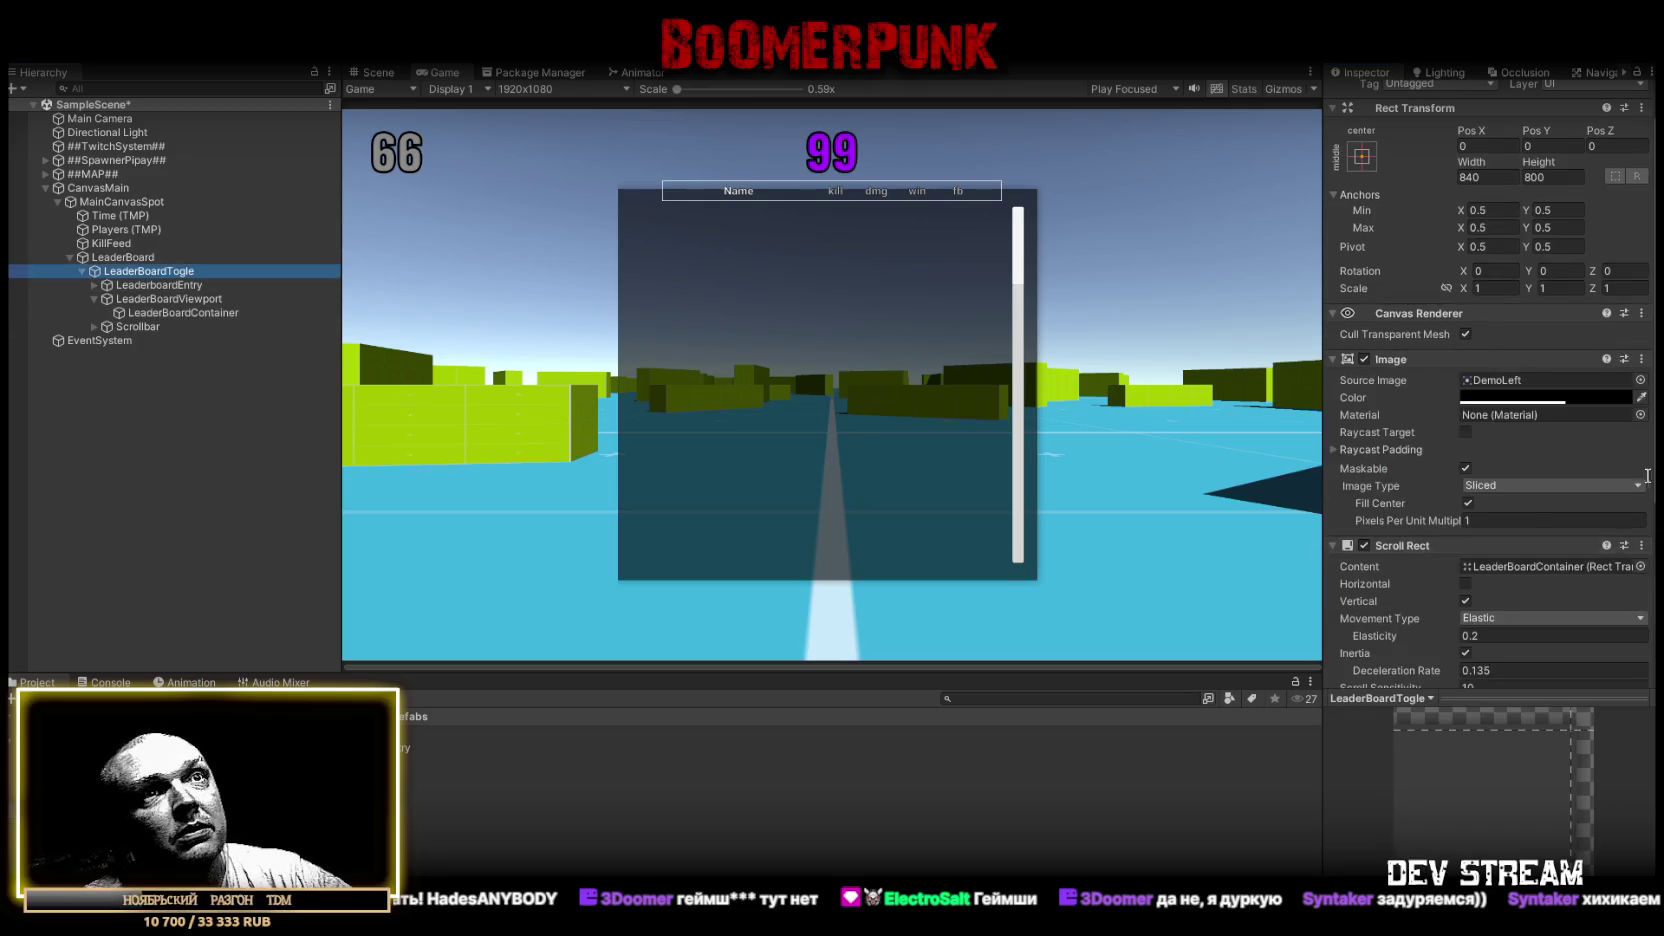
pyautogui.scroll(-5, 1544, 610)
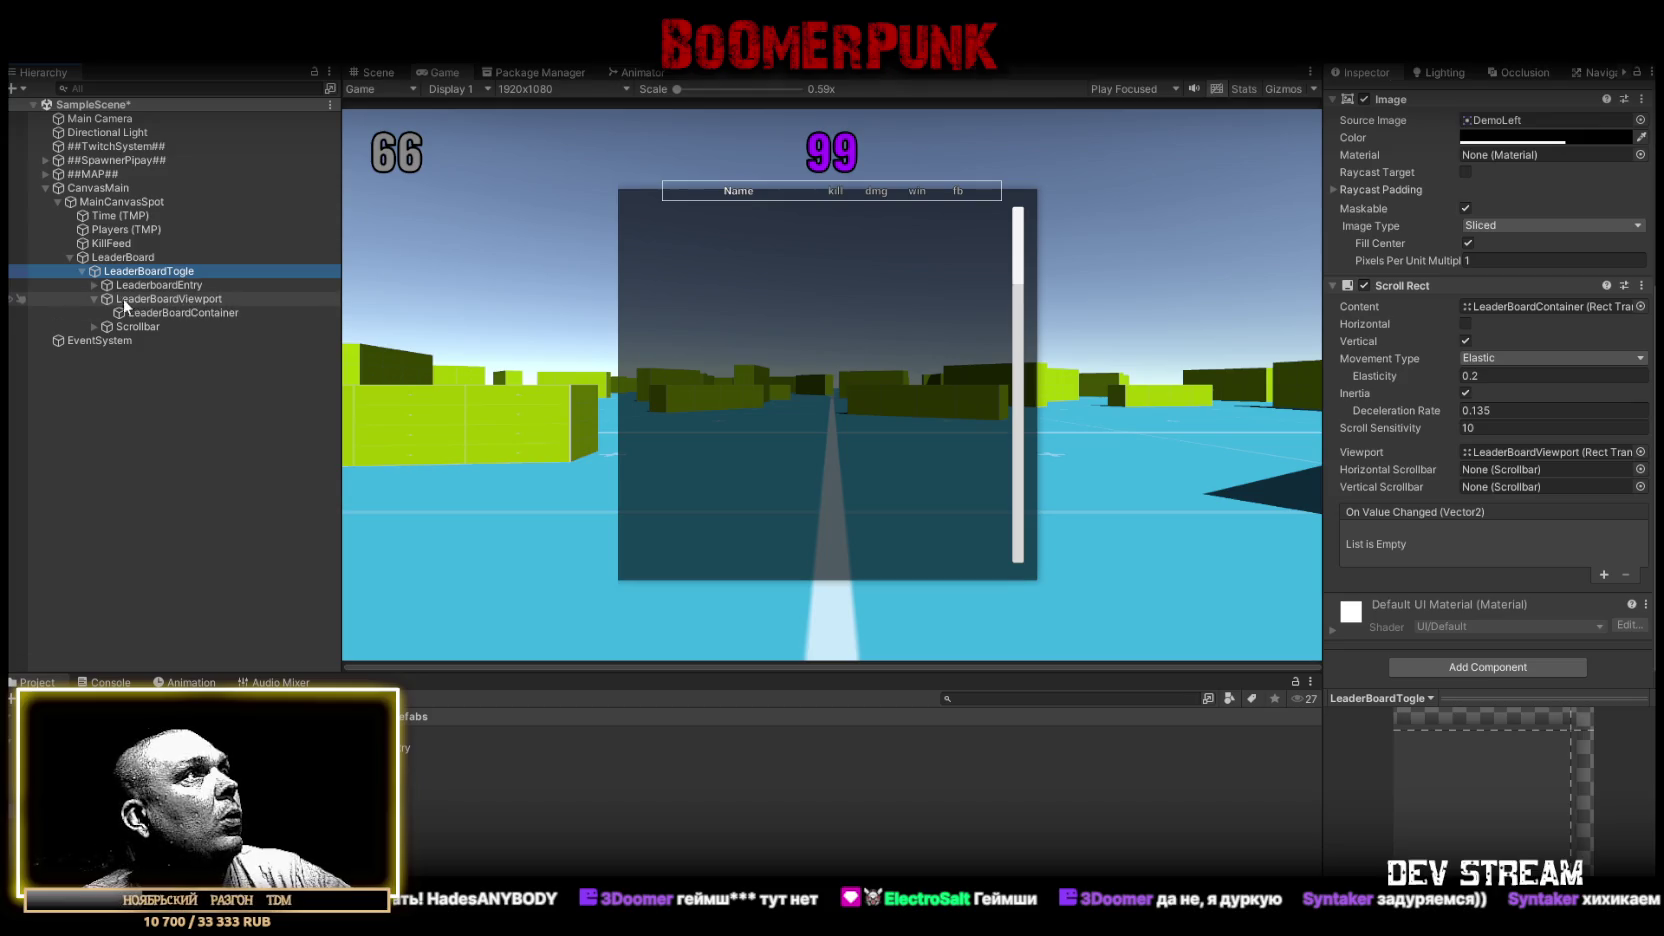
pyautogui.moveTo(124, 326)
pyautogui.mouseDown()
pyautogui.moveTo(1190, 392)
pyautogui.moveTo(1490, 468)
pyautogui.moveTo(1494, 485)
pyautogui.mouseUp()
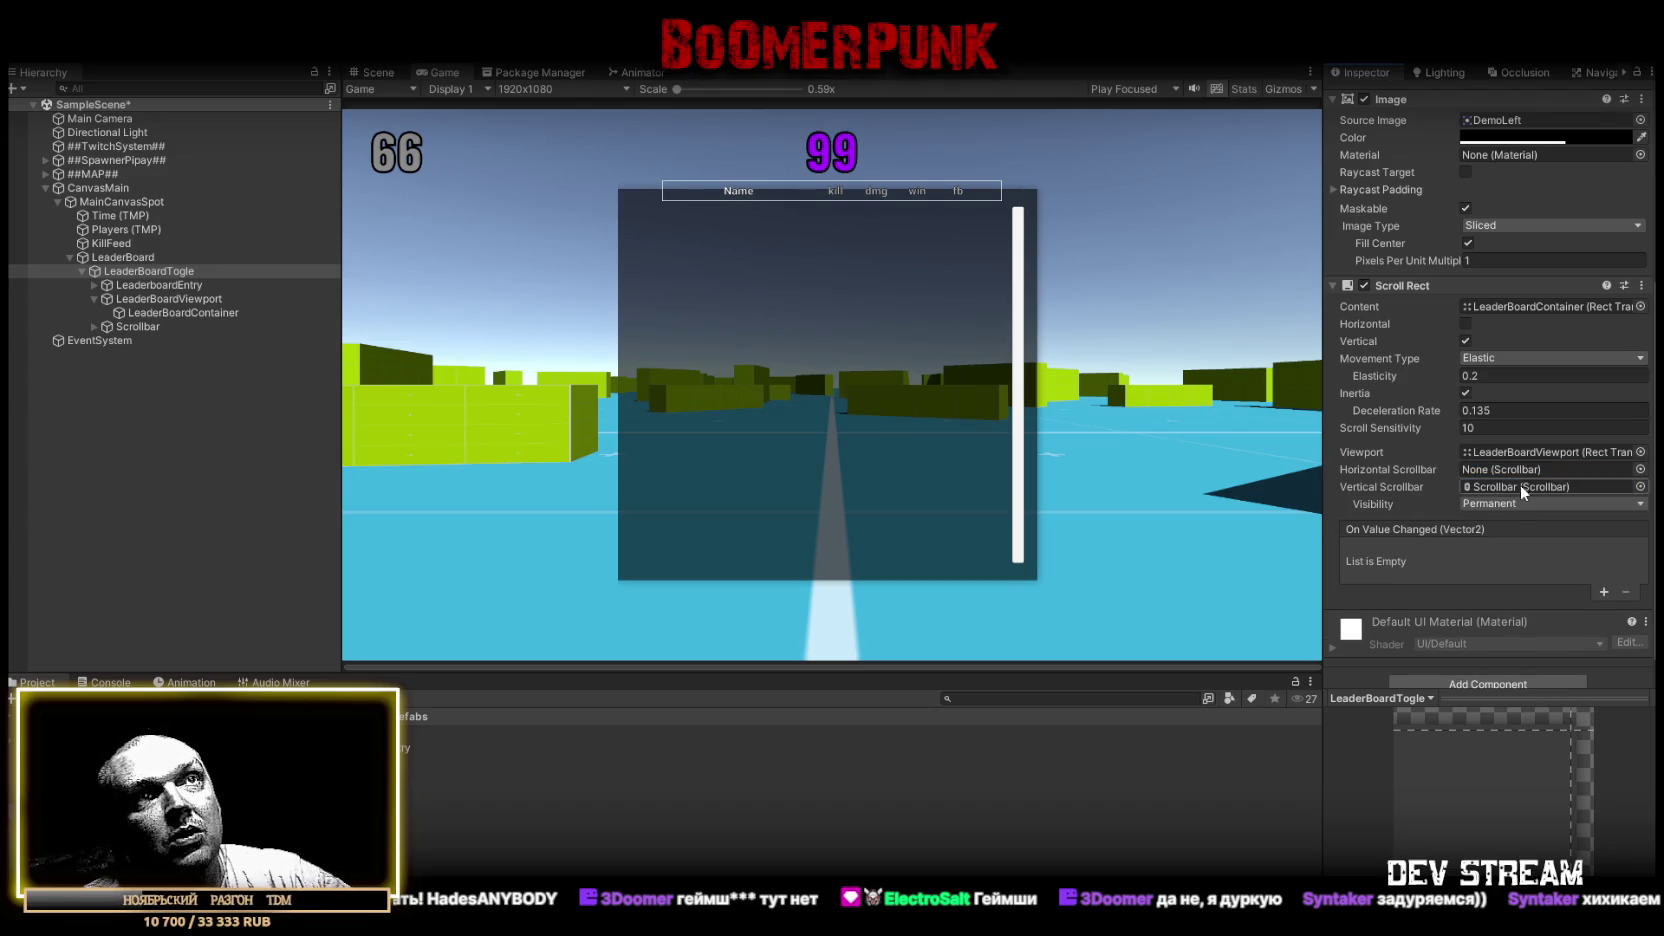
pyautogui.click(1531, 503)
pyautogui.click(1528, 562)
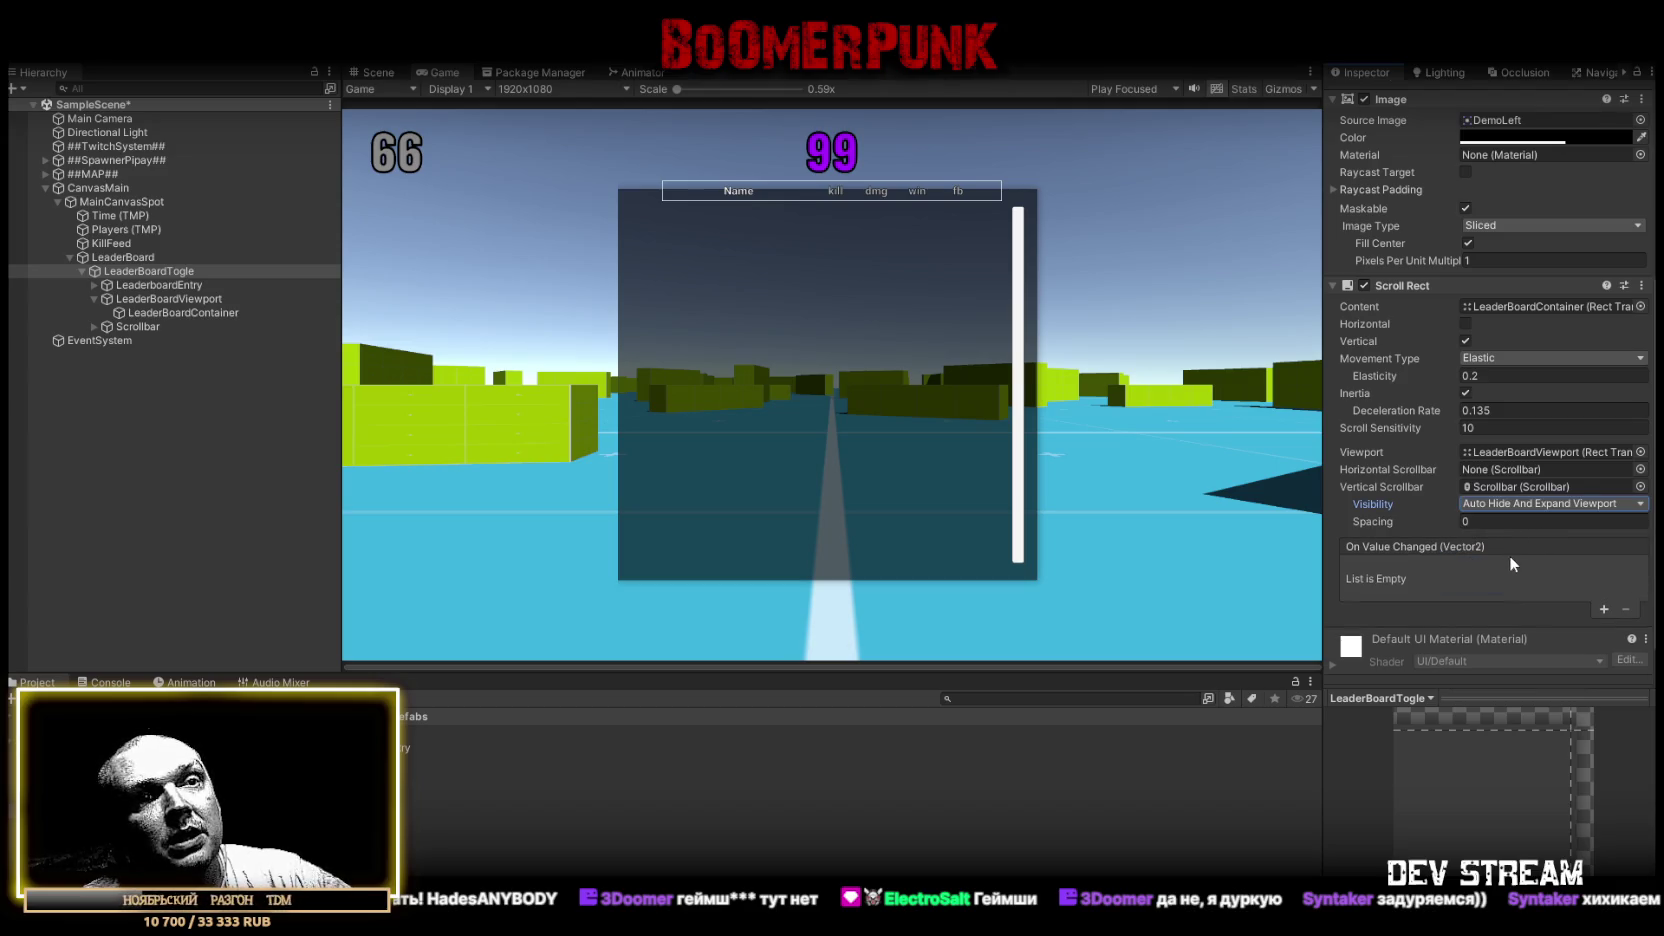
pyautogui.click(1485, 523)
pyautogui.write('1')
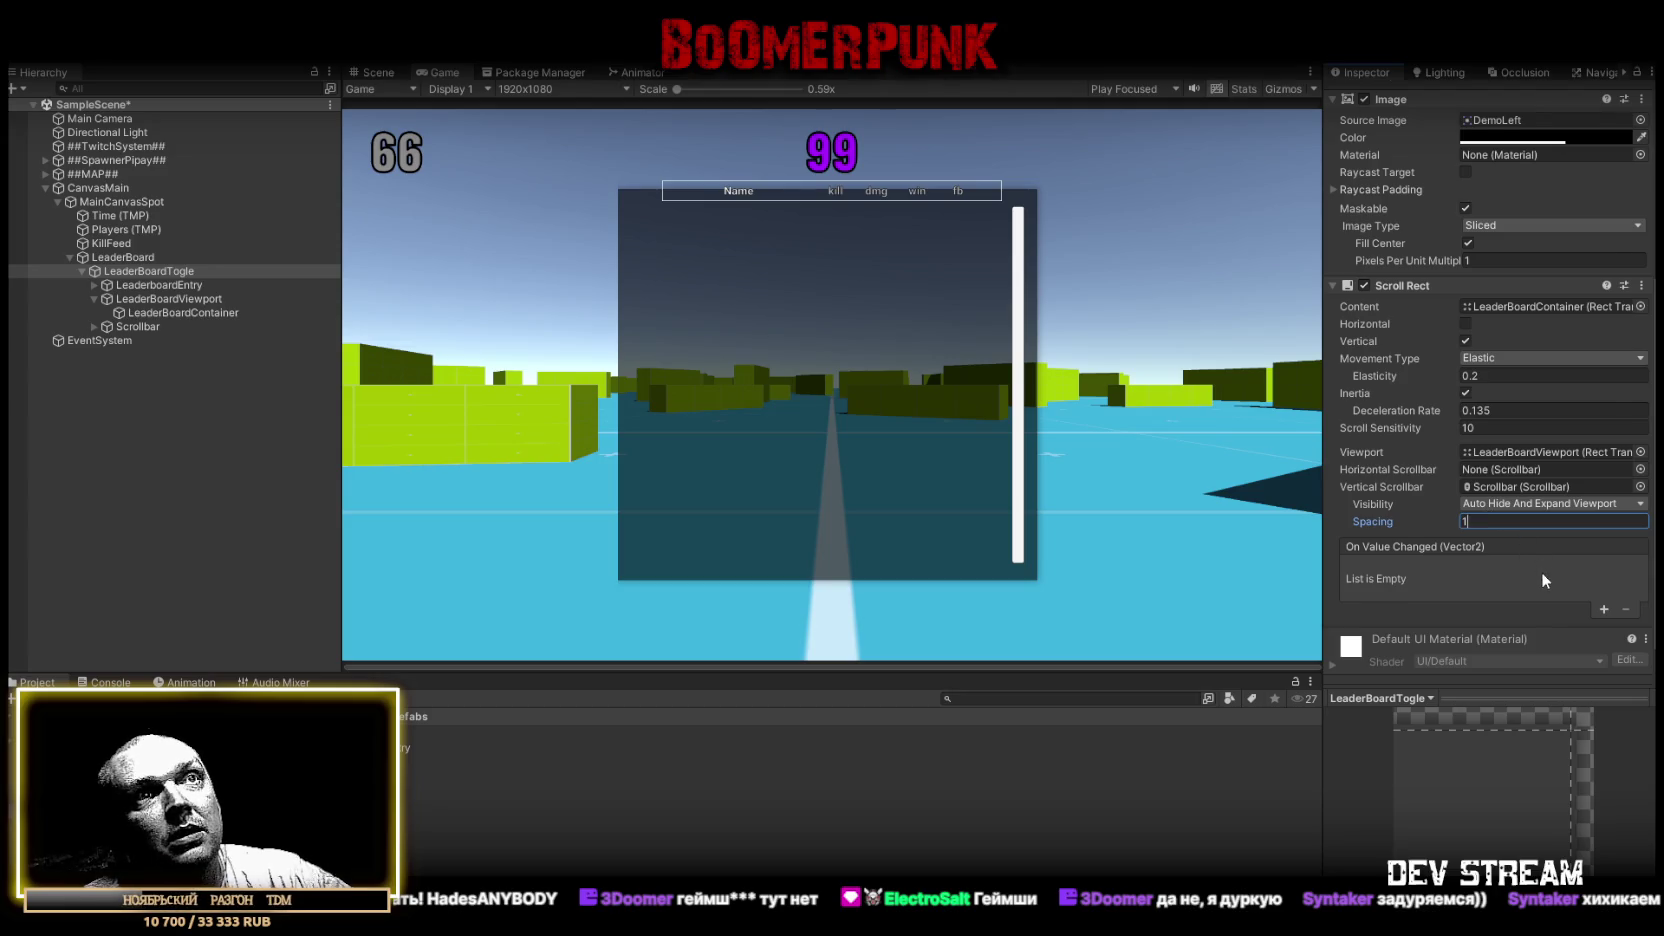
pyautogui.scroll(-1, 1540, 571)
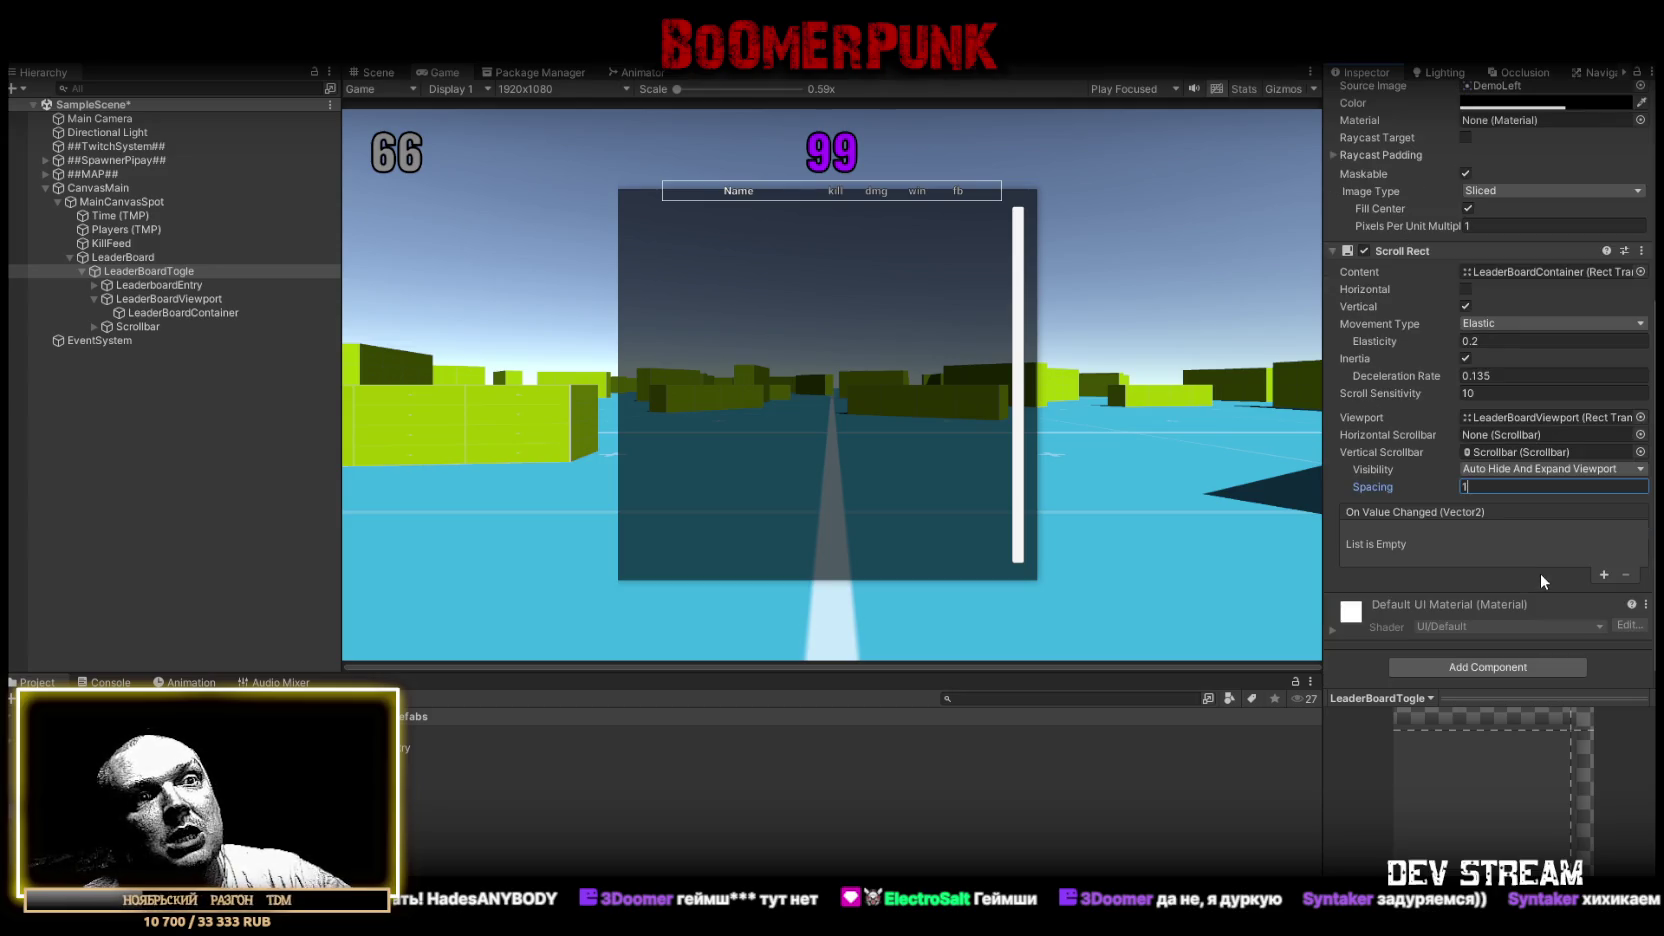
pyautogui.scroll(1, 1540, 573)
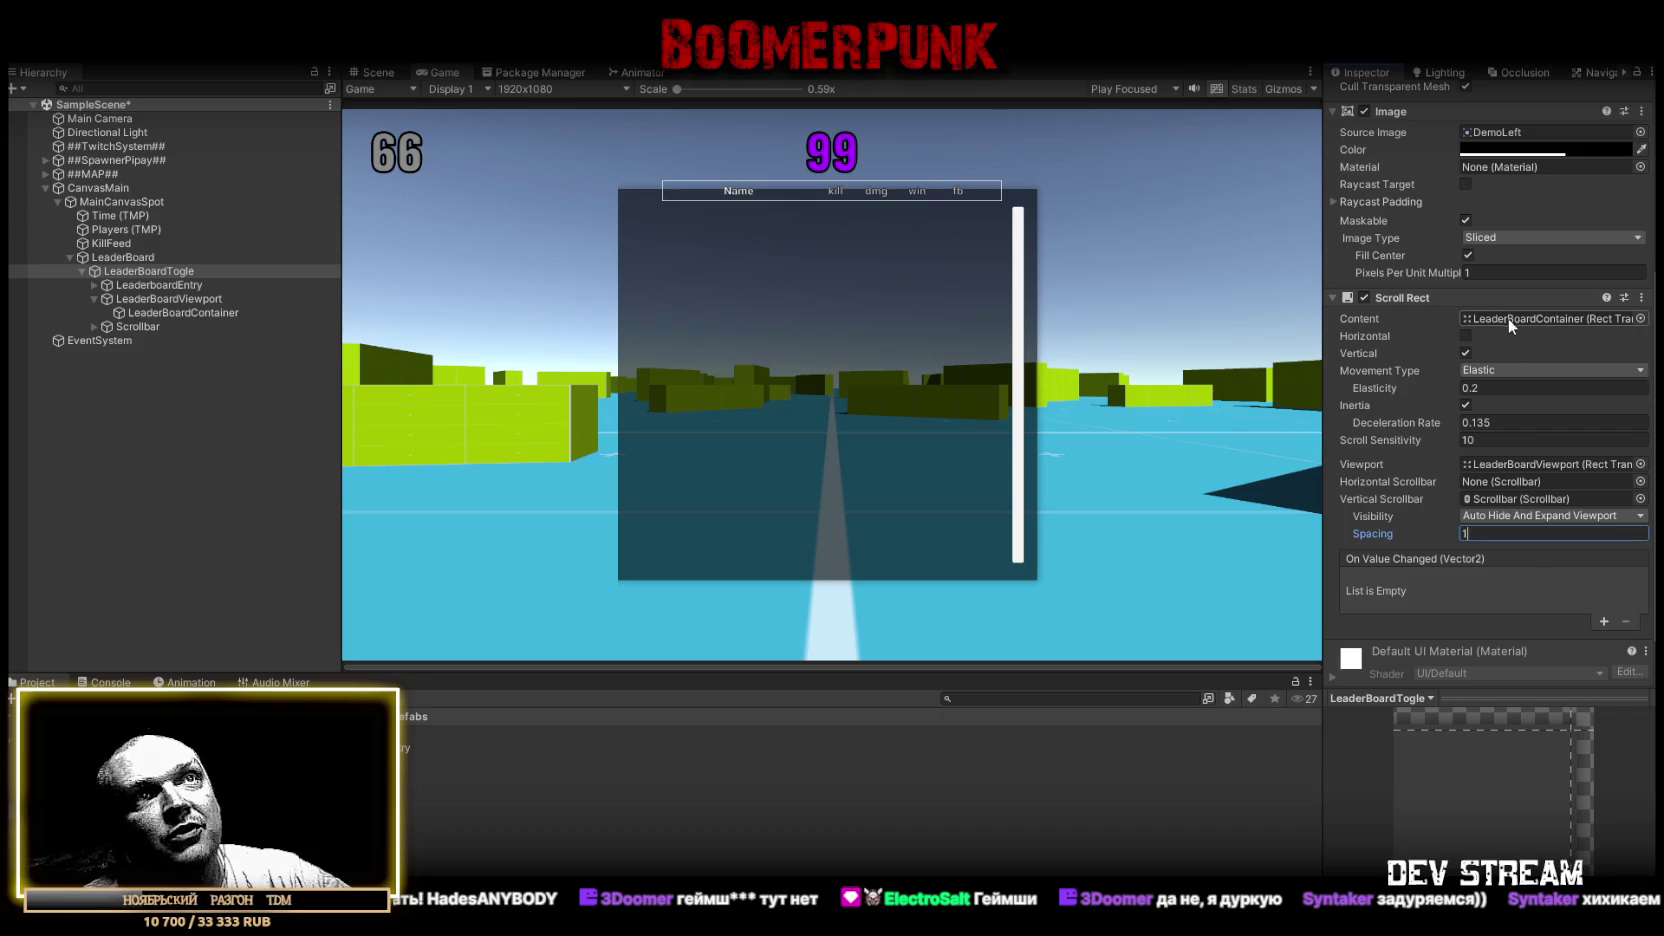
pyautogui.click(95, 300)
# Check the LeaderBoard object's Event Switcher and Leaderboard Manager references
pyautogui.click(161, 300)
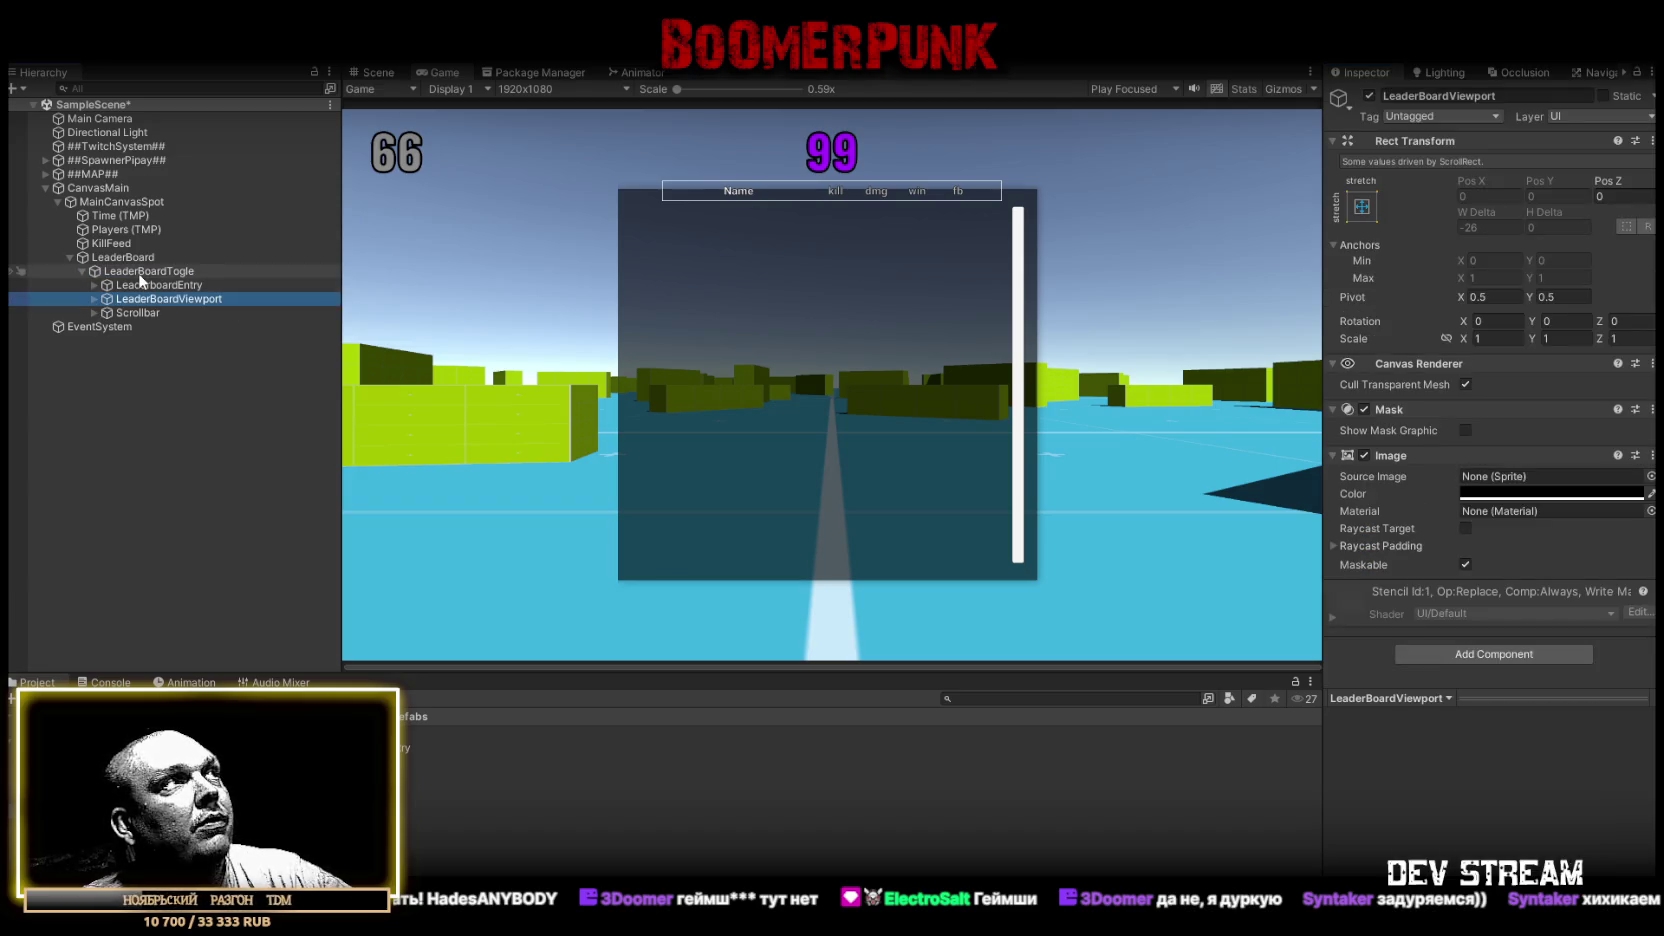
pyautogui.click(139, 256)
pyautogui.click(1331, 411)
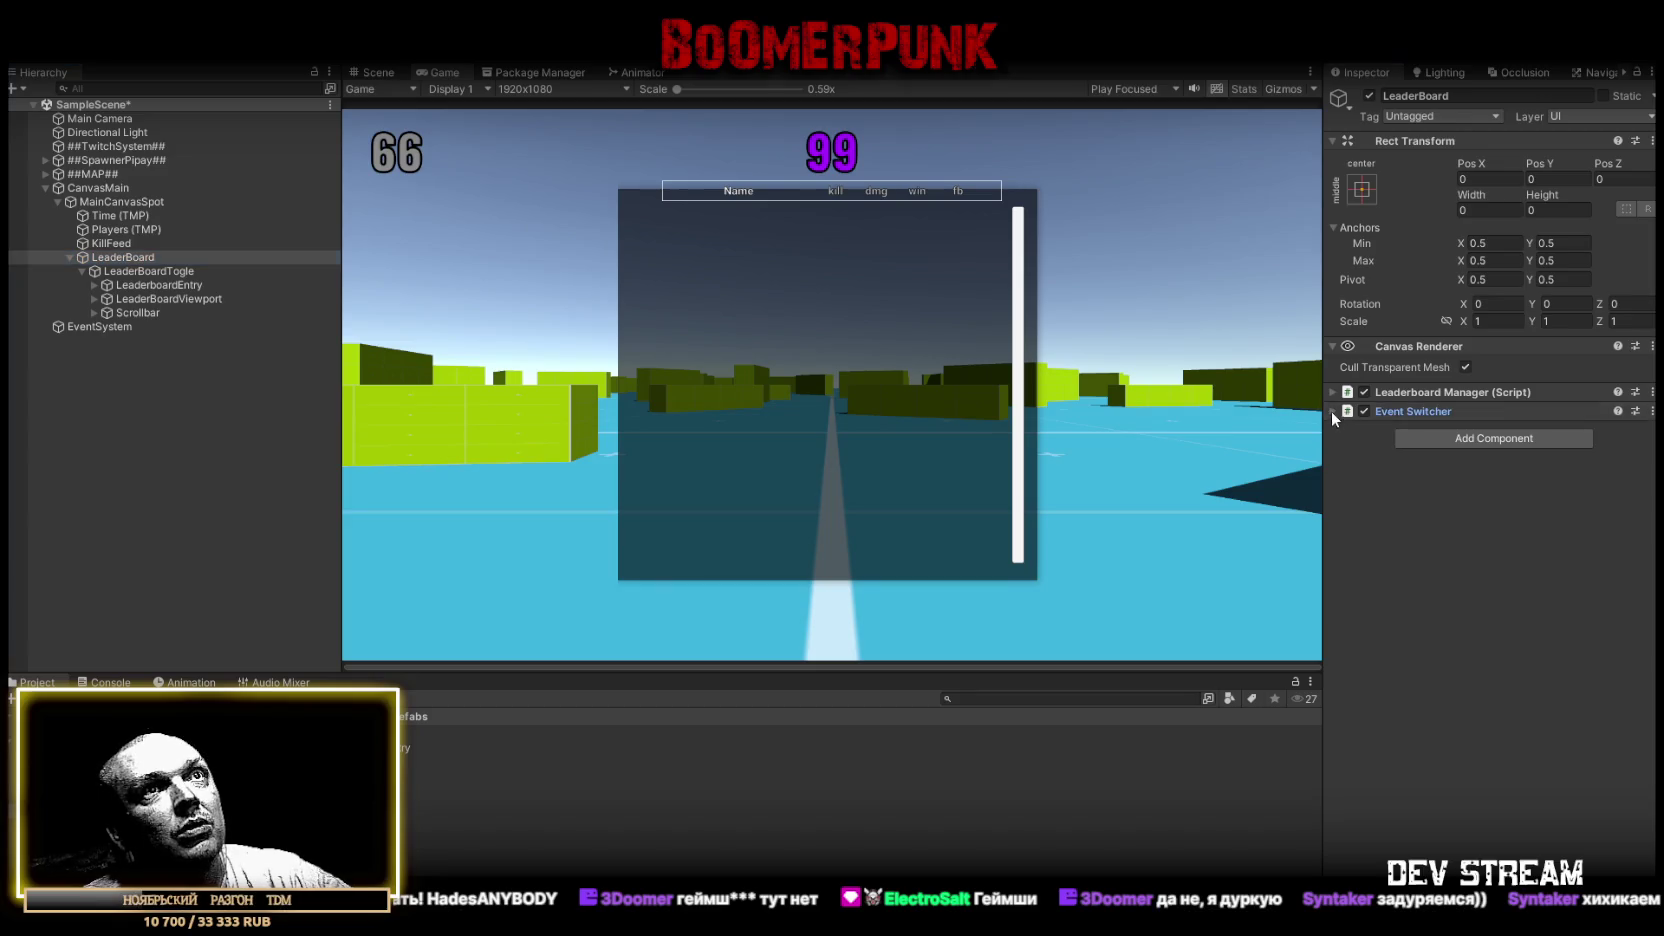
pyautogui.click(1331, 411)
pyautogui.click(1413, 650)
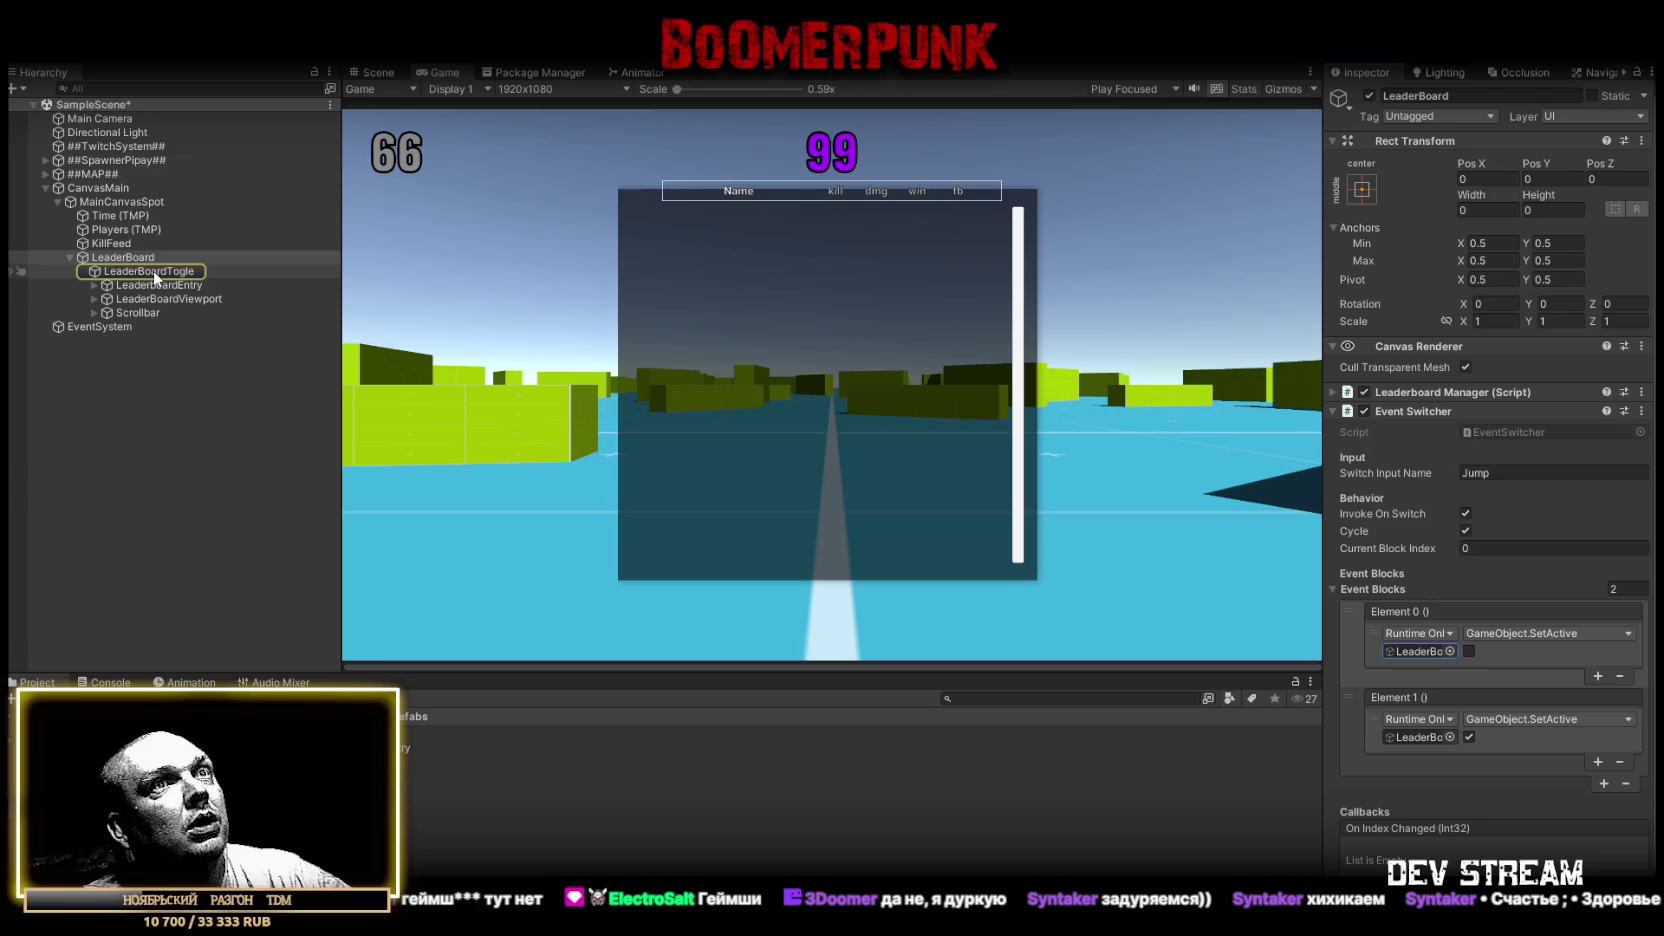
pyautogui.click(1344, 394)
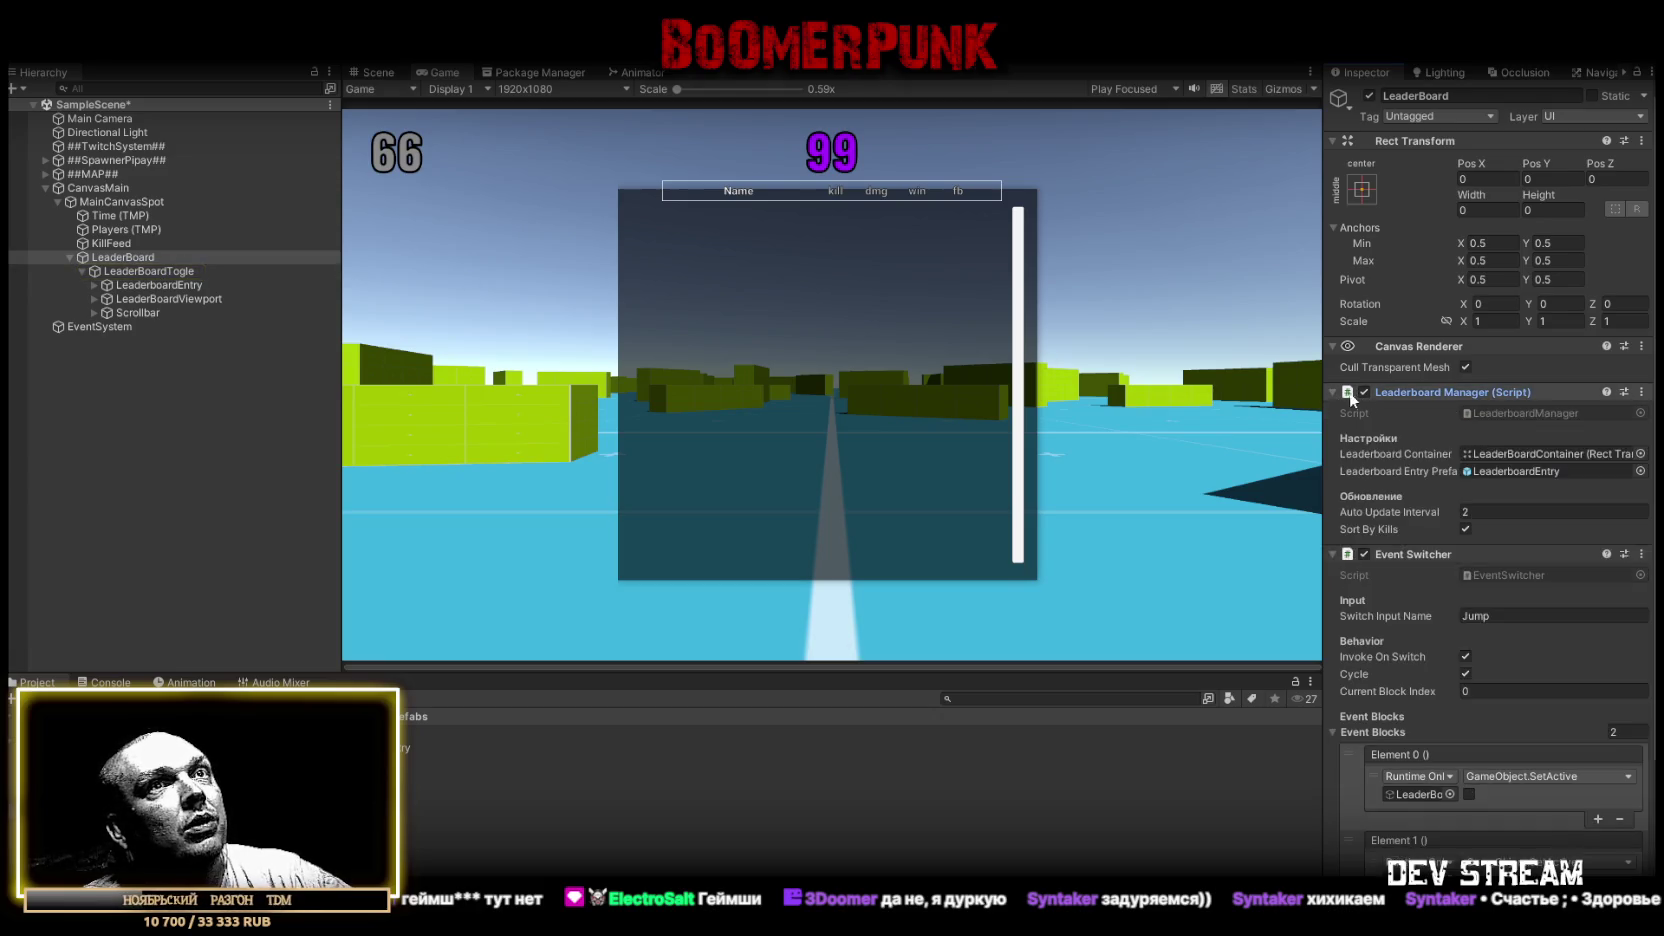
pyautogui.click(1531, 460)
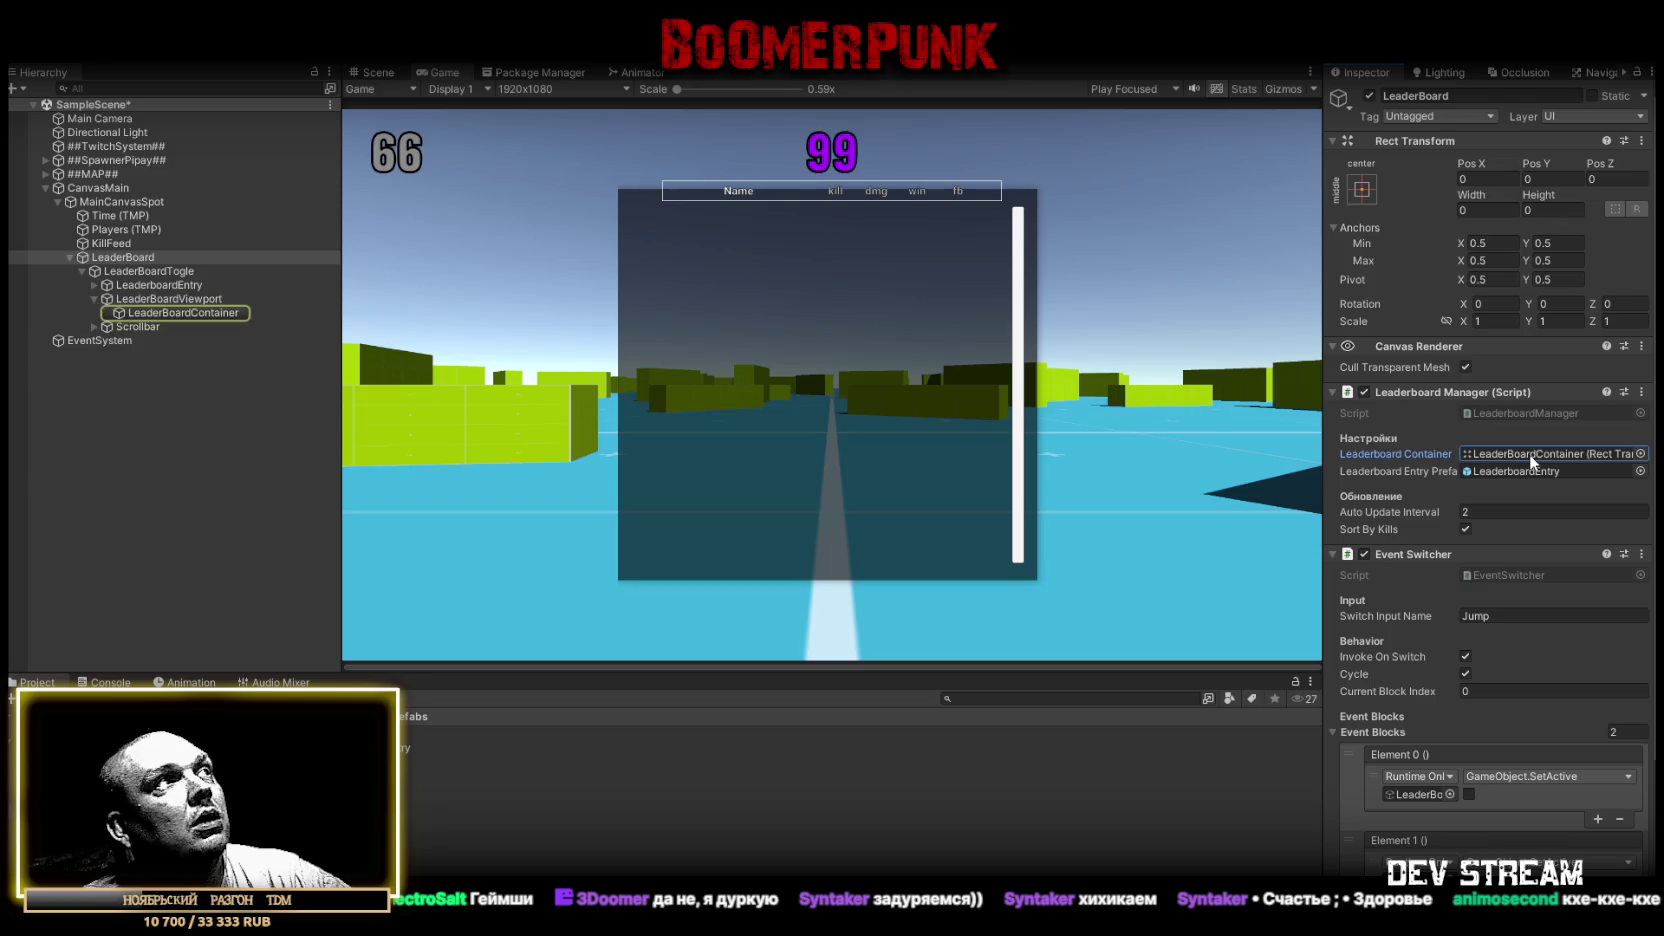
# Deactivate LeaderBoardTogle so the leaderboard panel is hidden
pyautogui.click(182, 314)
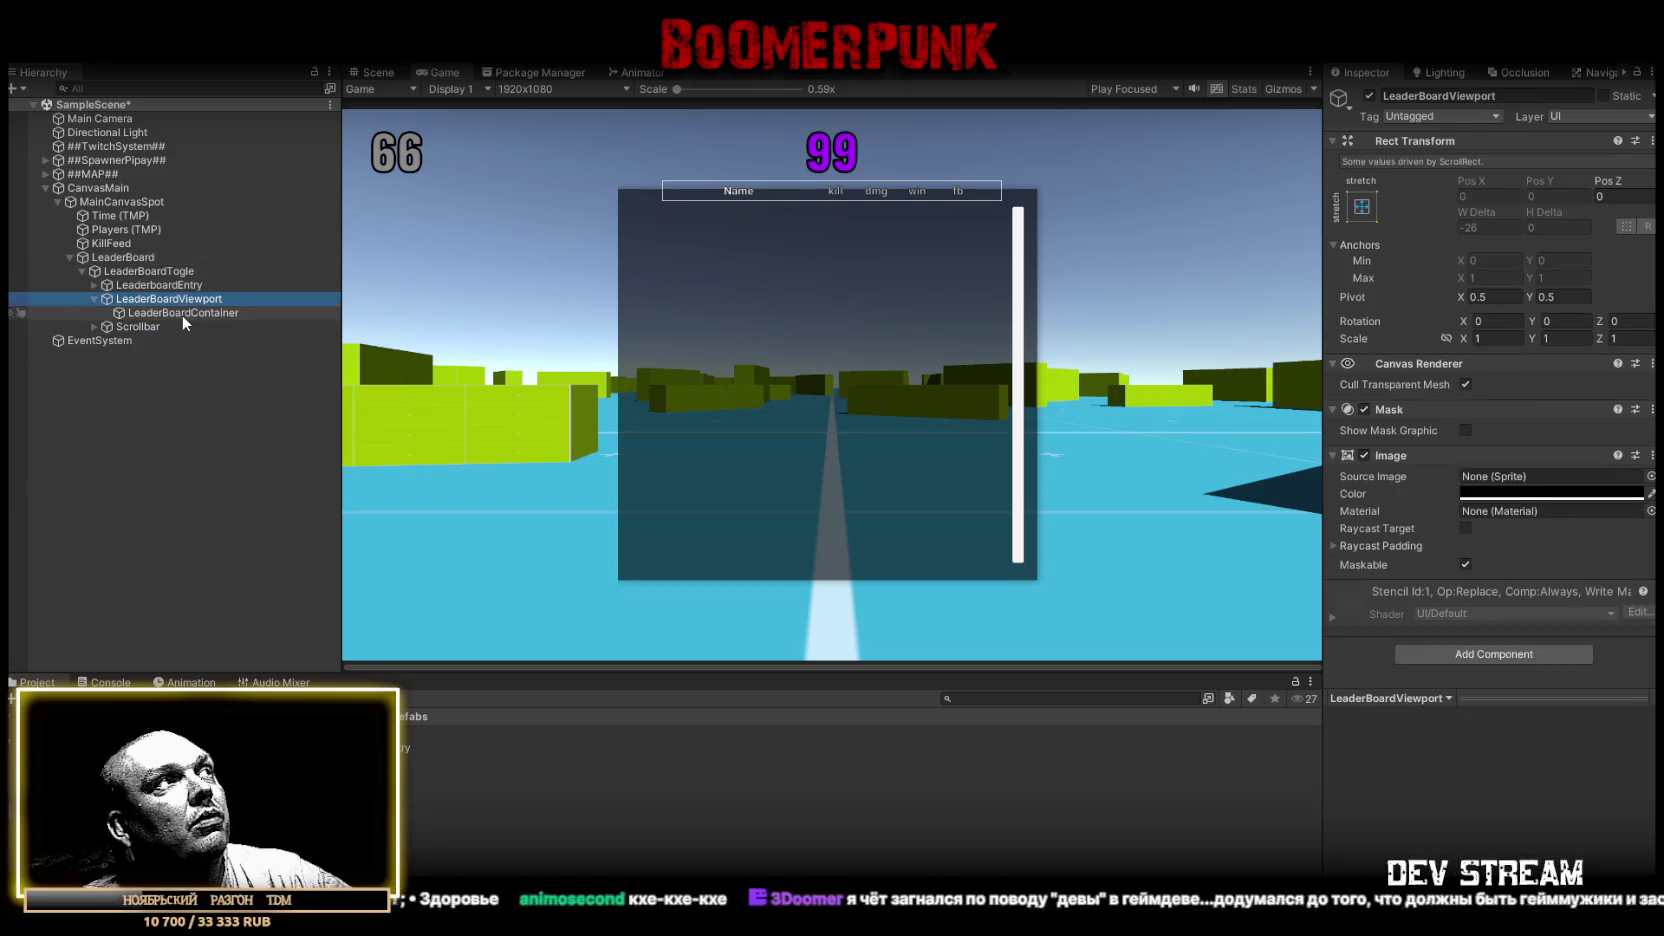
pyautogui.click(95, 298)
pyautogui.click(126, 270)
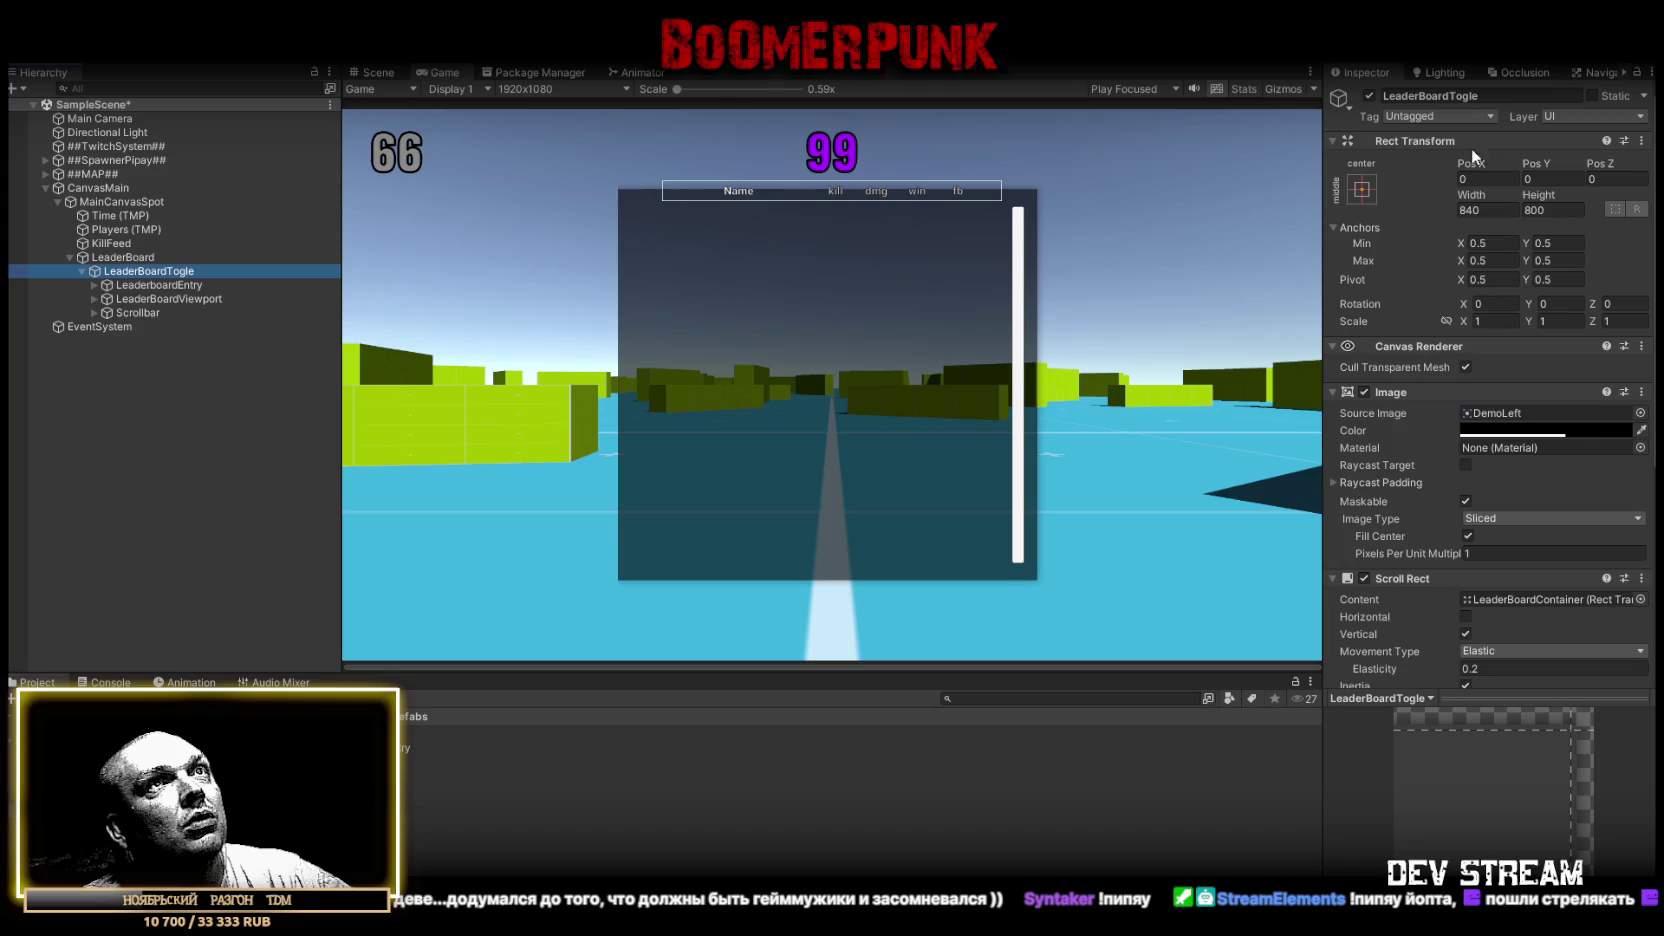
pyautogui.click(1369, 95)
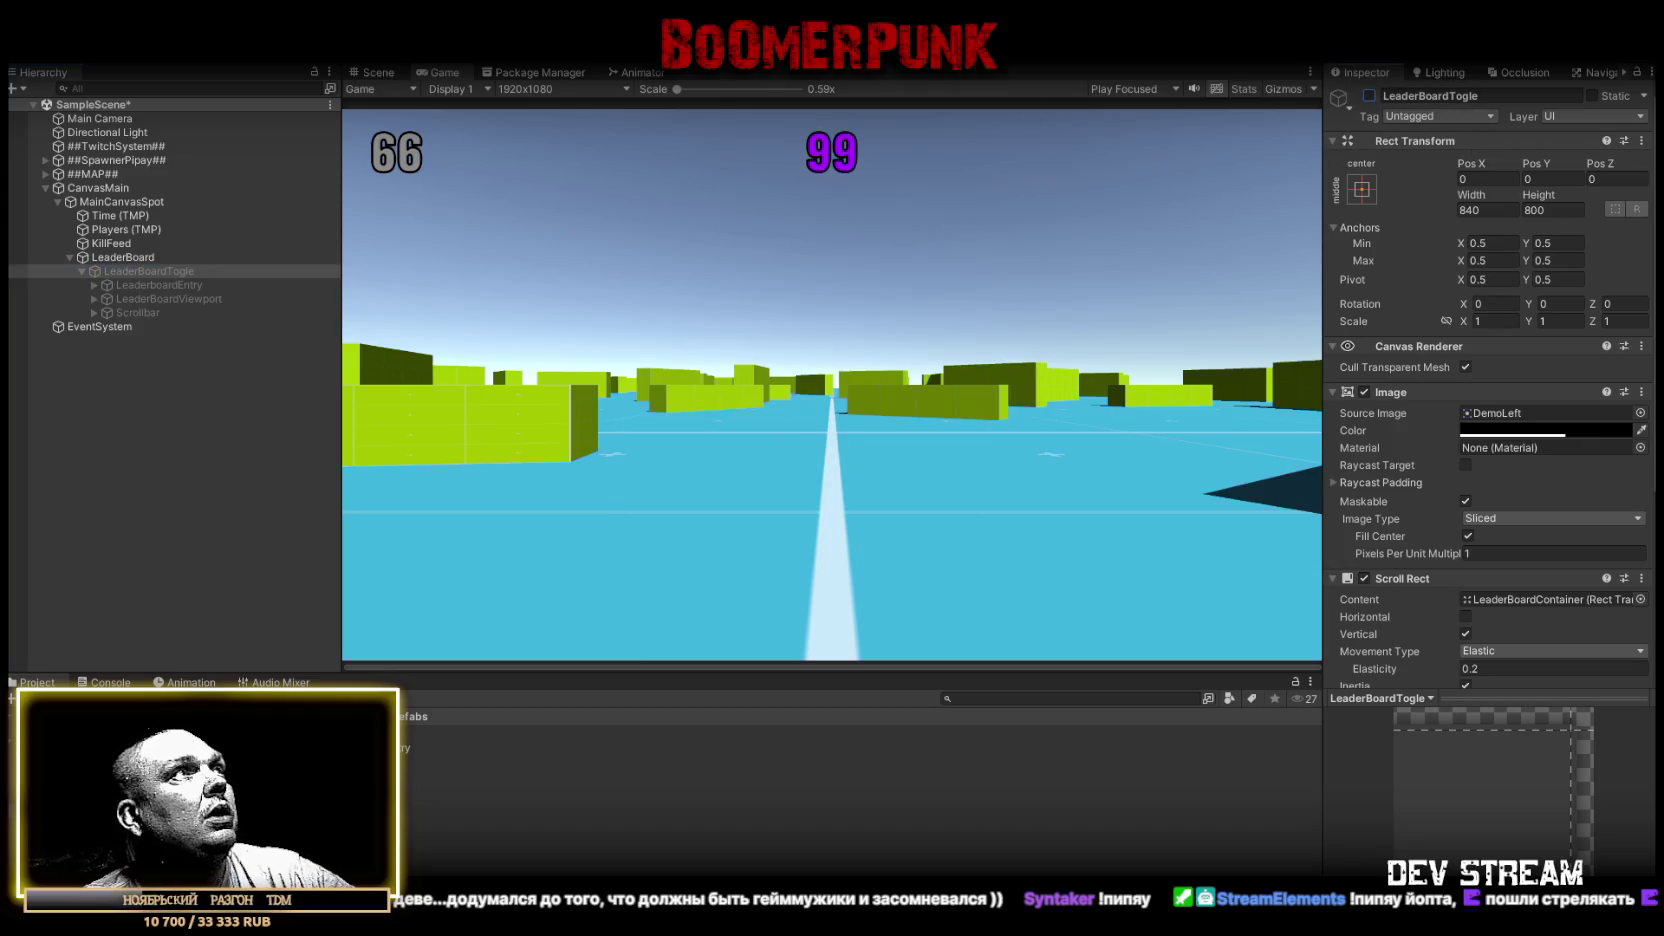
# Save the scene, then show and hide the in-game leaderboard with Tab during Play mode
pyautogui.hotkey('ctrl', 's')
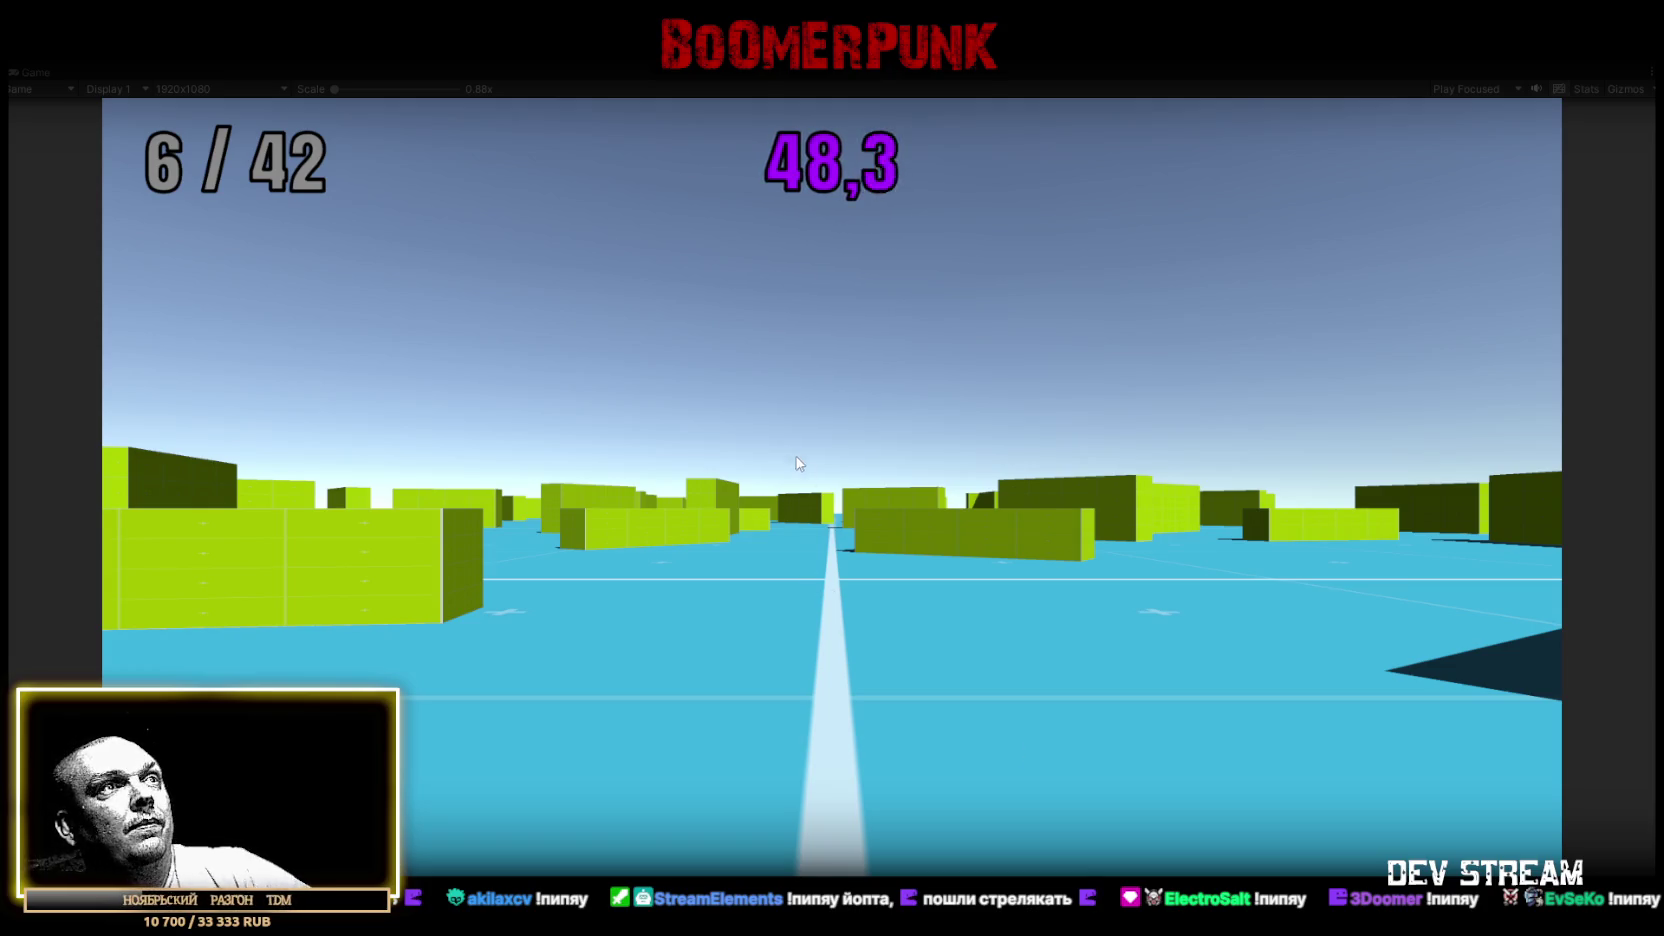
pyautogui.press('Tab')
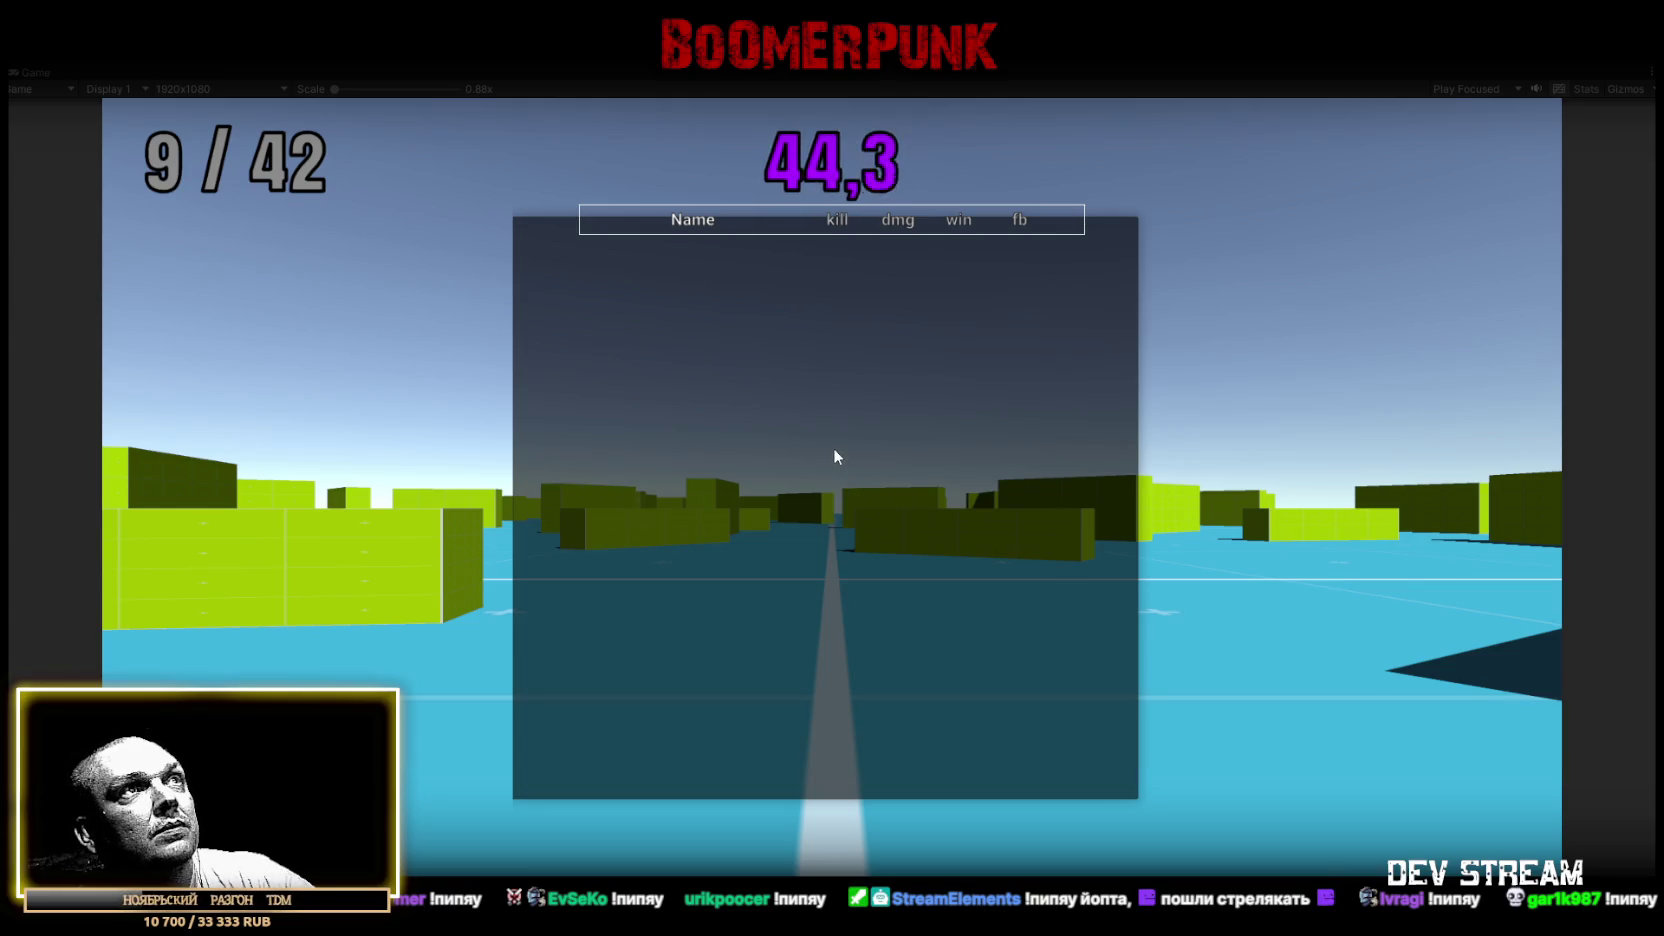
pyautogui.press('Tab')
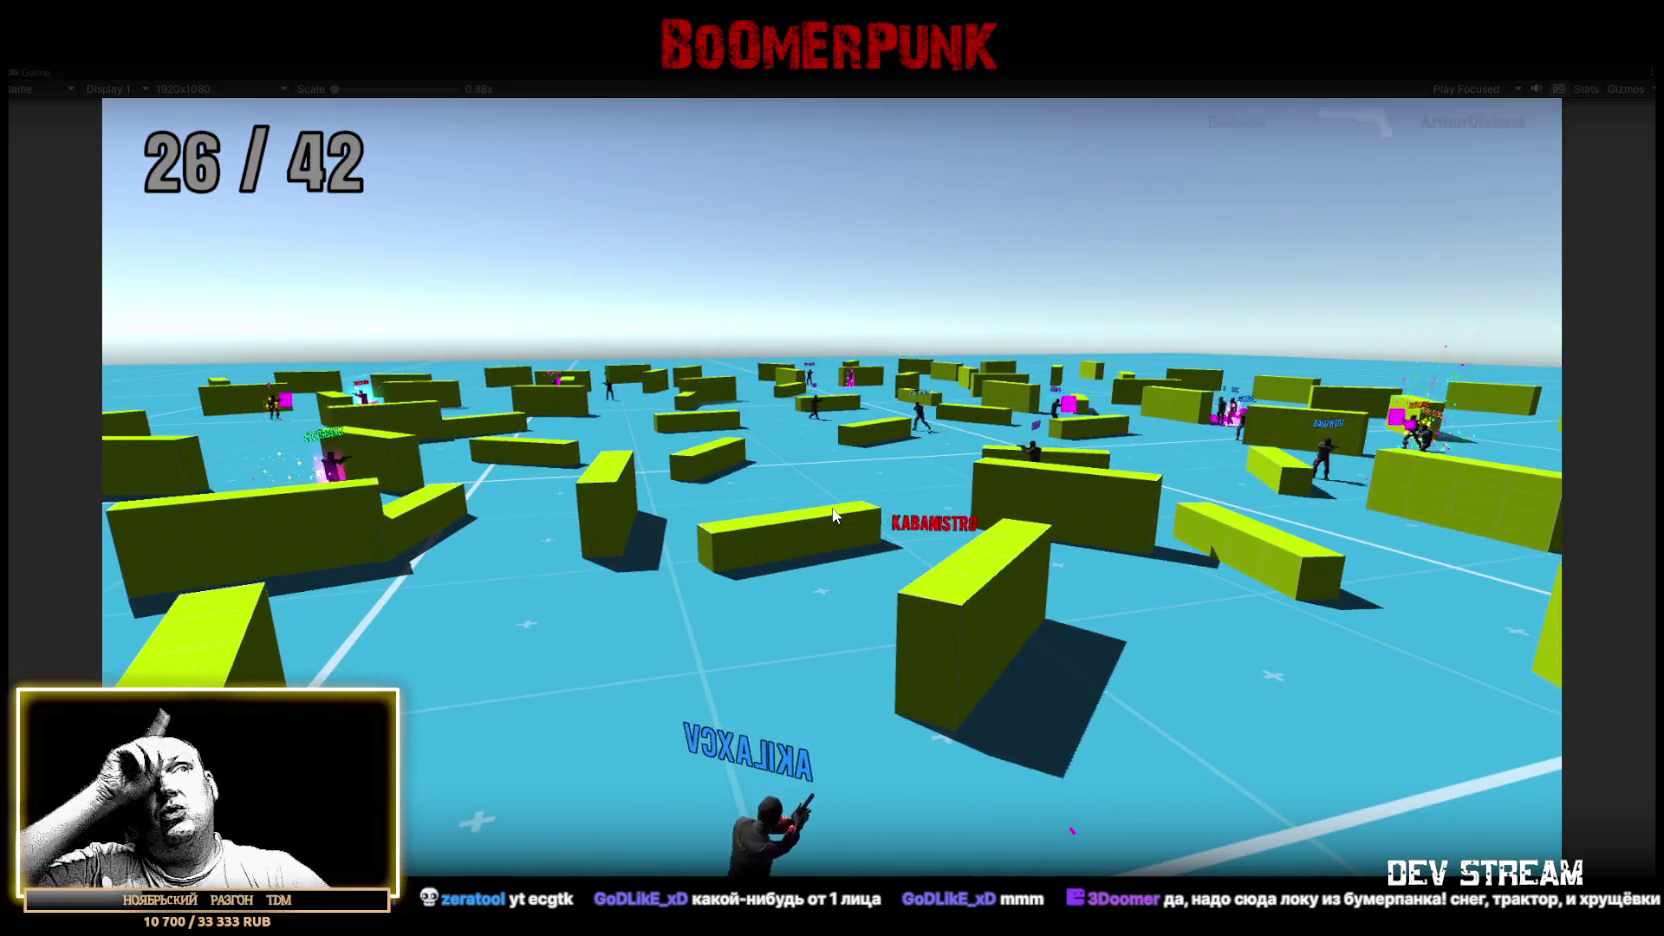
# Reopen the in-game leaderboard with Tab to check the filled player rows
pyautogui.press('Tab')
# Scroll the open leaderboard up and down through every player row
pyautogui.scroll(3, 925, 437)
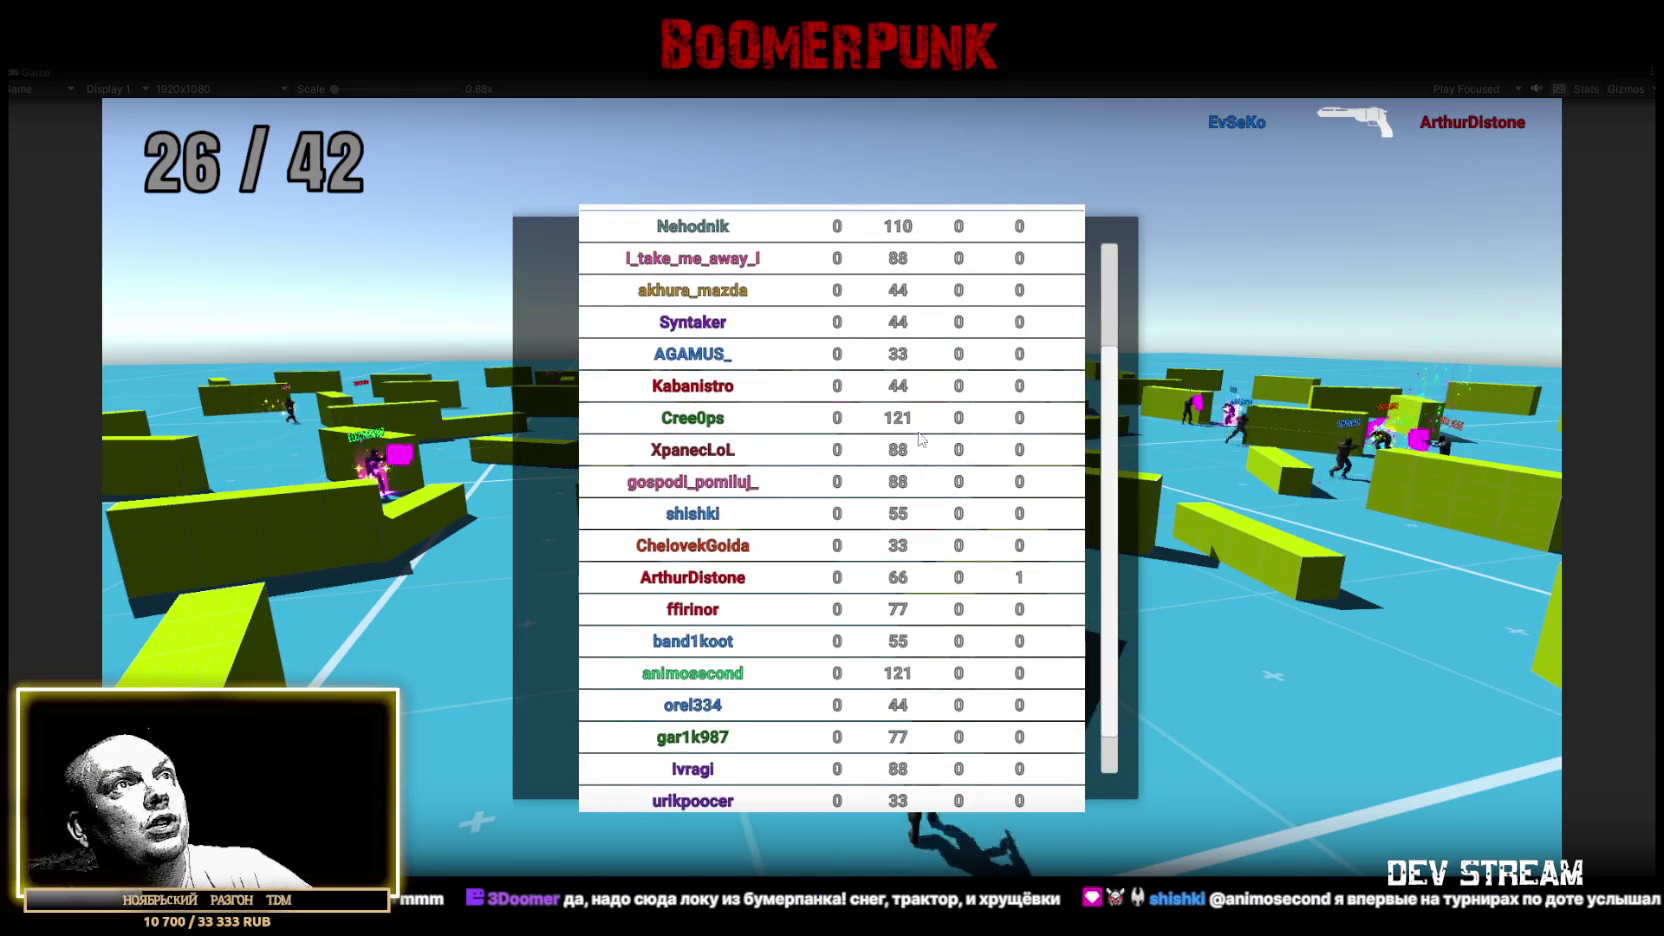
pyautogui.scroll(-3, 926, 431)
pyautogui.scroll(2, 926, 431)
pyautogui.scroll(3, 930, 432)
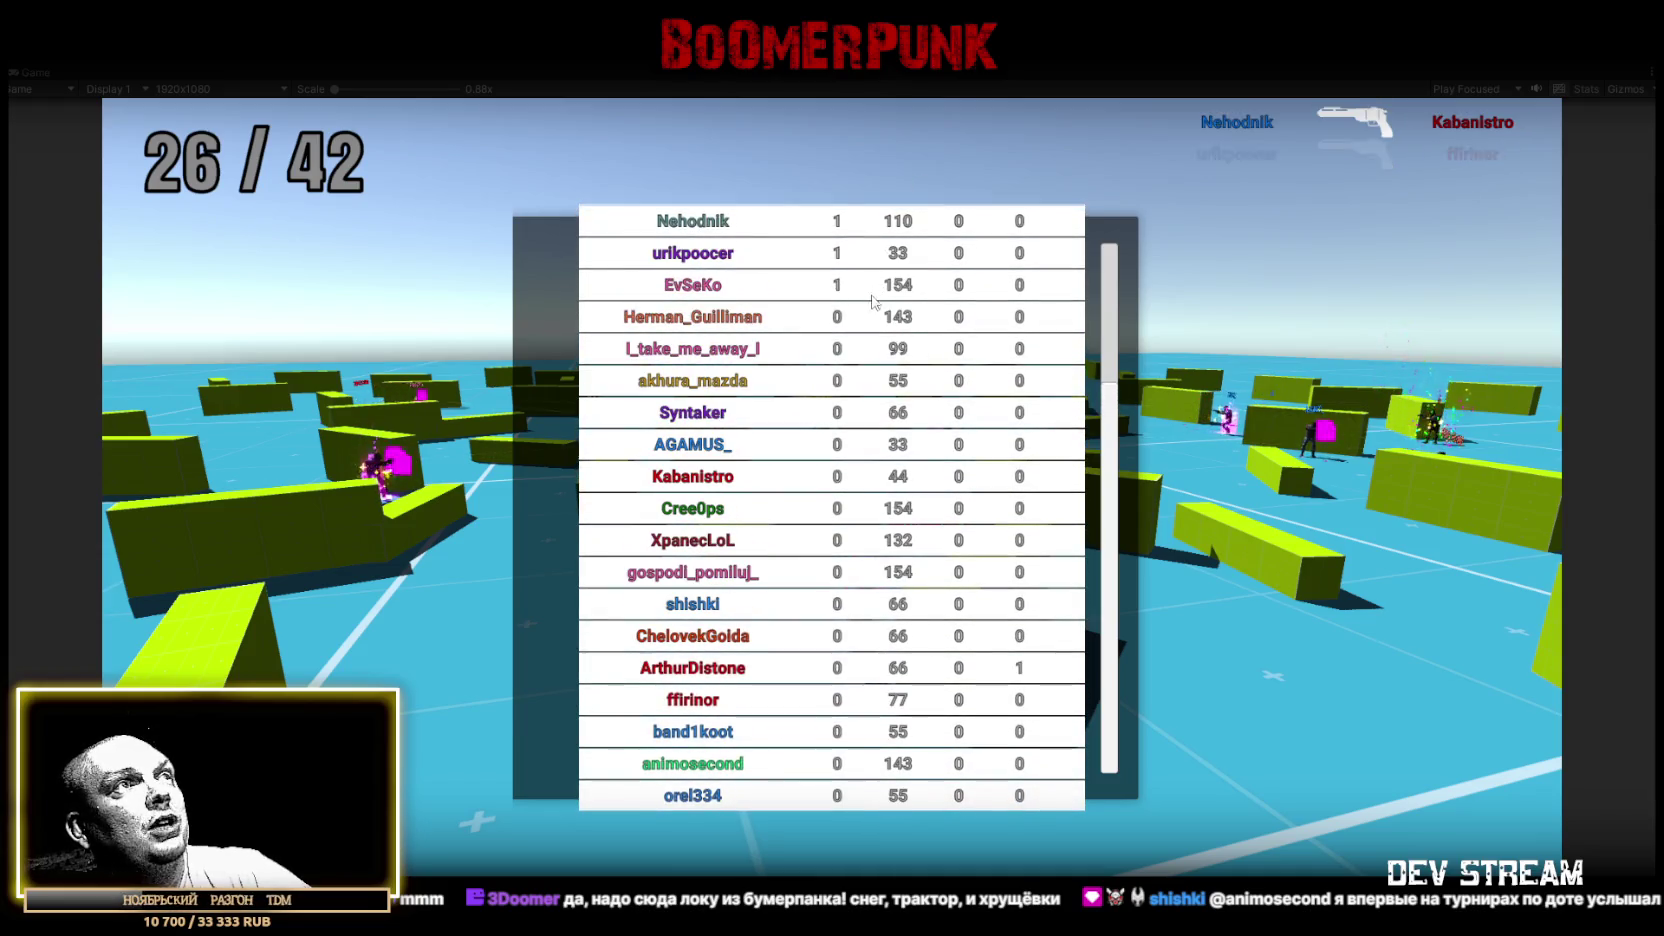
pyautogui.scroll(-4, 868, 321)
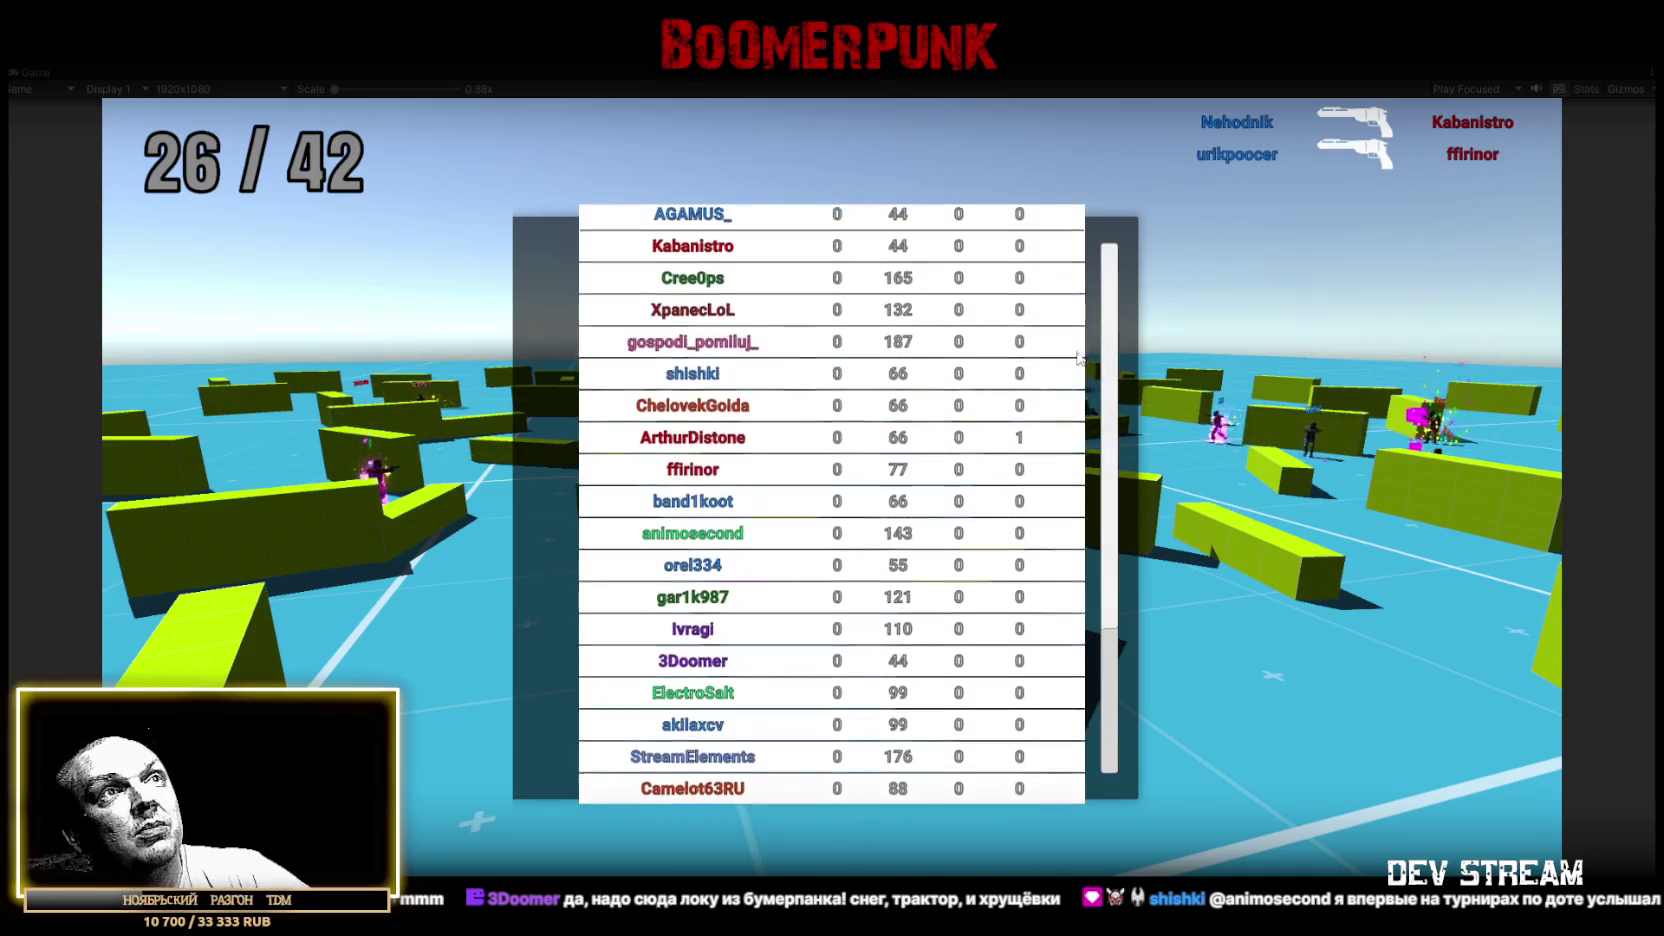
pyautogui.scroll(4, 1112, 410)
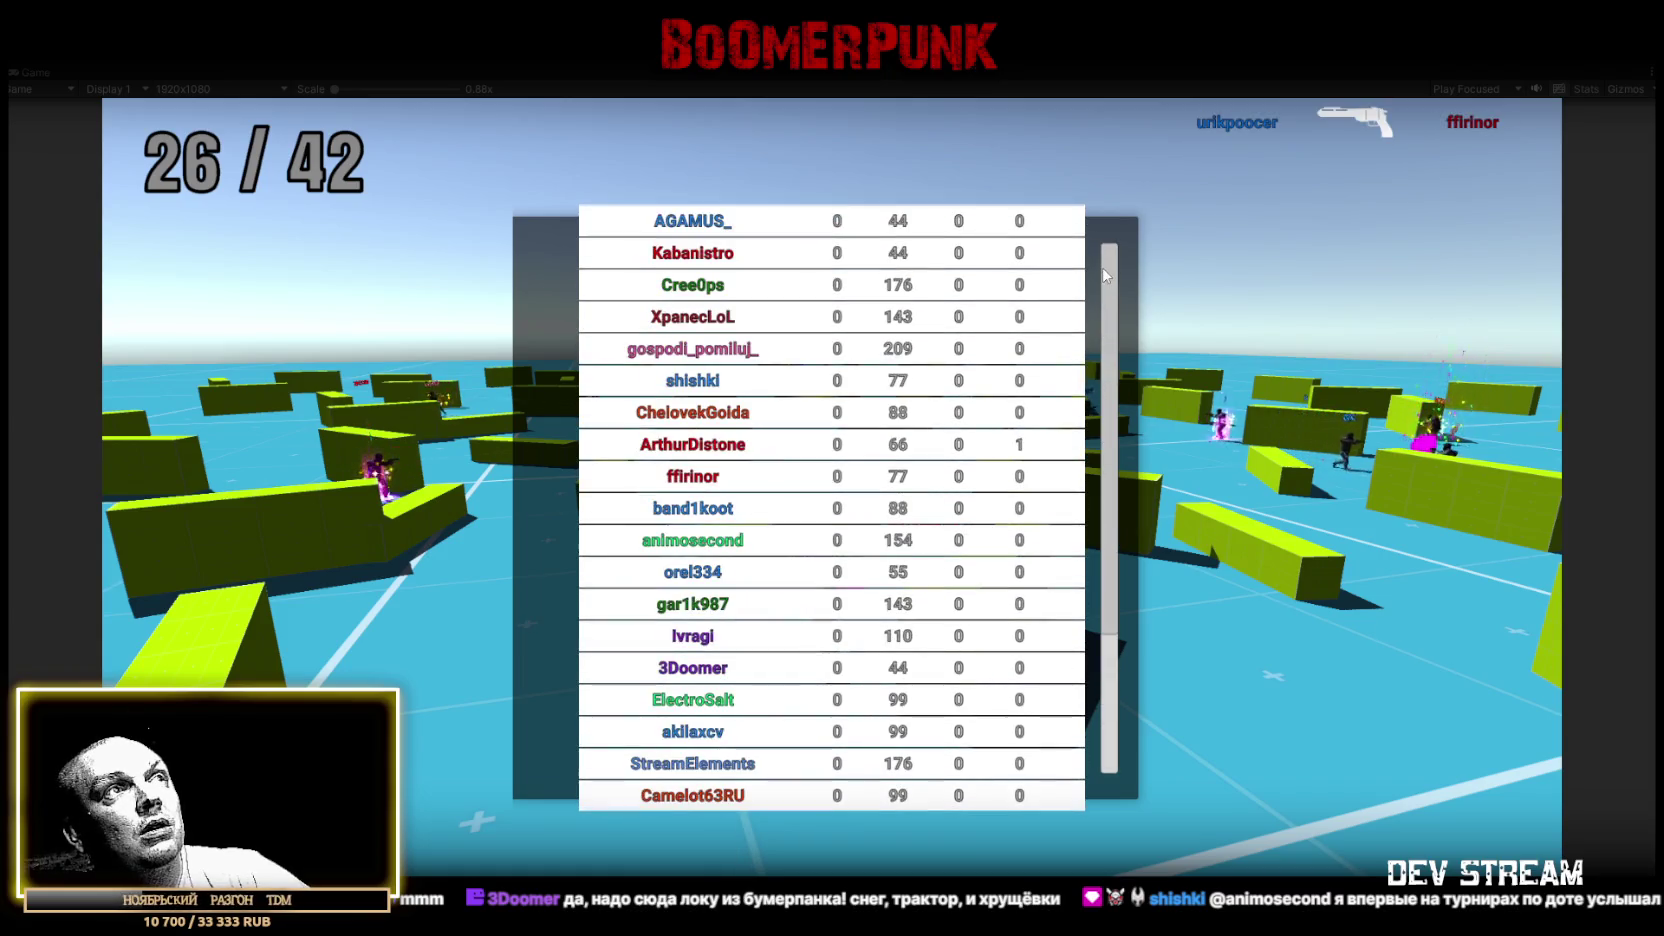
pyautogui.scroll(-4, 1107, 468)
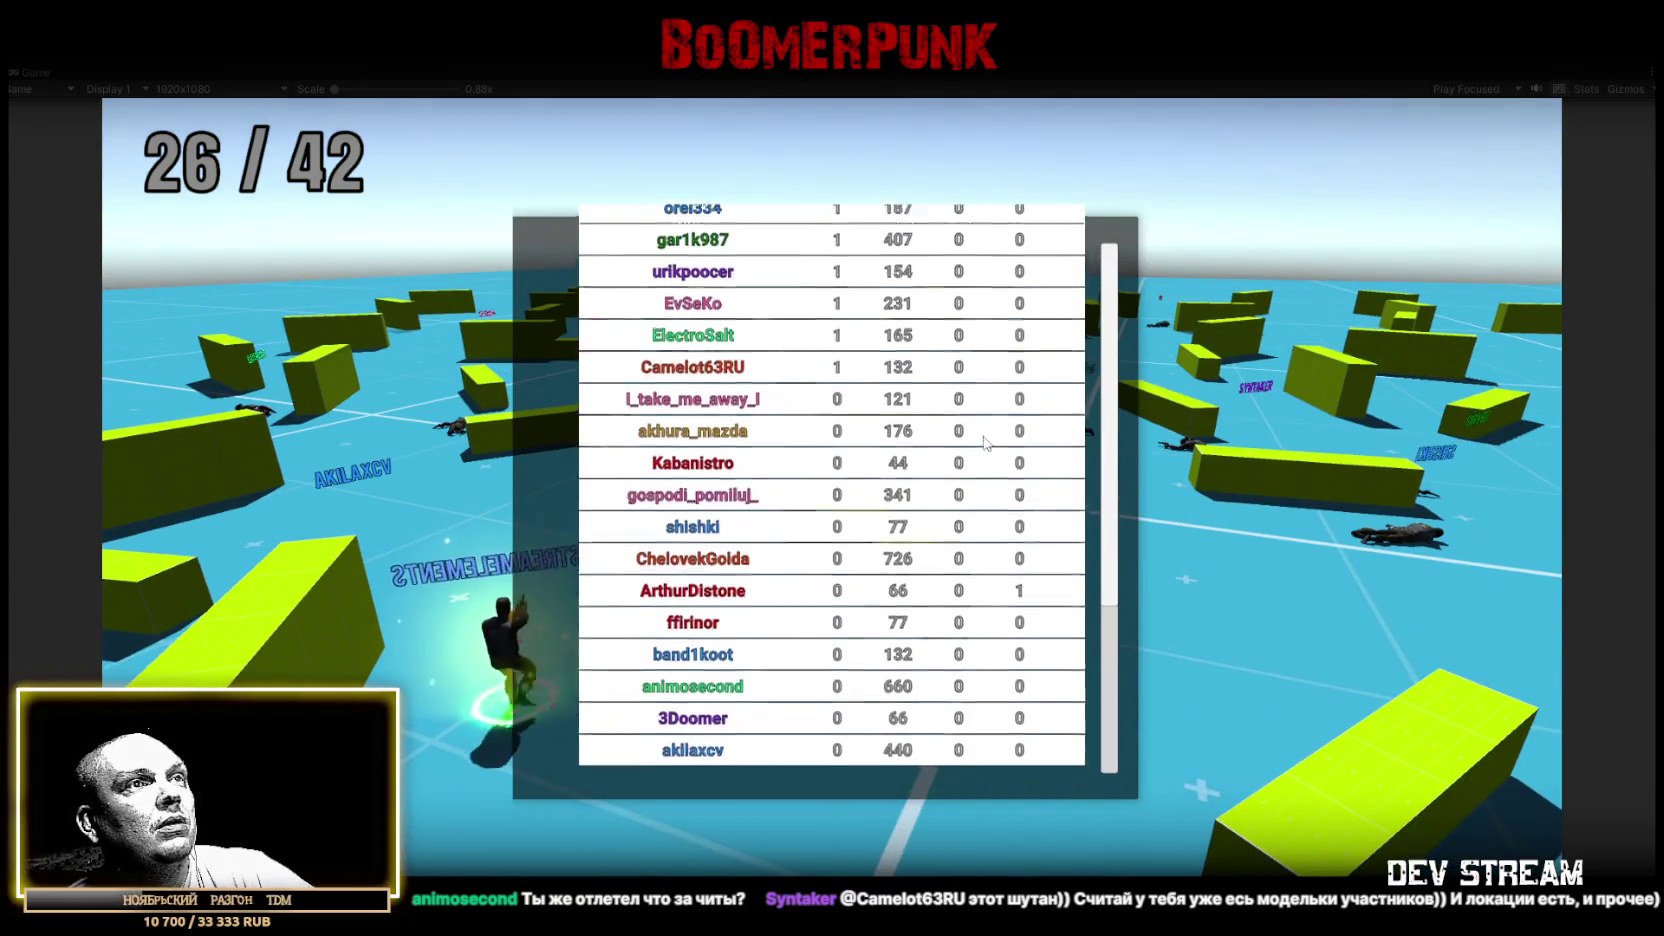
pyautogui.scroll(3, 987, 437)
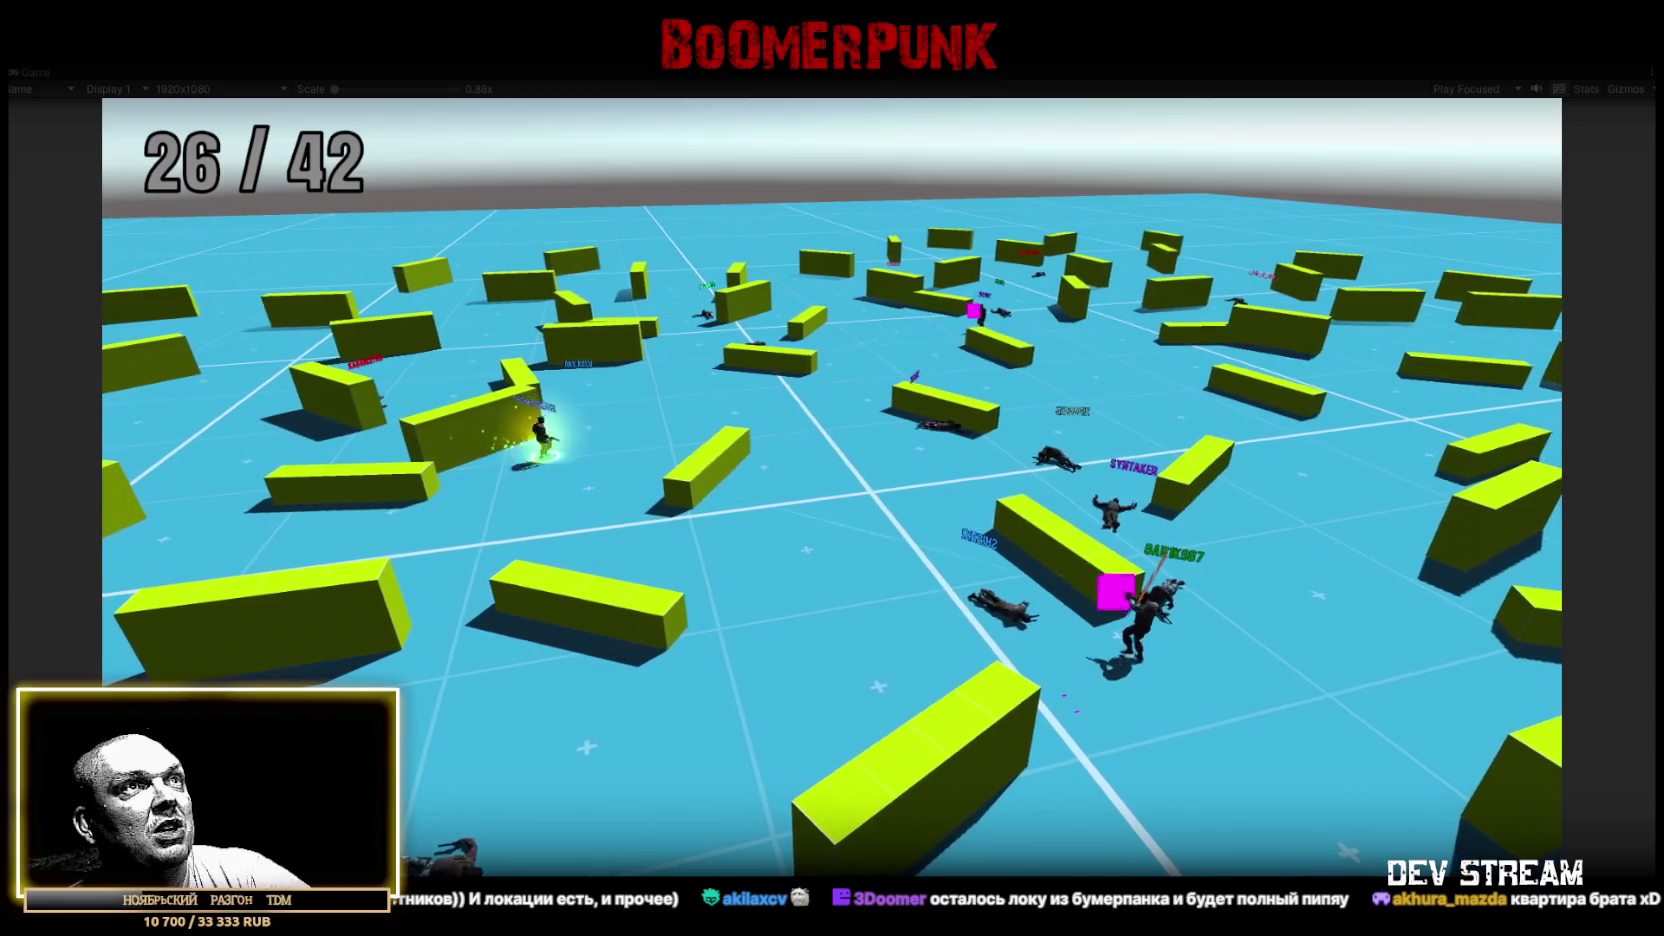
pyautogui.press('Tab')
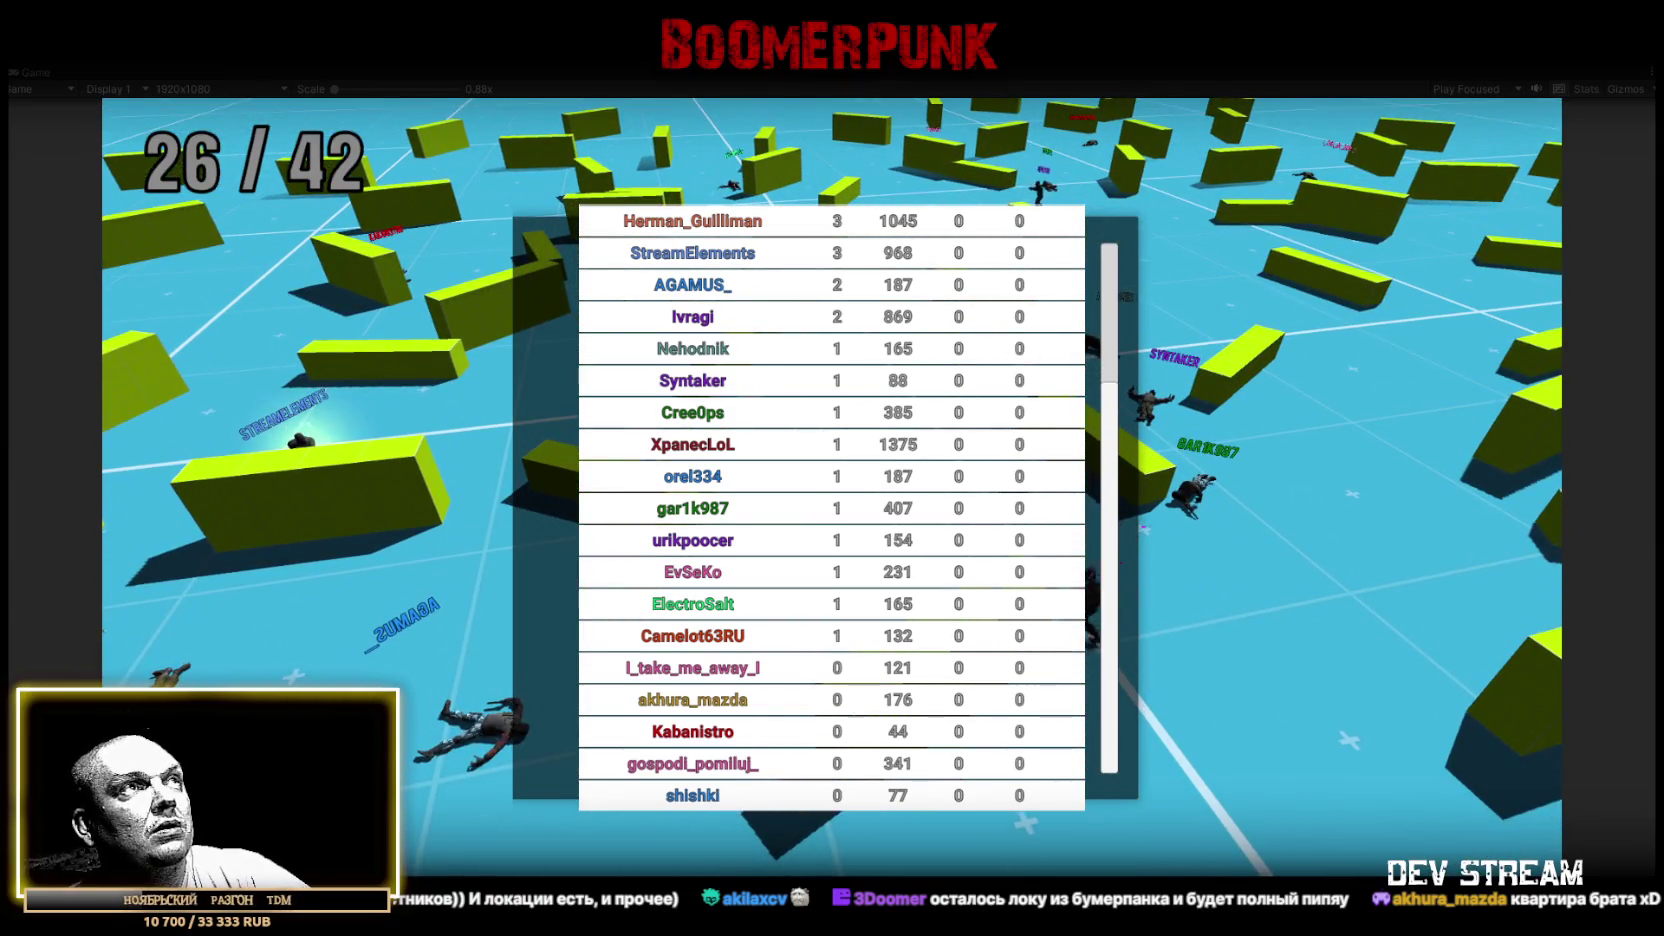
pyautogui.press('Tab')
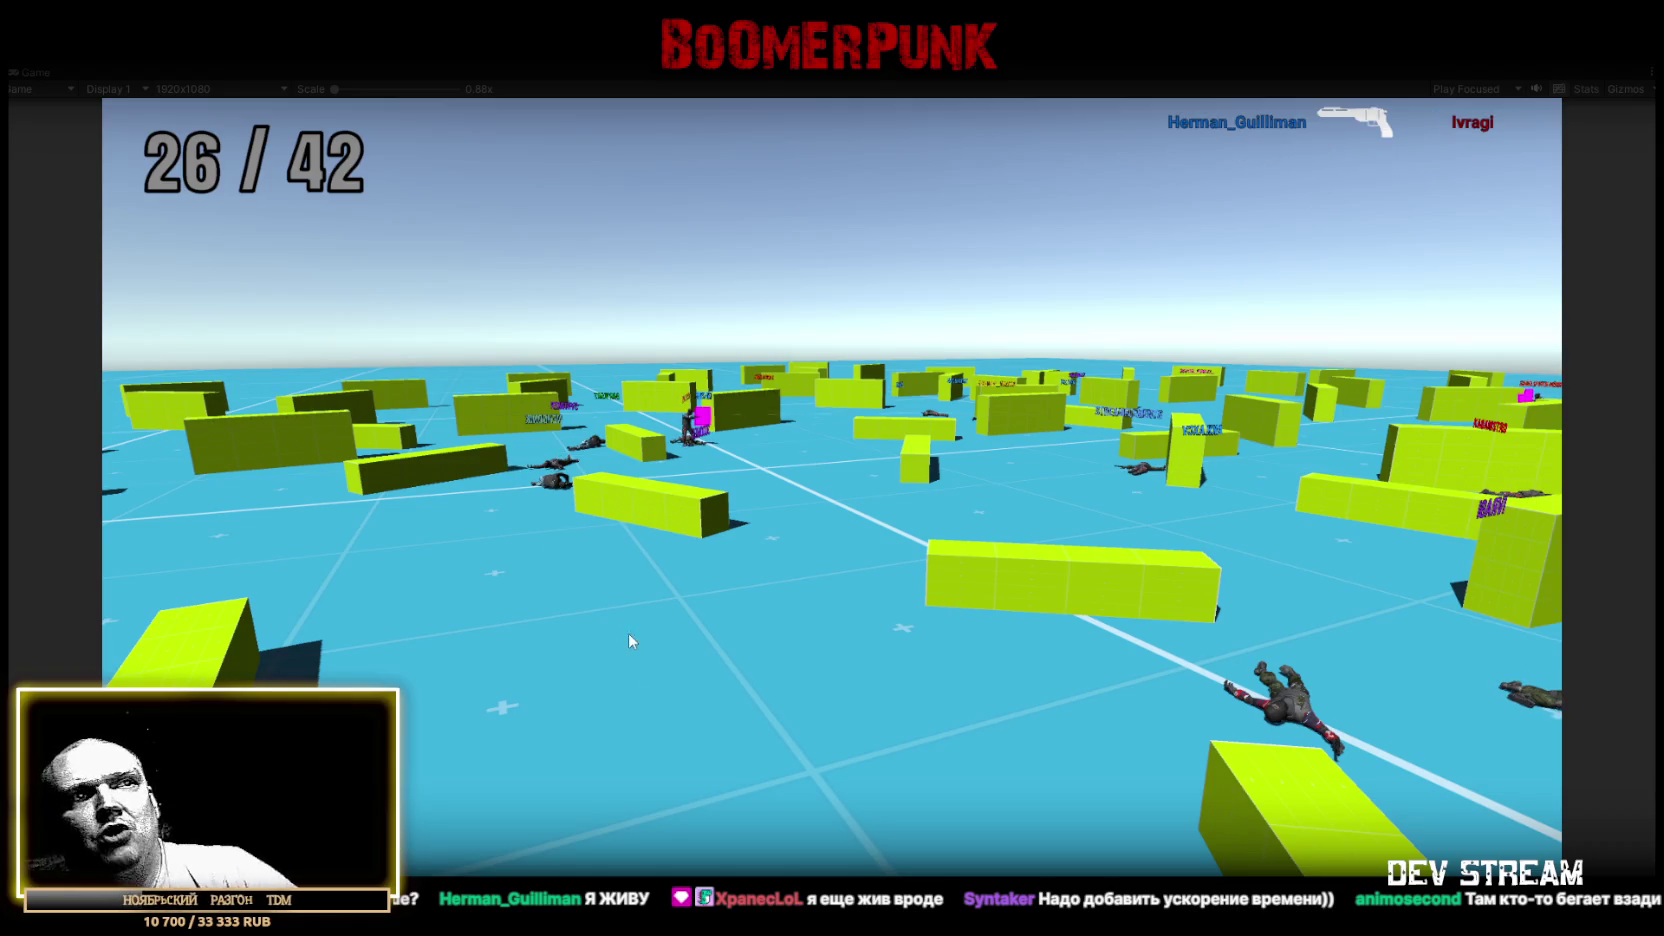
pyautogui.click(874, 458)
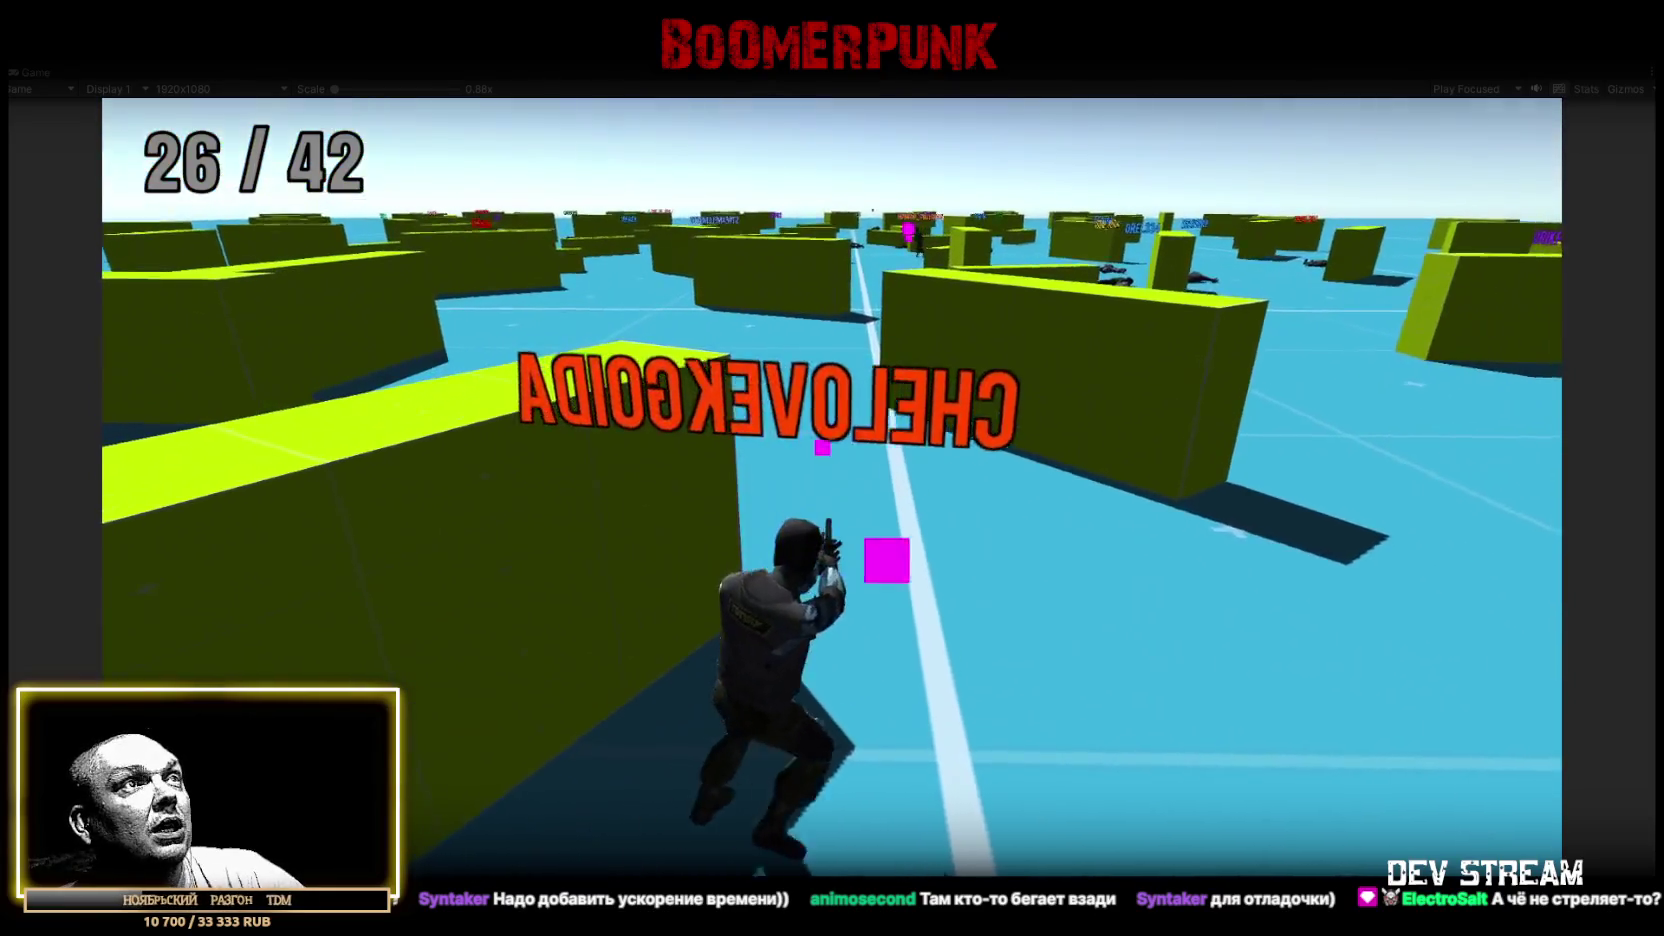
# Walk the character forward and to the right across the arena with W and D
pyautogui.press('w')
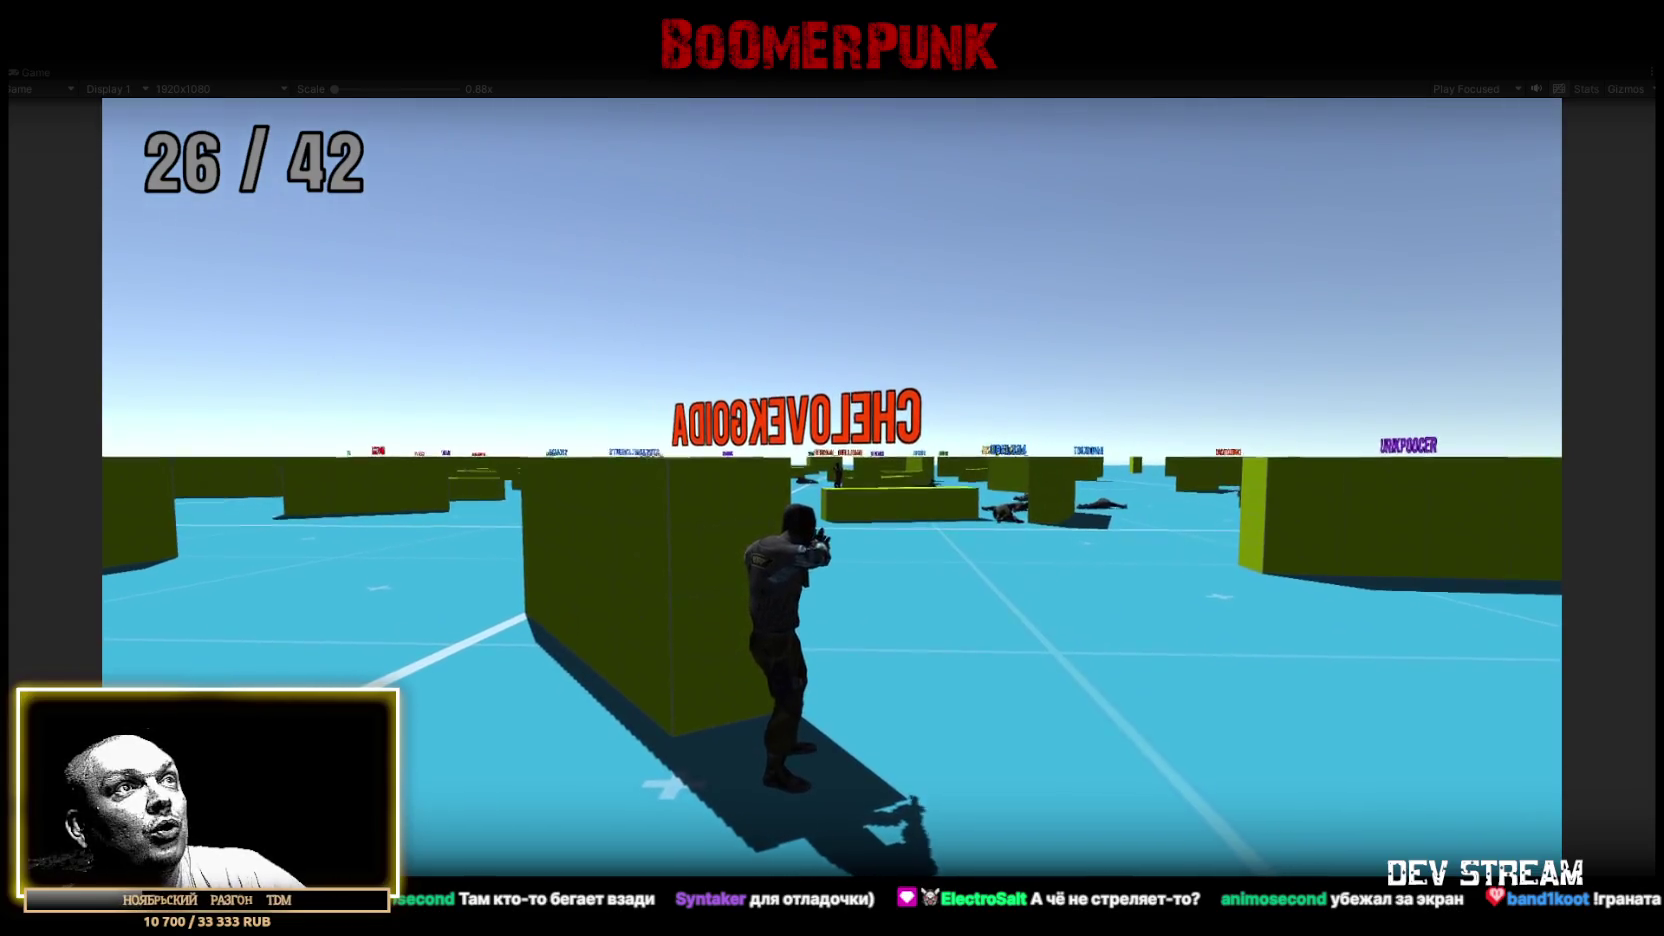
pyautogui.press('w')
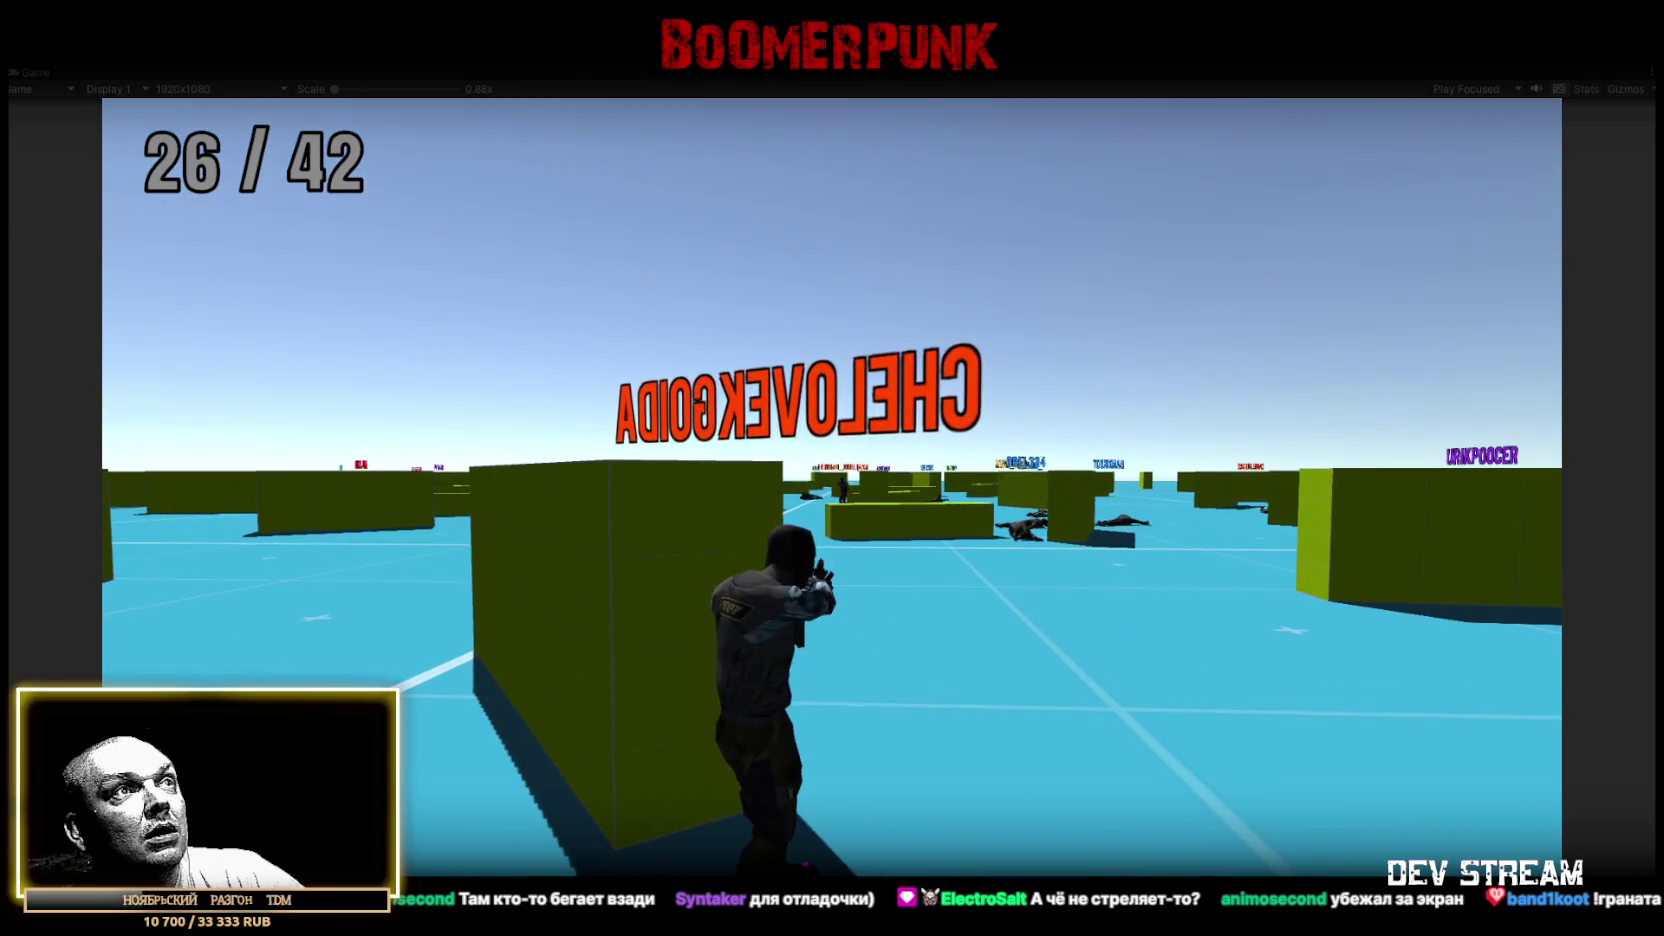
pyautogui.press('w')
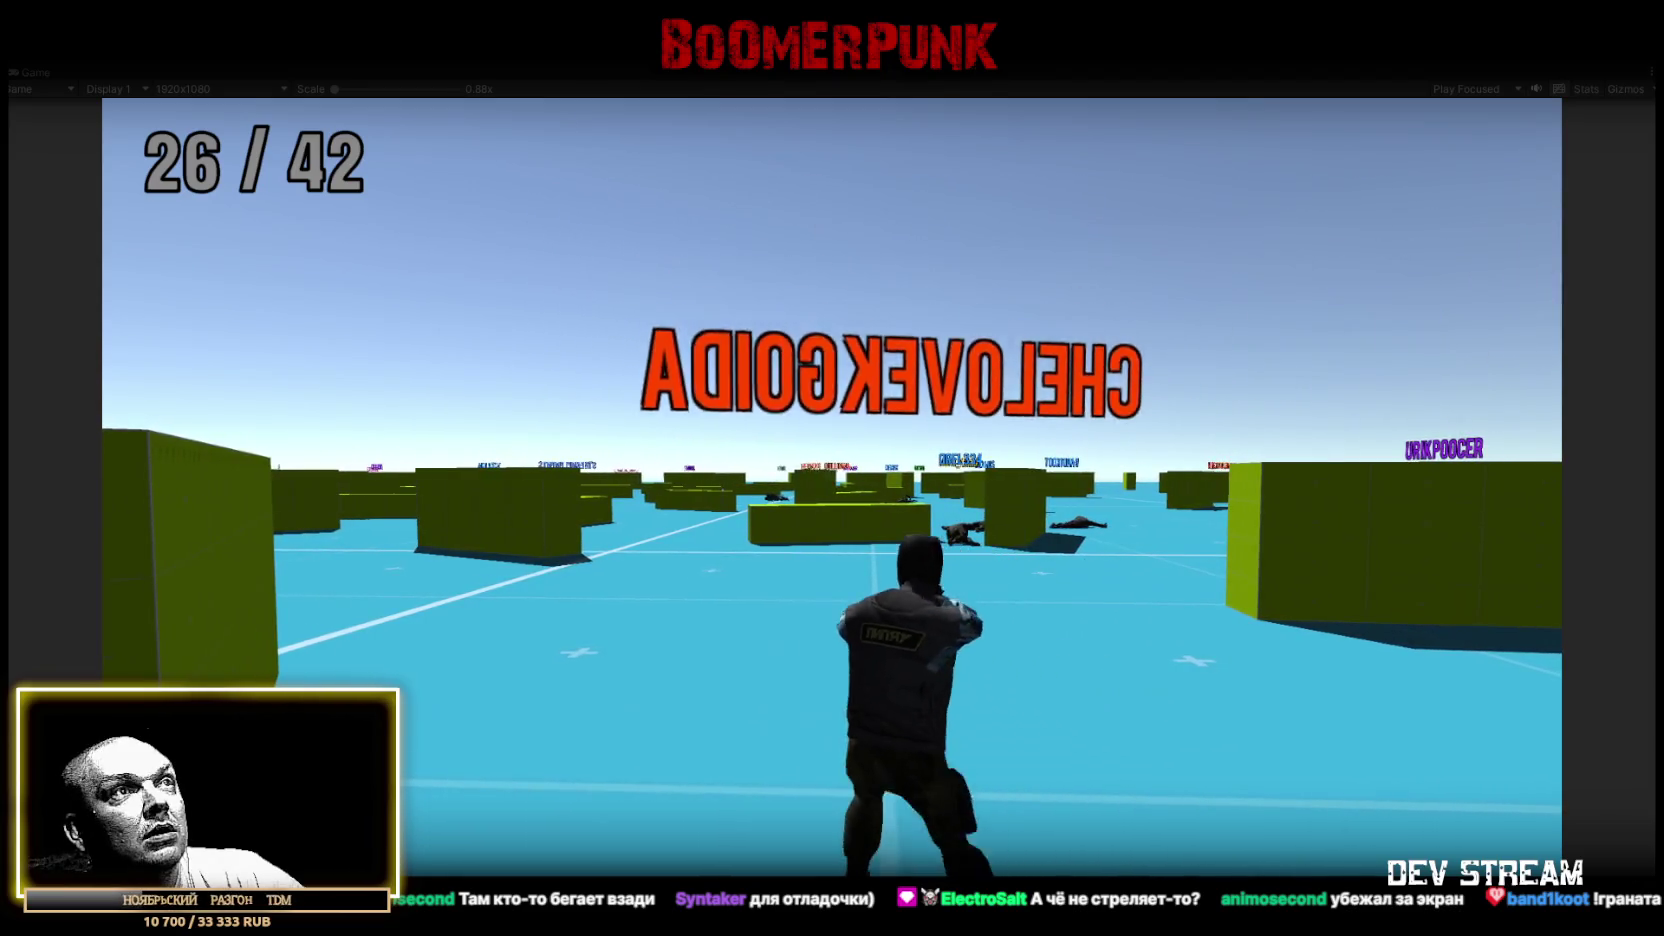
pyautogui.press('w')
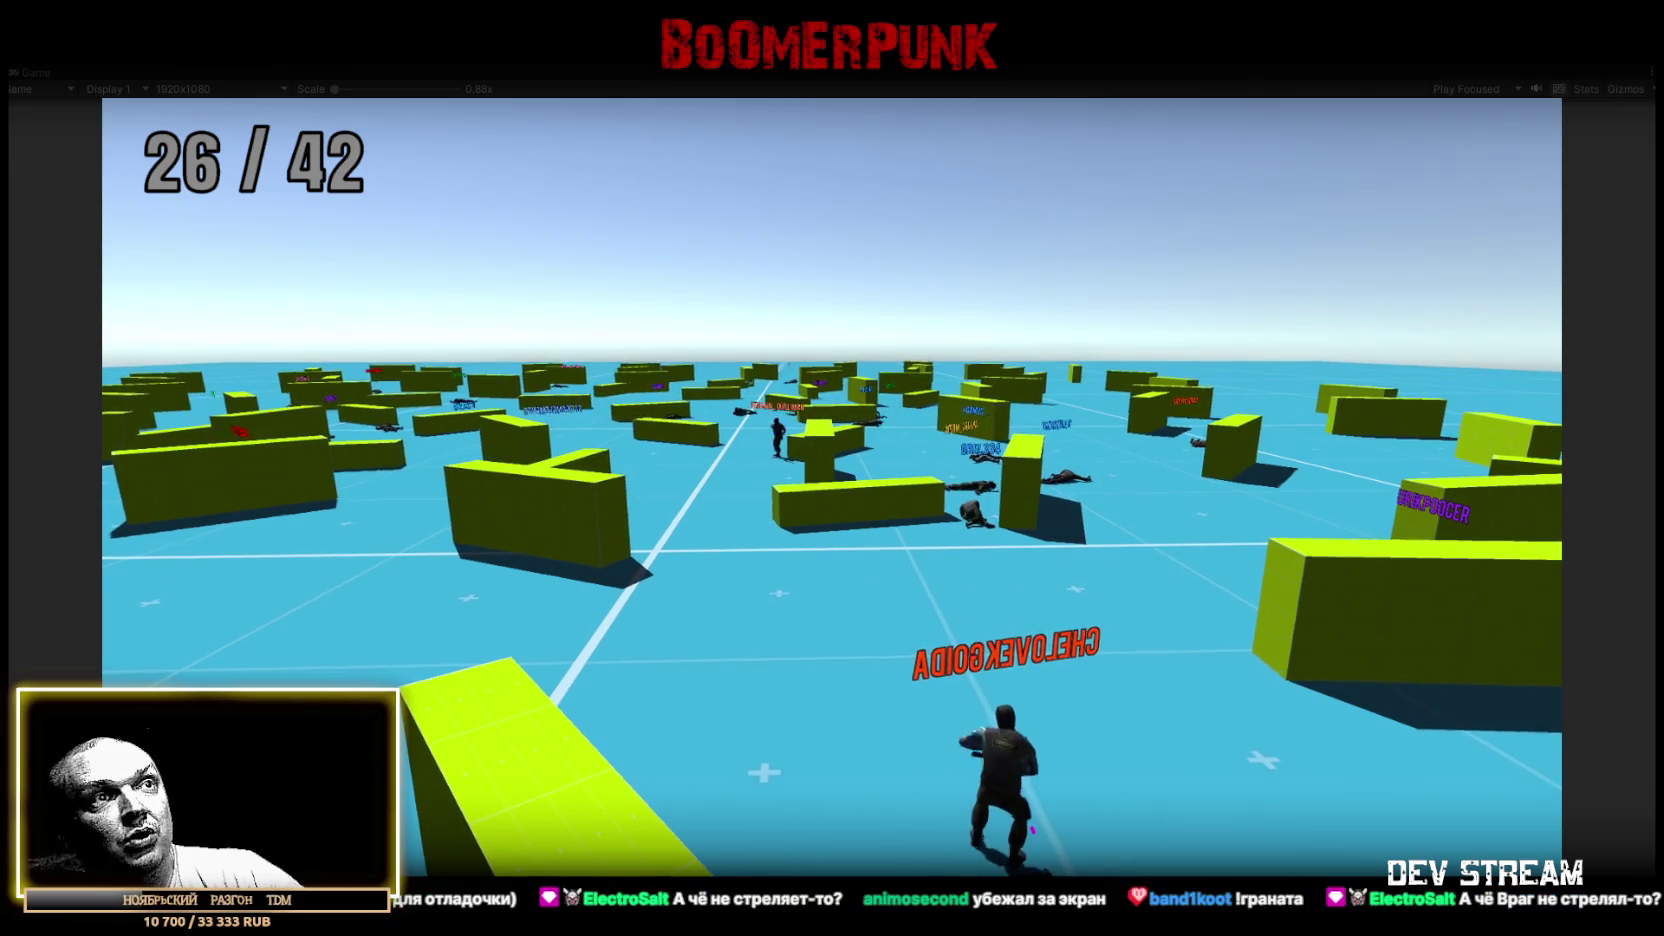
pyautogui.press('w')
pyautogui.press('w')
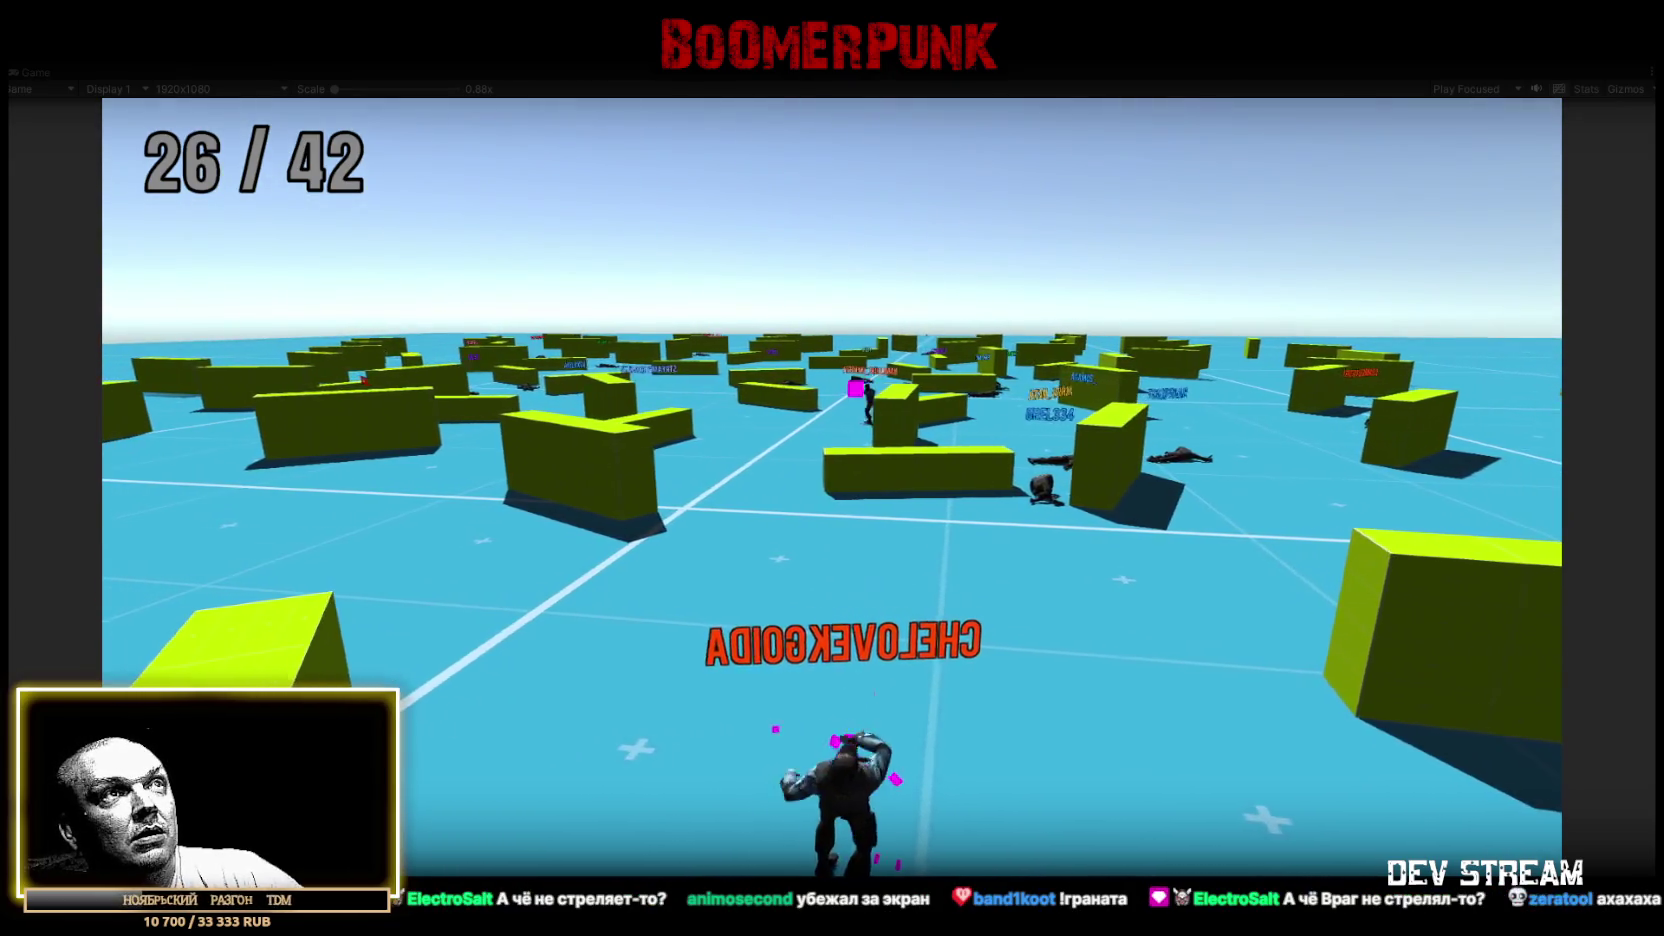
pyautogui.press('d')
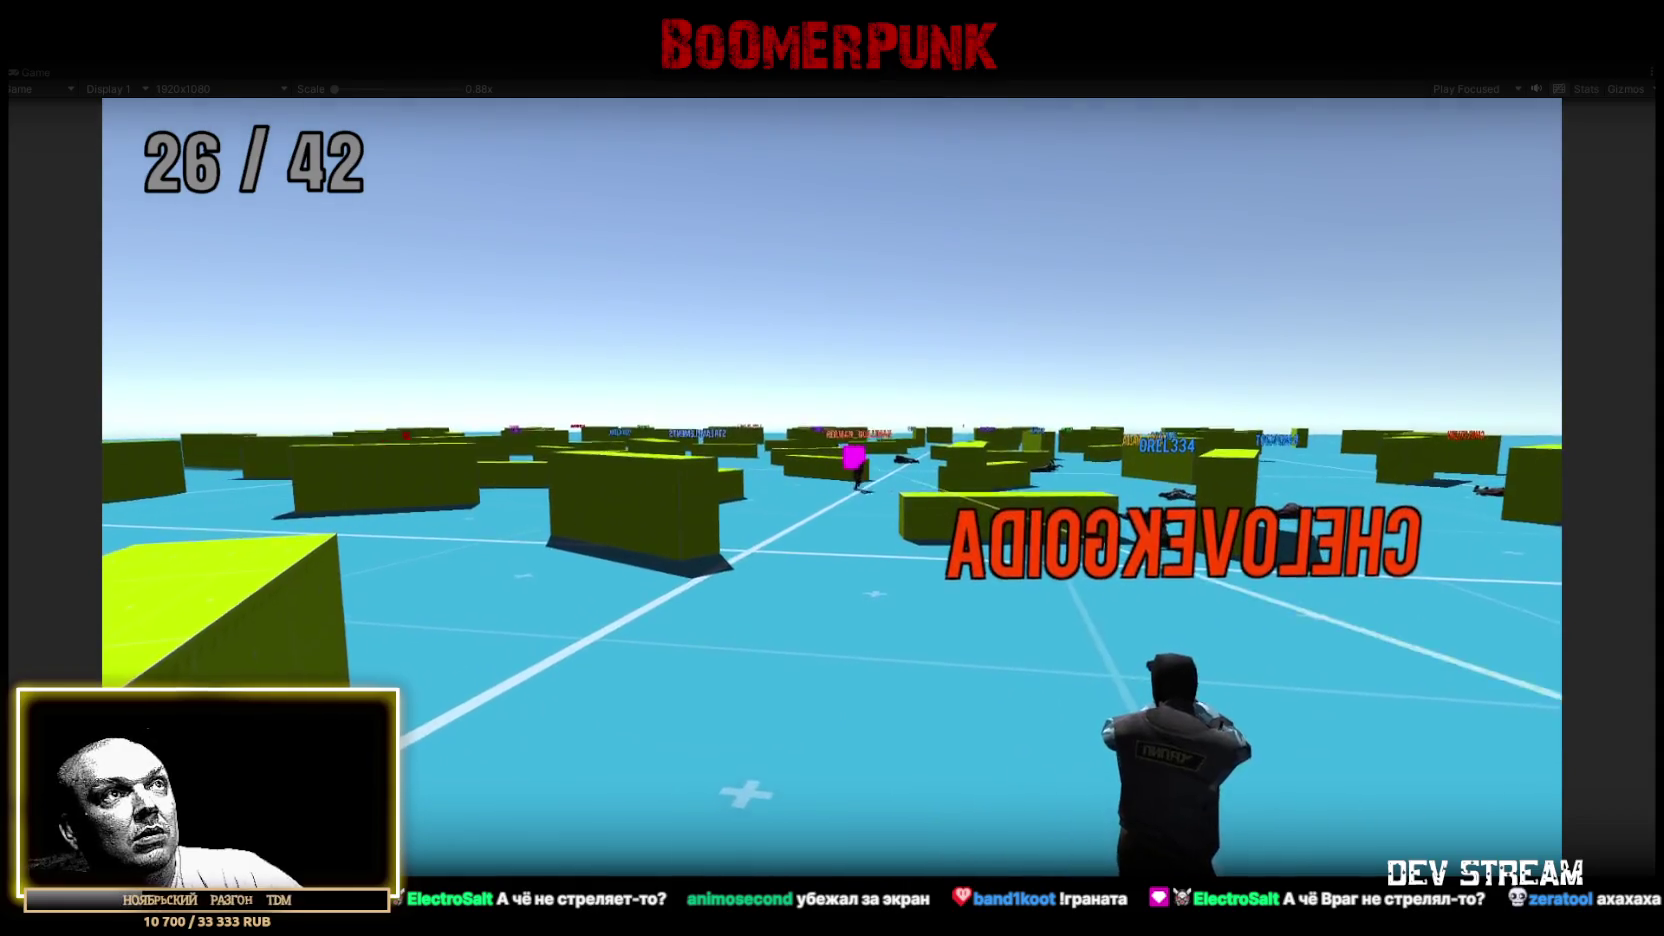
pyautogui.press('d')
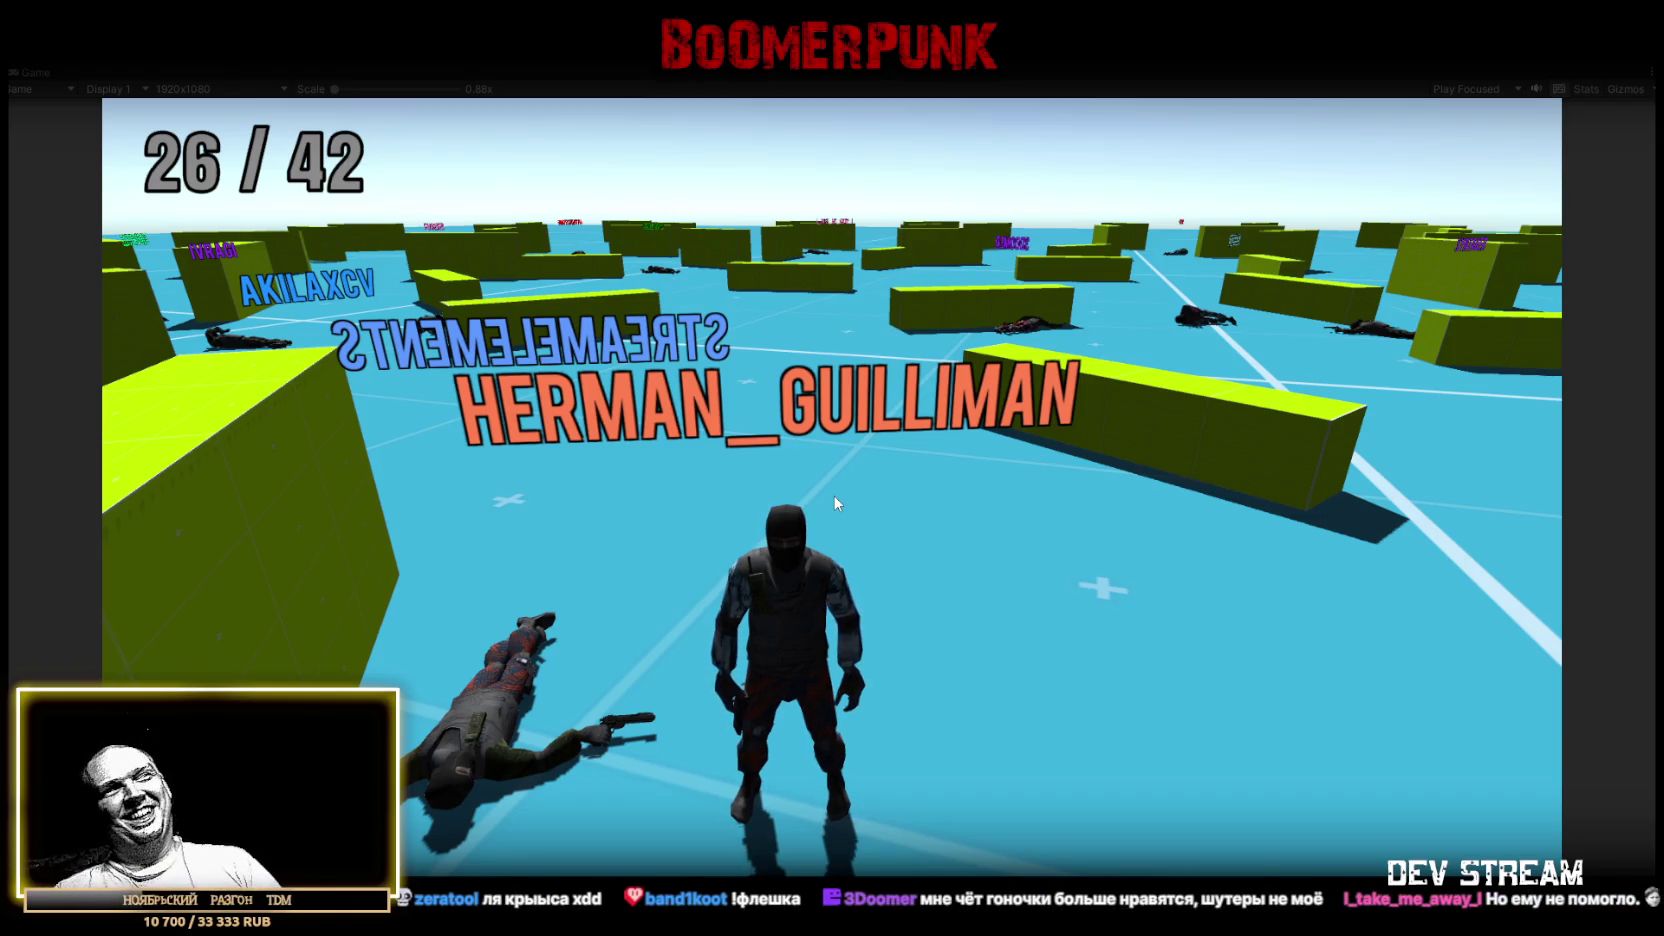
# Swing the camera around and bring up the player scoreboard over the game
pyautogui.moveTo(836, 503)
pyautogui.mouseDown()
pyautogui.moveTo(855, 584)
pyautogui.moveTo(800, 650)
pyautogui.moveTo(659, 190)
pyautogui.mouseUp()
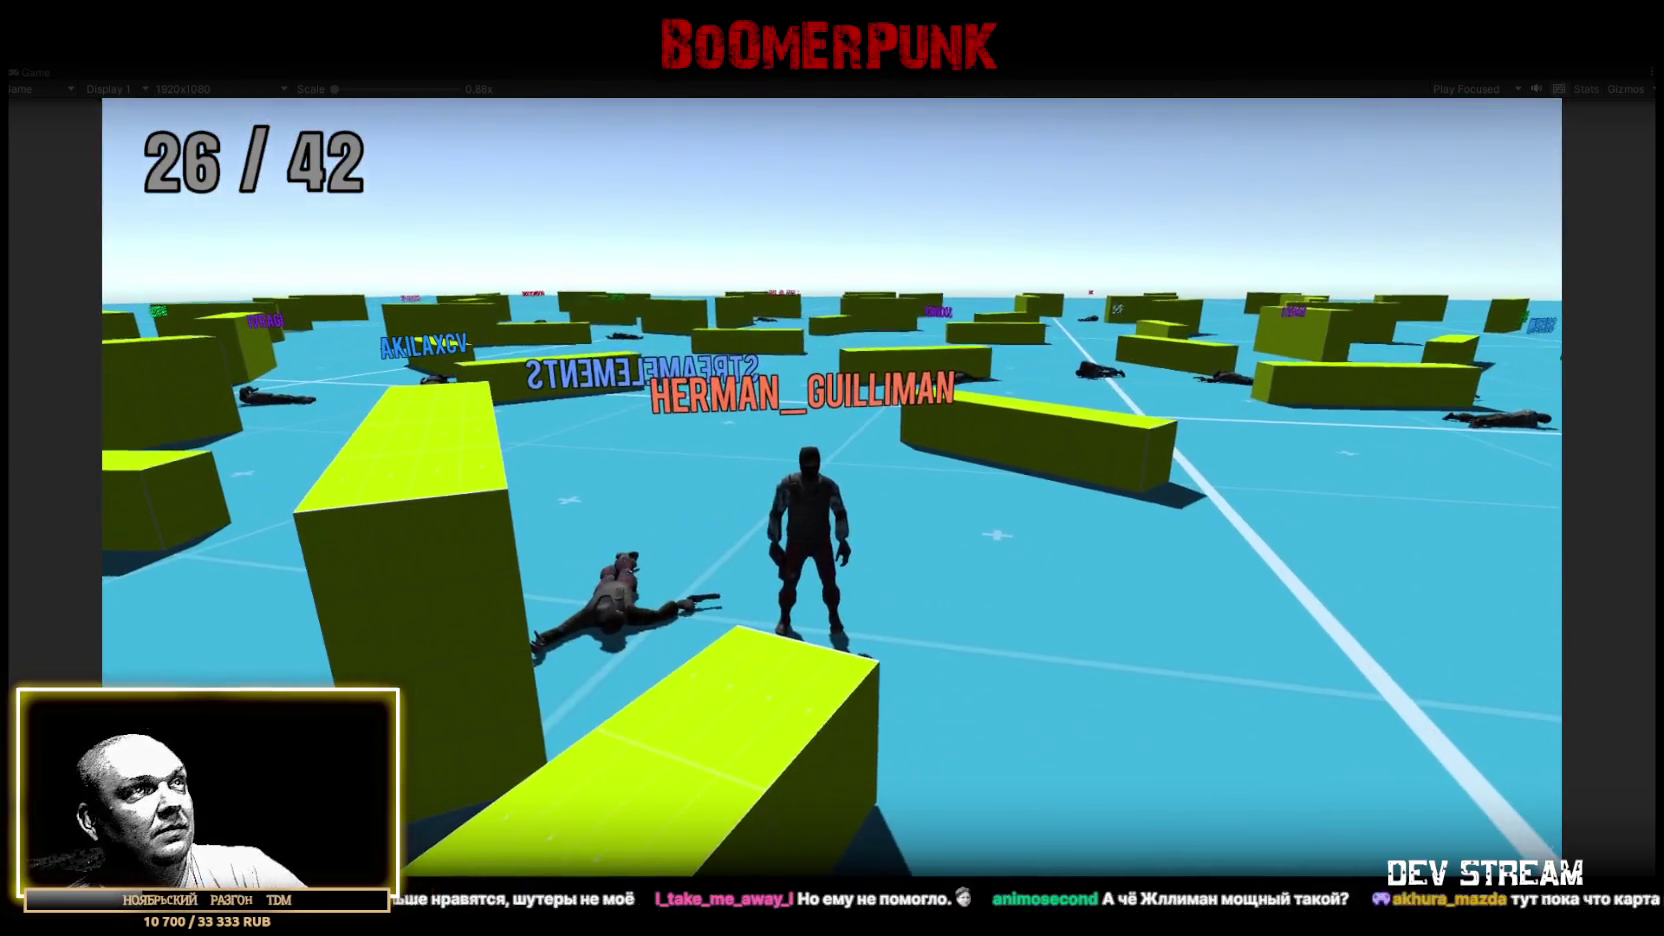
pyautogui.press('Tab')
pyautogui.scroll(-1, 1114, 549)
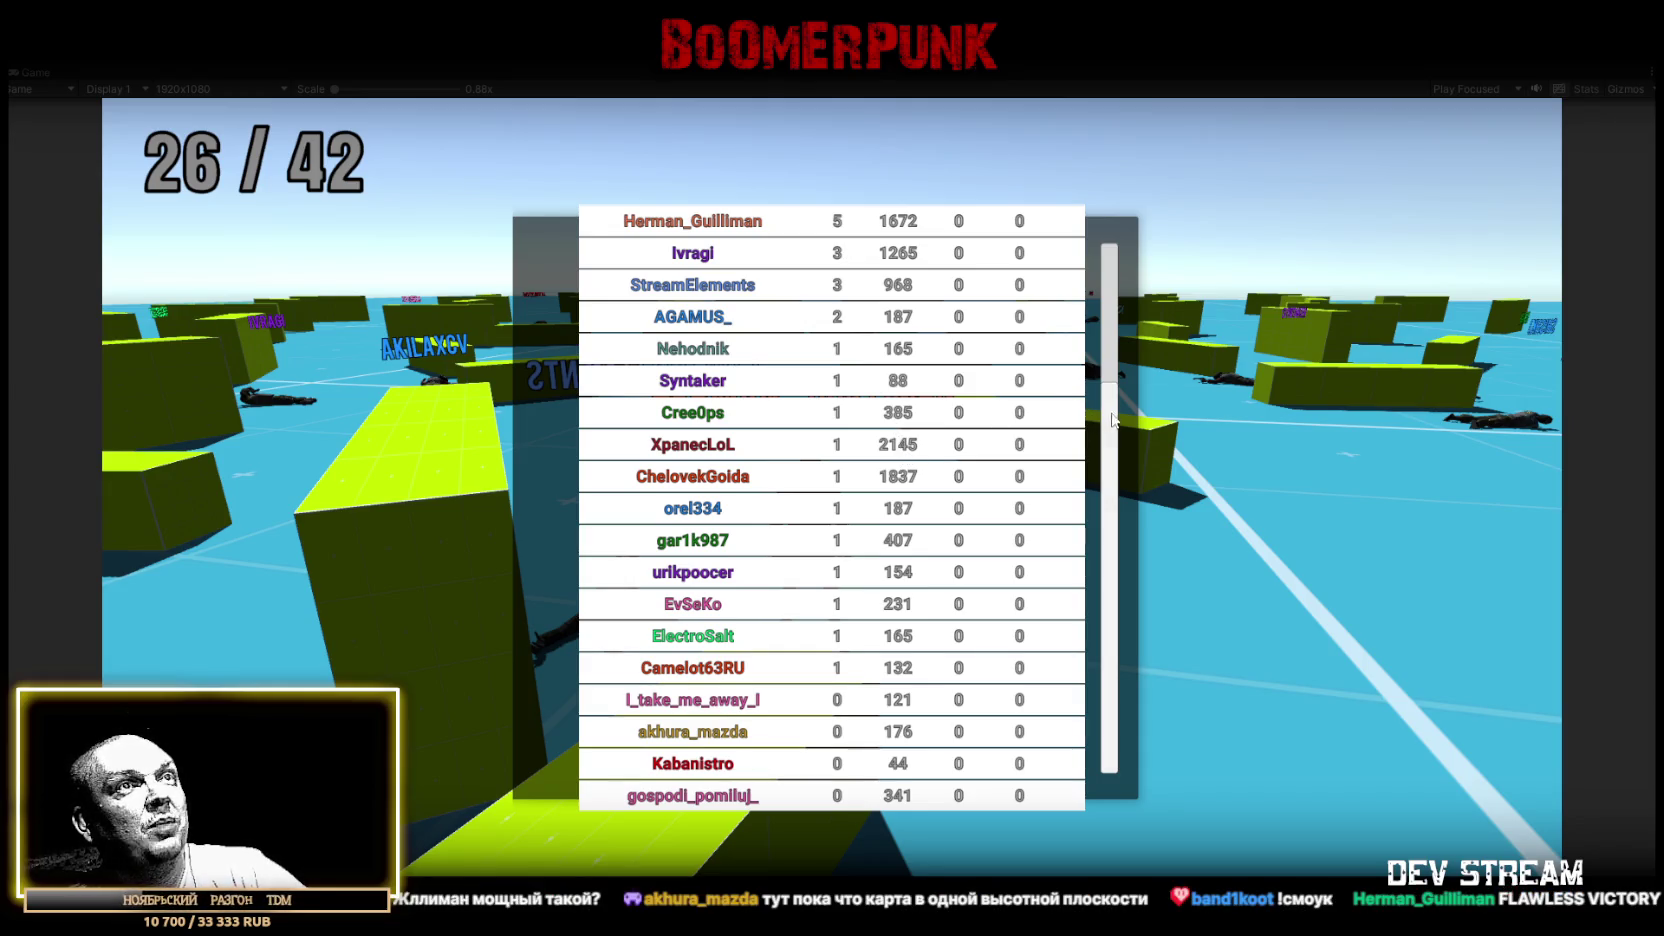
# Scroll the scoreboard list down and back up, then restore the full editor layout
pyautogui.scroll(-3, 1113, 479)
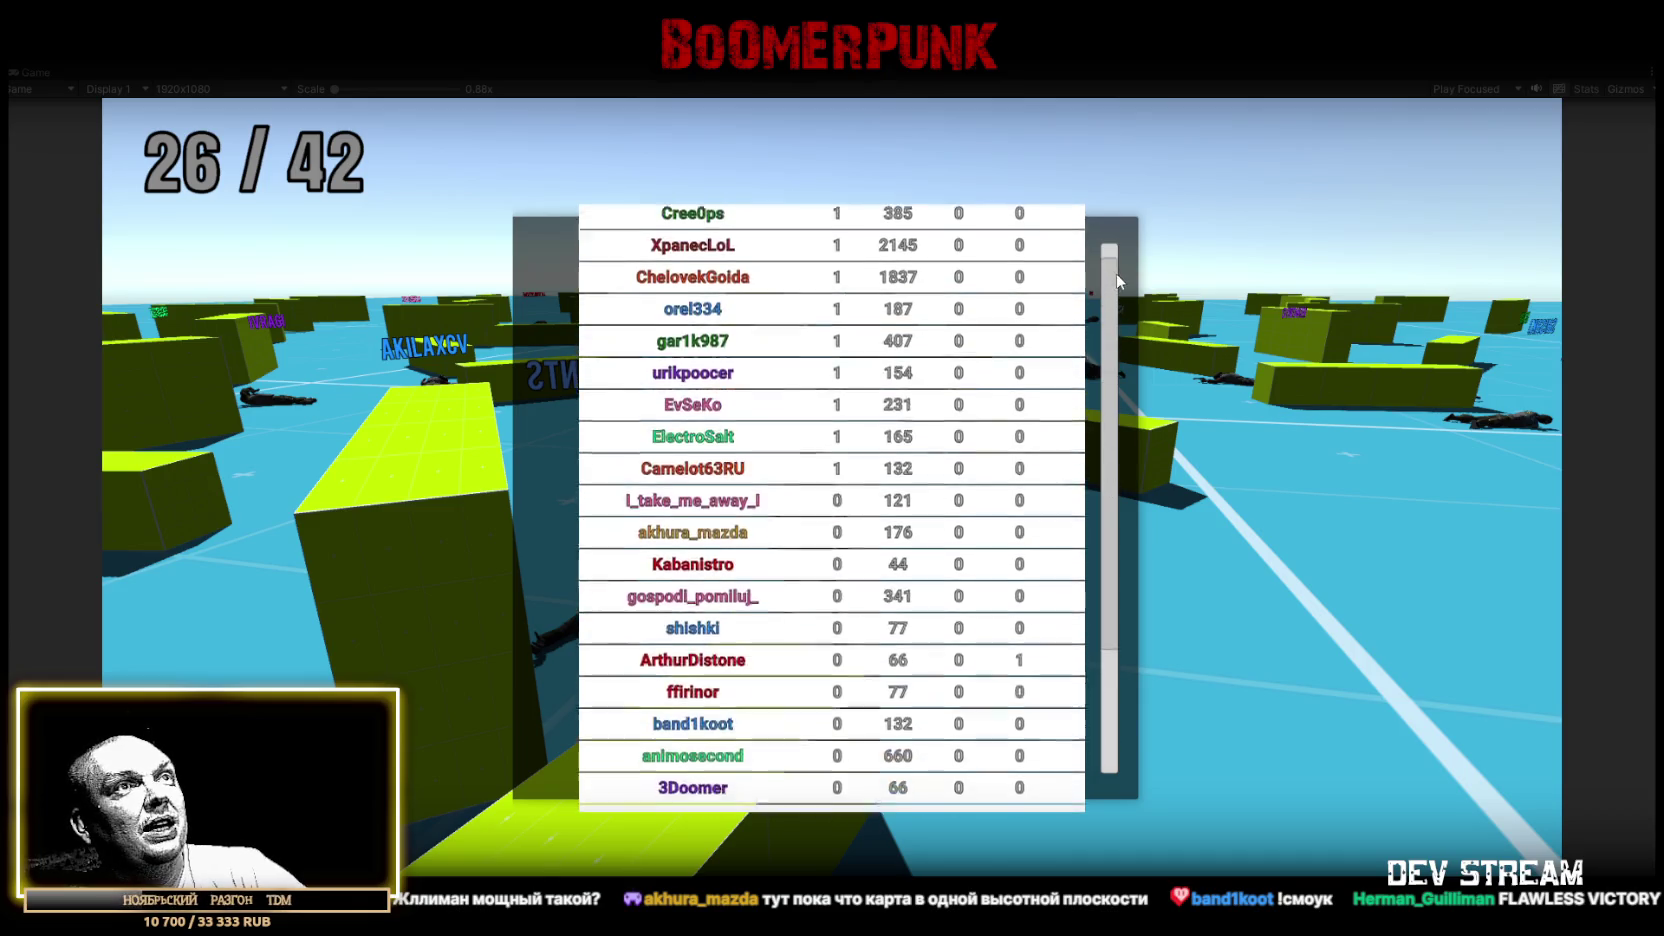
pyautogui.scroll(3, 1122, 496)
pyautogui.scroll(-3, 1121, 496)
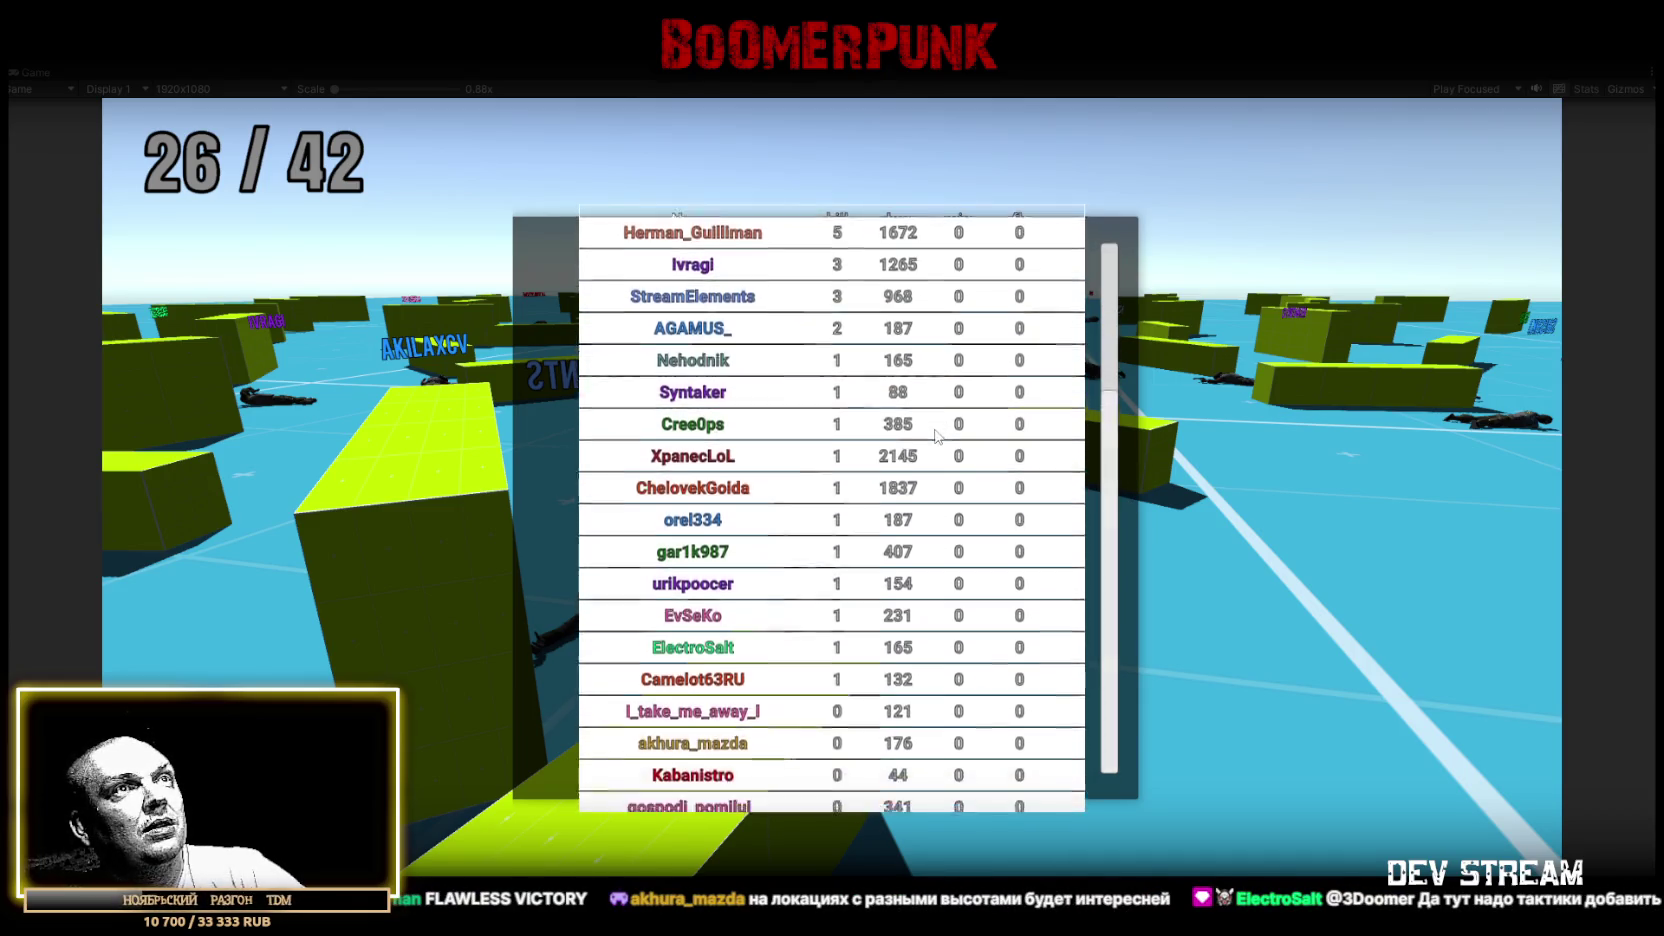
pyautogui.scroll(-2, 936, 436)
pyautogui.scroll(5, 938, 433)
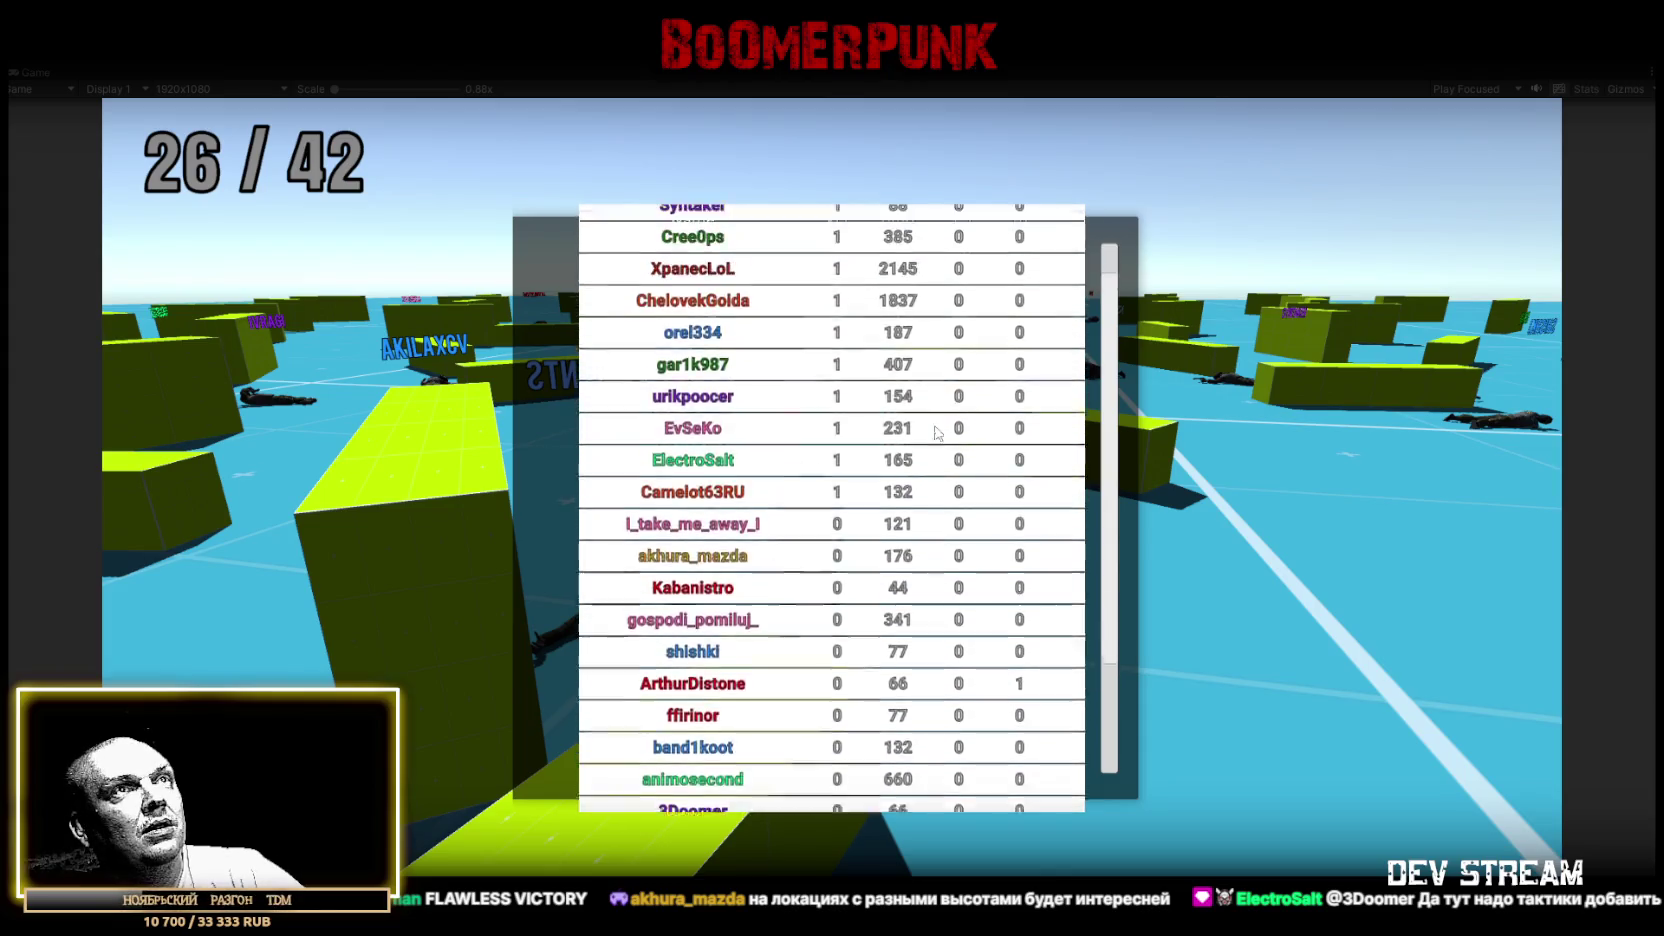
pyautogui.scroll(2, 938, 431)
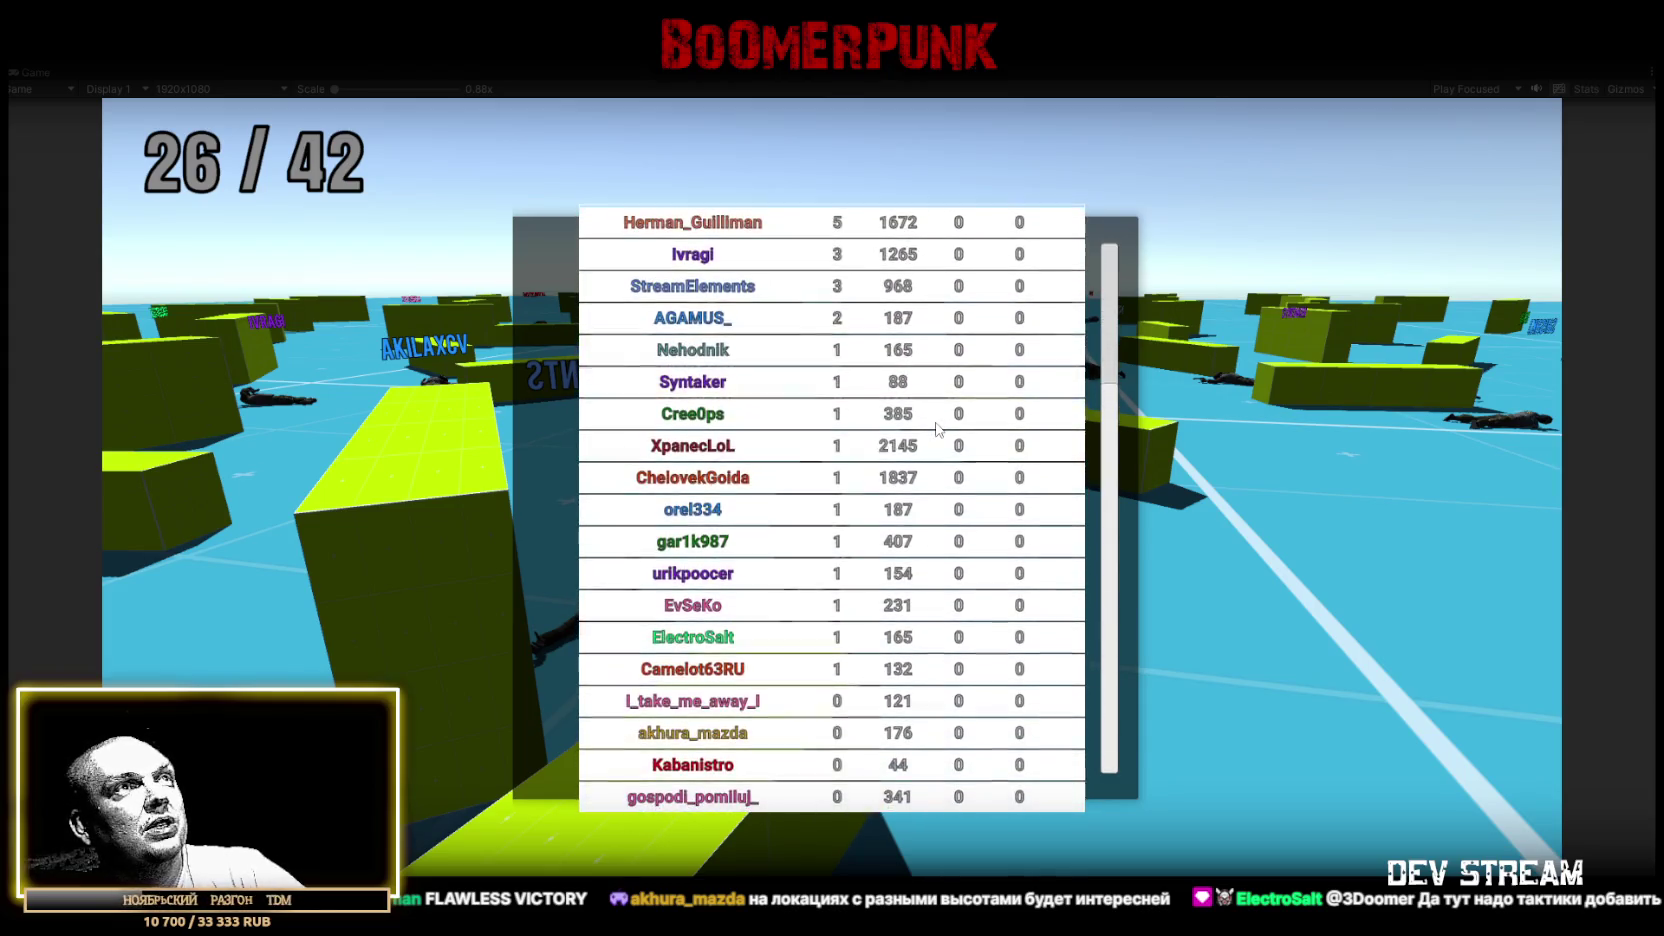
pyautogui.doubleClick(44, 69)
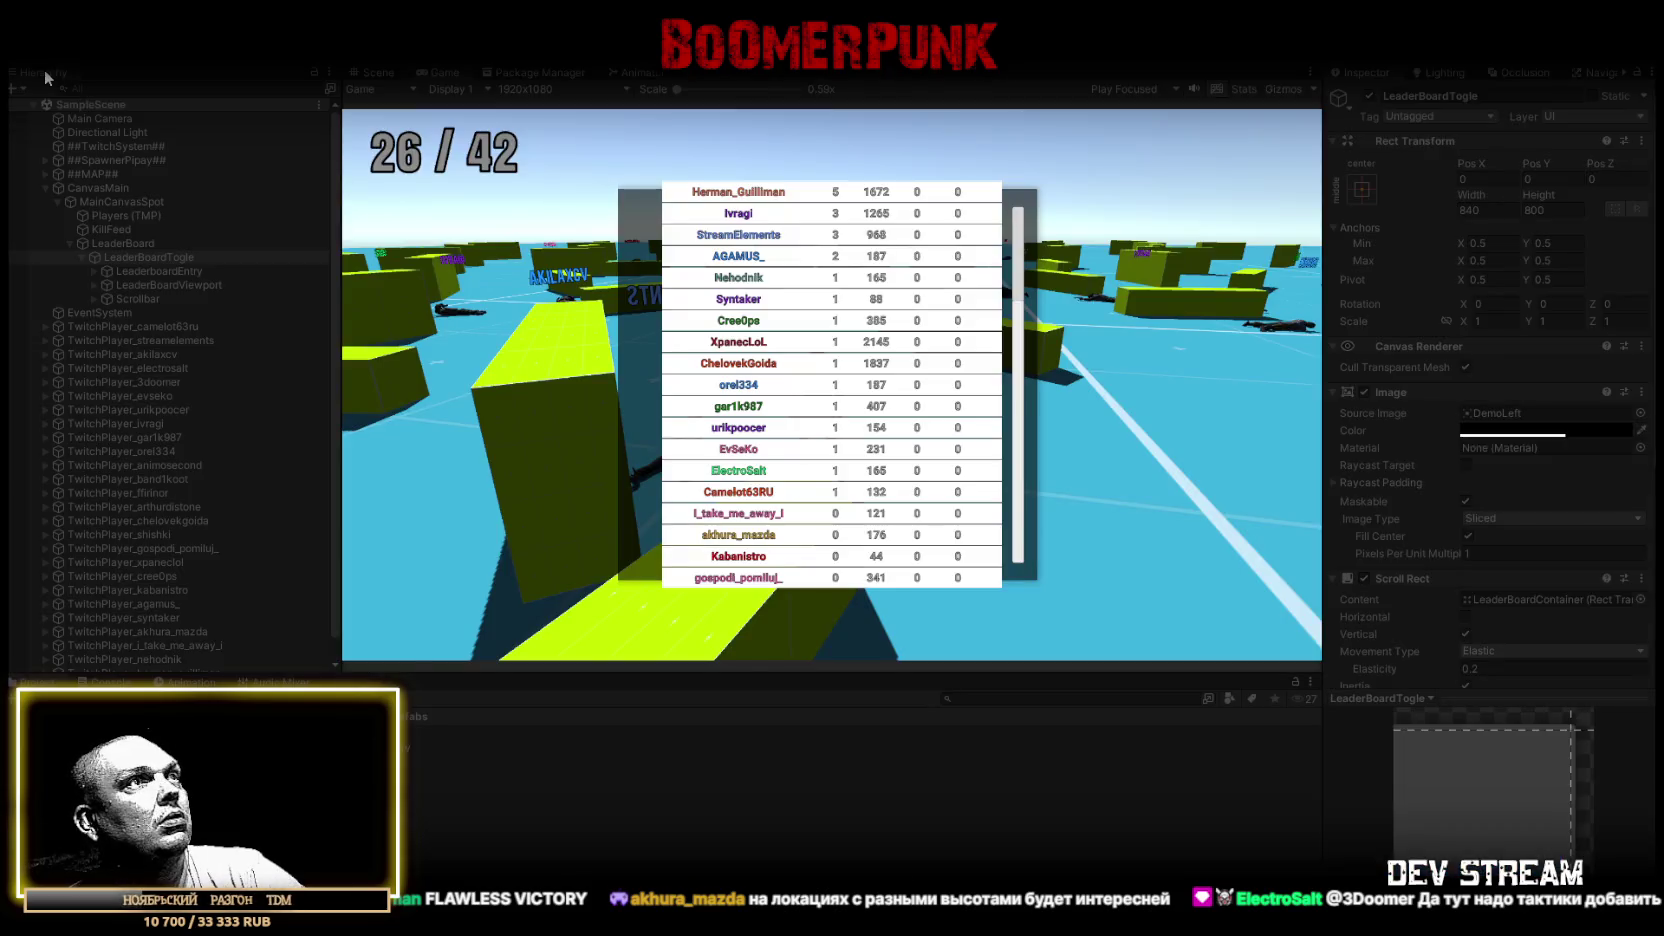
# Review the leaderboard objects and set LeaderBoardTogle's Rect Transform height to 800
pyautogui.click(127, 257)
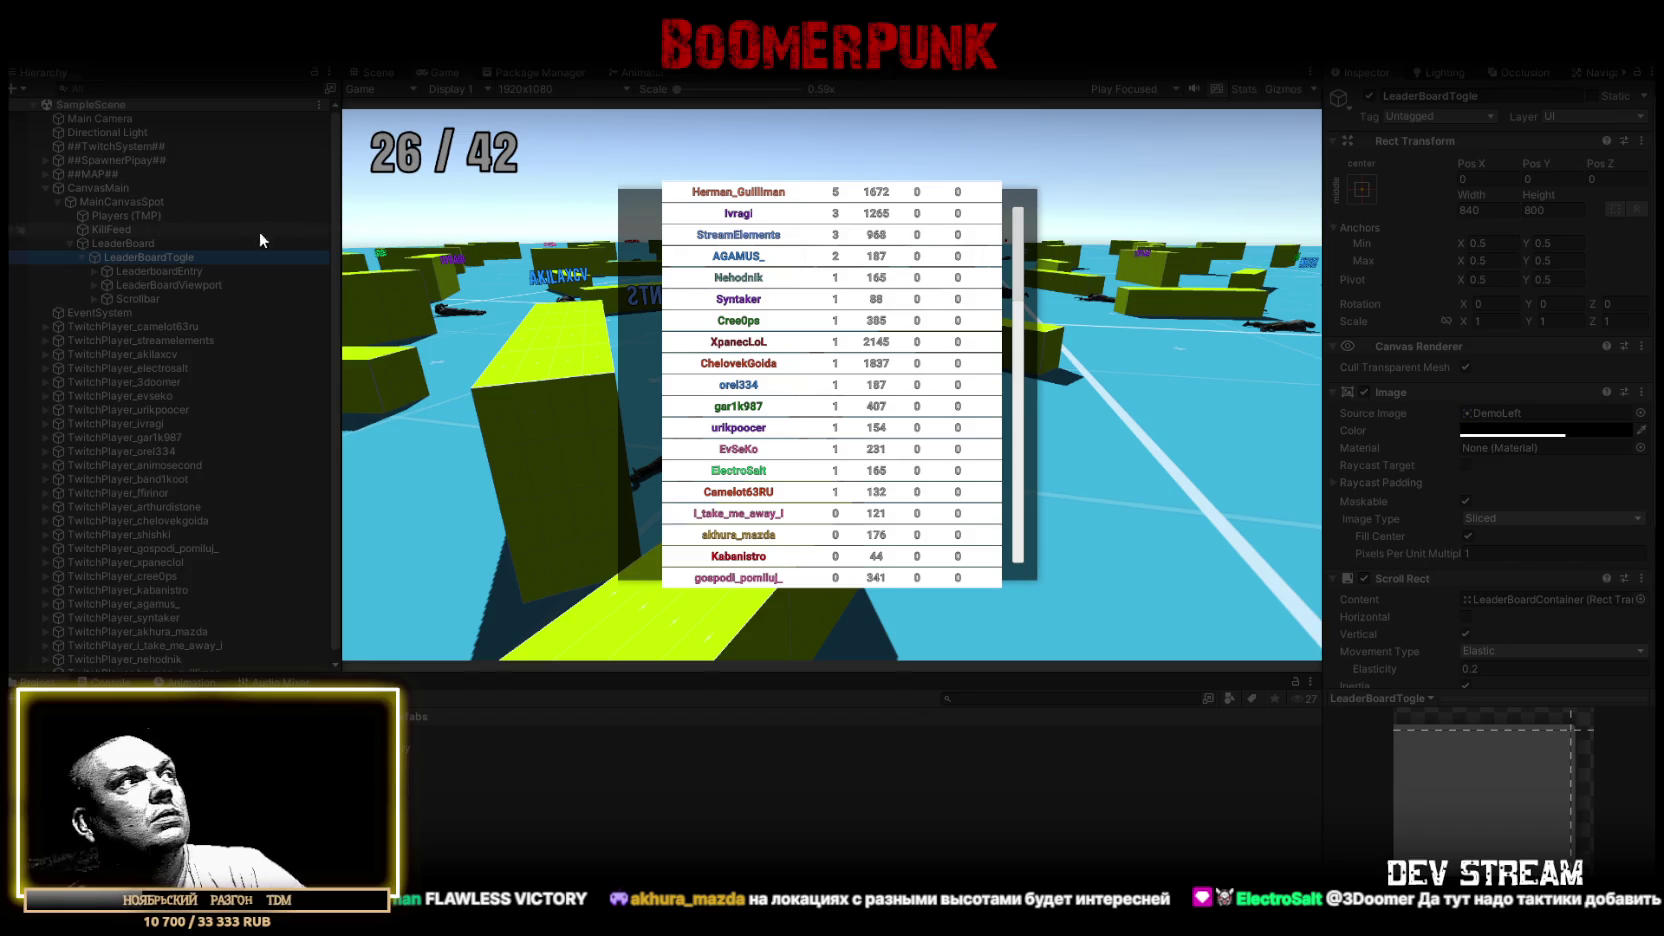
pyautogui.click(172, 273)
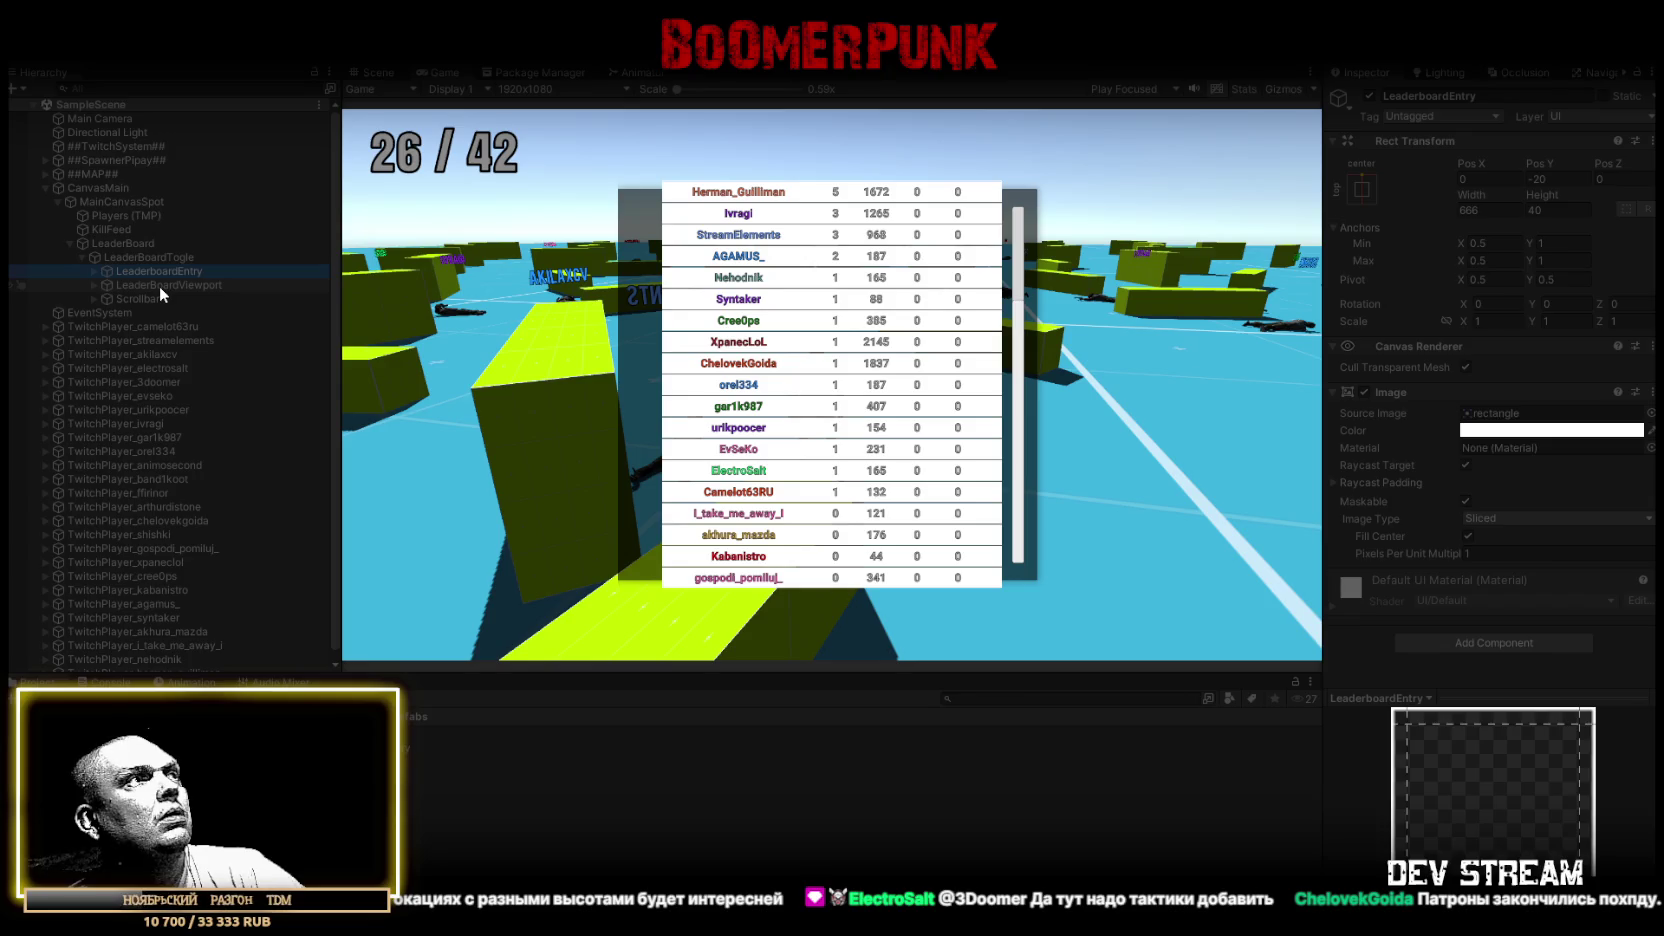
pyautogui.click(159, 286)
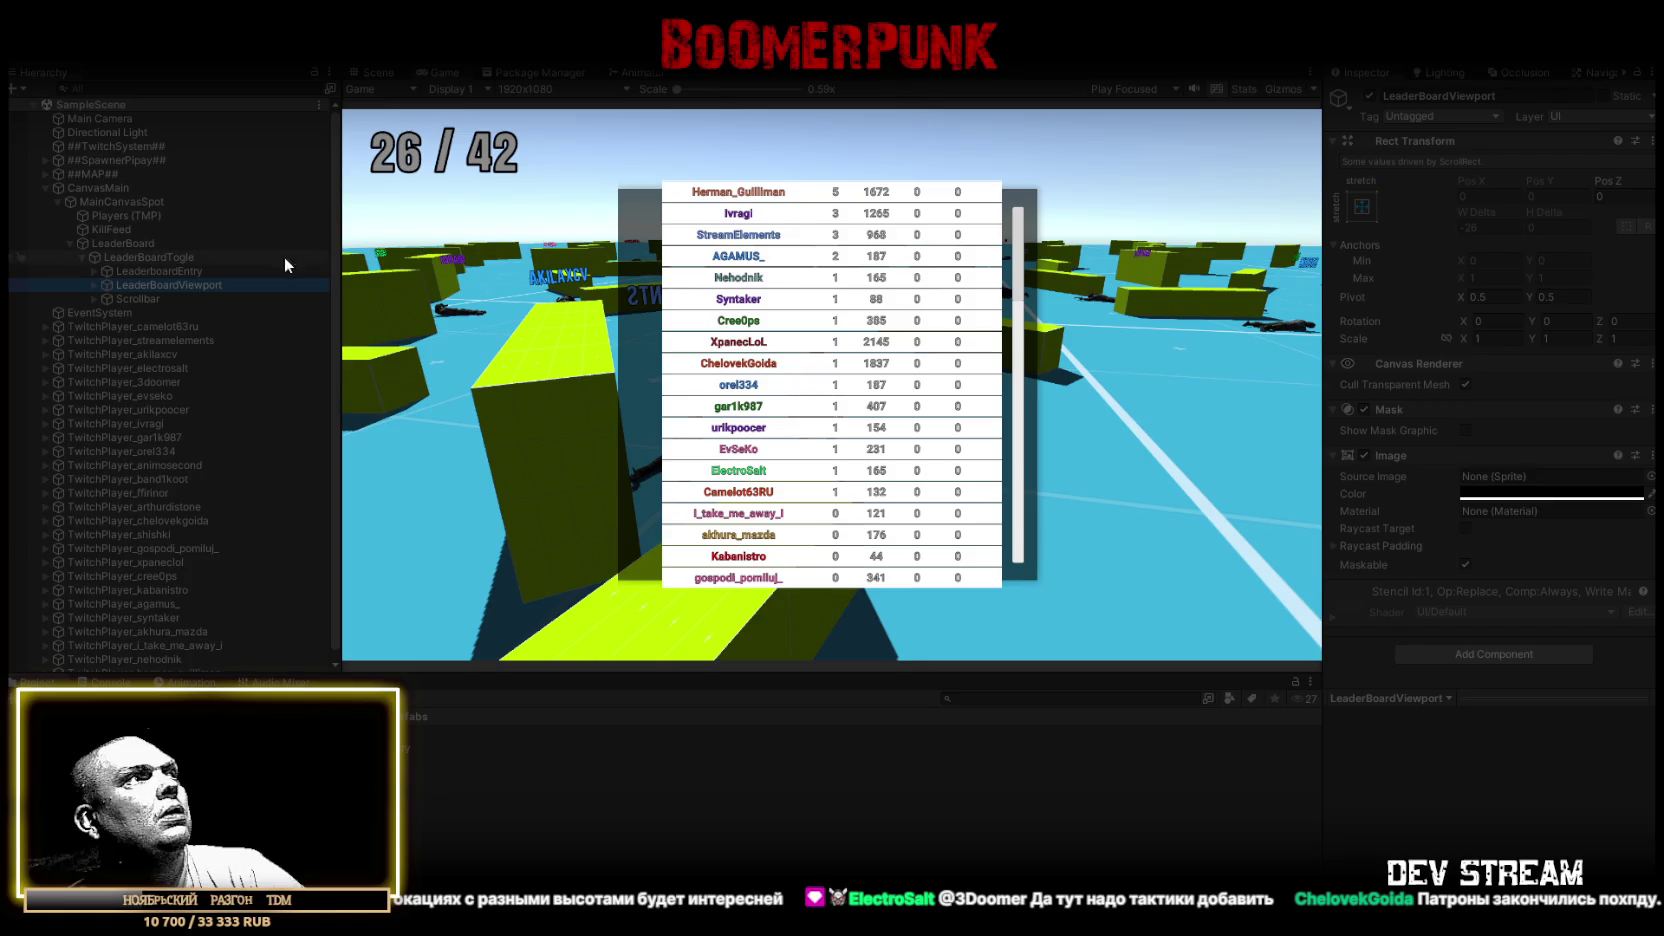
pyautogui.click(168, 258)
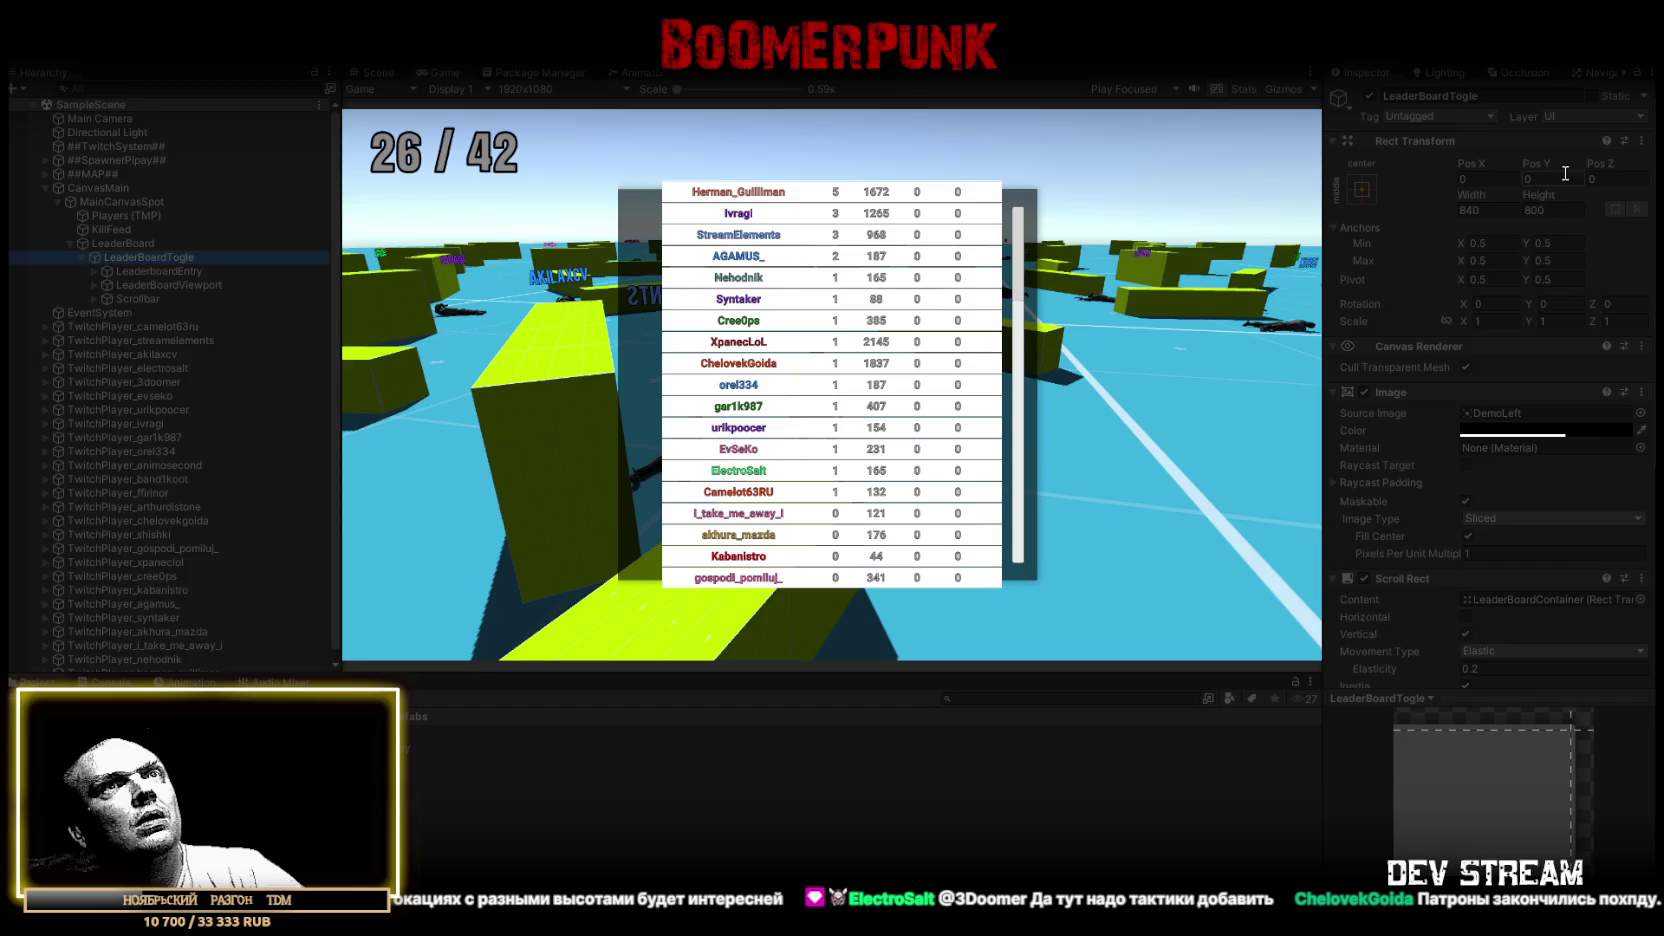
pyautogui.moveTo(1520, 195); pyautogui.dragTo(1474, 205)
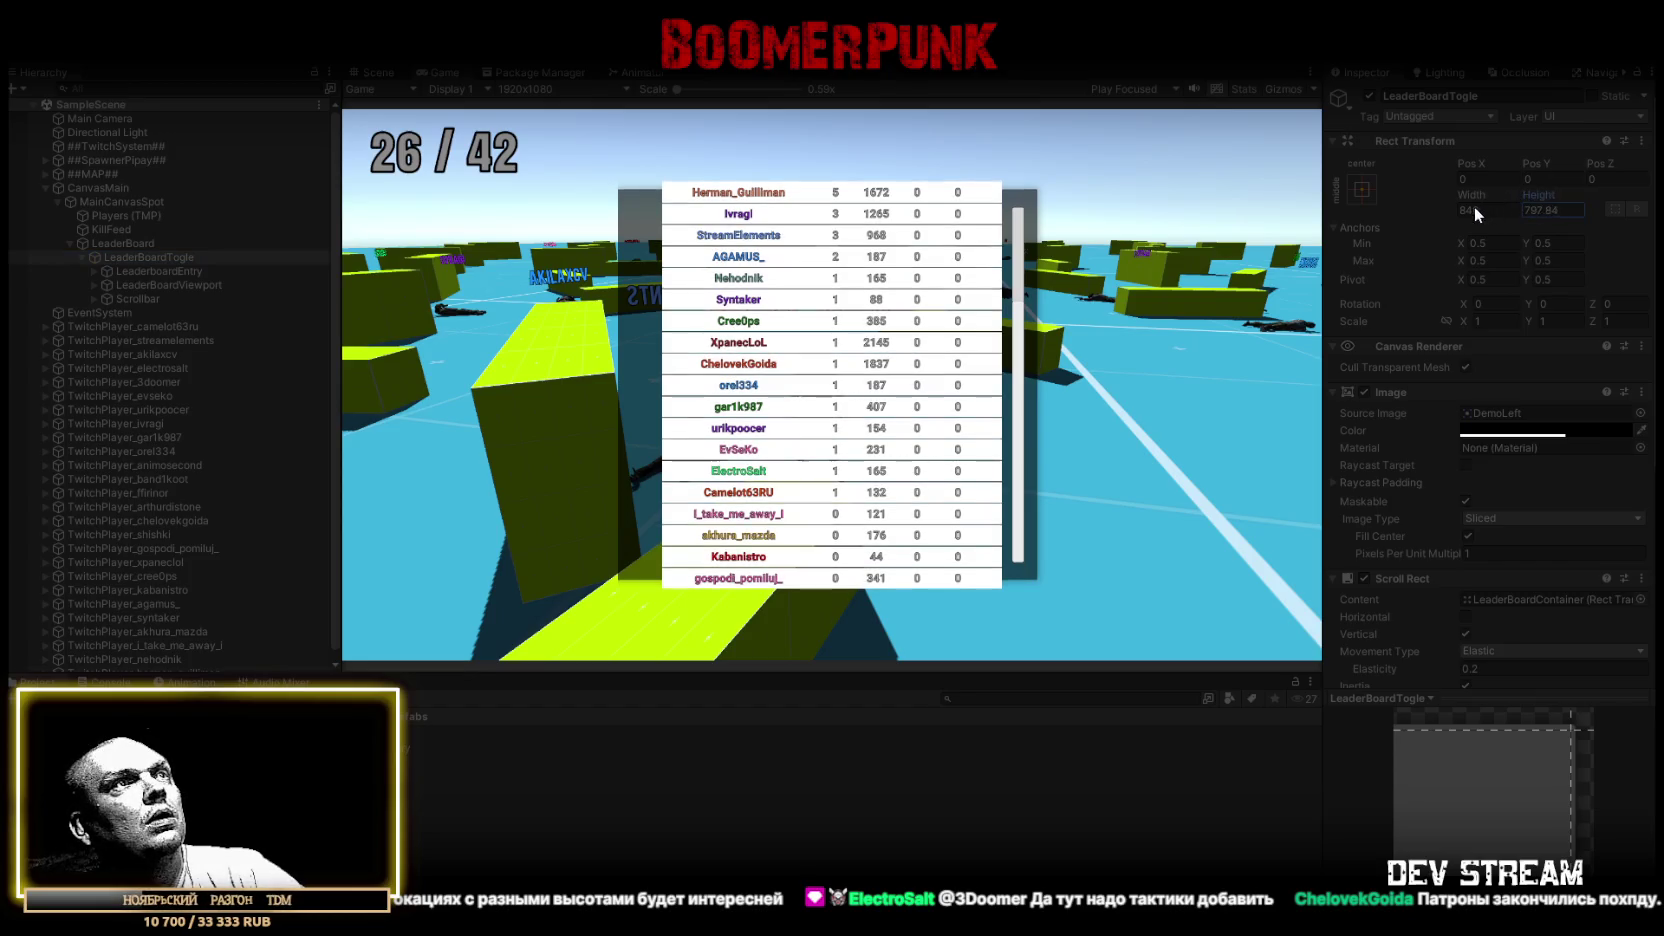
pyautogui.write('800')
pyautogui.press('Return')
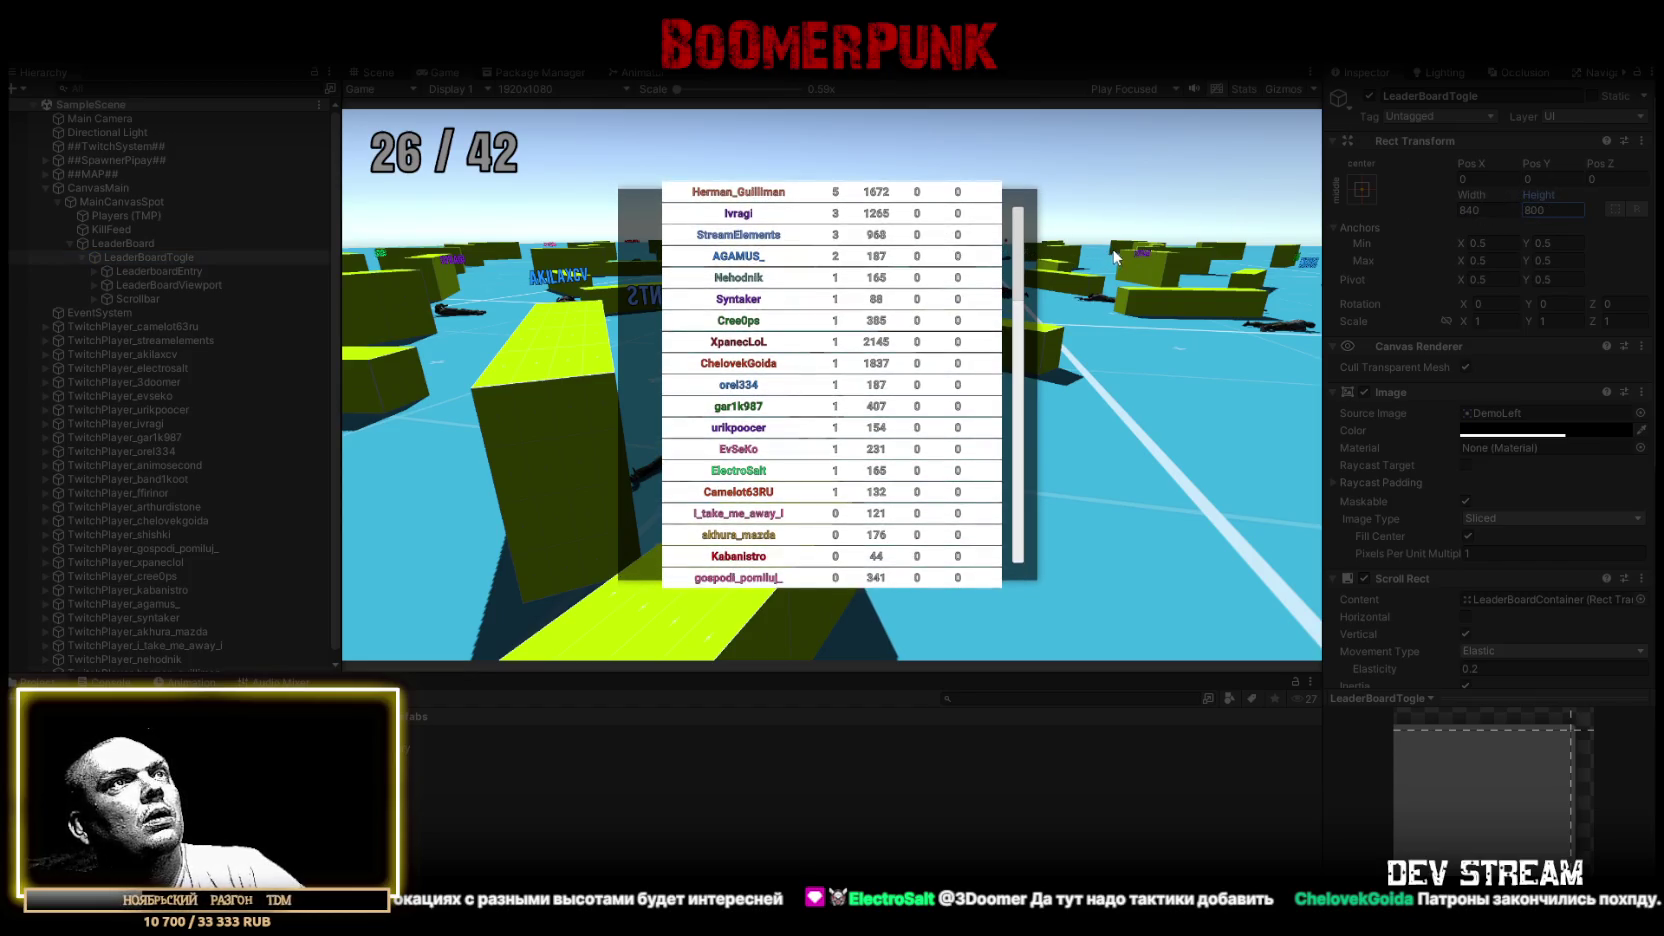
# Inspect Viewport, Container and Entry settings, trying and undoing an entry position change
pyautogui.click(155, 284)
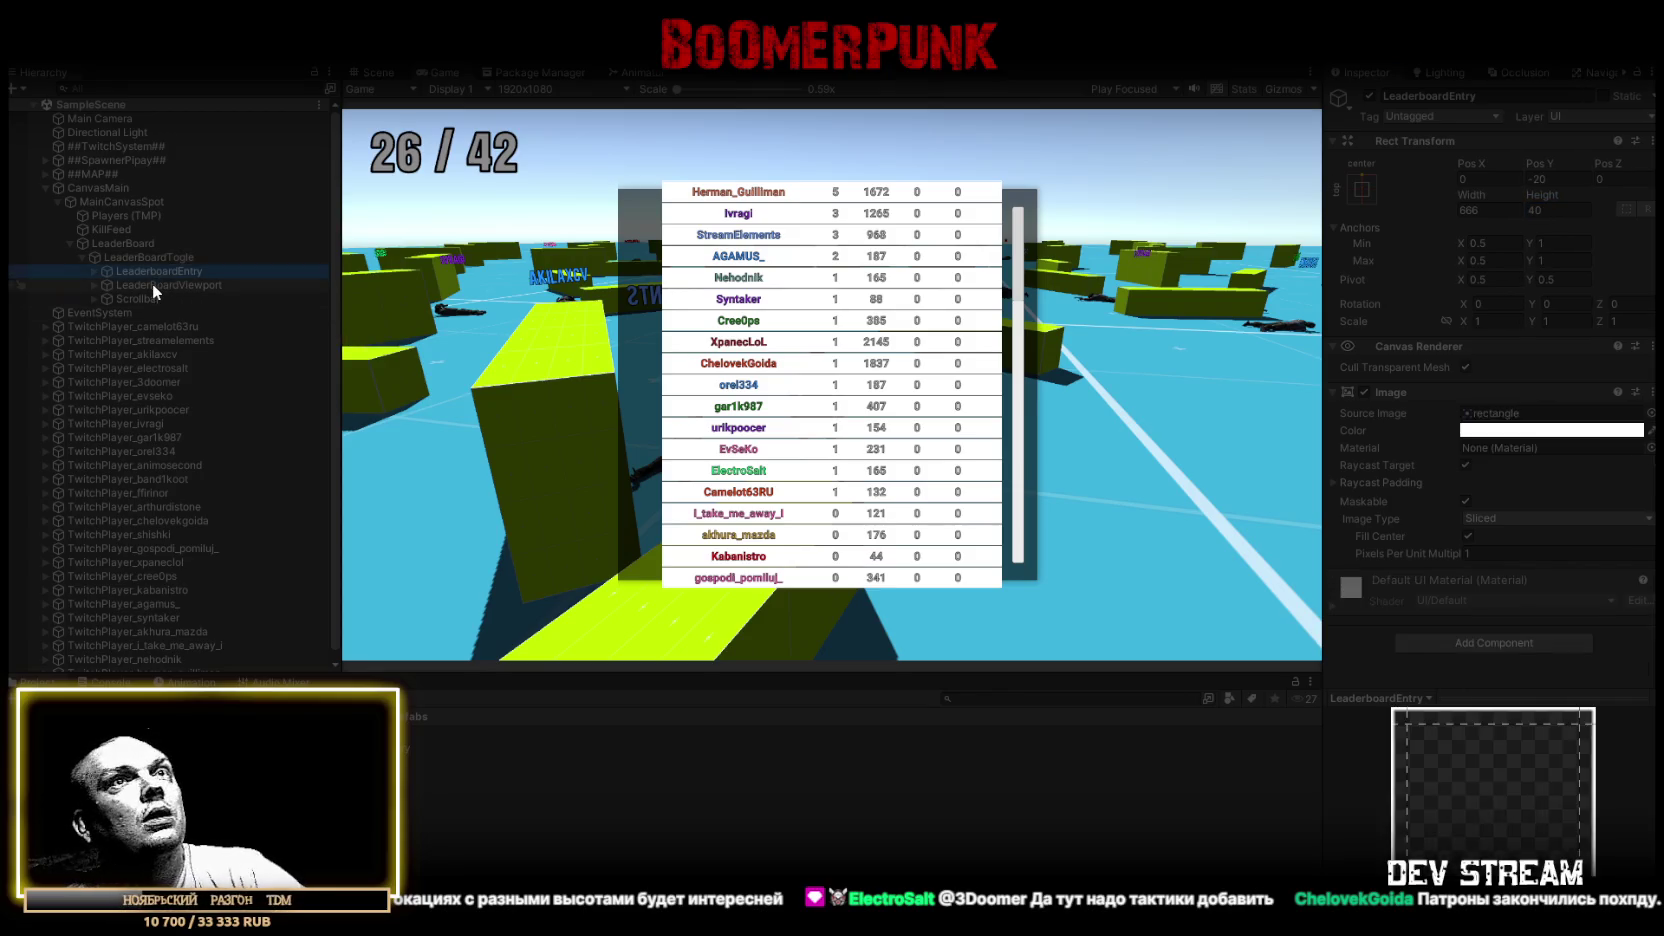
pyautogui.click(94, 285)
pyautogui.click(169, 302)
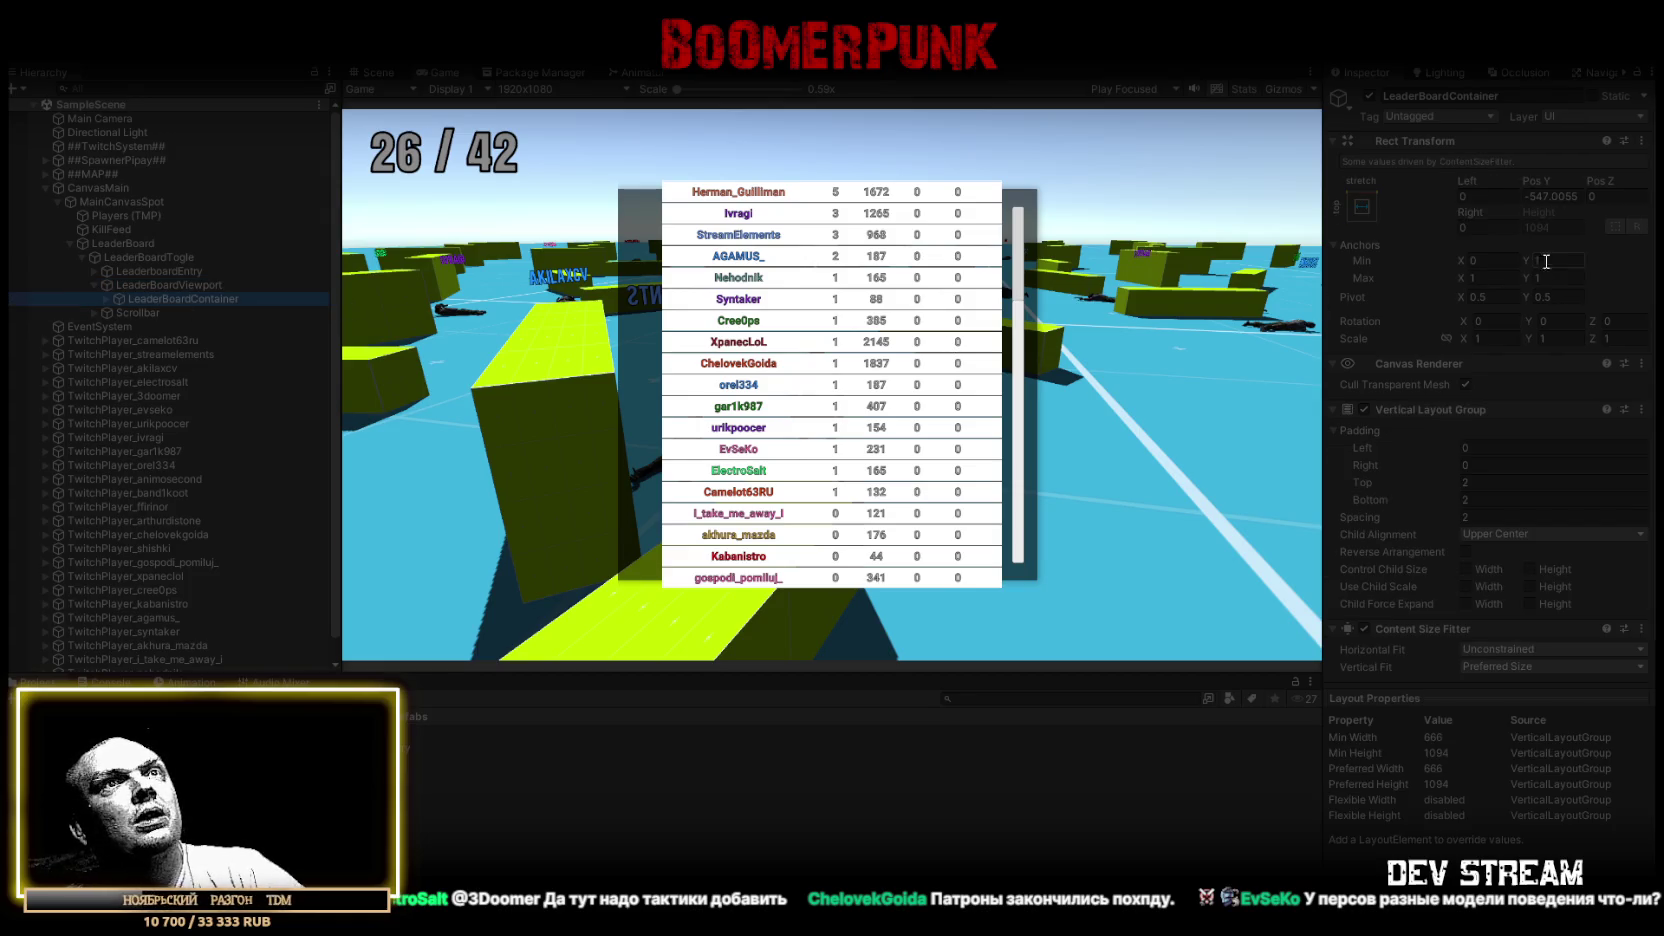
pyautogui.click(160, 285)
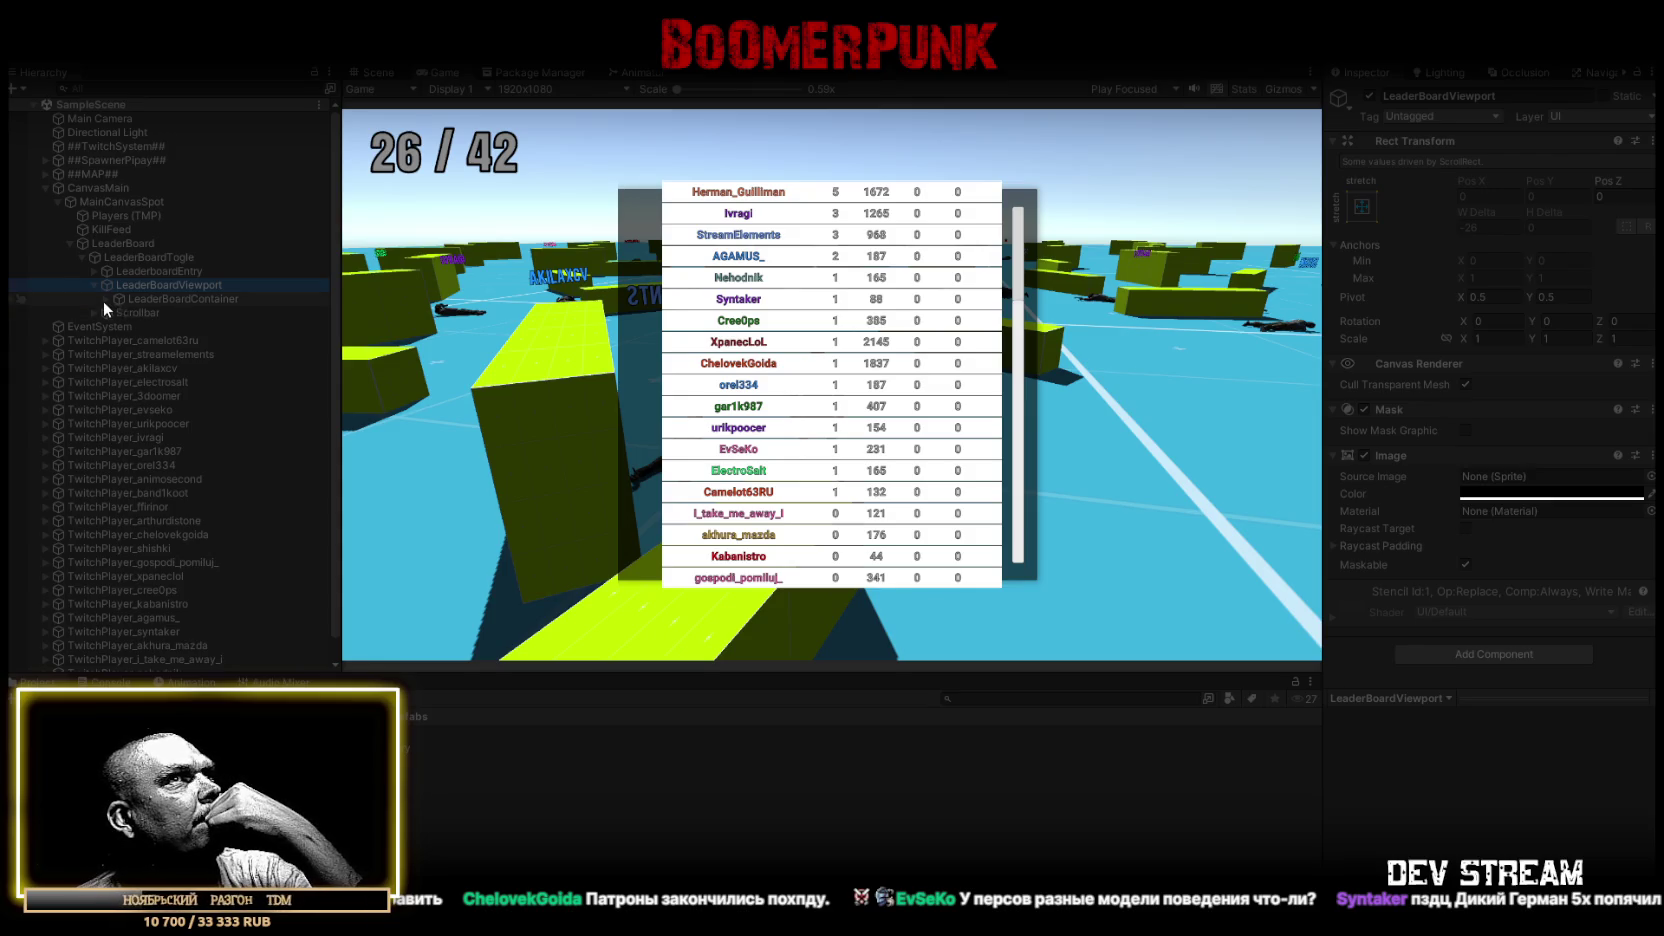
pyautogui.click(150, 271)
pyautogui.click(155, 257)
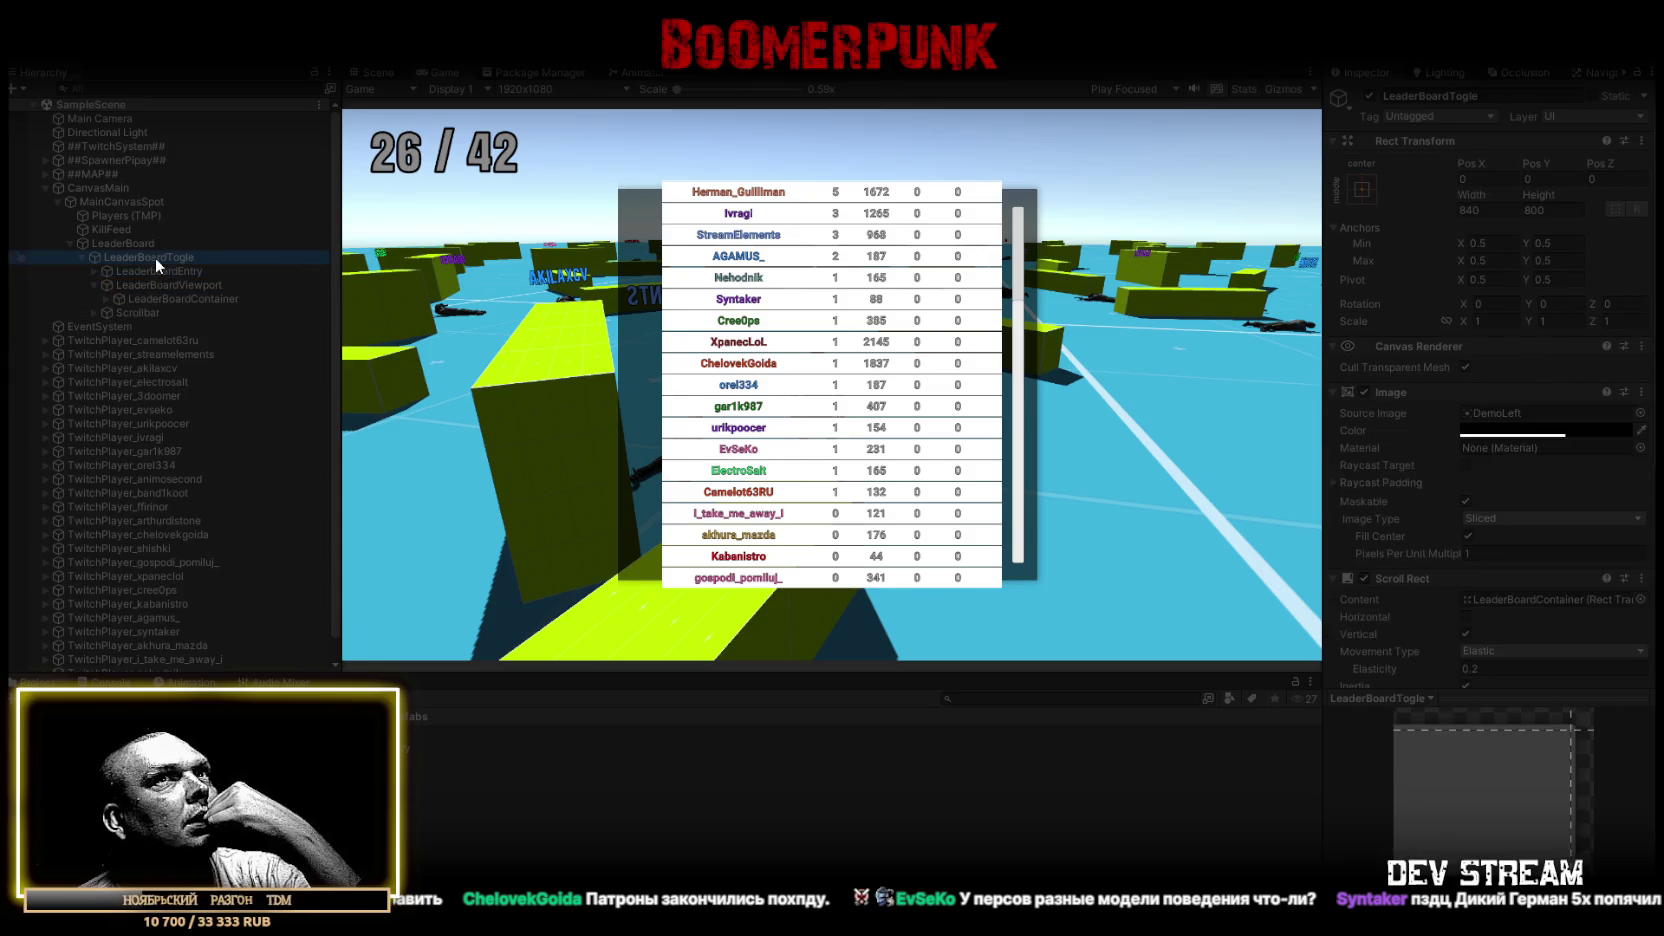
pyautogui.click(159, 269)
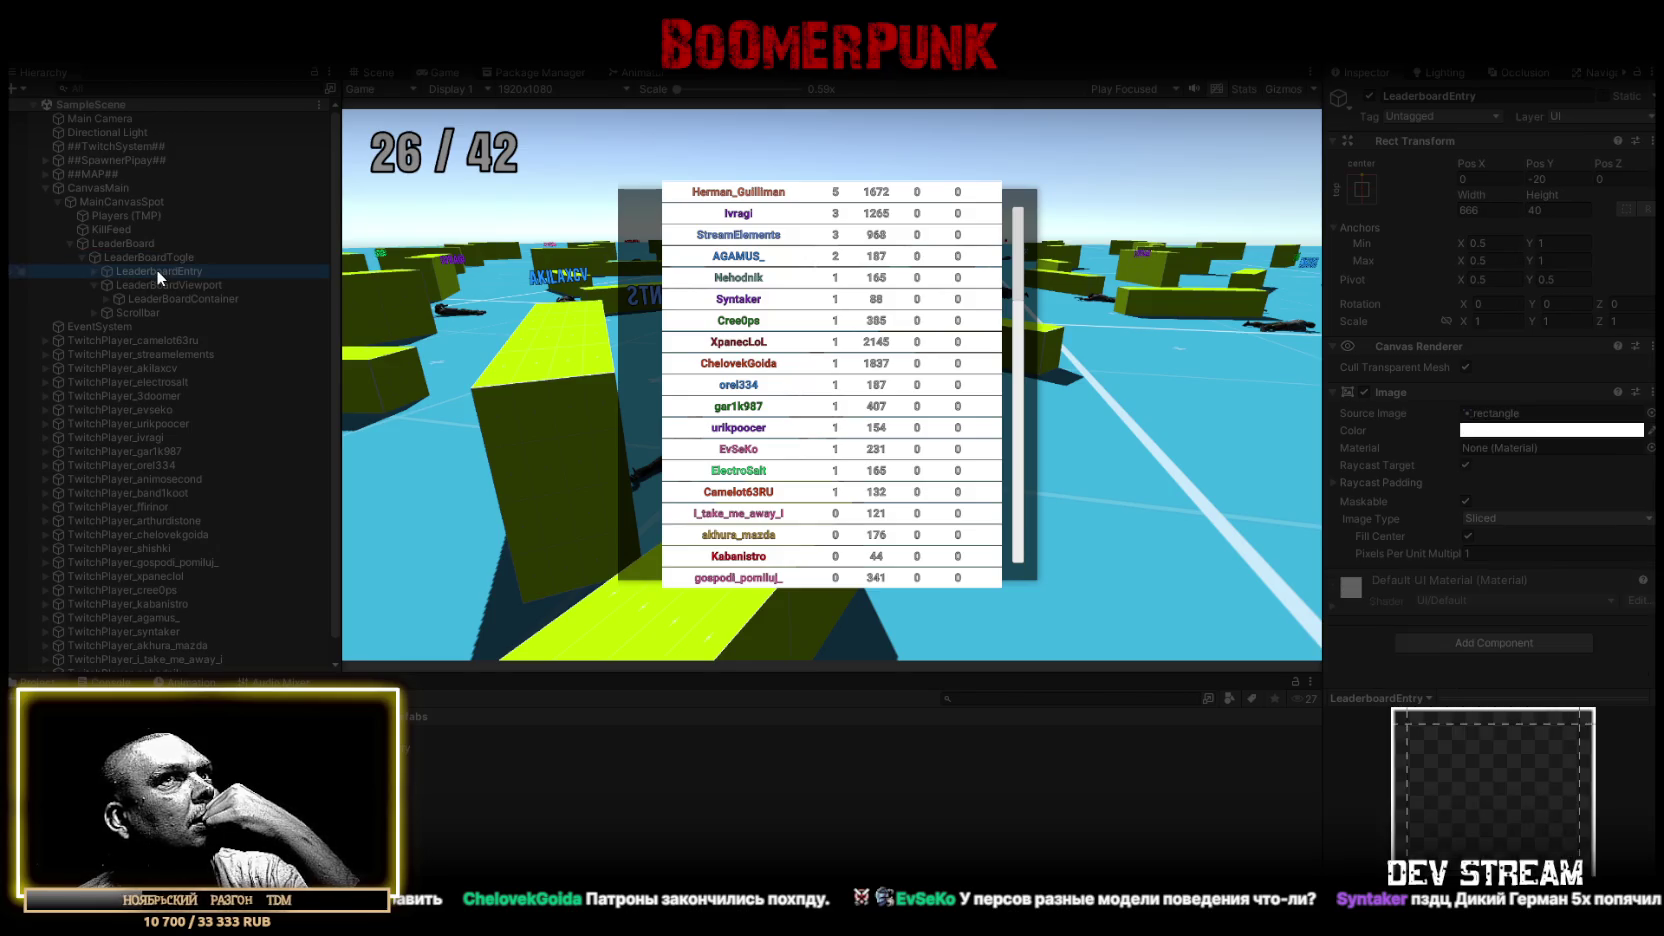
pyautogui.moveTo(1540, 163); pyautogui.dragTo(1622, 170)
pyautogui.hotkey('ctrl', 'z')
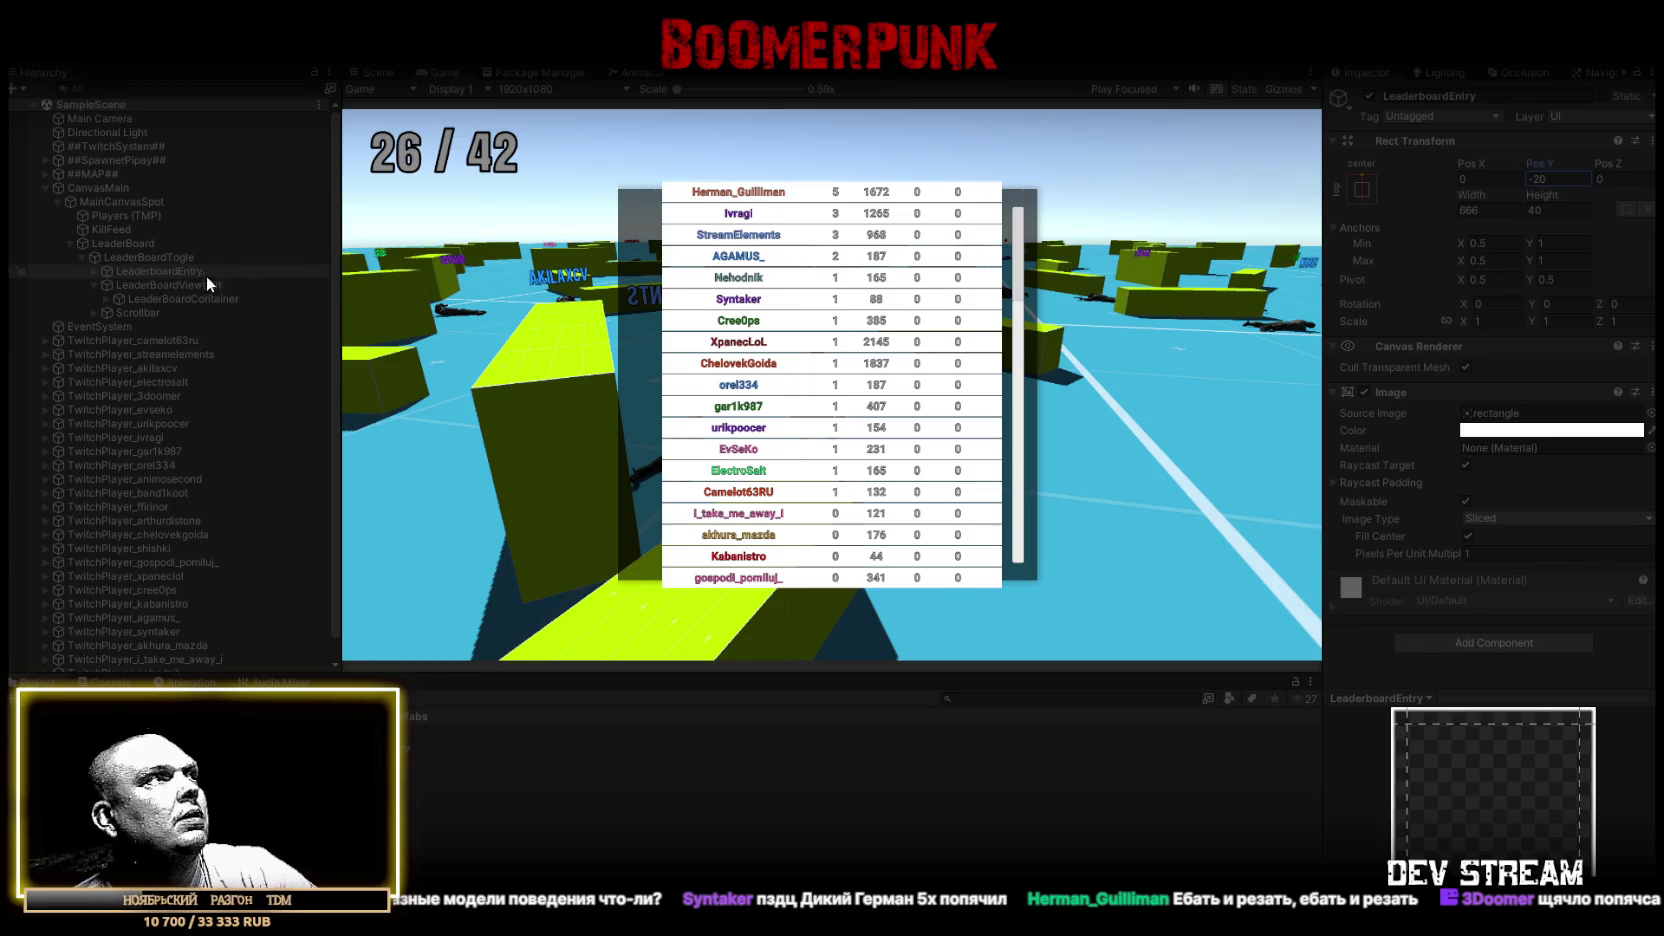
pyautogui.click(170, 287)
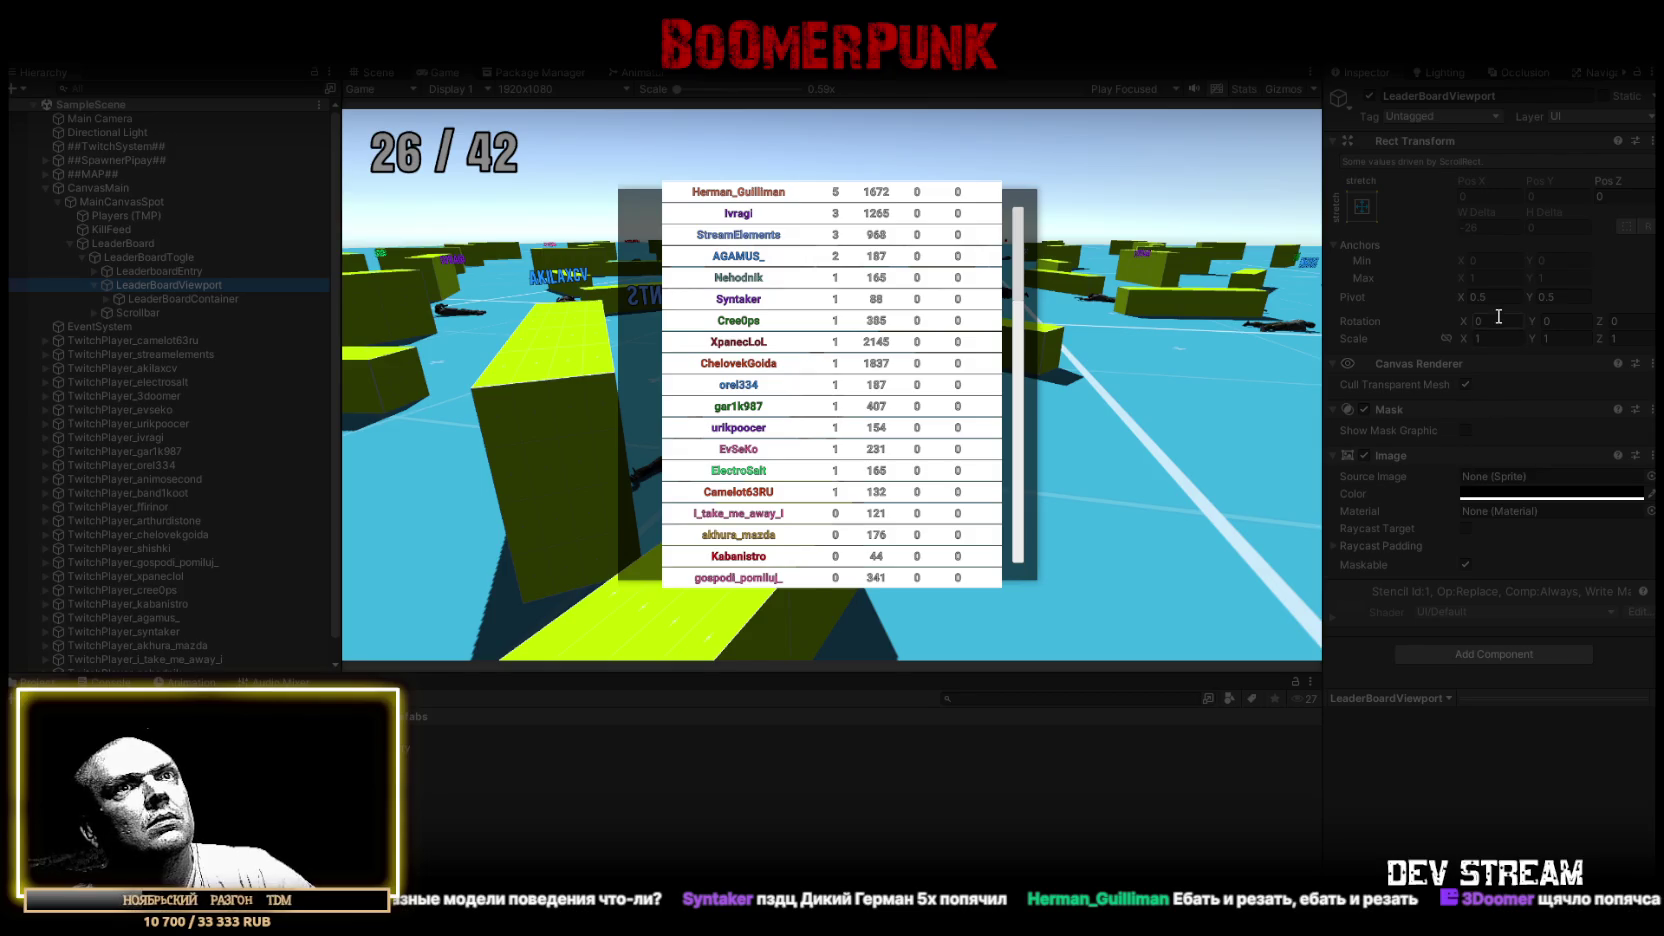
# Tick Show Mask Graphic on LeaderBoardViewport's Mask component
pyautogui.click(1465, 430)
pyautogui.click(1465, 430)
pyautogui.click(1465, 430)
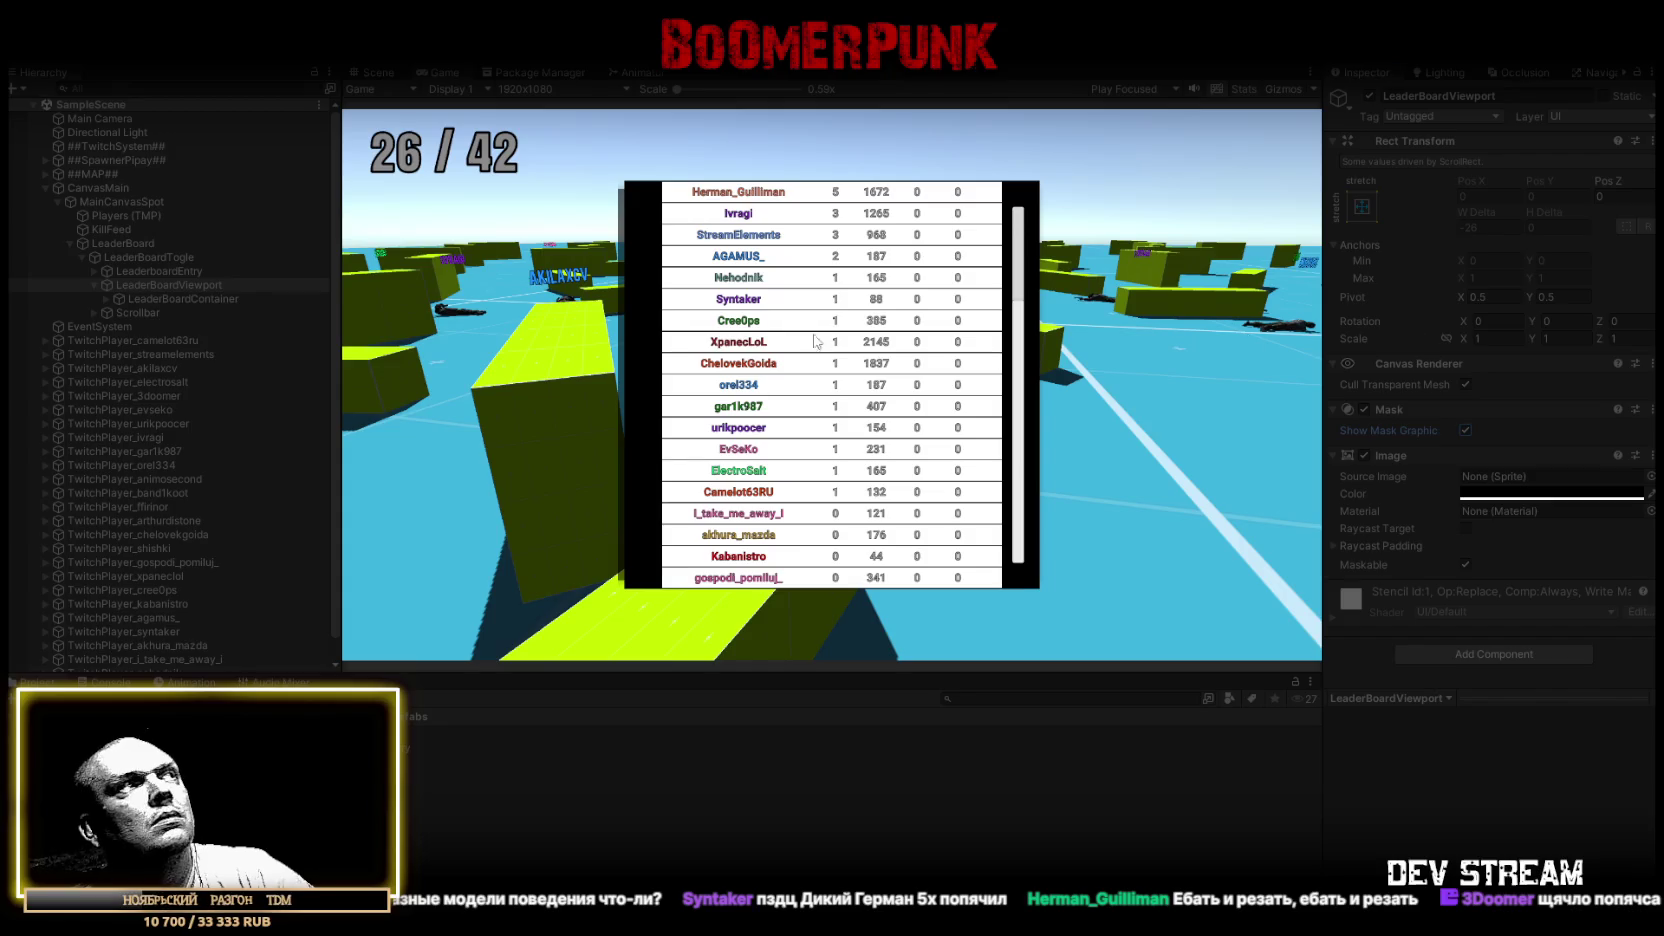
# Scrub LeaderBoardTogle's height down and back up, then select the LeaderBoard object
pyautogui.click(175, 258)
pyautogui.scroll(-2, 1512, 430)
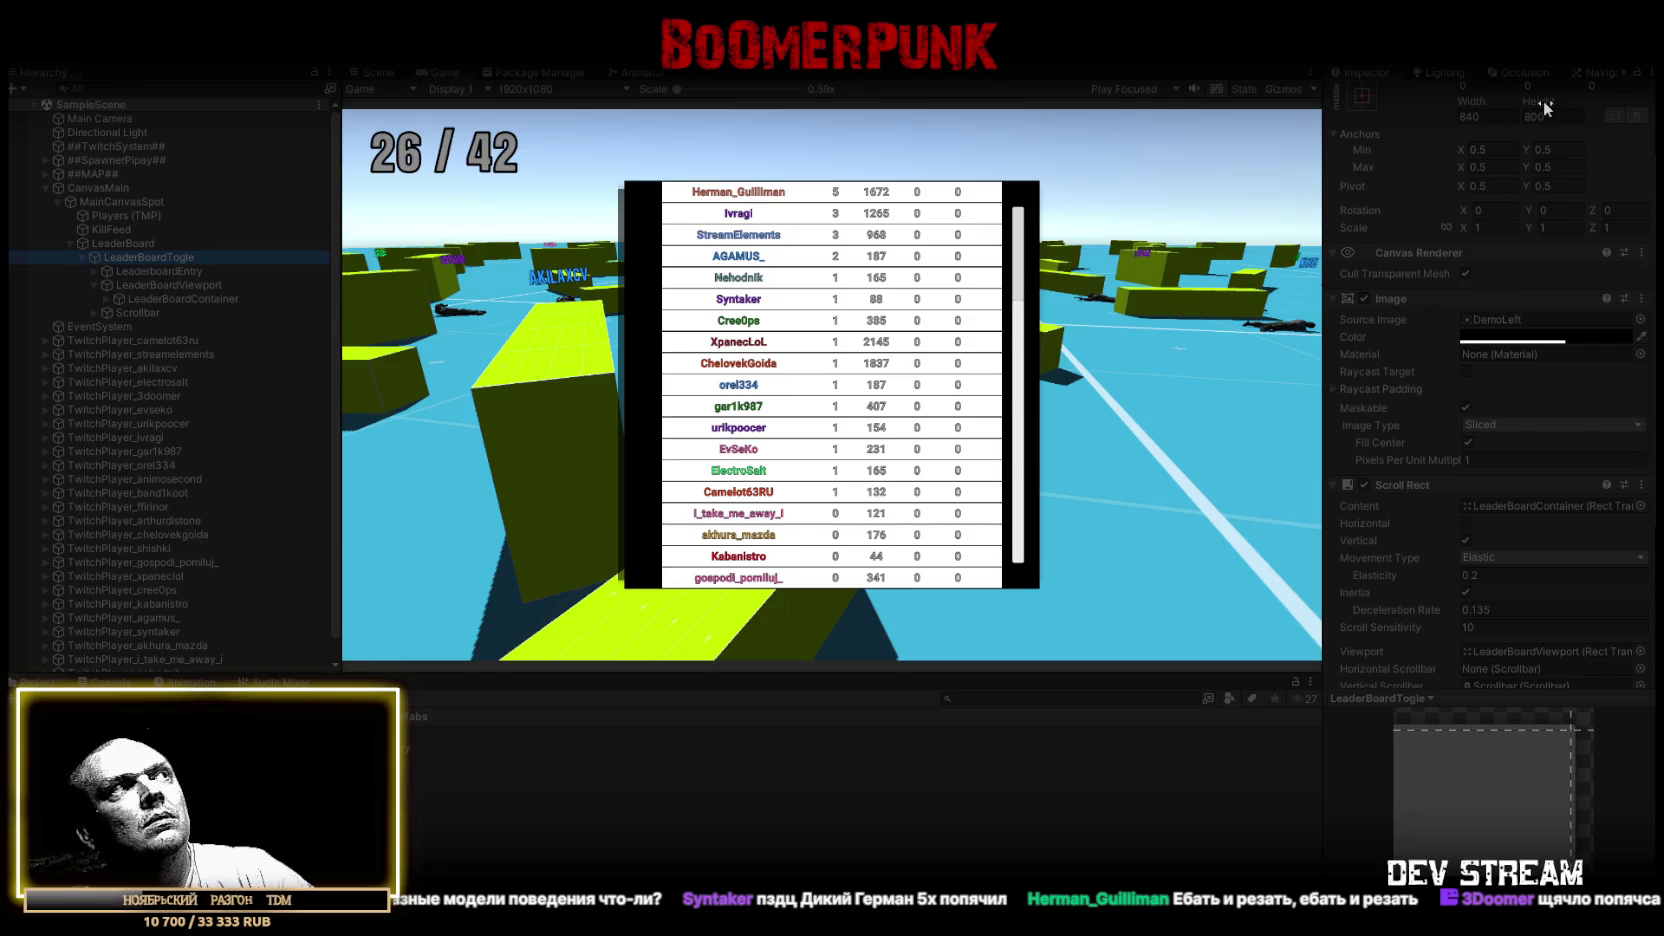
pyautogui.moveTo(1545, 108); pyautogui.dragTo(922, 179)
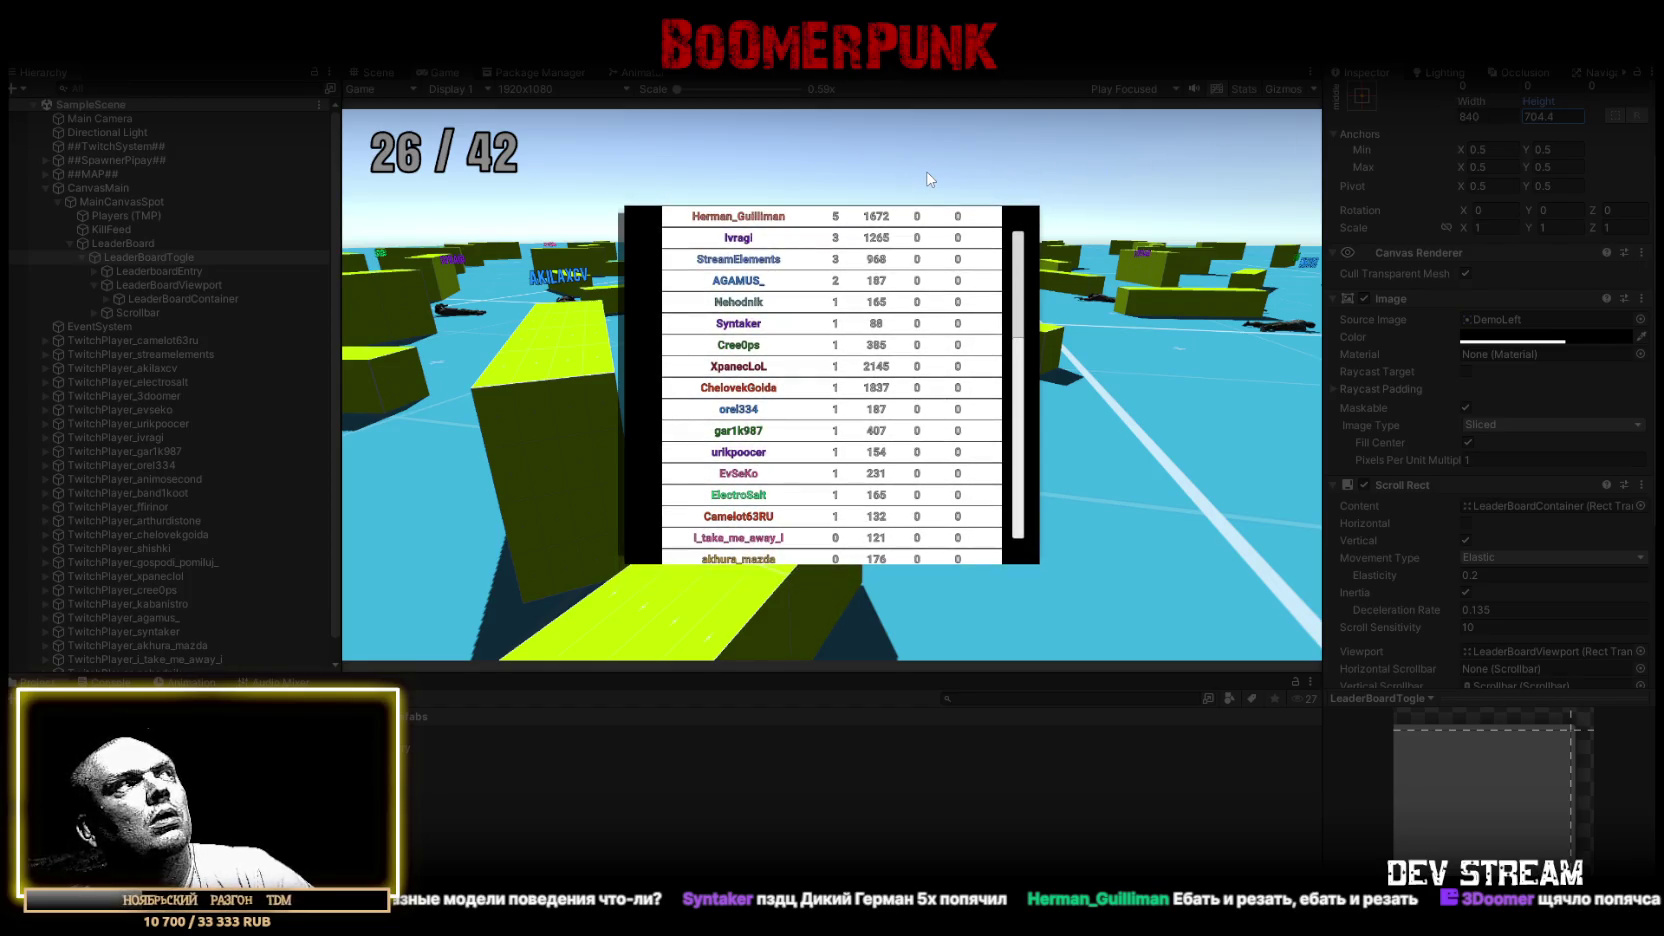
pyautogui.moveTo(927, 179); pyautogui.dragTo(1100, 180)
pyautogui.click(122, 243)
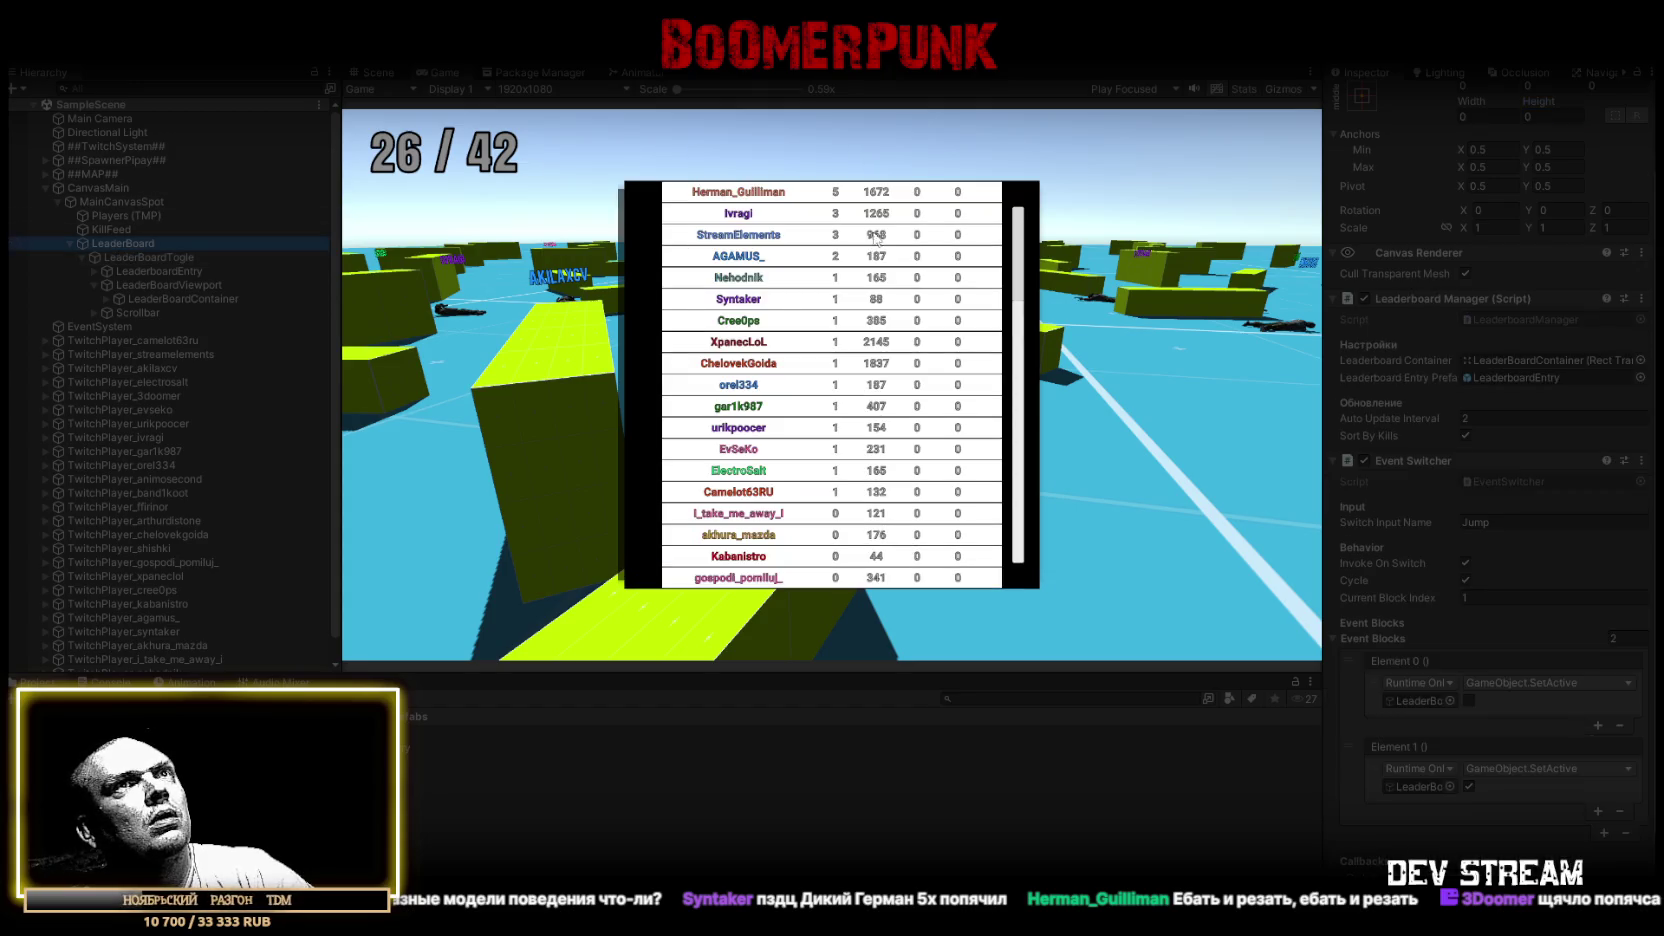
# Untick Show Mask Graphic on LeaderBoardViewport's Mask
pyautogui.scroll(2, 1620, 317)
pyautogui.click(160, 257)
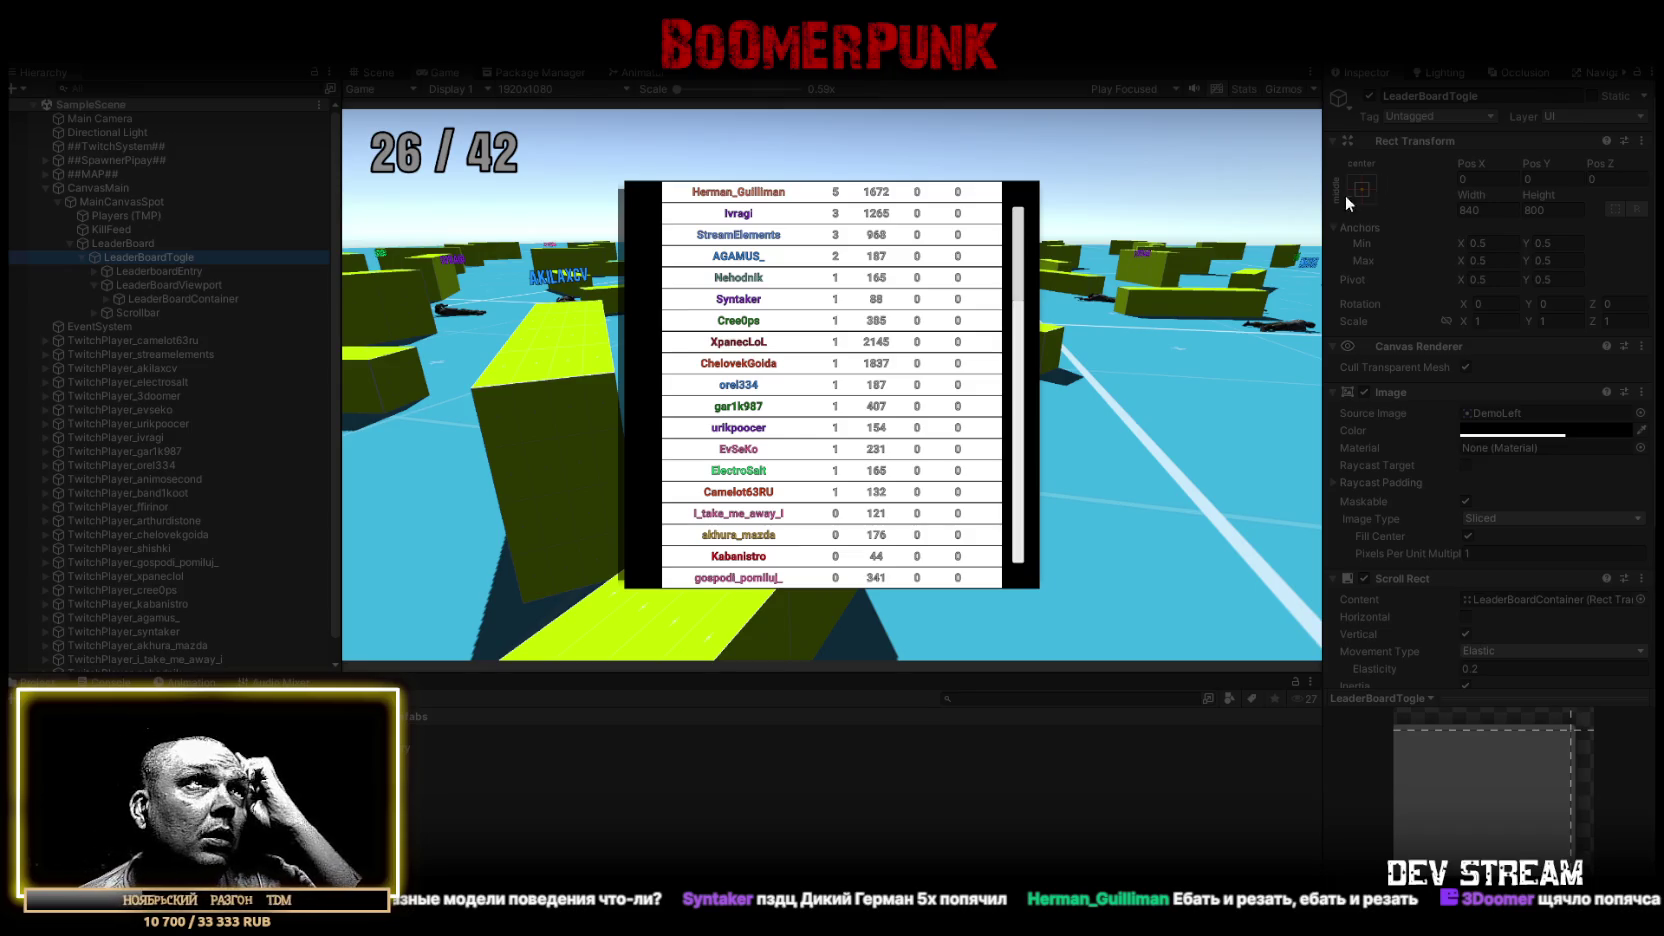
pyautogui.click(92, 285)
pyautogui.click(140, 271)
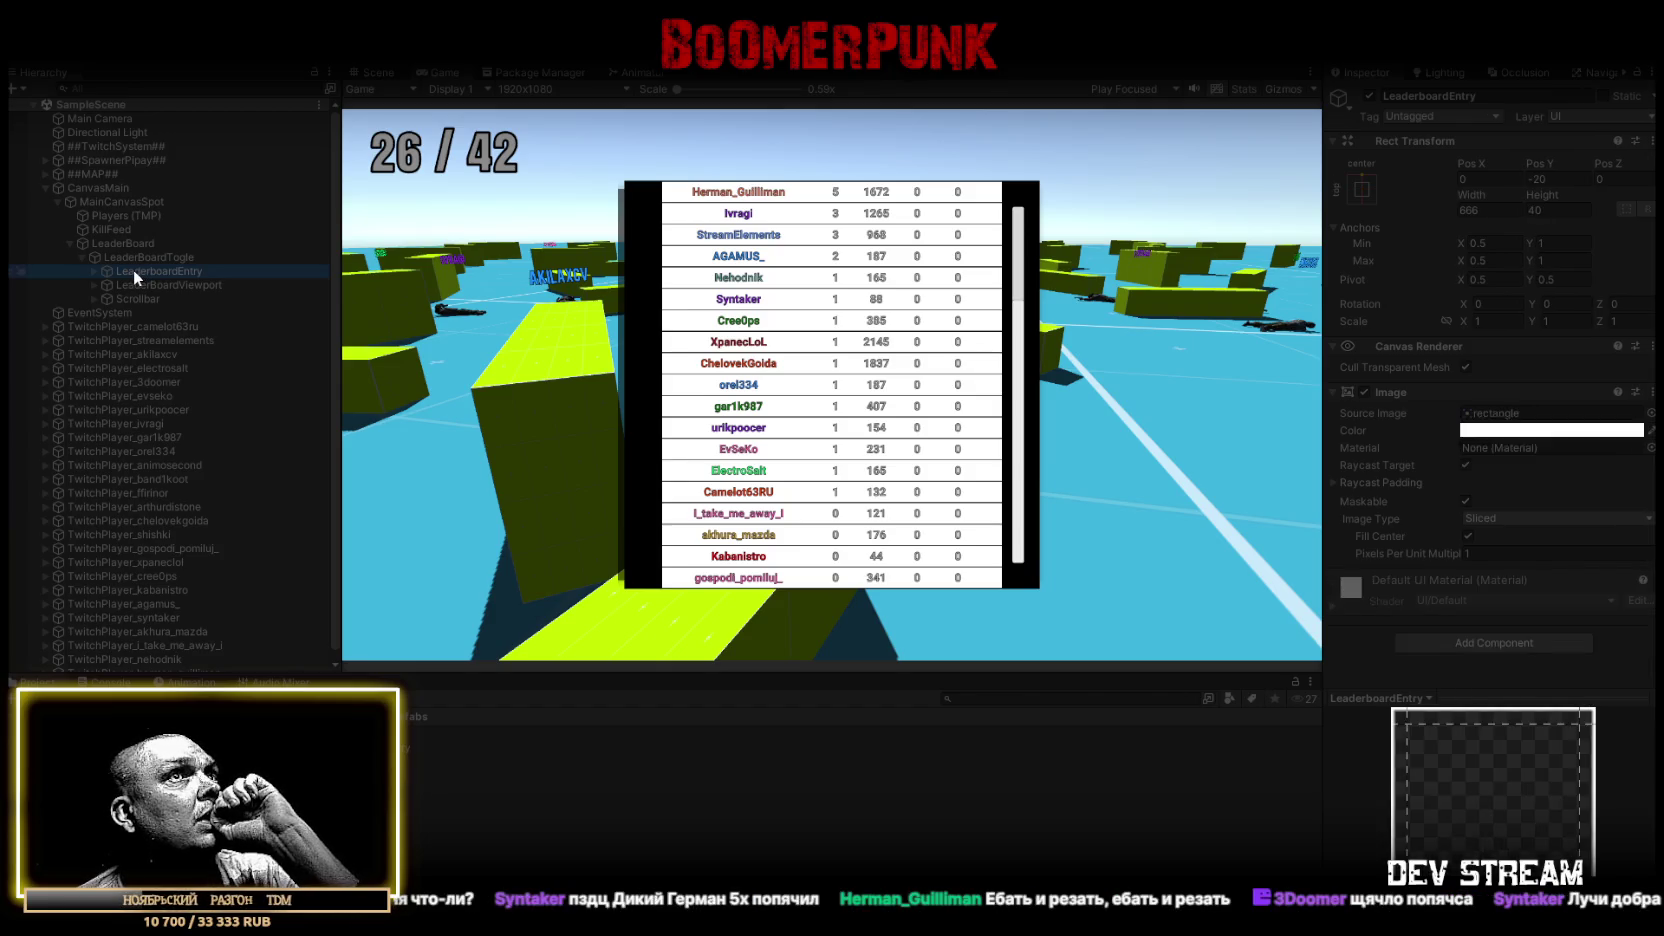
pyautogui.click(136, 280)
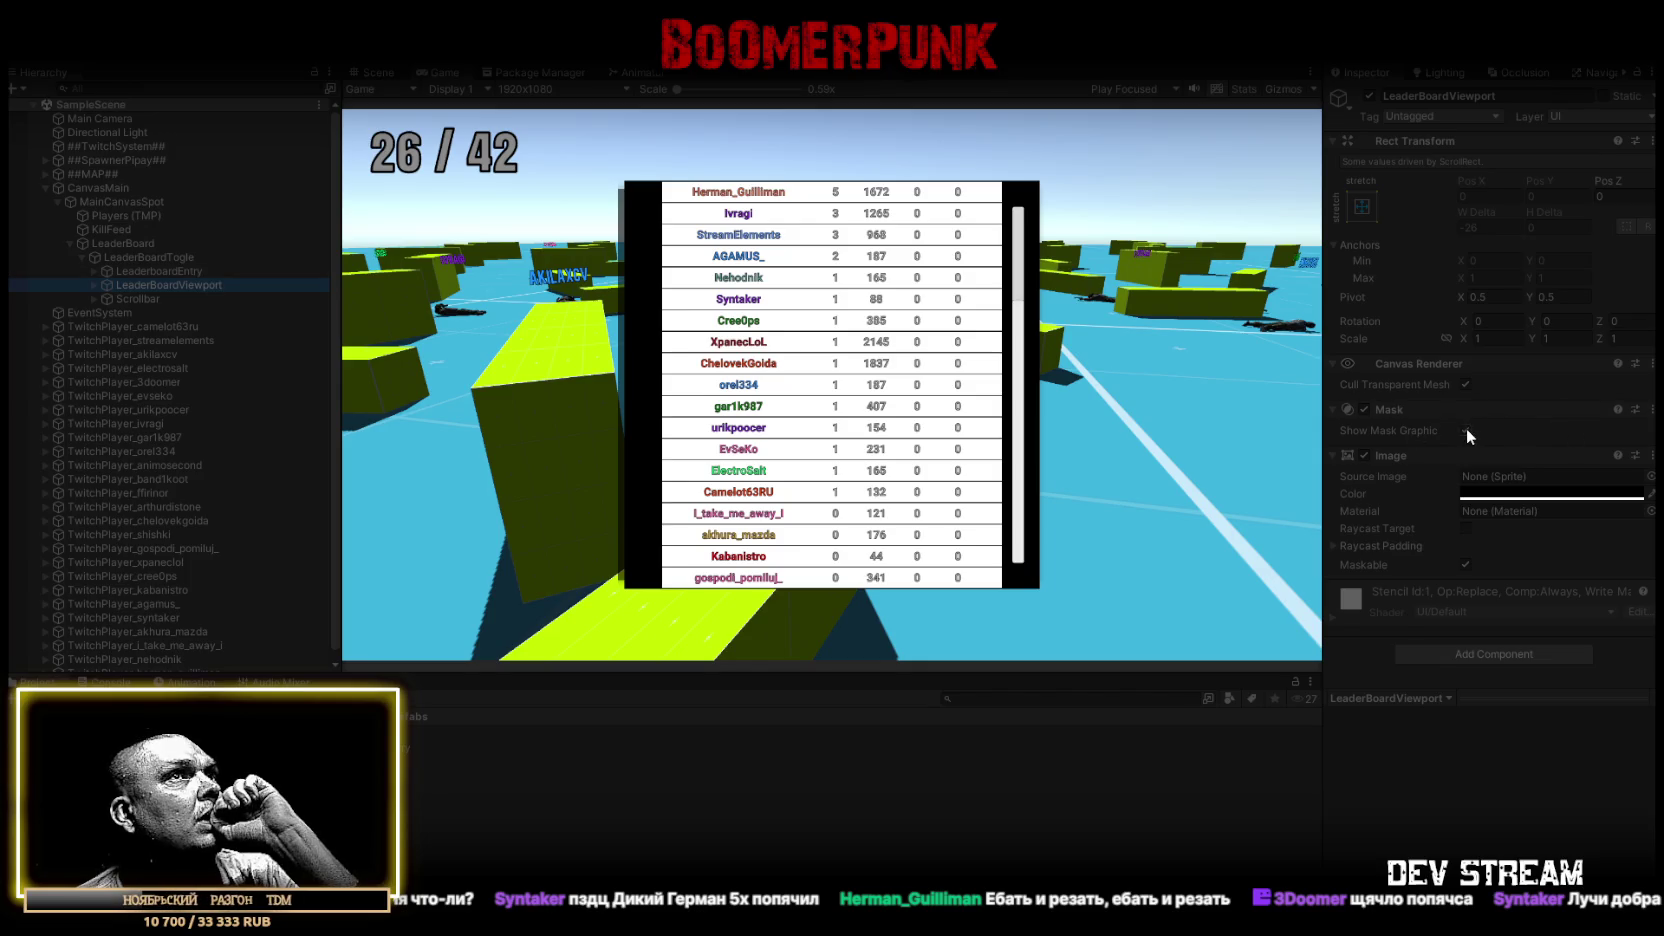
pyautogui.click(1465, 430)
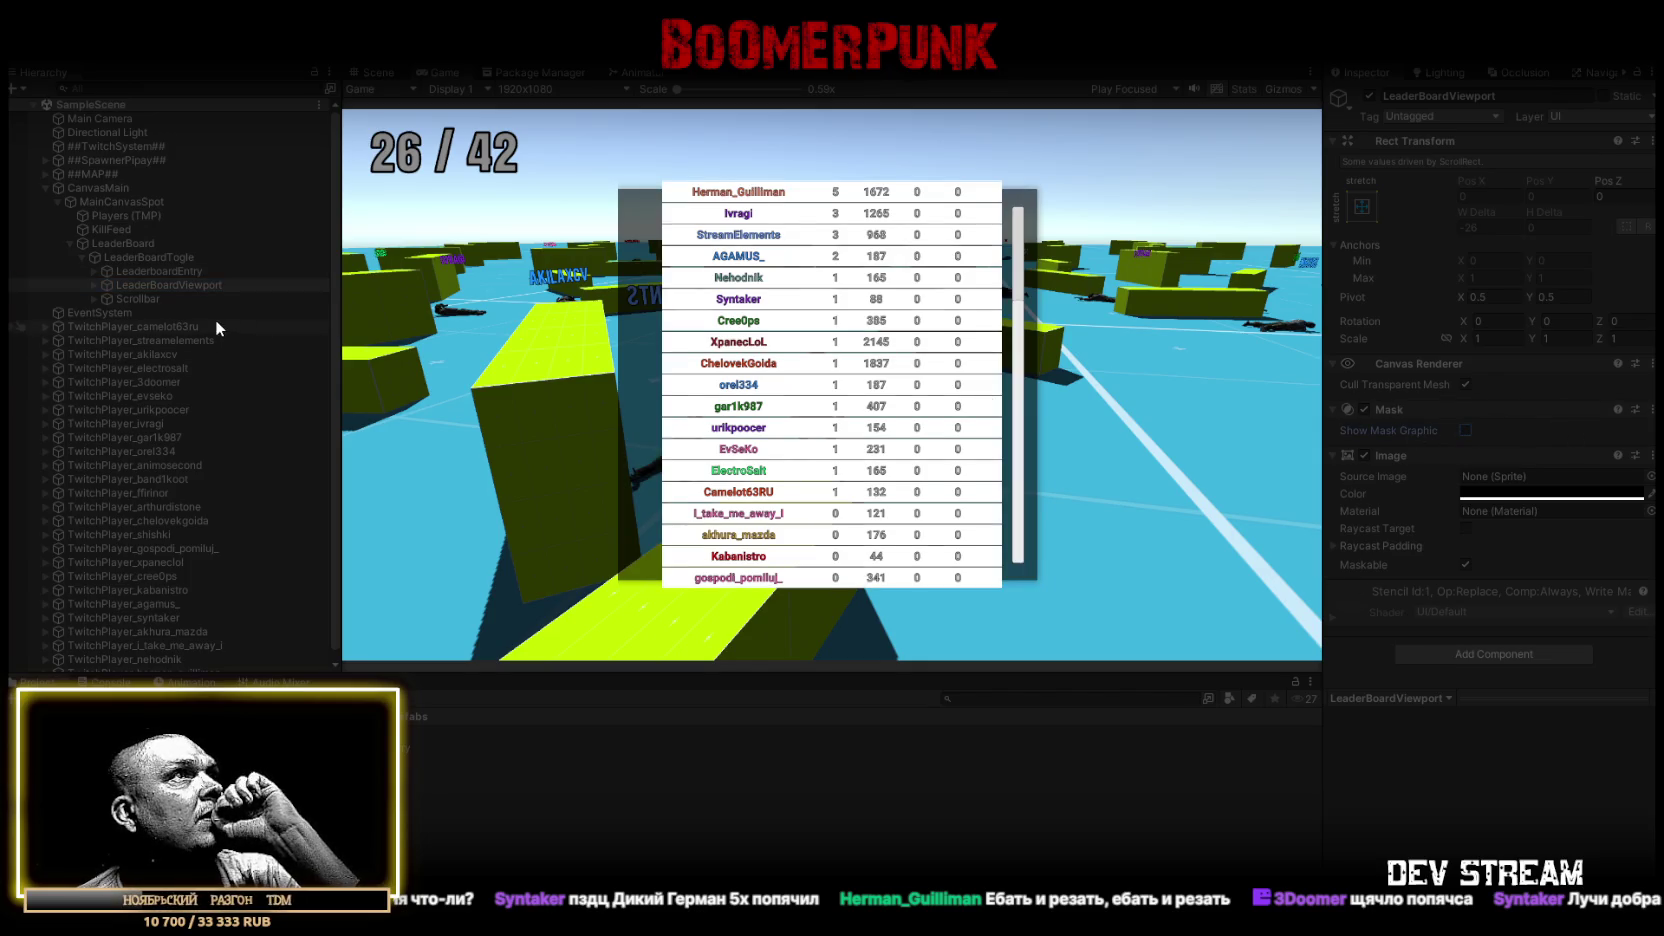
# Toggle the entry and panel Image components off and on, and retype panel height 800
pyautogui.click(156, 271)
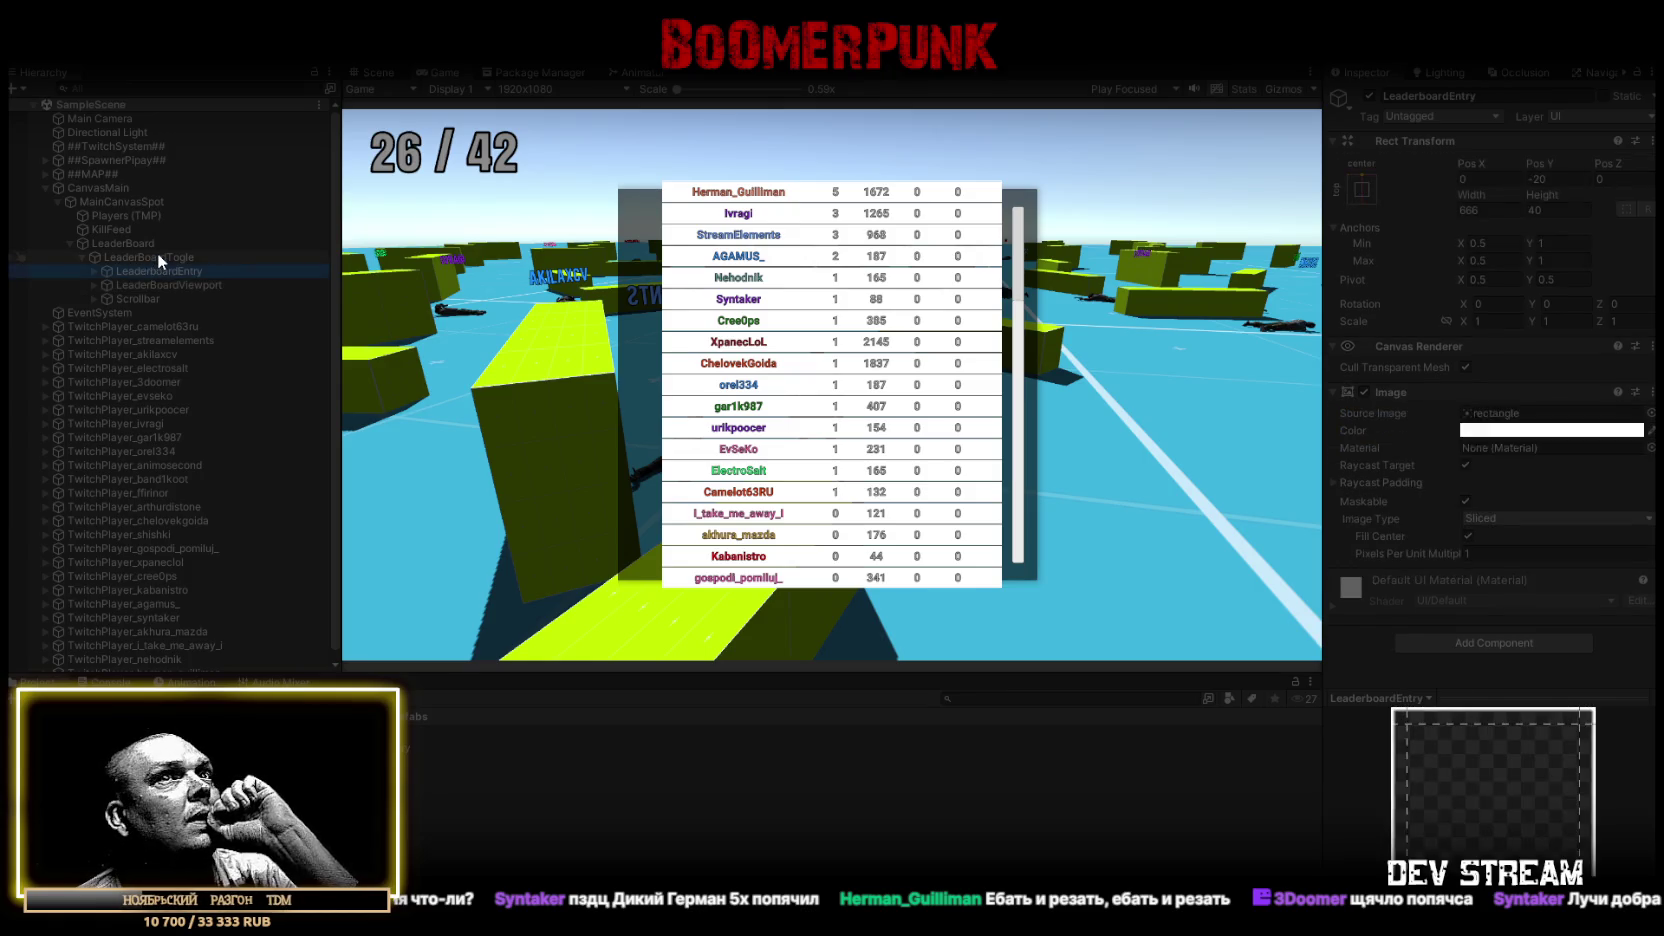
pyautogui.click(1364, 391)
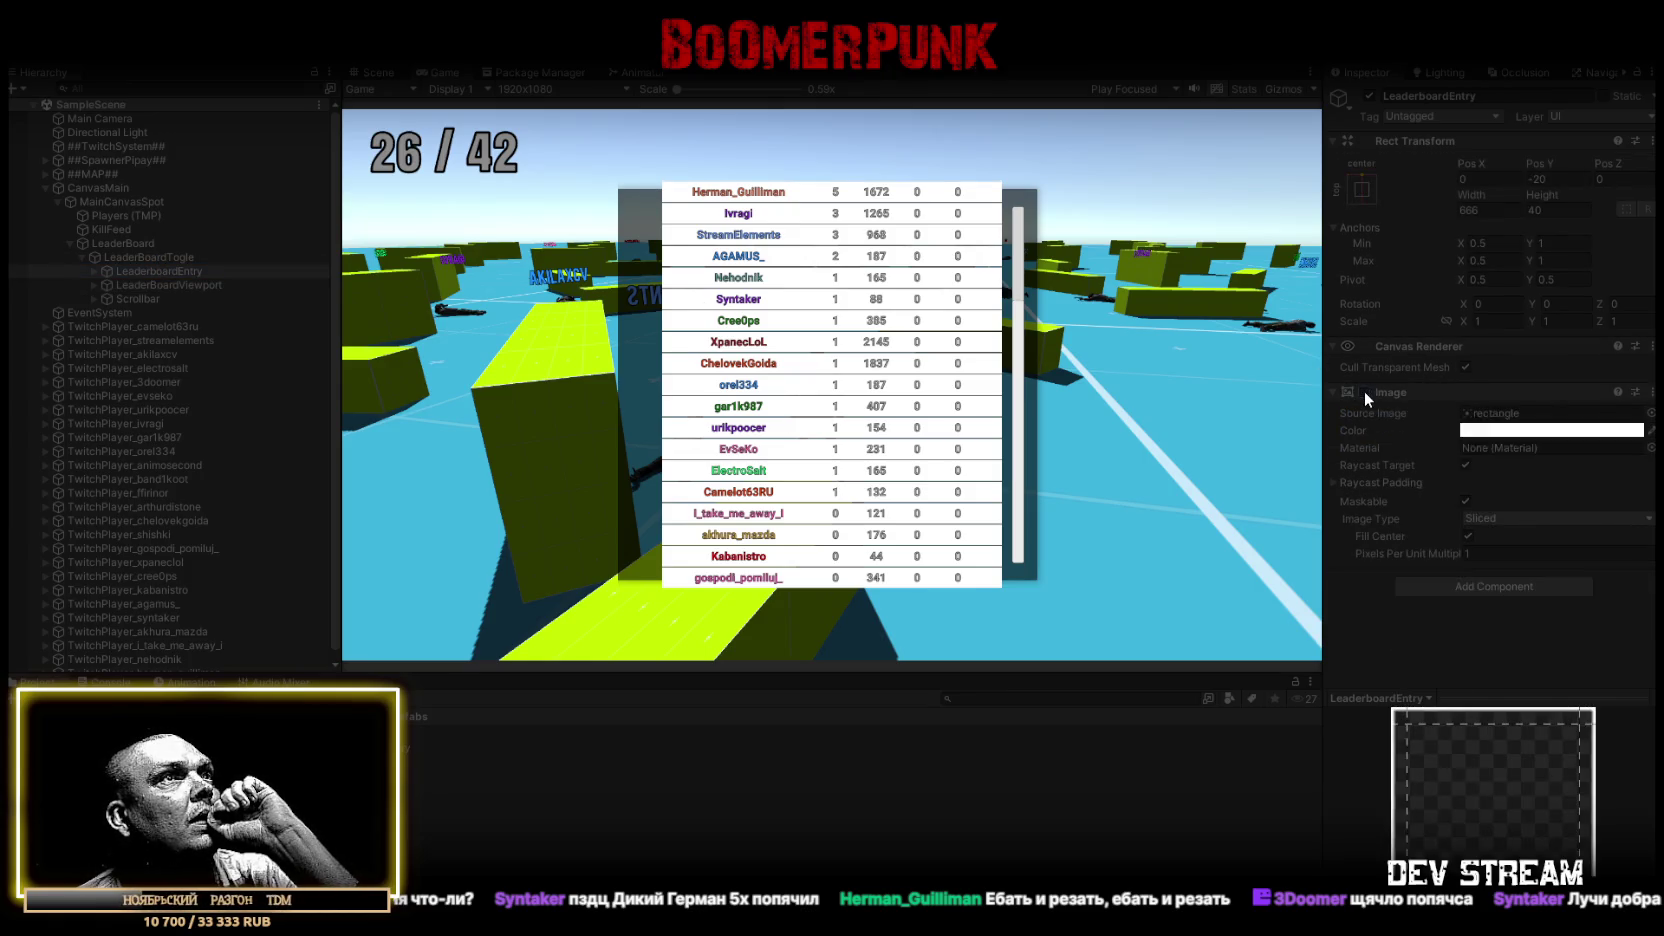
pyautogui.click(1364, 390)
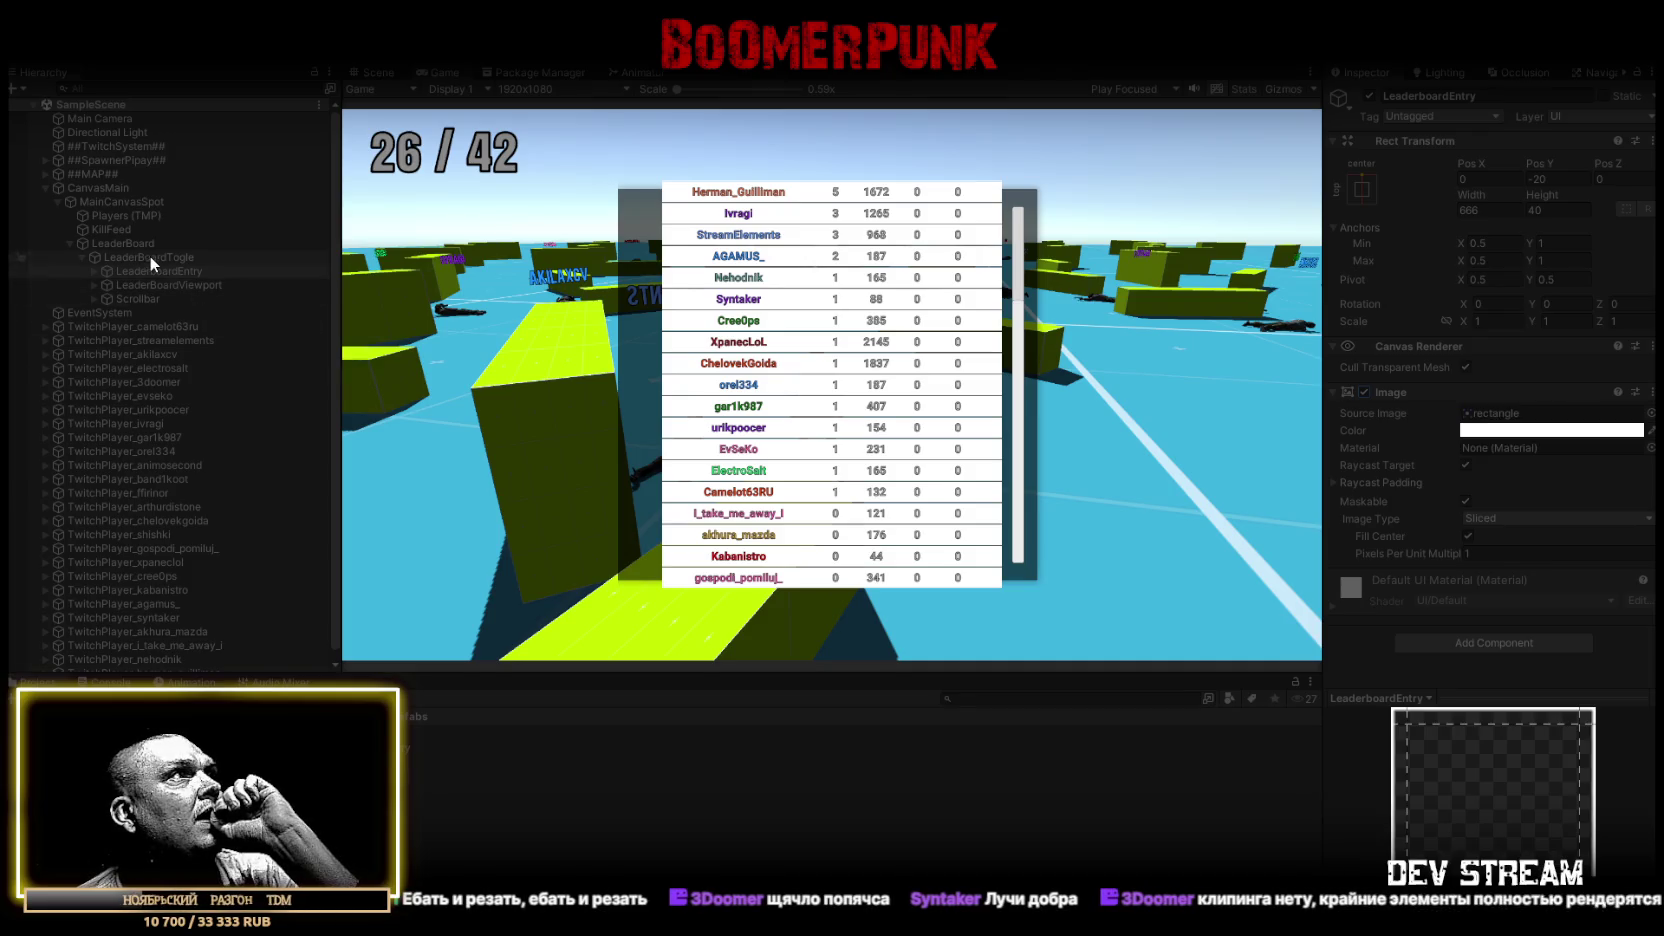
pyautogui.click(150, 258)
pyautogui.click(1364, 391)
pyautogui.click(1364, 391)
pyautogui.moveTo(1533, 188)
pyautogui.mouseDown()
pyautogui.moveTo(1652, 193)
pyautogui.moveTo(1498, 202)
pyautogui.moveTo(1596, 195)
pyautogui.moveTo(1514, 222)
pyautogui.mouseUp()
pyautogui.write('800')
pyautogui.press('Return')
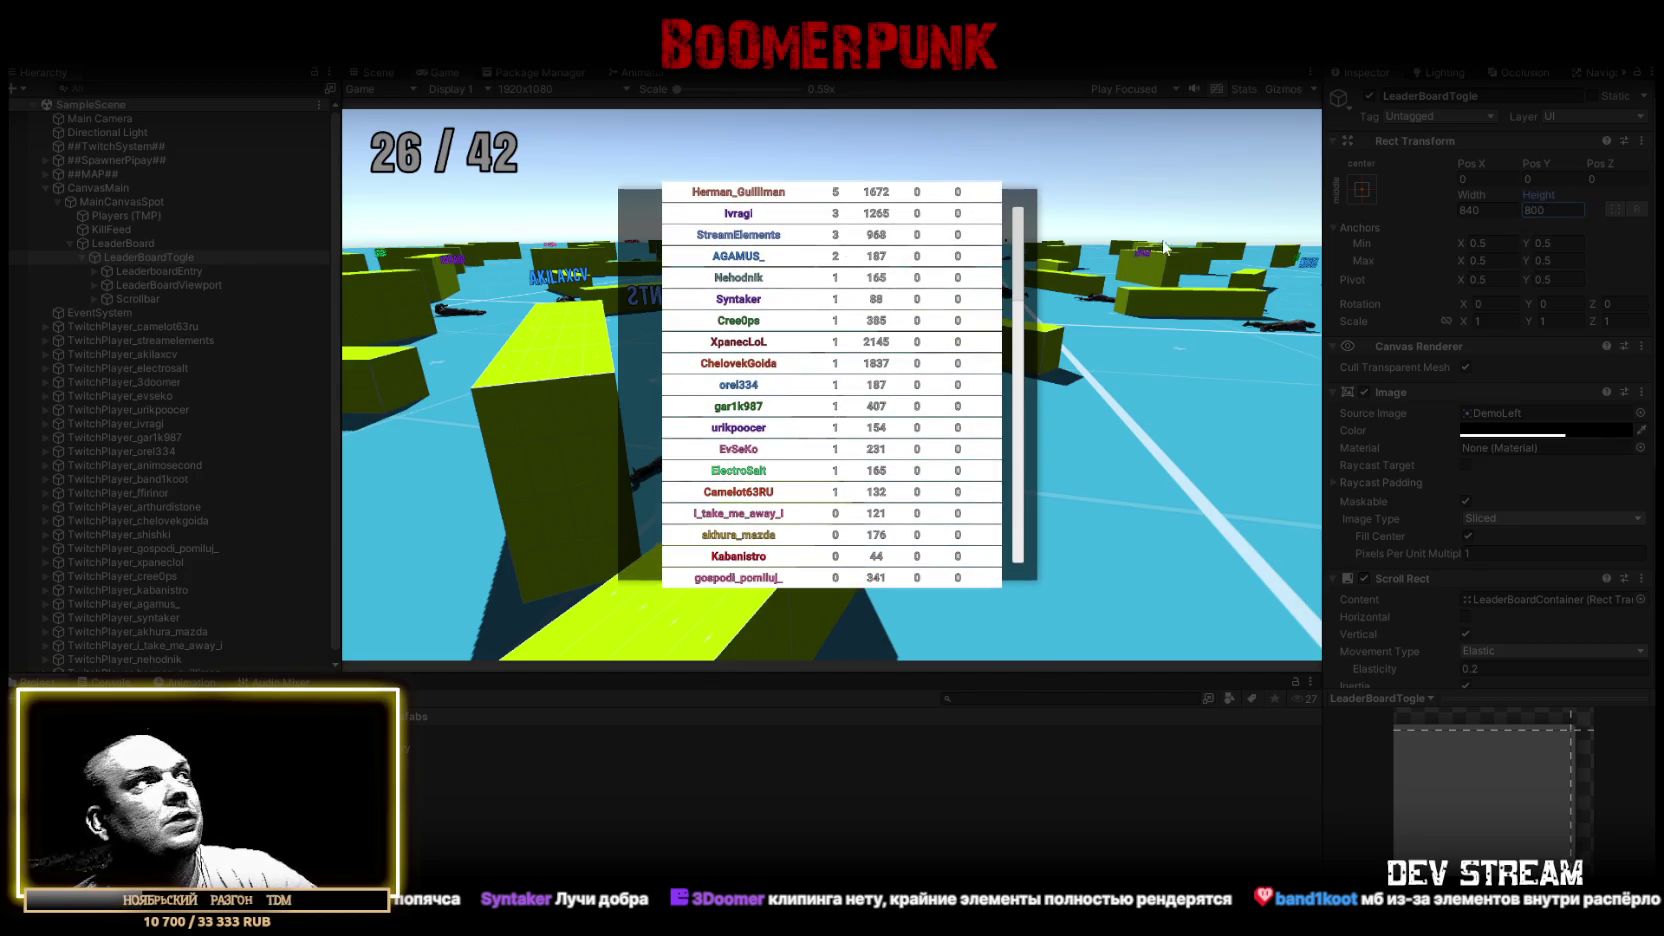
# Increase the leaderboard Scroll Rect's elasticity, then inspect LeaderBoardContainer's layout
pyautogui.click(154, 267)
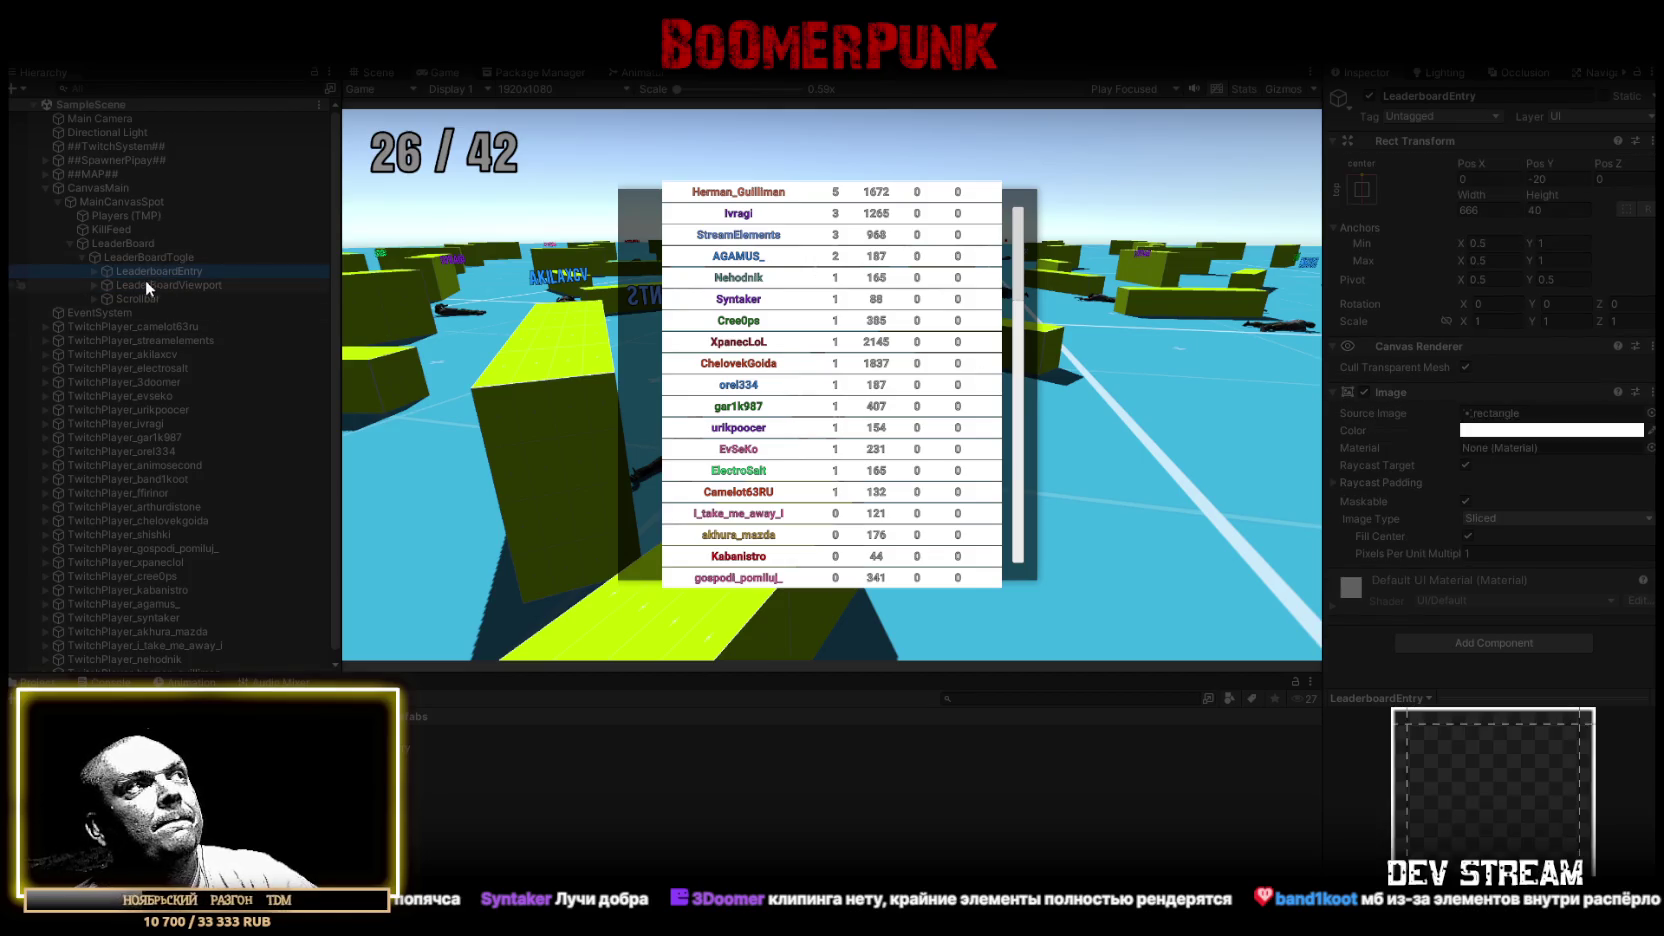
pyautogui.click(155, 258)
pyautogui.scroll(-5, 1403, 442)
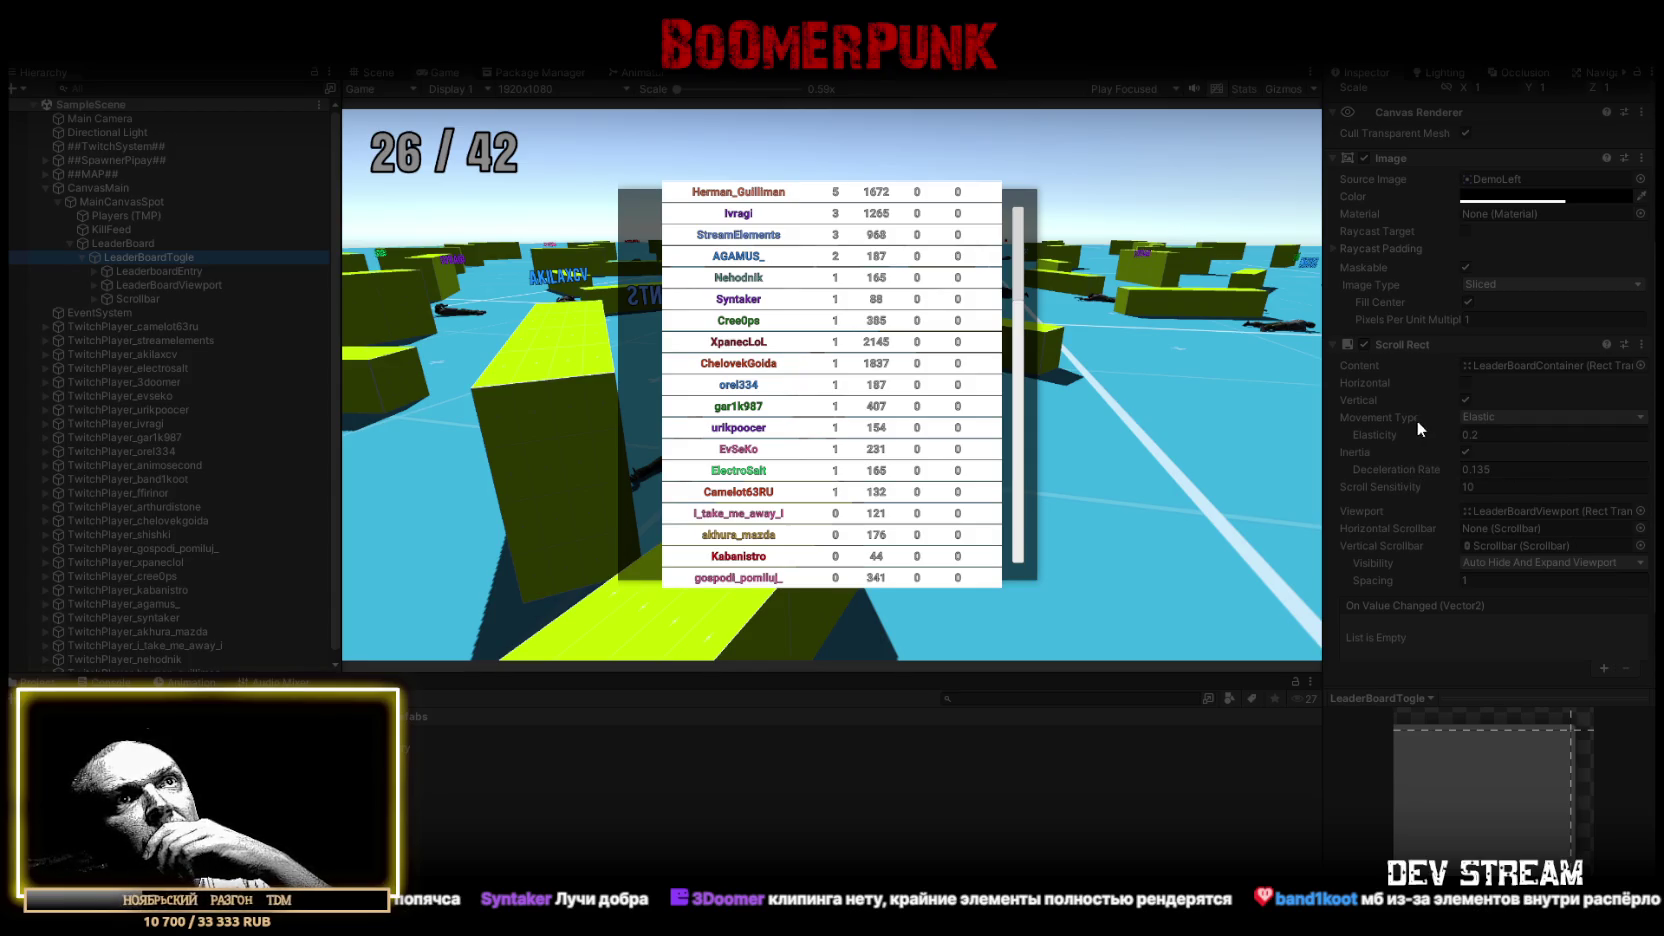
pyautogui.moveTo(1386, 436); pyautogui.dragTo(1407, 437)
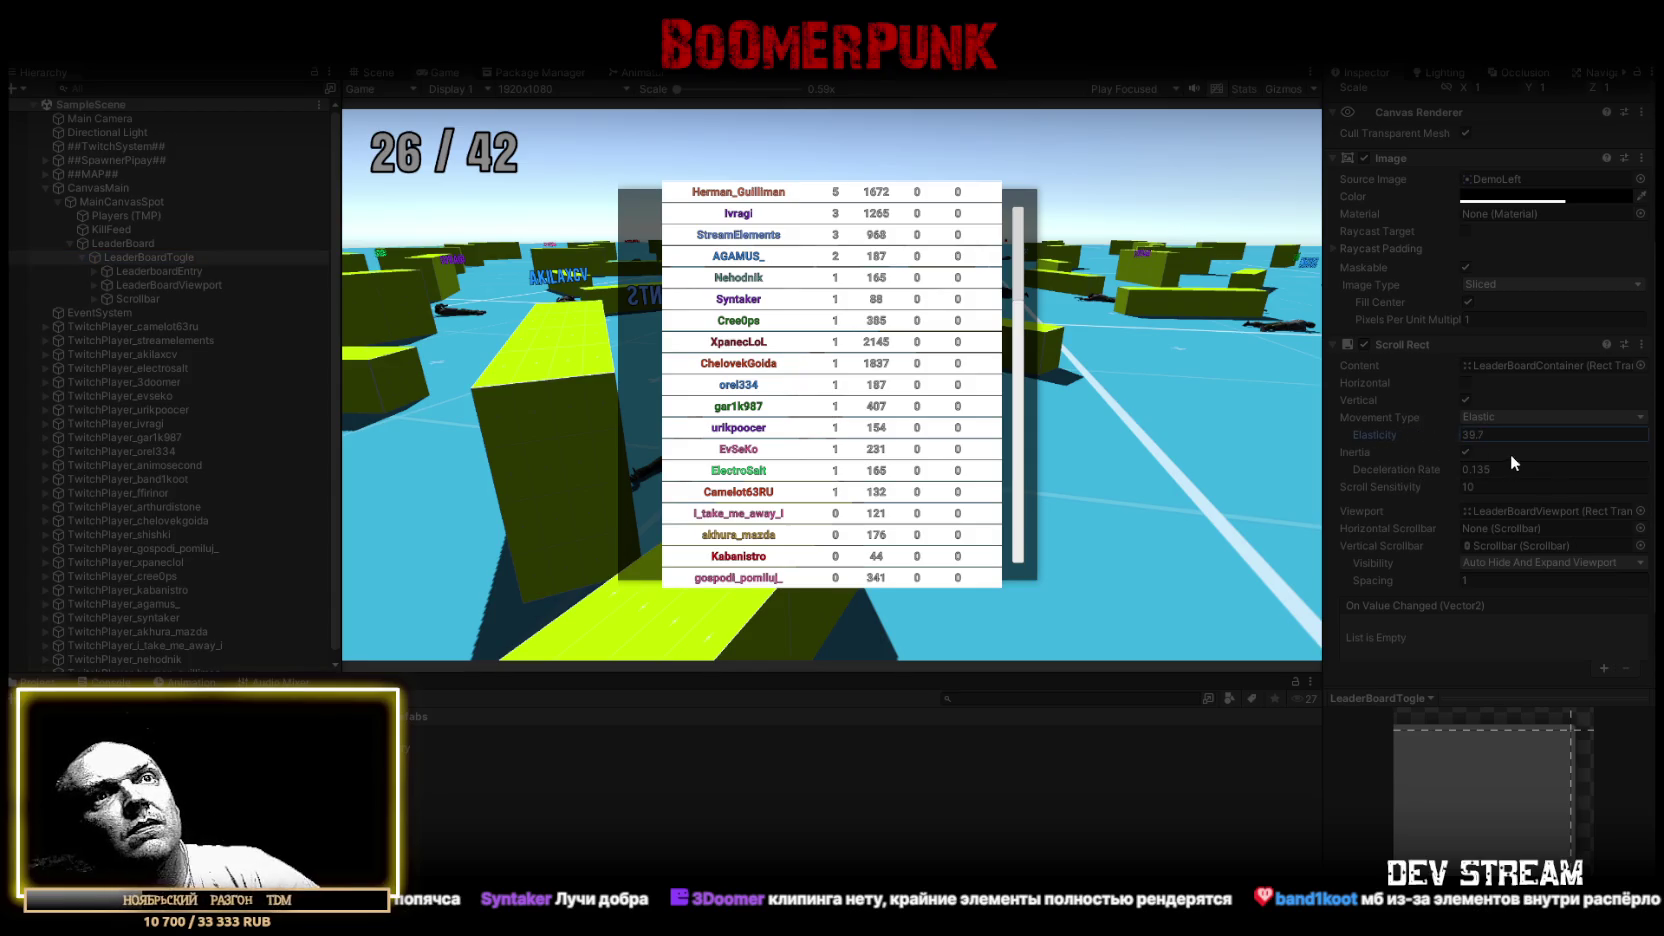
pyautogui.click(118, 285)
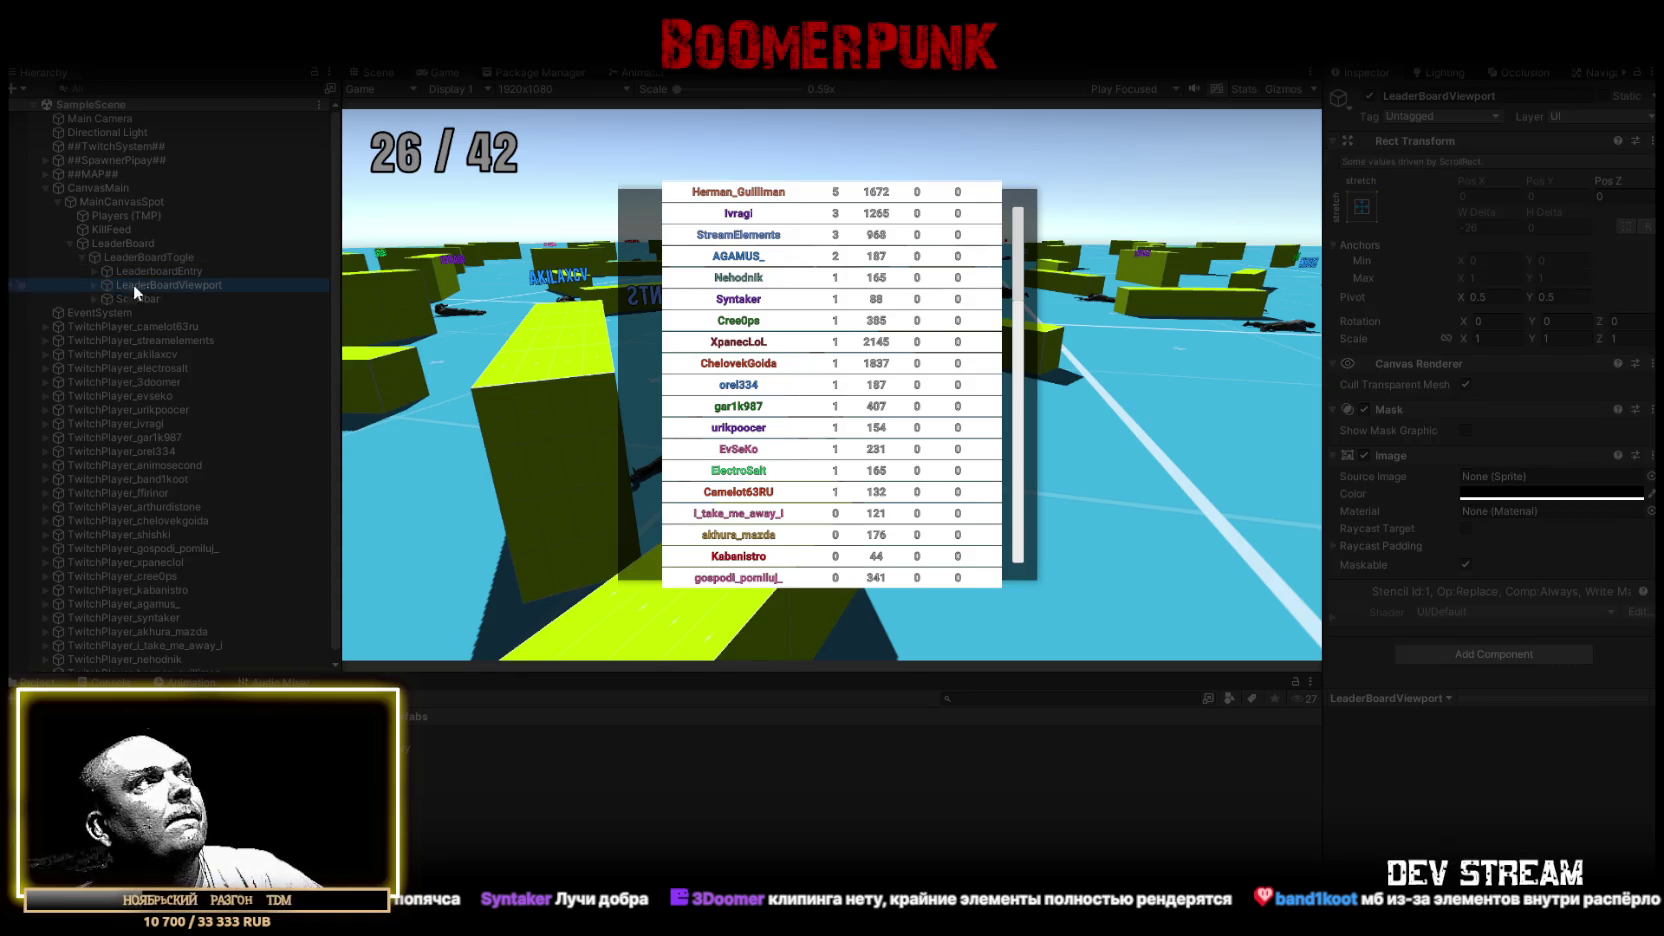
pyautogui.click(94, 285)
pyautogui.click(172, 299)
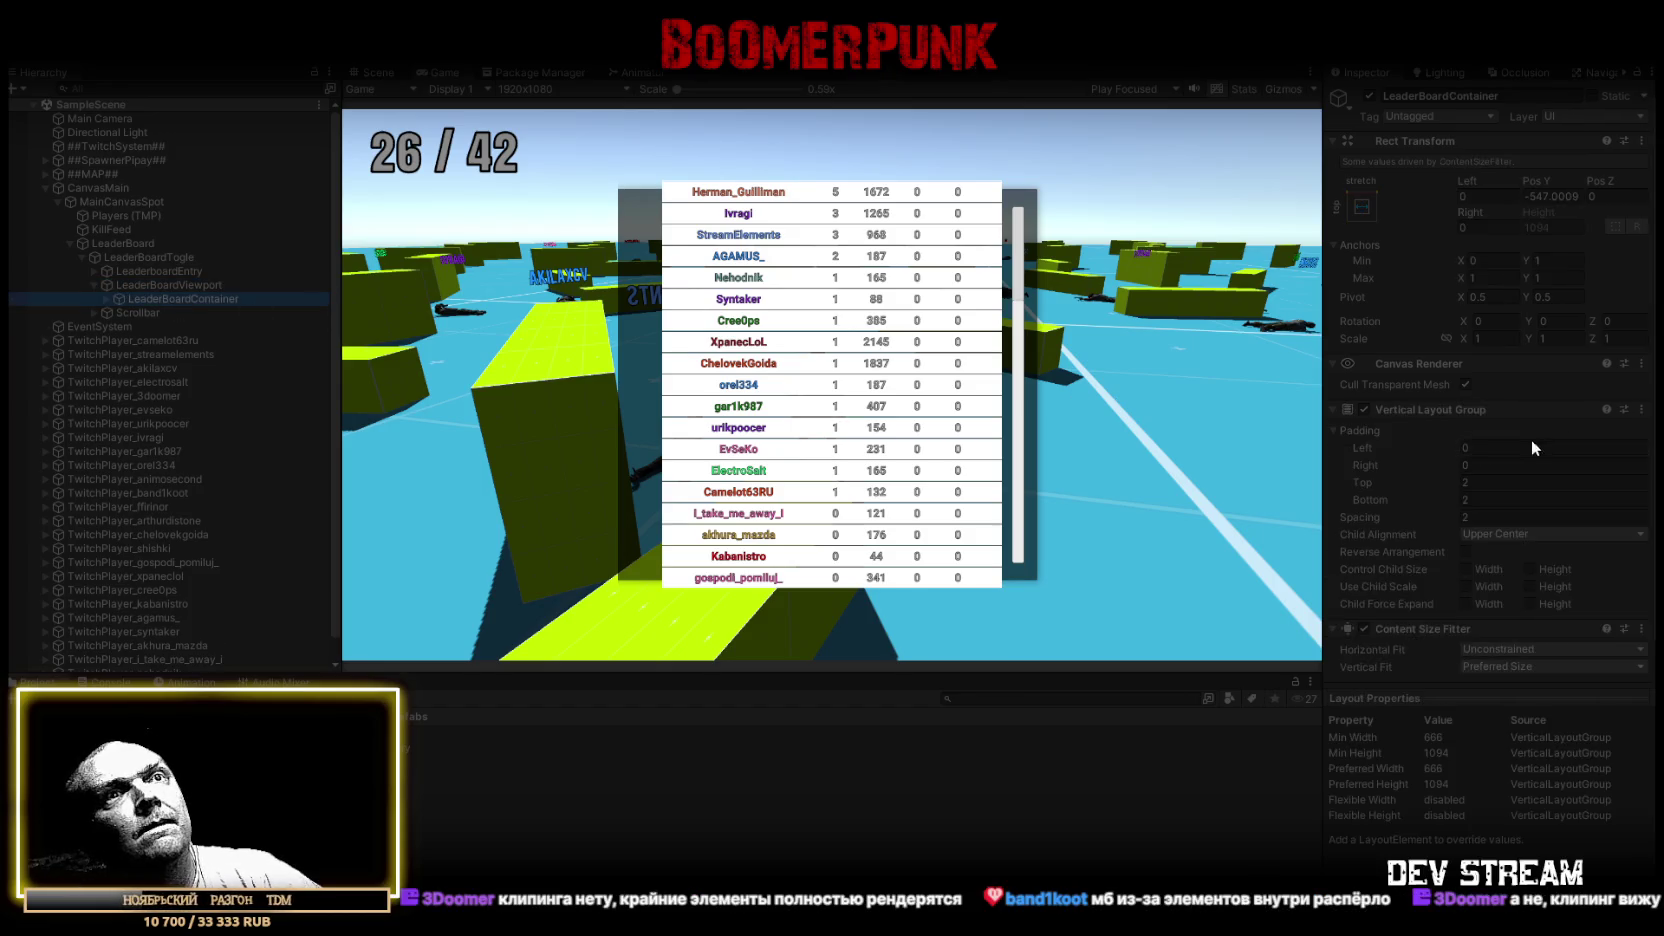
# Set LeaderBoardContainer's Vertical Layout Group top padding to 2
pyautogui.moveTo(1358, 477); pyautogui.dragTo(1453, 472)
pyautogui.press('BackSpace')
pyautogui.write('00')
pyautogui.moveTo(1375, 504); pyautogui.dragTo(1602, 486)
pyautogui.write('2')
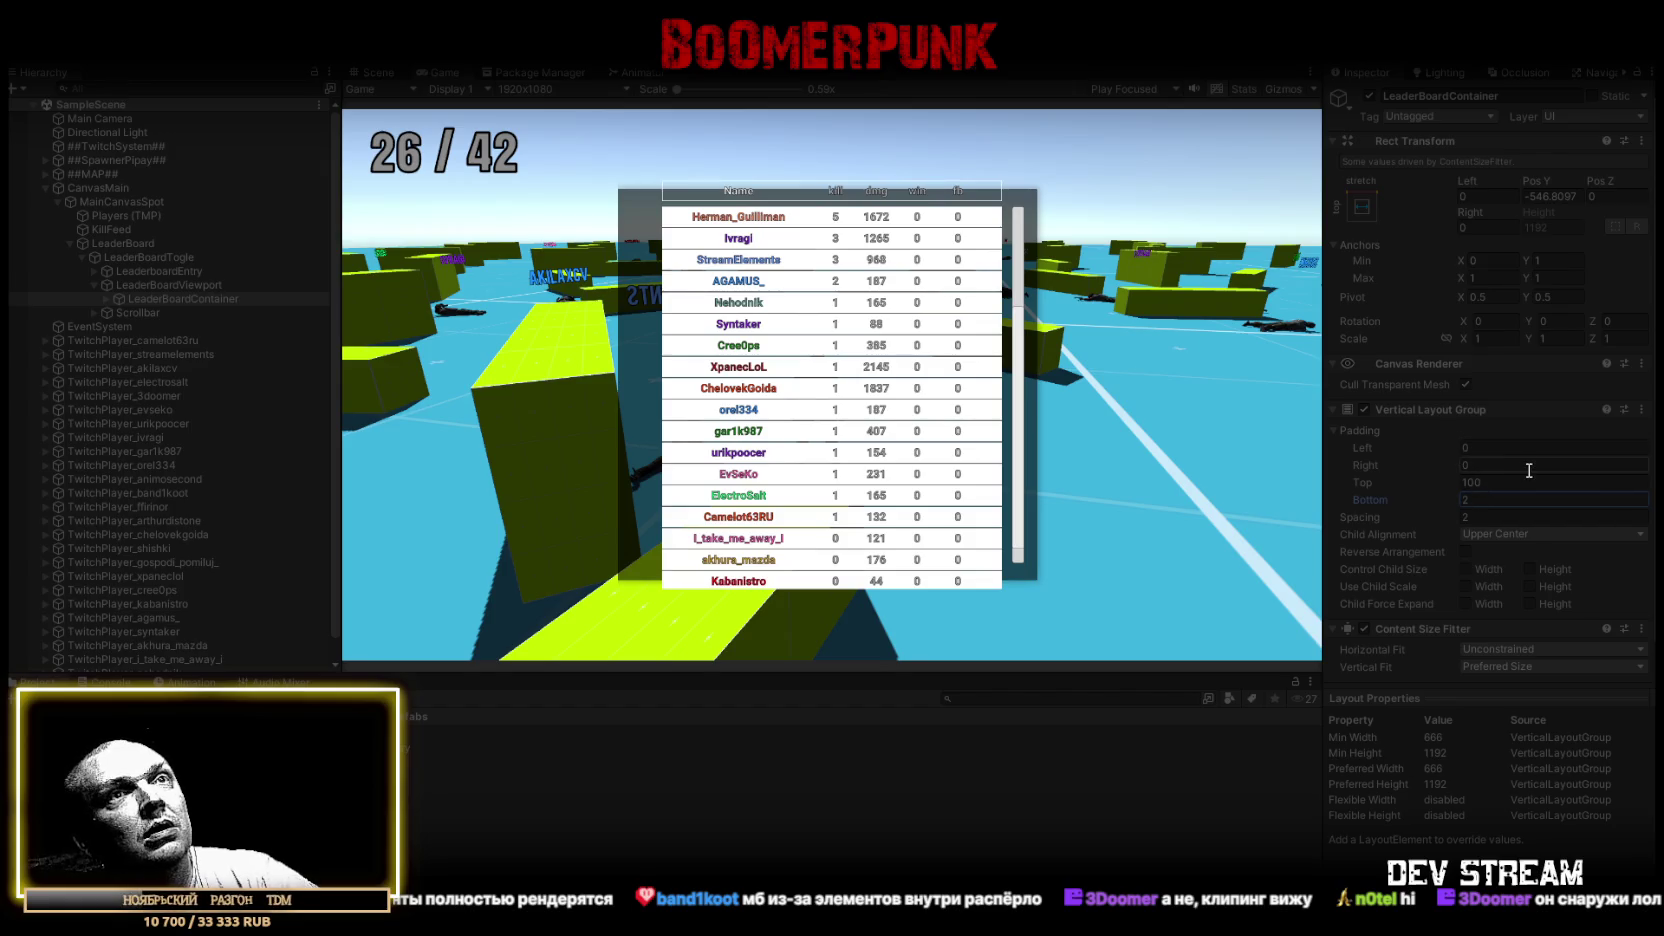
pyautogui.moveTo(1381, 482)
pyautogui.mouseDown()
pyautogui.moveTo(1409, 480)
pyautogui.moveTo(1383, 481)
pyautogui.mouseUp()
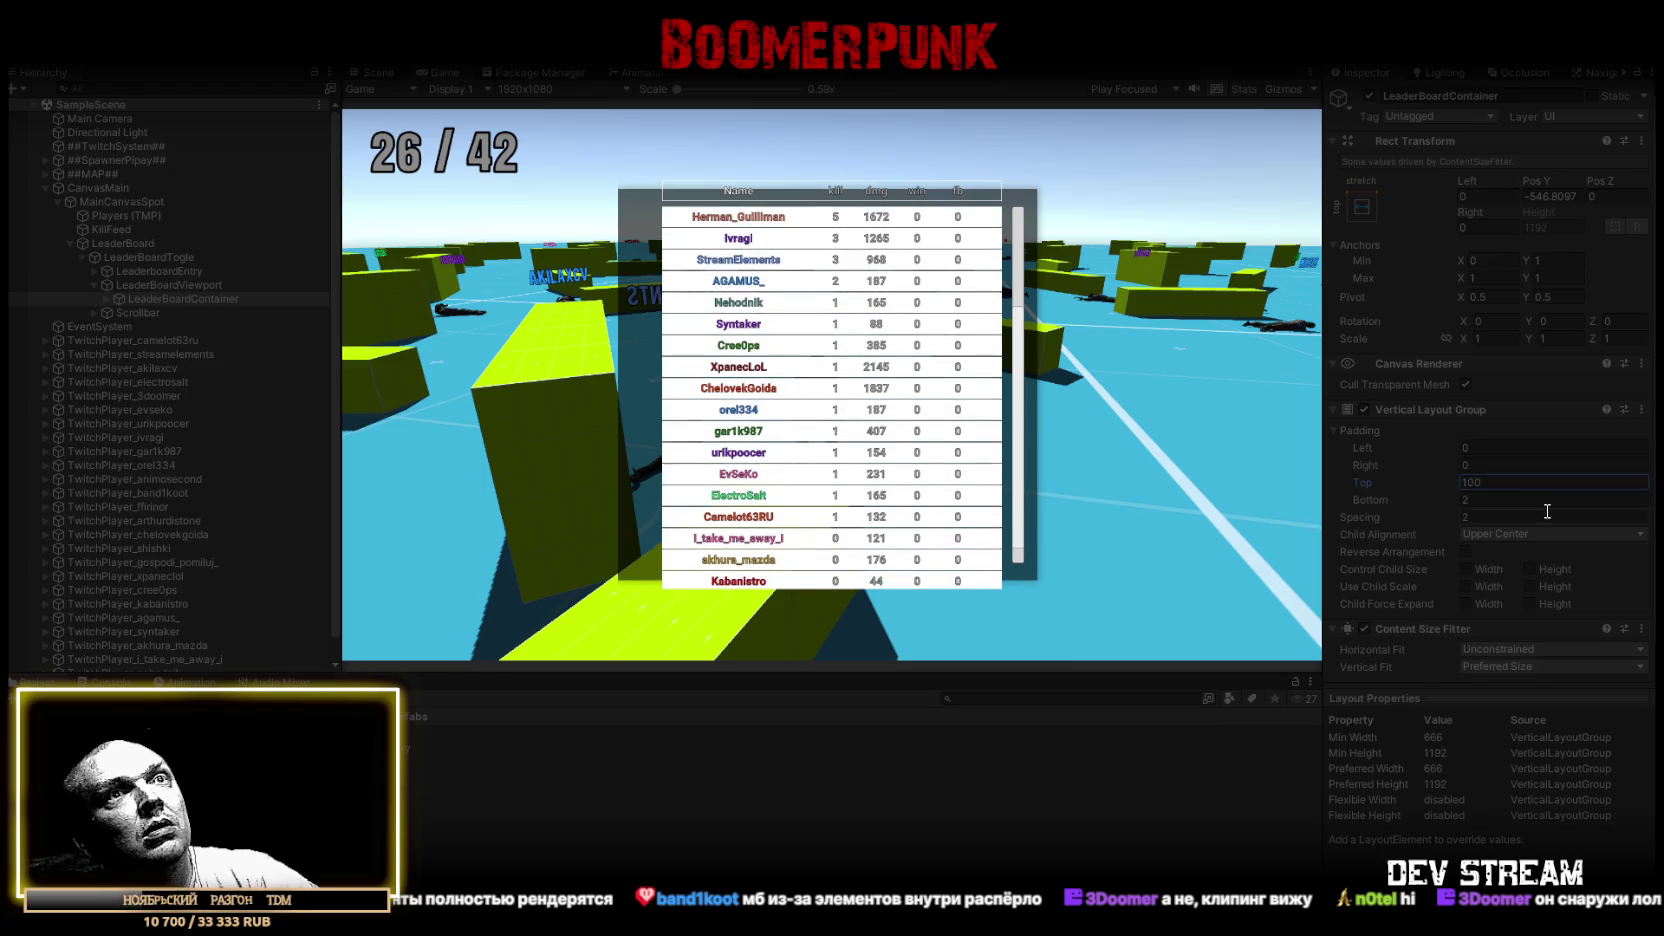
pyautogui.click(1027, 282)
# Scroll the leaderboard down and up in the Game view, then leave Play mode
pyautogui.scroll(-5, 960, 335)
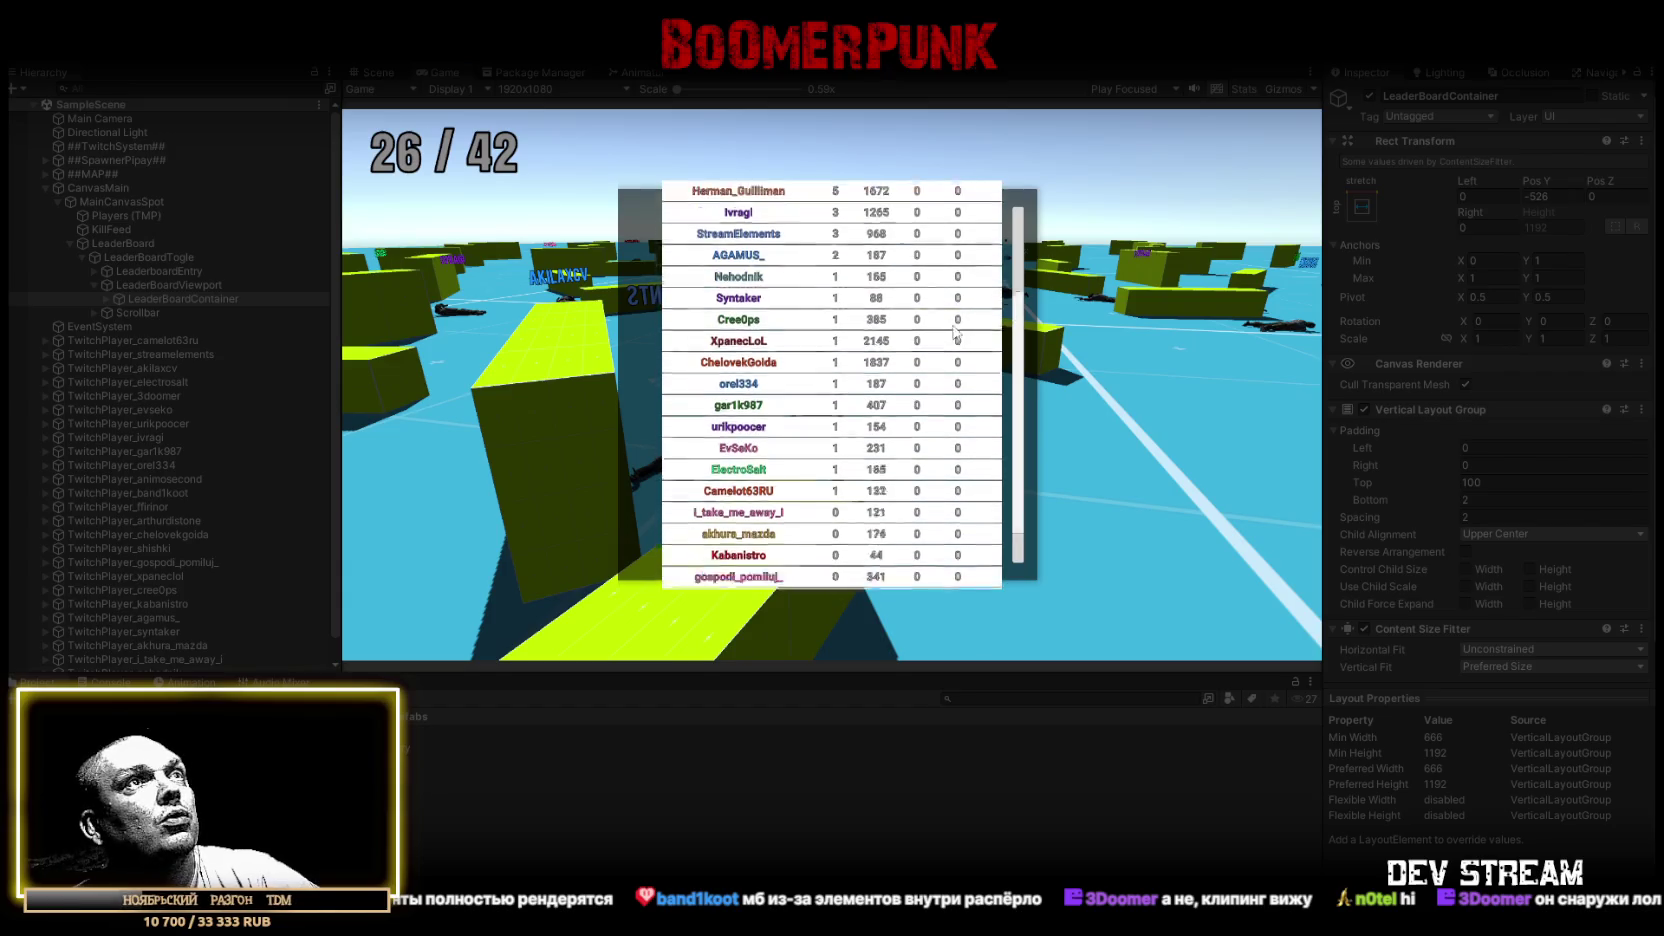
pyautogui.scroll(-2, 952, 328)
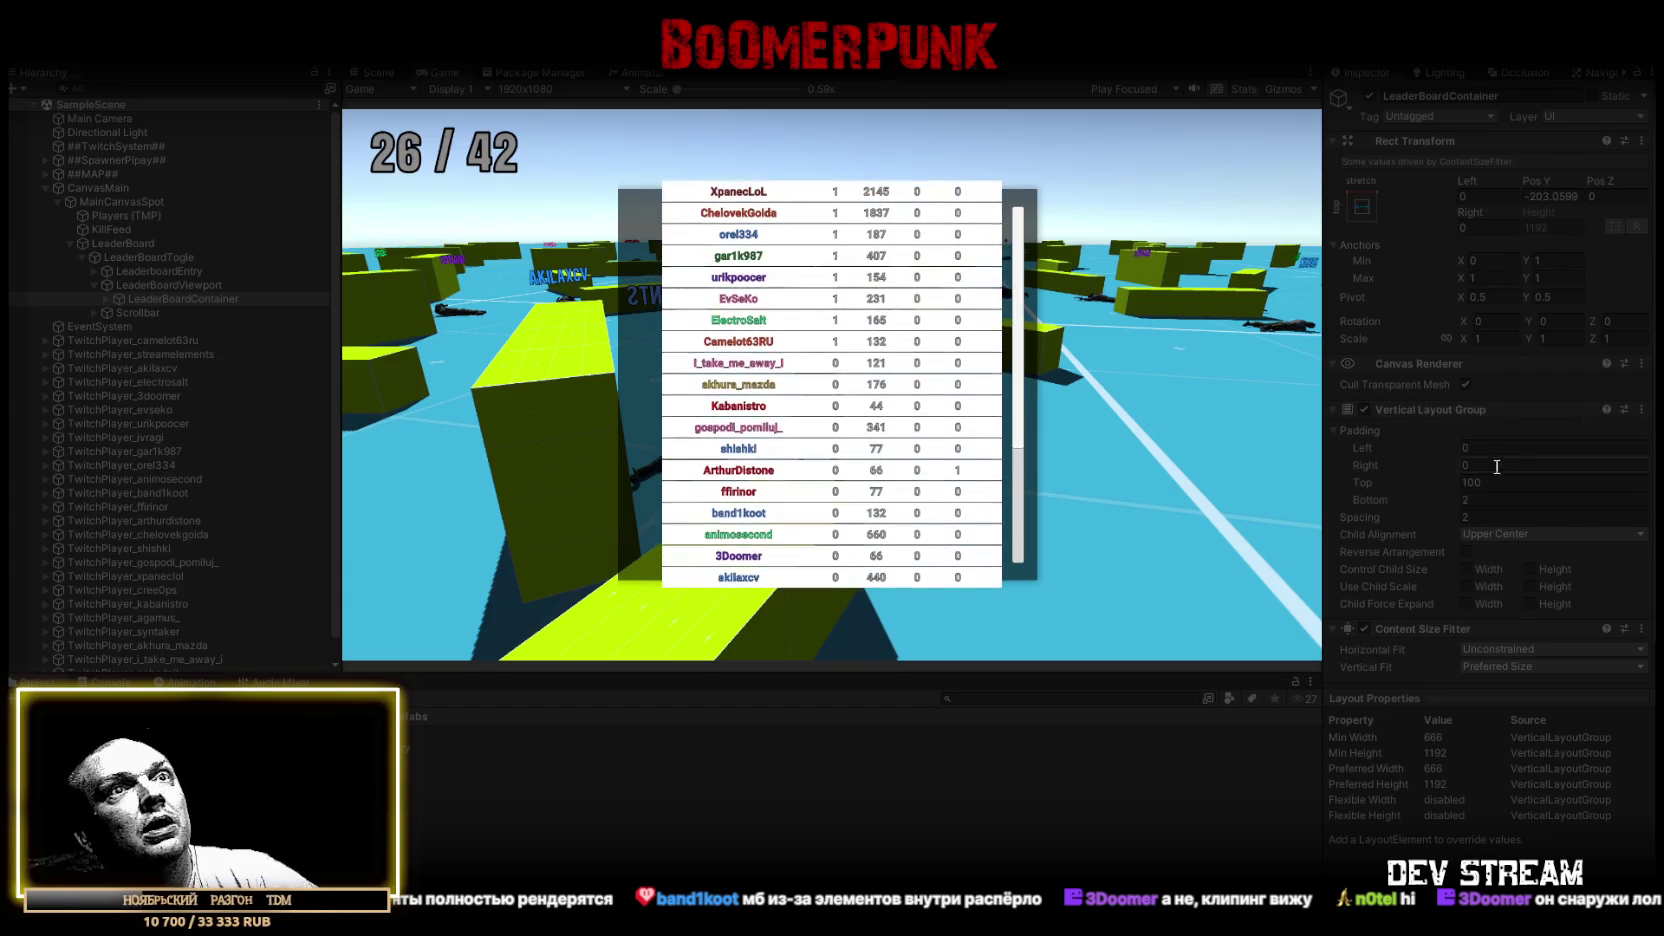
pyautogui.write('2')
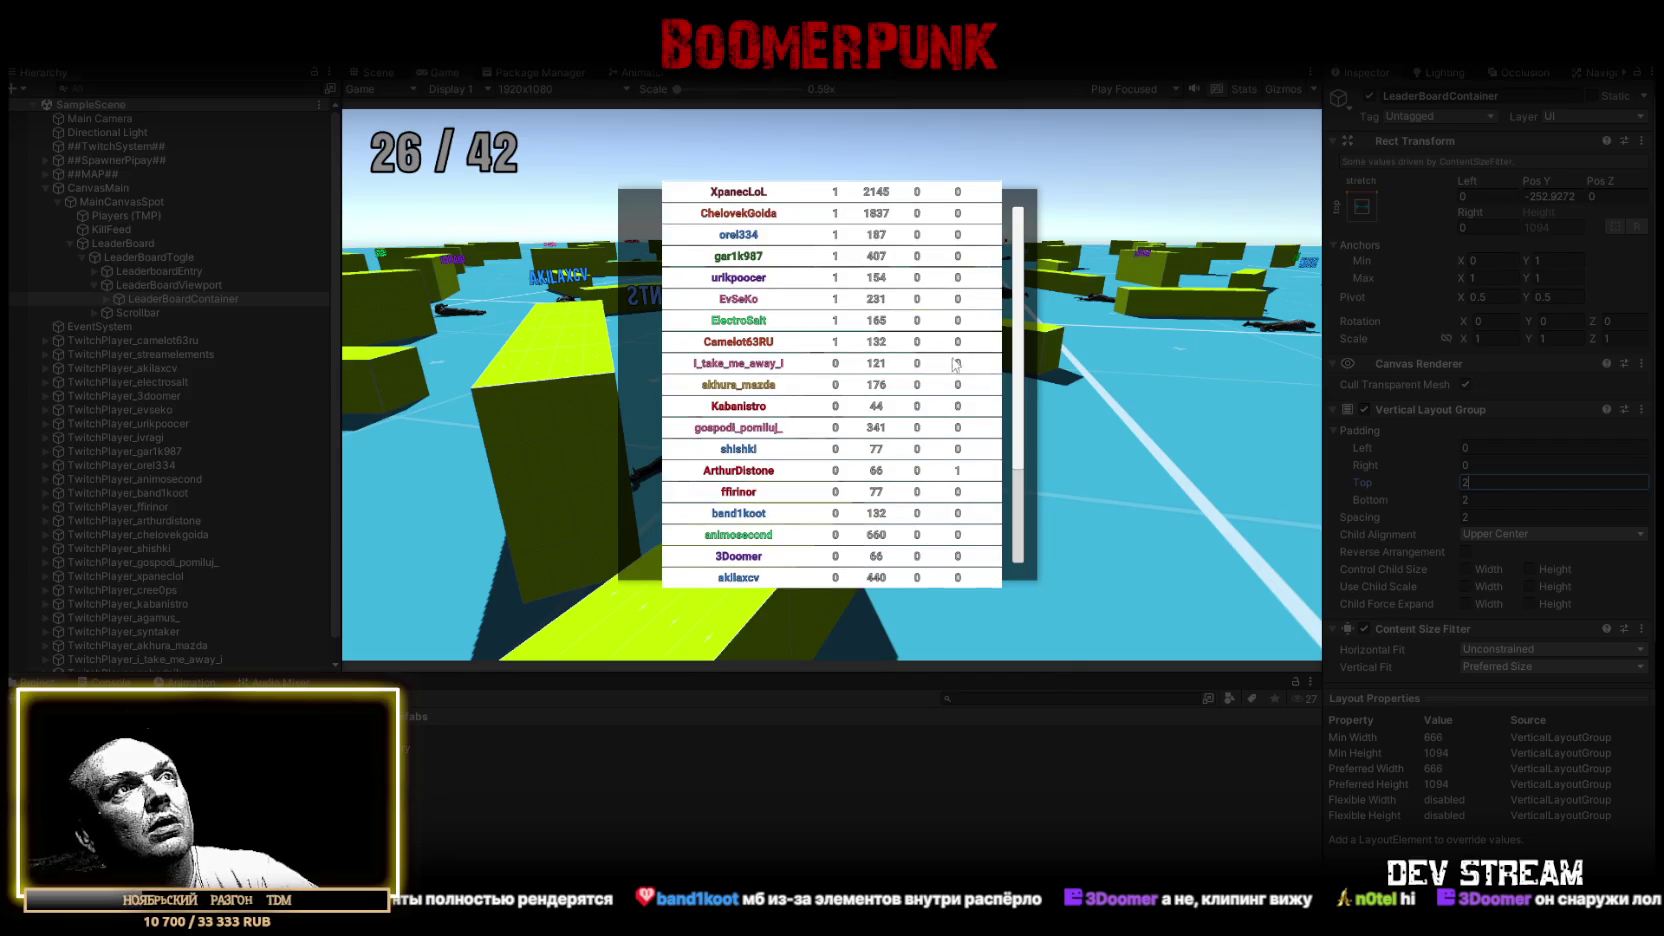
pyautogui.scroll(2, 886, 343)
pyautogui.scroll(5, 886, 343)
pyautogui.scroll(-1, 886, 347)
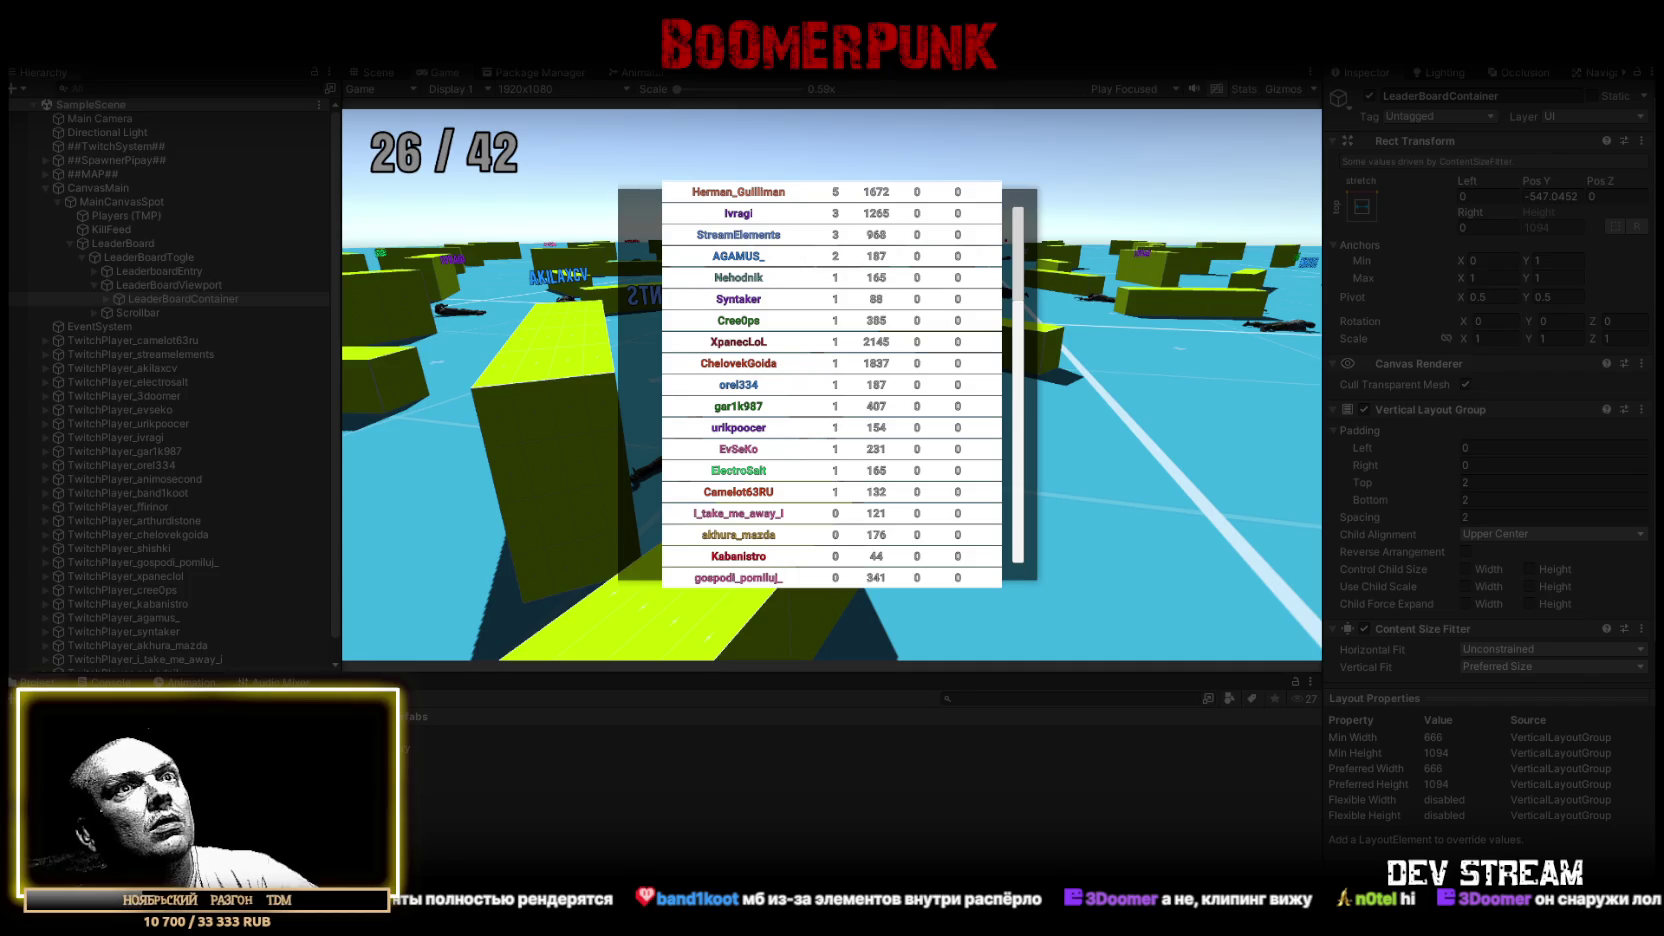
pyautogui.hotkey('ctrl', 'p')
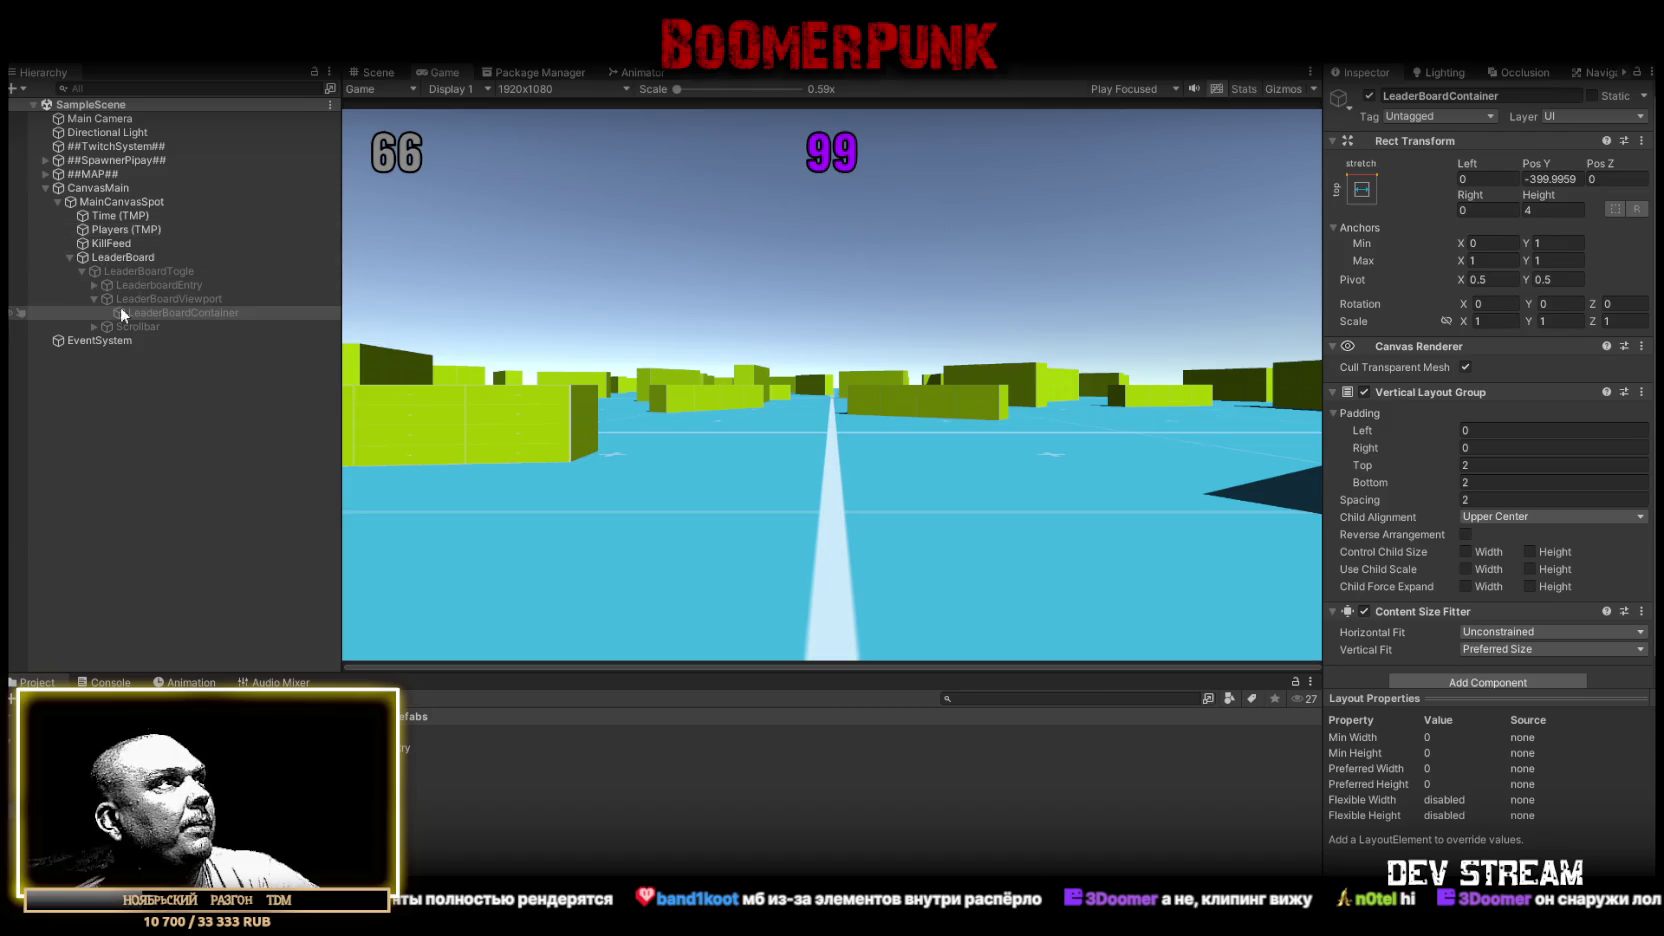
# Activate LeaderBoardTogle and tick Show Mask Graphic on LeaderBoardViewport
pyautogui.click(148, 298)
pyautogui.click(150, 271)
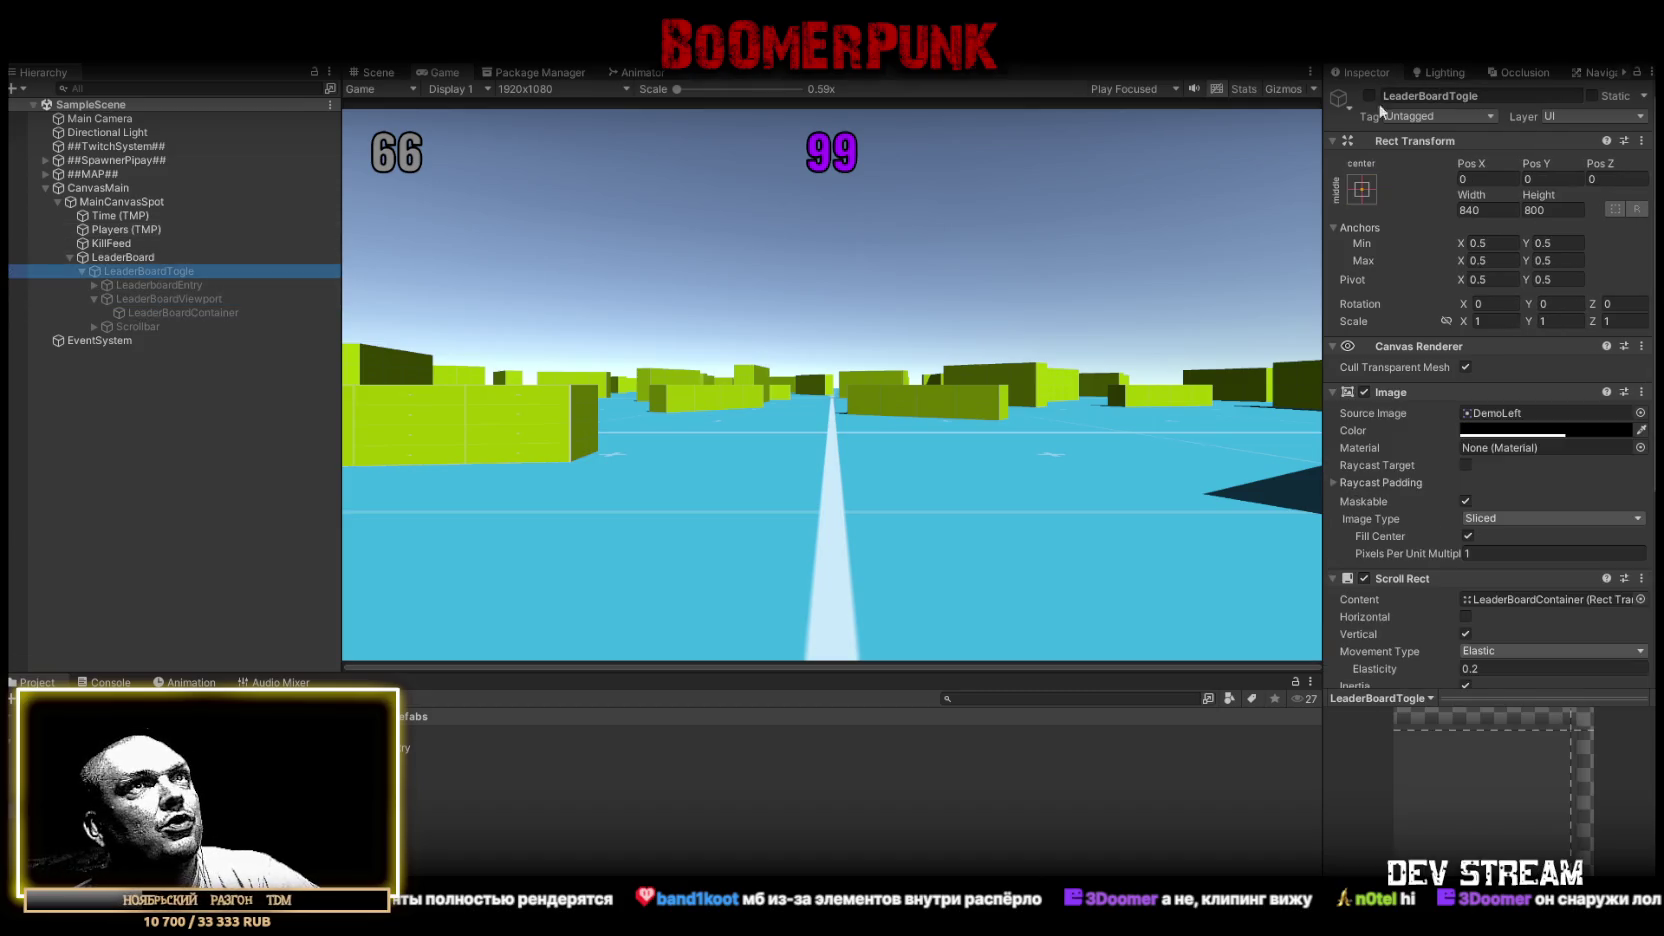
pyautogui.click(1369, 95)
pyautogui.click(178, 286)
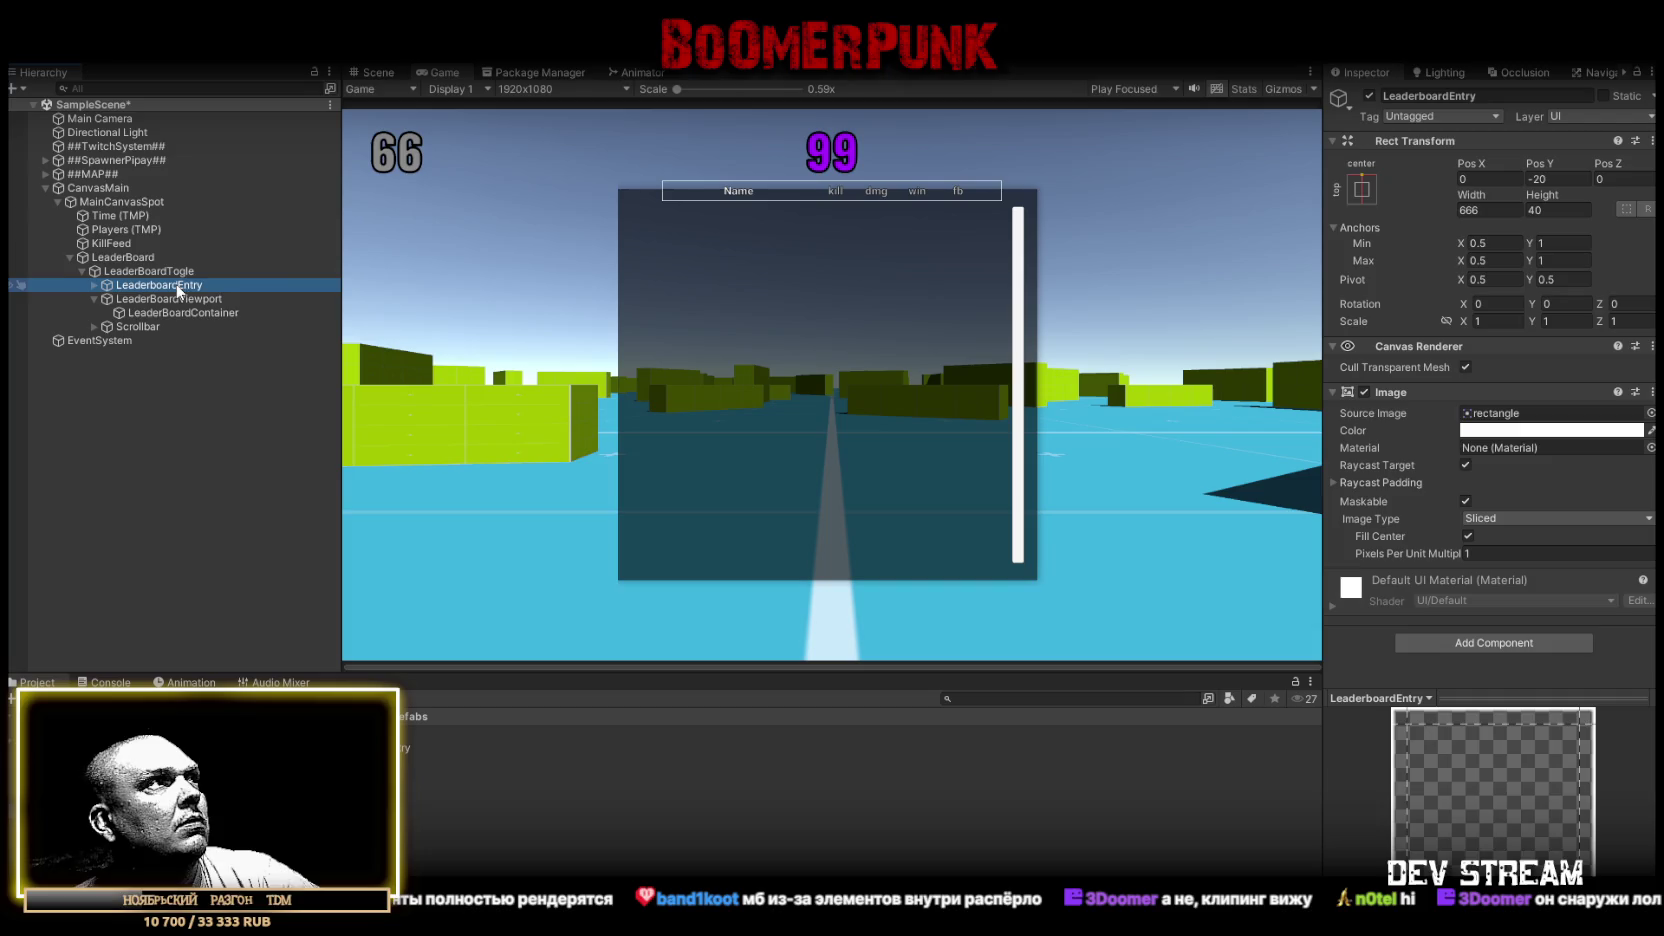
pyautogui.click(148, 298)
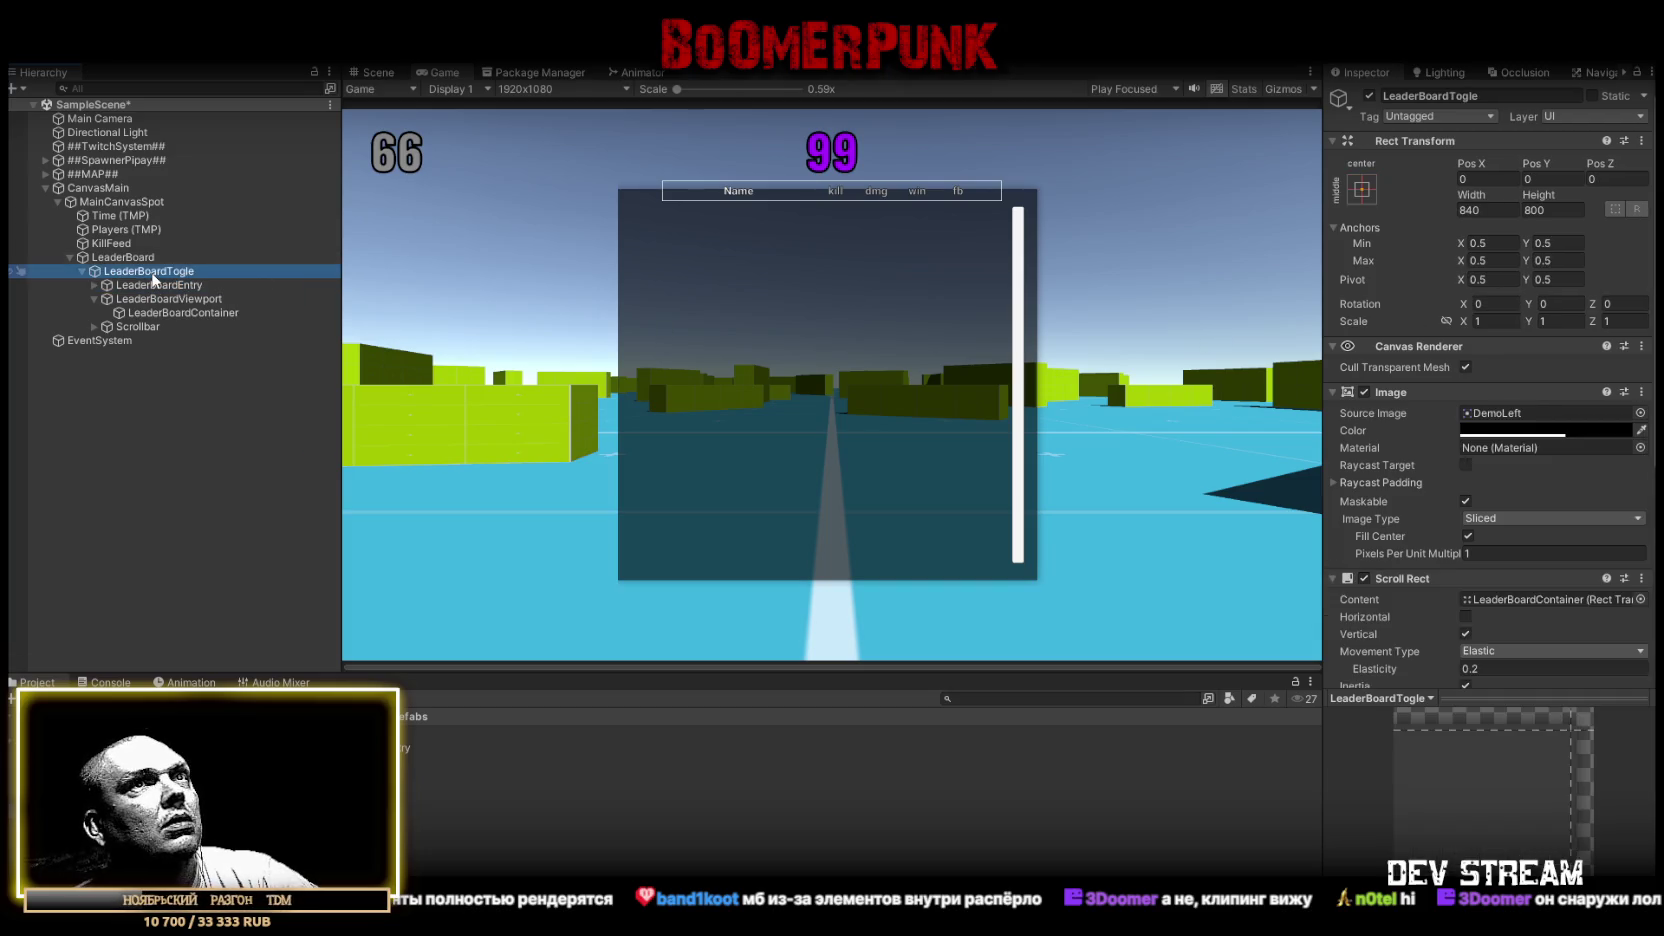
pyautogui.click(156, 285)
pyautogui.press('Down')
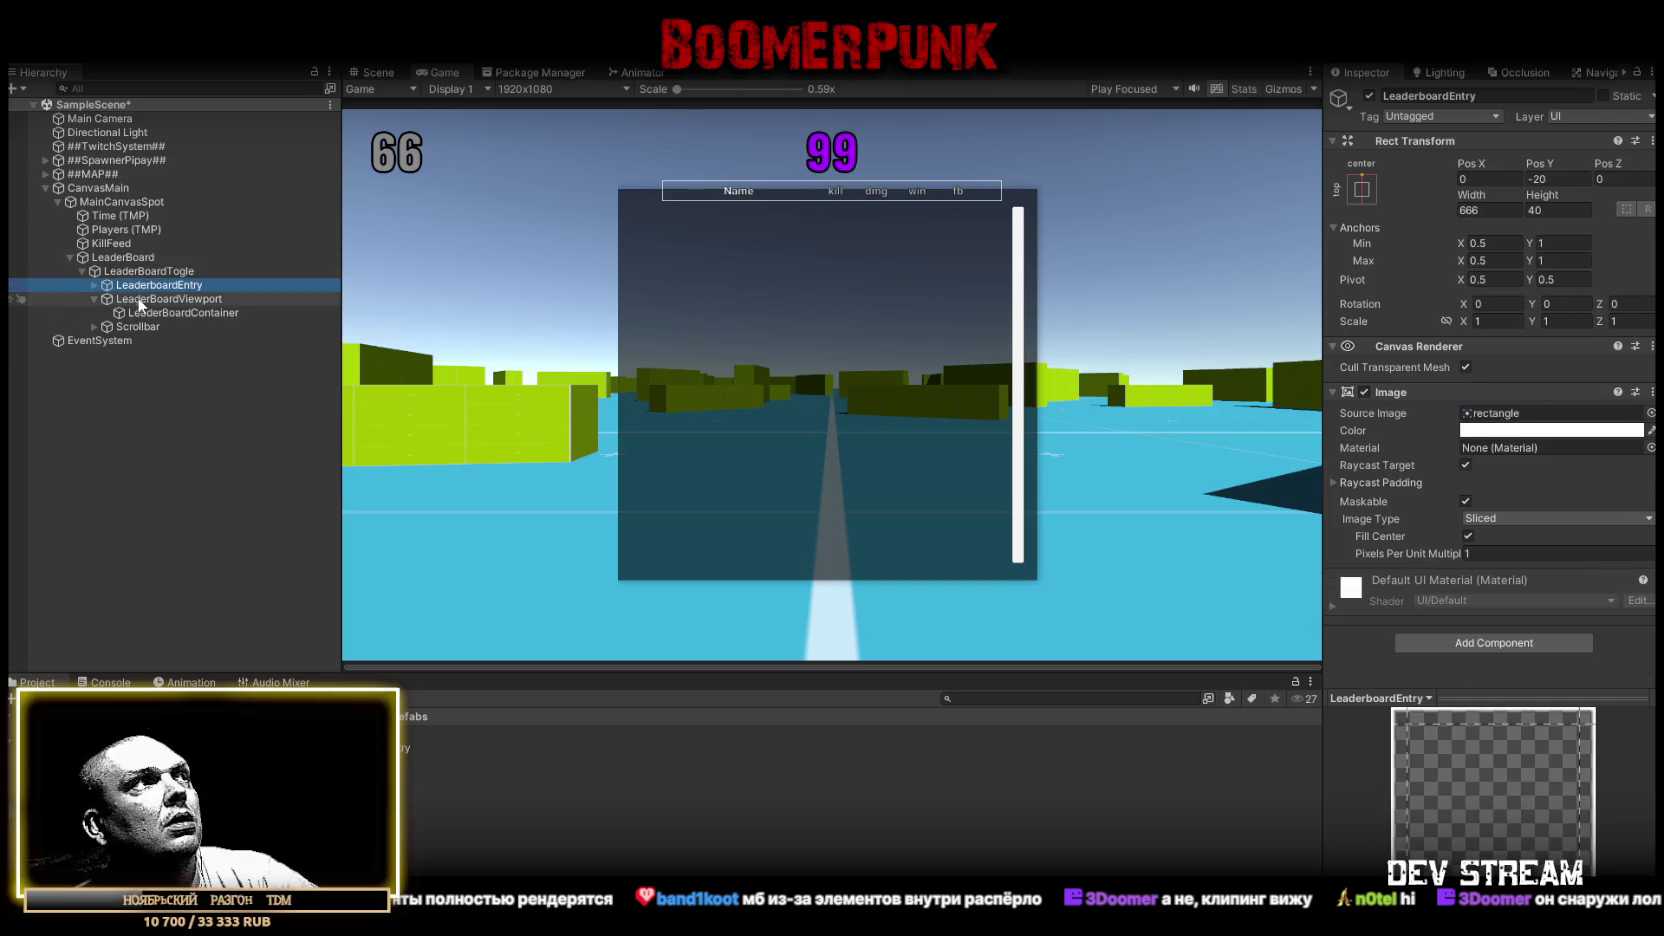
pyautogui.click(1466, 431)
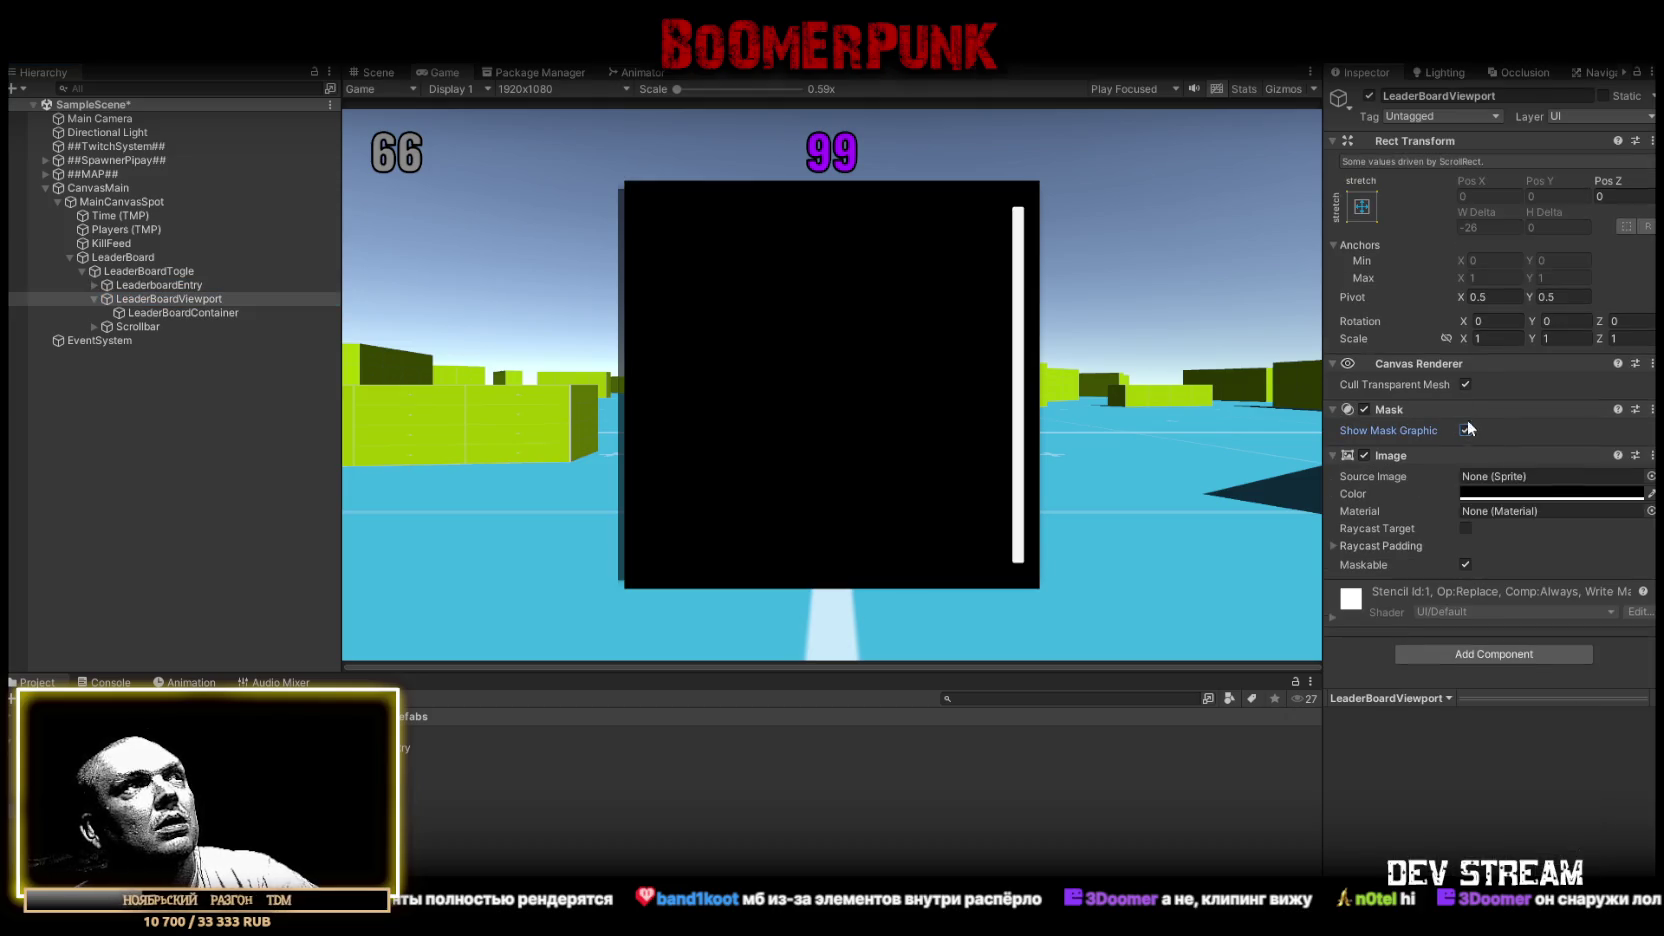
# Wrap LeaderBoardViewport in a new empty parent named LeaderBoardSpot
pyautogui.rightClick(150, 300)
pyautogui.click(225, 517)
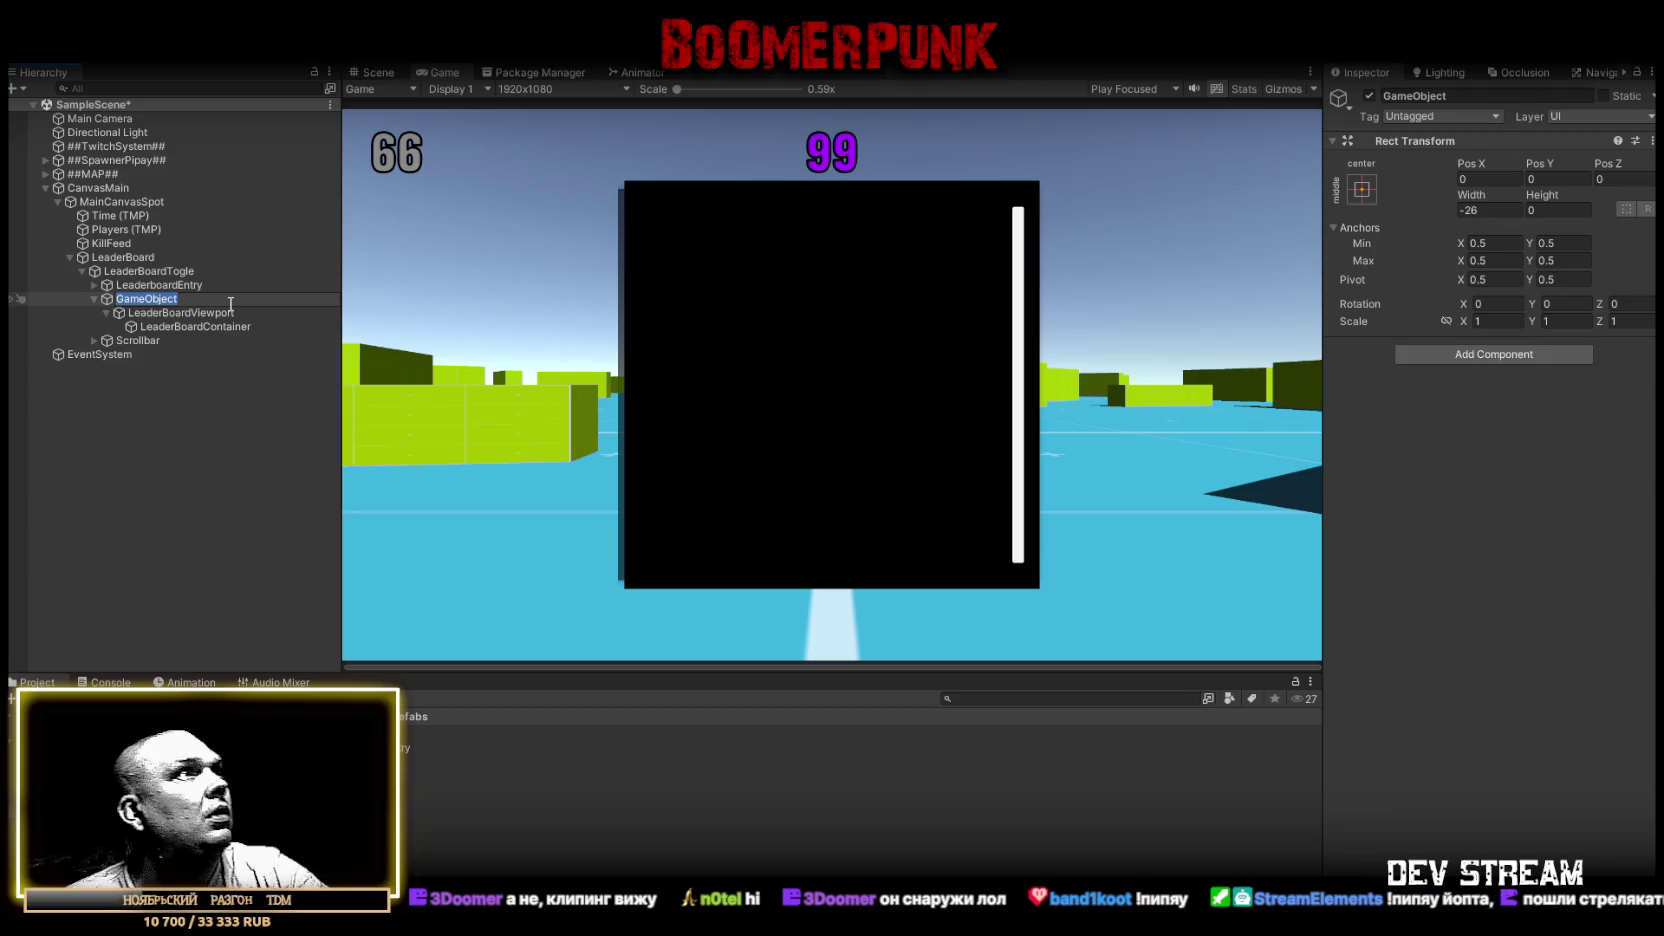
pyautogui.hotkey('ctrl', 'z')
pyautogui.hotkey('ctrl', 'shift', 'g')
pyautogui.write('LeaderBoardViewport')
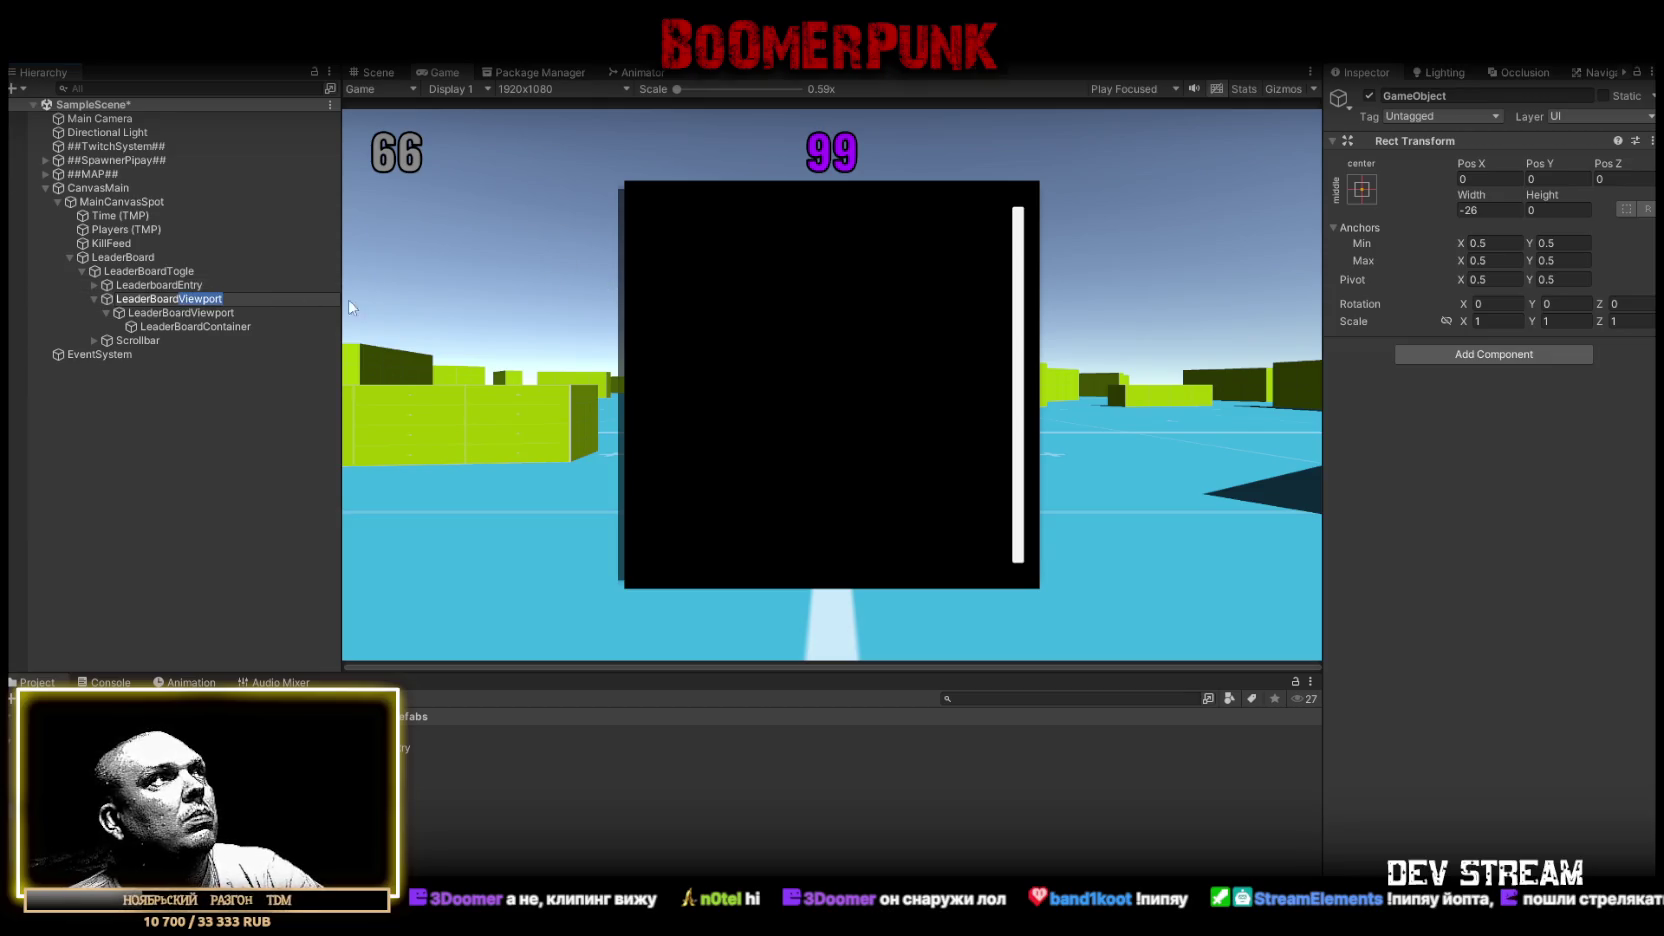
pyautogui.write('Spot')
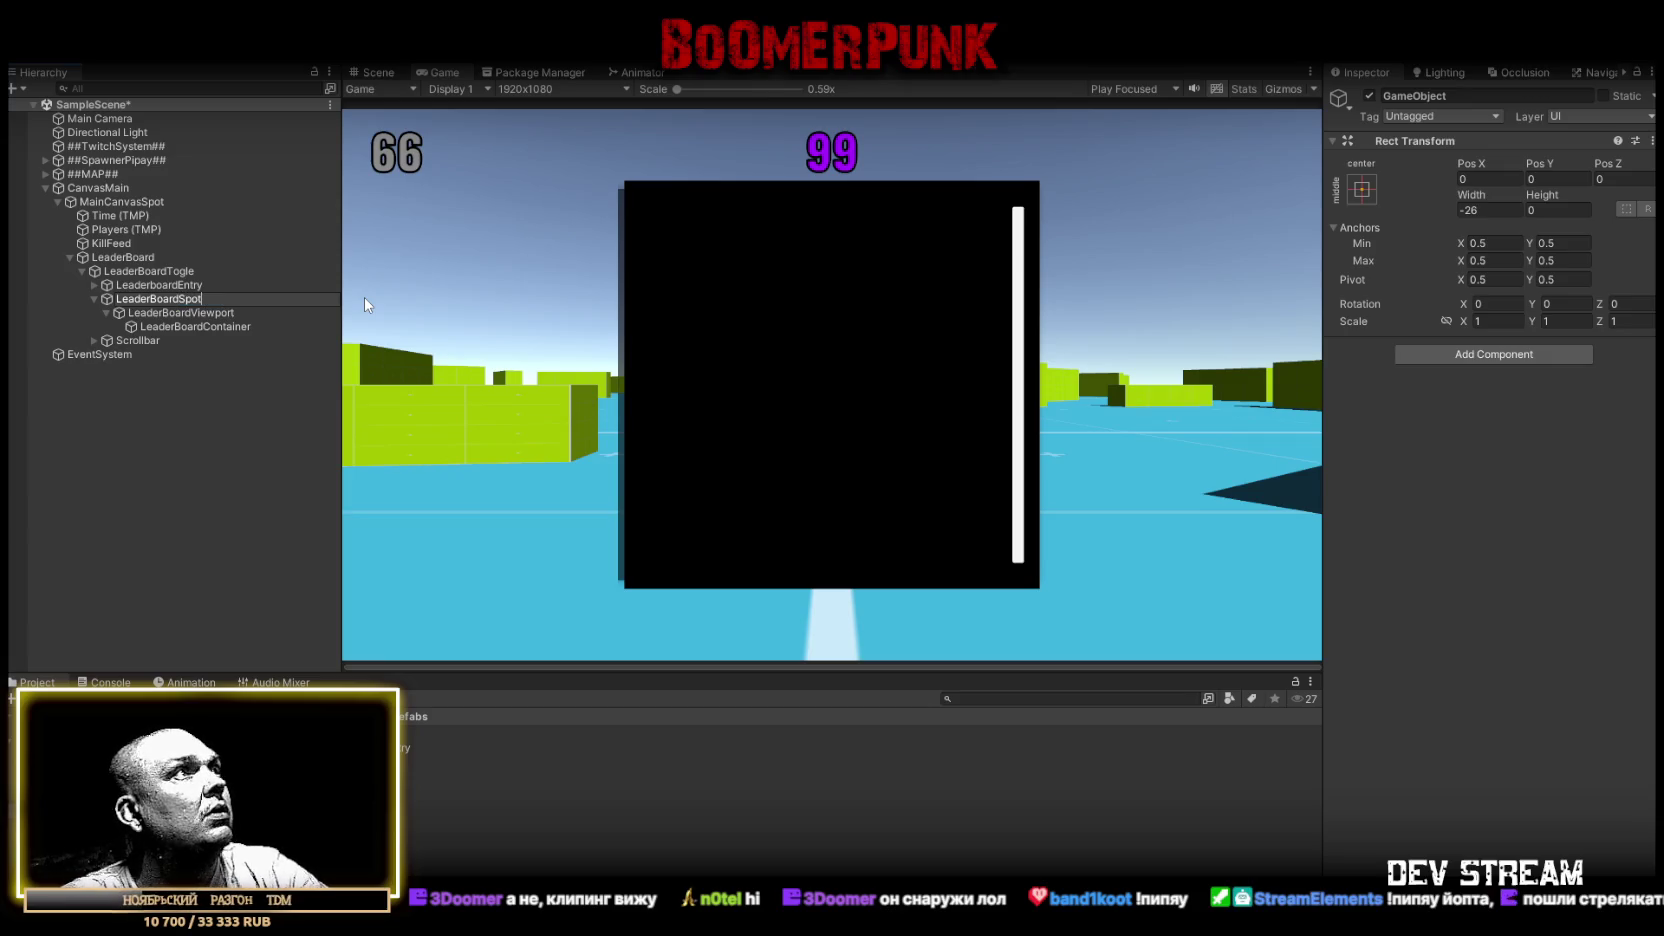
pyautogui.press('Return')
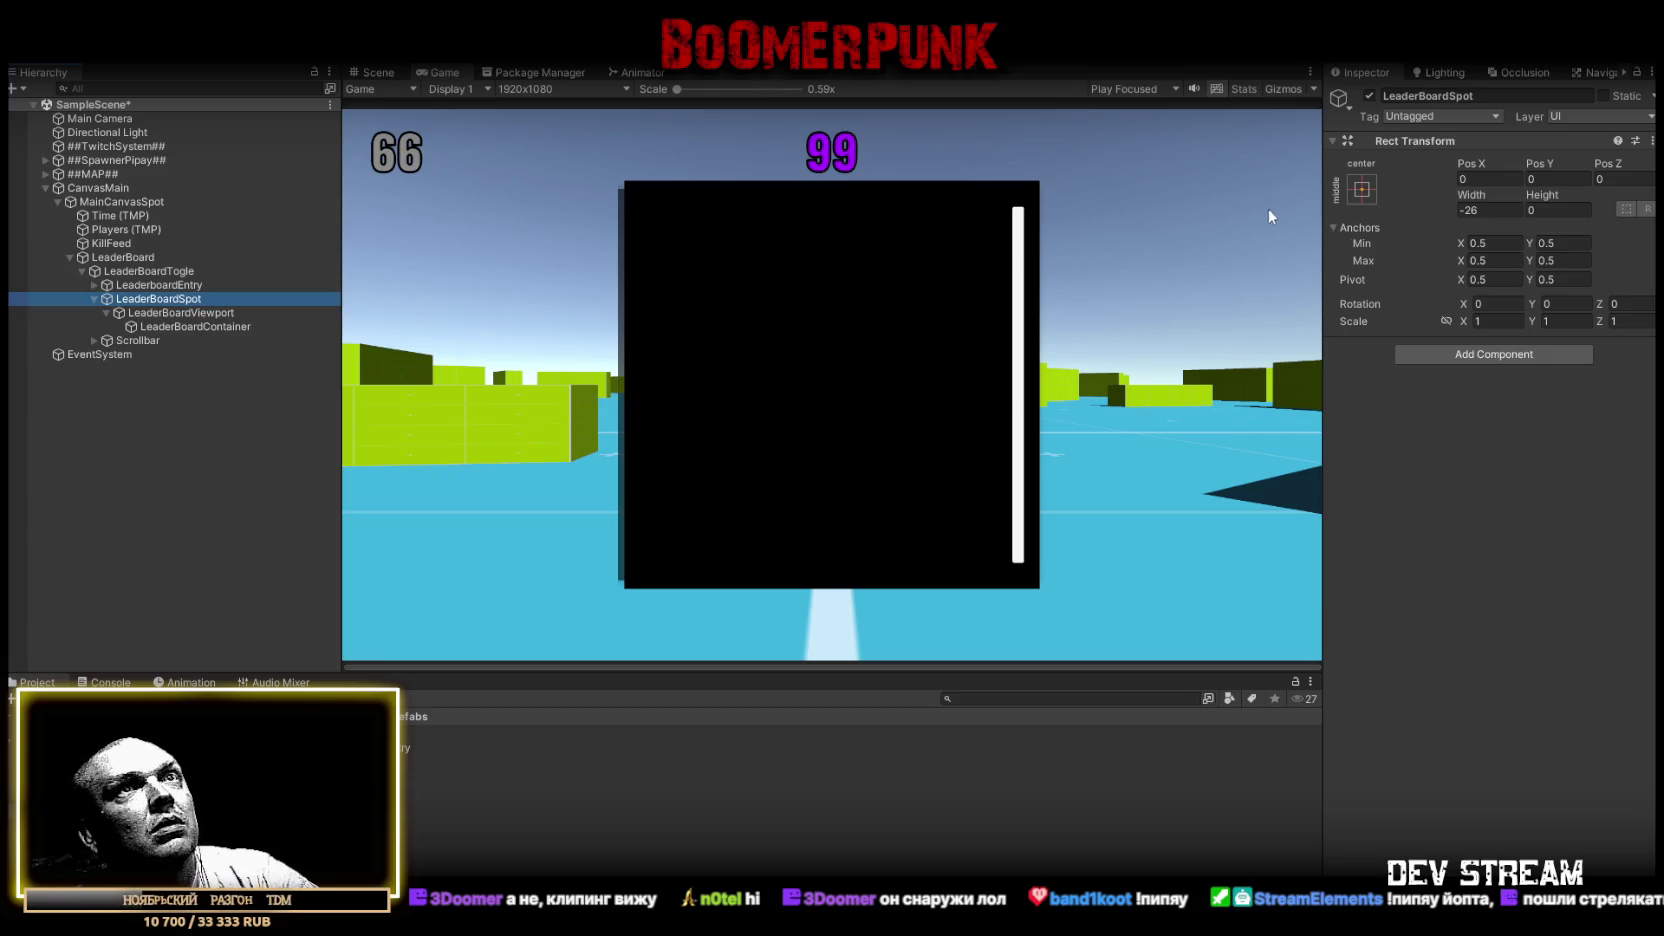
pyautogui.click(178, 314)
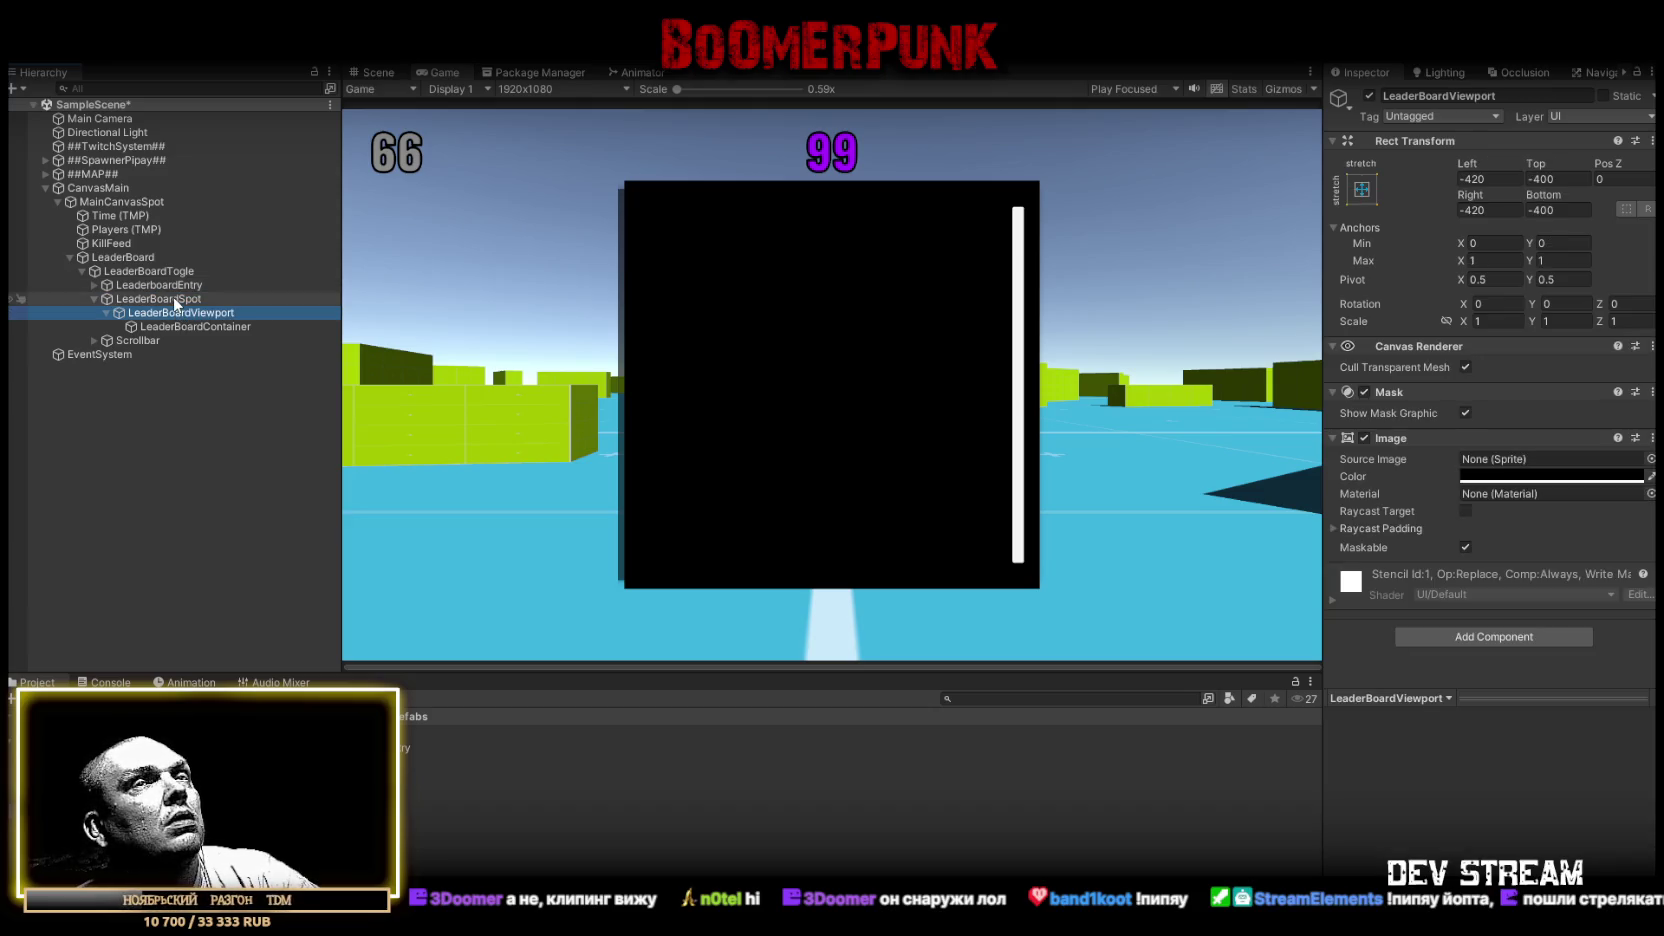
# Set LeaderBoardViewport's Left and Right offsets to 0
pyautogui.click(1515, 177)
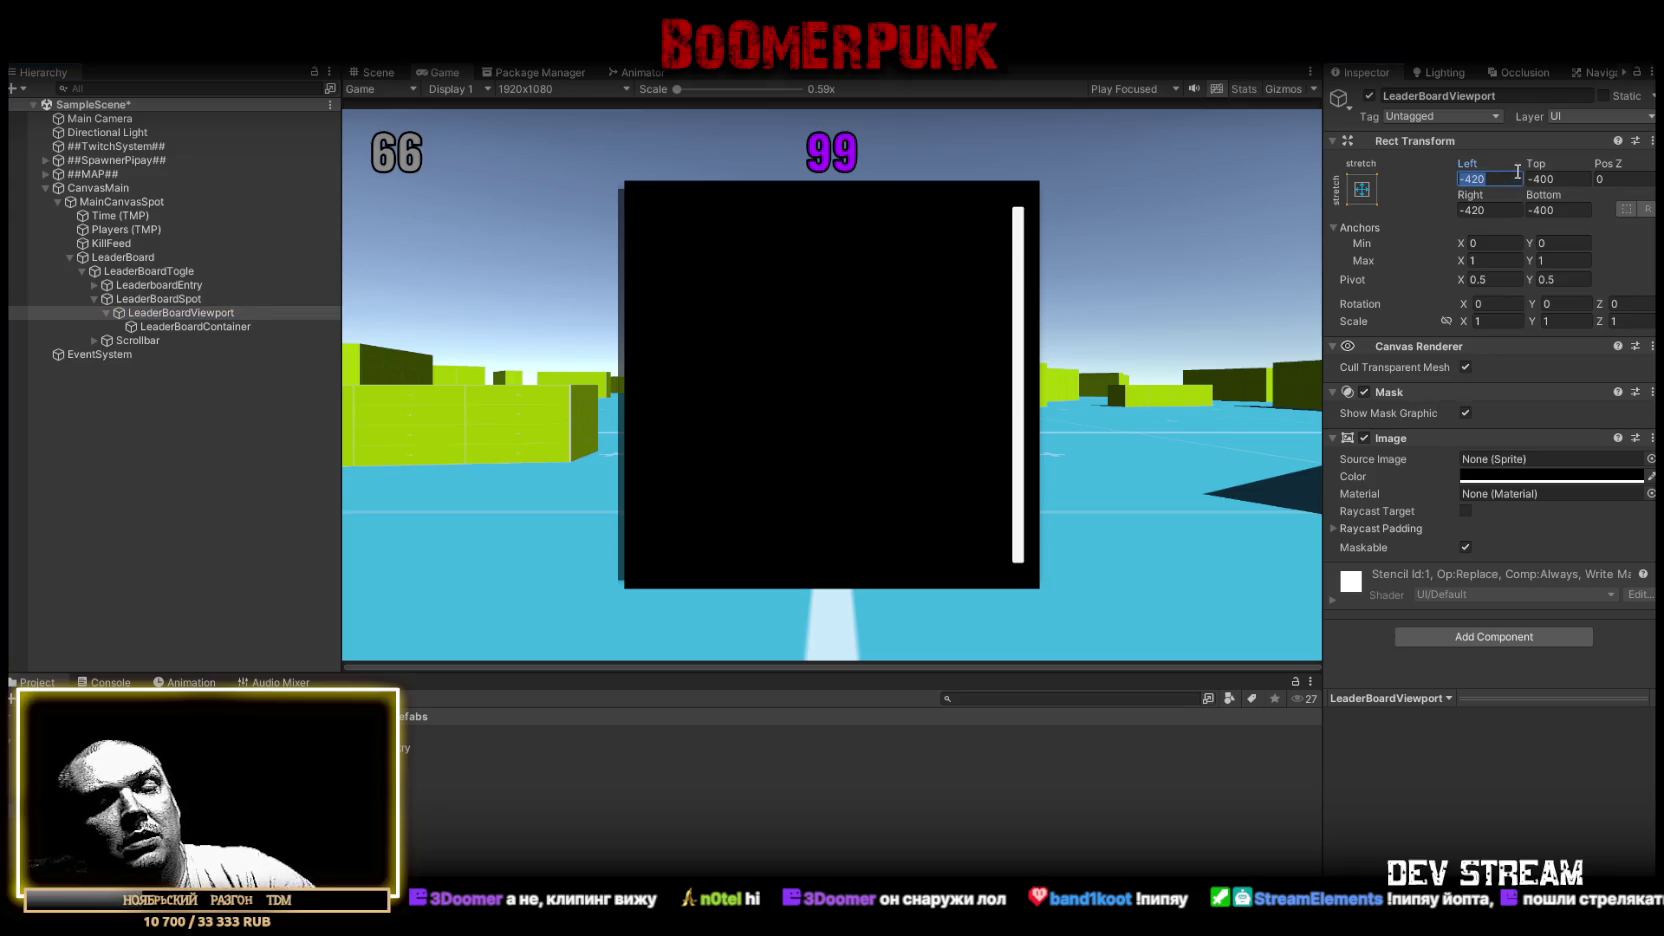
pyautogui.write('0')
pyautogui.click(1505, 209)
pyautogui.write('0')
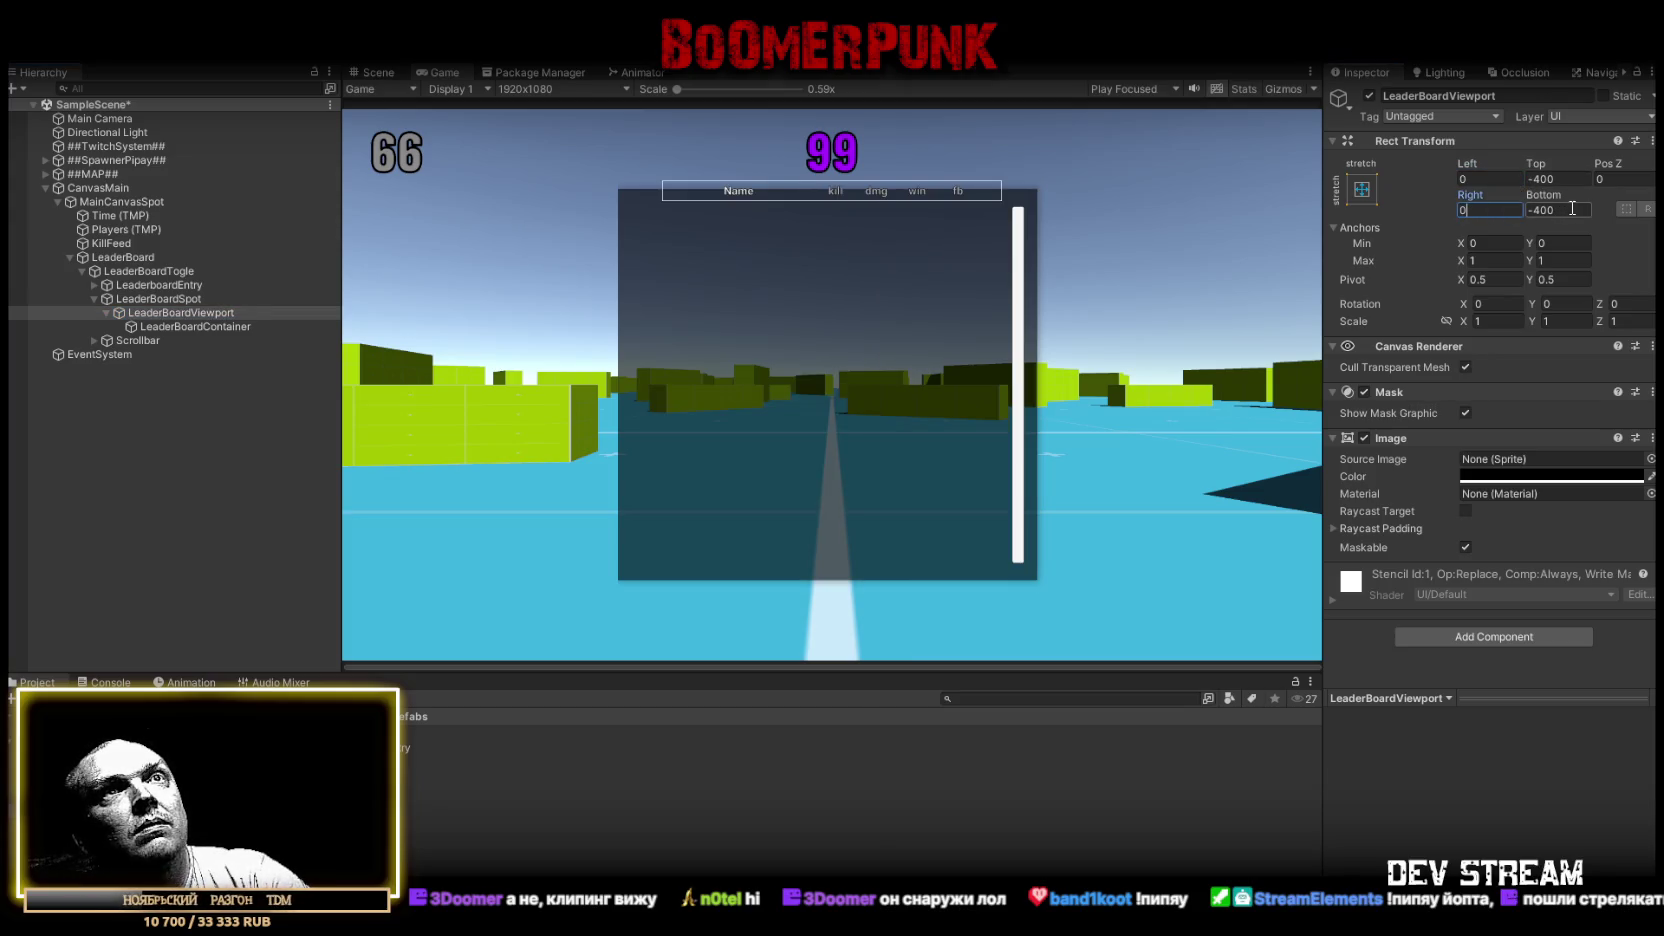
pyautogui.click(150, 299)
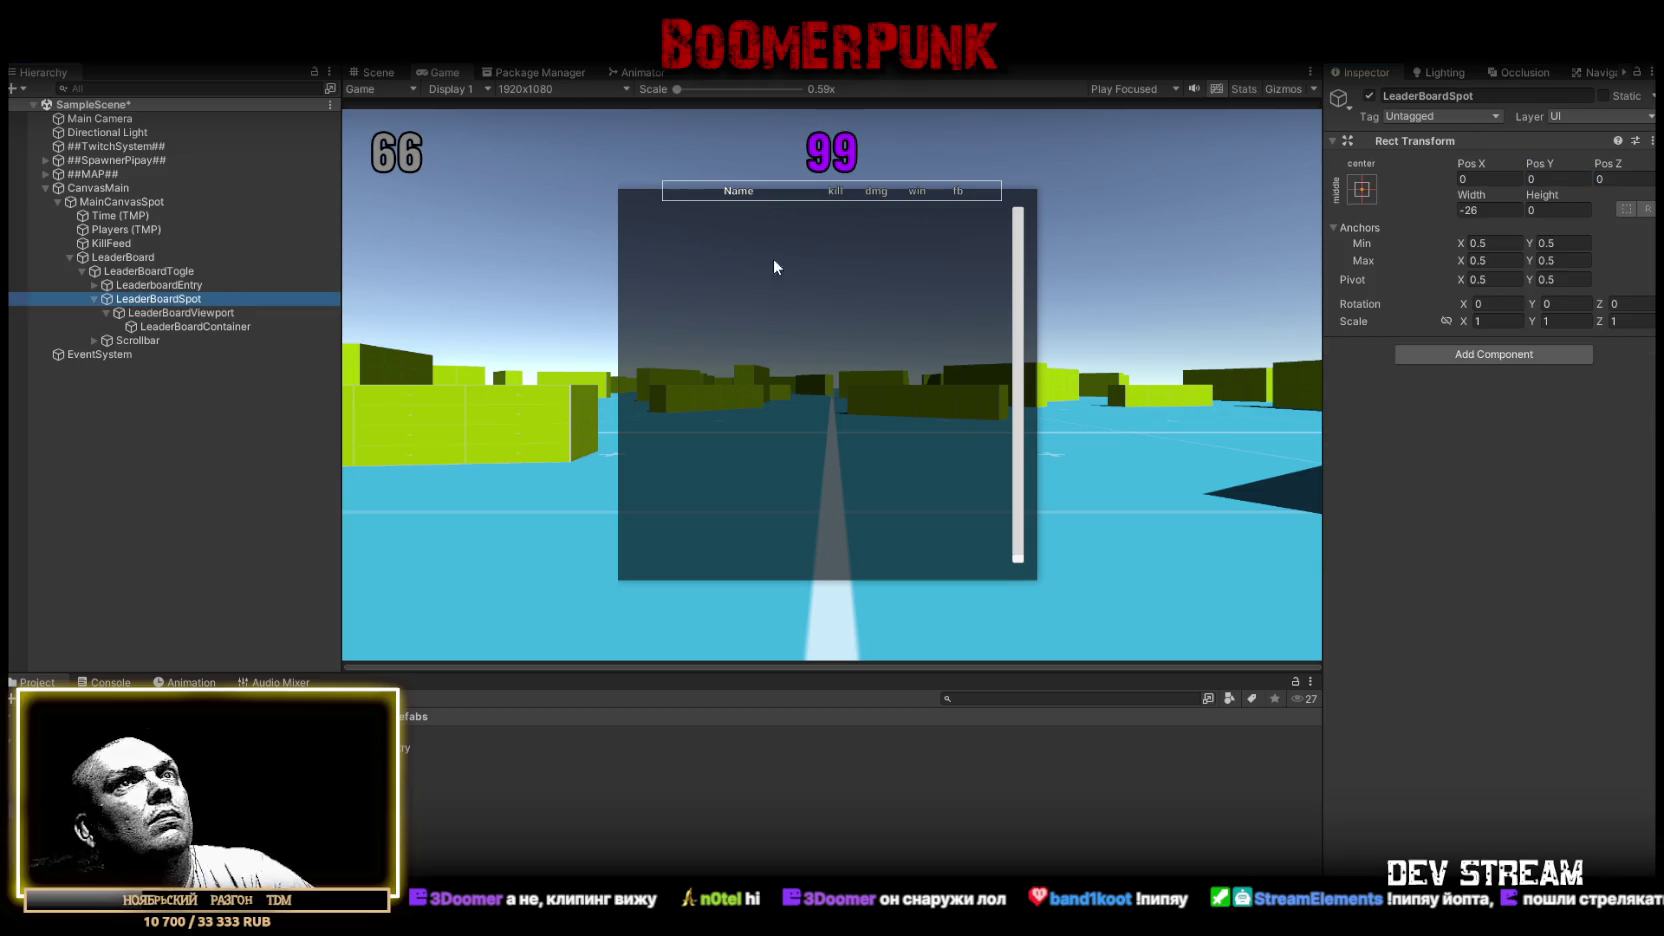
# Try several width and height values on LeaderBoardSpot's Rect Transform
pyautogui.click(1494, 207)
pyautogui.write('18.78')
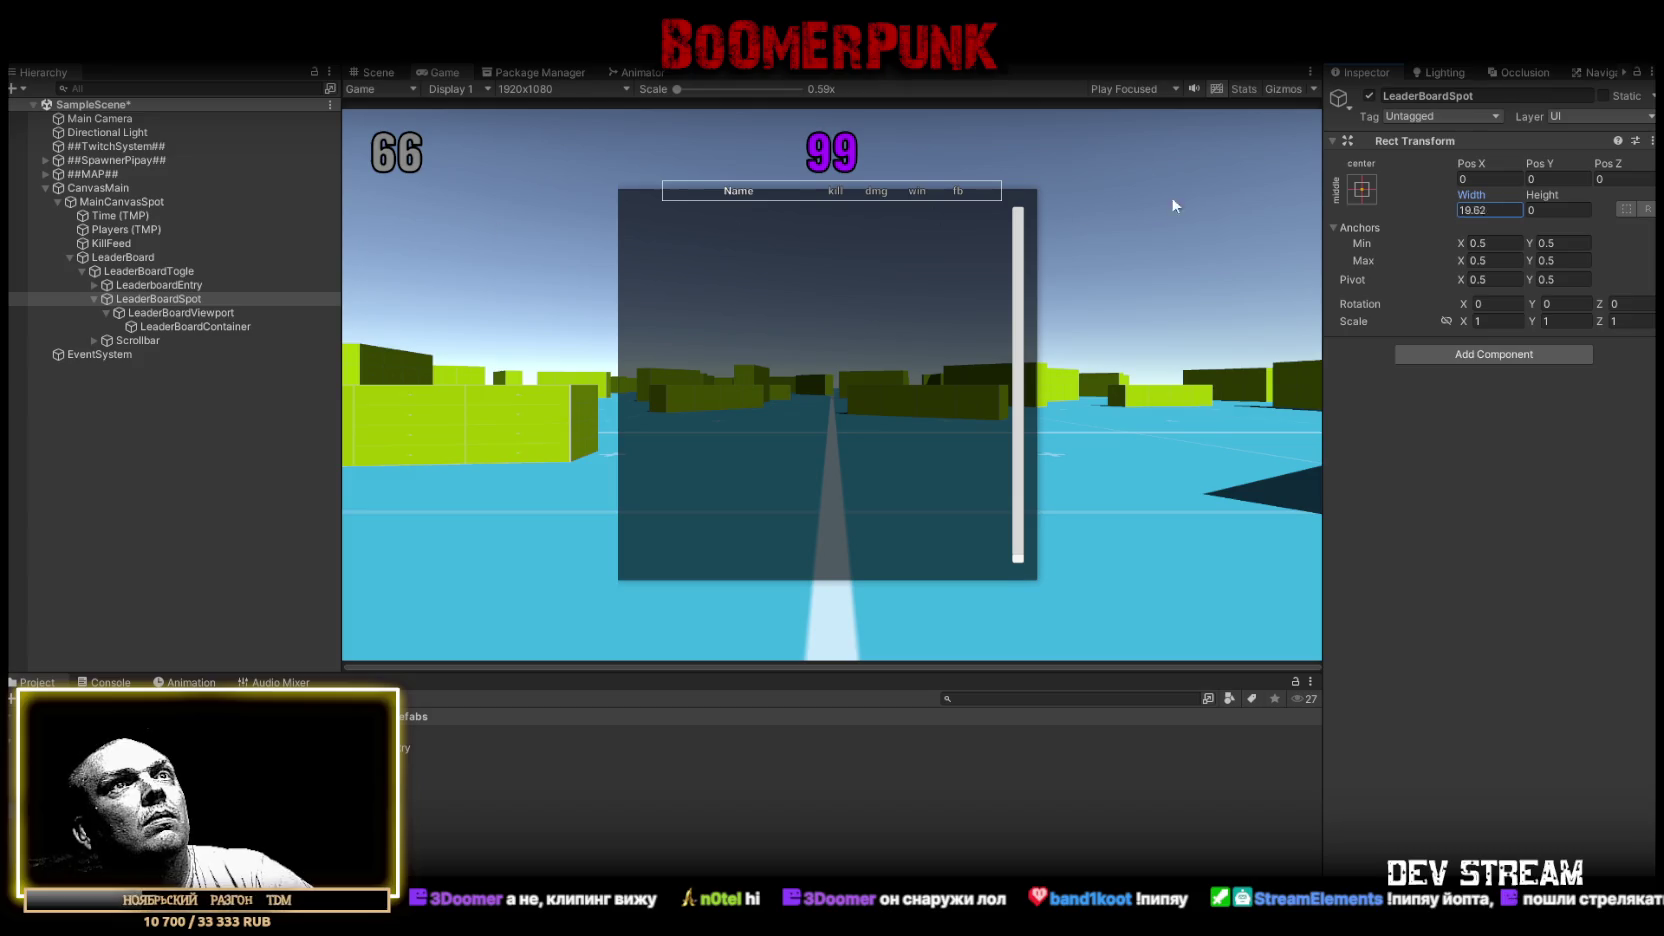
pyautogui.moveTo(1468, 195)
pyautogui.mouseDown()
pyautogui.moveTo(1540, 195)
pyautogui.moveTo(1575, 164)
pyautogui.mouseUp()
pyautogui.click(1557, 210)
pyautogui.write('7.2')
pyautogui.moveTo(1478, 163); pyautogui.dragTo(1500, 163)
pyautogui.click(1505, 208)
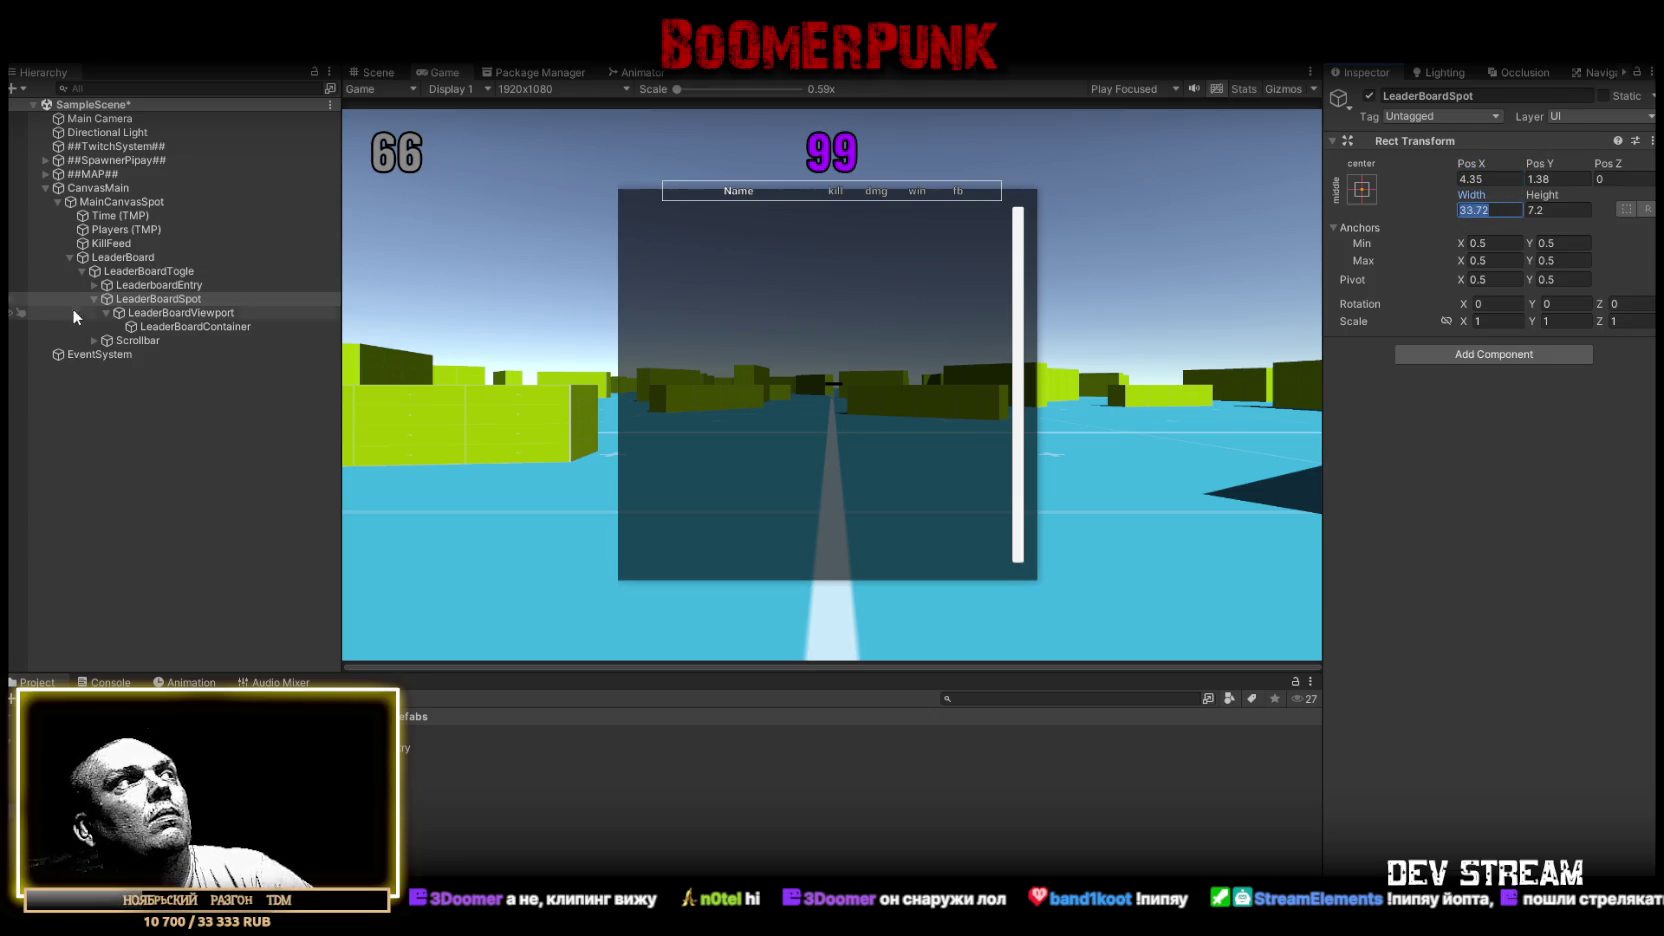
pyautogui.click(175, 315)
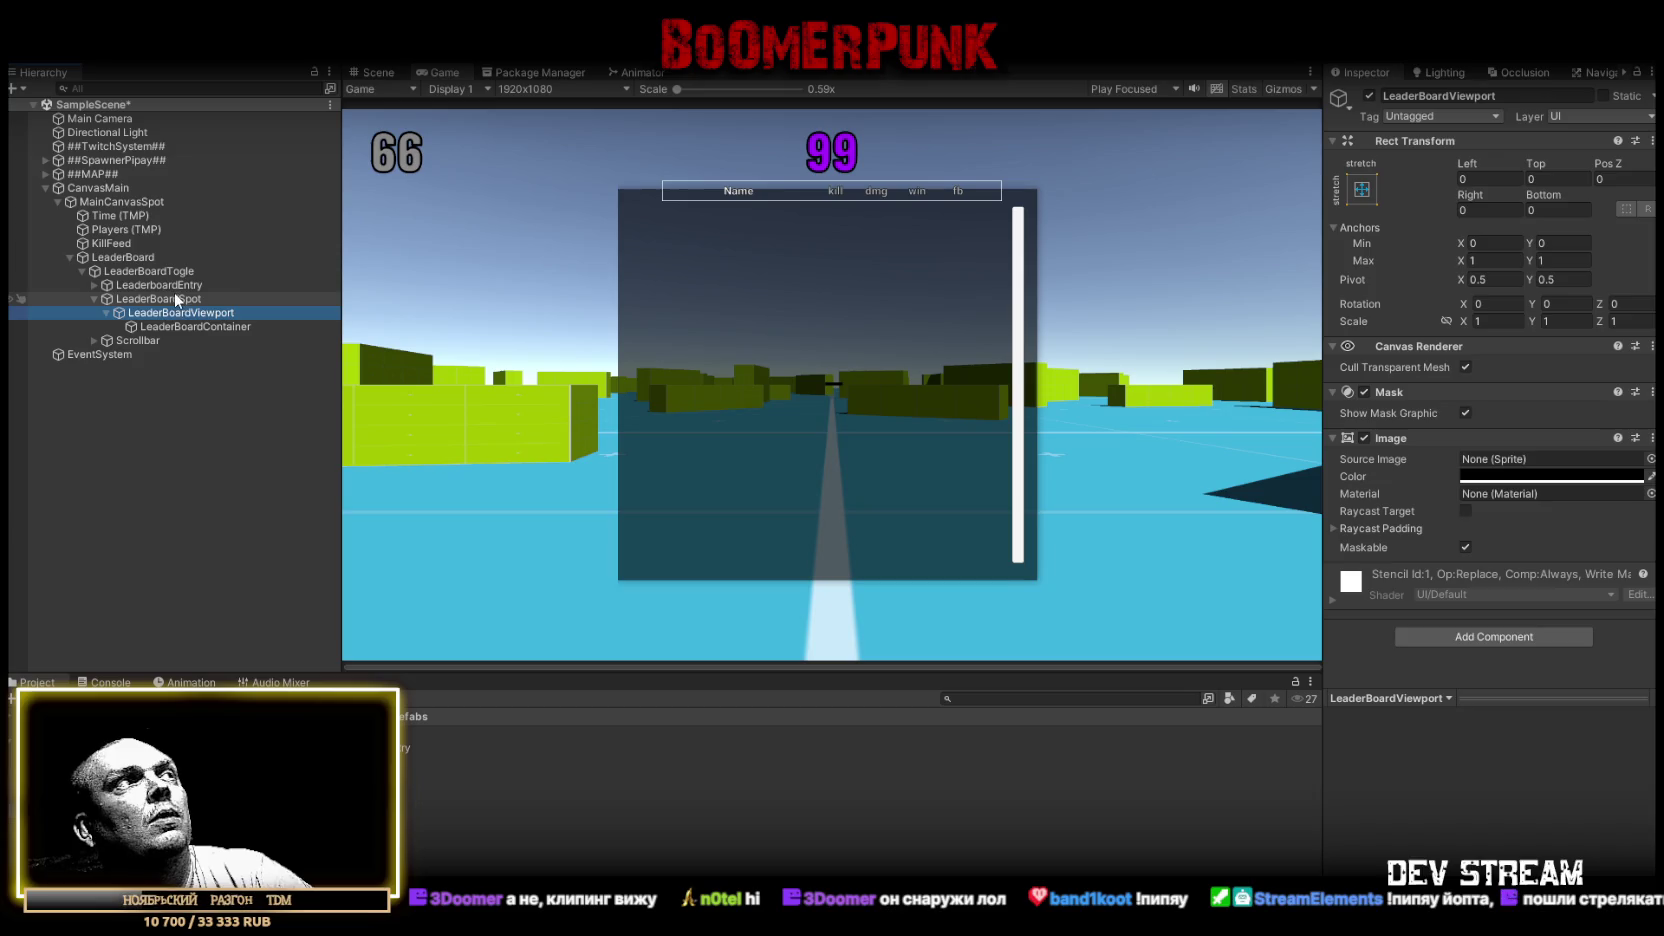
pyautogui.click(160, 299)
# Center LeaderBoardSpot at Pos X 0, Pos Y 0 and try width 800, height 600
pyautogui.moveTo(1468, 164); pyautogui.dragTo(1512, 181)
pyautogui.write('0')
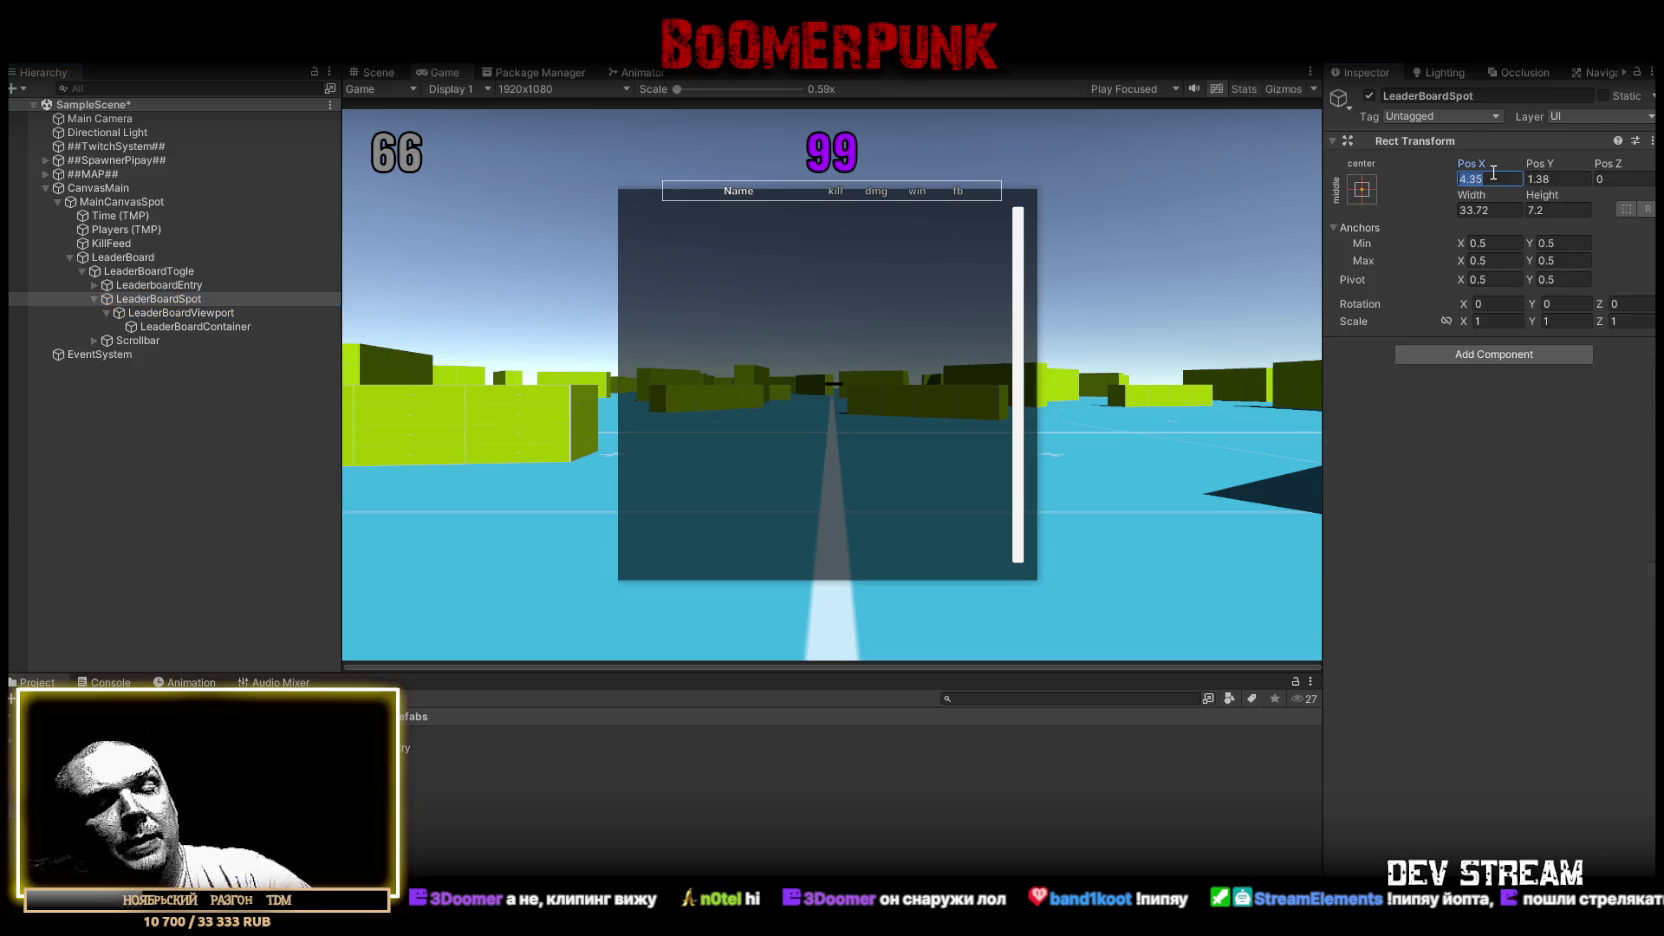
pyautogui.click(1573, 180)
pyautogui.write('0')
pyautogui.click(1490, 209)
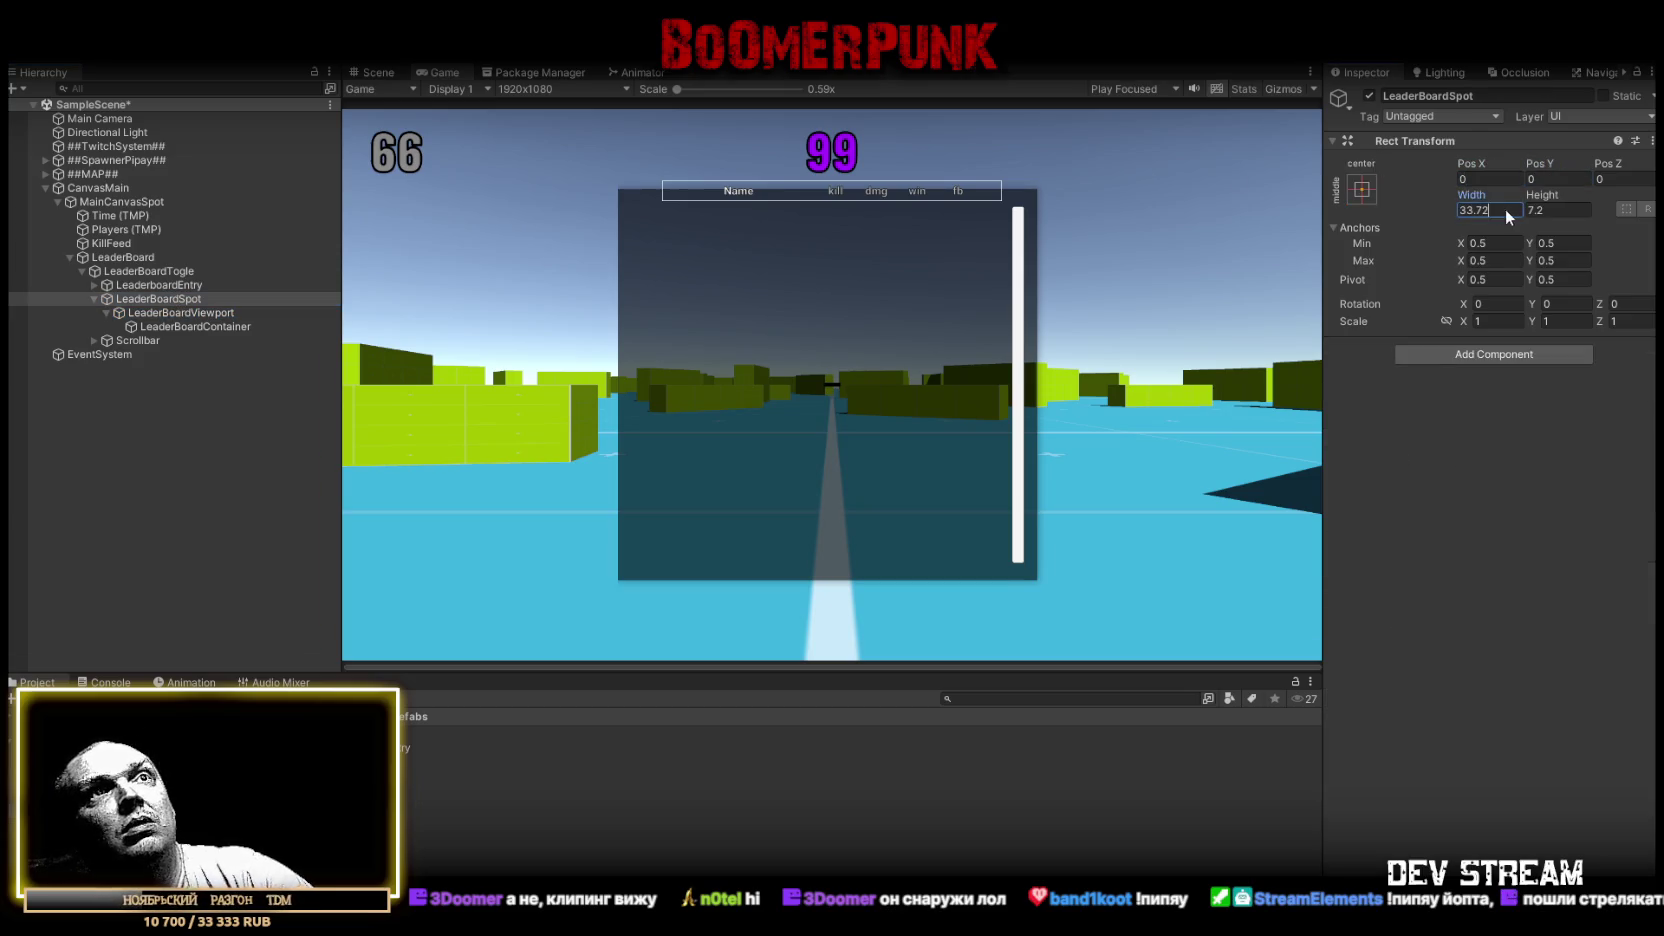
pyautogui.write('800')
pyautogui.press('Tab')
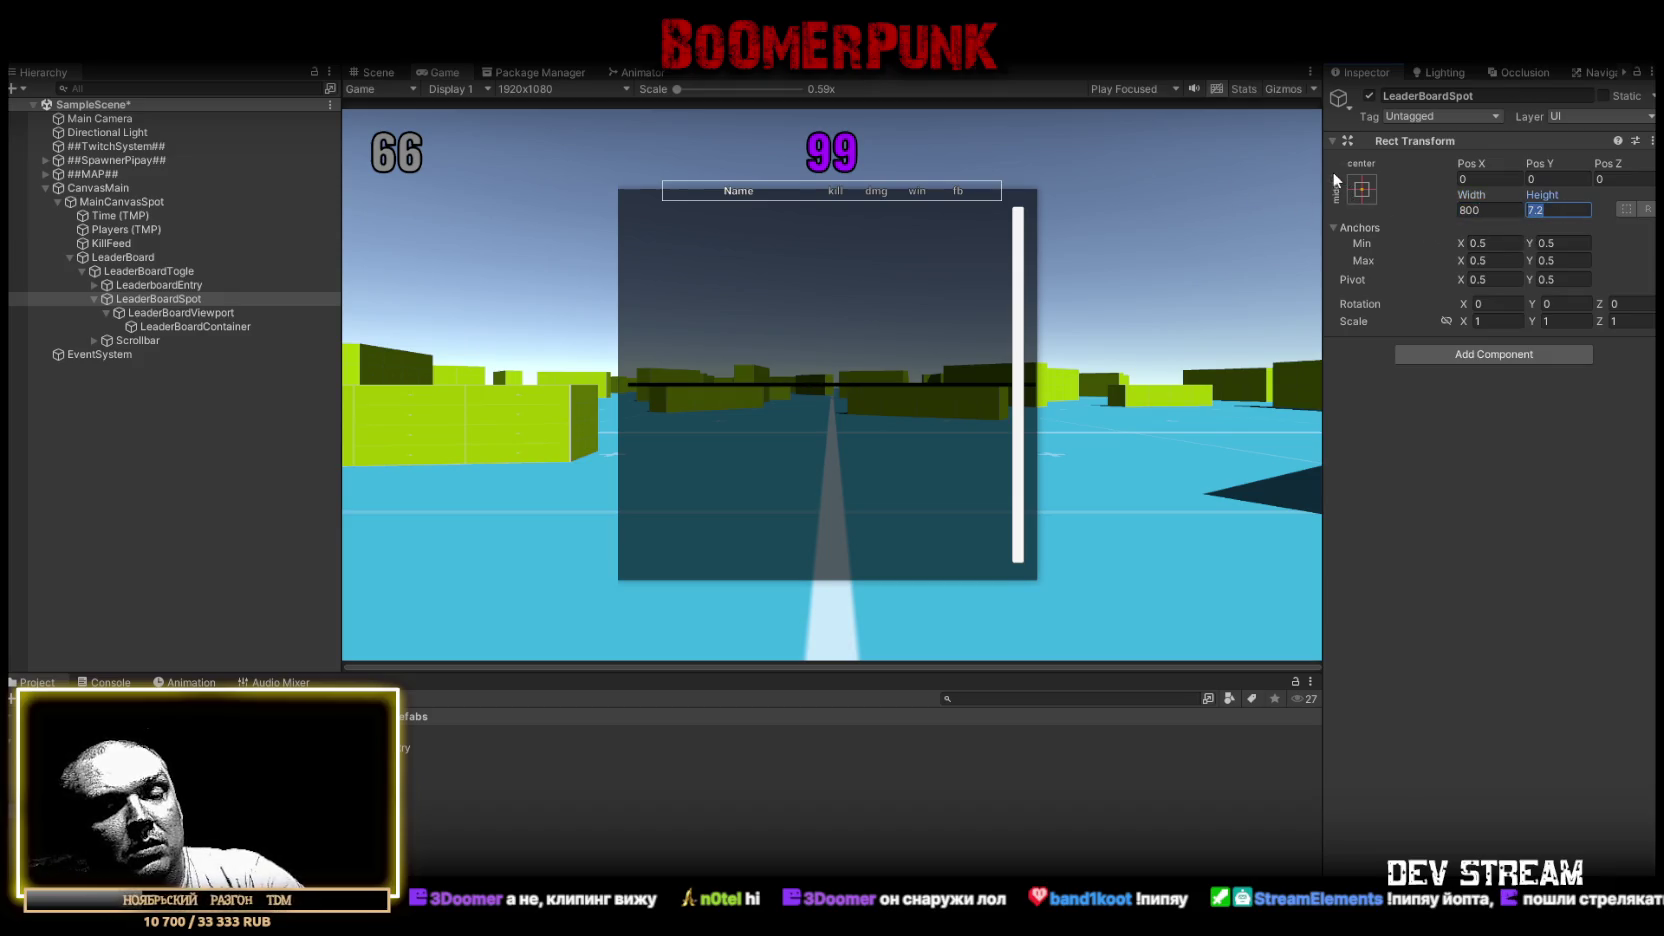
pyautogui.write('600')
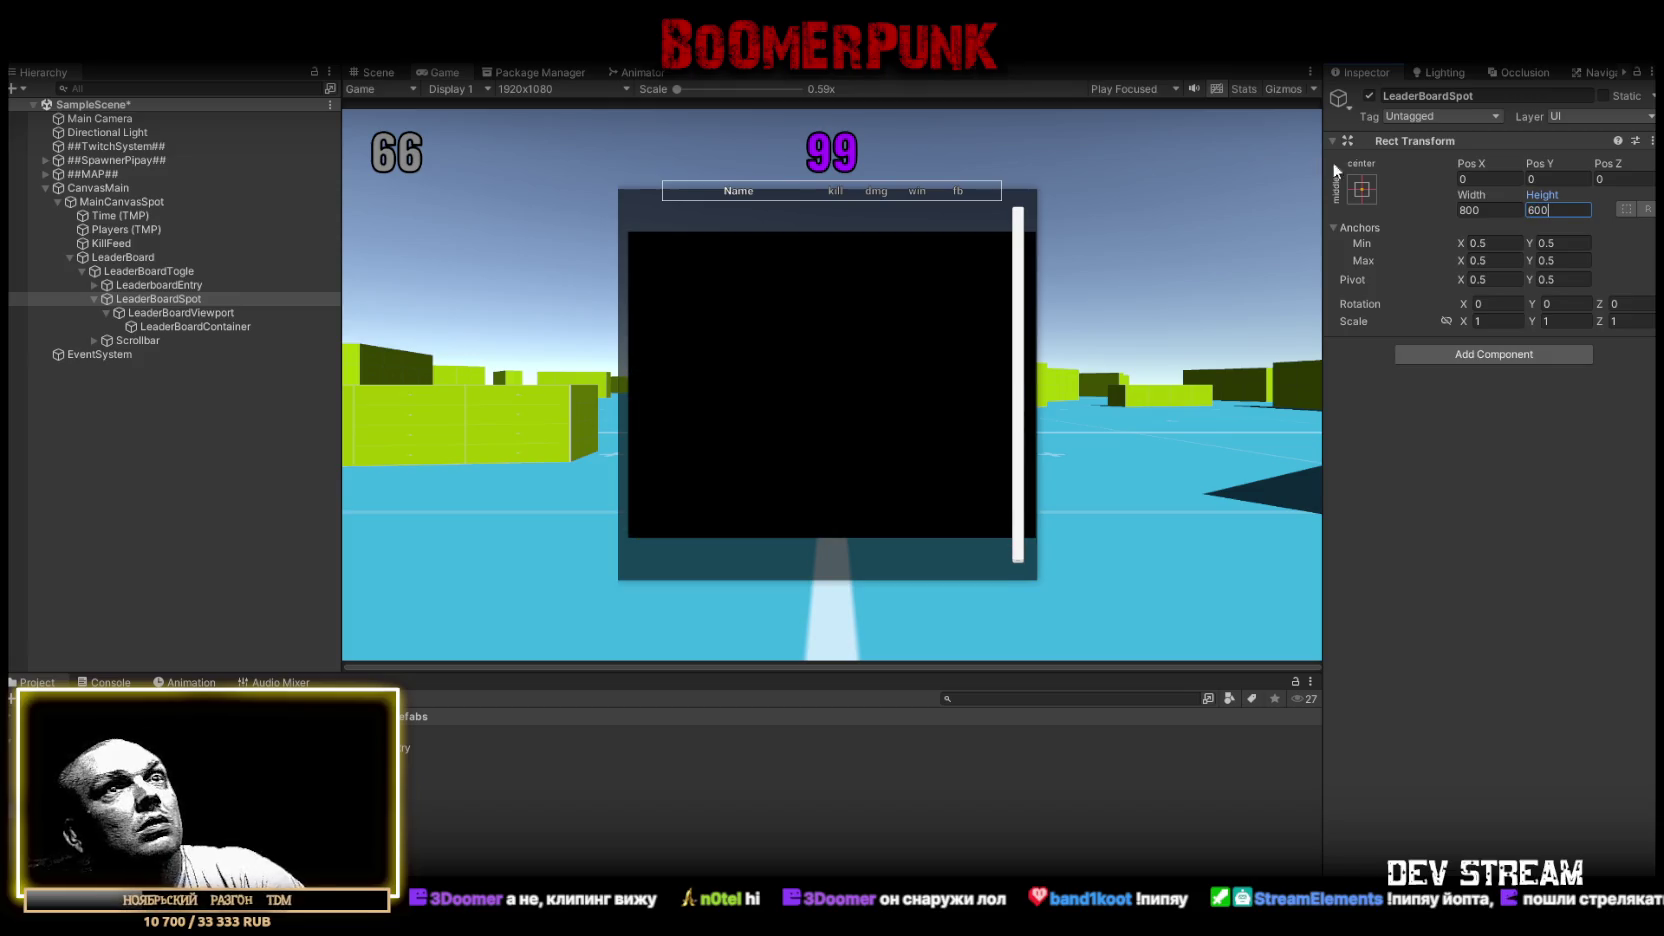
# Size LeaderBoardSpot to exactly 666 wide and 700 high
pyautogui.moveTo(1470, 195); pyautogui.dragTo(1455, 196)
pyautogui.moveTo(1075, 208)
pyautogui.mouseDown()
pyautogui.moveTo(279, 232)
pyautogui.moveTo(1640, 202)
pyautogui.moveTo(1580, 202)
pyautogui.mouseUp()
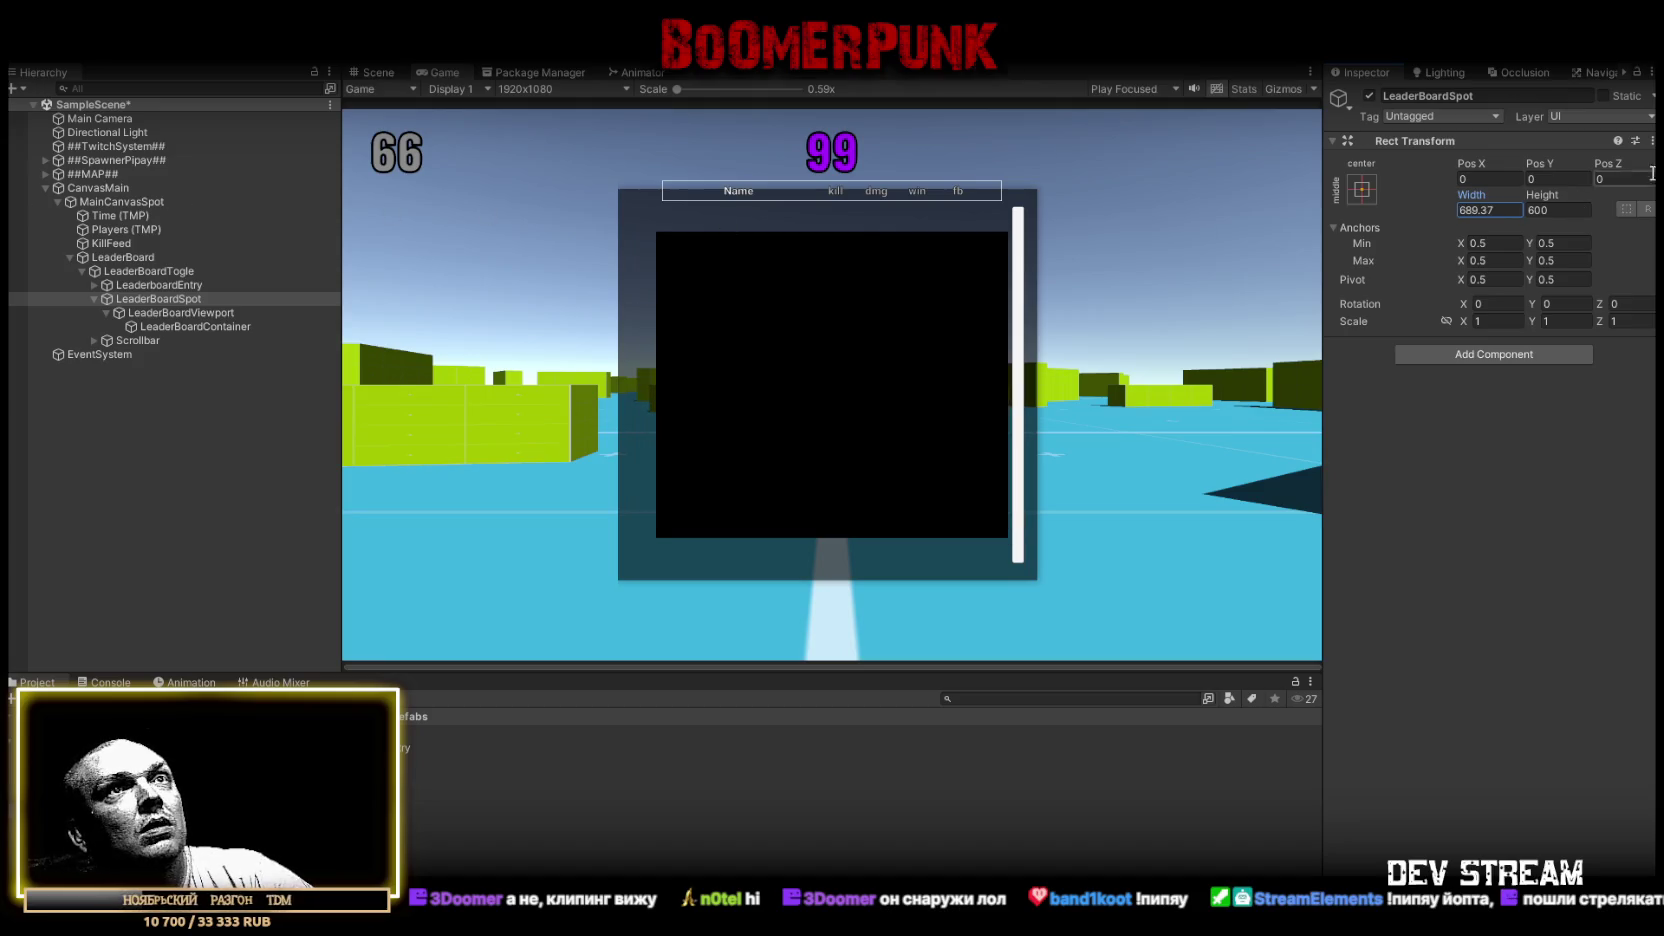
pyautogui.click(1505, 210)
pyautogui.write('66')
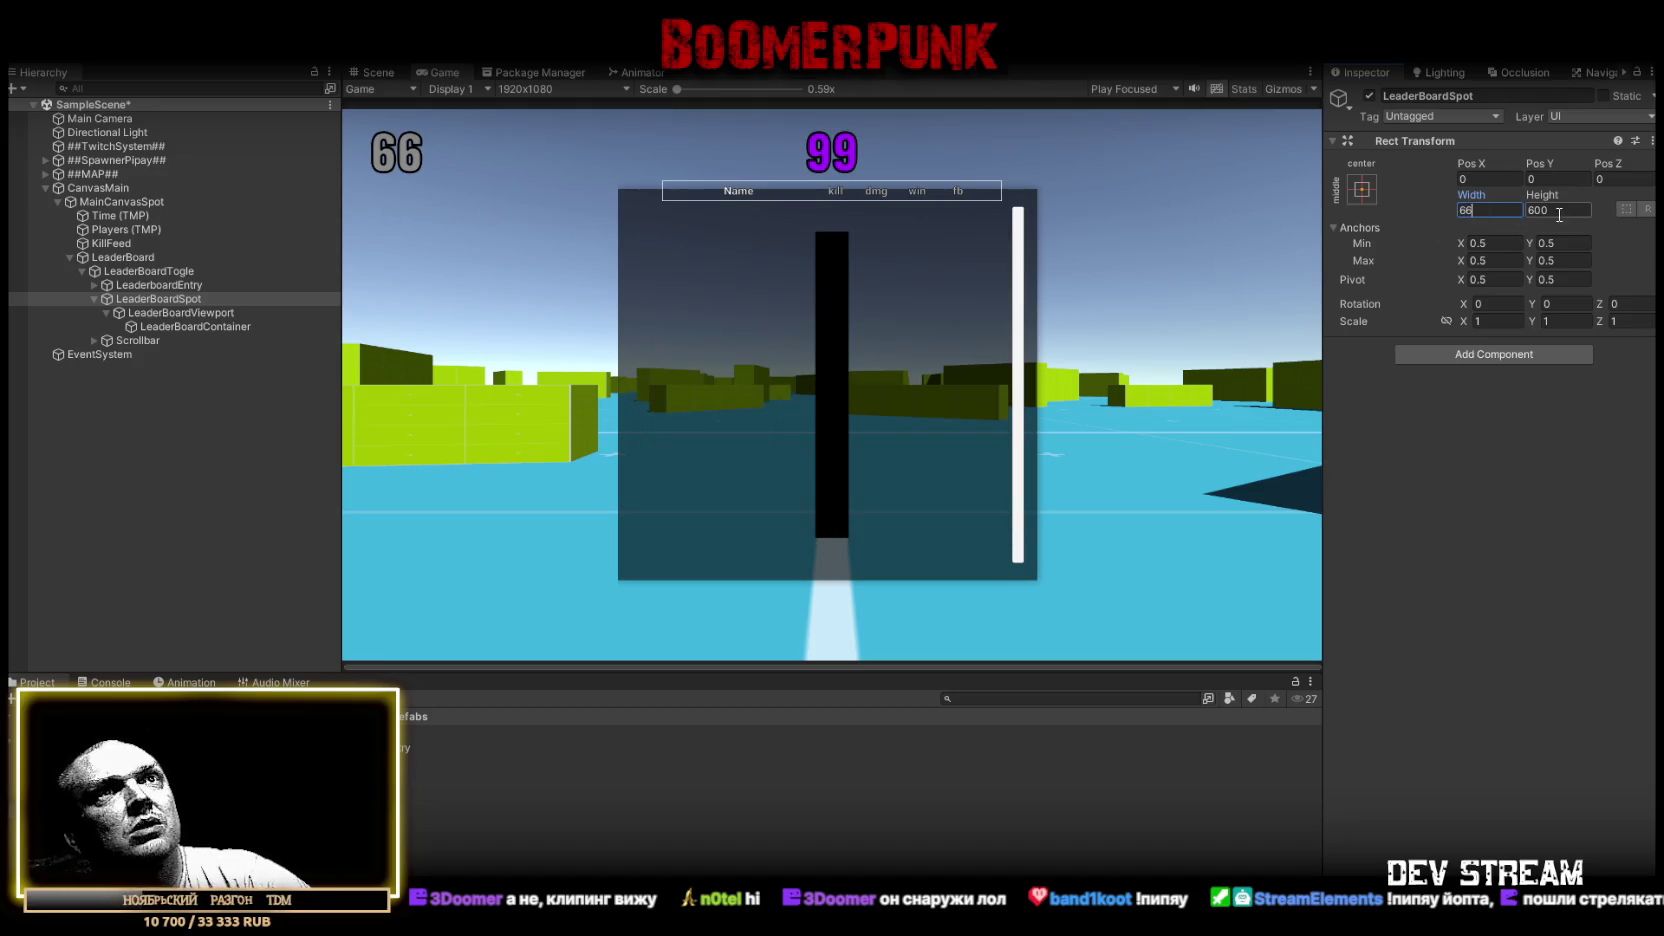
pyautogui.write('6')
pyautogui.moveTo(1542, 195); pyautogui.dragTo(1645, 205)
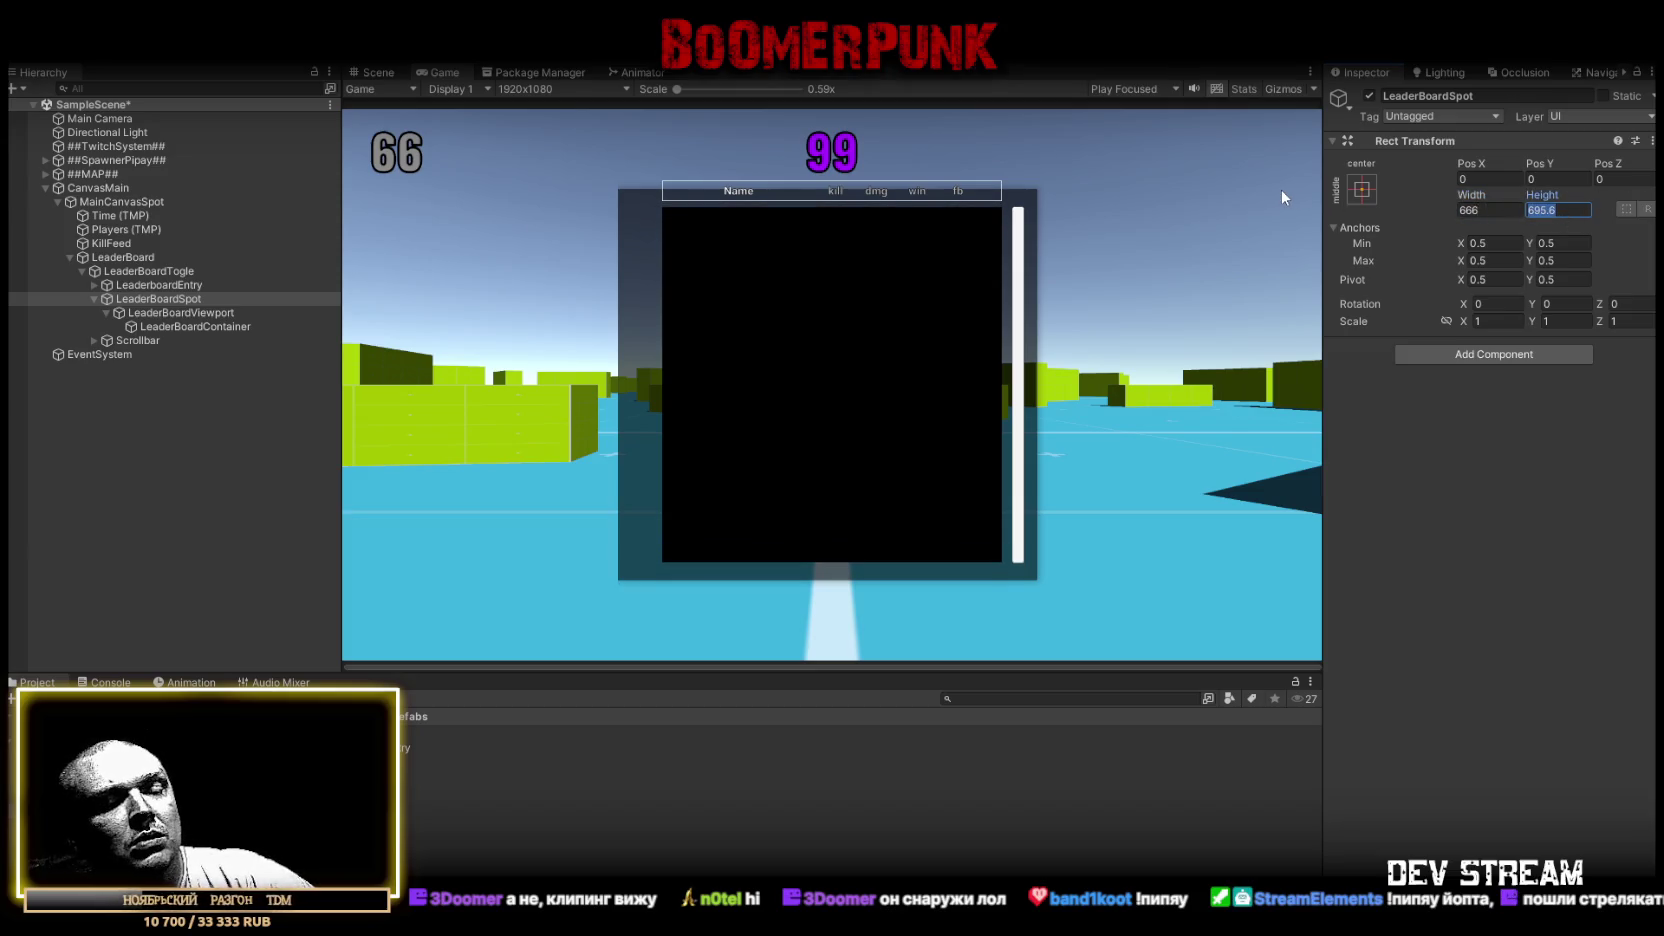
pyautogui.write('700')
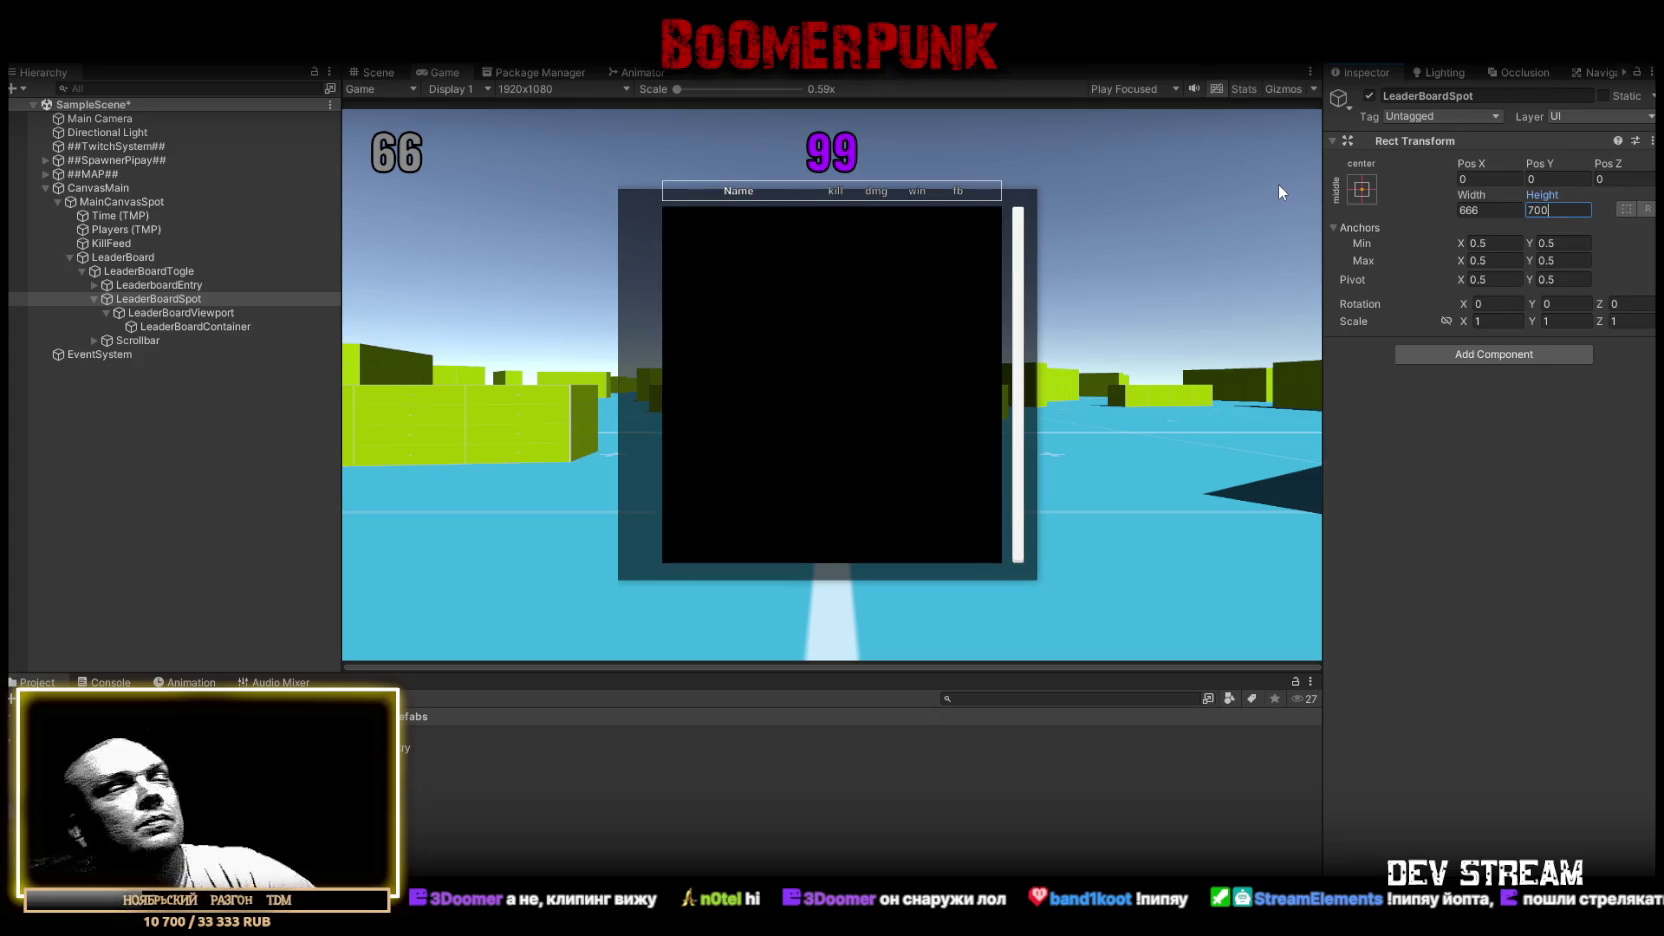
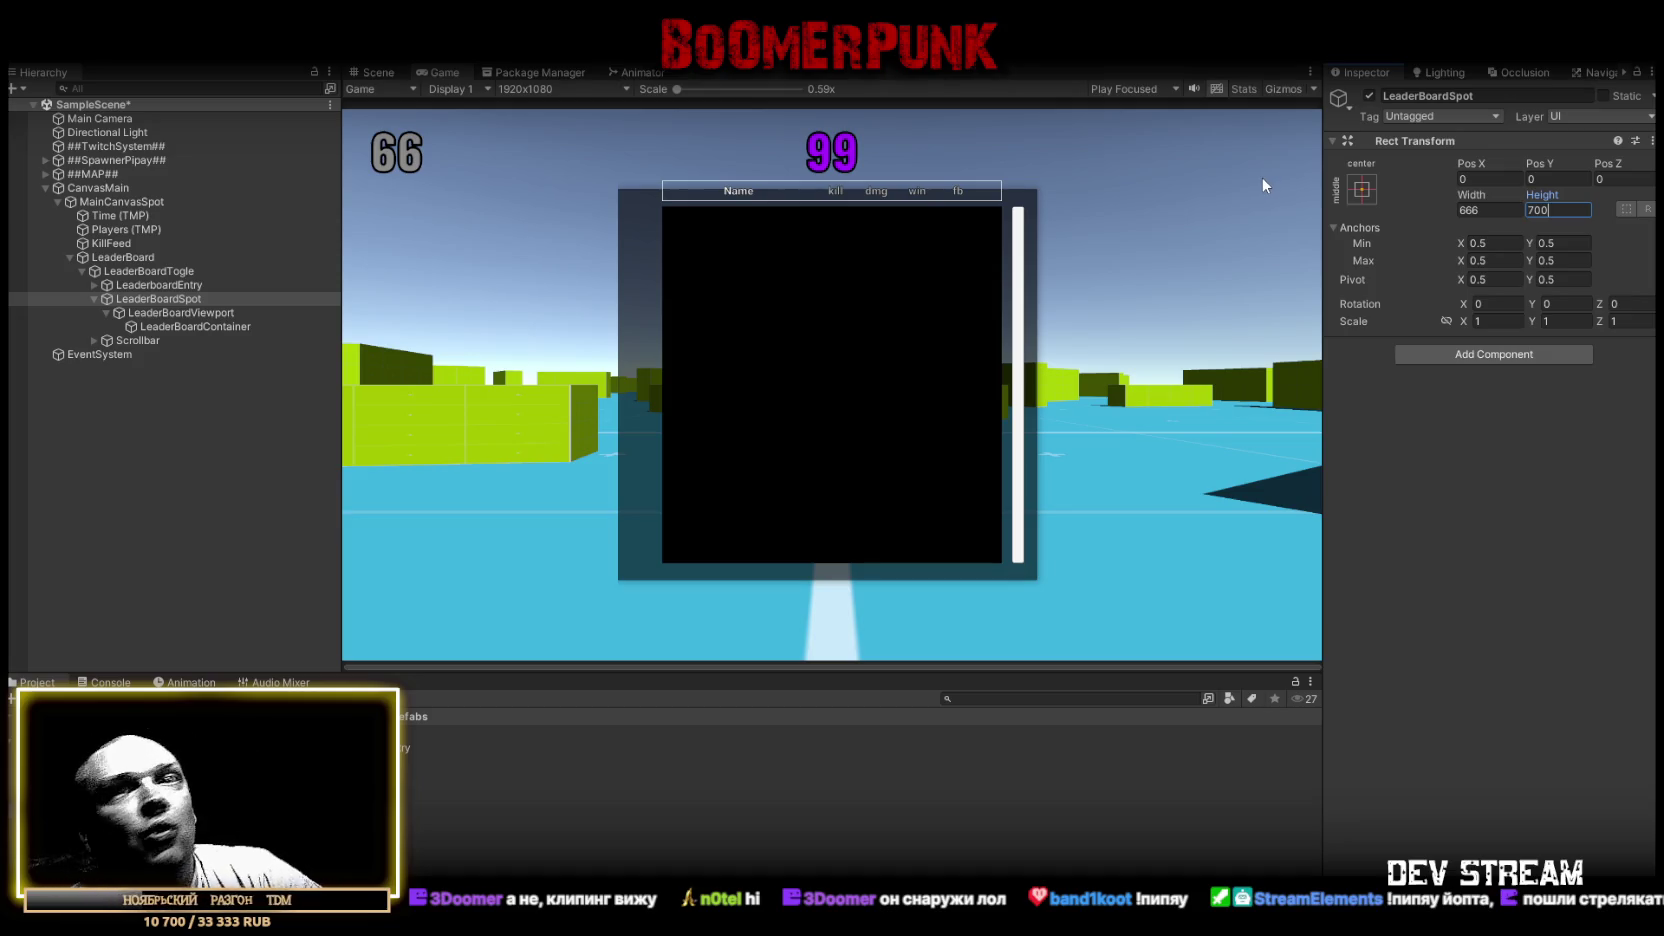
# Keep LeaderBoardSpot at height 700 and turn off Show Mask Graphic on LeaderBoardViewport's Mask
pyautogui.click(1550, 500)
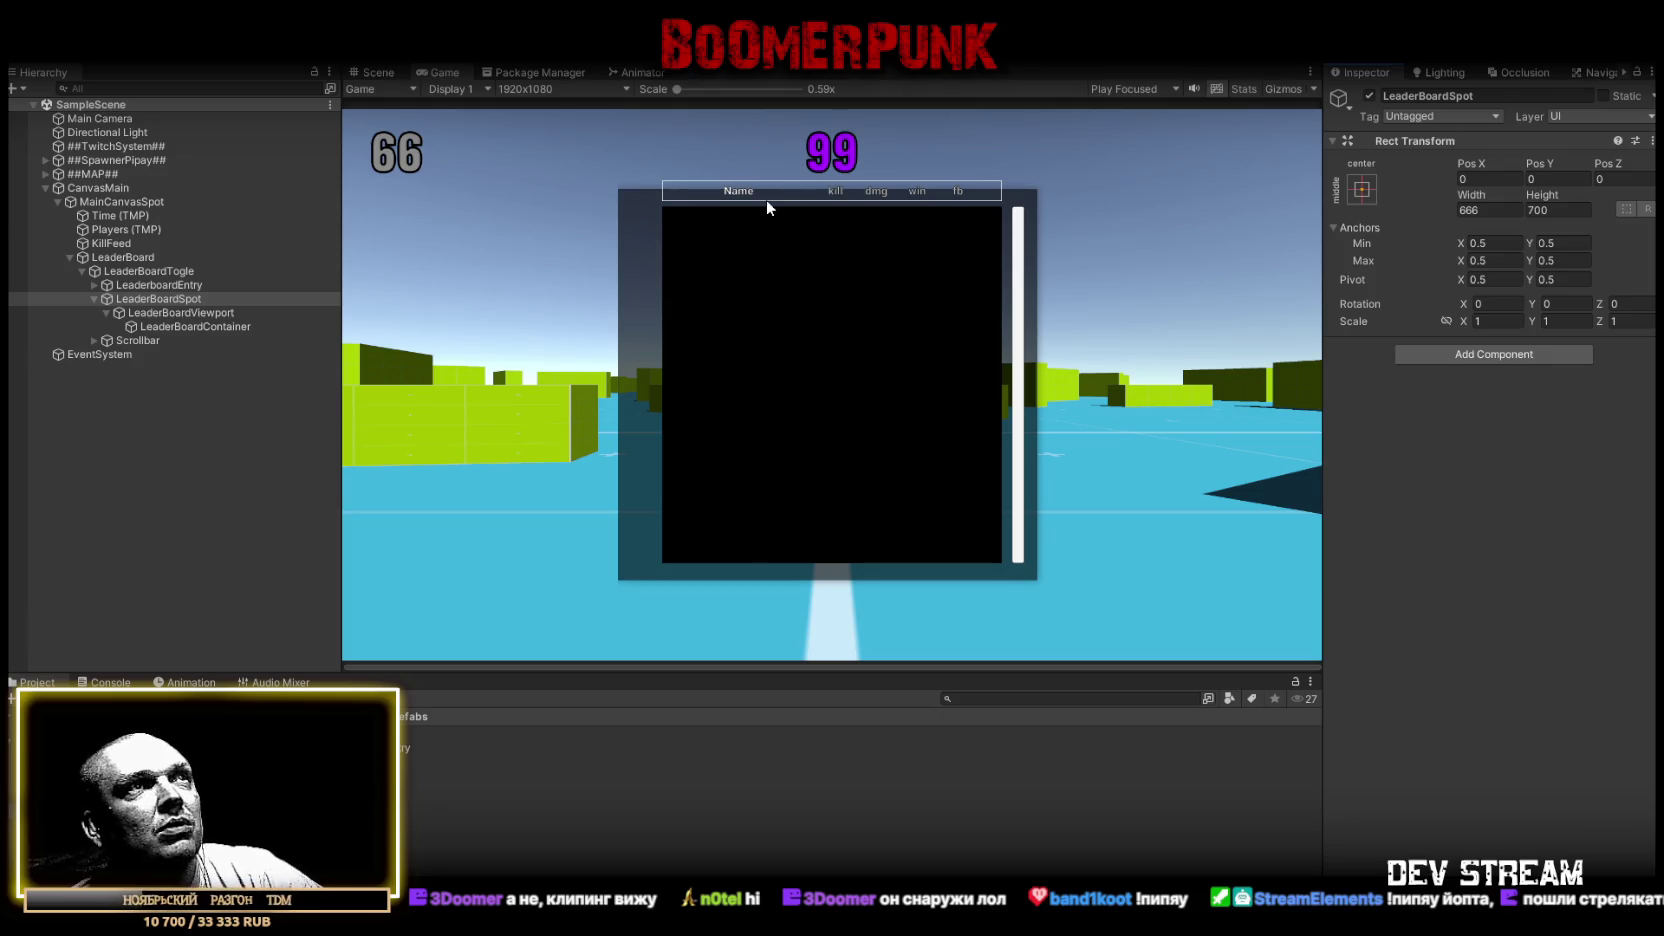
pyautogui.click(172, 311)
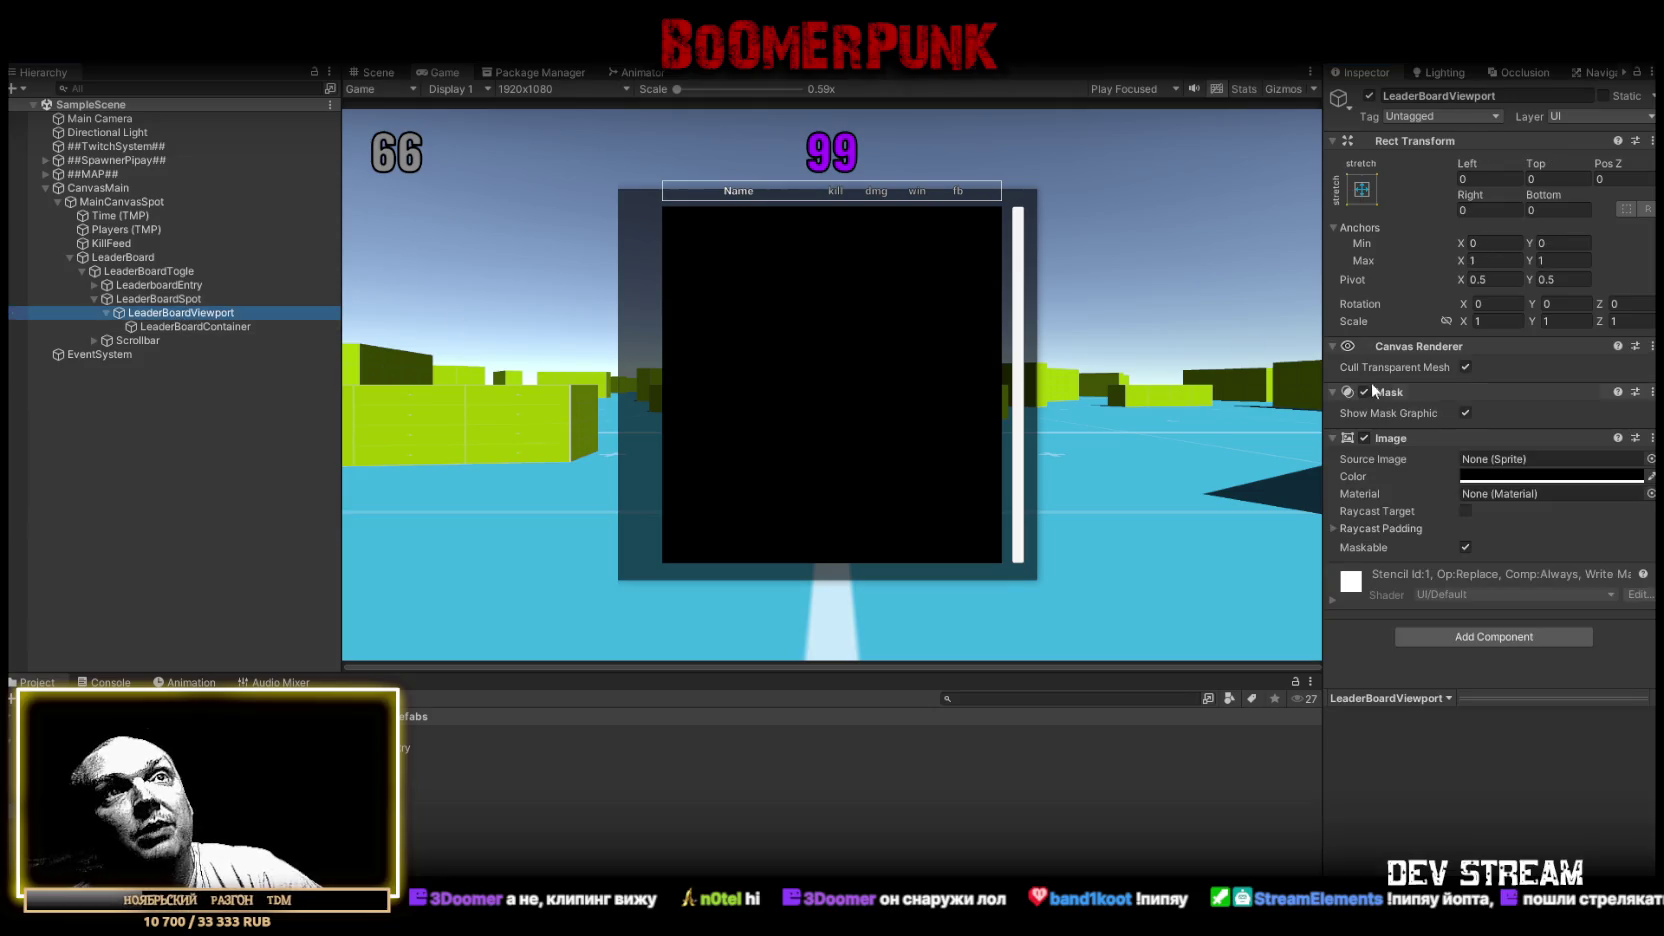
pyautogui.click(1464, 412)
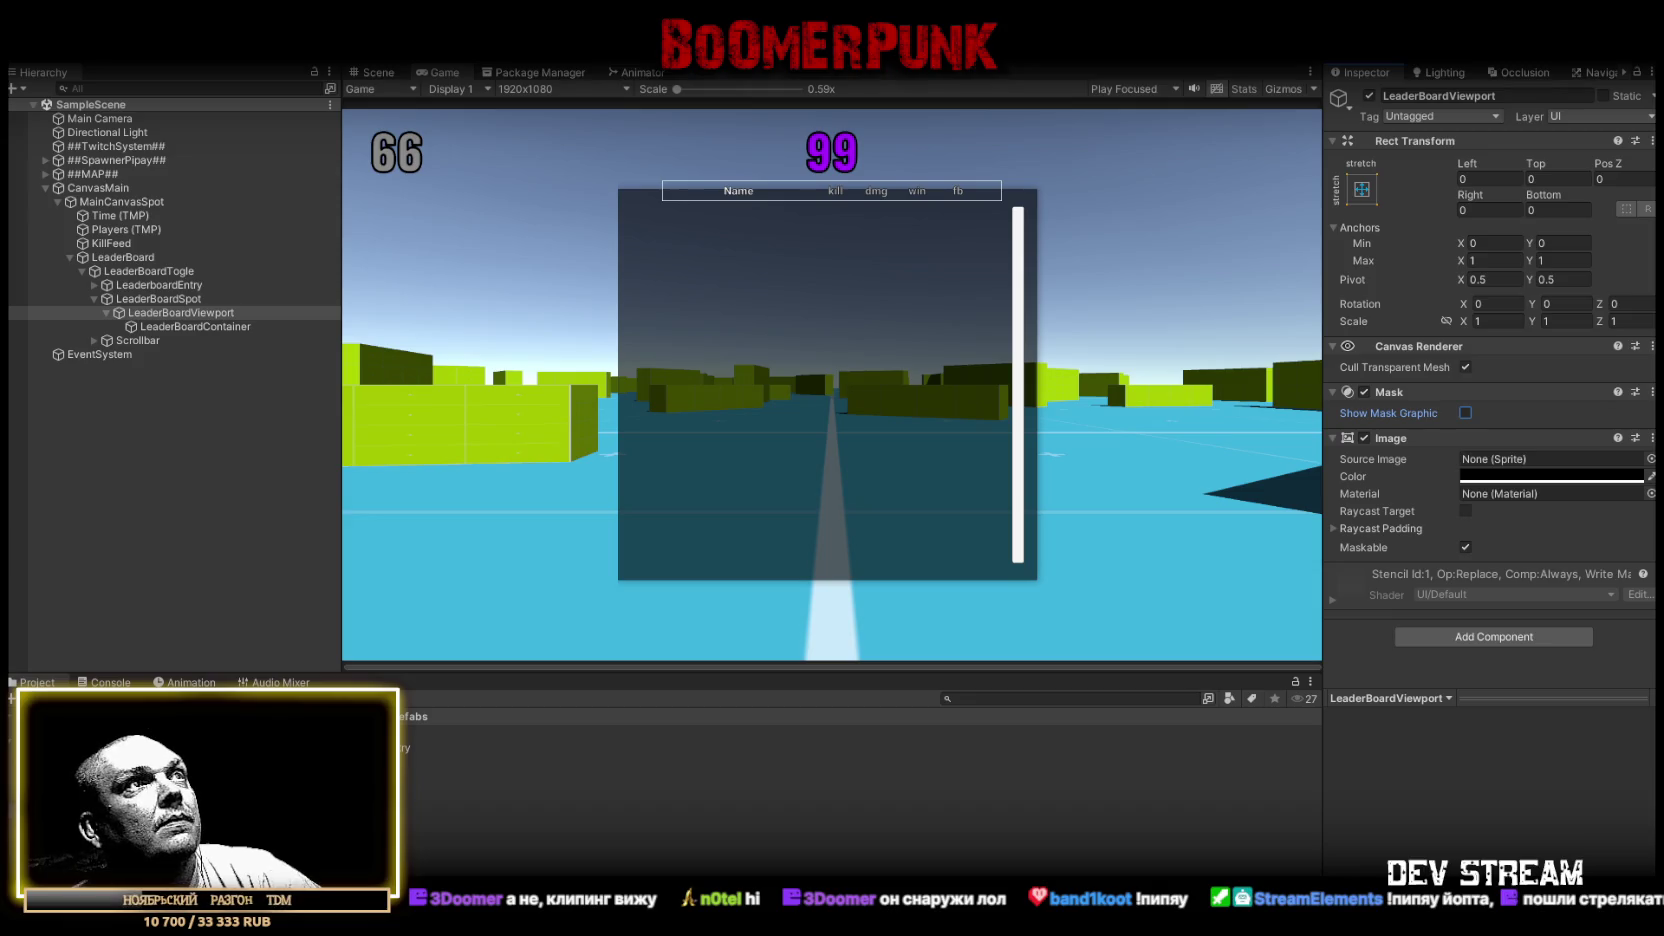
pyautogui.click(45, 188)
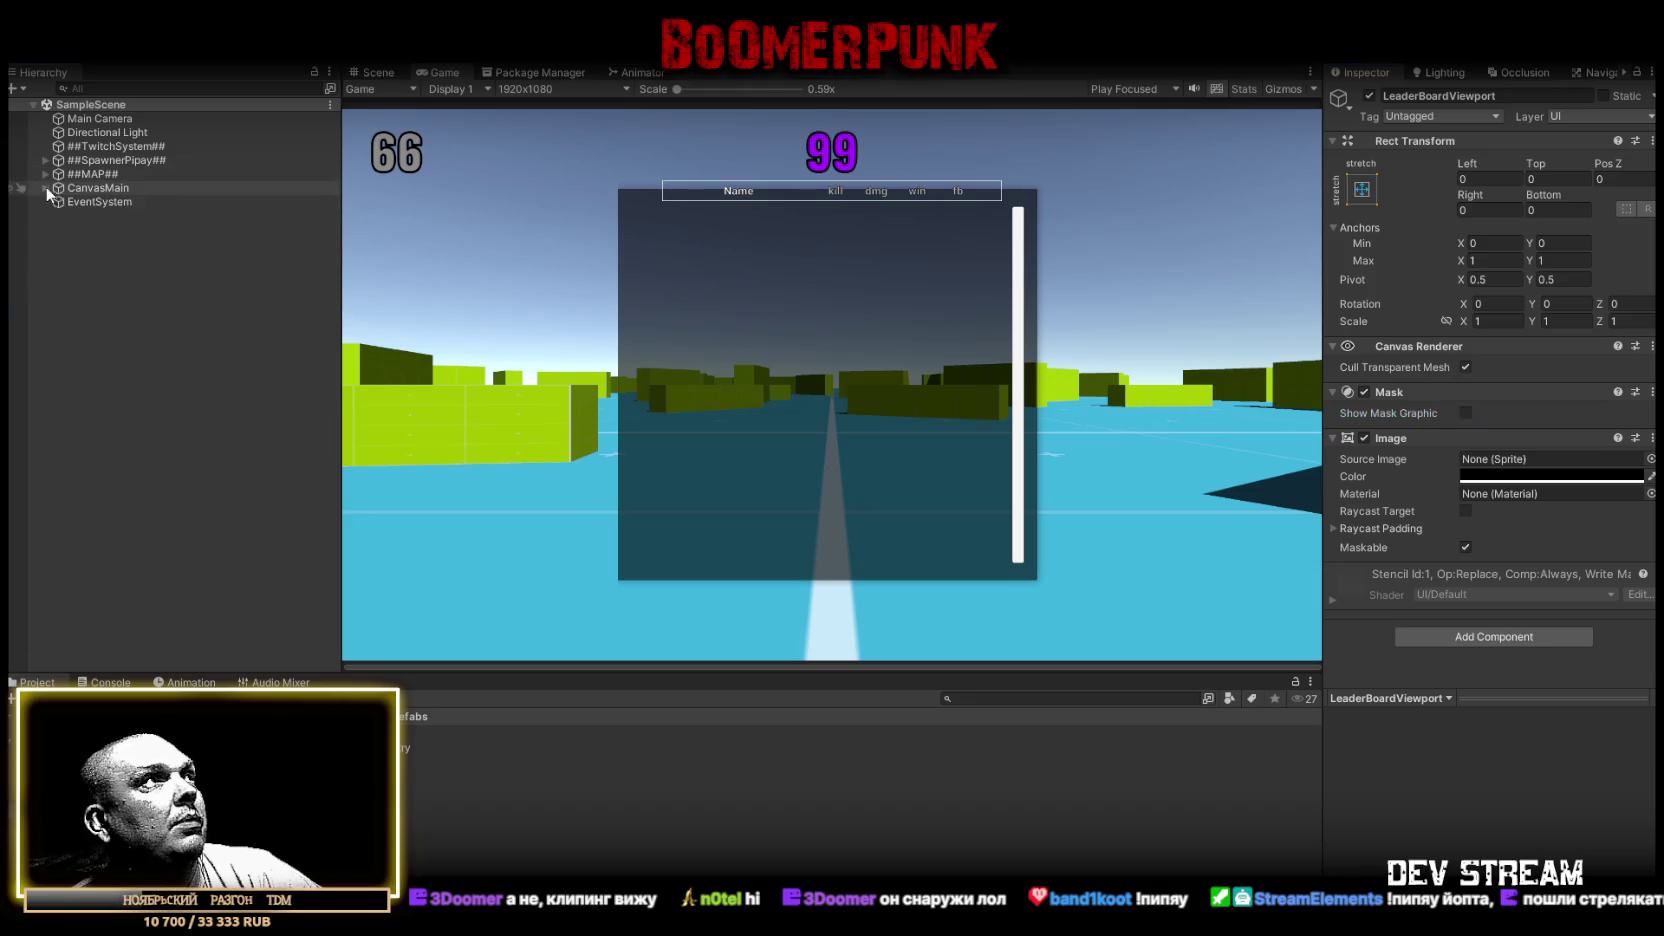
# Select Main Camera and open its SimpleCameraController script from the Inspector
pyautogui.click(110, 120)
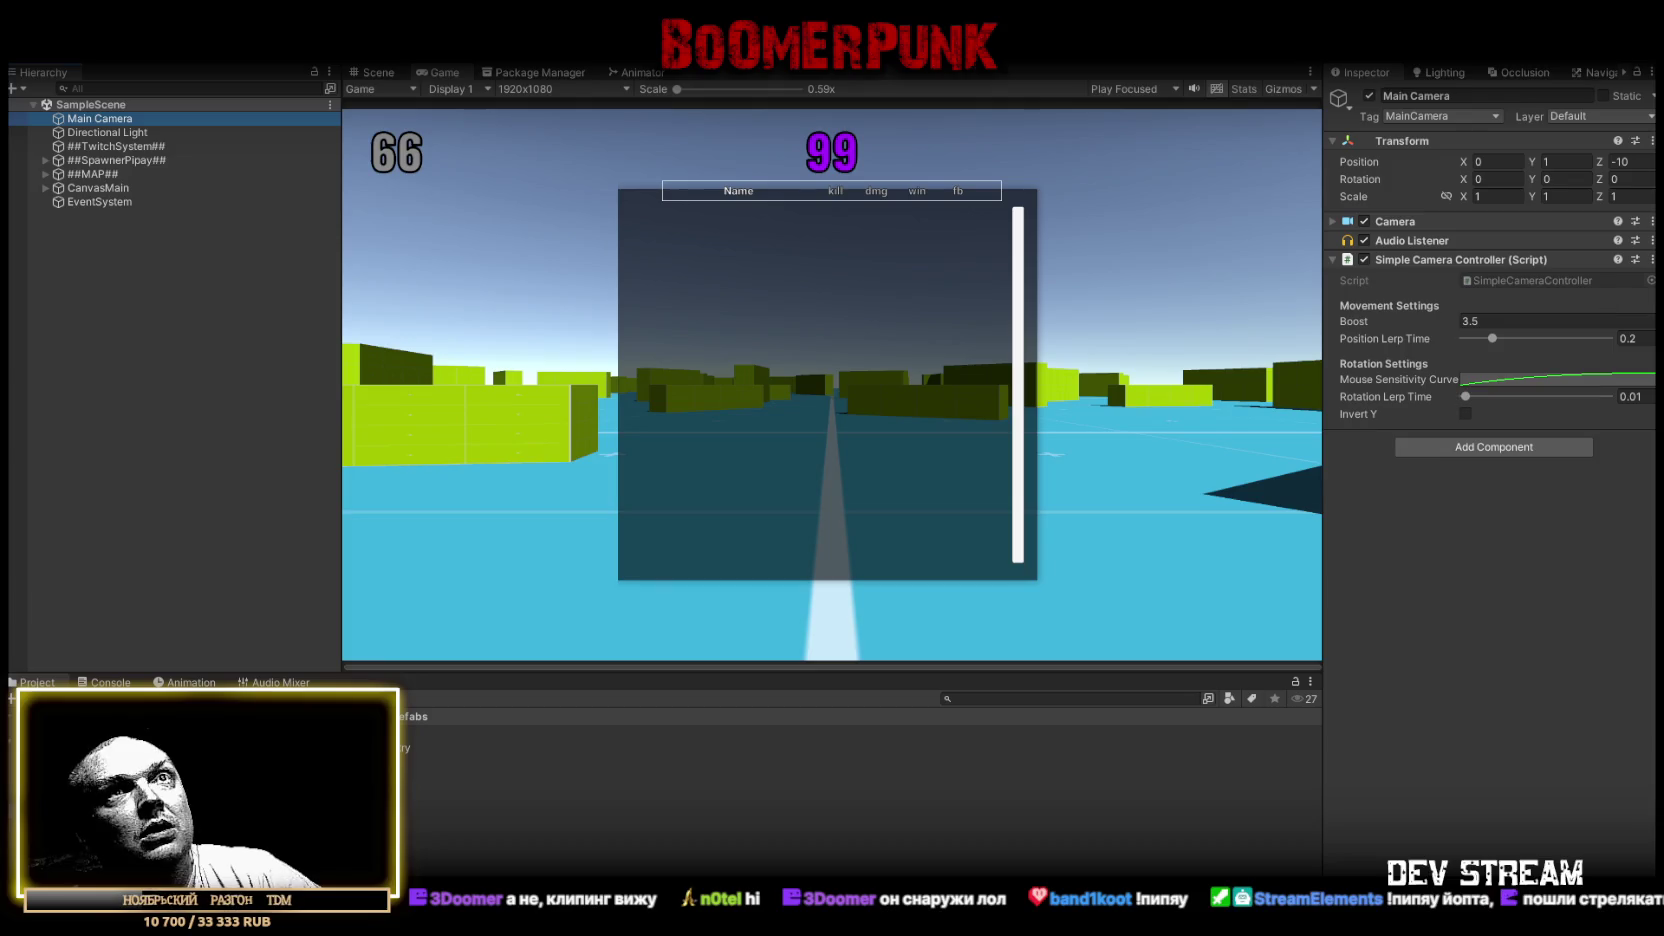
pyautogui.doubleClick(1492, 279)
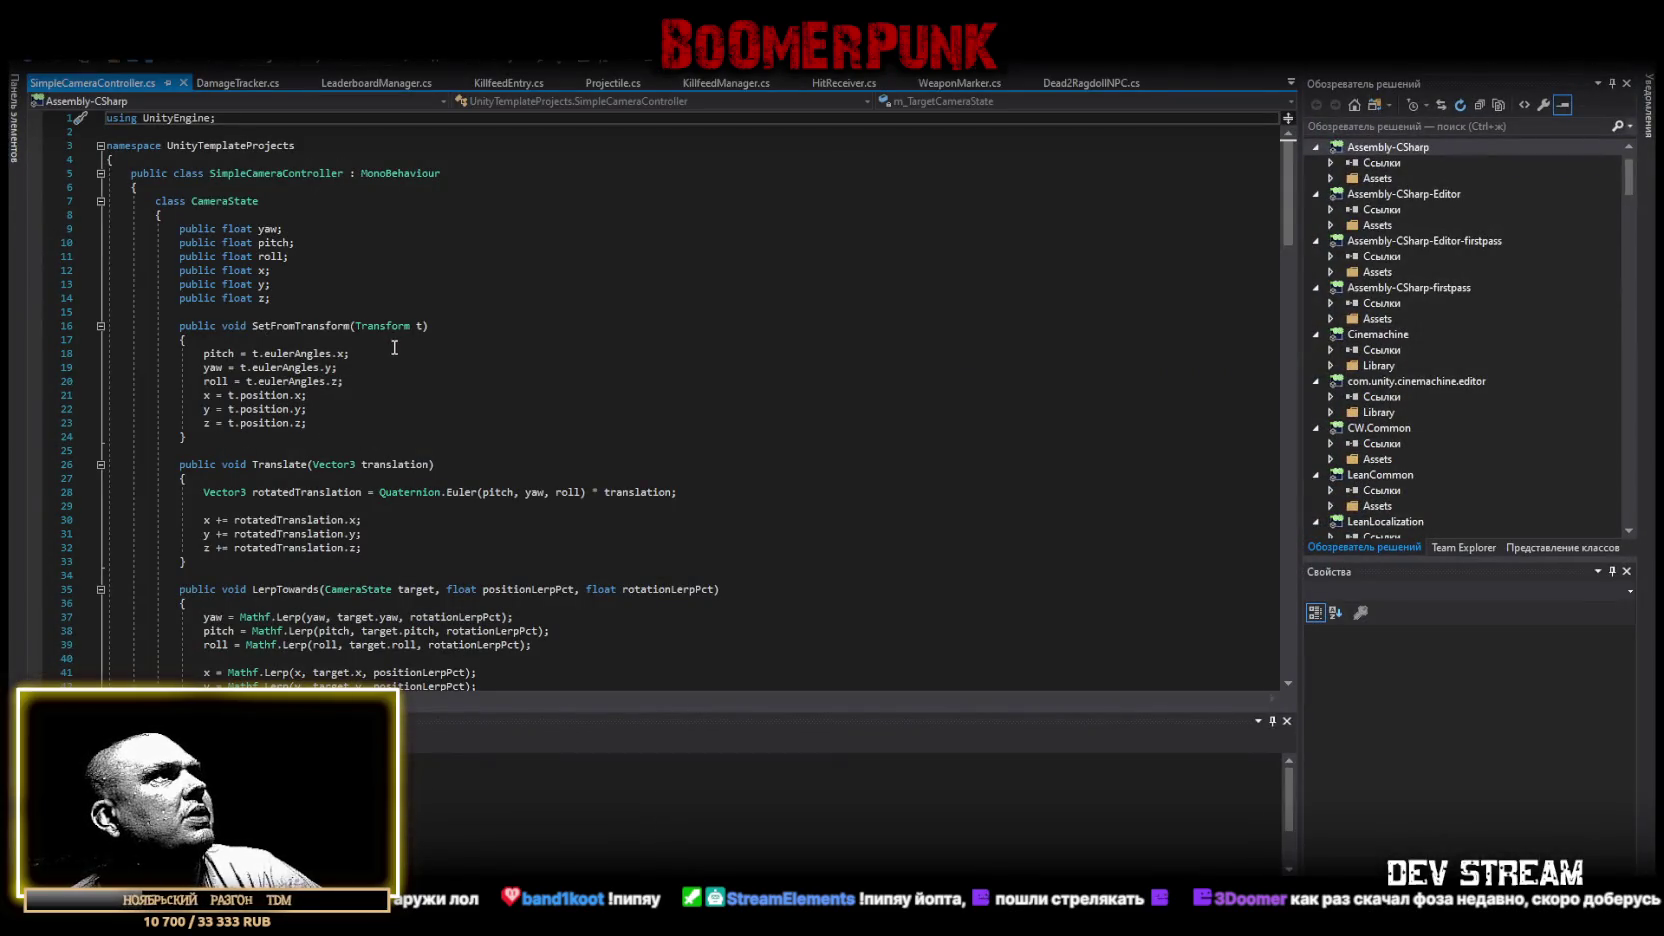
# Find the boost declaration on line 58 and check its 3.5f default
pyautogui.scroll(-4, 393, 349)
pyautogui.scroll(4, 390, 350)
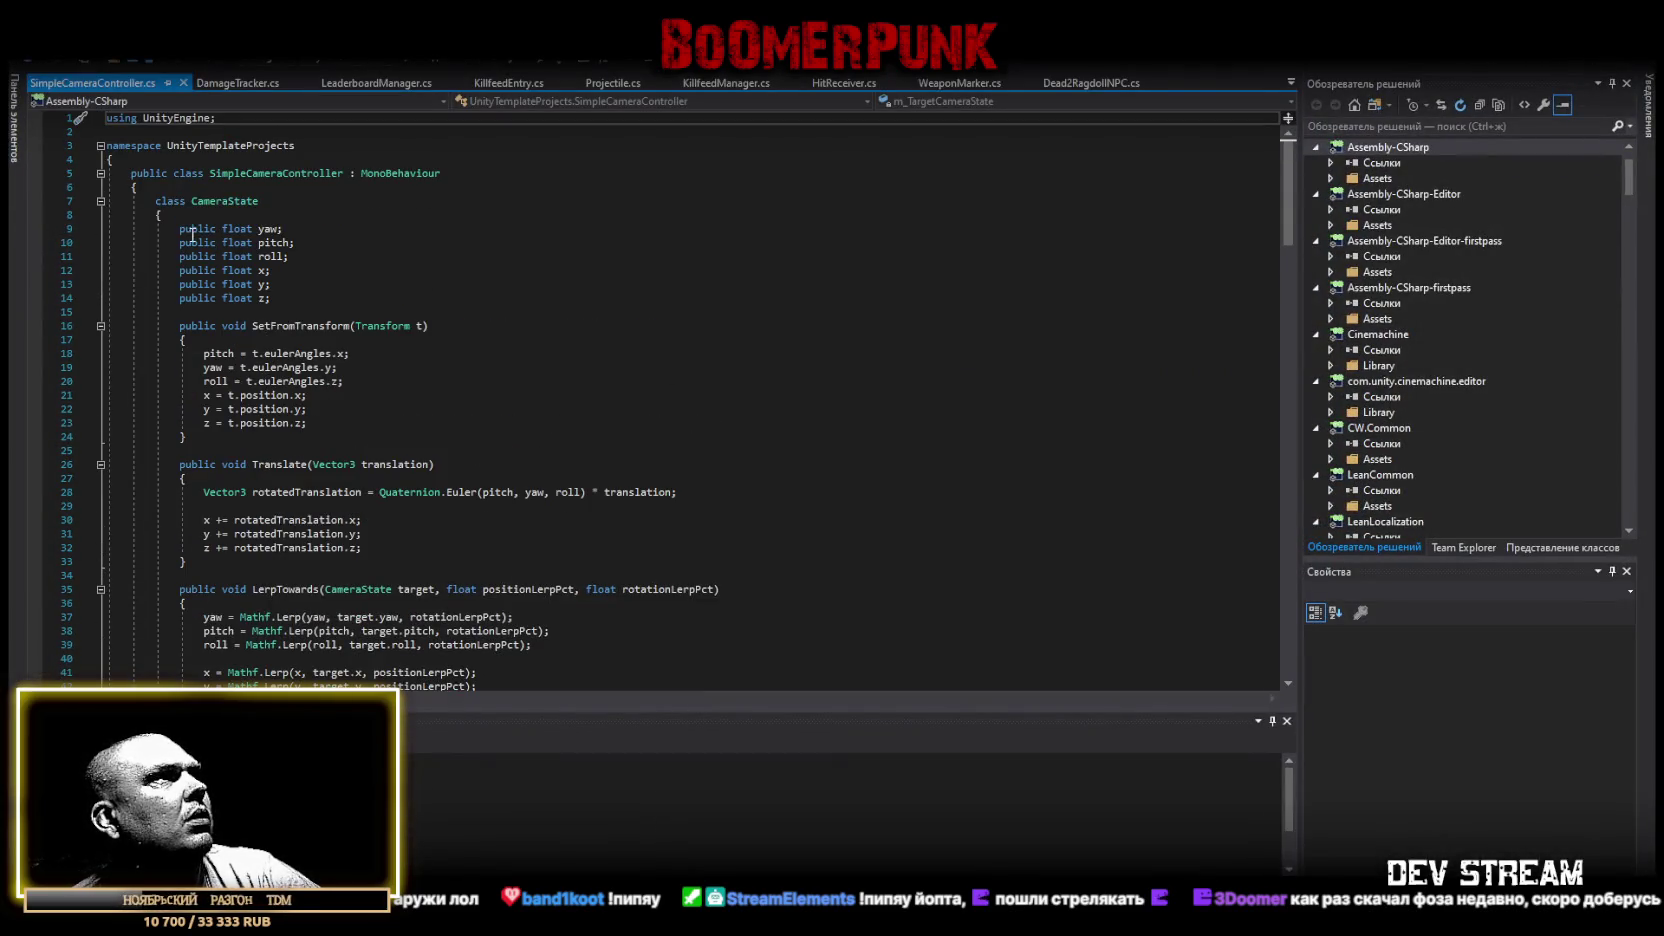
pyautogui.scroll(-1, 312, 375)
pyautogui.scroll(1, 312, 378)
pyautogui.scroll(-6, 300, 385)
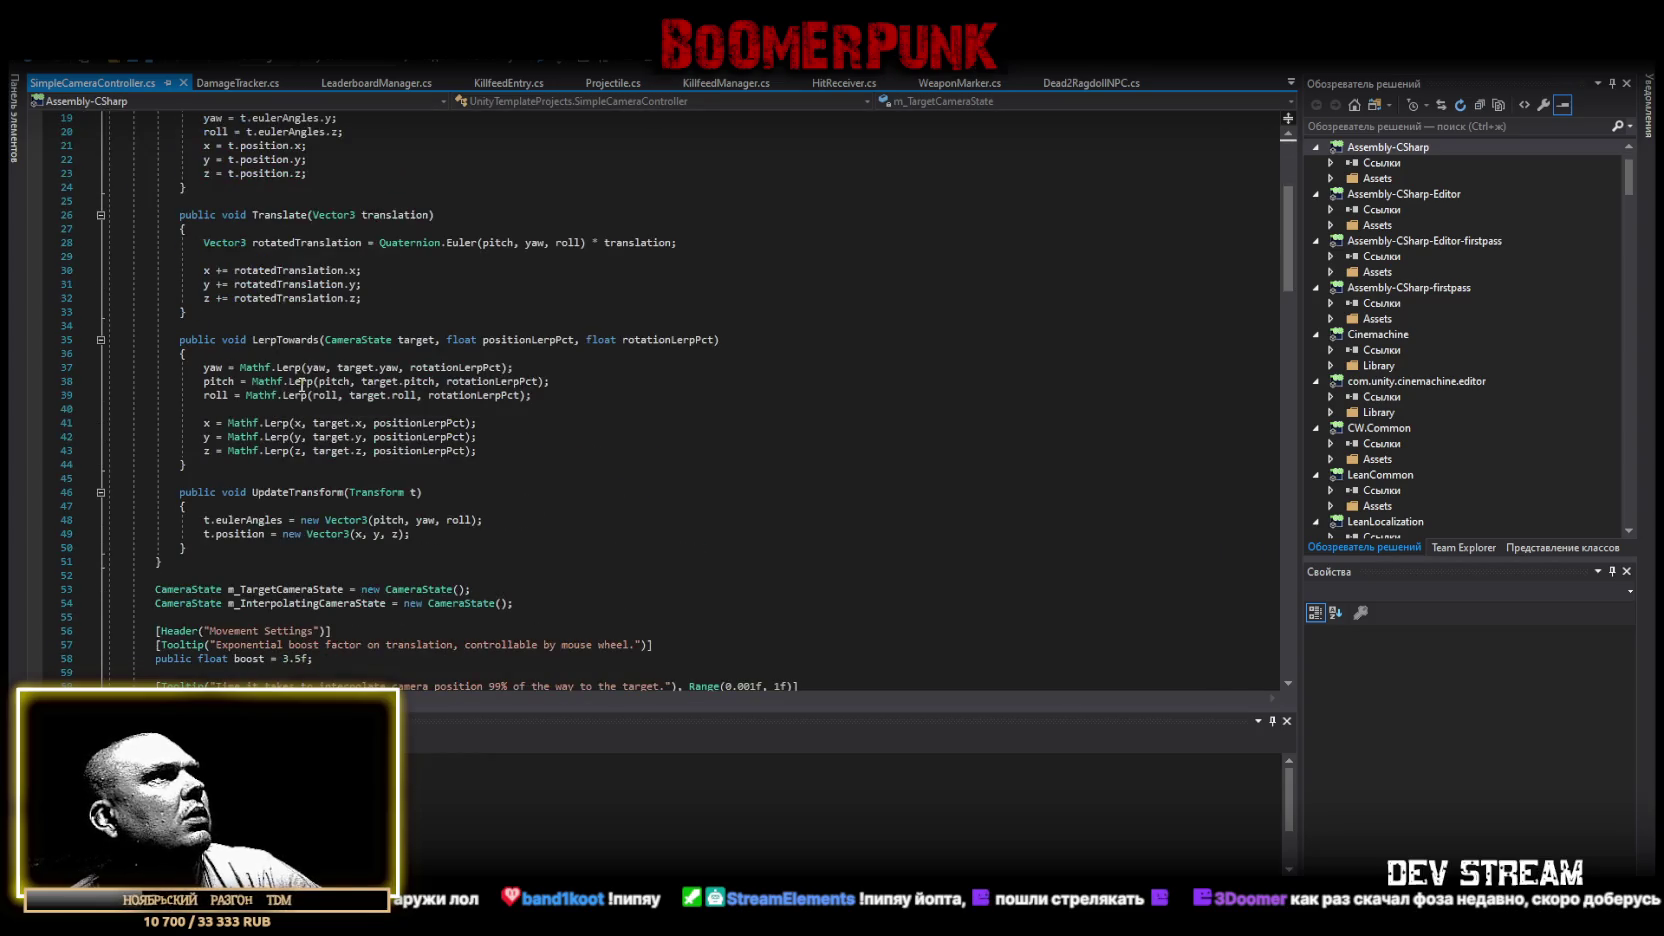
pyautogui.scroll(-3, 594, 381)
pyautogui.scroll(-3, 594, 380)
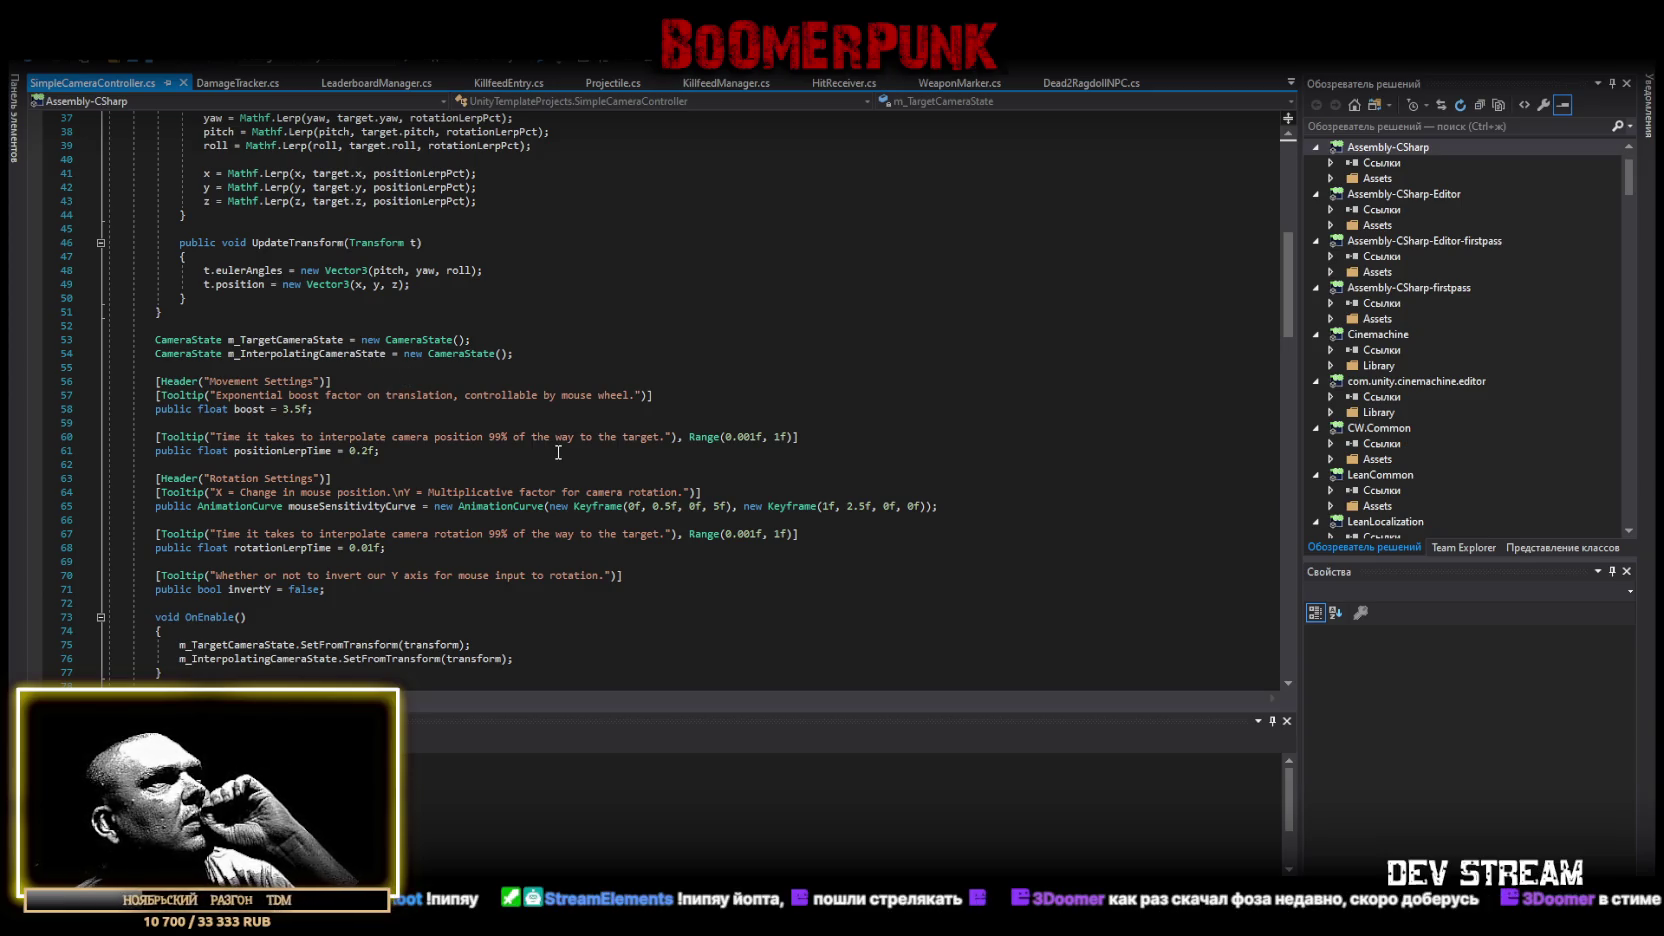
pyautogui.scroll(-1, 403, 386)
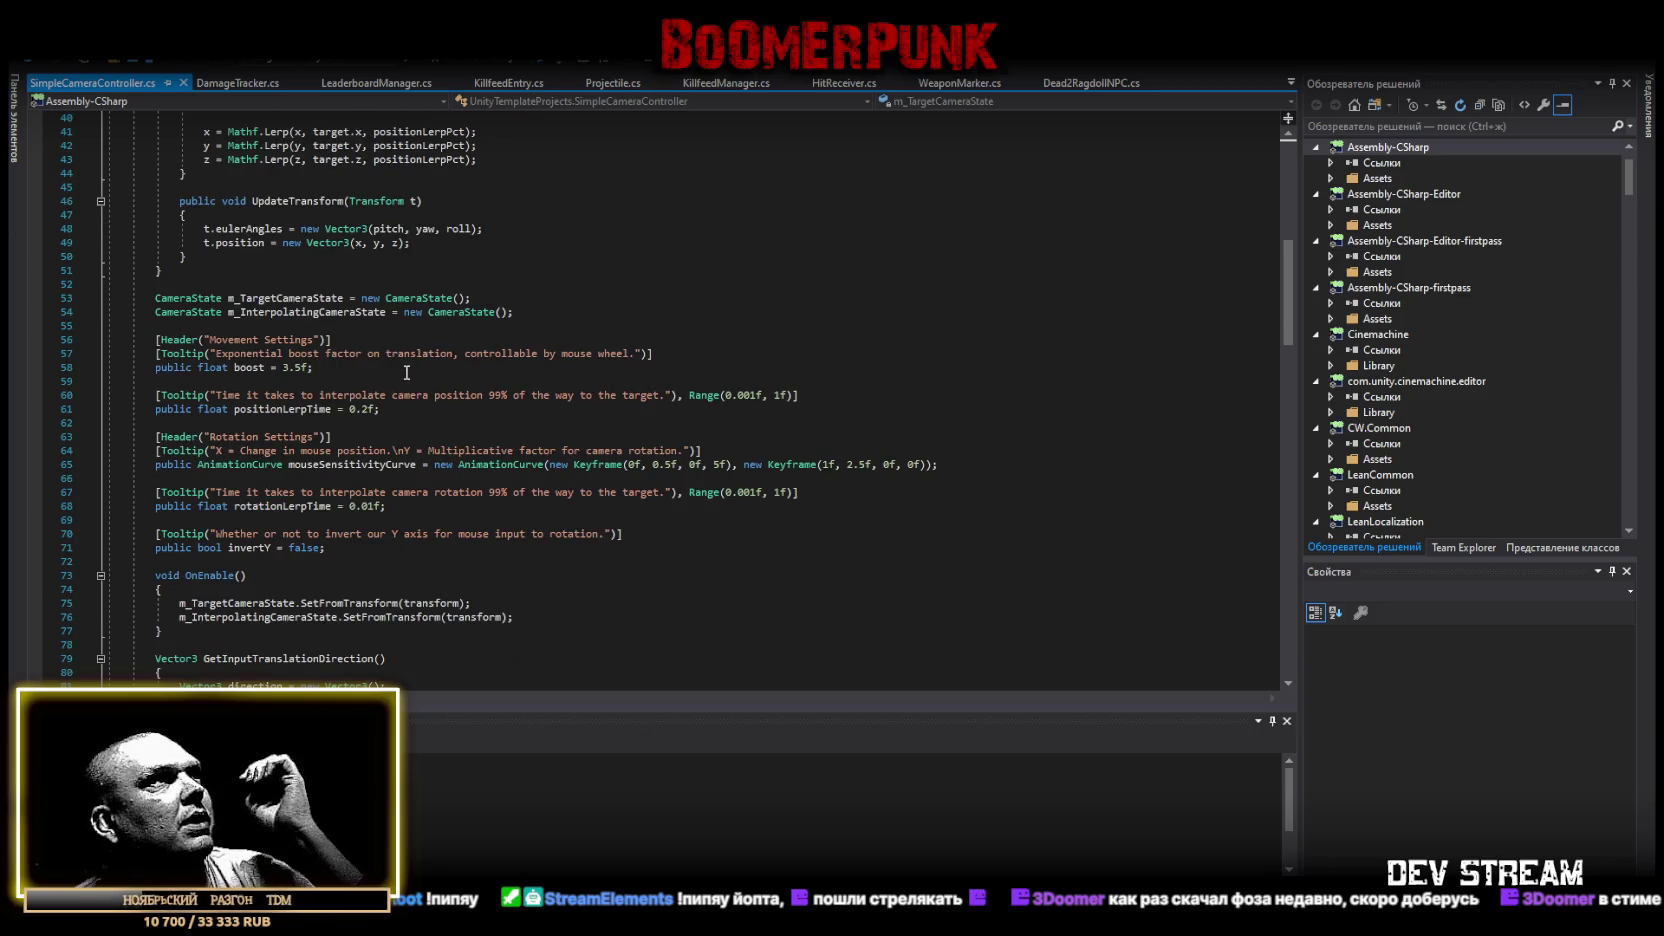
pyautogui.click(397, 367)
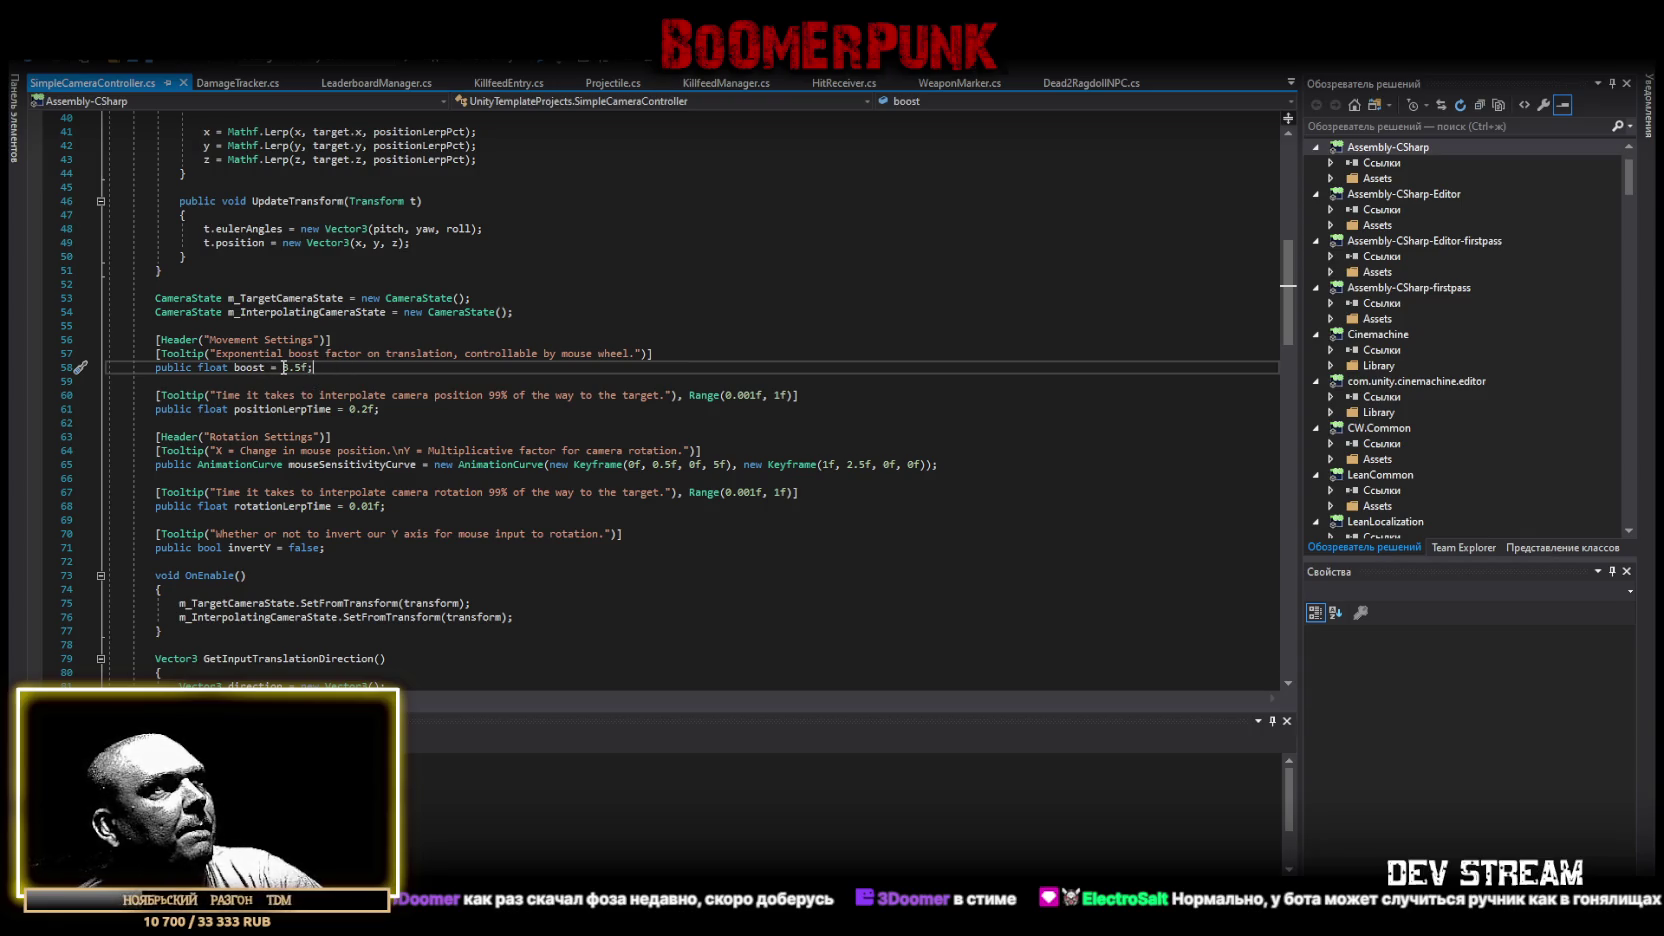
pyautogui.click(288, 367)
pyautogui.press('End')
# Select the ', Range(0.001f, 1f)' attribute from the positionLerpTime field on line 60
pyautogui.scroll(-3, 540, 520)
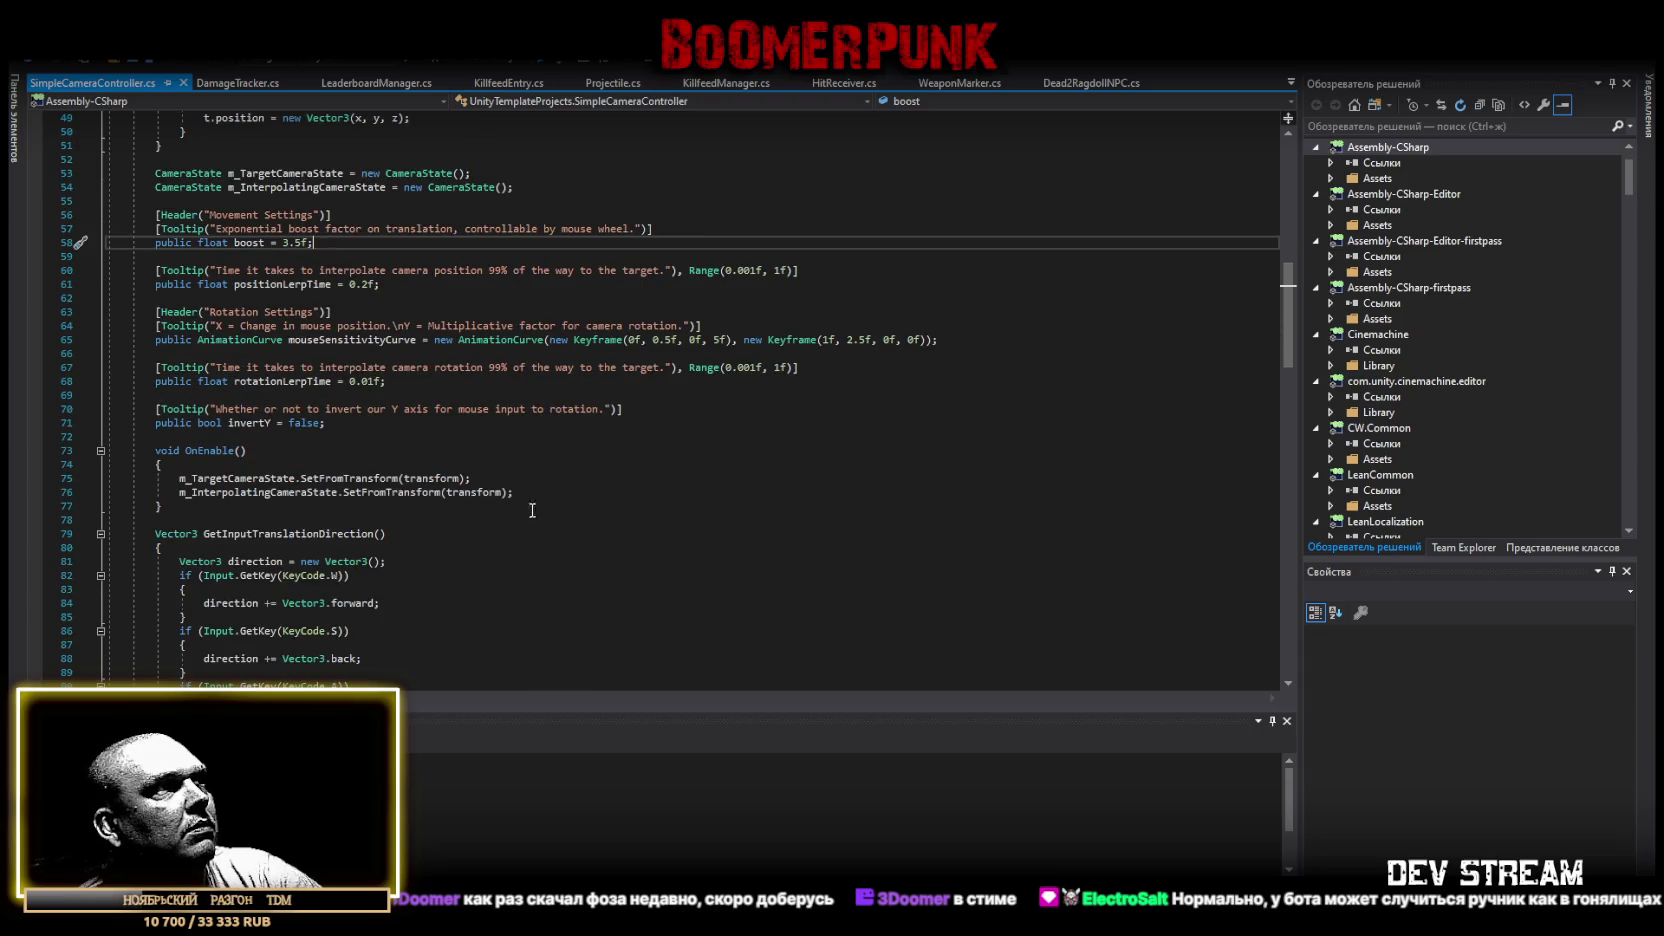
pyautogui.scroll(3, 540, 520)
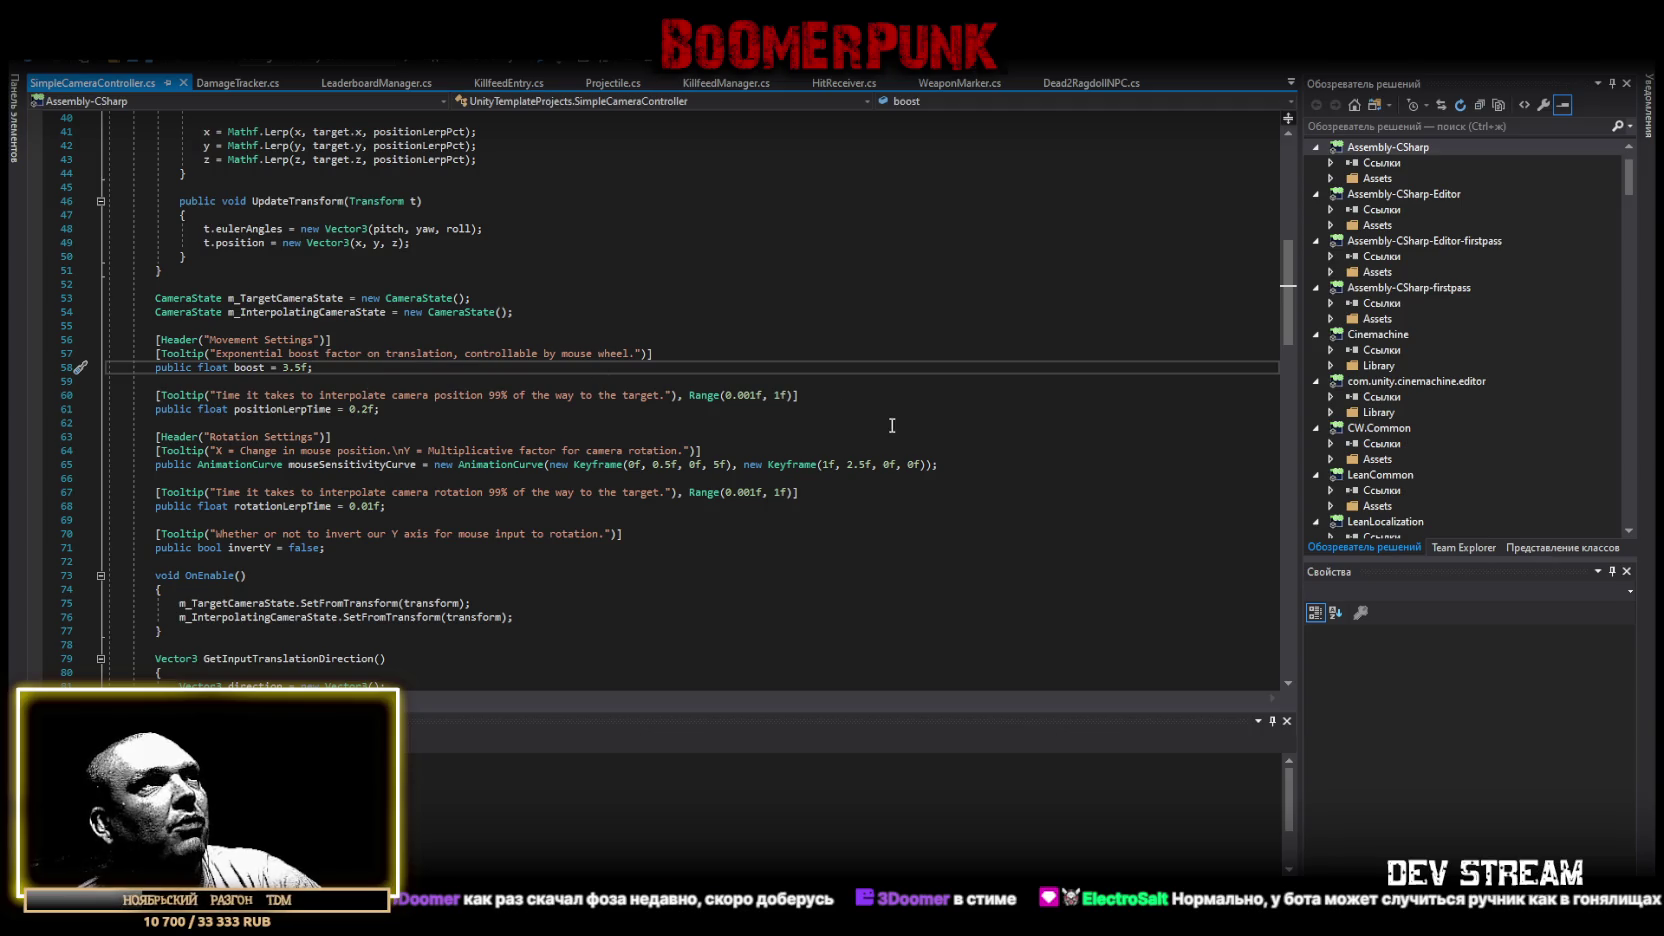
pyautogui.moveTo(691, 396)
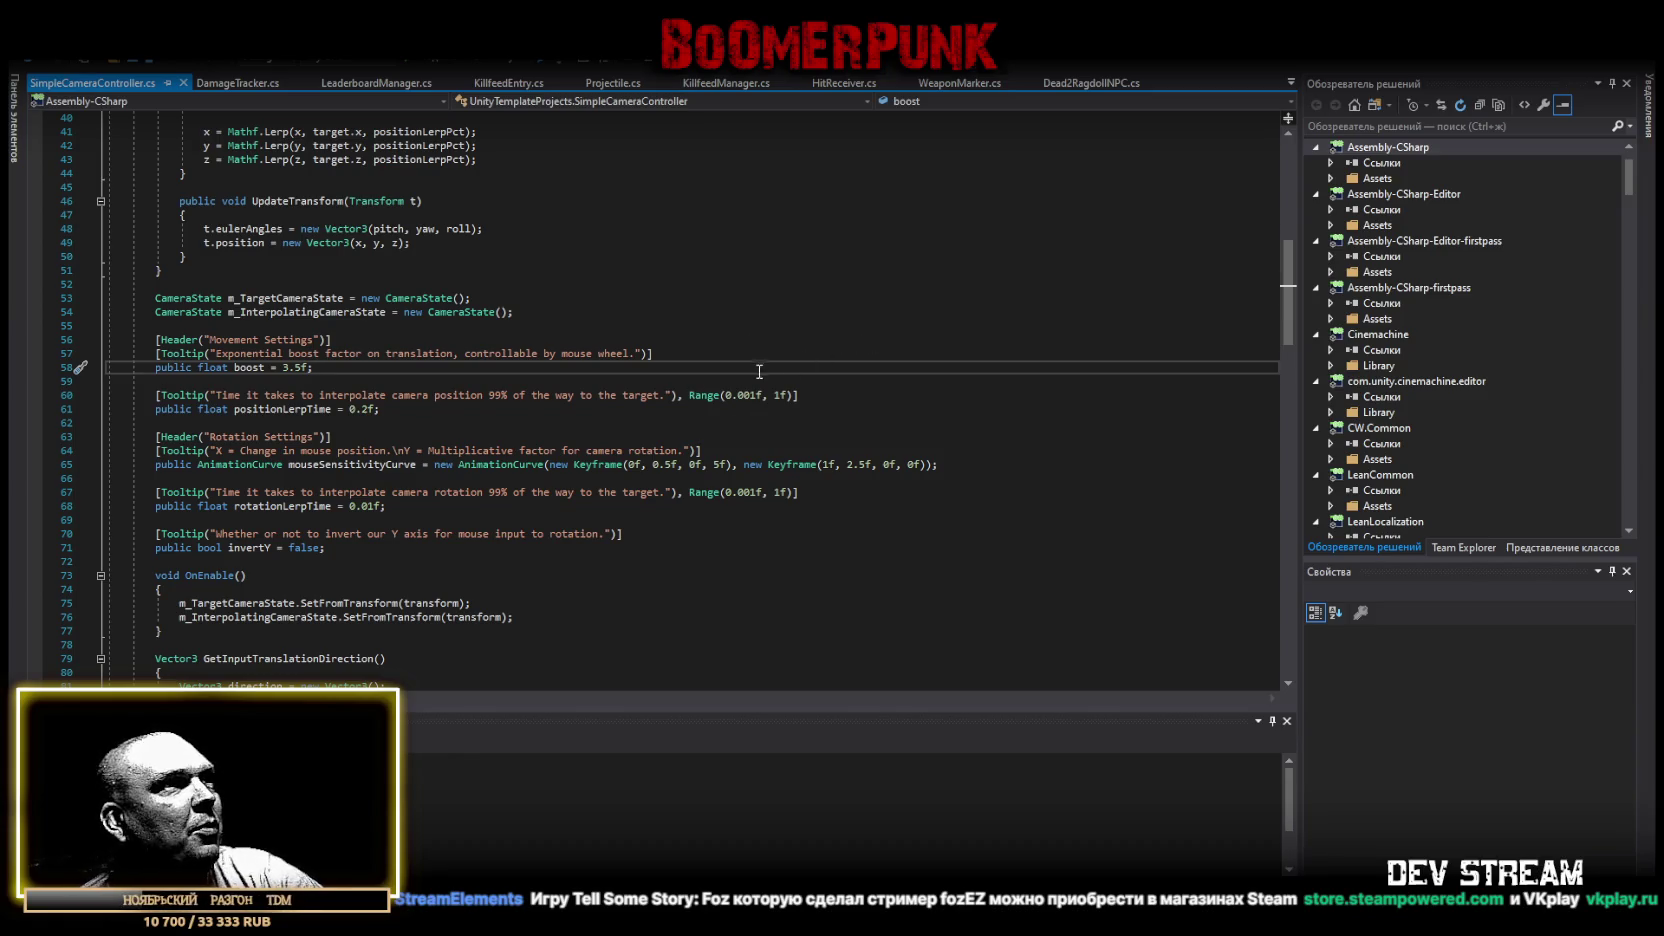
pyautogui.moveTo(678, 395); pyautogui.dragTo(777, 397)
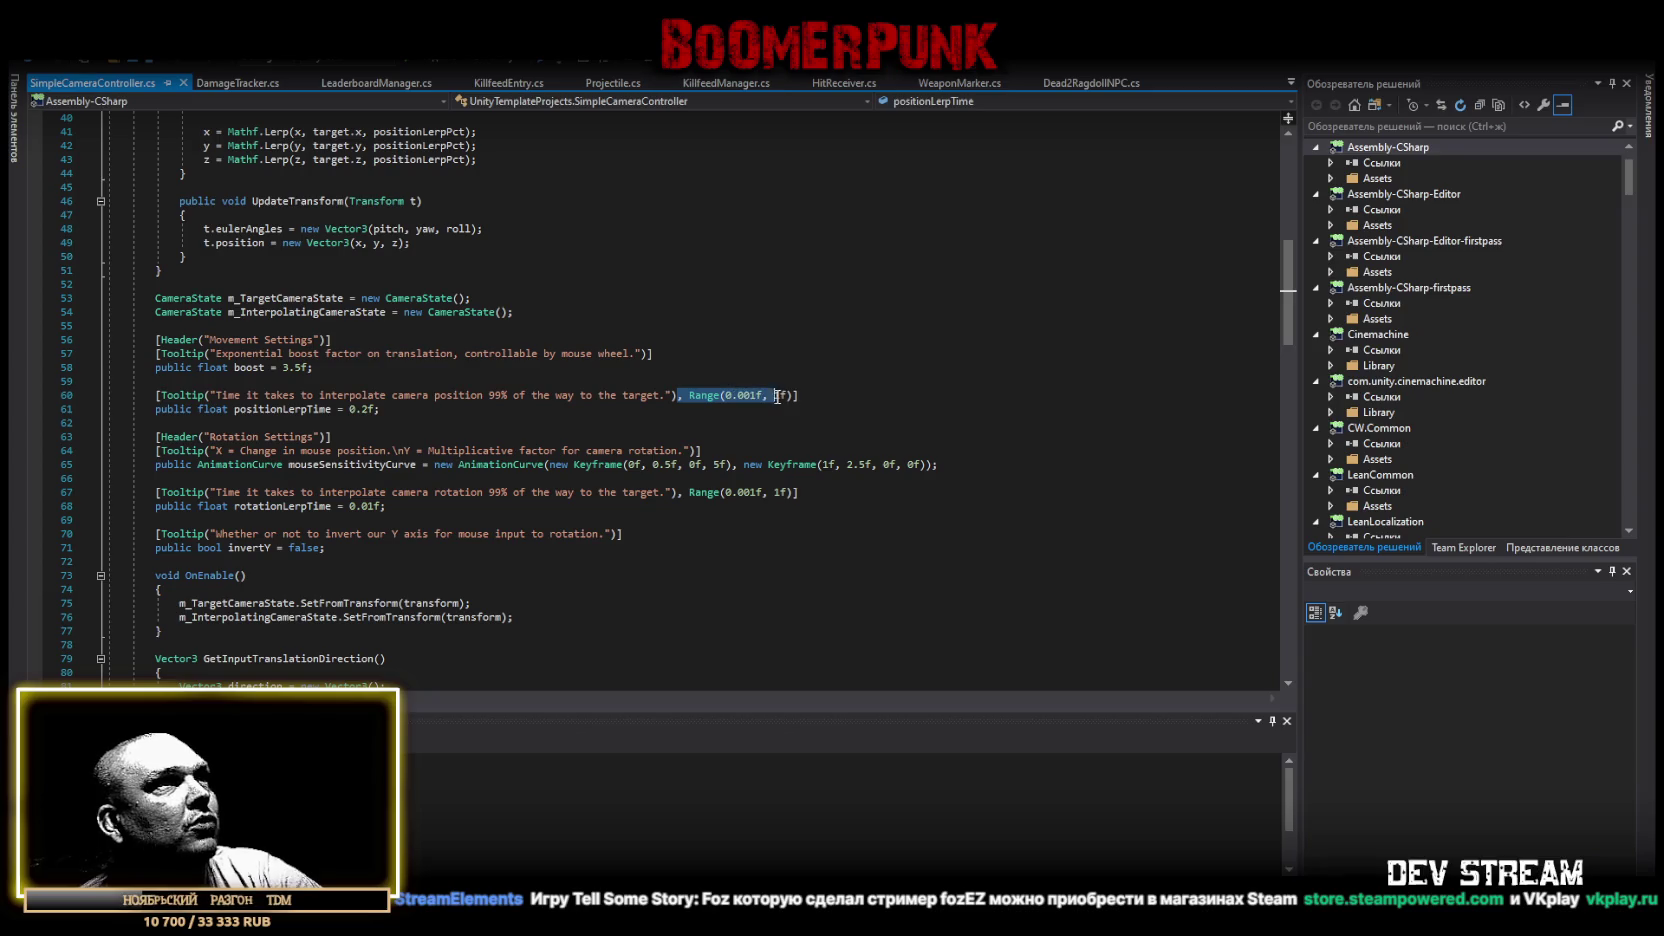
# Give the boost field a Range(2f, 3.5f) limit, save the script and return to Unity
pyautogui.click(648, 352)
pyautogui.write(', Range(0.001f, 1f)')
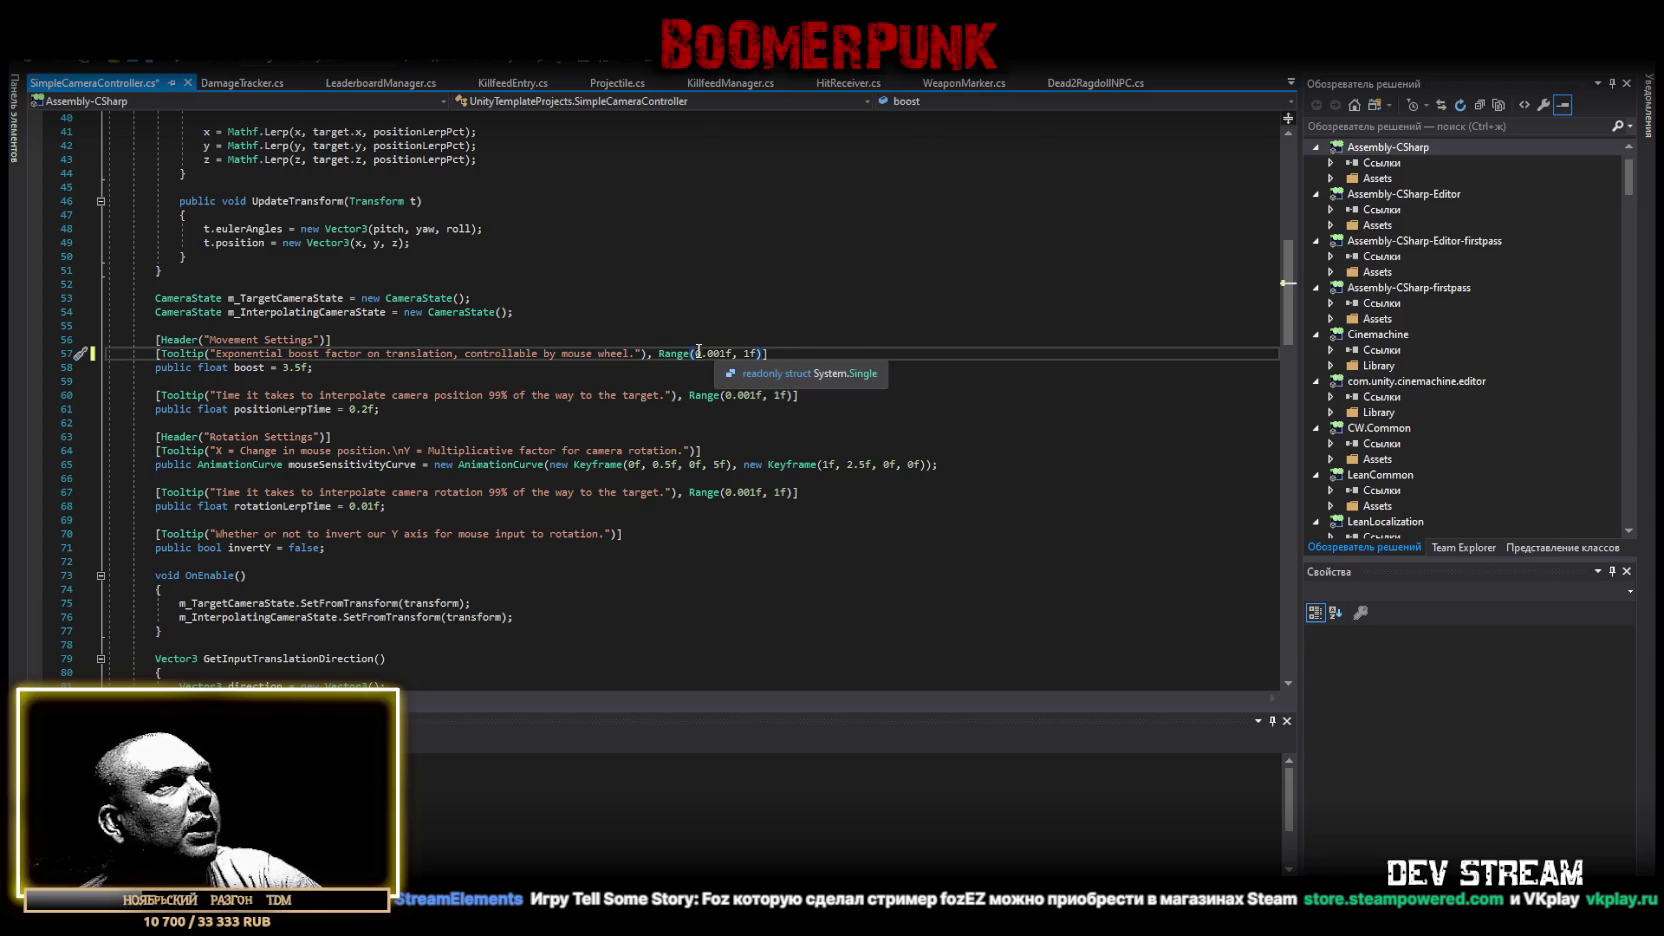
pyautogui.moveTo(696, 353); pyautogui.dragTo(734, 355)
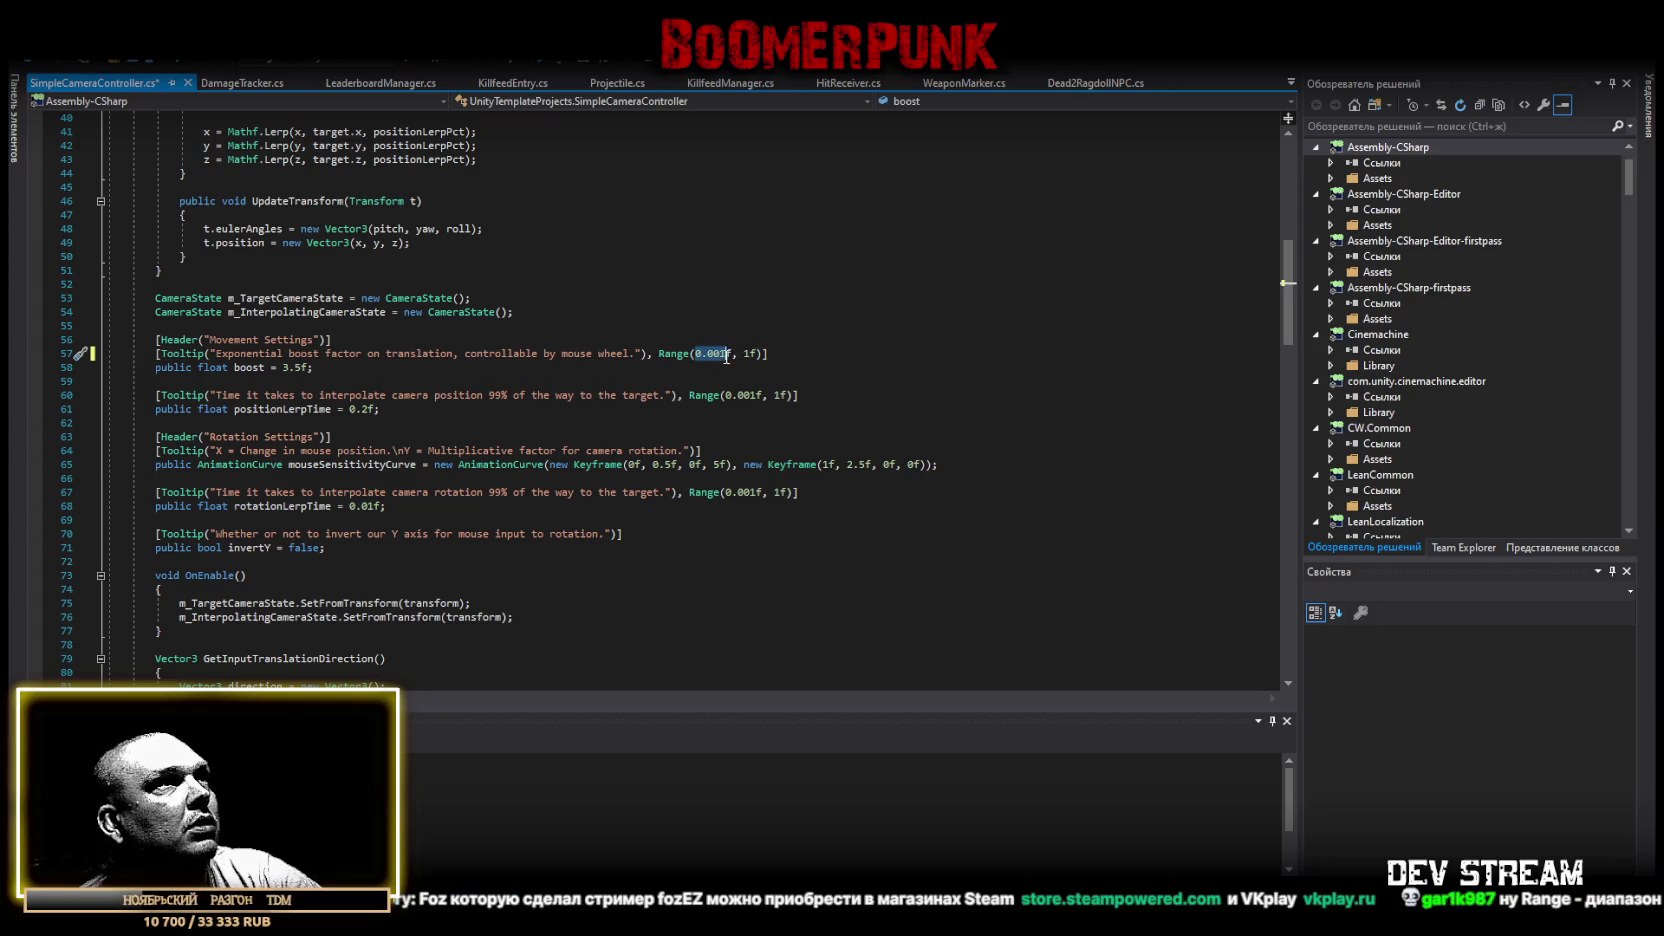
pyautogui.write('2')
pyautogui.doubleClick(725, 355)
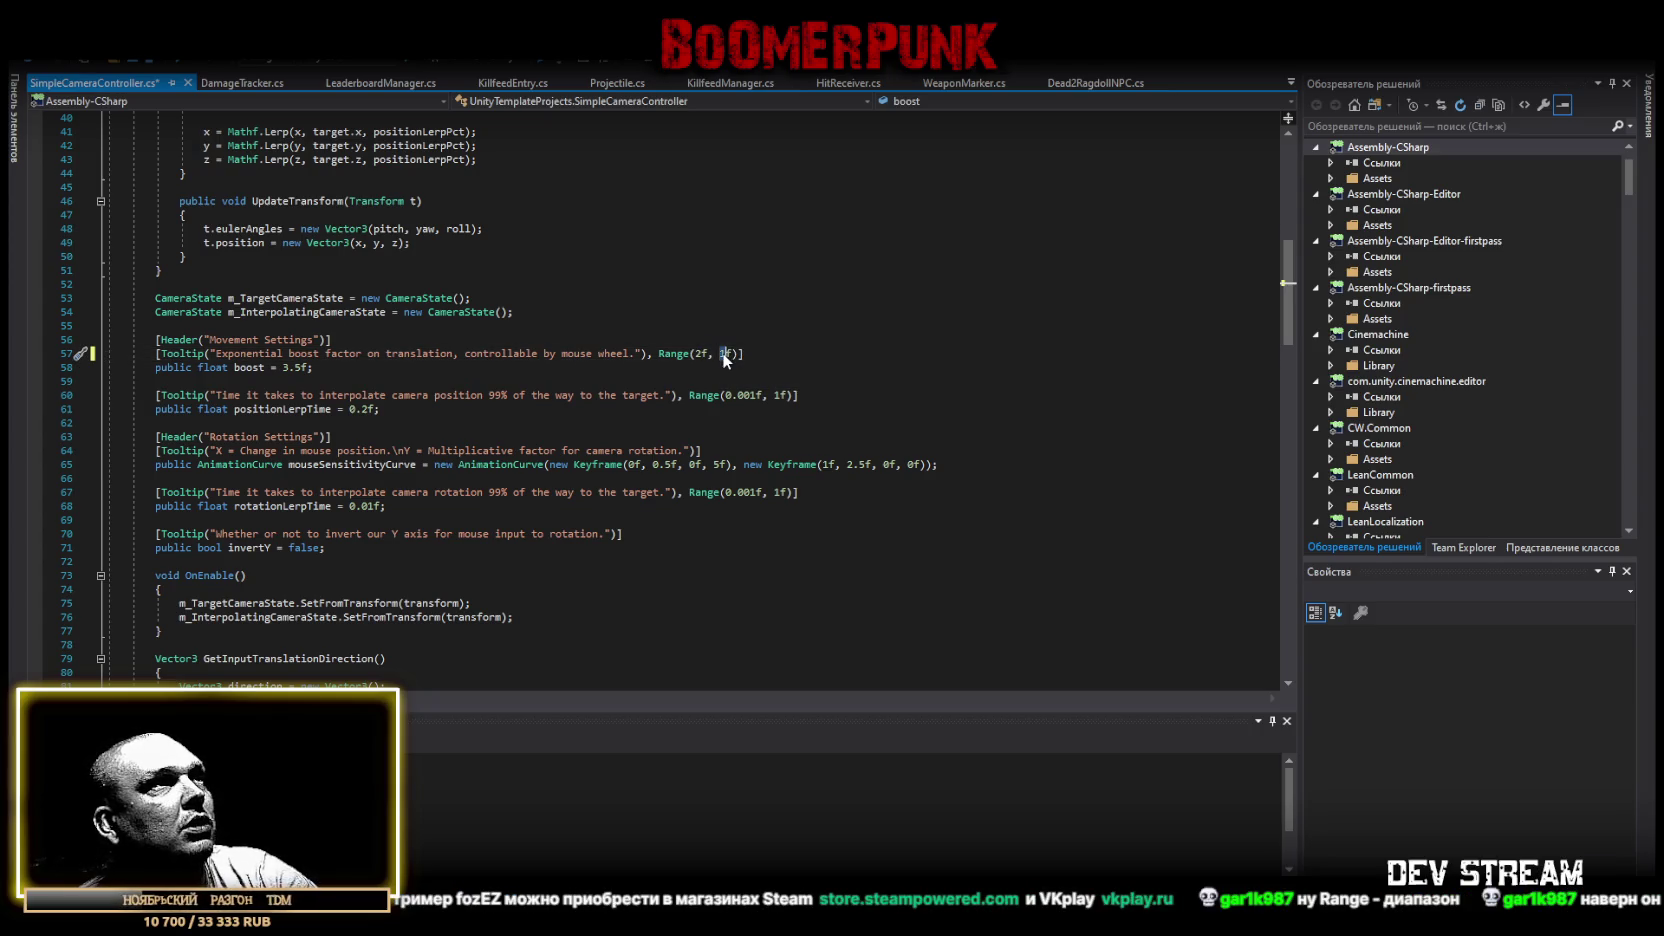
pyautogui.write('3.5')
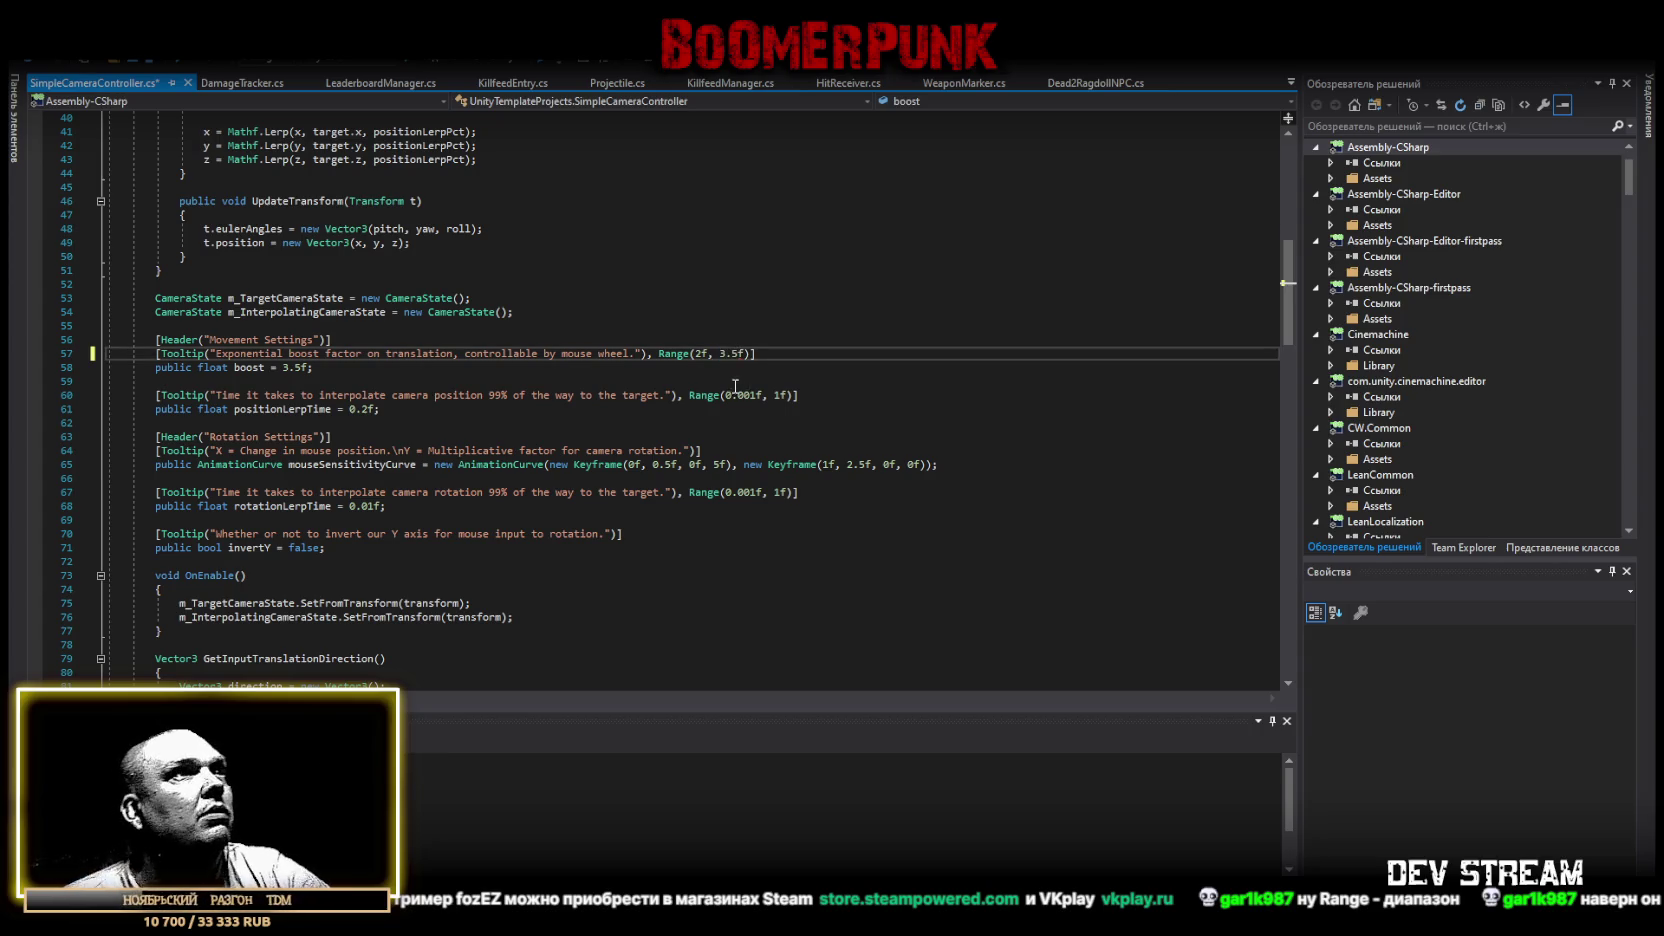
pyautogui.moveTo(710, 397)
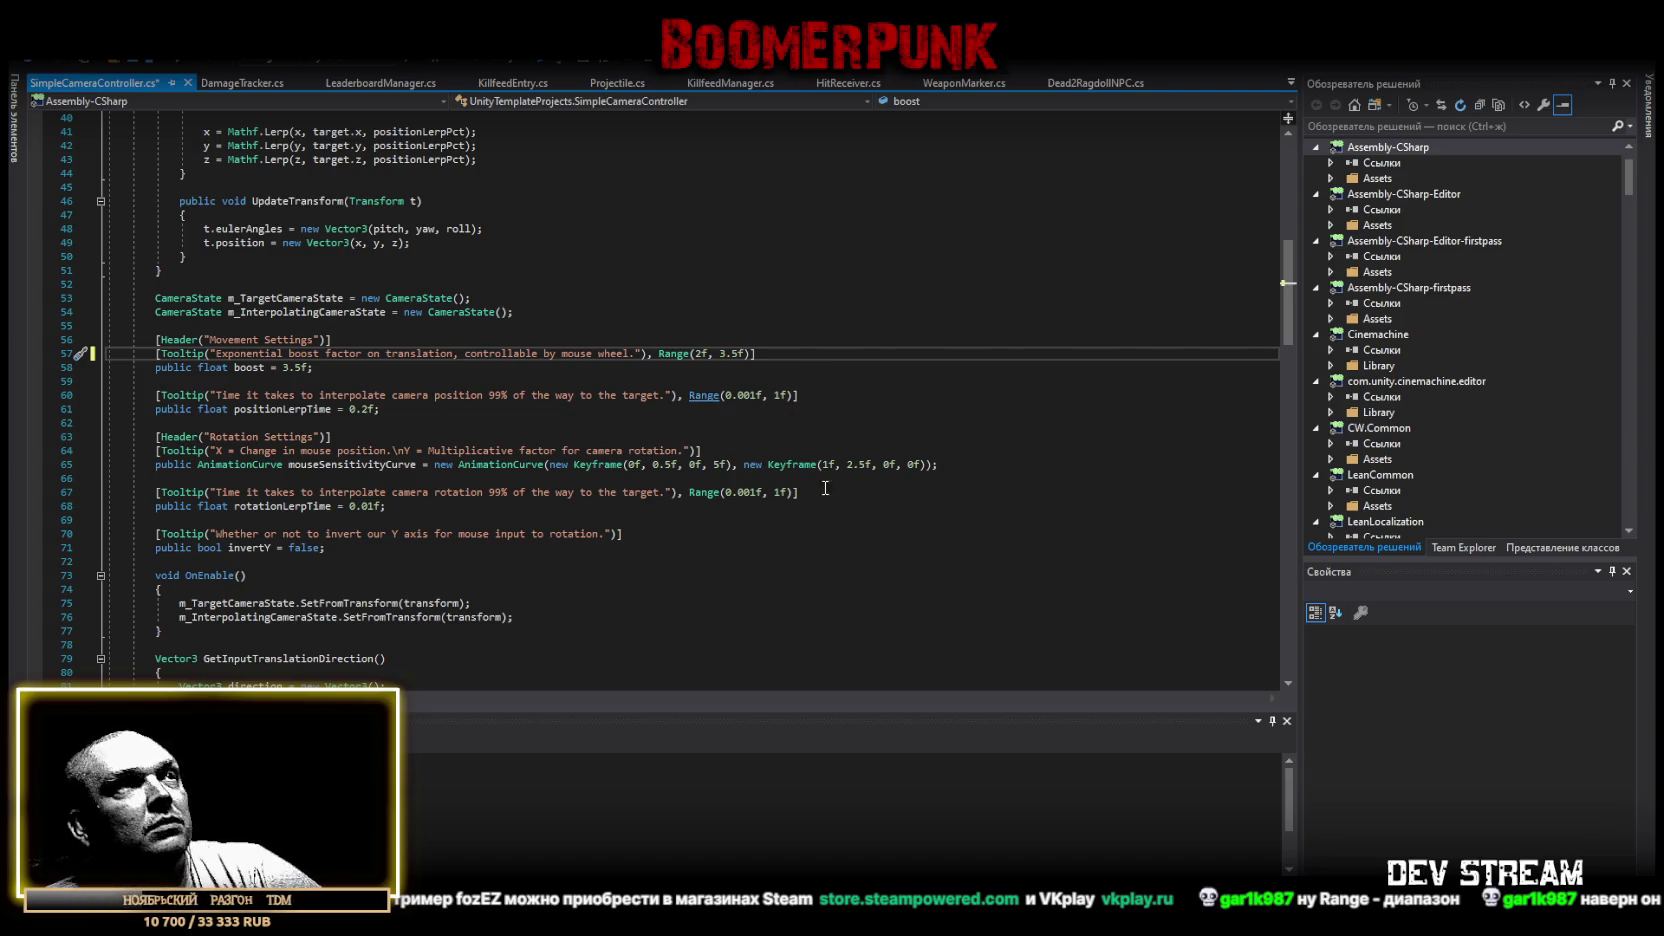
pyautogui.hotkey('ctrl', 's')
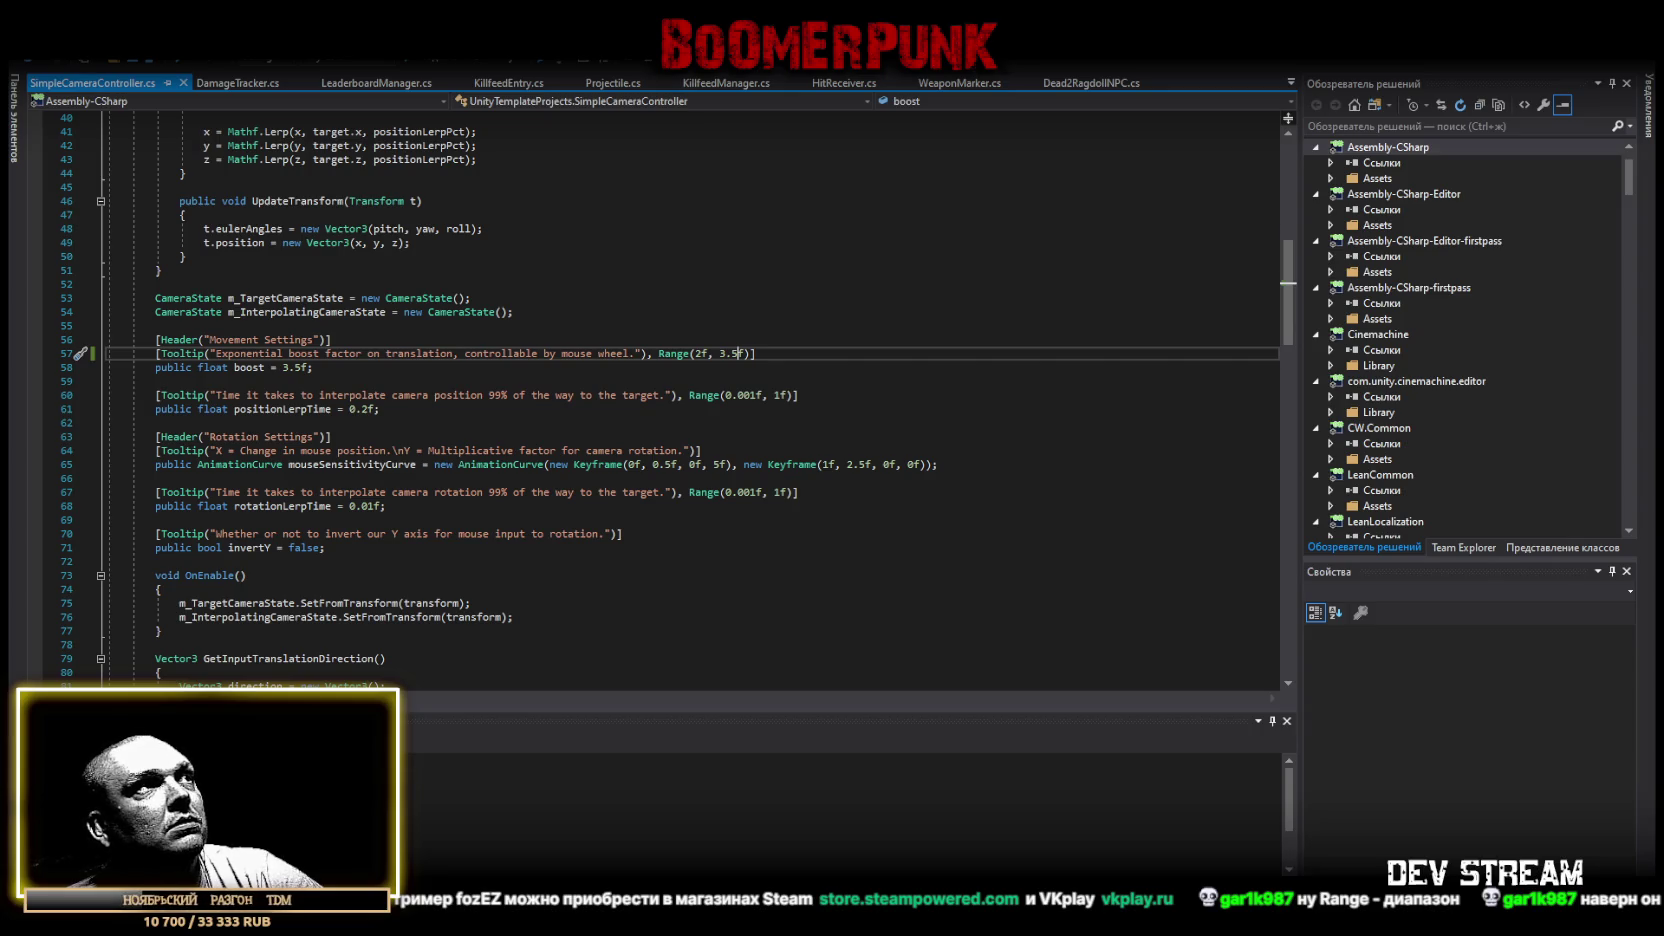
pyautogui.hotkey('alt', 'Tab')
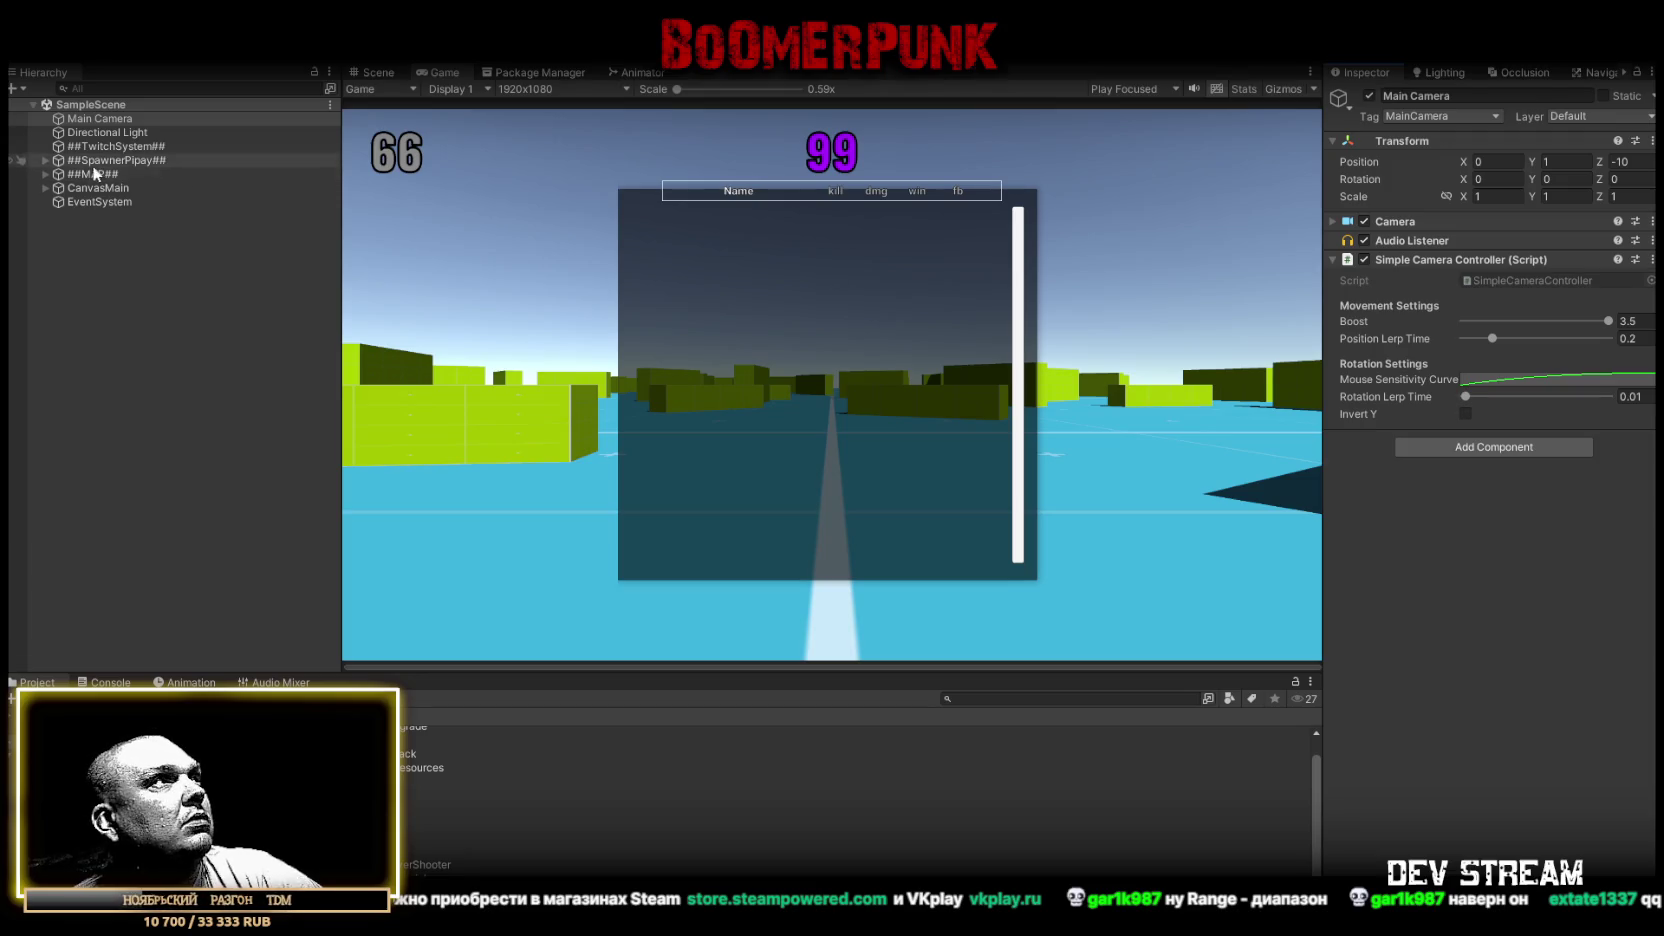
# Deactivate LeaderBoardTogle under CanvasMain so the leaderboard starts hidden, and save the scene
pyautogui.click(45, 188)
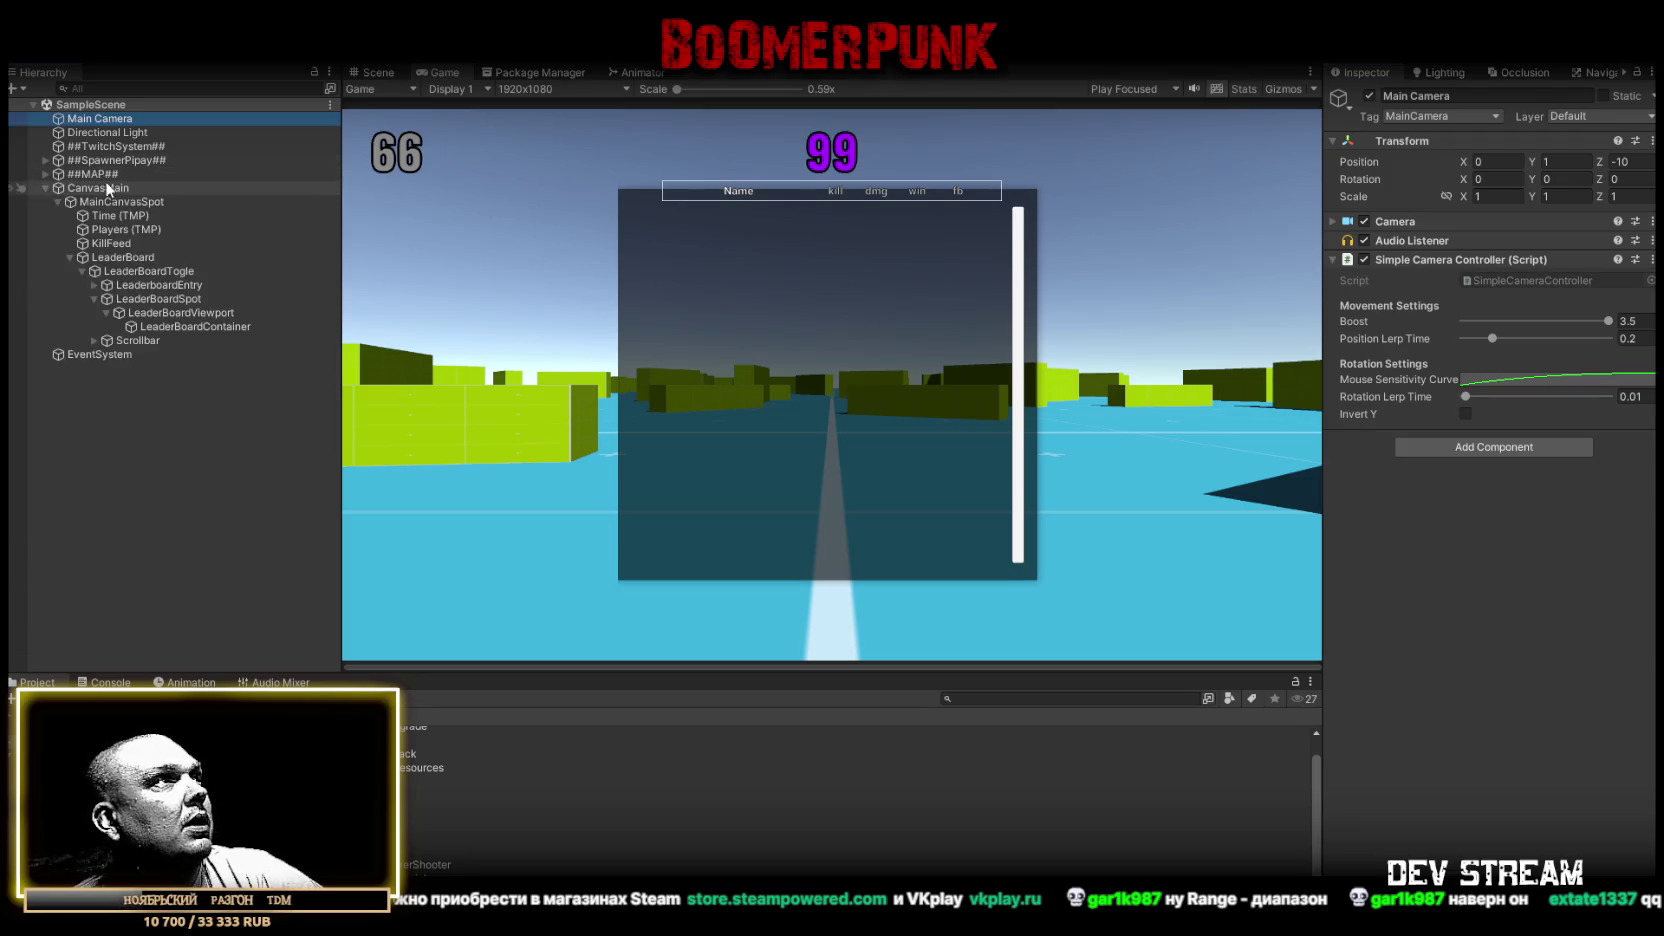
pyautogui.click(130, 271)
pyautogui.click(1369, 97)
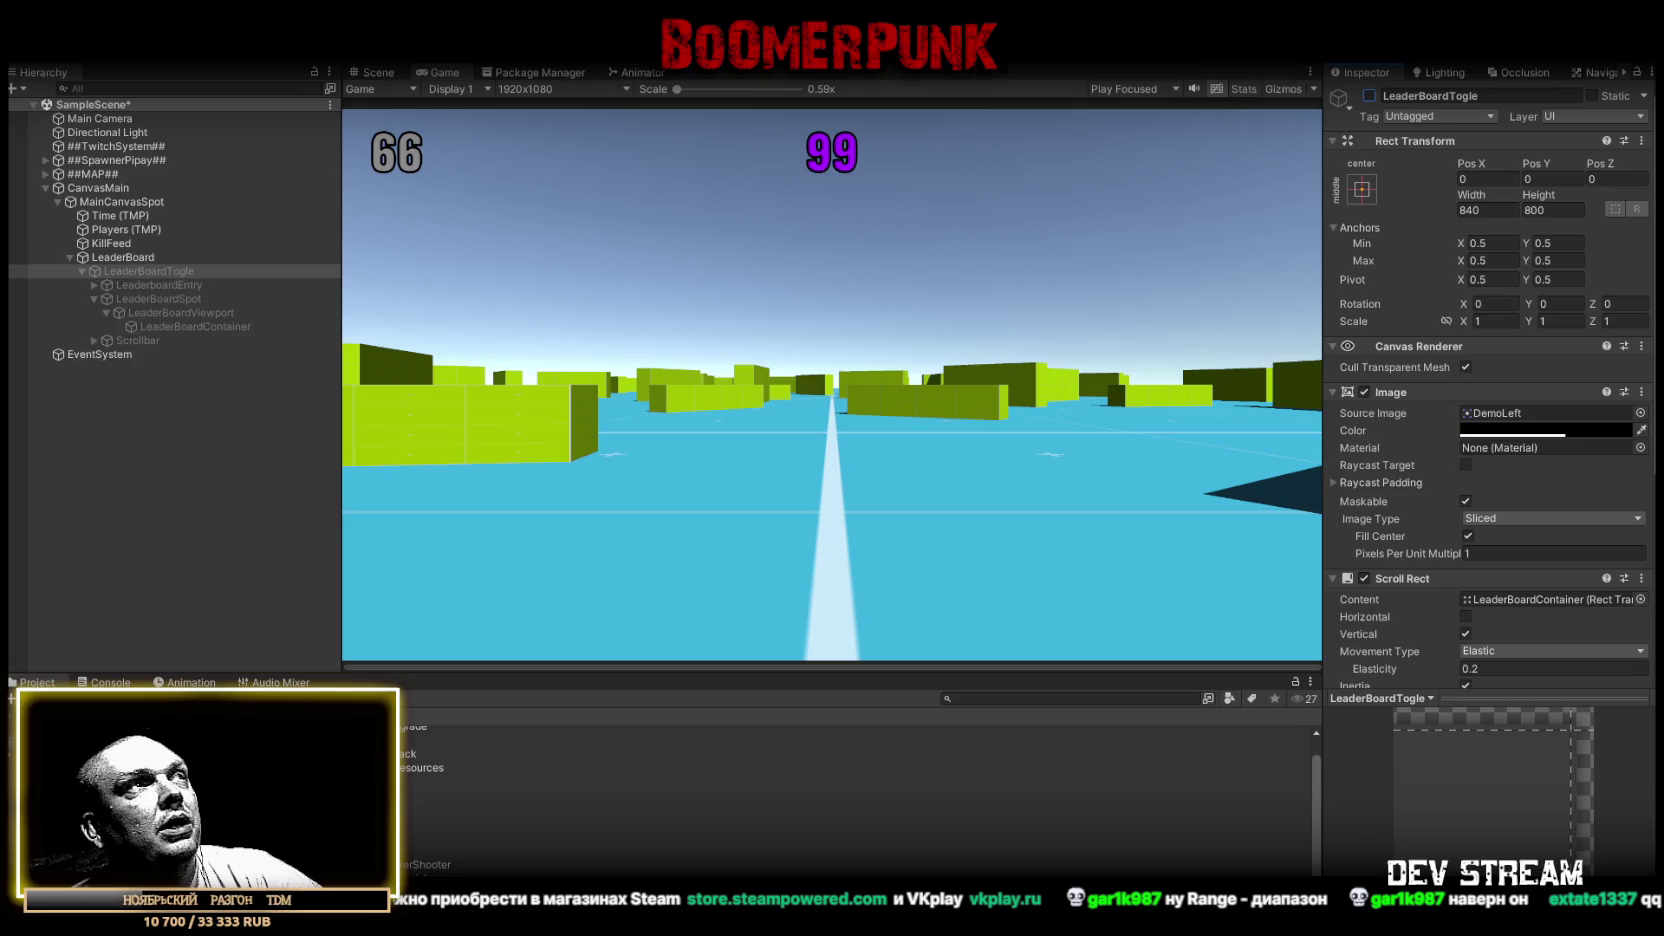
pyautogui.hotkey('ctrl', 's')
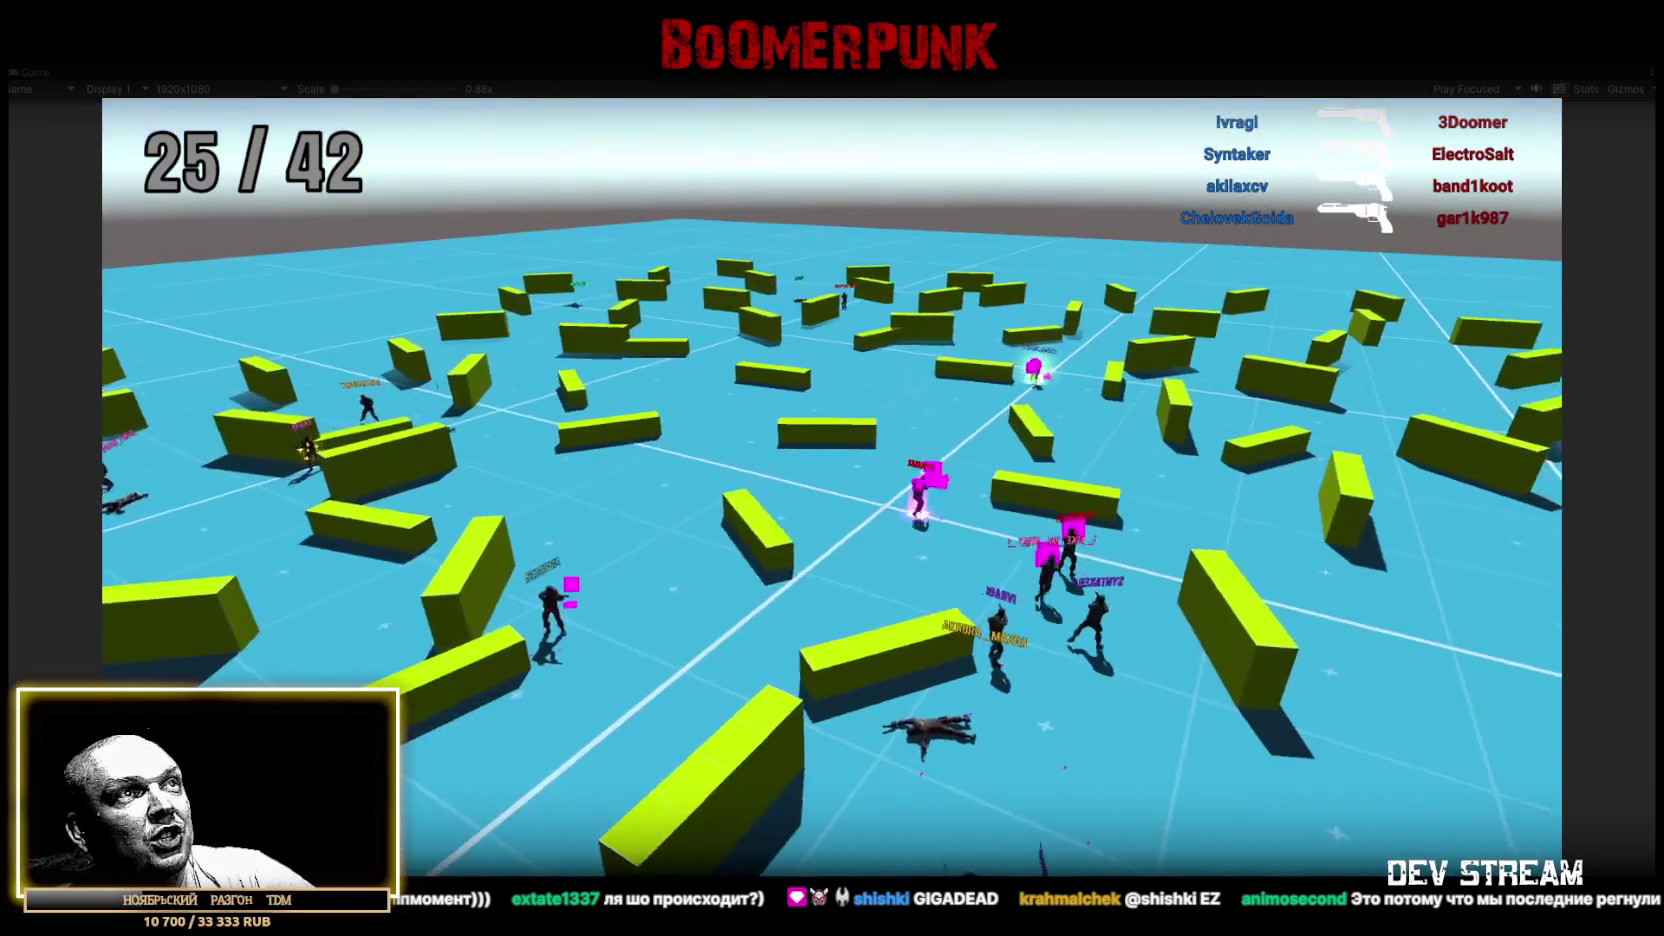
# Show the kill/dmg/win/fb scoreboard with Tab during play and scroll through its player list
pyautogui.press('Tab')
pyautogui.scroll(-1, 951, 517)
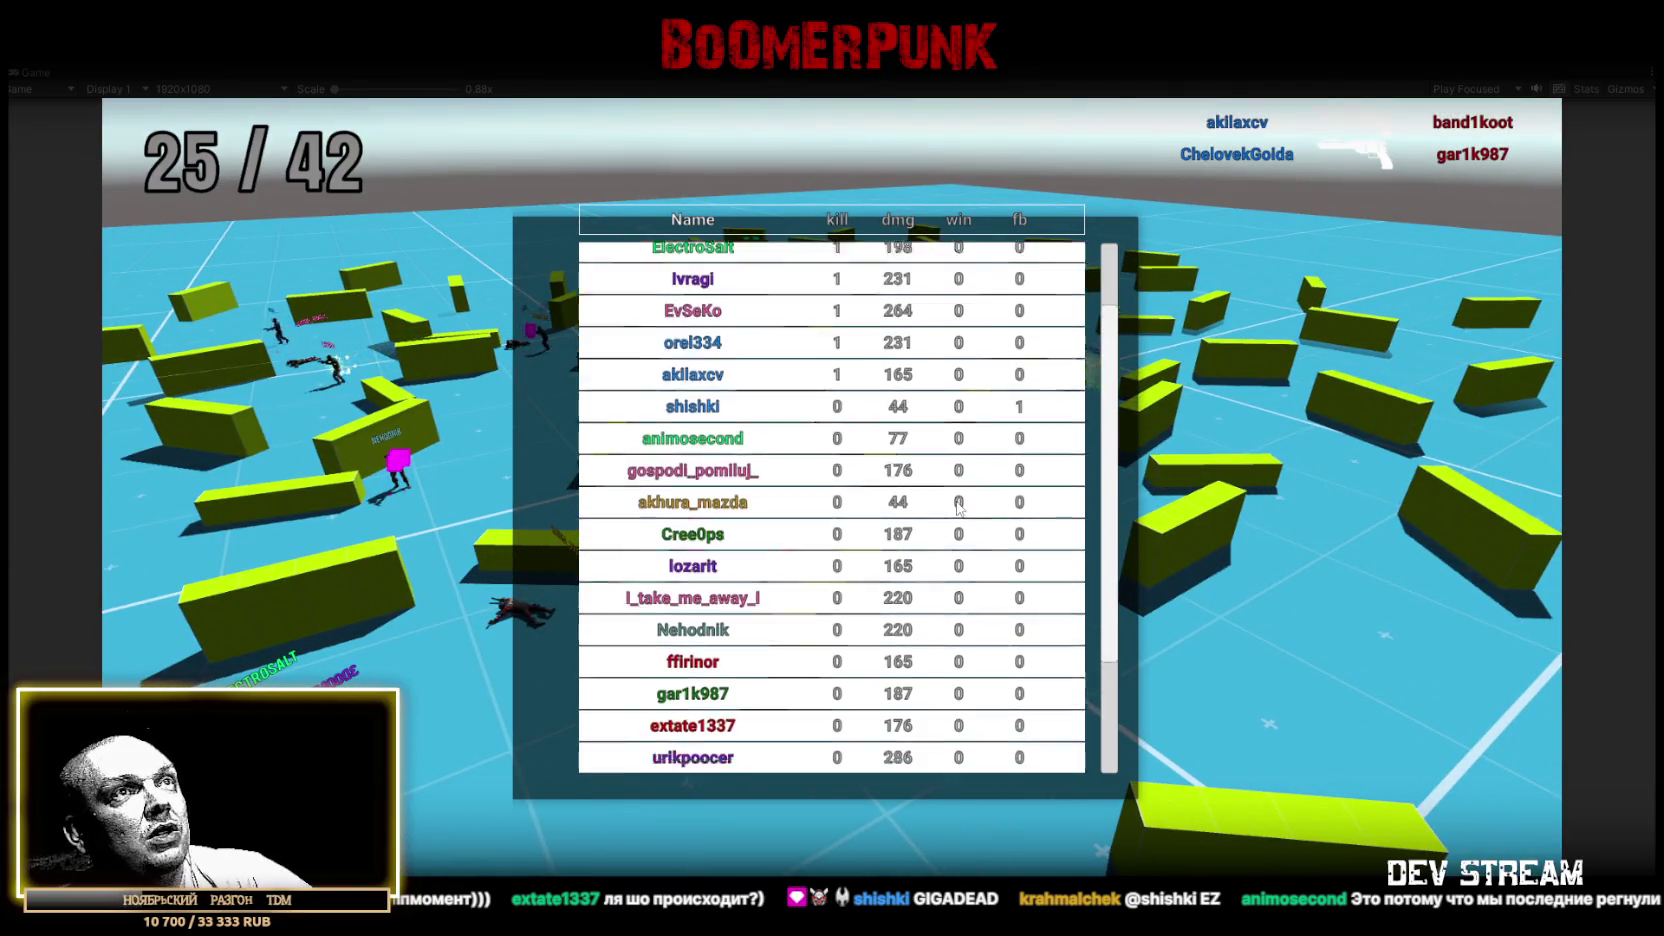
pyautogui.scroll(-3, 957, 508)
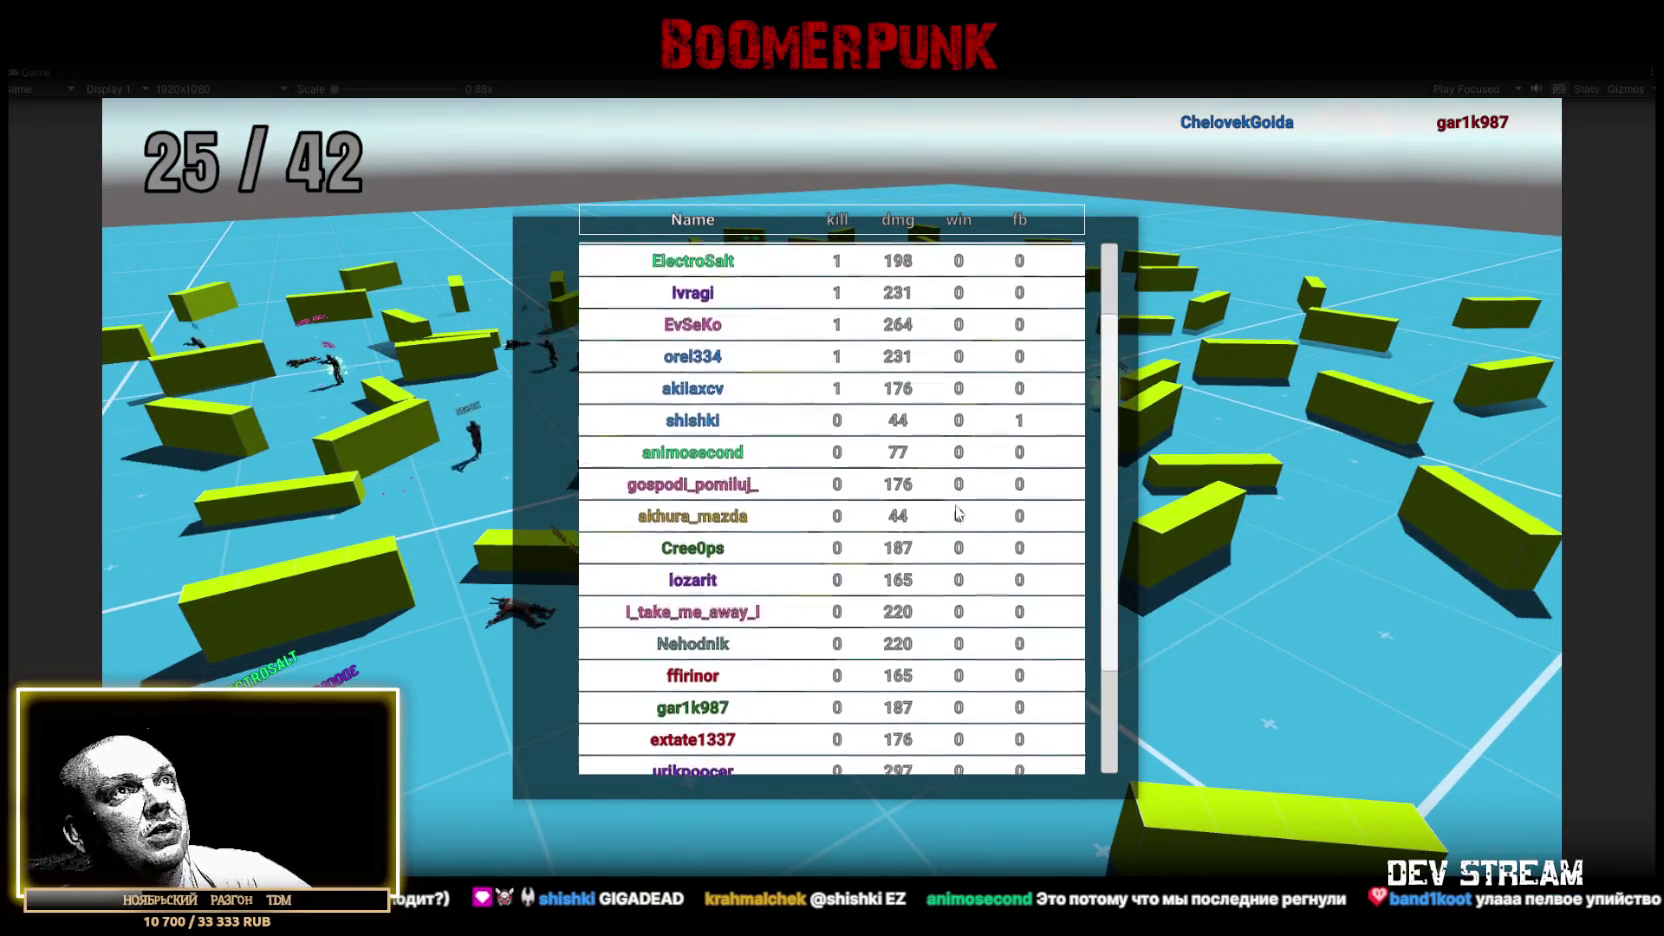
pyautogui.scroll(-1, 957, 506)
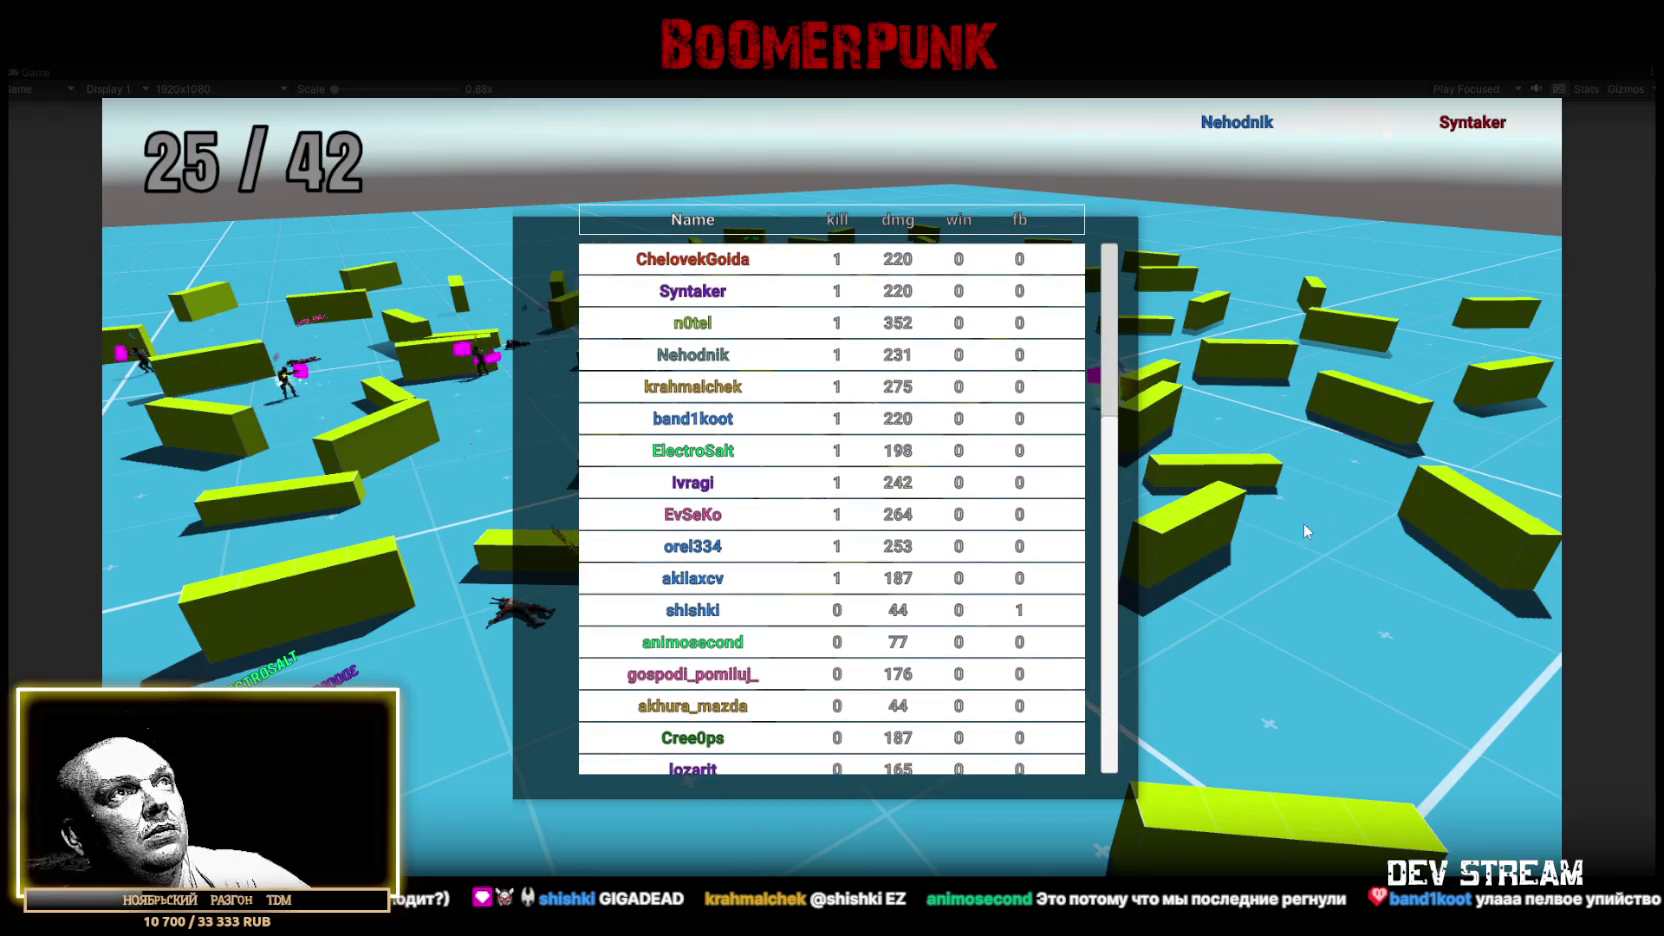